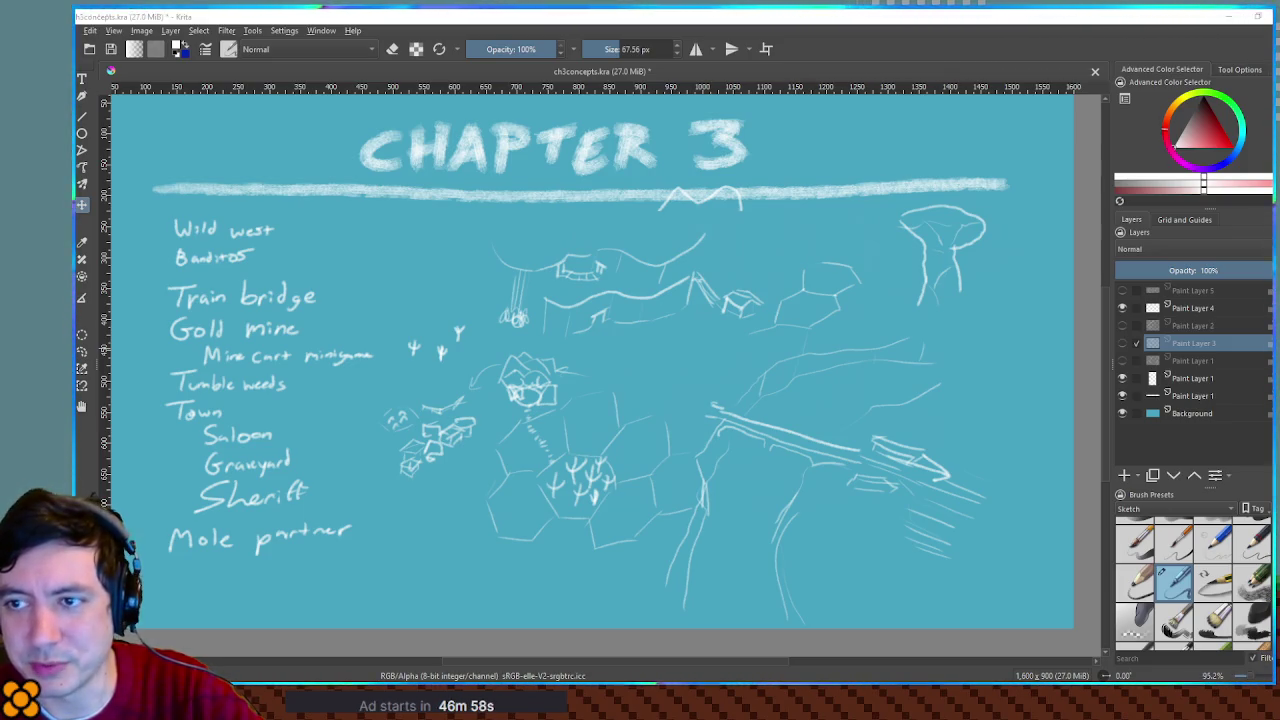
# Step: Drag the Utah parks photo page over Krita, maximize Firefox and zoom to 130%
pyautogui.moveTo(1279, 175)
pyautogui.mouseDown()
pyautogui.moveTo(1180, 173)
pyautogui.moveTo(906, 122)
pyautogui.mouseUp()
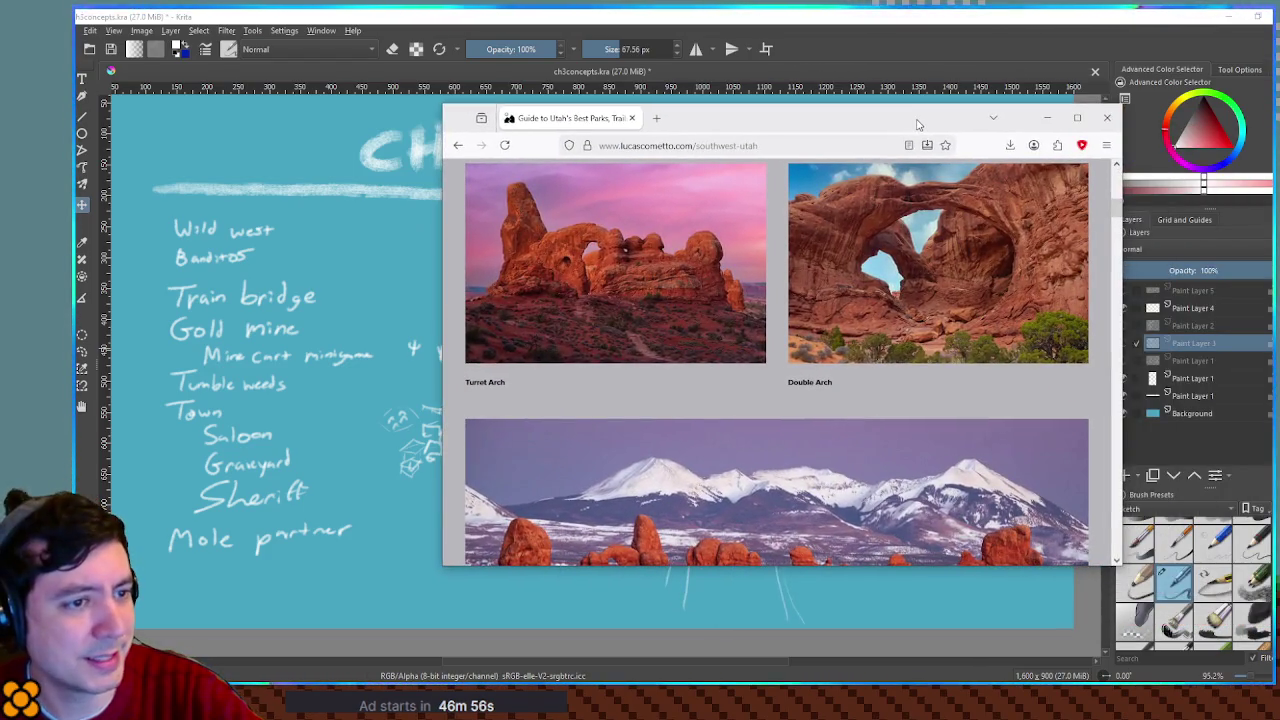
pyautogui.click(1088, 118)
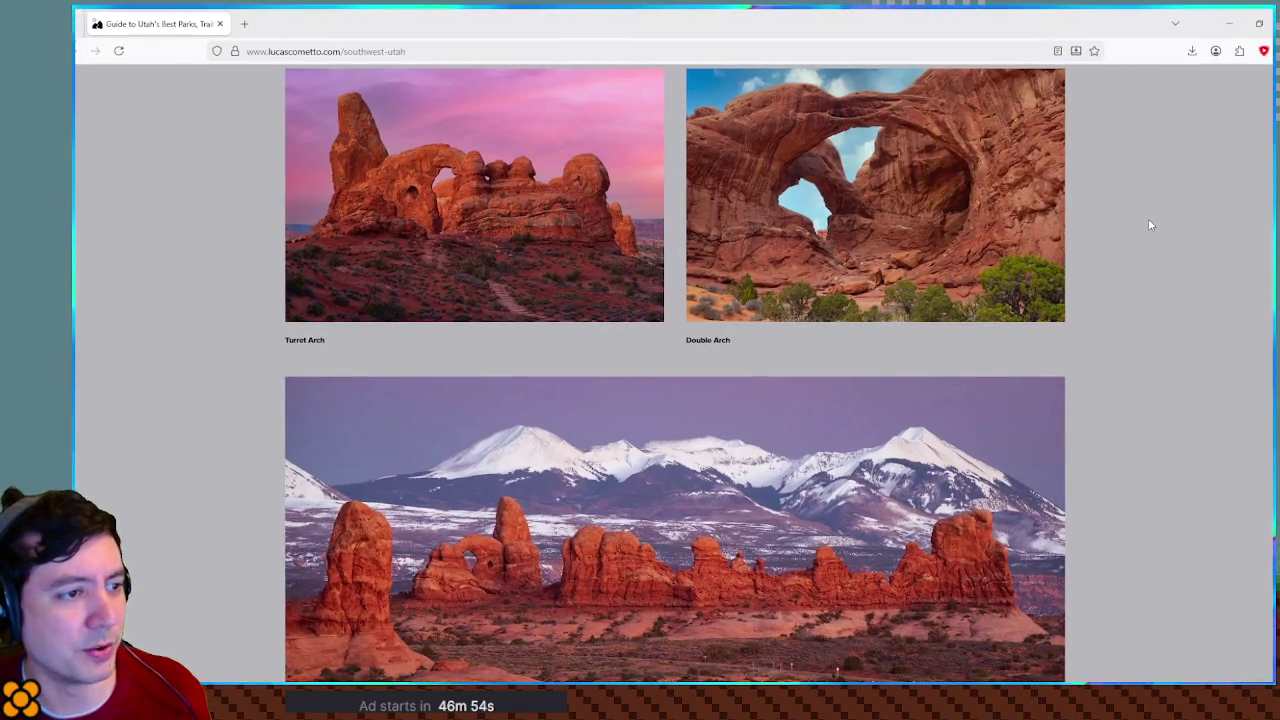
pyautogui.hotkey('ctrl', '+')
pyautogui.hotkey('ctrl', '+')
pyautogui.hotkey('ctrl', '+')
# Step: Browse the Arches photos, ending on the La Sal Mountains panorama
pyautogui.scroll(-5, 1149, 217)
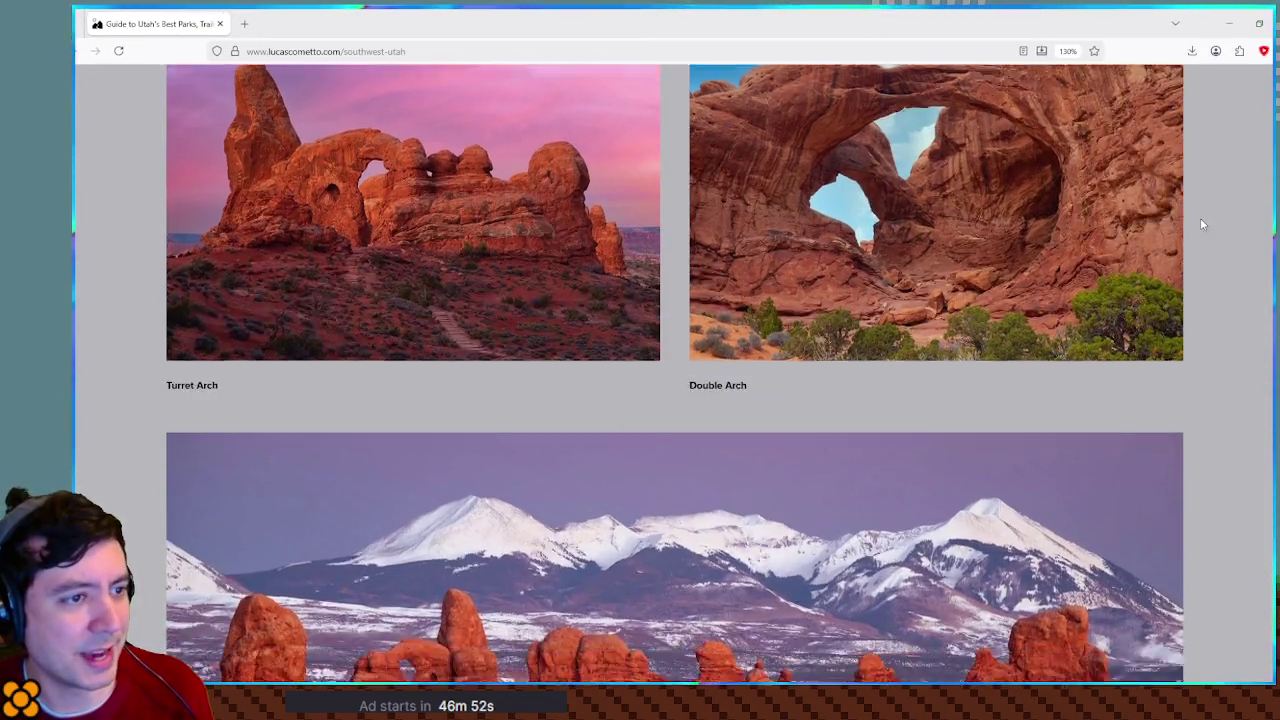
pyautogui.scroll(-10, 1205, 219)
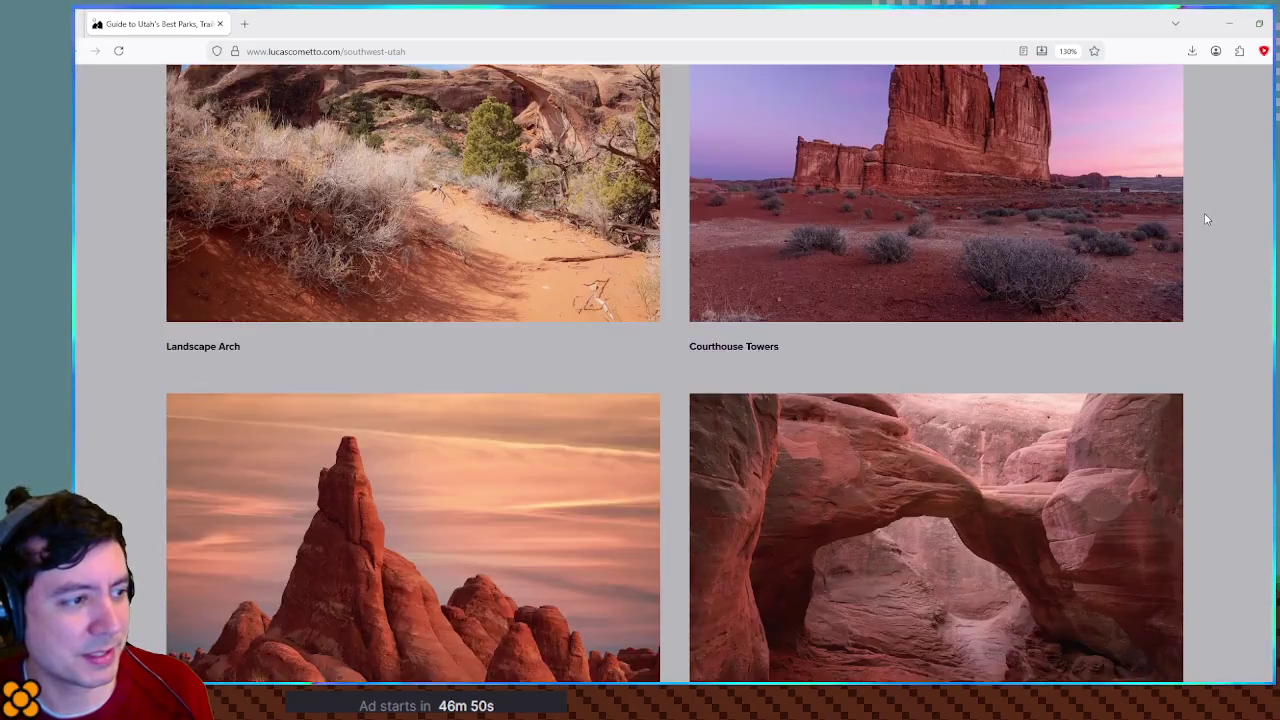
pyautogui.scroll(3, 1207, 218)
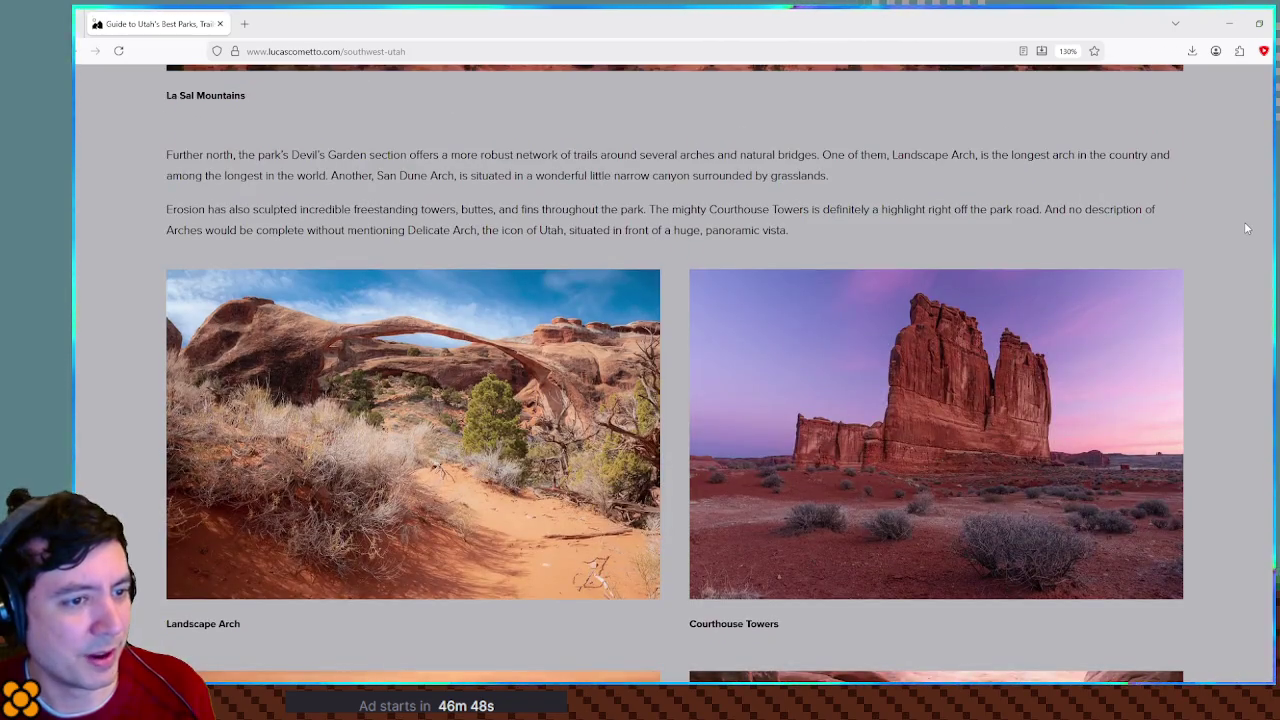
pyautogui.scroll(-7, 943, 396)
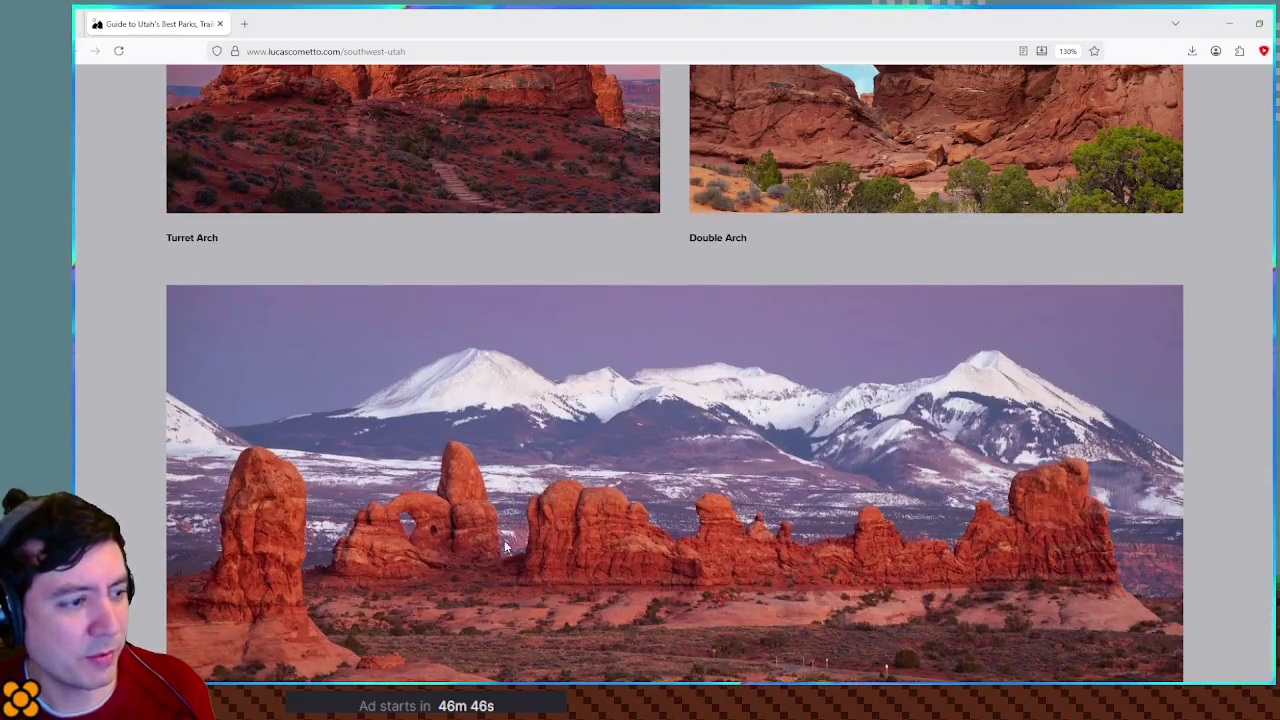
pyautogui.scroll(3, 1015, 538)
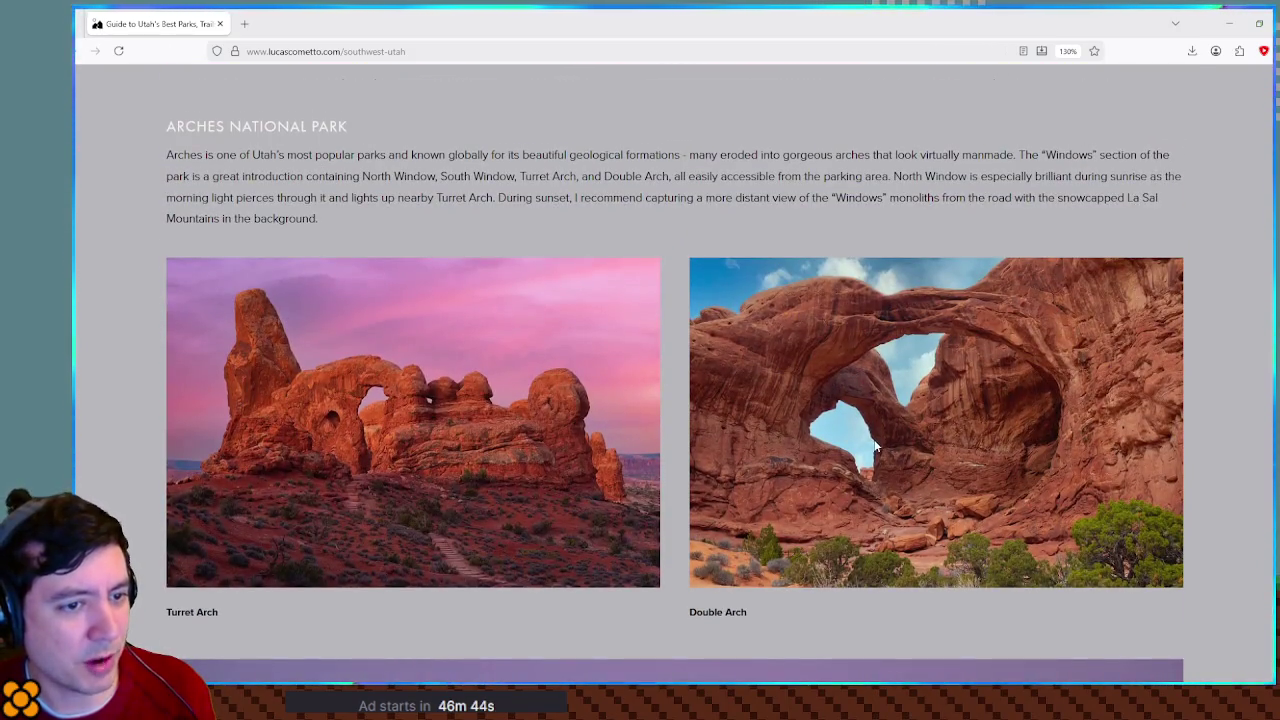
pyautogui.scroll(-1, 800, 435)
pyautogui.scroll(-5, 842, 428)
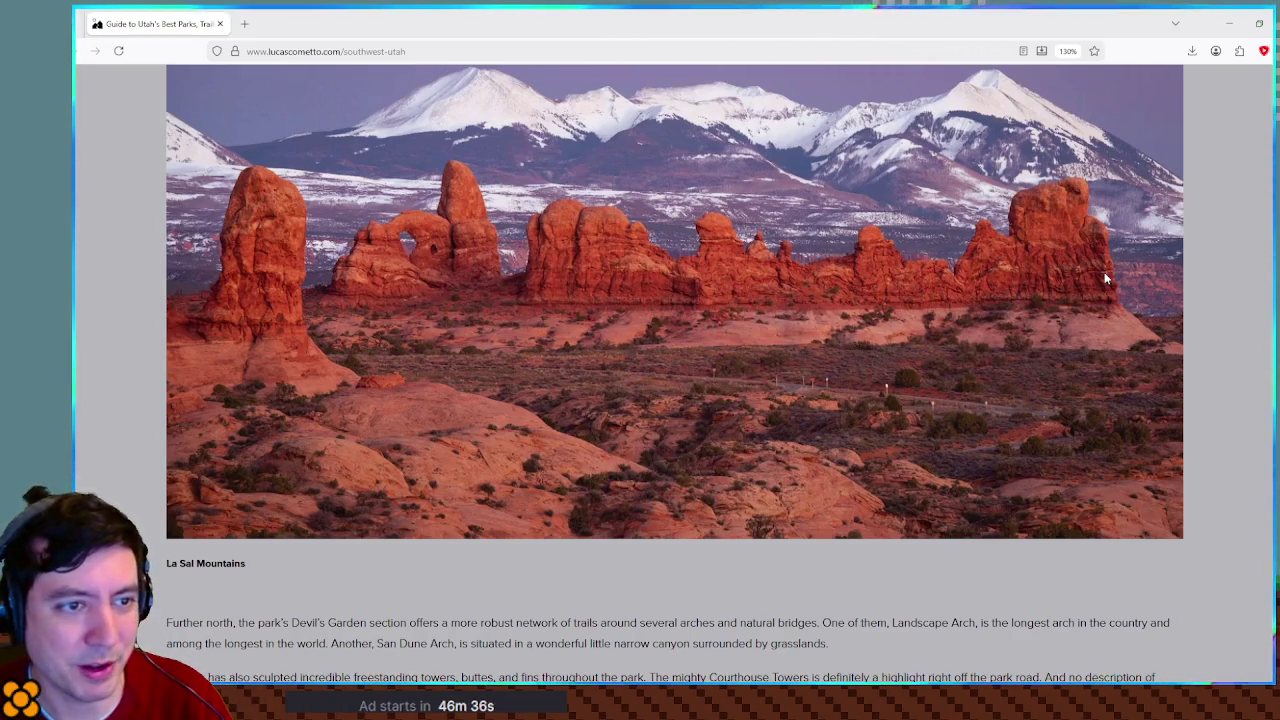
pyautogui.scroll(1, 790, 318)
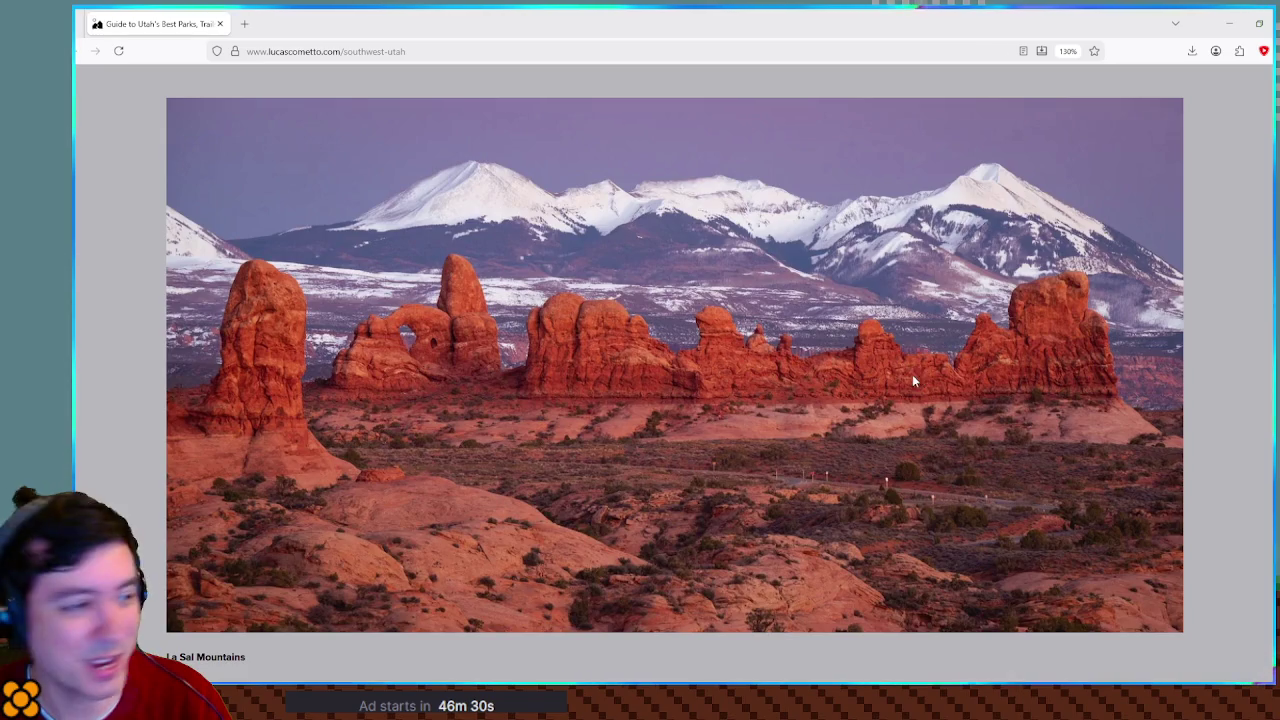
pyautogui.hotkey('alt', 'Tab')
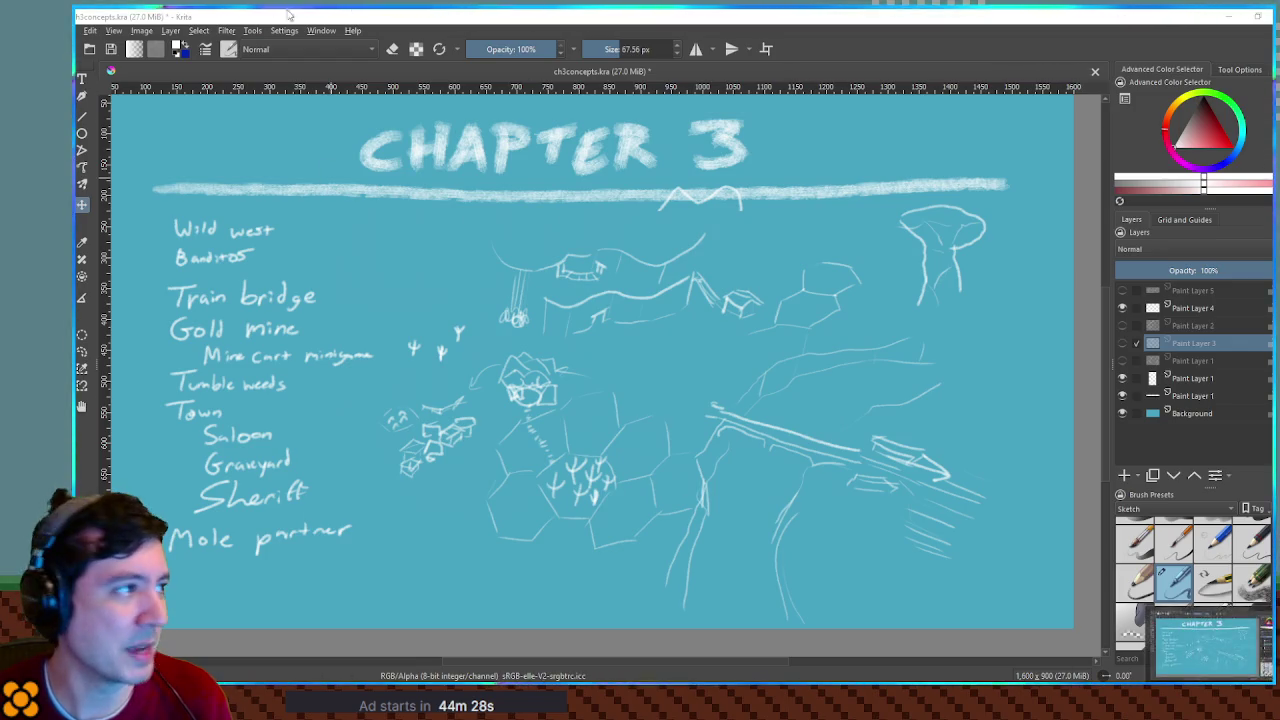
# Step: Glance at the Godot scene, return to the new 200×200 canvas and add Paint Layer 1
pyautogui.hotkey('alt', 'Tab')
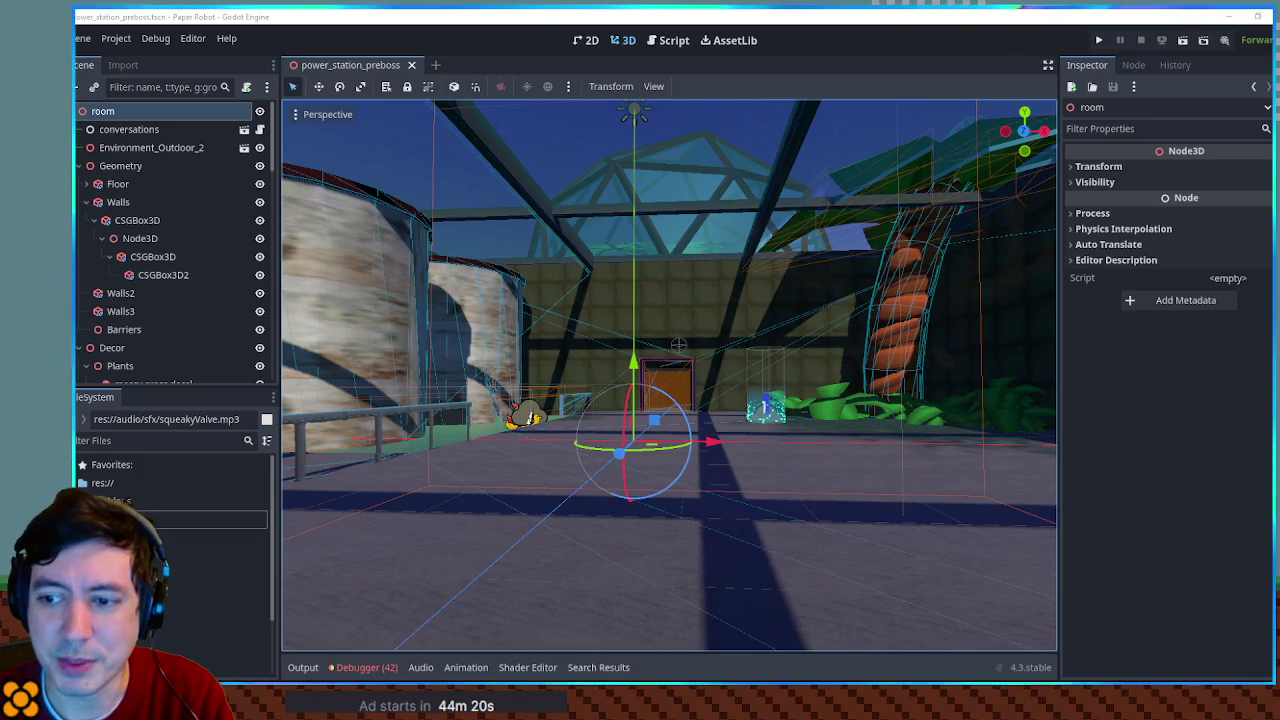
pyautogui.hotkey('alt', 'Tab')
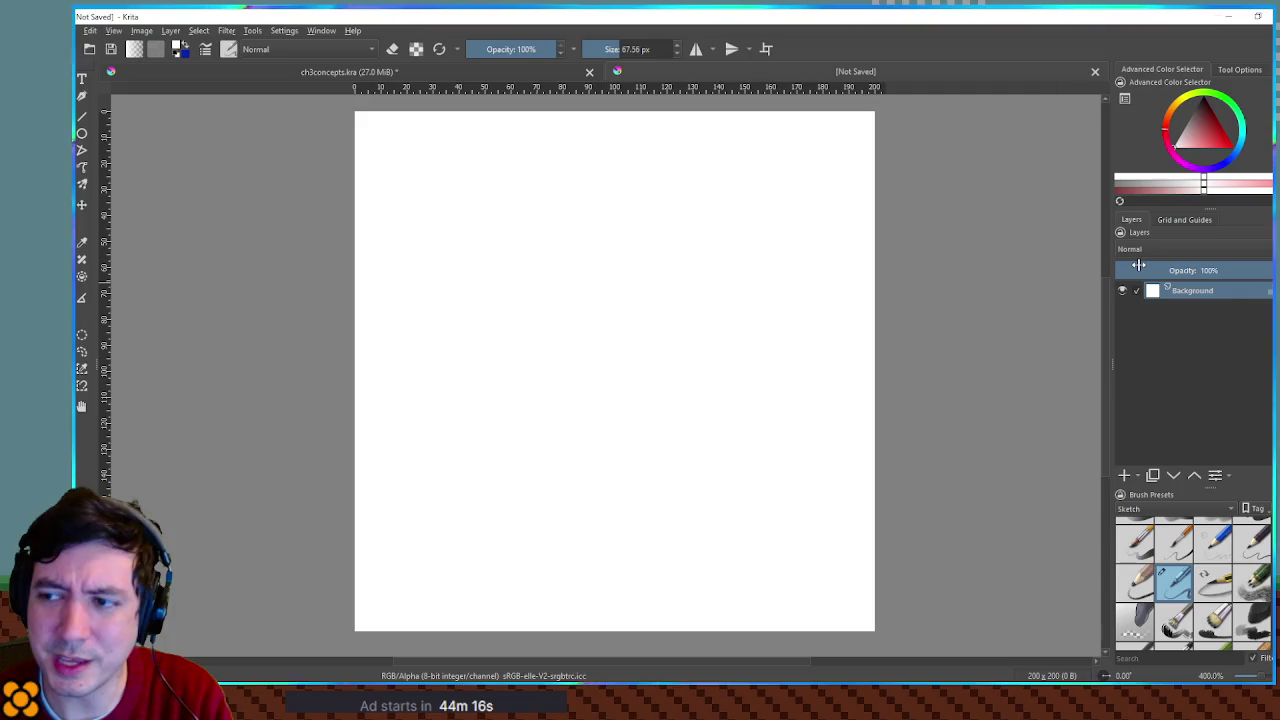
pyautogui.click(1128, 477)
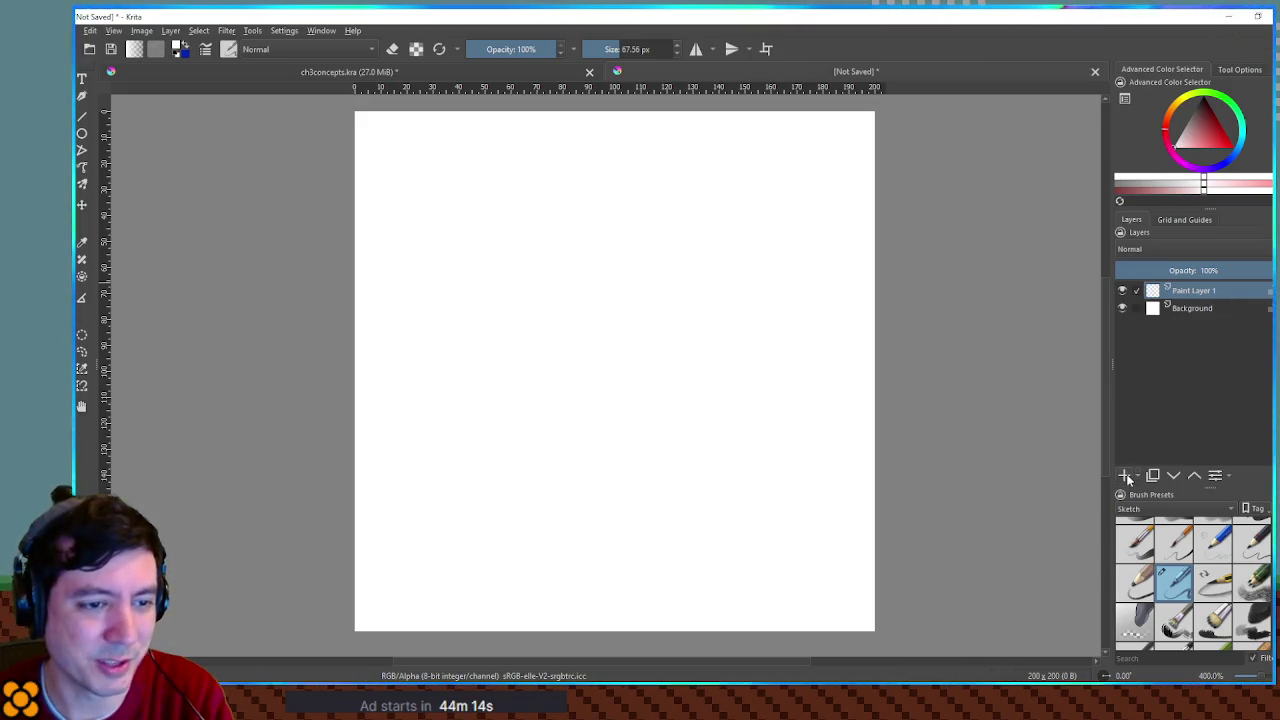
# Step: Bucket-fill Paint Layer 1 light sandy orange, add Paint Layer 2, and enable wrap-around mode
pyautogui.click(1175, 112)
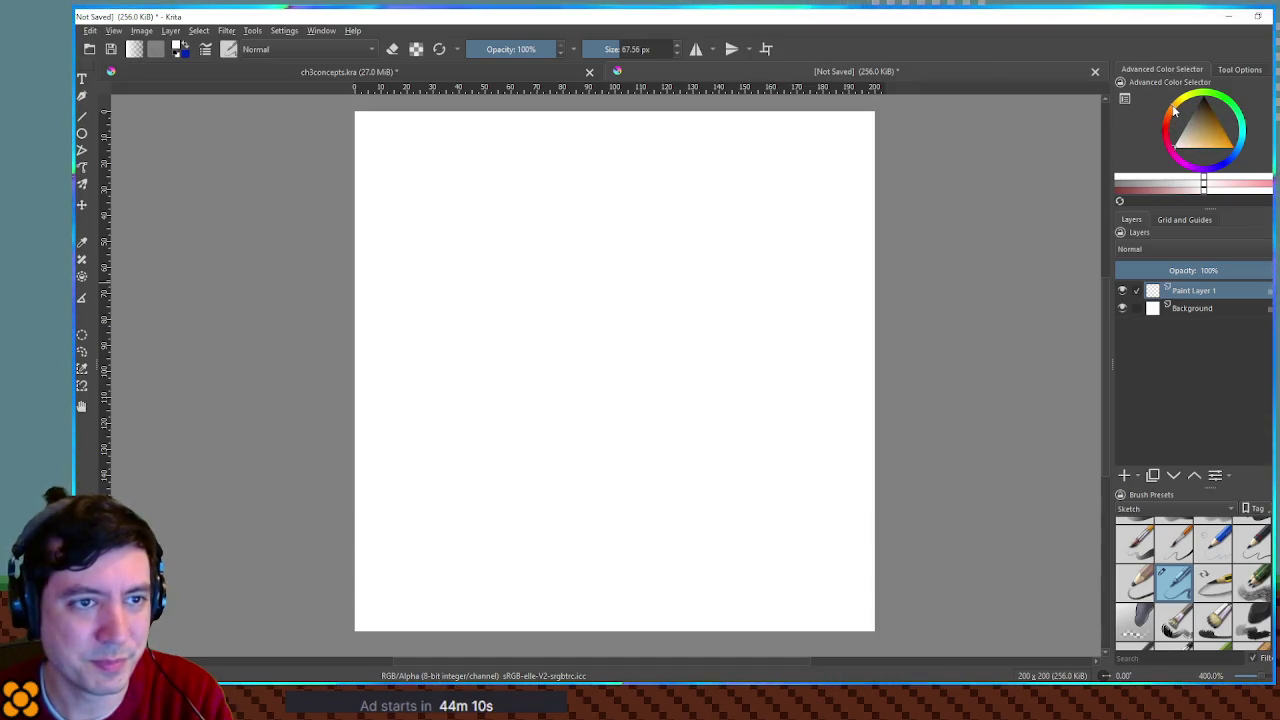
pyautogui.click(1212, 151)
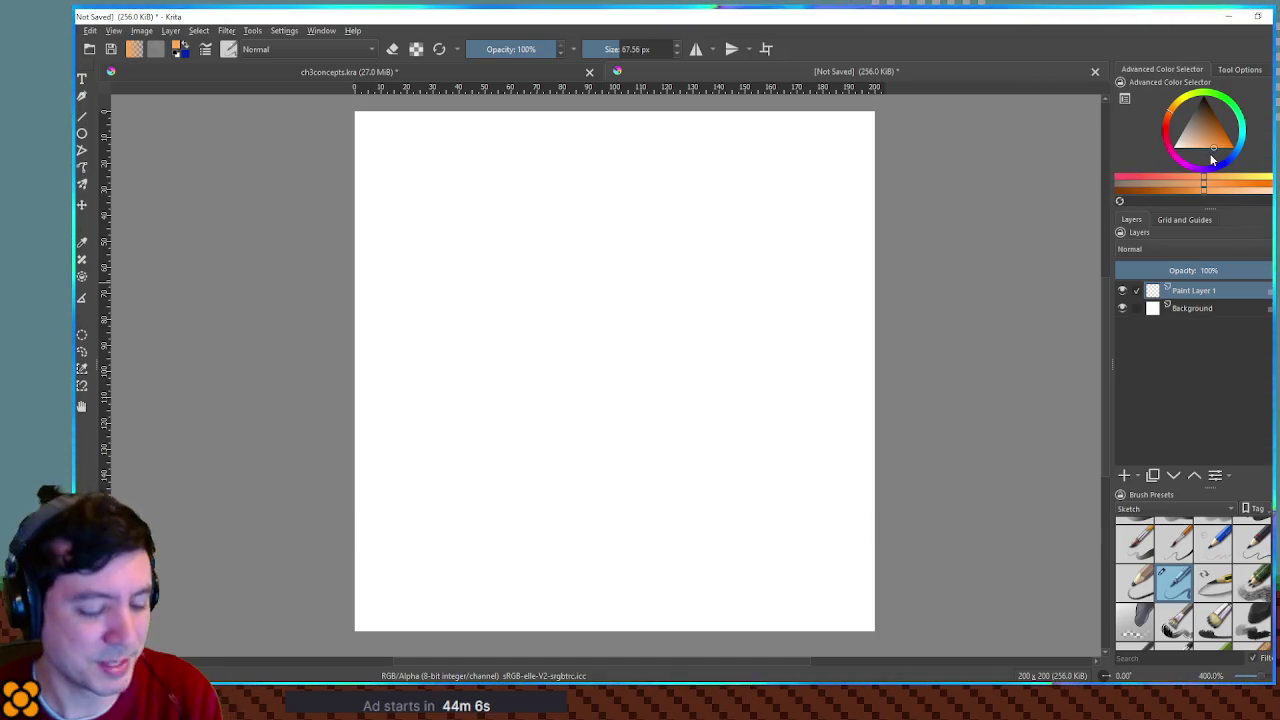
pyautogui.click(732, 203)
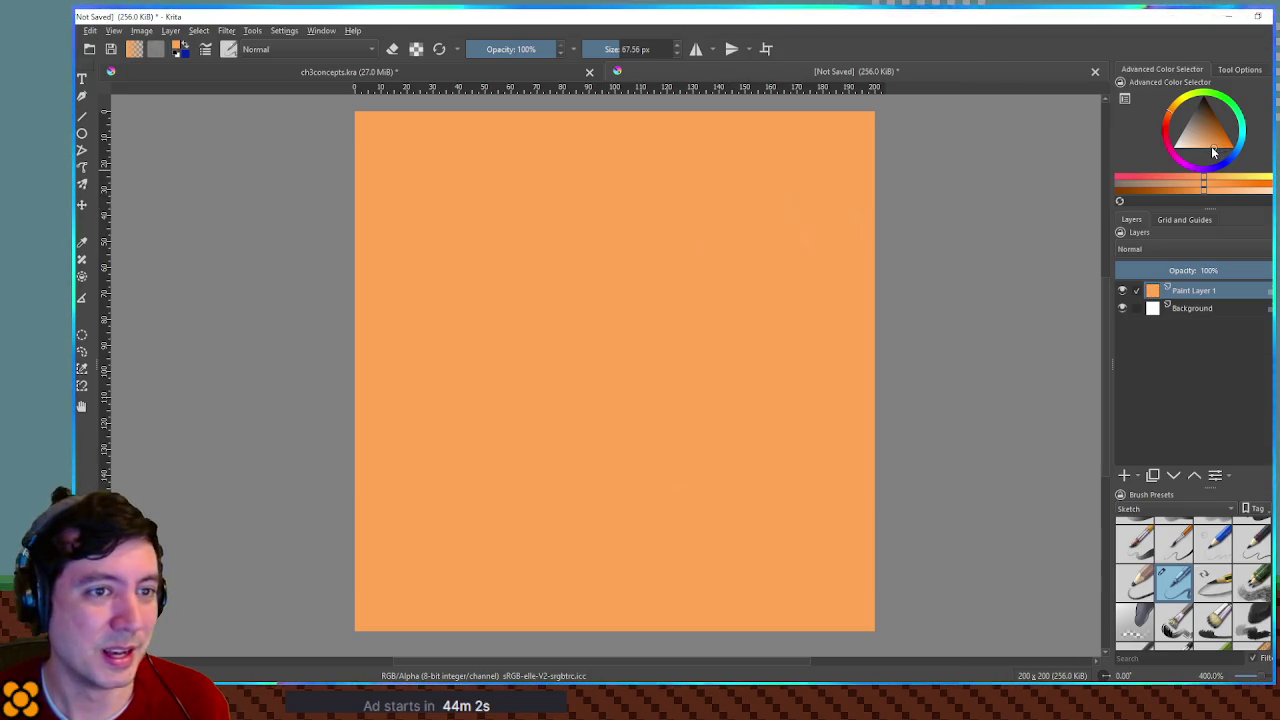
pyautogui.click(755, 274)
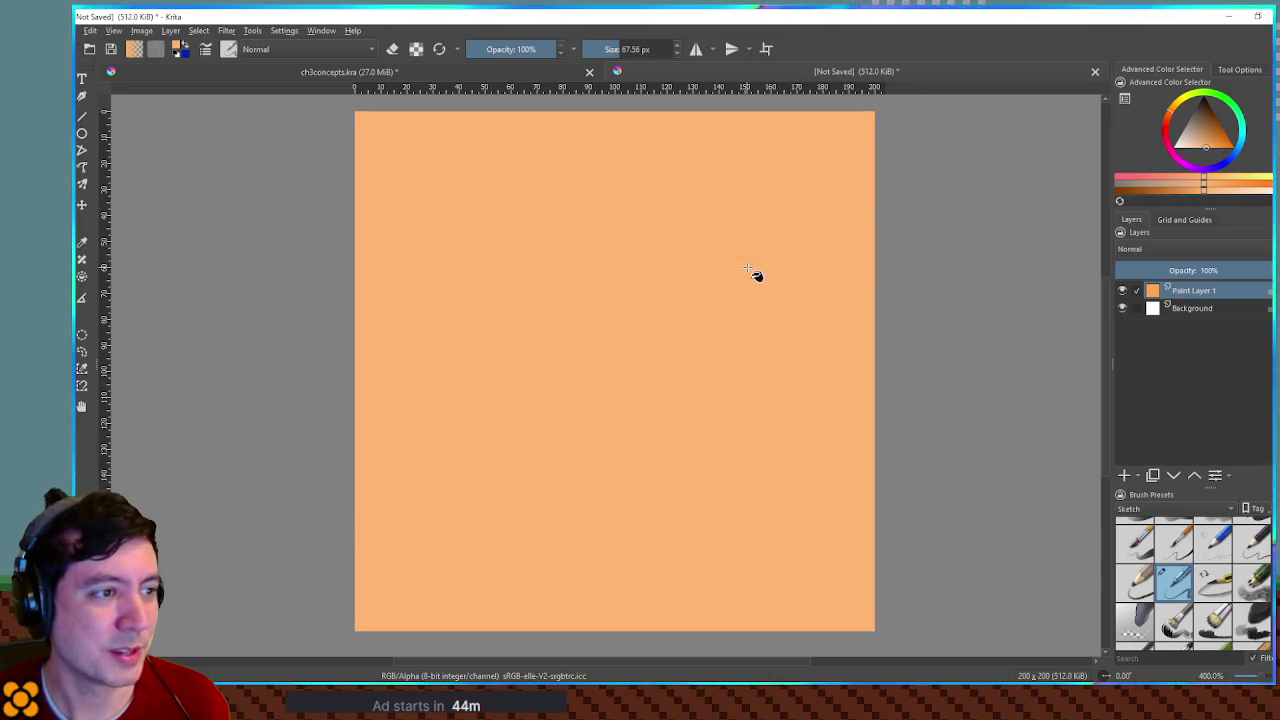
pyautogui.click(1124, 475)
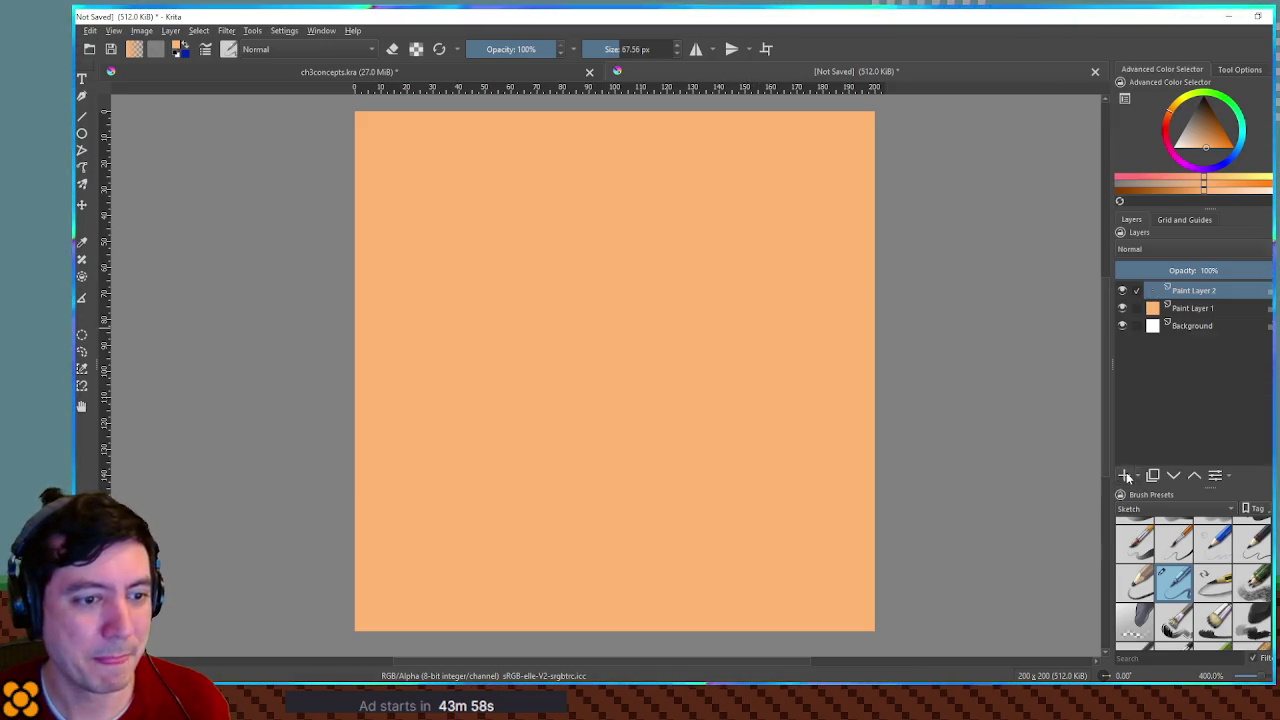
pyautogui.press('w')
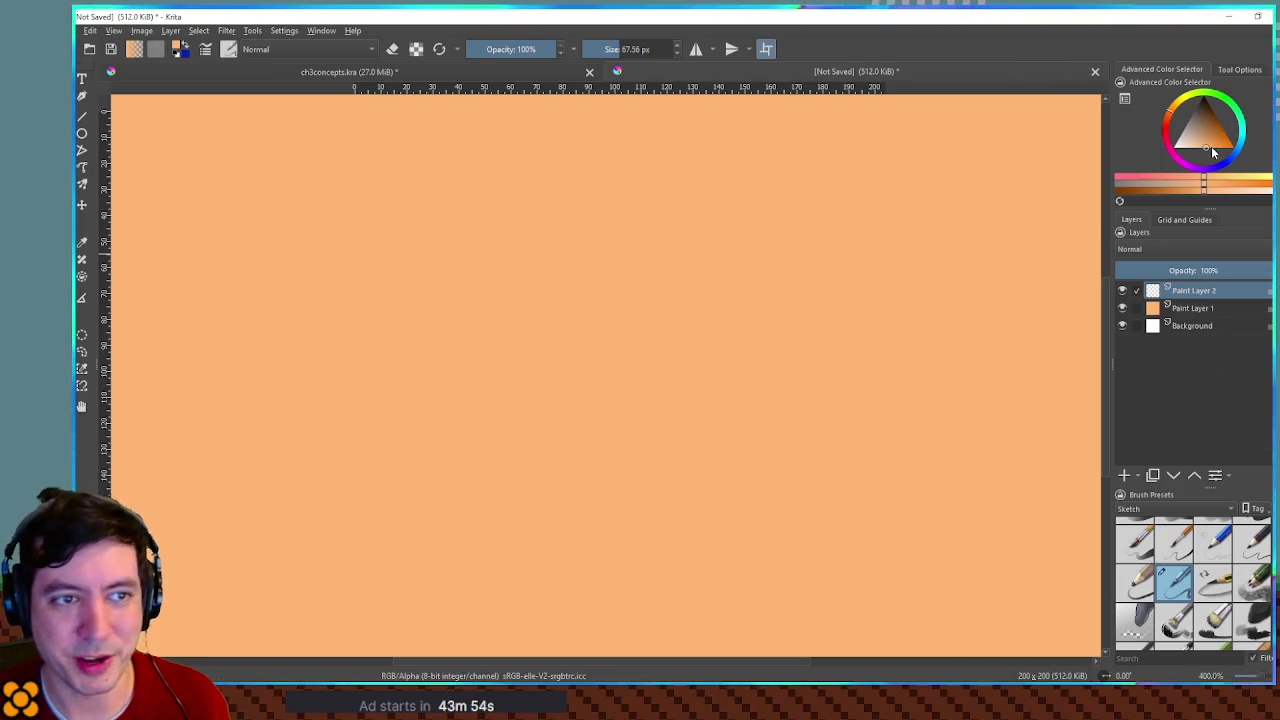
# Step: Undo a first orange stroke and paint a faint darker orange band at 28% opacity
pyautogui.moveTo(1010, 205); pyautogui.dragTo(1014, 212)
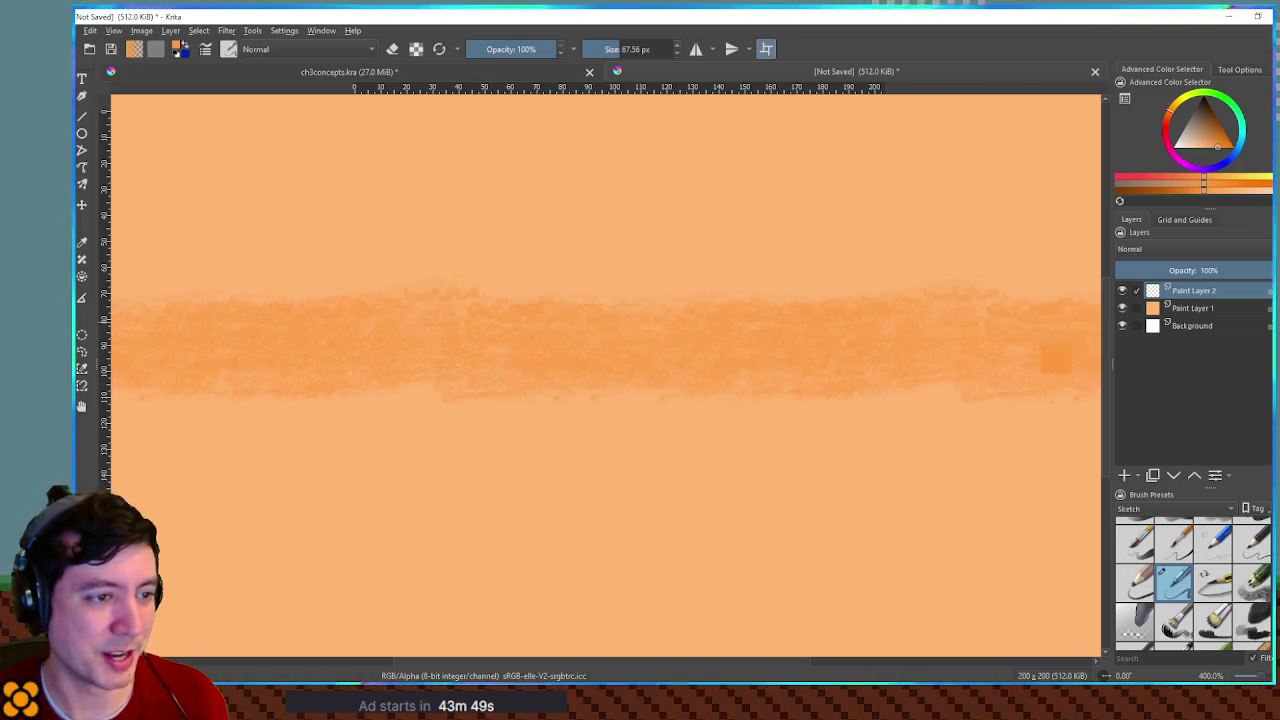
pyautogui.press('6')
pyautogui.moveTo(990, 310); pyautogui.dragTo(120, 300)
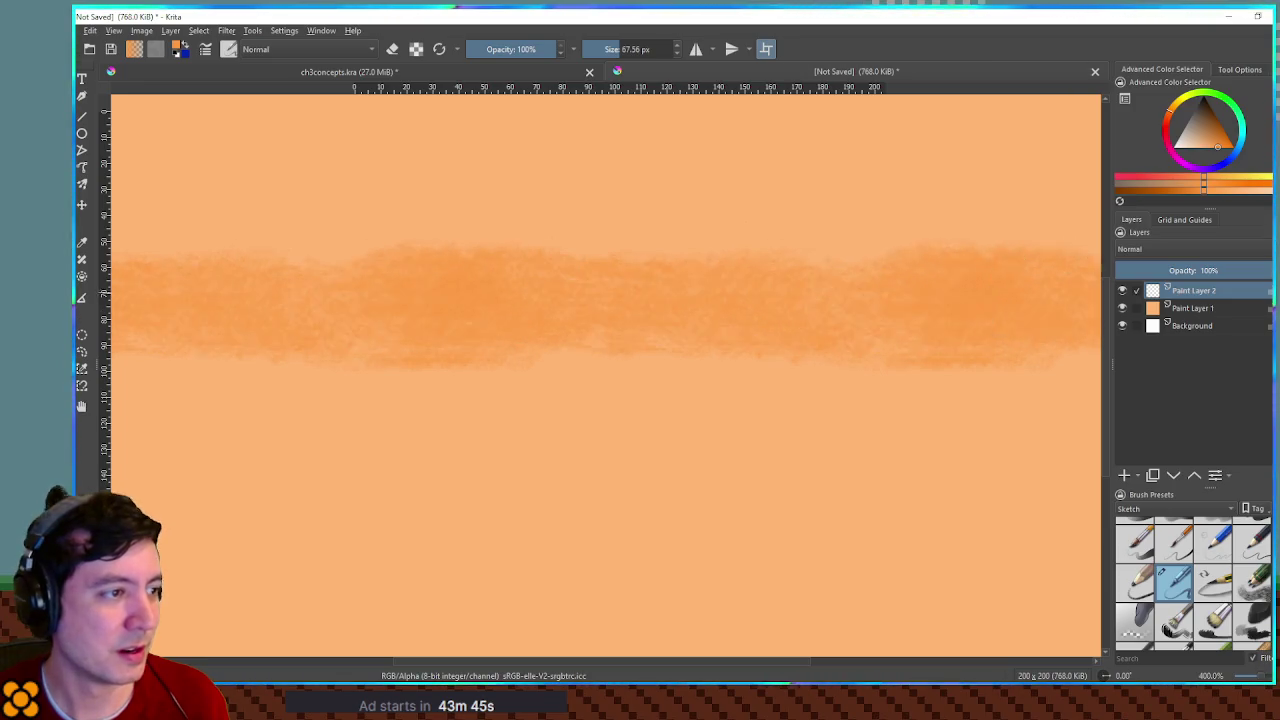
pyautogui.hotkey('ctrl', 'z')
pyautogui.click(491, 49)
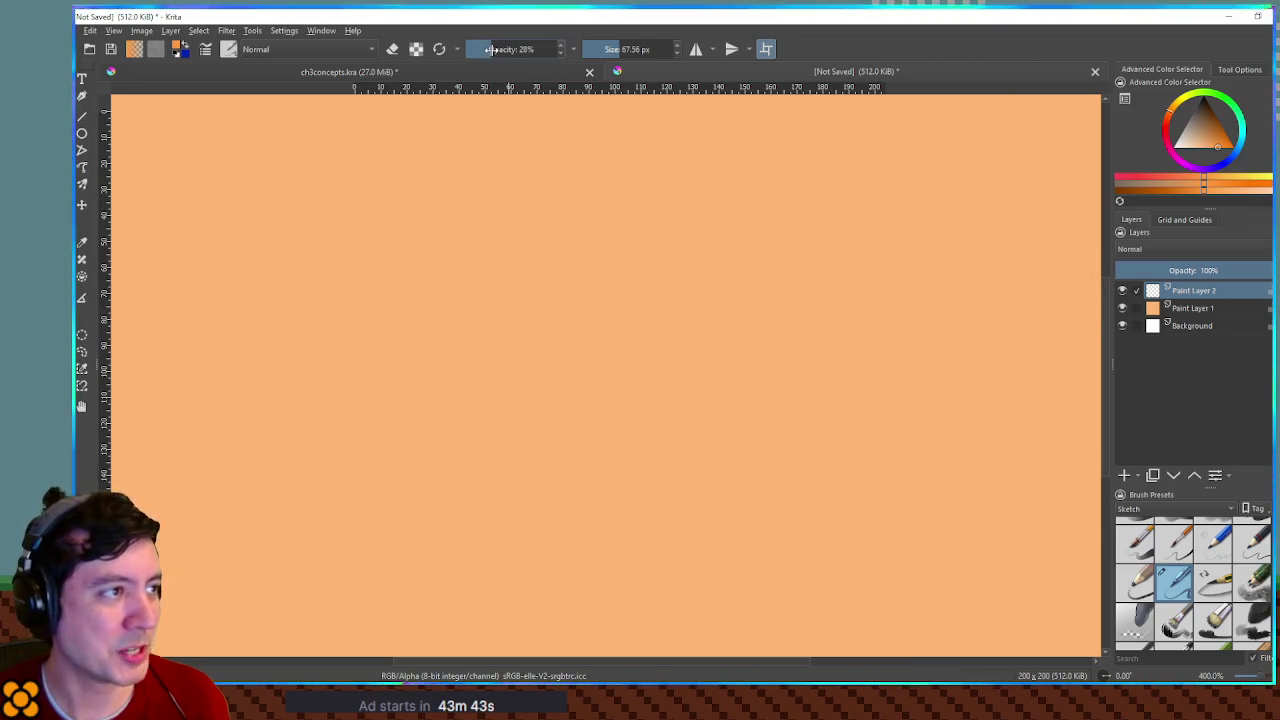
pyautogui.moveTo(317, 300)
pyautogui.mouseDown()
pyautogui.moveTo(829, 300)
pyautogui.moveTo(1050, 271)
pyautogui.mouseUp()
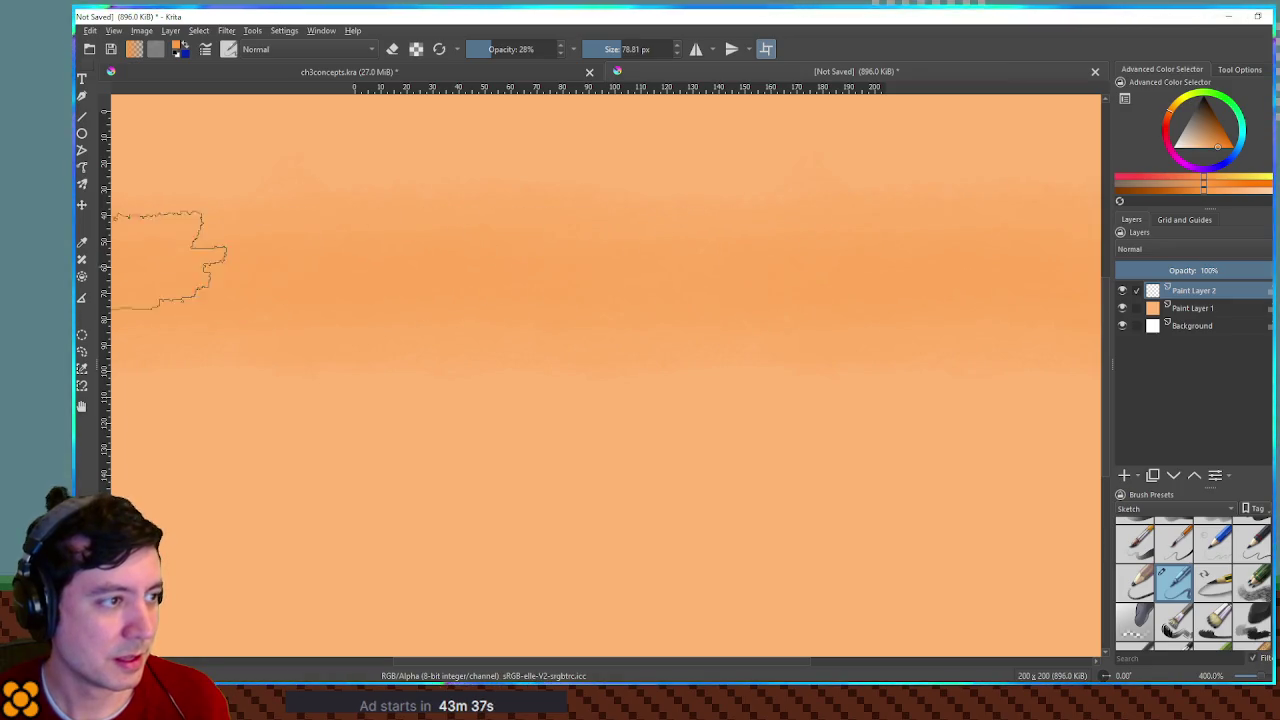
# Step: Paint a broad red-orange band across the lower canvas with a ~59 px brush at 78% opacity
pyautogui.press('[')
pyautogui.press('[')
pyautogui.press('[')
pyautogui.press('[')
pyautogui.press('[')
pyautogui.press('[')
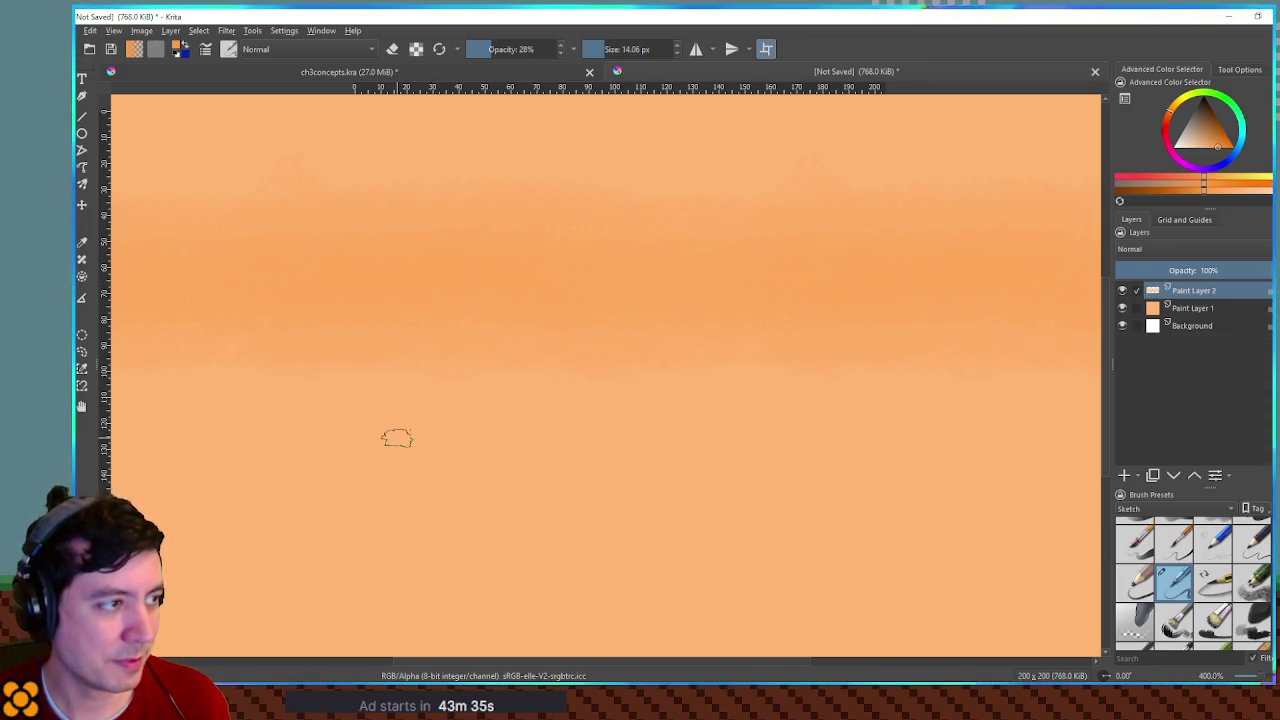
pyautogui.click(536, 48)
pyautogui.press(']')
pyautogui.press(']')
pyautogui.press(']')
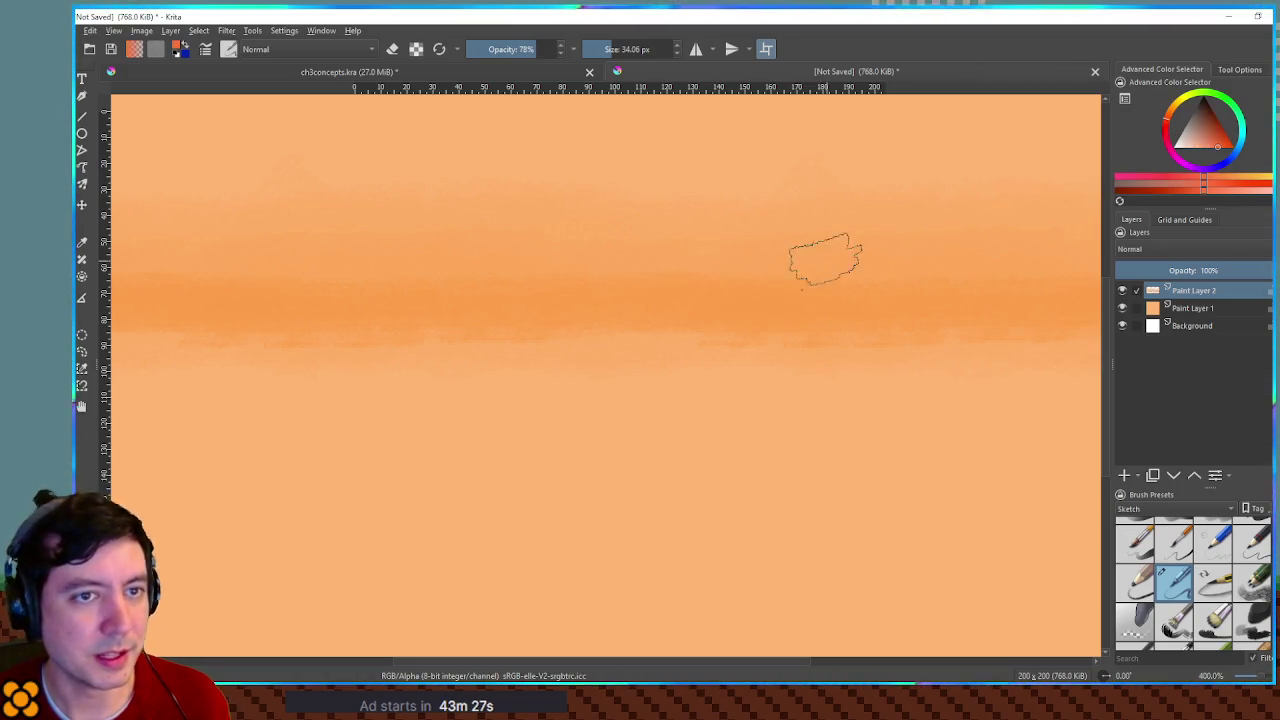
pyautogui.press(']')
pyautogui.press(']')
pyautogui.moveTo(237, 477)
pyautogui.mouseDown()
pyautogui.moveTo(814, 457)
pyautogui.moveTo(620, 470)
pyautogui.mouseUp()
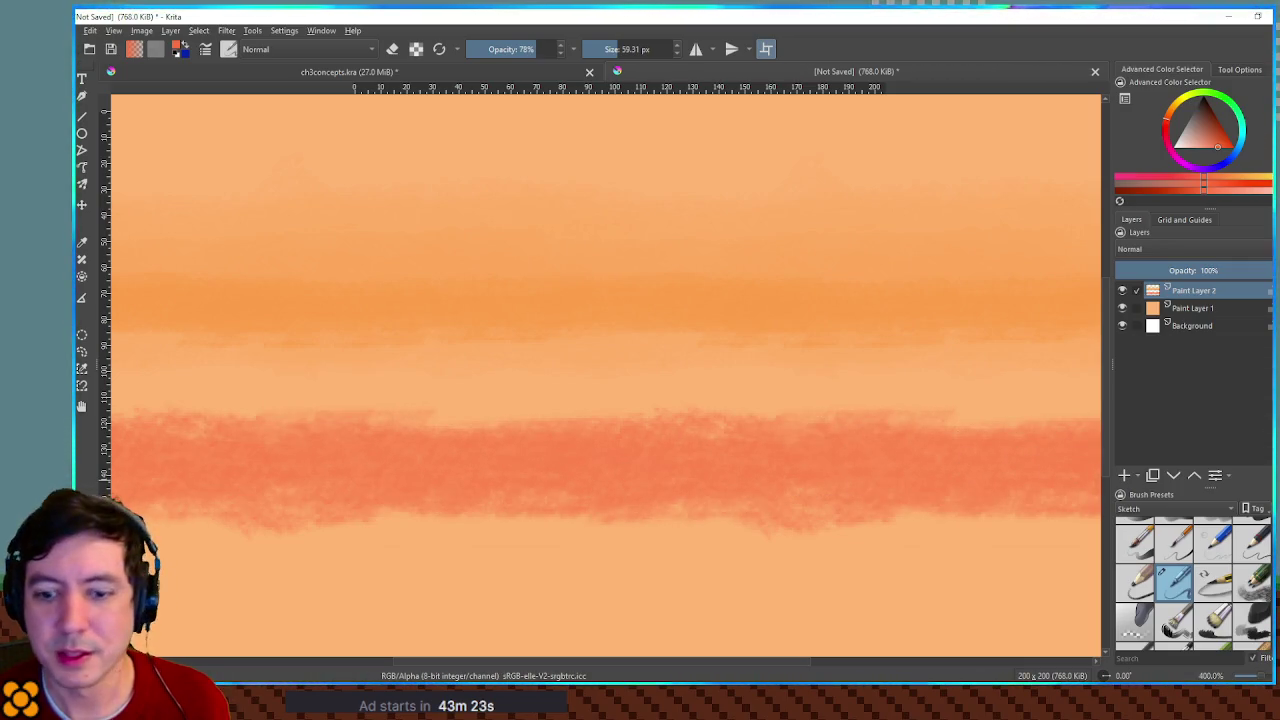
# Step: Check the Utah photo reference, then paint a dark reddish band across the top with a ~30 px brush
pyautogui.moveTo(1279, 169); pyautogui.dragTo(928, 169)
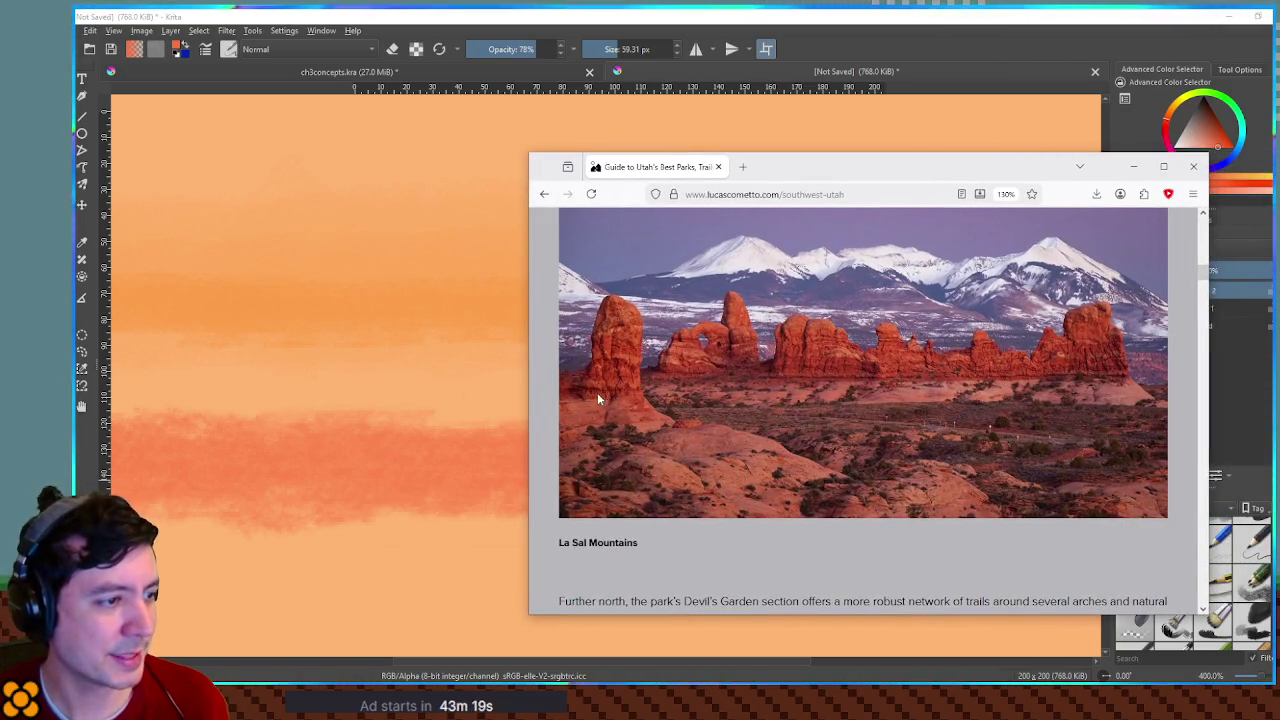
pyautogui.moveTo(1022, 172); pyautogui.dragTo(1279, 172)
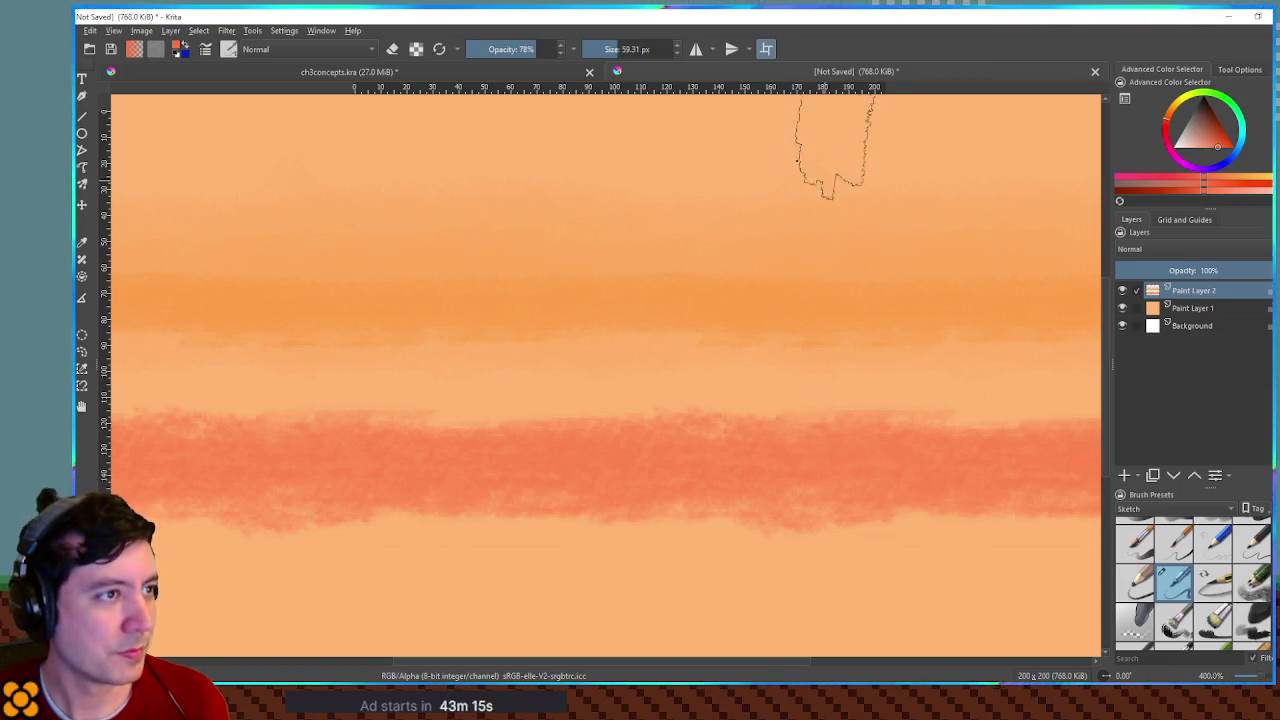
pyautogui.click(1219, 139)
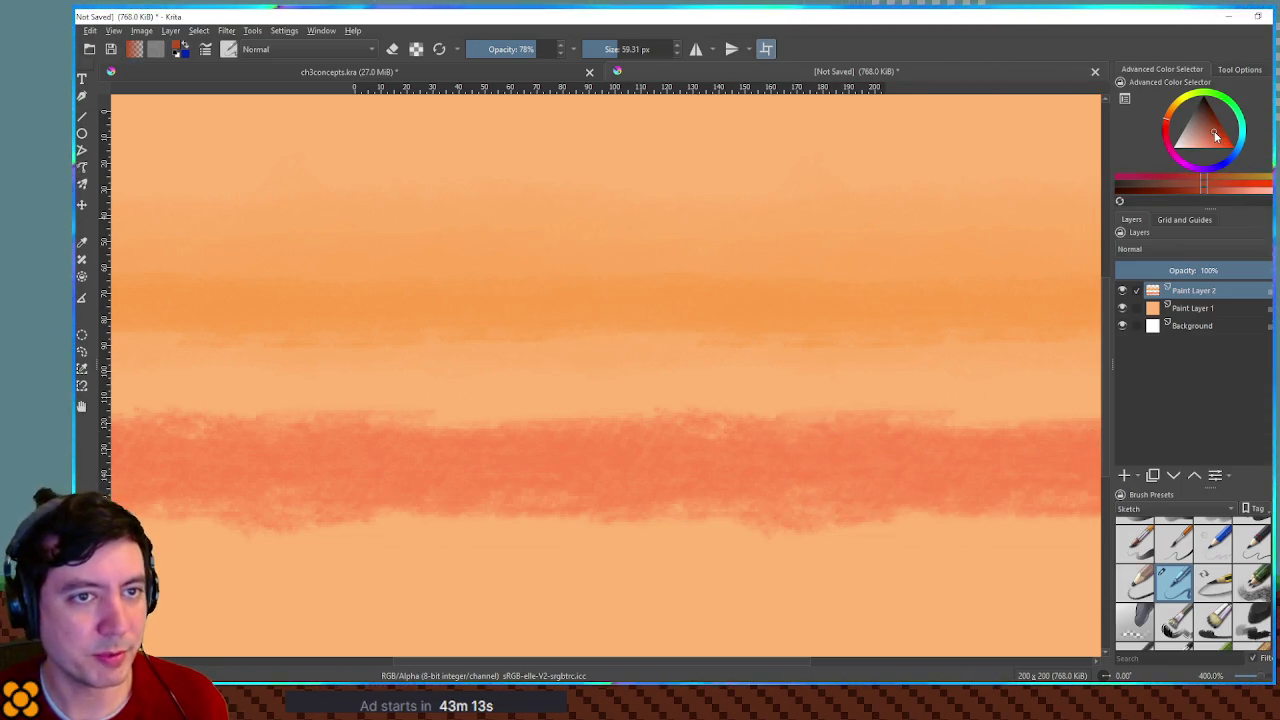
pyautogui.press('[')
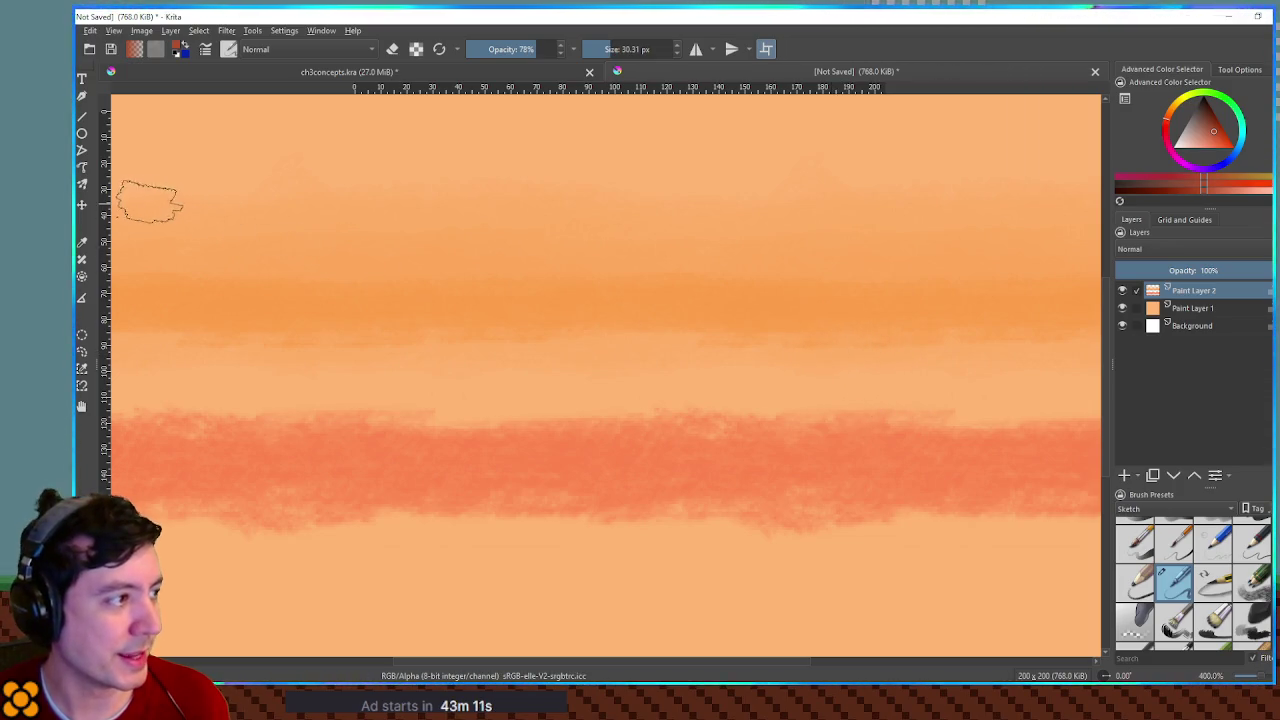
pyautogui.moveTo(150, 205)
pyautogui.mouseDown()
pyautogui.moveTo(580, 193)
pyautogui.moveTo(1104, 203)
pyautogui.mouseUp()
# Step: Soften the stripes with four faint wide strokes using a ~64 px brush
pyautogui.scroll(-5, 708, 265)
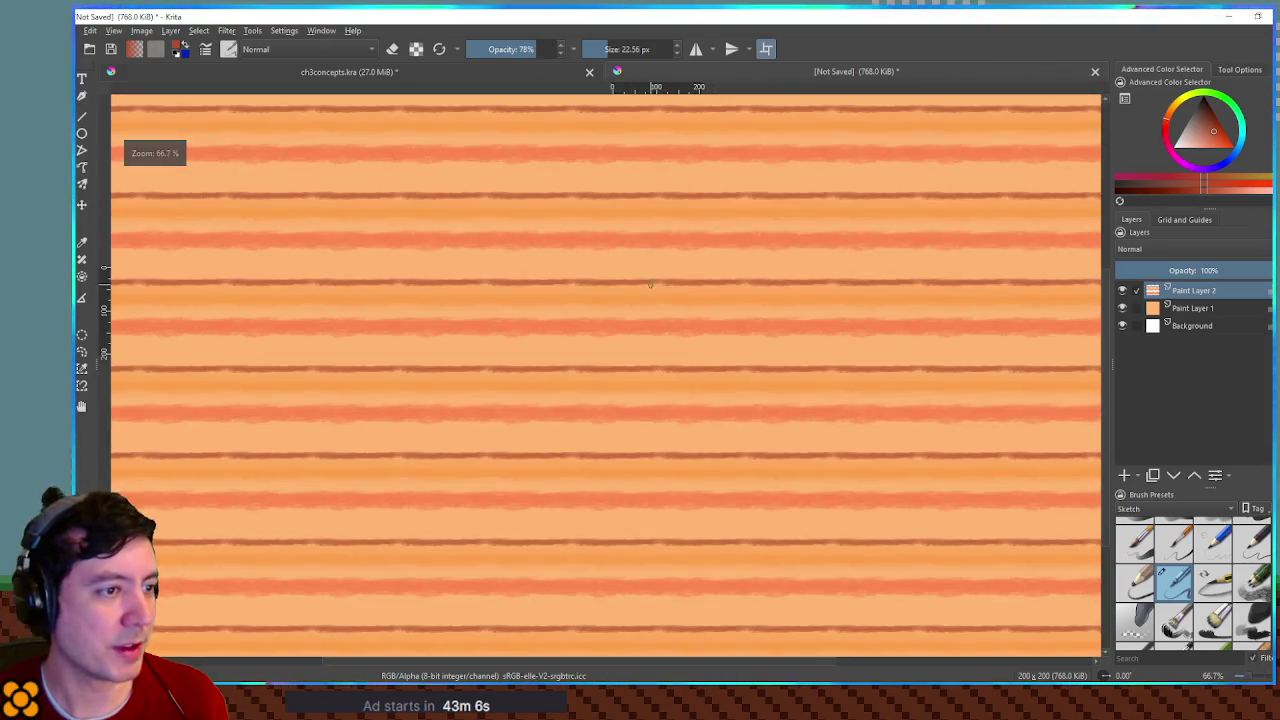
pyautogui.scroll(4, 670, 290)
pyautogui.moveTo(667, 265); pyautogui.dragTo(680, 349)
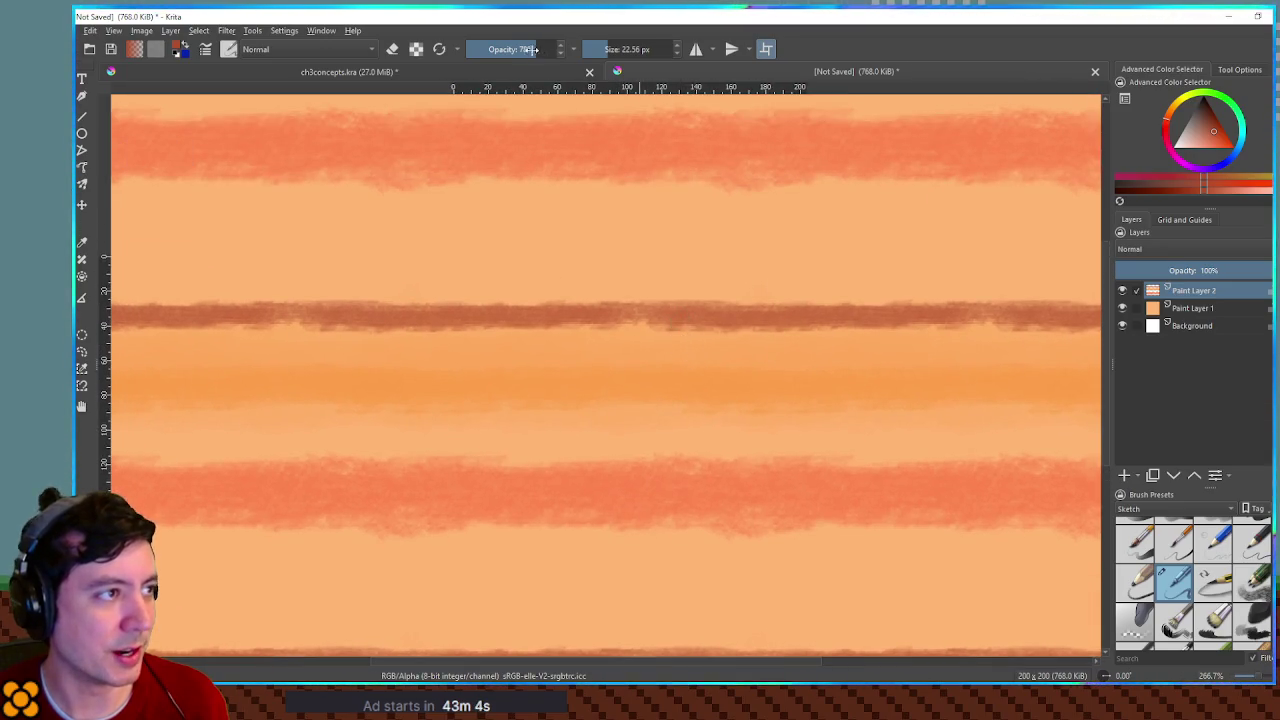
pyautogui.press(']')
pyautogui.press(']')
pyautogui.press(']')
pyautogui.moveTo(143, 214)
pyautogui.mouseDown()
pyautogui.moveTo(251, 237)
pyautogui.moveTo(490, 240)
pyautogui.mouseUp()
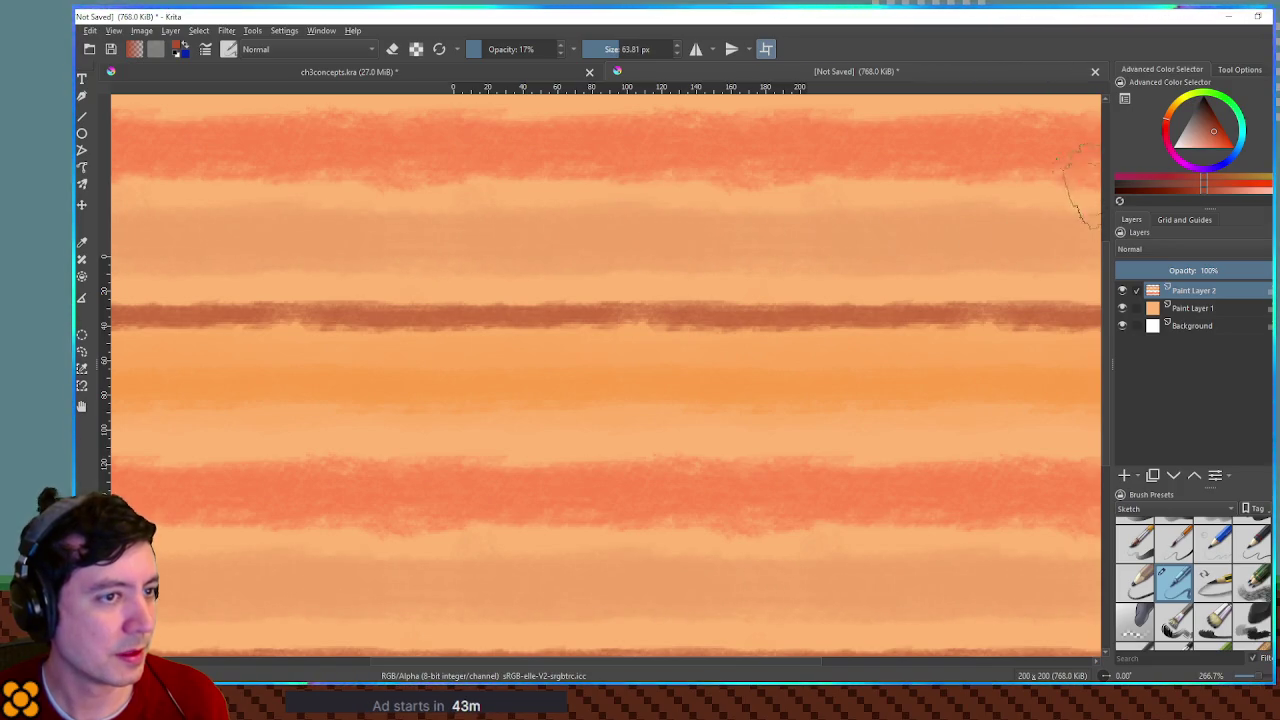
pyautogui.moveTo(1088, 190); pyautogui.dragTo(817, 206)
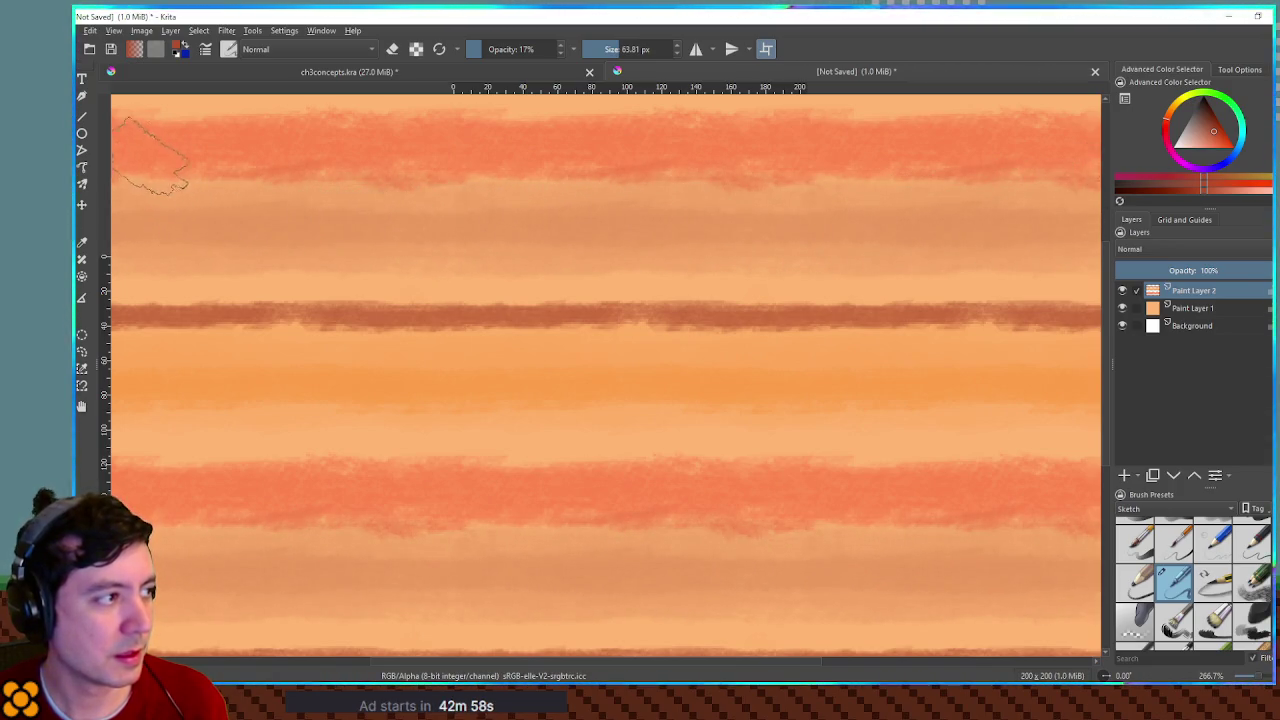
pyautogui.moveTo(165, 170); pyautogui.dragTo(597, 182)
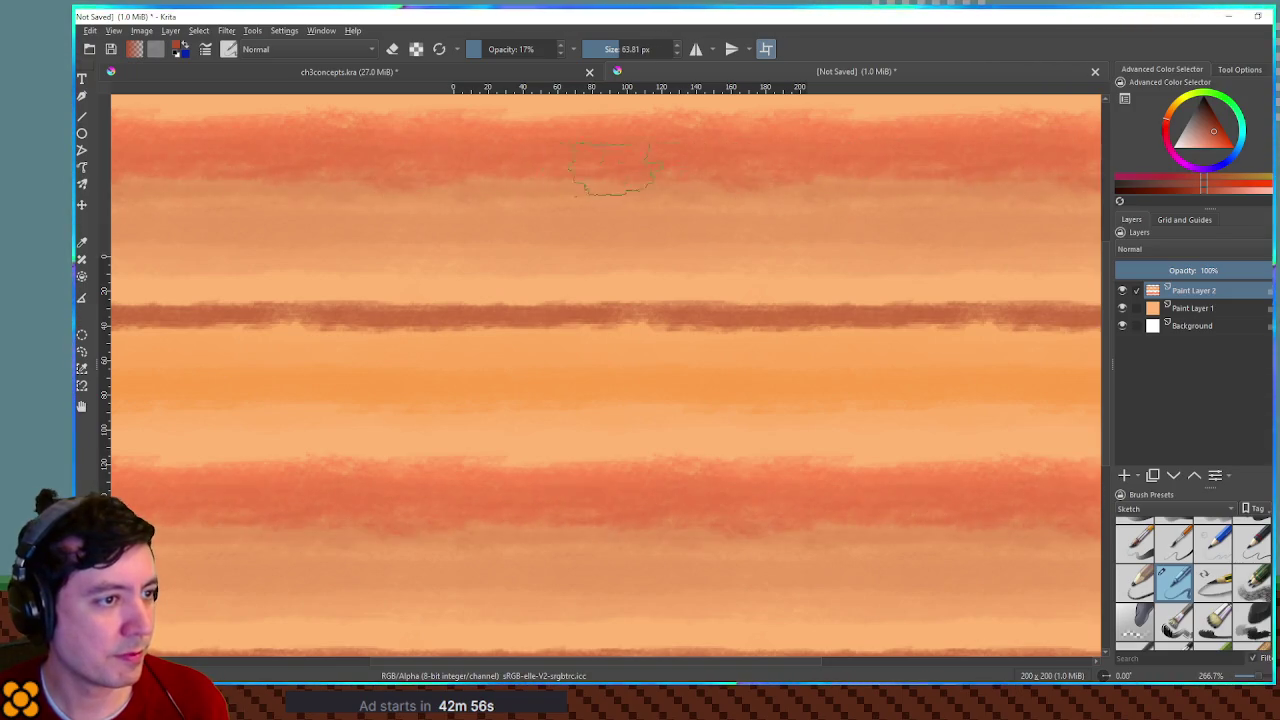
pyautogui.moveTo(135, 300); pyautogui.dragTo(666, 277)
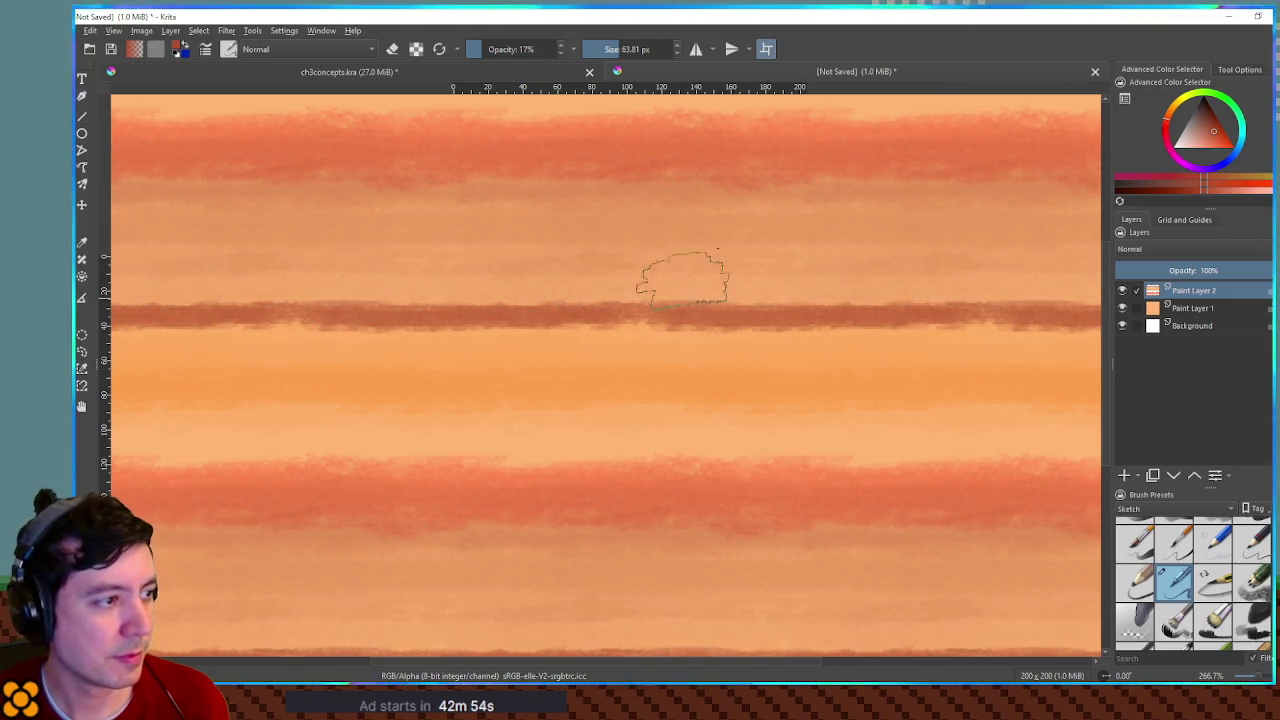
# Step: Draw thin dark lines along the second band, redrawing one as a shorter segment
pyautogui.keyDown('ctrl'); pyautogui.click(750, 312); pyautogui.keyUp('ctrl')
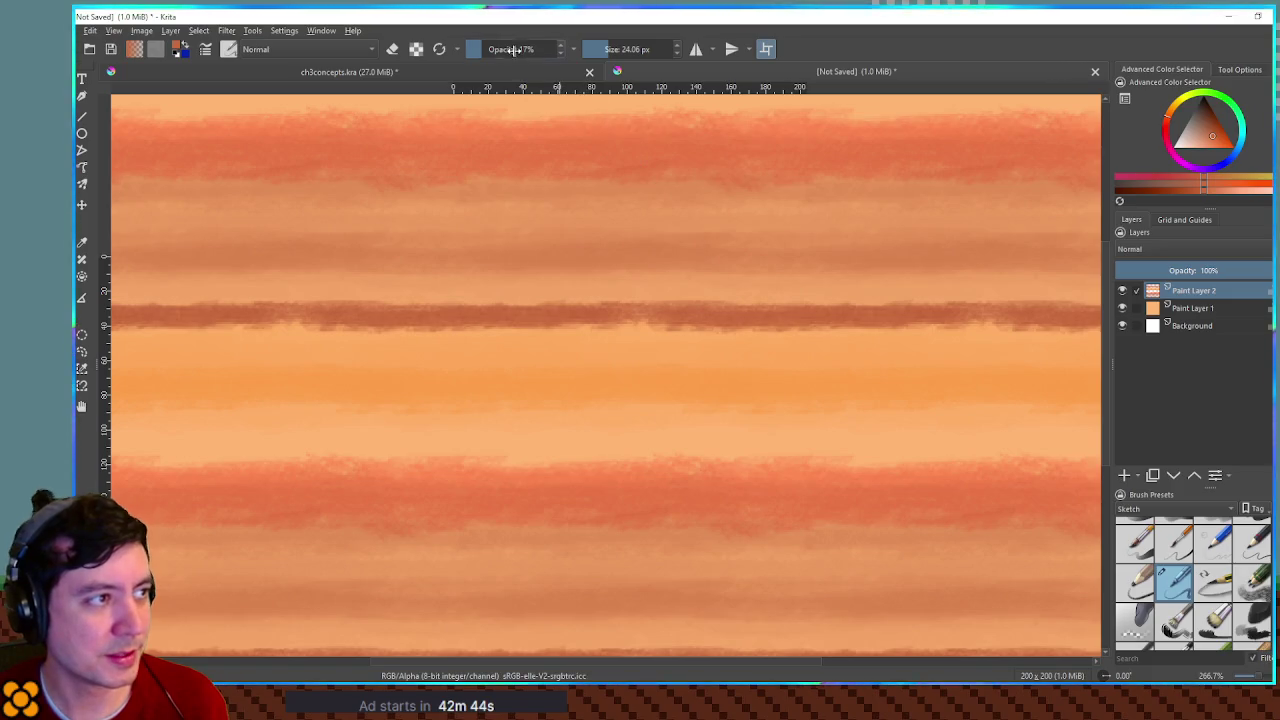
pyautogui.moveTo(276, 232)
pyautogui.mouseDown()
pyautogui.moveTo(1085, 225)
pyautogui.moveTo(901, 229)
pyautogui.mouseUp()
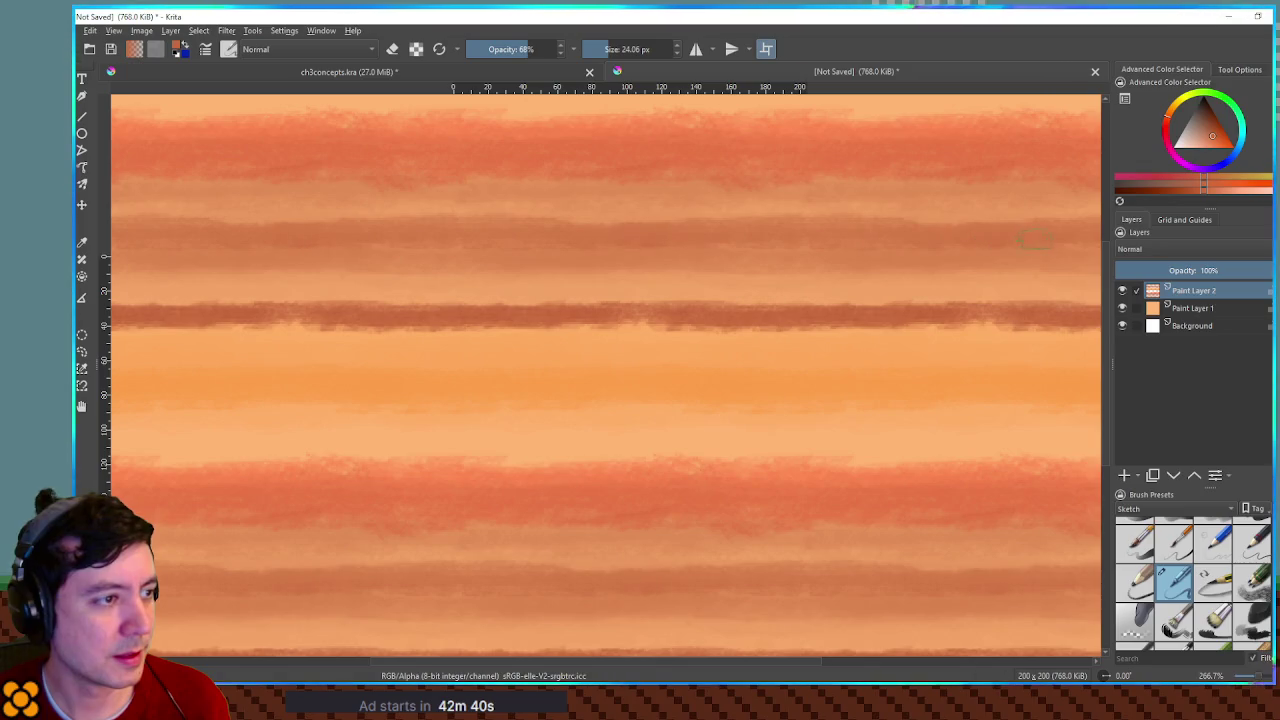
pyautogui.moveTo(675, 235); pyautogui.dragTo(1083, 228)
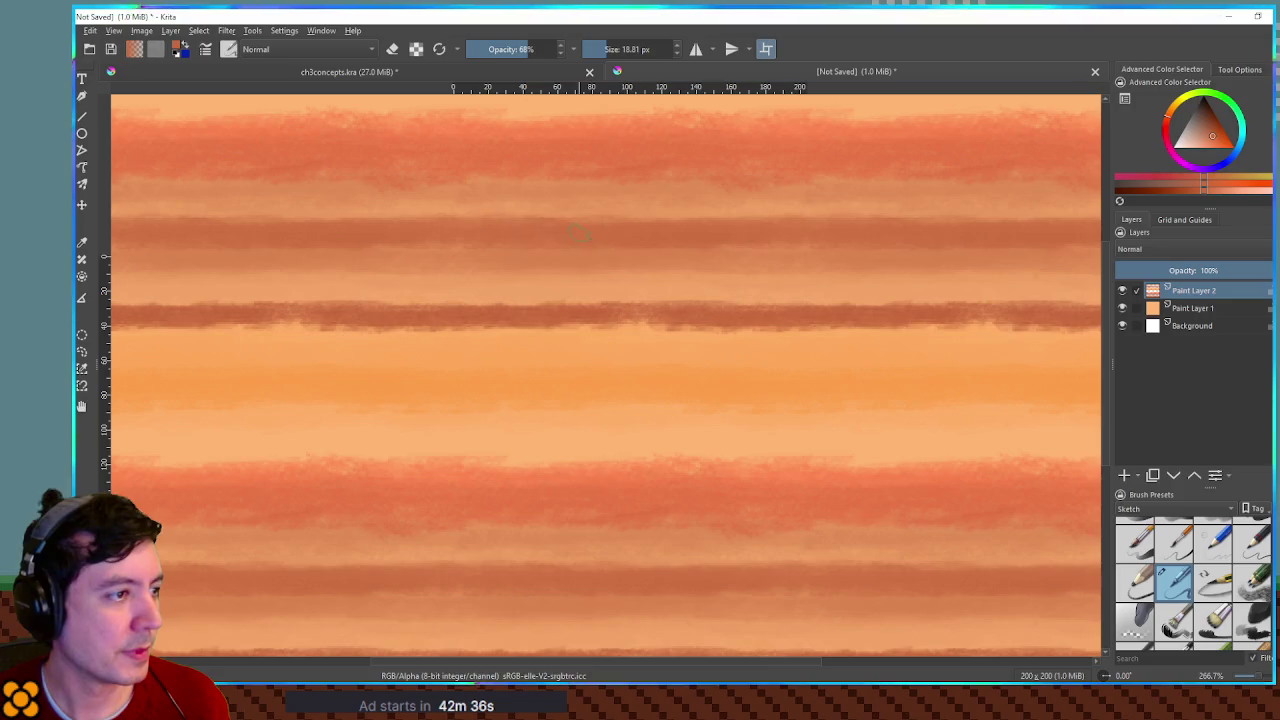
pyautogui.moveTo(1215, 137); pyautogui.dragTo(1217, 130)
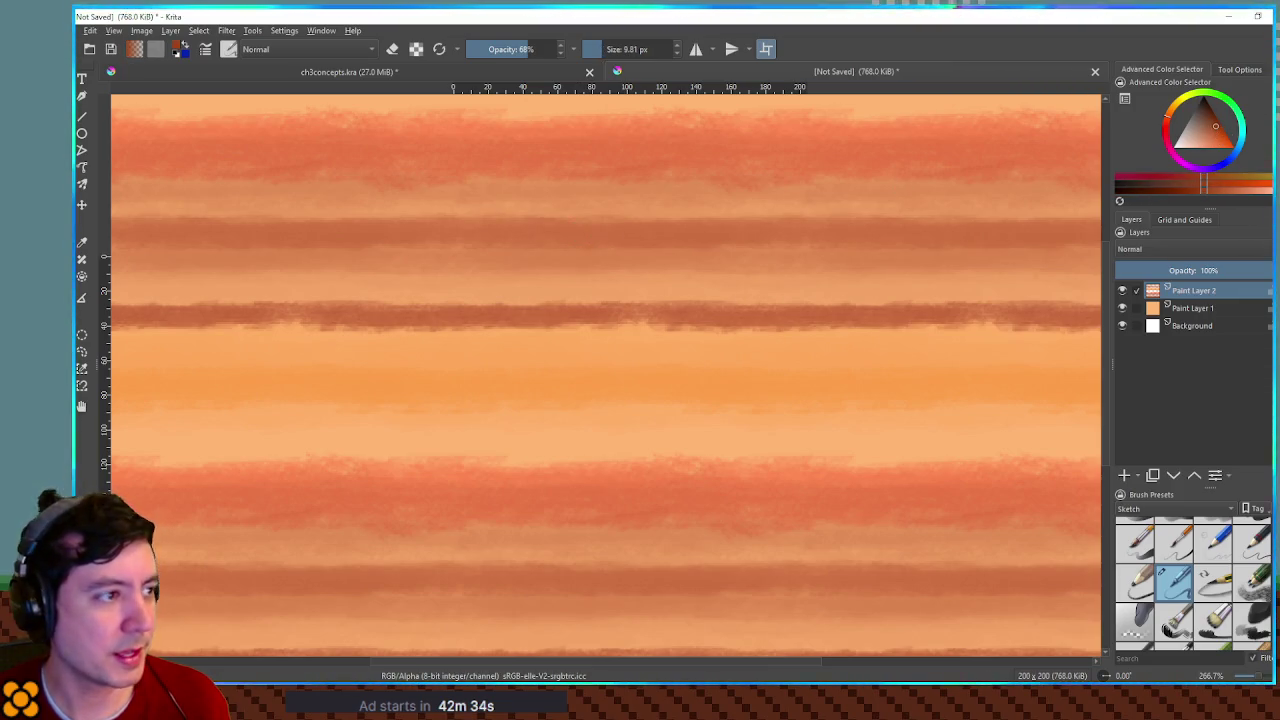
pyautogui.moveTo(122, 235); pyautogui.dragTo(490, 236)
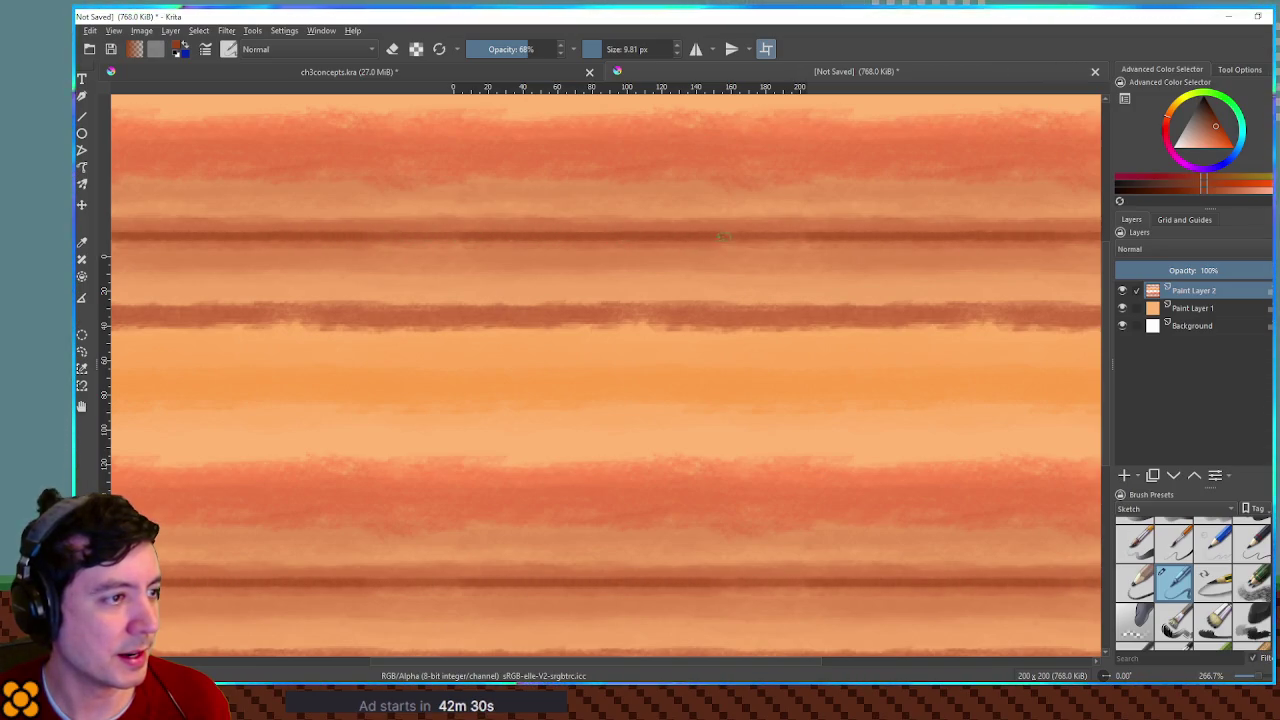
pyautogui.hotkey('ctrl', 'z')
pyautogui.moveTo(233, 236); pyautogui.dragTo(684, 235)
pyautogui.moveTo(772, 233); pyautogui.dragTo(918, 237)
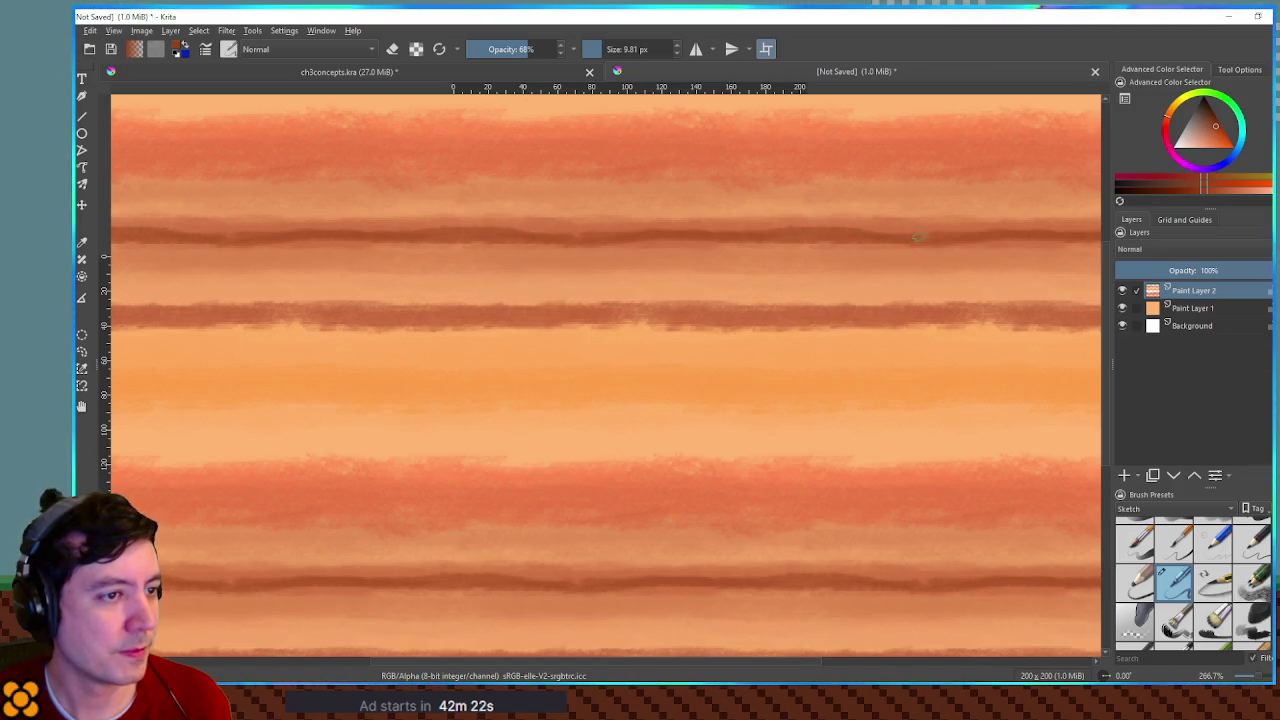
# Step: Try a faint lighter orange wash at 29% opacity, then undo it
pyautogui.scroll(-4, 673, 312)
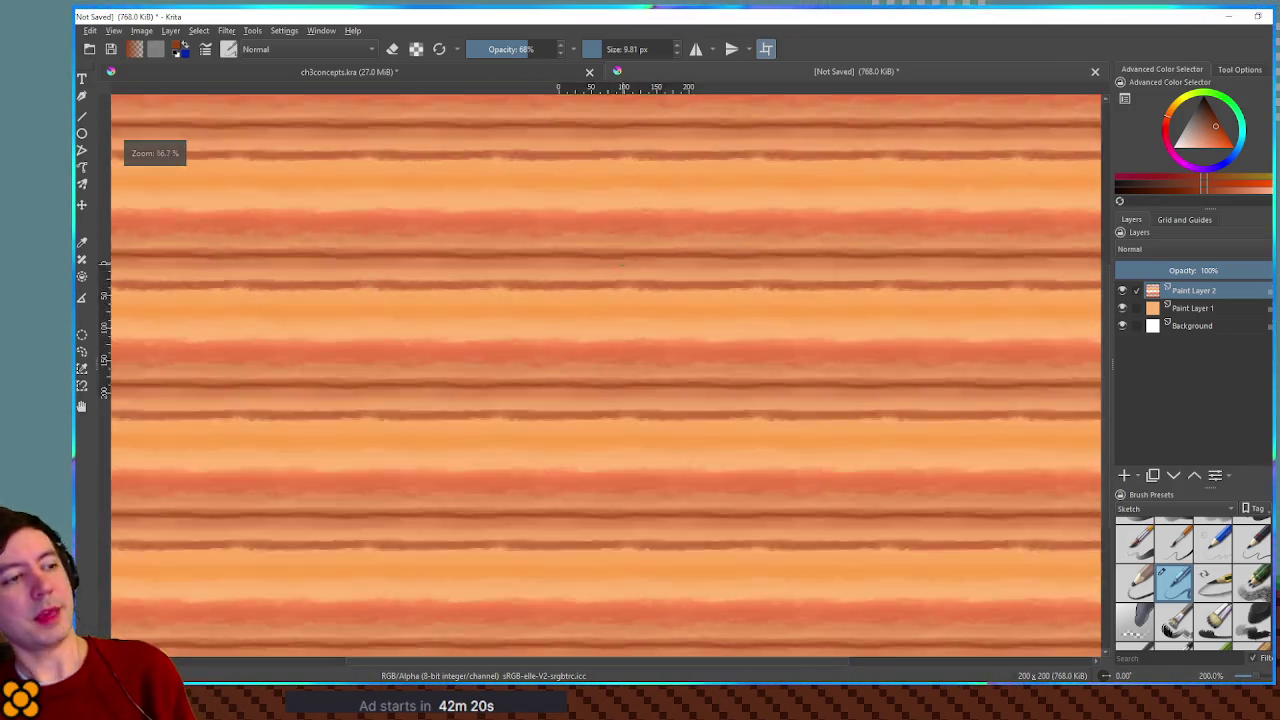
pyautogui.scroll(6, 673, 312)
pyautogui.scroll(-4, 673, 312)
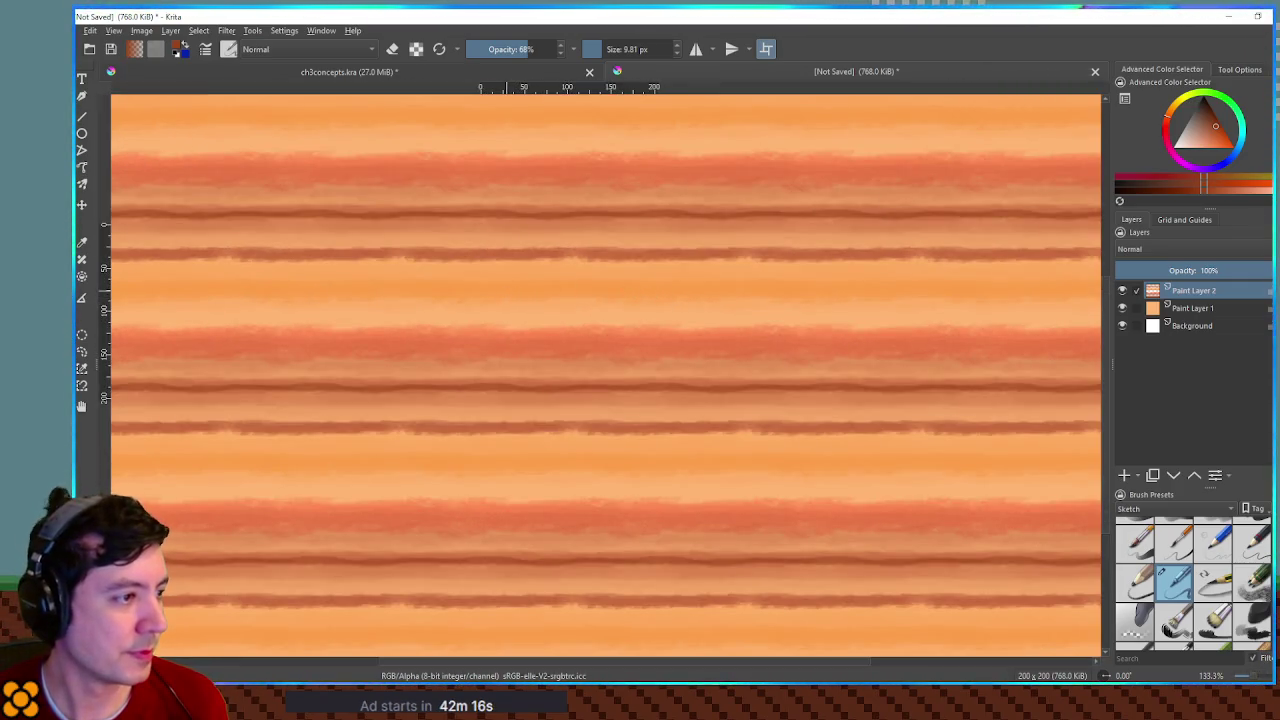
pyautogui.keyDown('ctrl'); pyautogui.click(554, 325); pyautogui.keyUp('ctrl')
pyautogui.moveTo(326, 262); pyautogui.dragTo(343, 257)
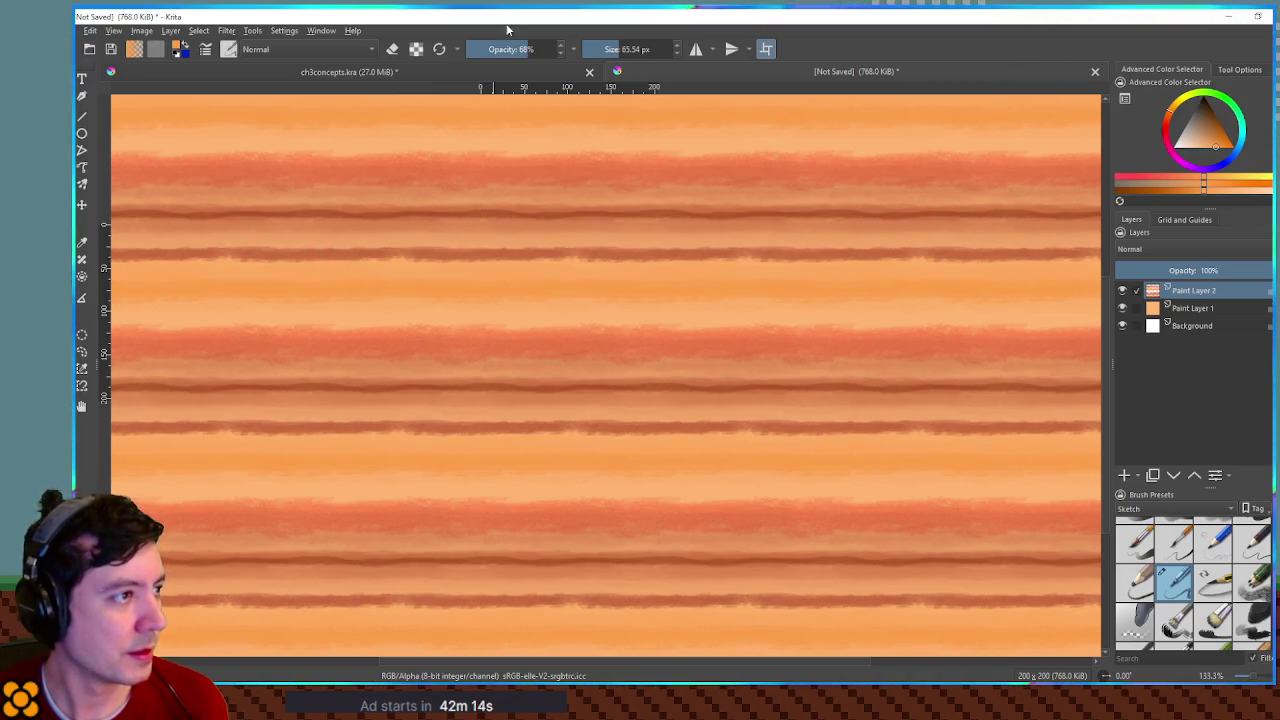
pyautogui.moveTo(516, 48); pyautogui.dragTo(492, 48)
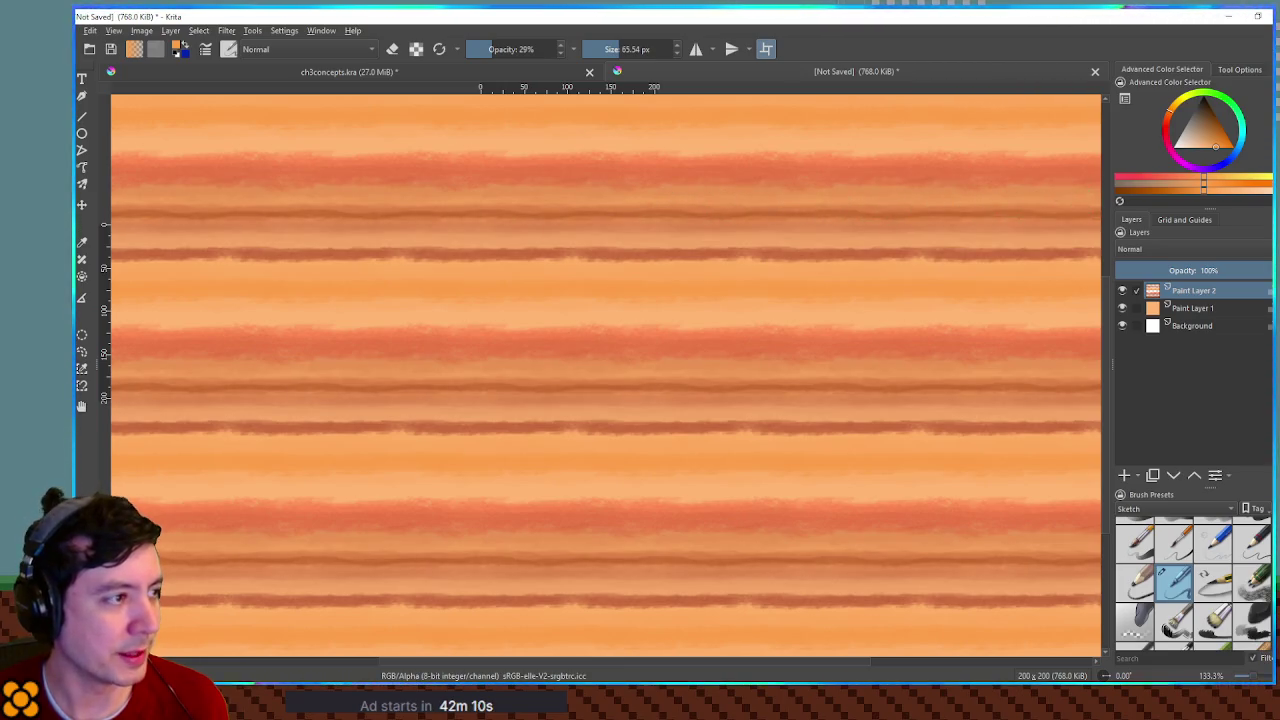
pyautogui.moveTo(214, 194)
pyautogui.mouseDown()
pyautogui.moveTo(457, 228)
pyautogui.moveTo(740, 236)
pyautogui.mouseUp()
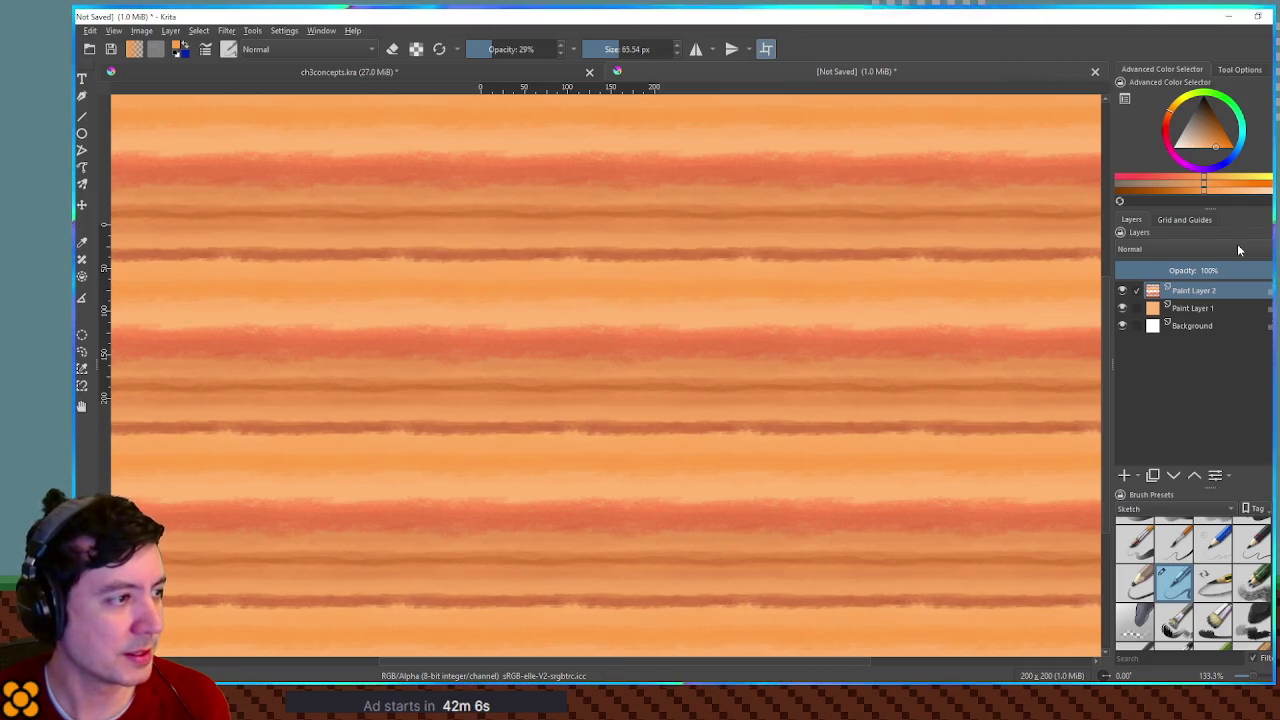
pyautogui.hotkey('ctrl', 'z')
# Step: Merge Paint Layer 2 down into the orange layer
pyautogui.scroll(-3, 860, 300)
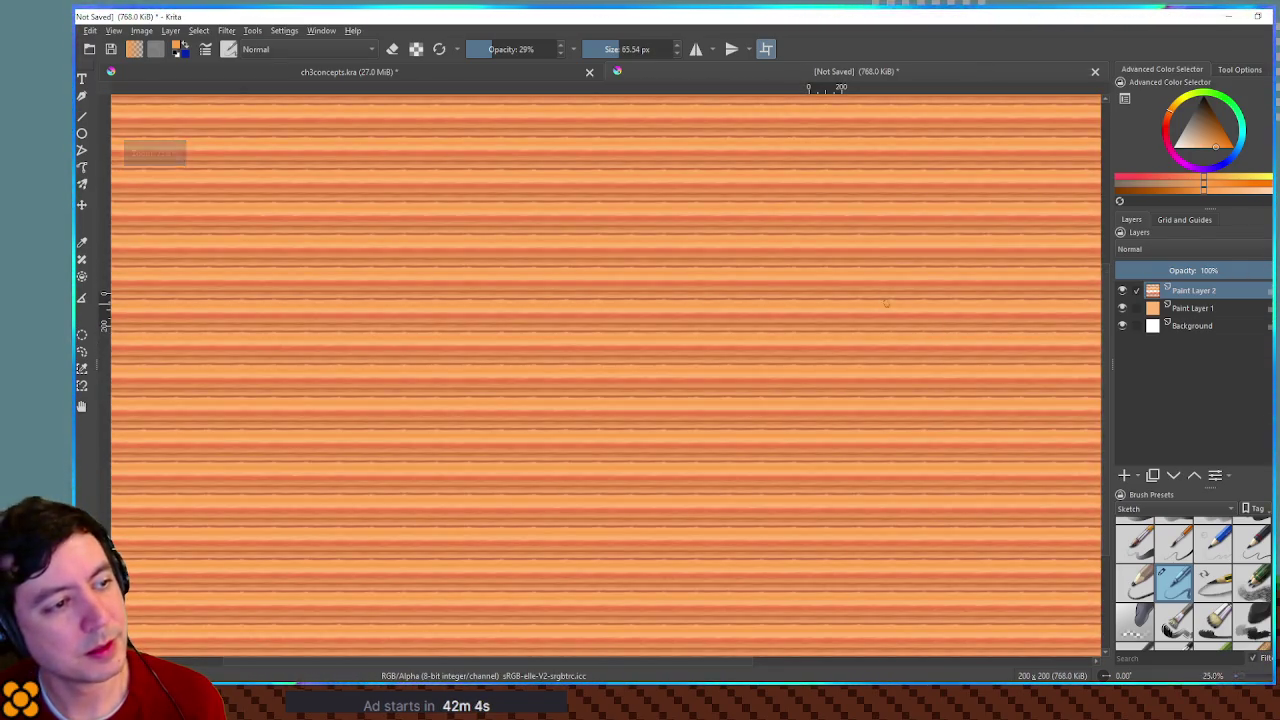
pyautogui.scroll(3, 837, 289)
pyautogui.scroll(-3, 837, 289)
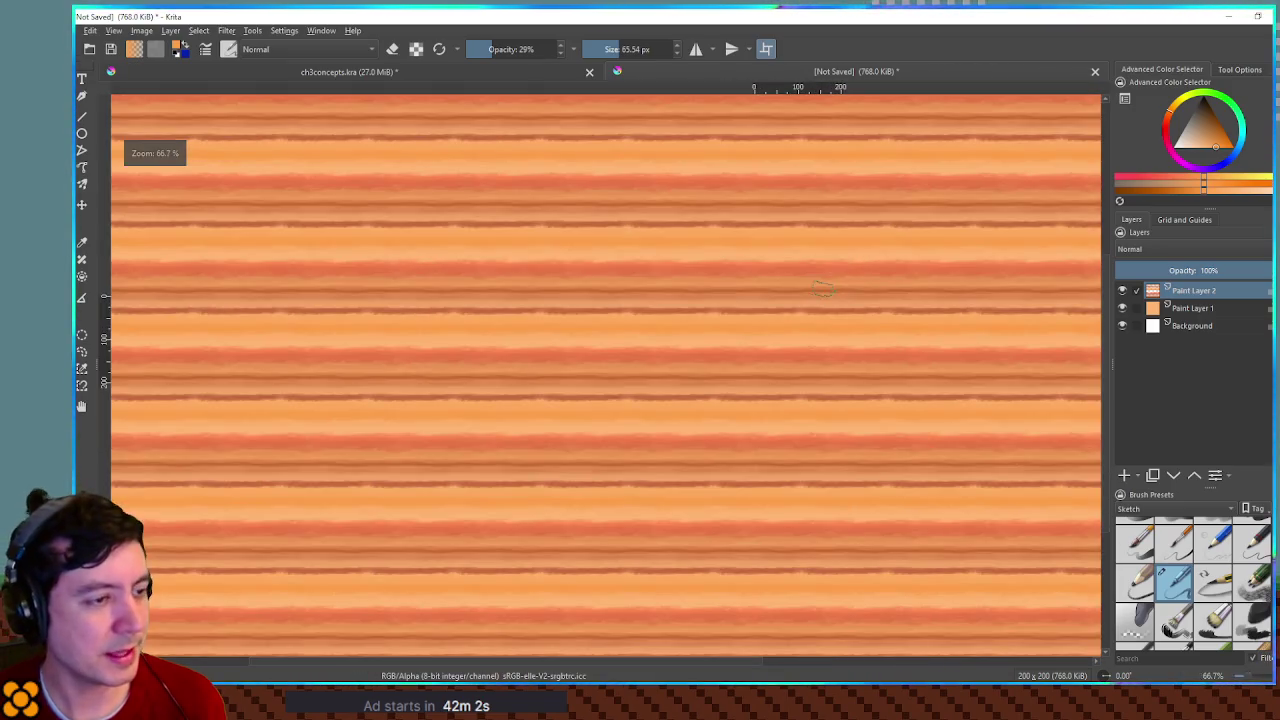
pyautogui.scroll(3, 818, 292)
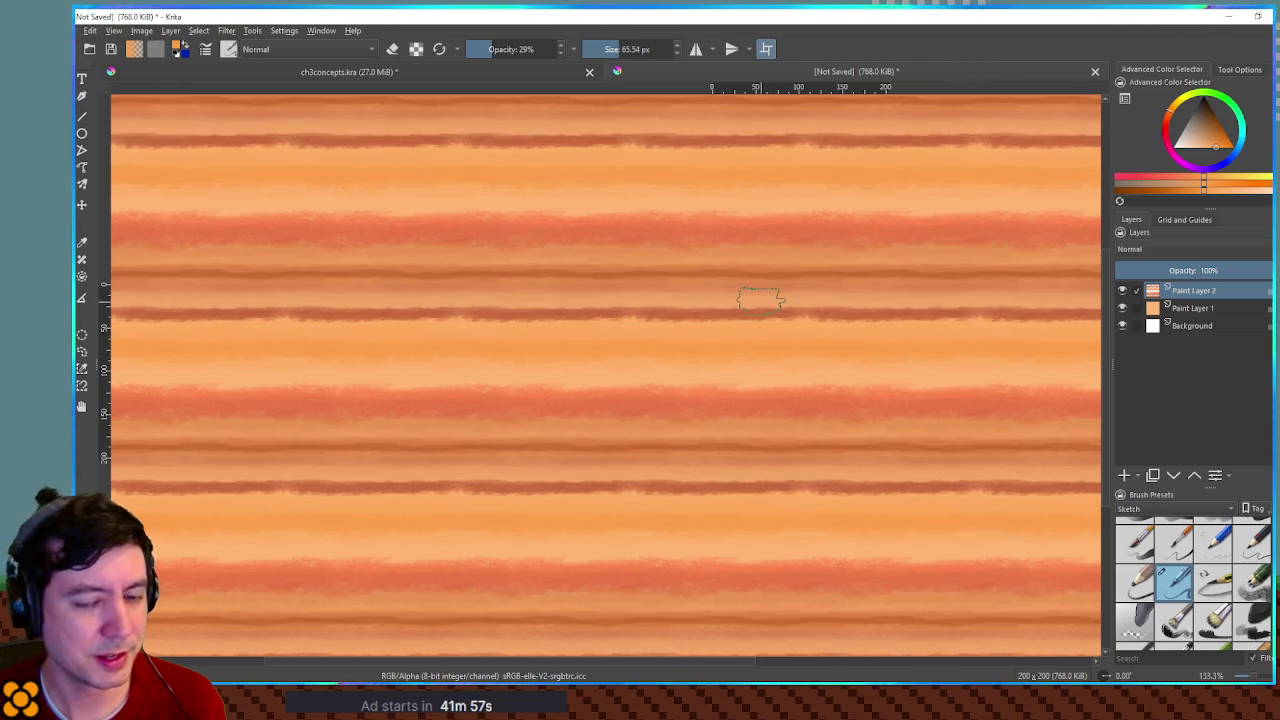
pyautogui.scroll(-3, 760, 299)
pyautogui.scroll(3, 757, 300)
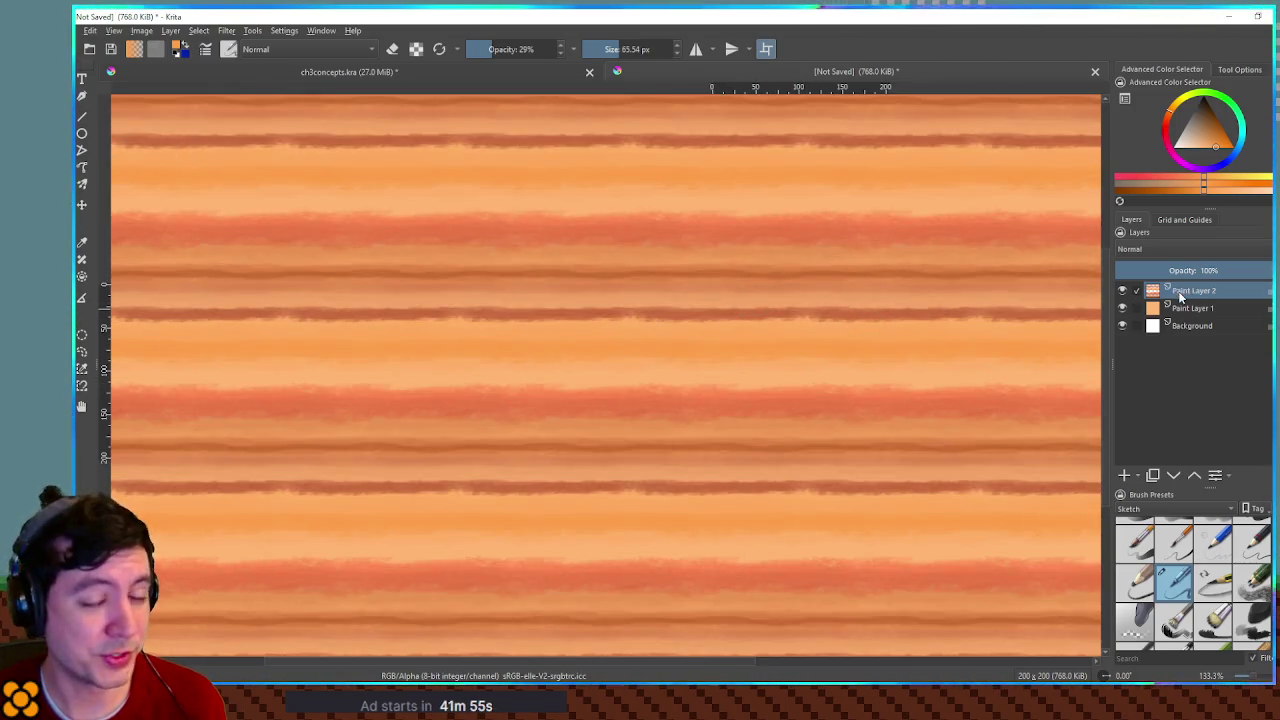
pyautogui.hotkey('ctrl', 'e')
pyautogui.hotkey('ctrl', 'e')
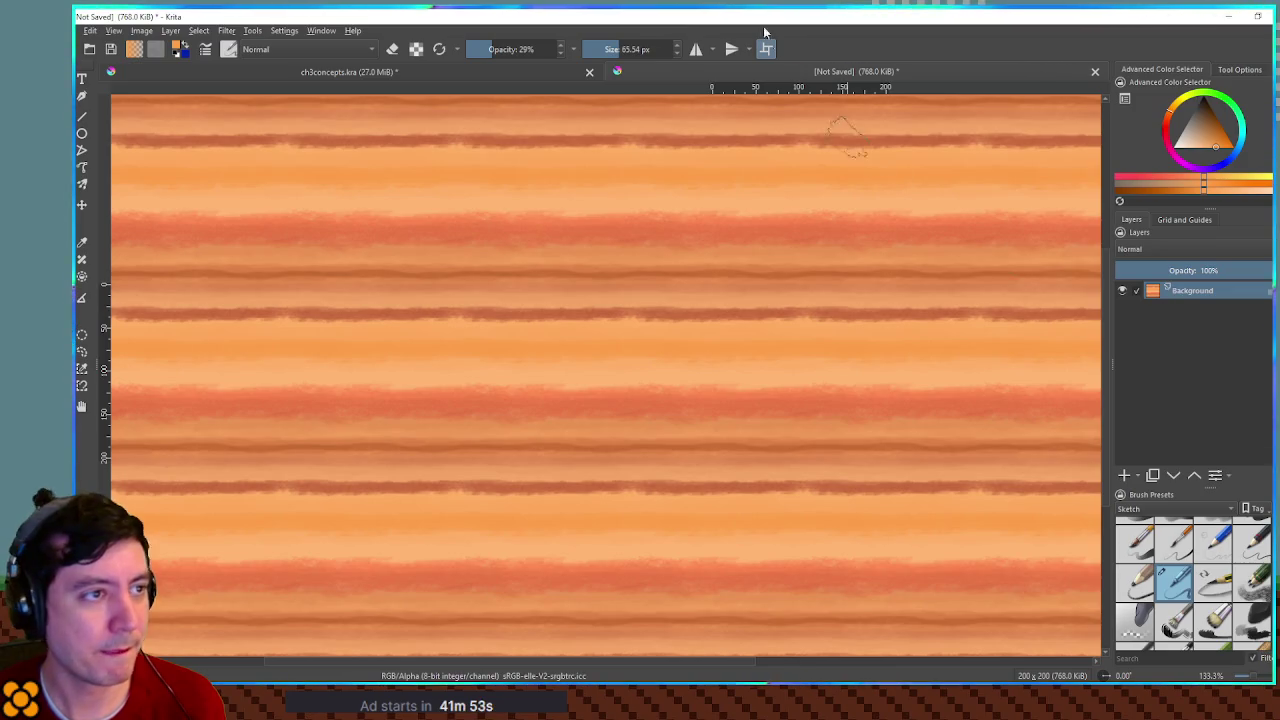
# Step: Switch to the striped sandstone document, sample a light orange, select the whole canvas, then move to the other texture document
pyautogui.hotkey('alt', 'Tab')
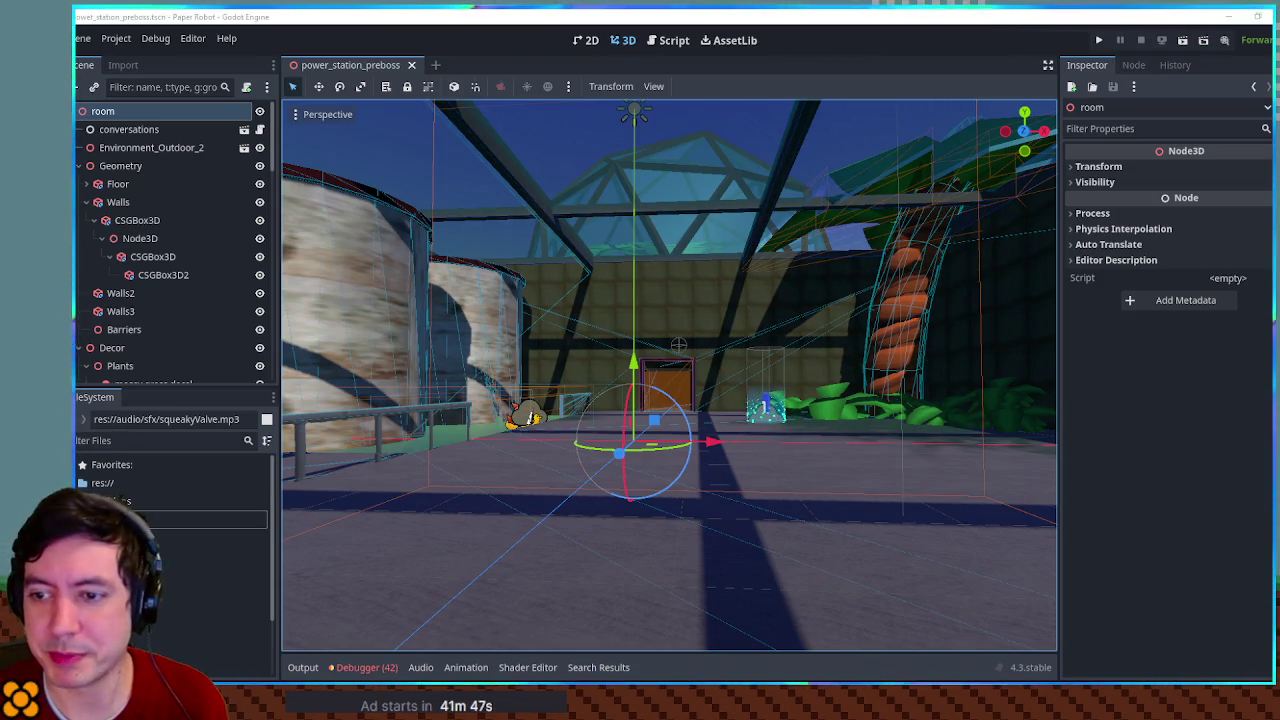
pyautogui.hotkey('alt', 'Tab')
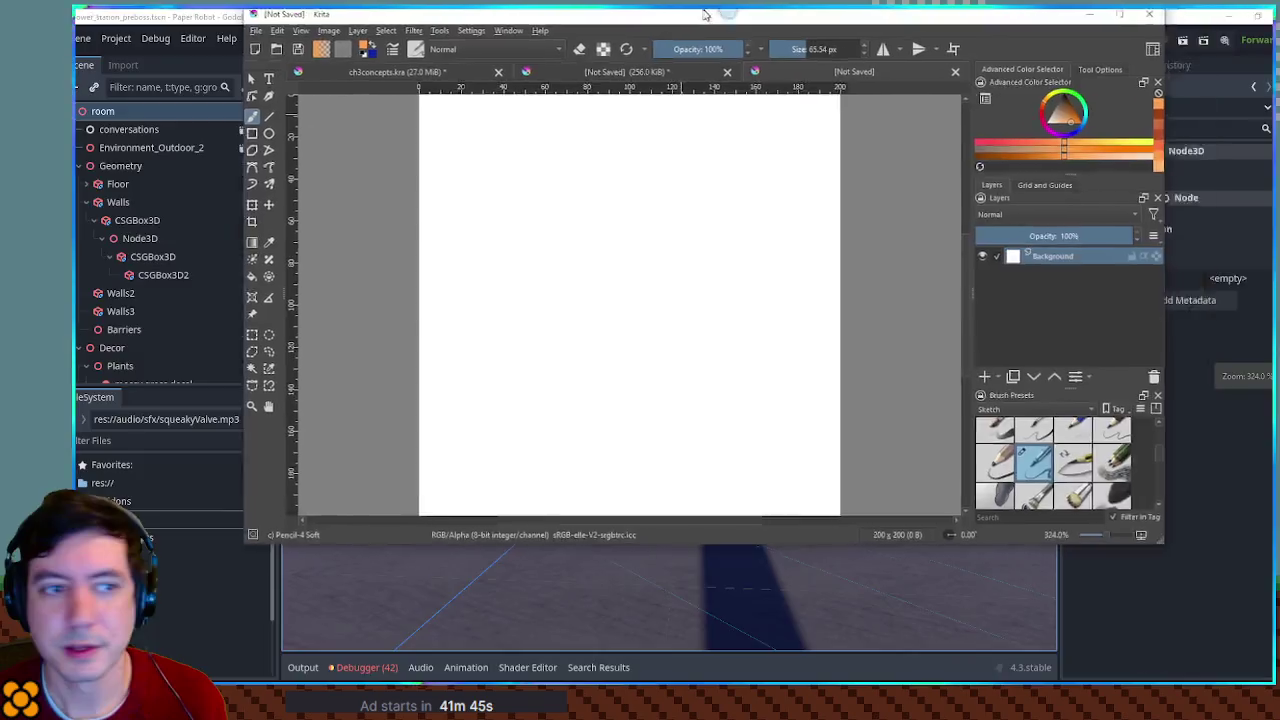
pyautogui.click(321, 30)
pyautogui.click(367, 150)
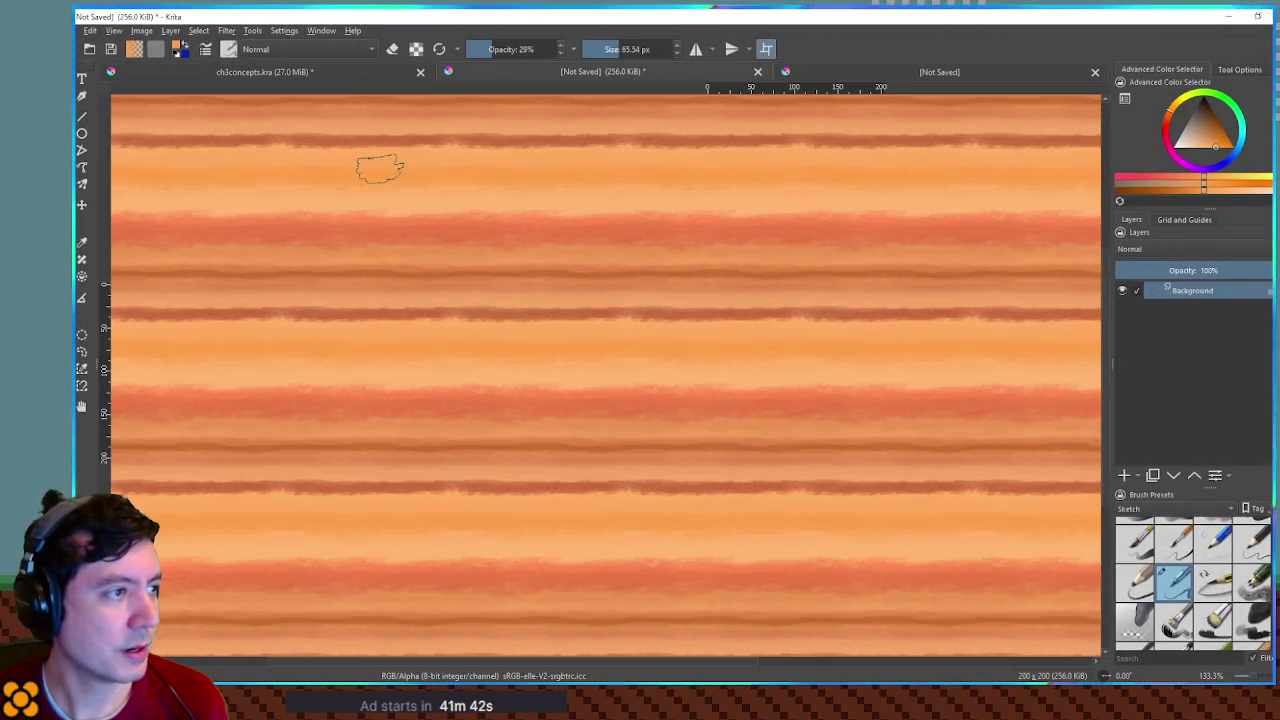
pyautogui.keyDown('ctrl'); pyautogui.click(588, 194); pyautogui.keyUp('ctrl')
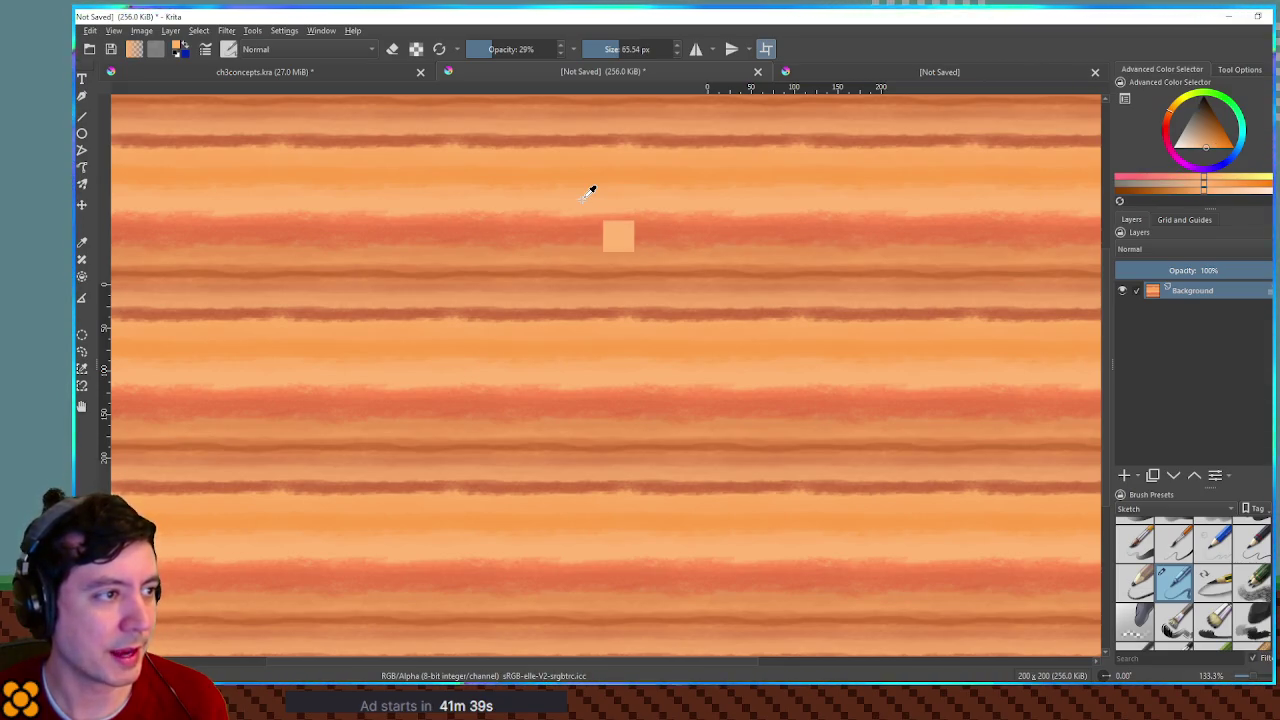
pyautogui.hotkey('ctrl', 'a')
pyautogui.click(321, 30)
pyautogui.click(355, 184)
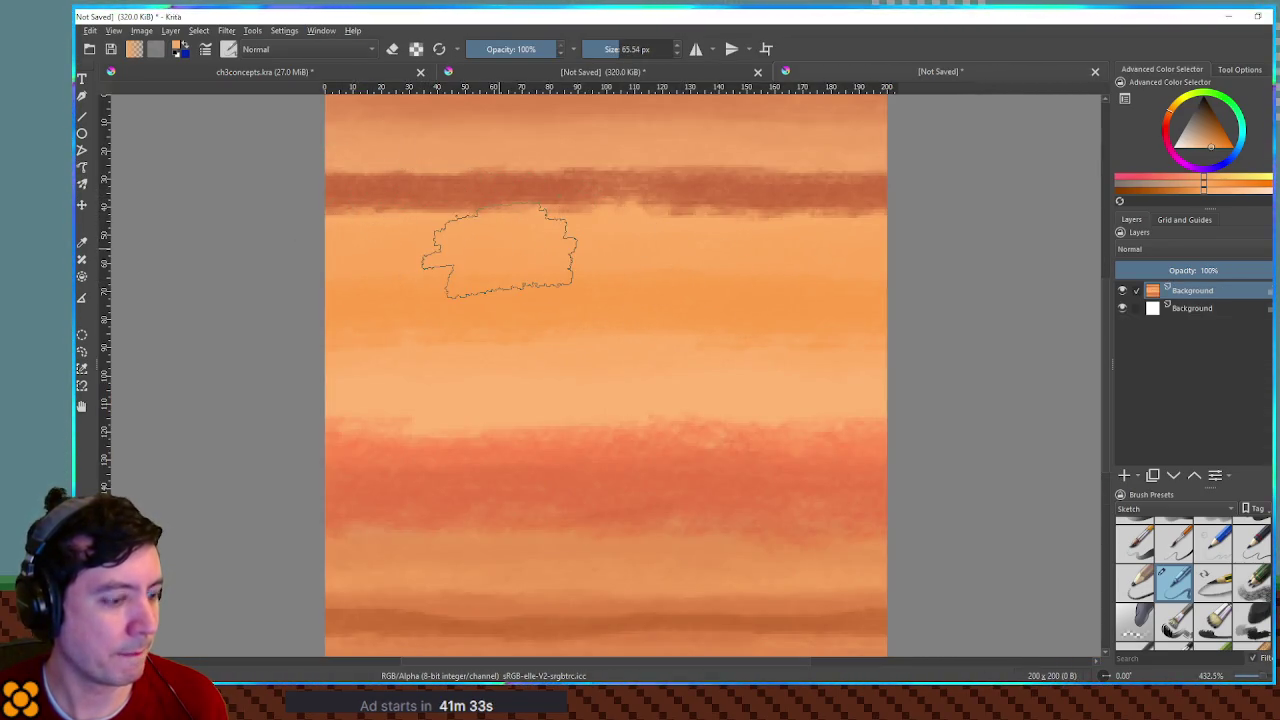
# Step: Enable wrap-around mode and paint orange over the dark red bands to lighten them
pyautogui.press('w')
pyautogui.scroll(-3, 500, 250)
pyautogui.scroll(2, 540, 280)
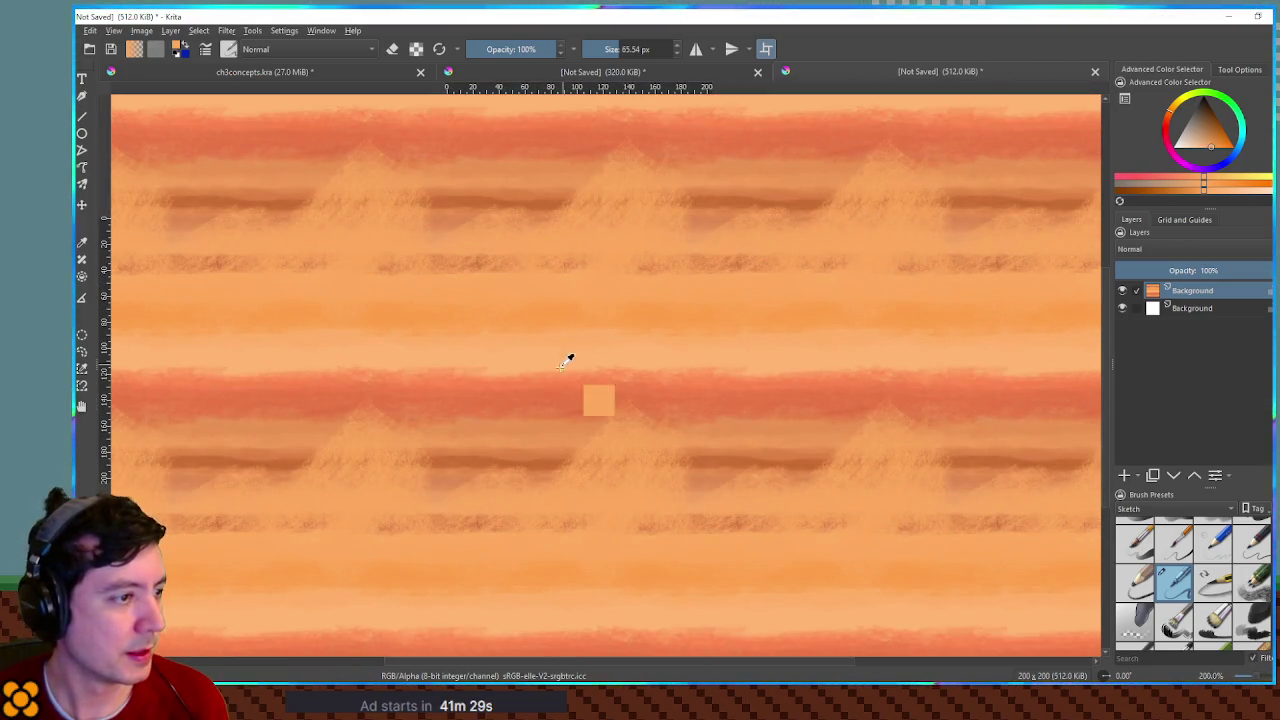
pyautogui.moveTo(517, 326); pyautogui.dragTo(768, 328)
pyautogui.moveTo(578, 205)
pyautogui.mouseDown()
pyautogui.moveTo(586, 214)
pyautogui.moveTo(537, 180)
pyautogui.moveTo(1040, 440)
pyautogui.mouseUp()
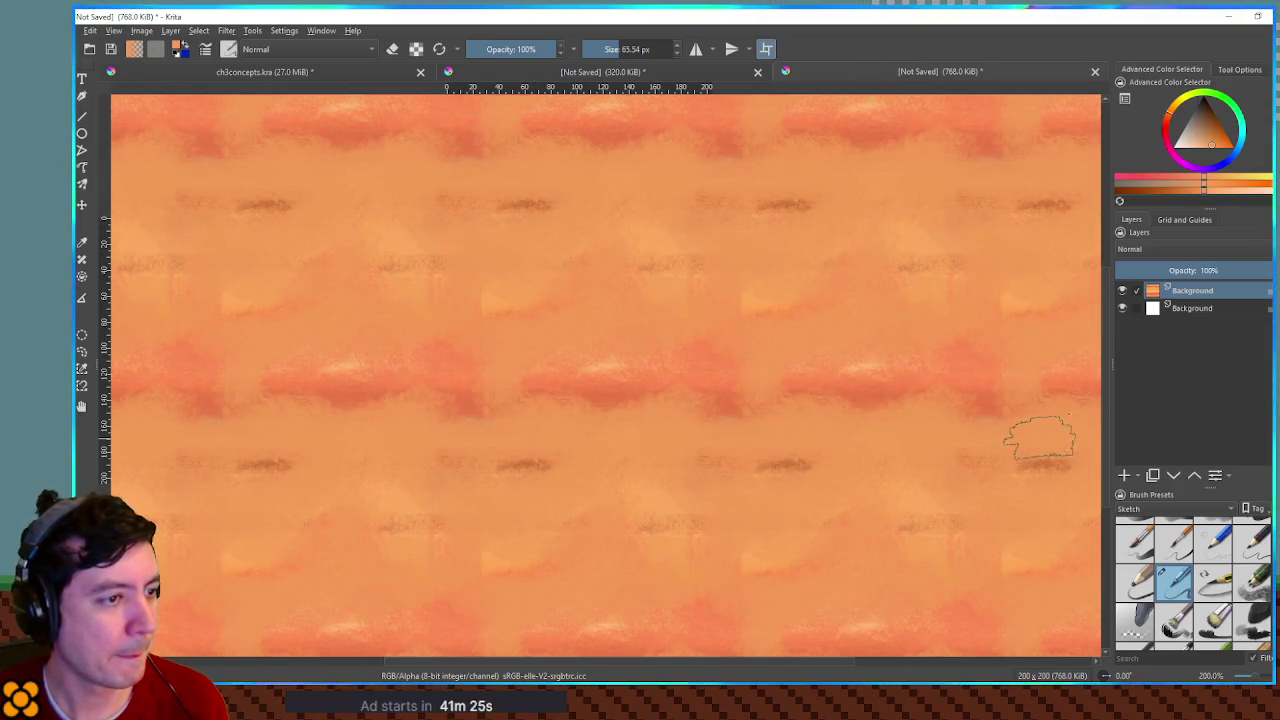
pyautogui.moveTo(765, 357); pyautogui.dragTo(652, 436)
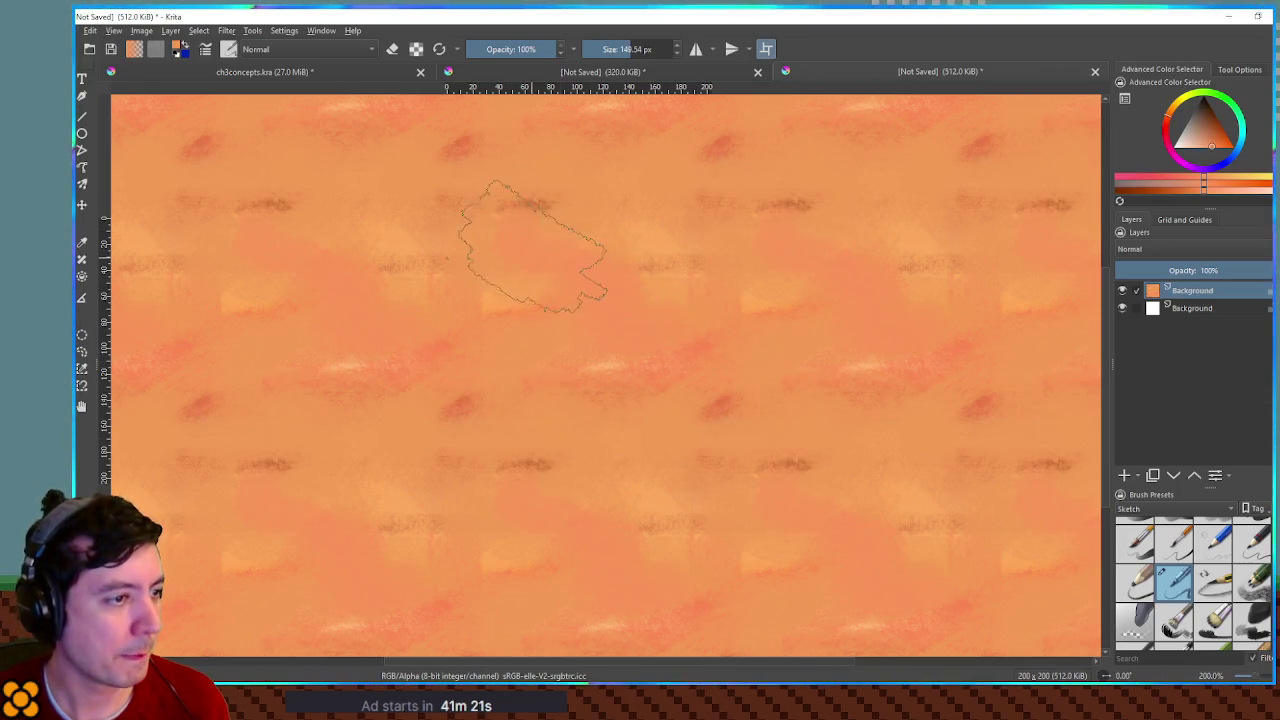
# Step: Sample three orange shades from the texture, then move Krita aside to reveal Godot
pyautogui.keyDown('ctrl'); pyautogui.click(562, 217); pyautogui.keyUp('ctrl')
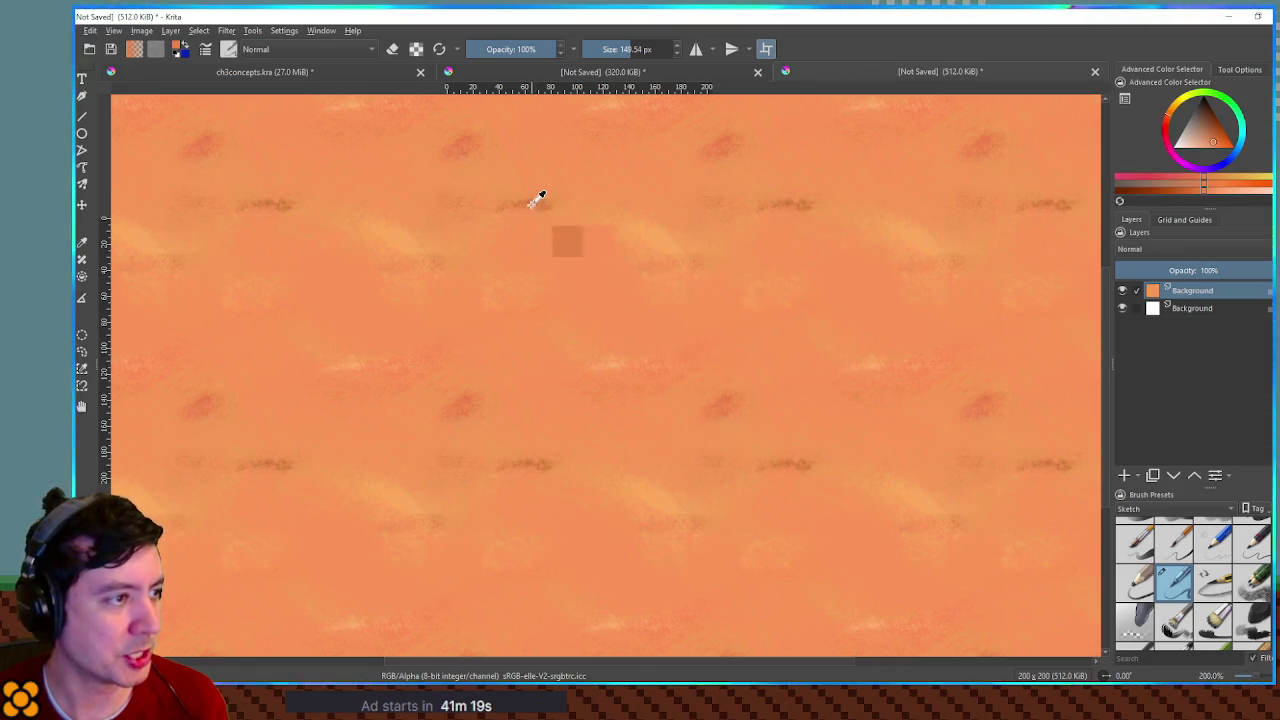
pyautogui.scroll(-3, 768, 352)
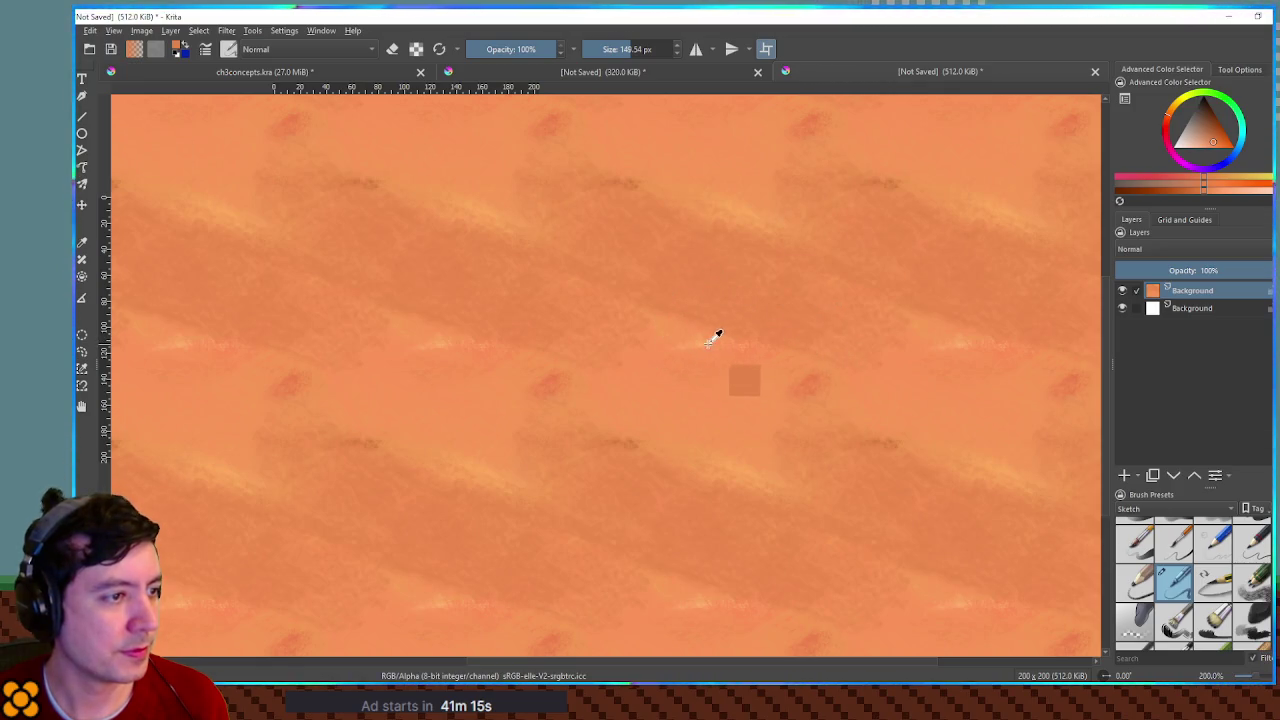
pyautogui.keyDown('ctrl'); pyautogui.click(716, 335); pyautogui.keyUp('ctrl')
pyautogui.keyDown('ctrl'); pyautogui.click(500, 253); pyautogui.keyUp('ctrl')
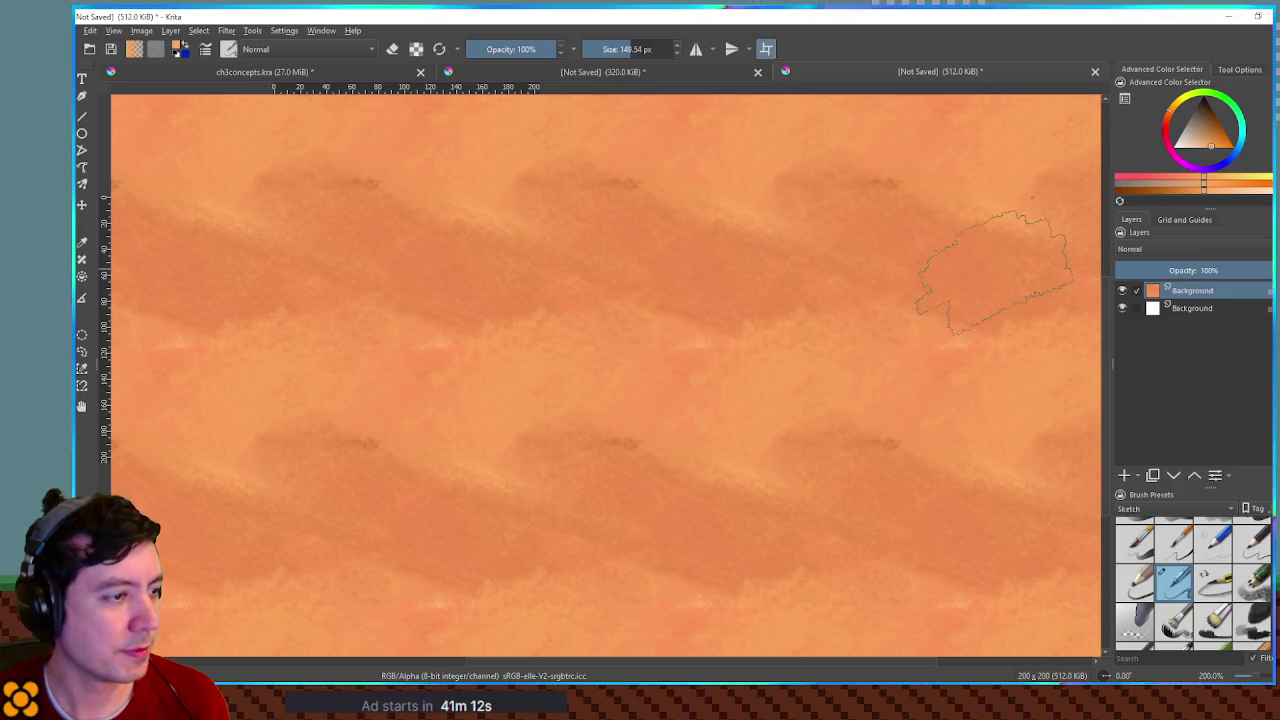
pyautogui.scroll(-2, 810, 280)
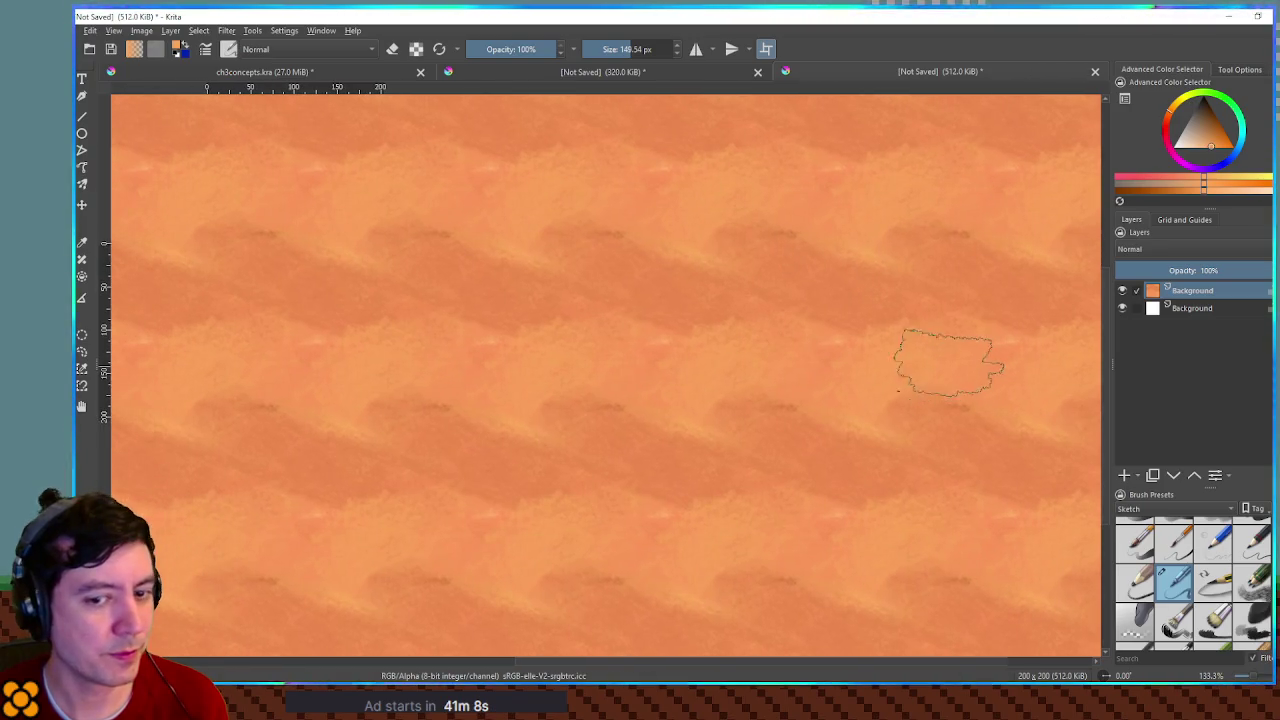
pyautogui.moveTo(940, 16); pyautogui.dragTo(938, 90)
pyautogui.hotkey('alt', 'Tab')
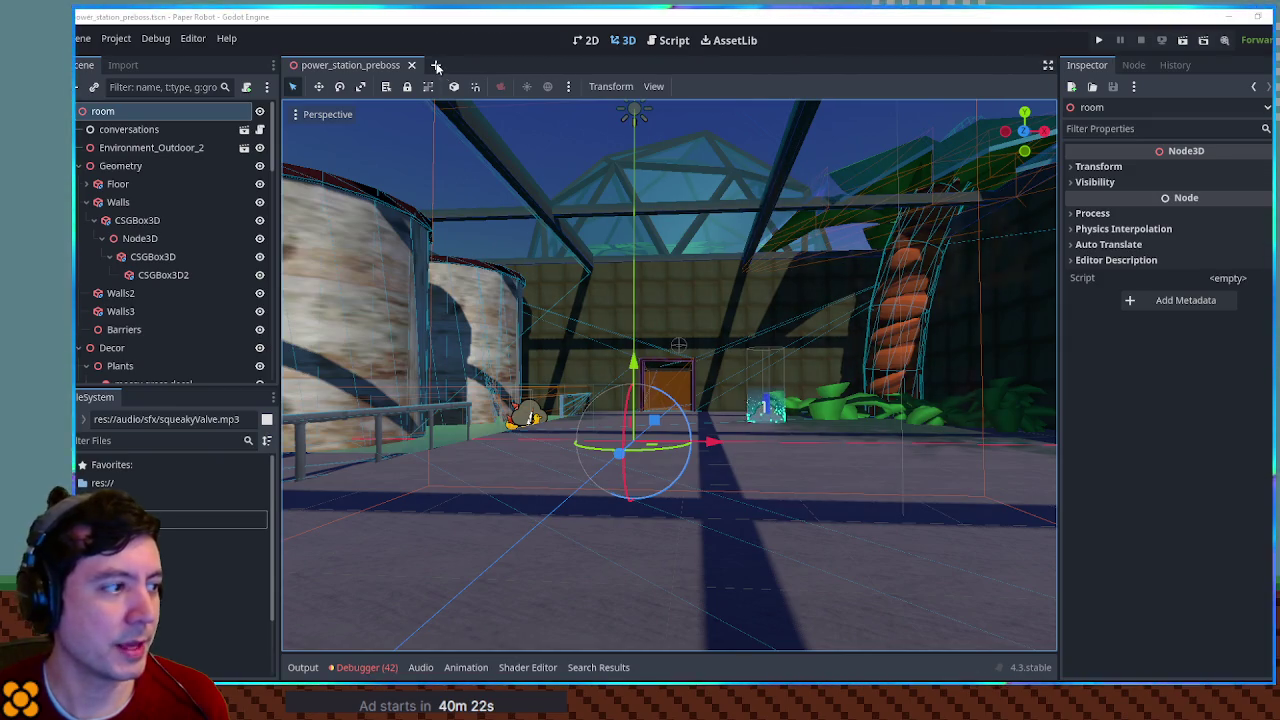
# Step: Open a new empty scene tab and filter the FileSystem dock for 'stone'
pyautogui.click(436, 65)
pyautogui.click(127, 440)
pyautogui.write('lock')
pyautogui.write('.')
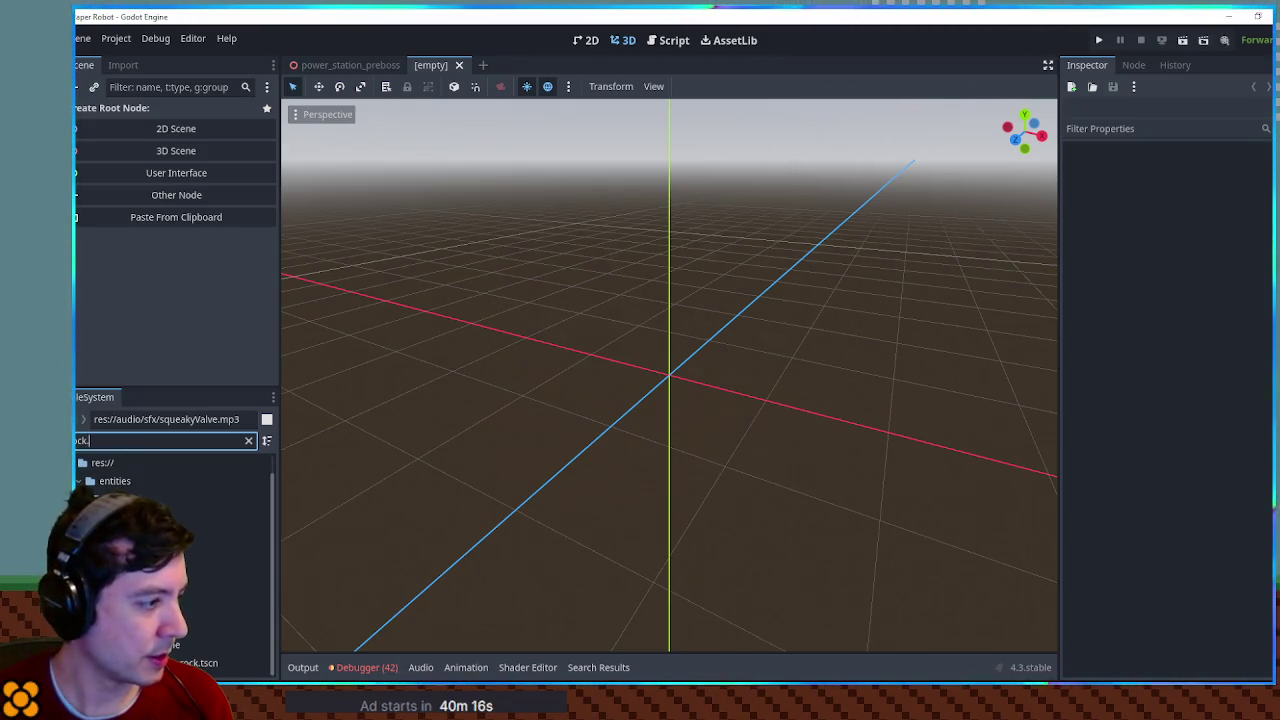
pyautogui.write('lb')
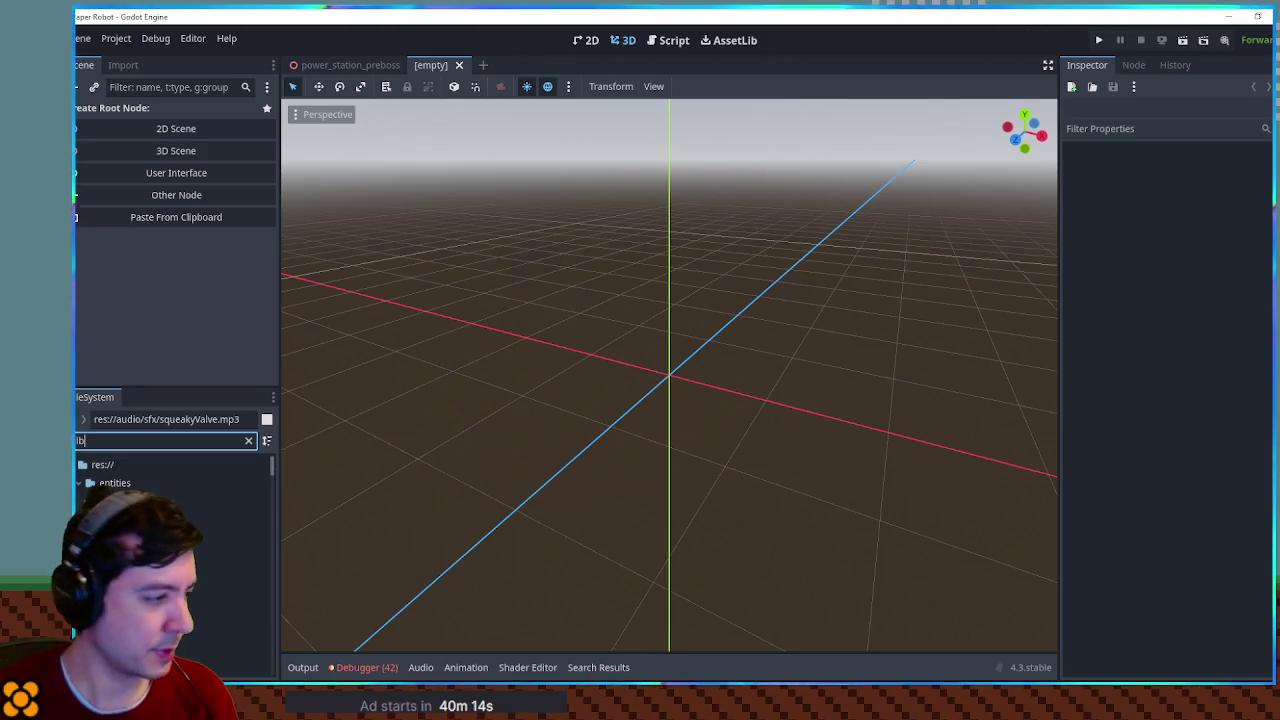
pyautogui.scroll(-2, 142, 478)
pyautogui.write(' ston')
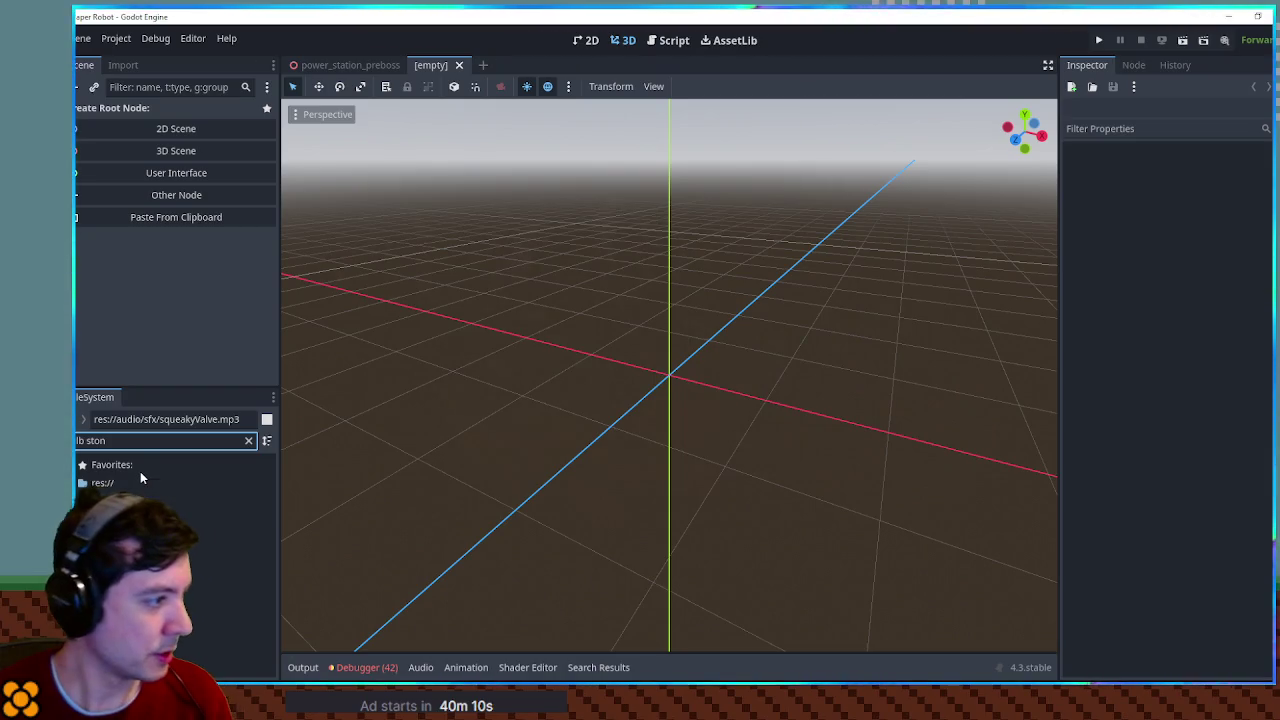
pyautogui.hotkey('ctrl', 'a')
pyautogui.write('stone')
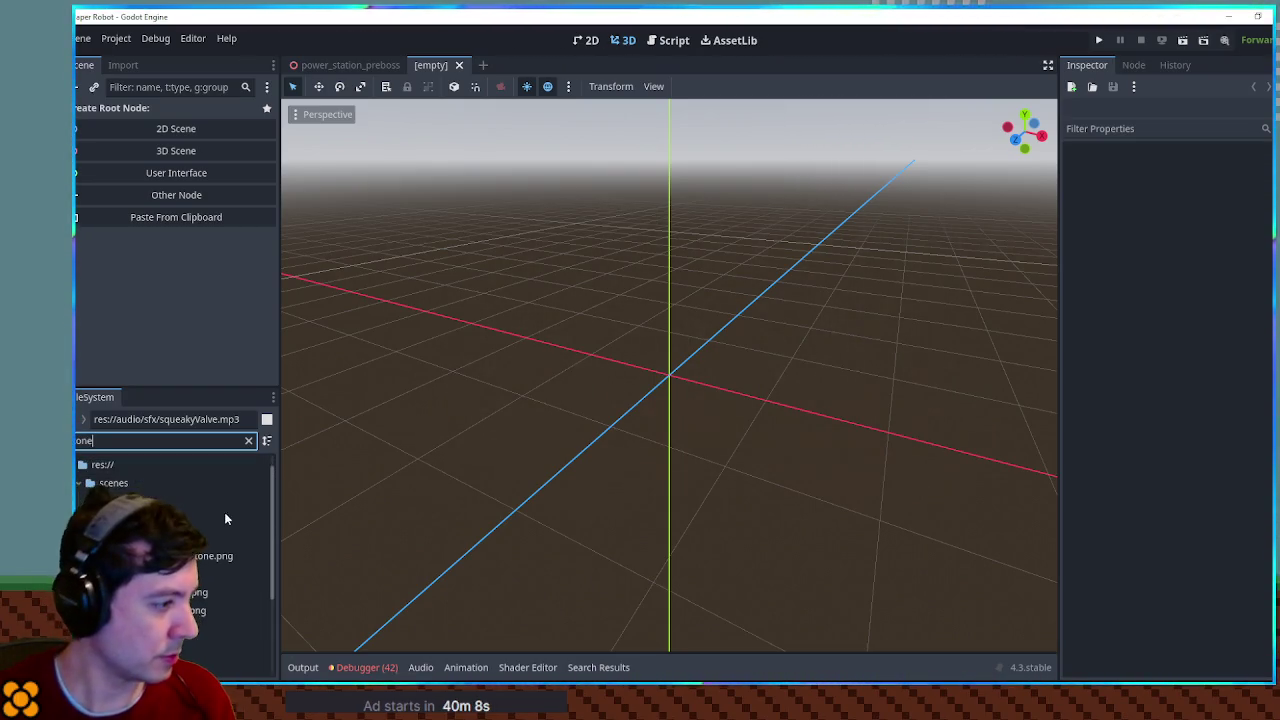
pyautogui.scroll(-3, 195, 592)
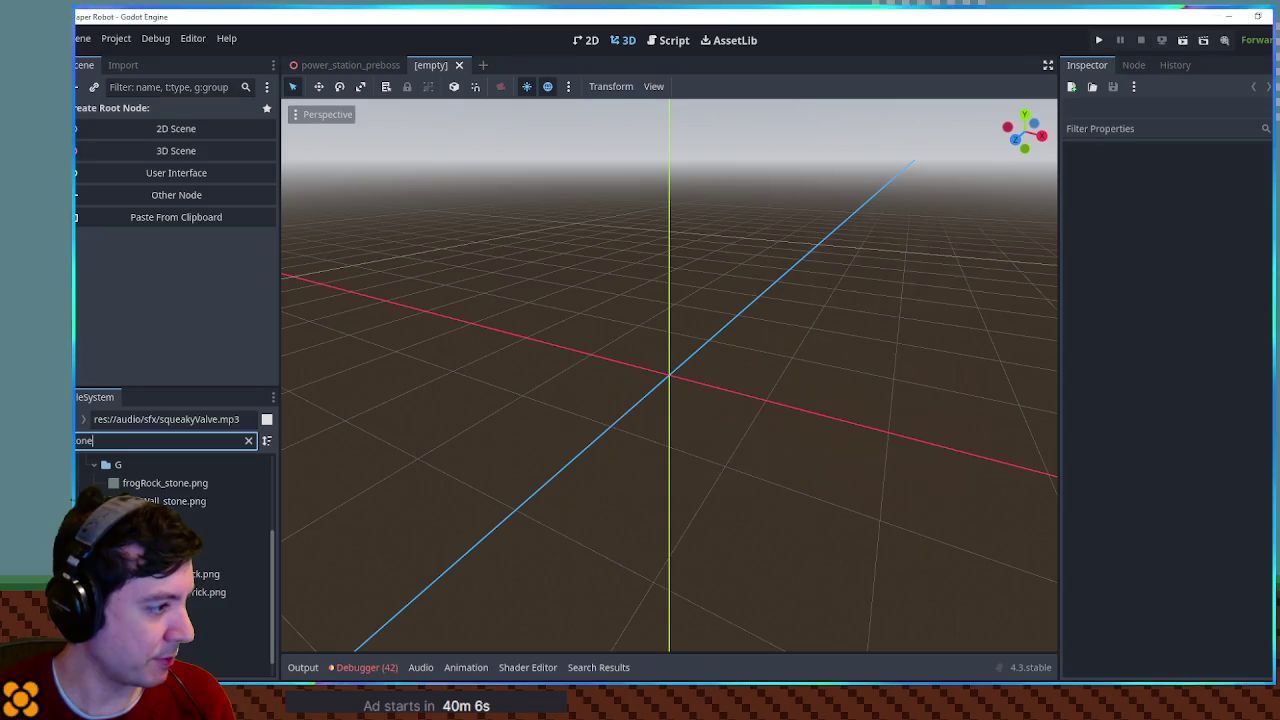
pyautogui.scroll(2, 175, 560)
# Step: Select the G level folder, clear the filter and open frogRock.glb's import preview
pyautogui.click(220, 519)
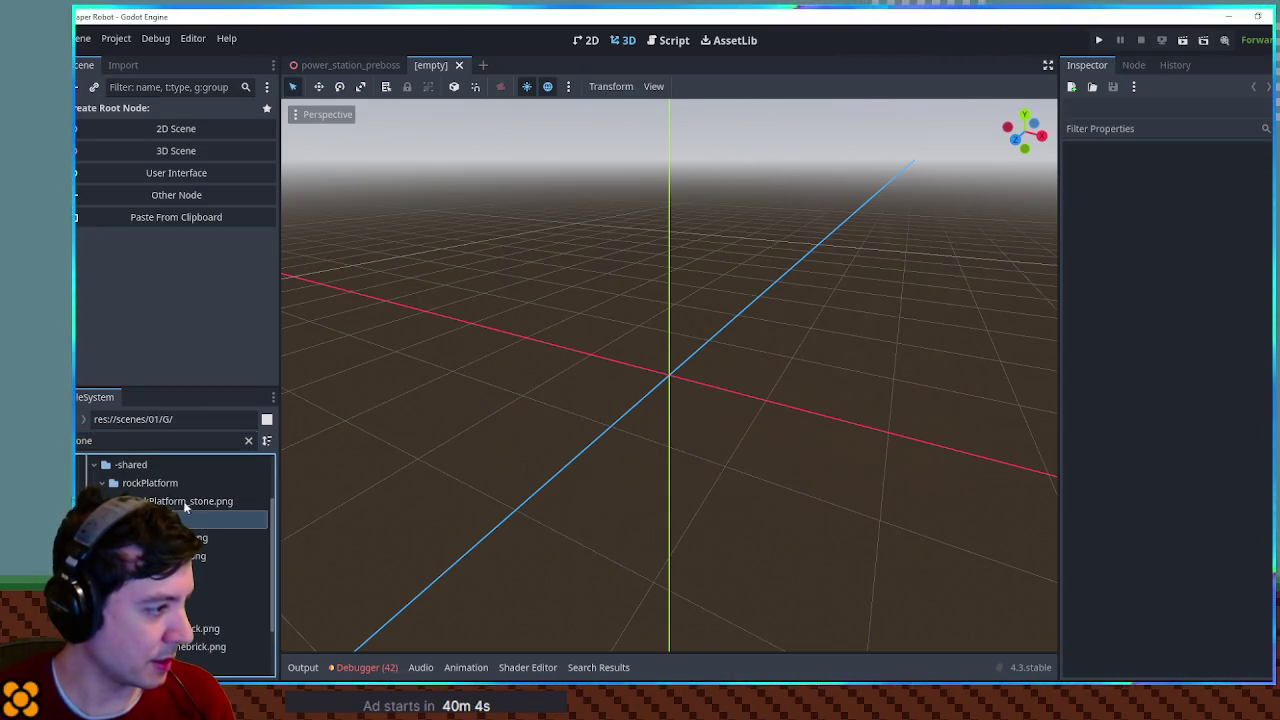
pyautogui.click(246, 440)
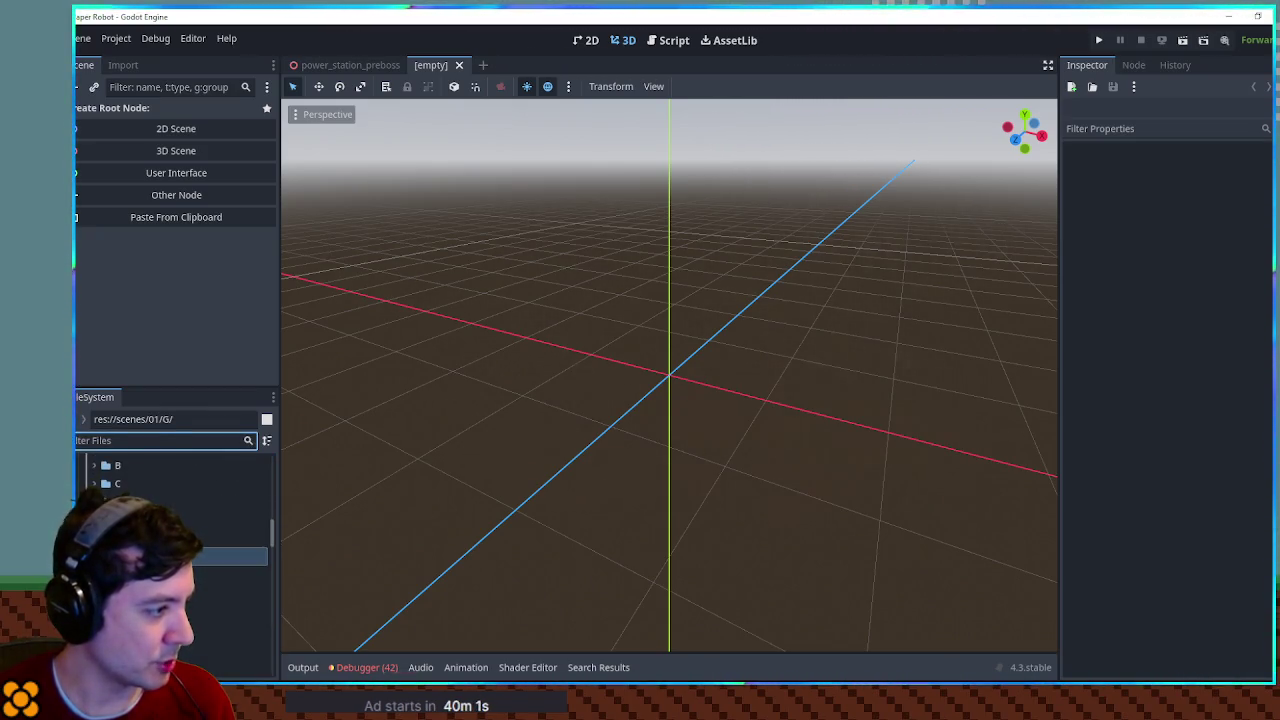
pyautogui.scroll(-2, 175, 560)
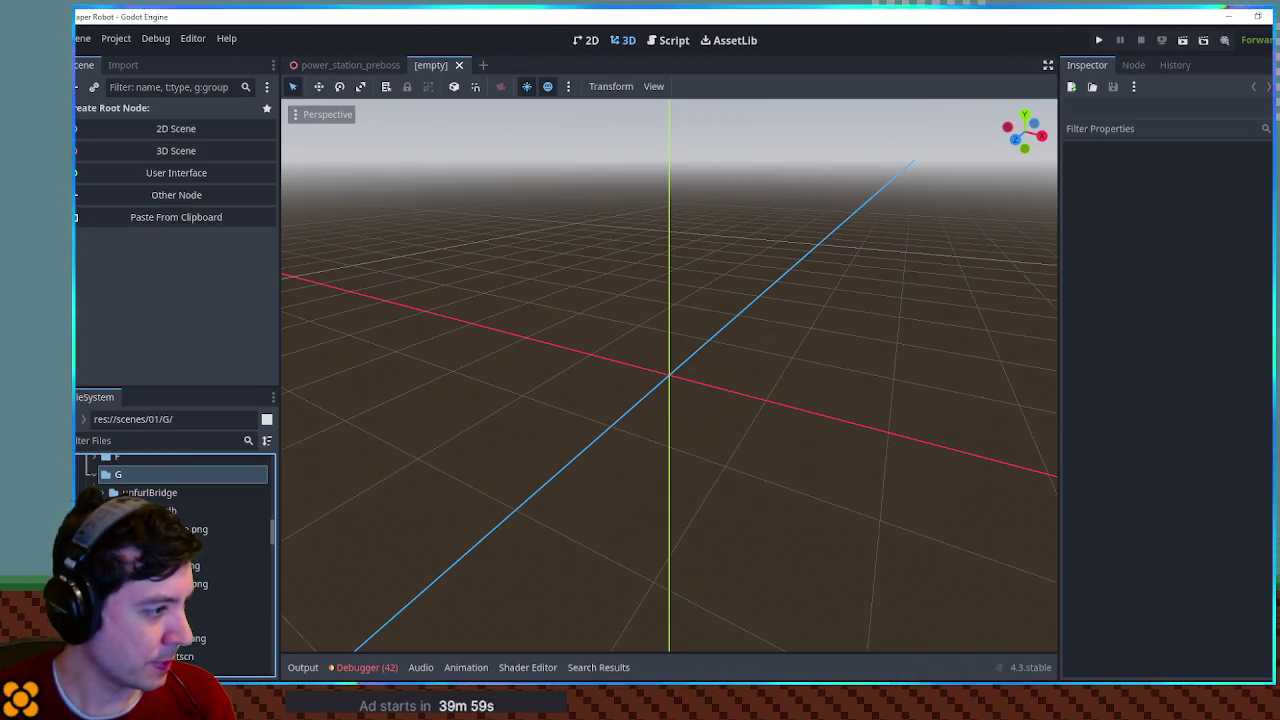
pyautogui.doubleClick(160, 511)
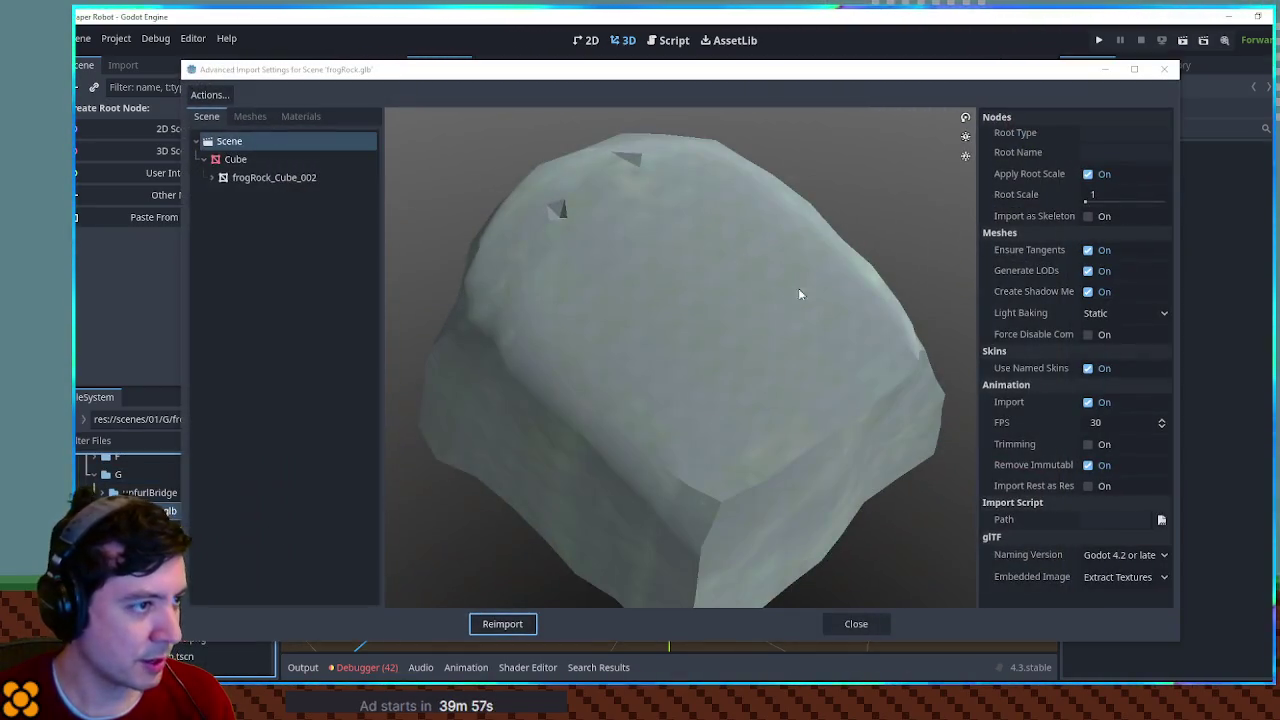
# Step: Close the frogRock preview and inspect the Cube mesh in rockWall.glb's import settings
pyautogui.click(1163, 69)
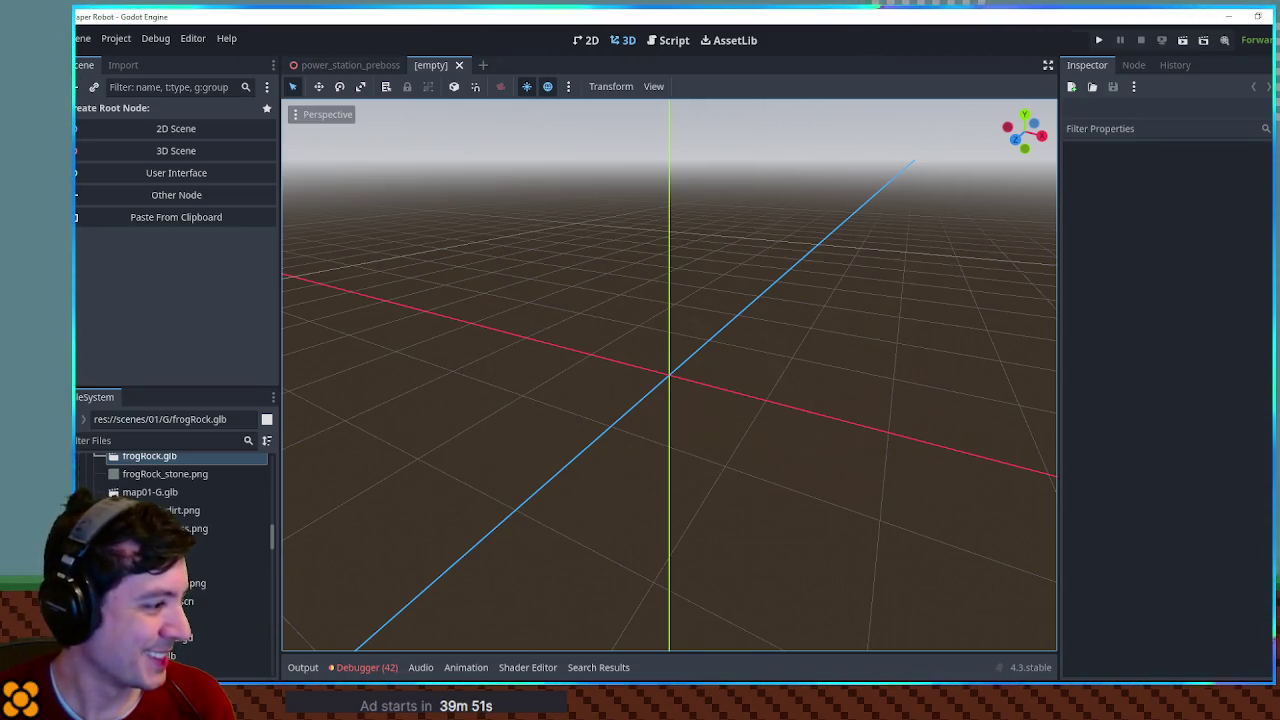
pyautogui.doubleClick(160, 546)
pyautogui.click(235, 159)
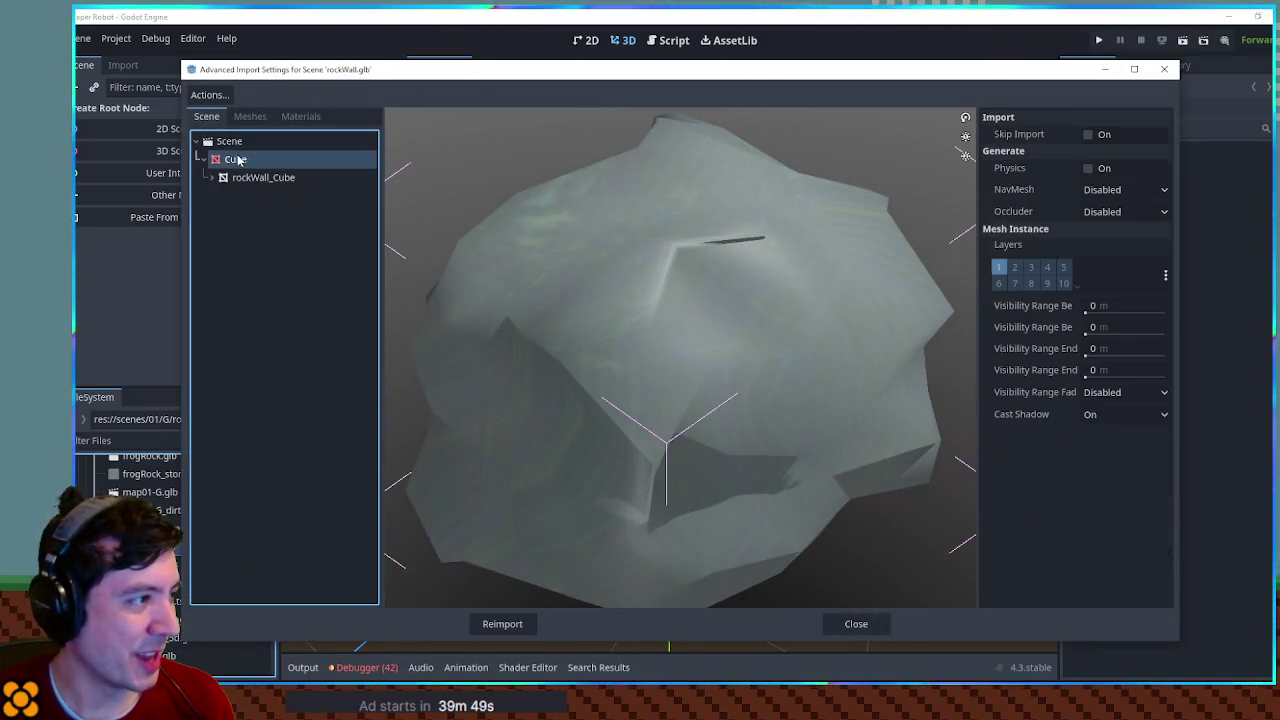
pyautogui.click(1164, 69)
# Step: Create a rockWall inherited scene and paste its Cube into a new scene with a Node3D root
pyautogui.rightClick(155, 546)
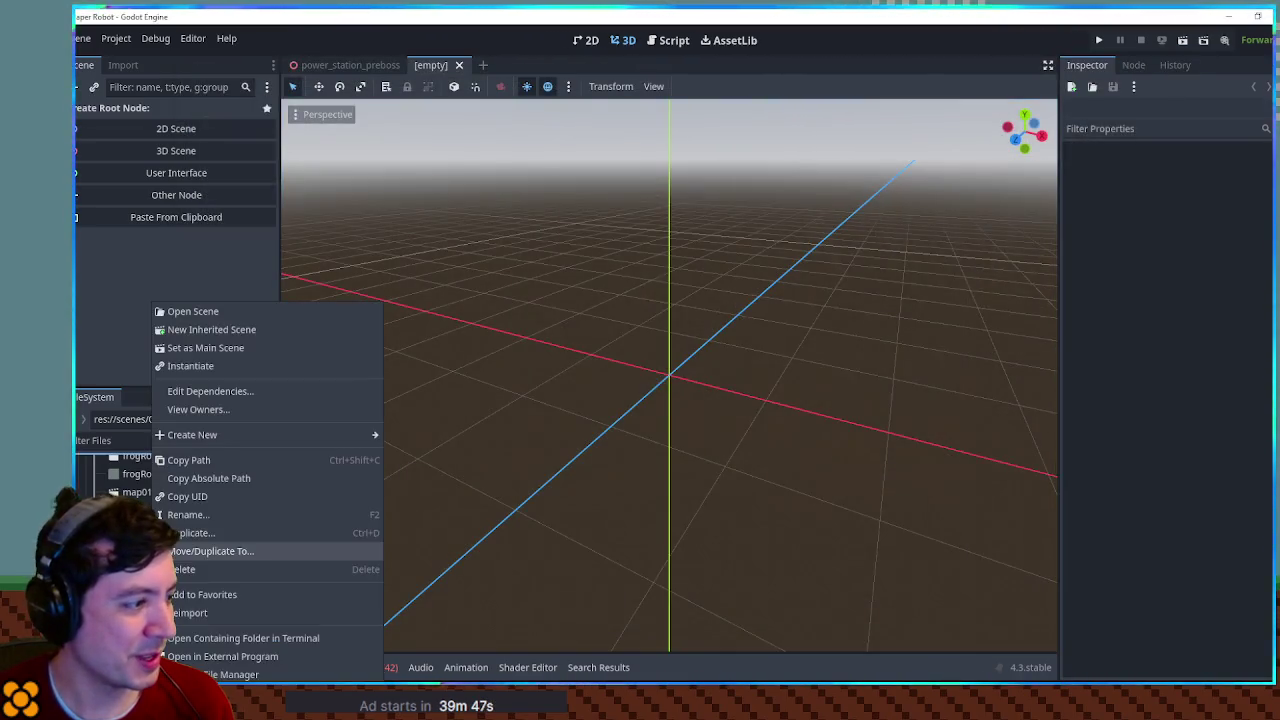
pyautogui.click(231, 330)
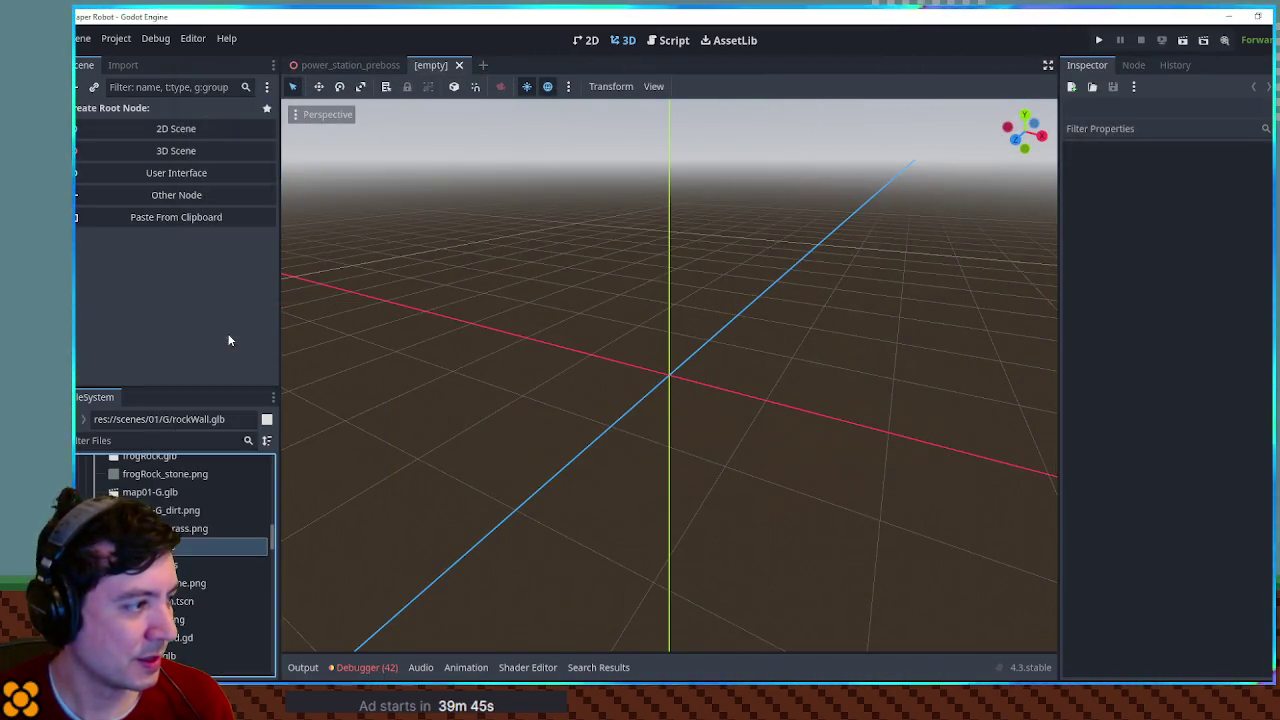
pyautogui.click(125, 130)
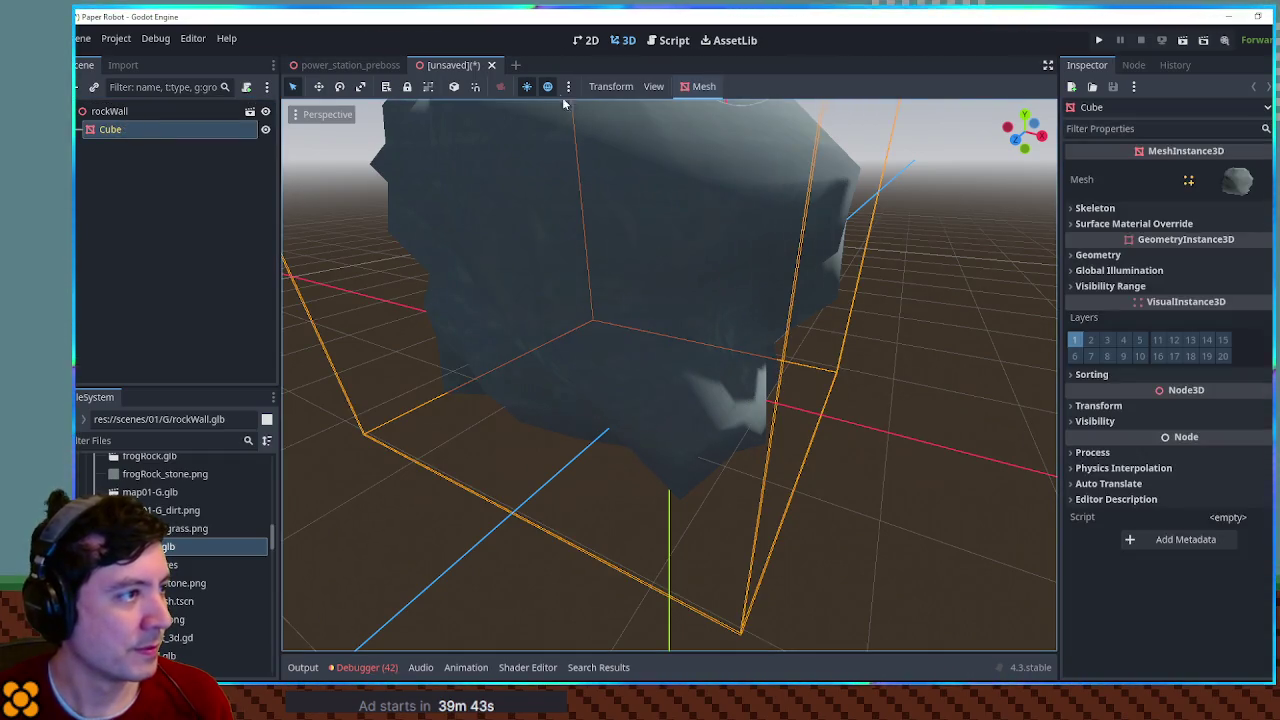
pyautogui.click(519, 66)
pyautogui.click(128, 151)
pyautogui.hotkey('ctrl', 'v')
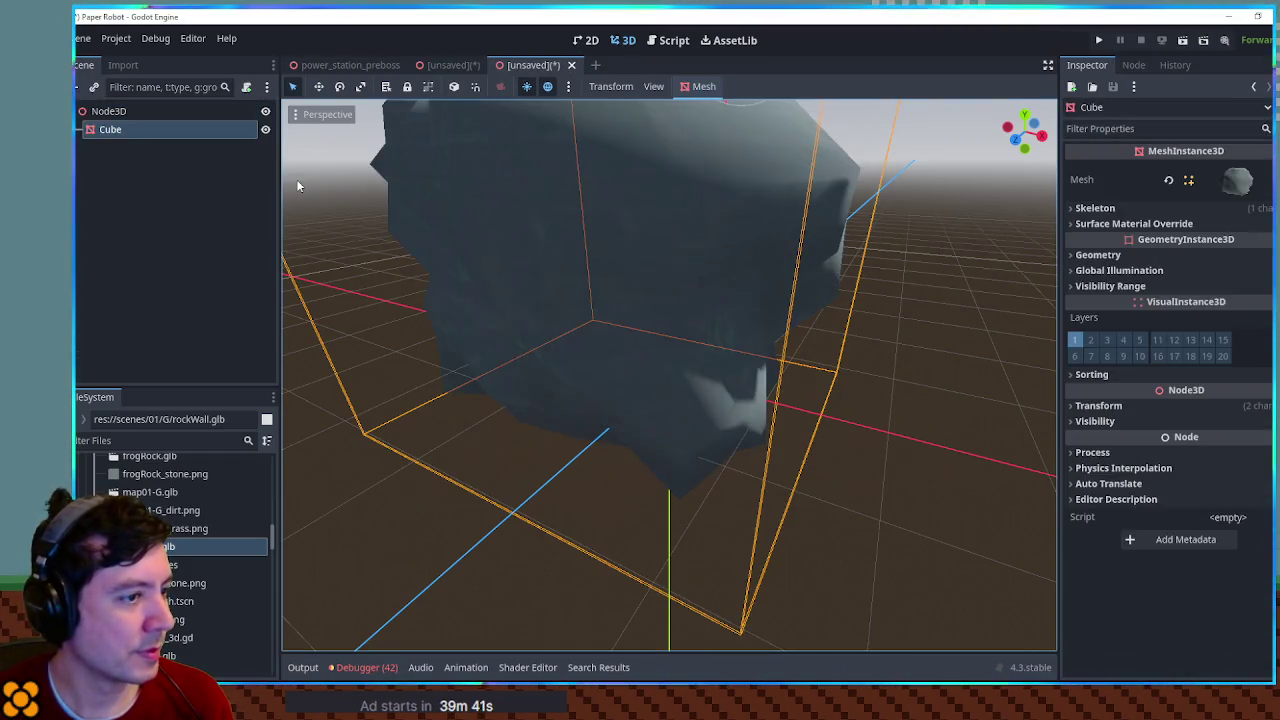
# Step: Close the inherited rockWall scene without saving
pyautogui.scroll(-5, 643, 236)
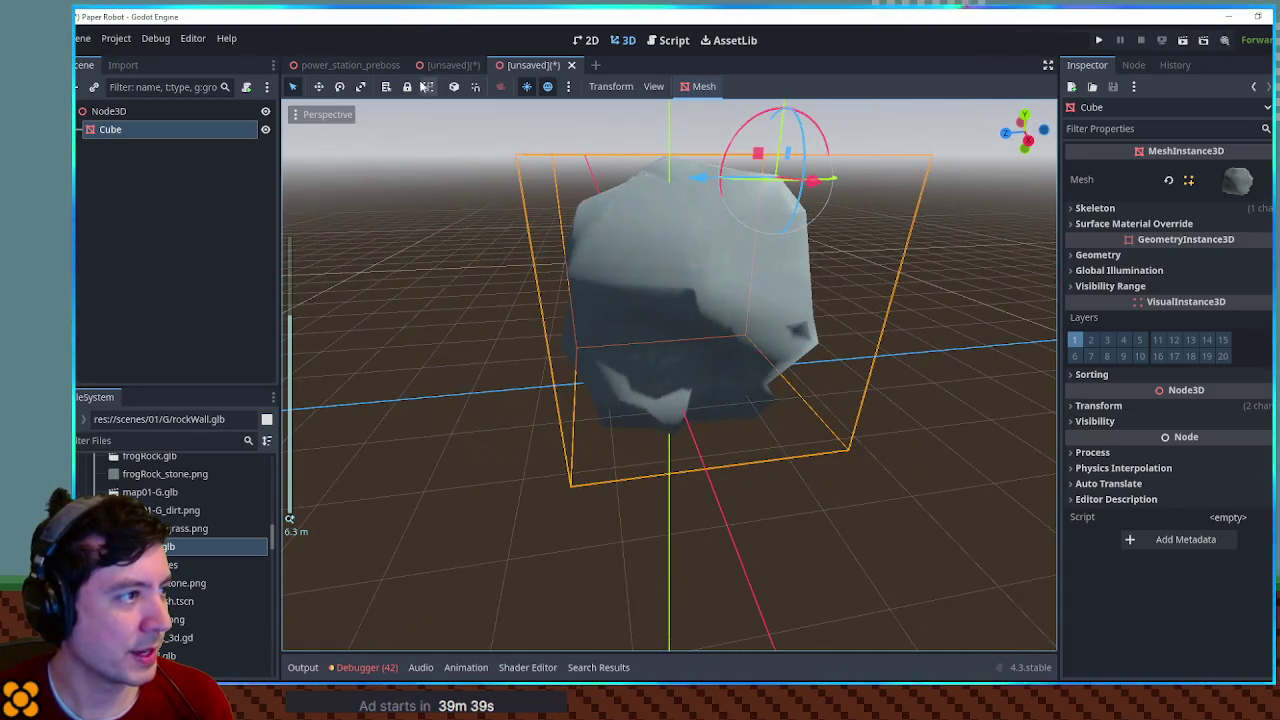
pyautogui.hotkey('ctrl', 'w')
pyautogui.click(762, 386)
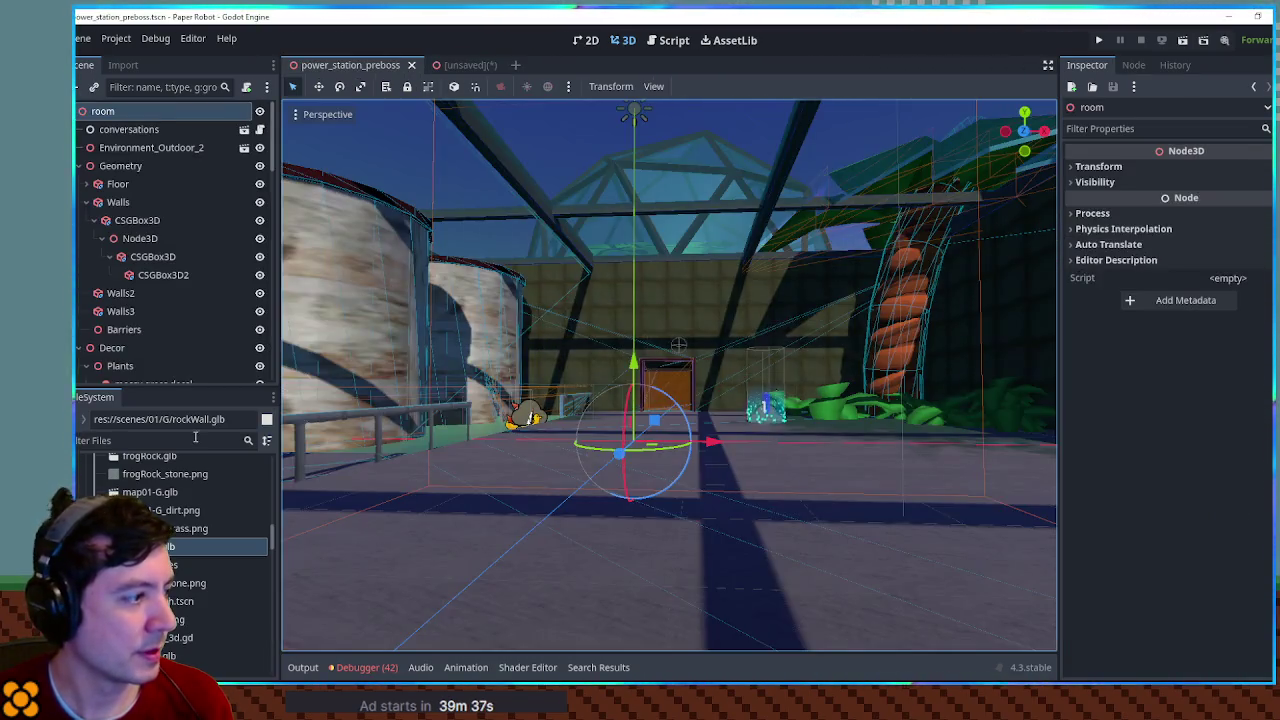
# Step: Assign triplanar.gdshader to the rock Cube's Geometry Material Override
pyautogui.click(195, 437)
pyautogui.write('triplan')
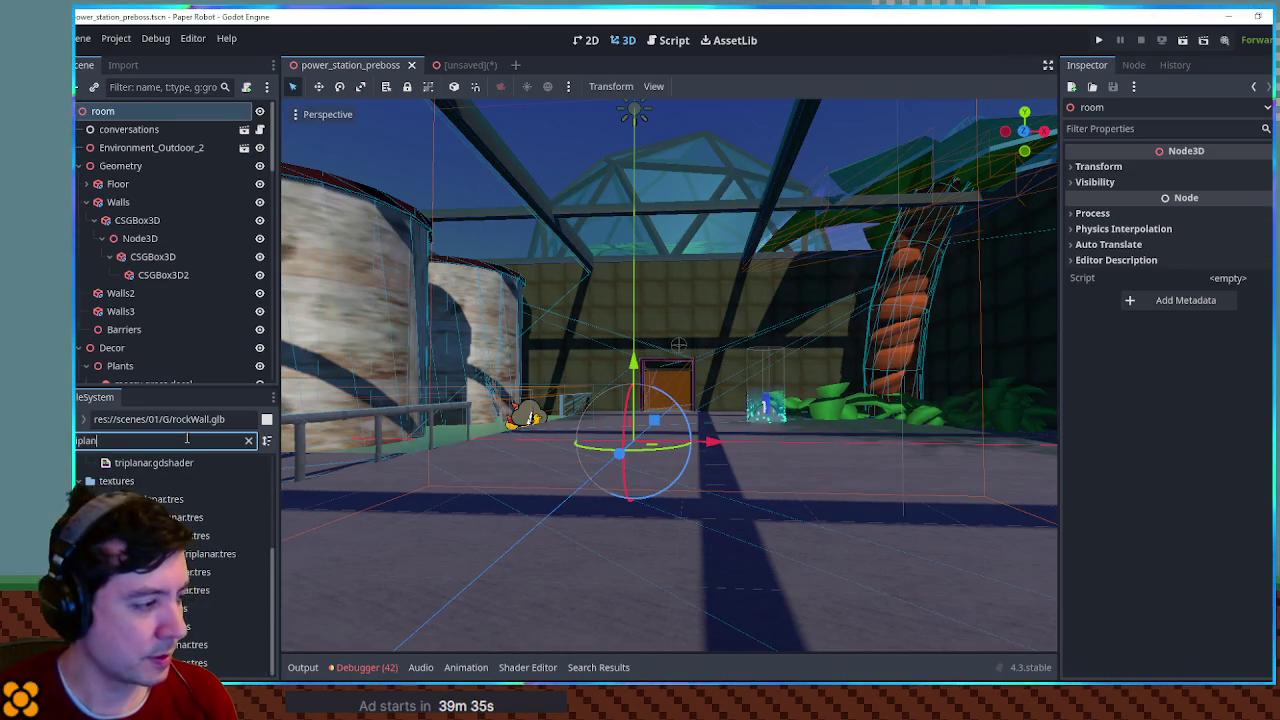
pyautogui.write(' shad')
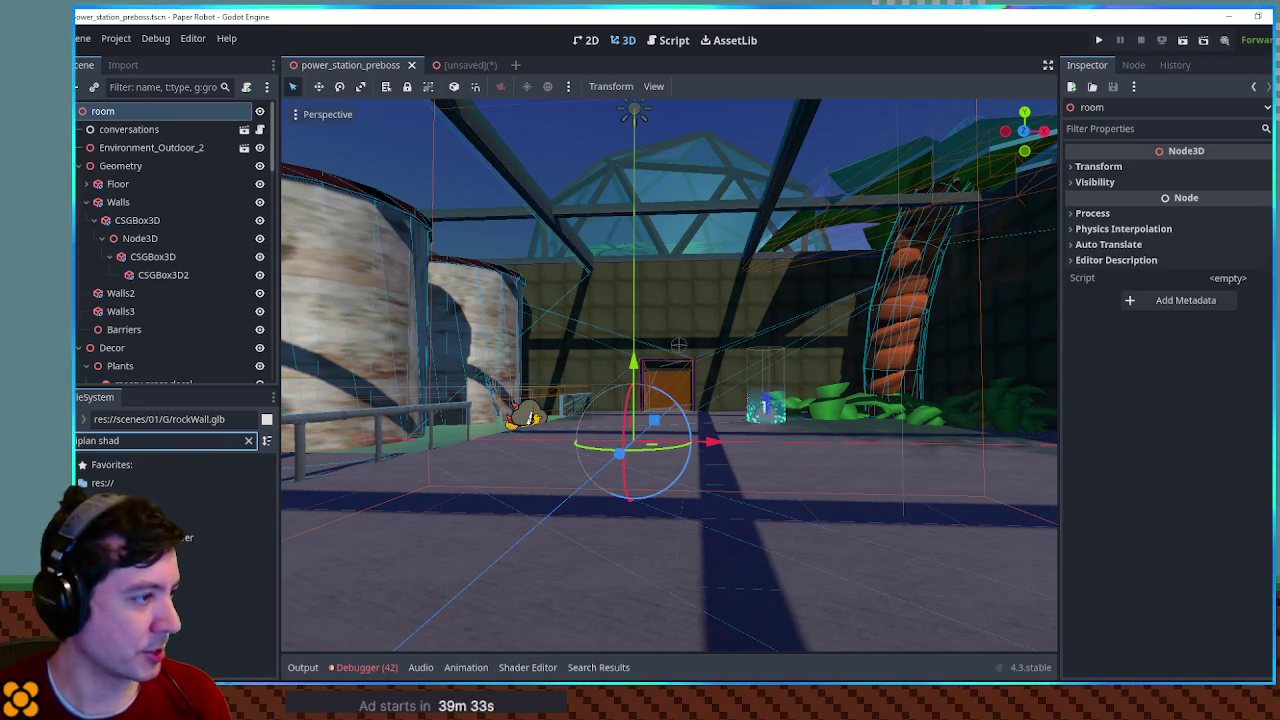
pyautogui.click(180, 537)
pyautogui.click(455, 65)
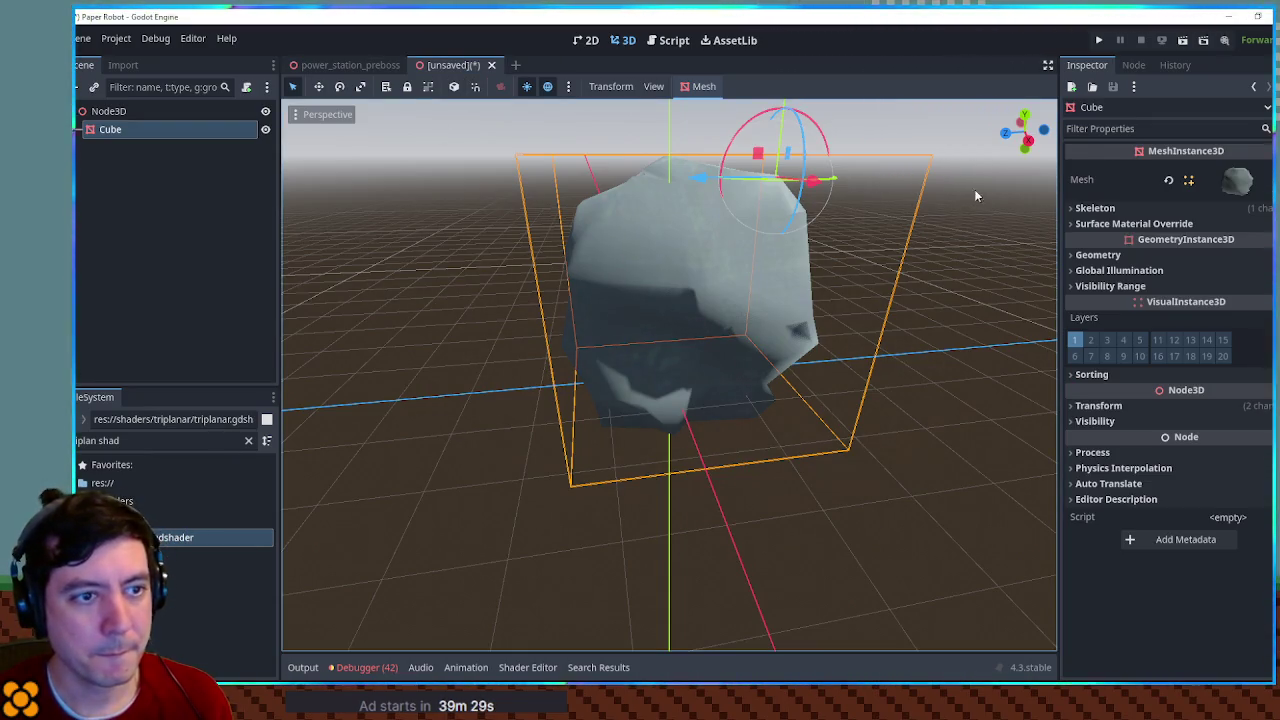
pyautogui.click(1098, 255)
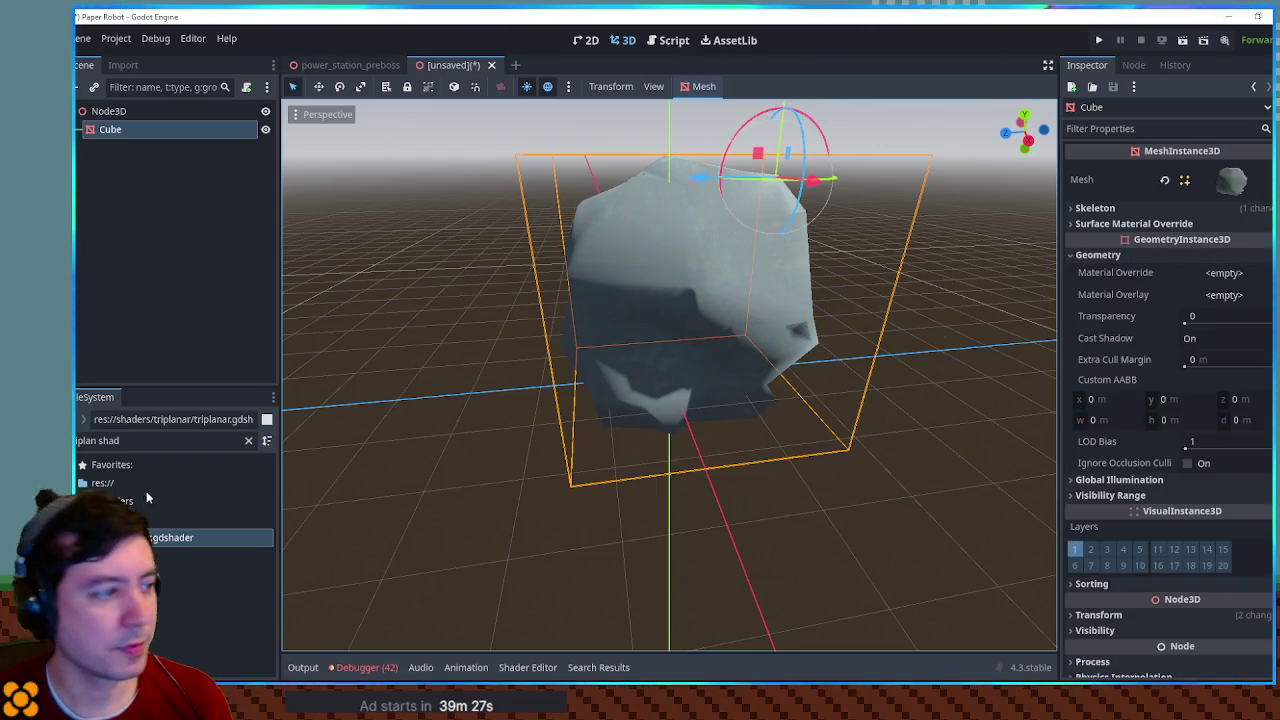
pyautogui.moveTo(175, 537)
pyautogui.mouseDown()
pyautogui.moveTo(525, 483)
pyautogui.moveTo(1250, 283)
pyautogui.moveTo(1237, 277)
pyautogui.mouseUp()
pyautogui.click(1232, 284)
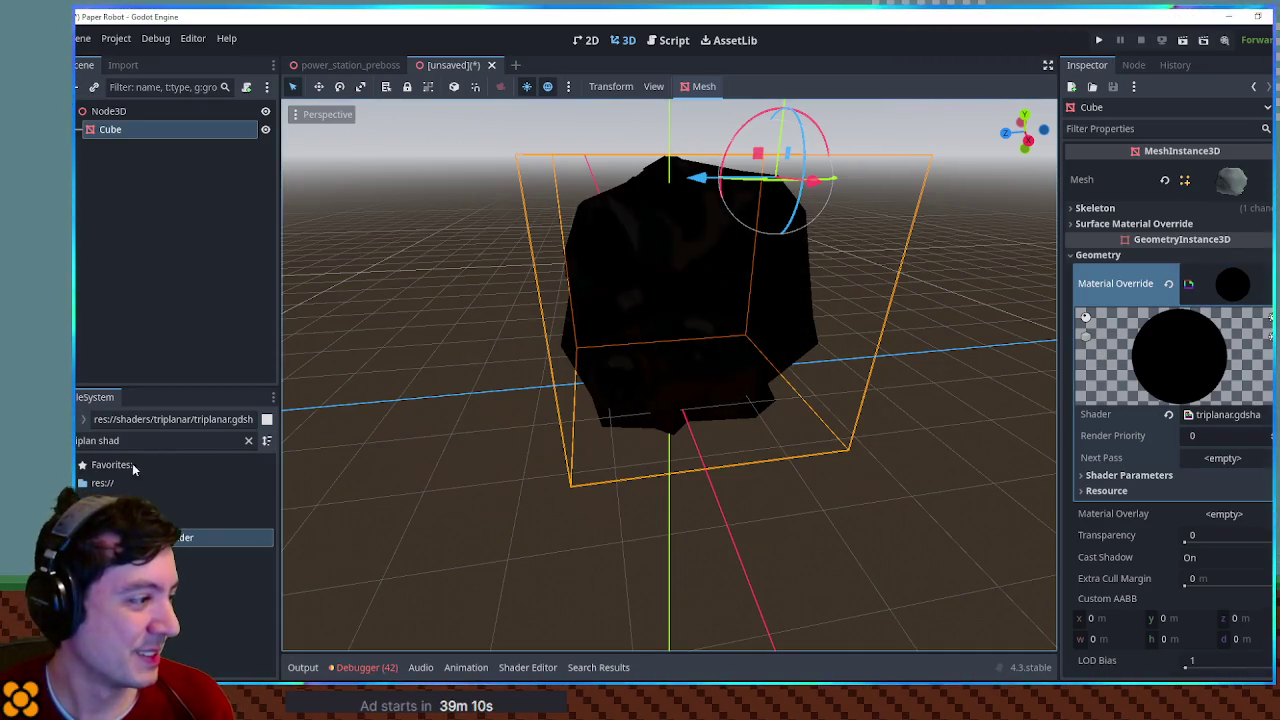
# Step: Clear the file filter and open res://textures/pngs in the FileSystem dock
pyautogui.click(249, 441)
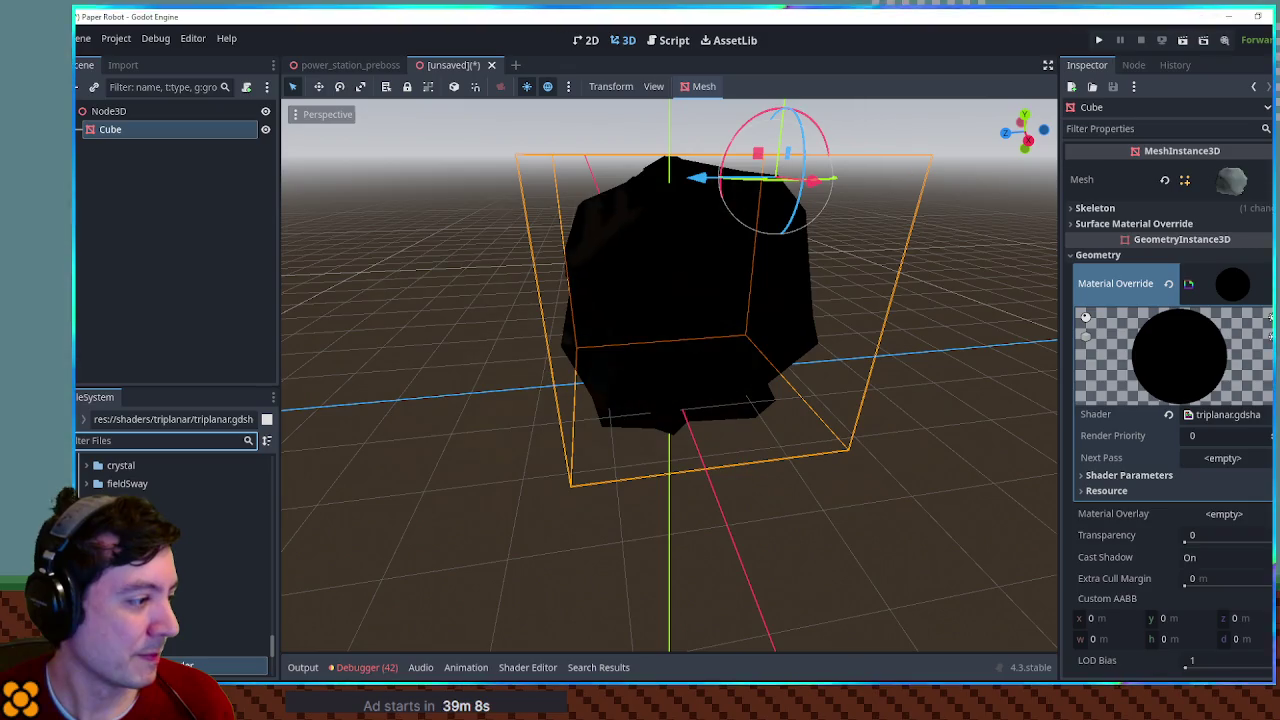
pyautogui.click(83, 467)
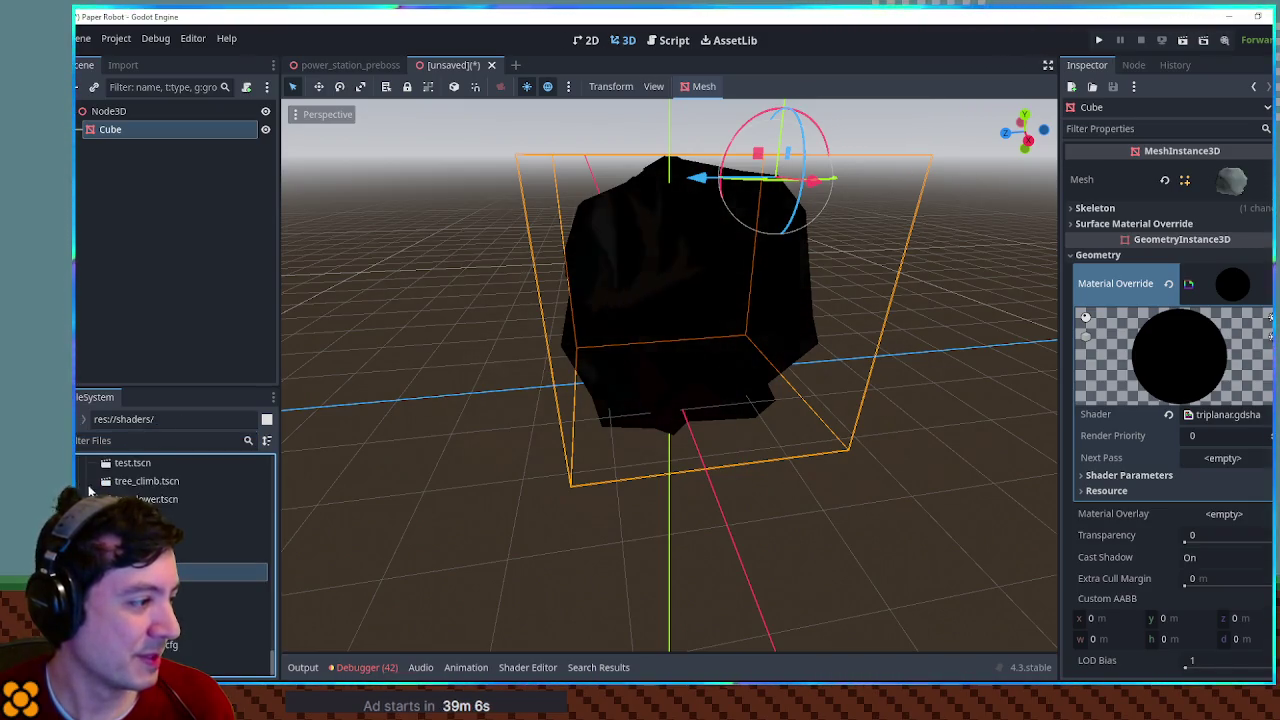
pyautogui.scroll(-2, 175, 520)
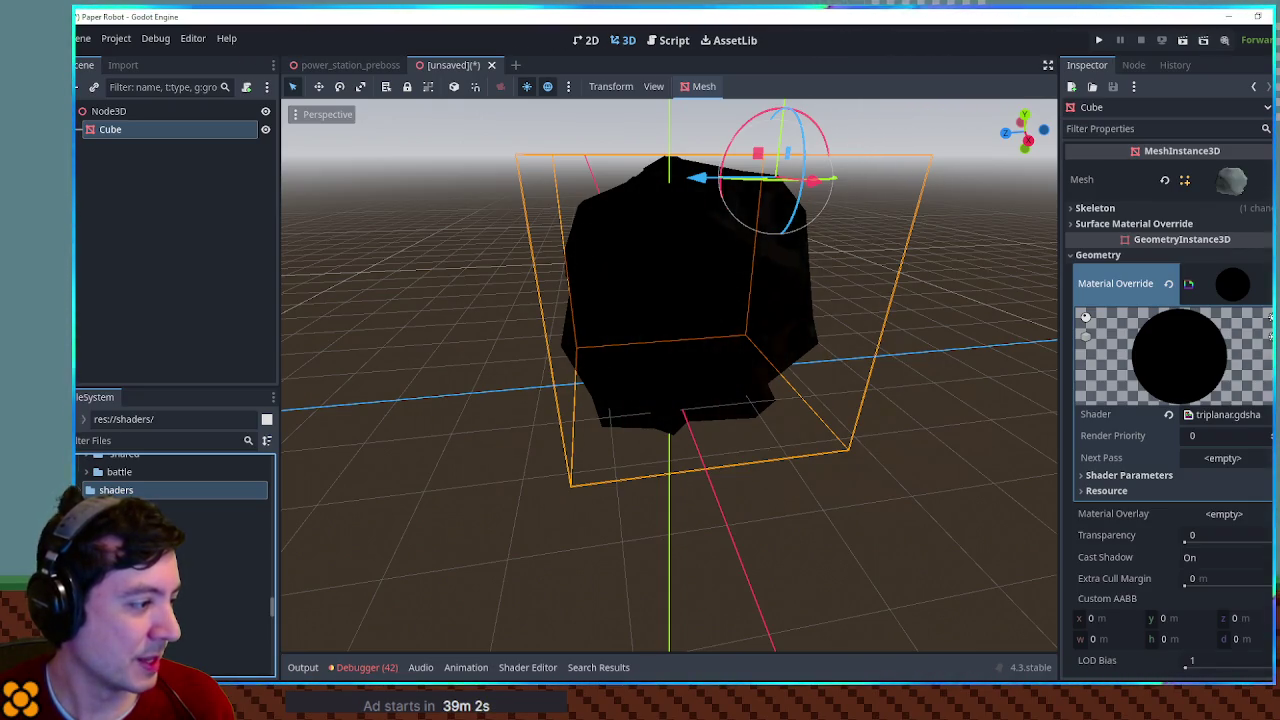
pyautogui.click(220, 581)
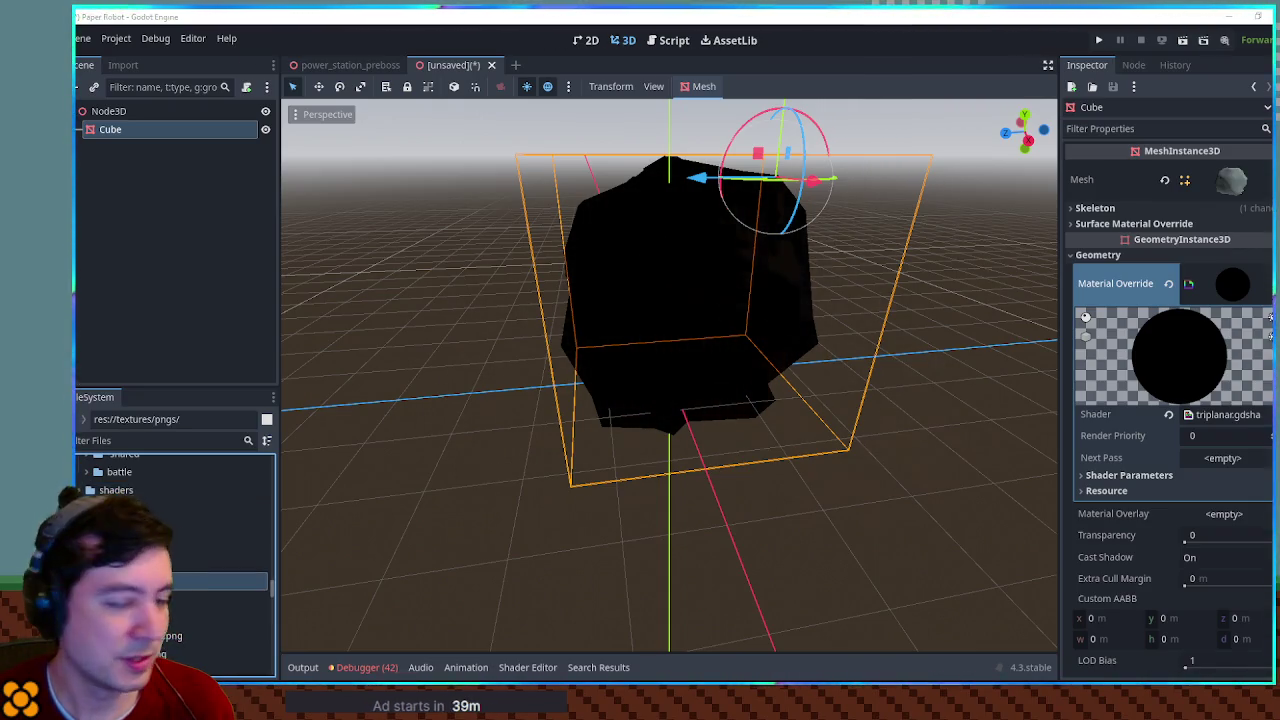
pyautogui.press('super+e')
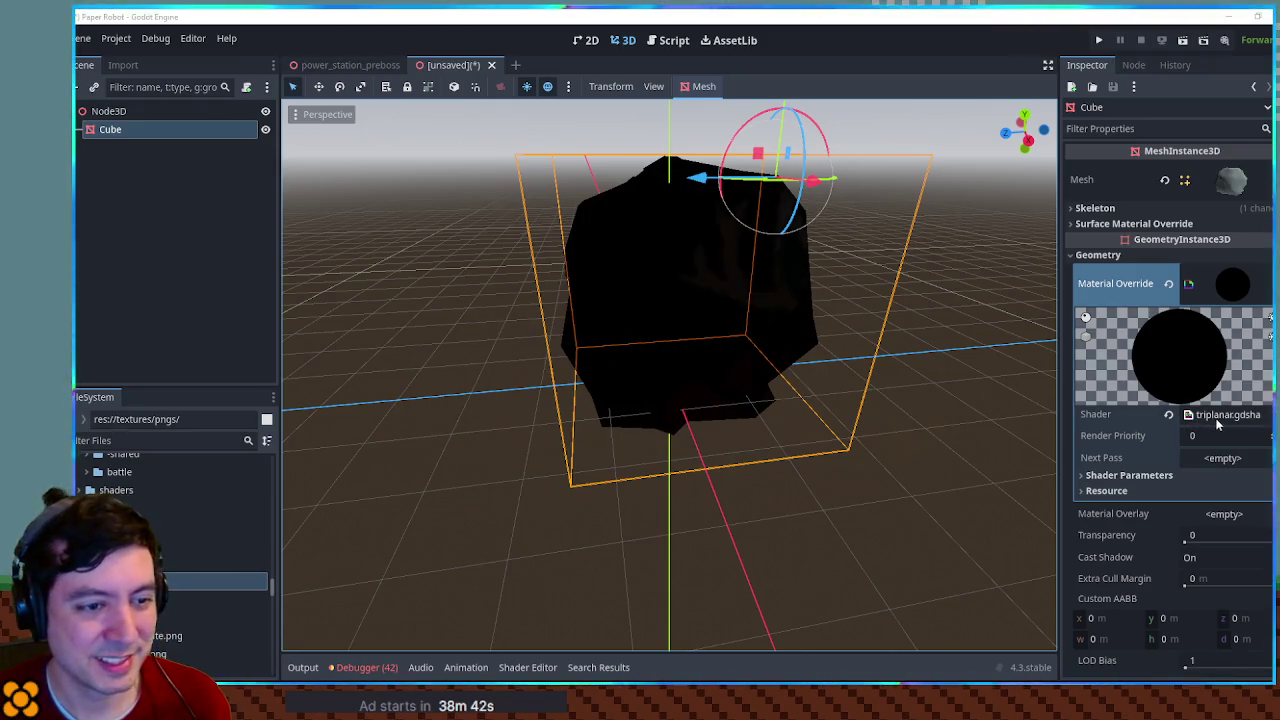
# Step: Enable UV Global and assign desertTop.png to ceiling and floor, desertSide.png to walls
pyautogui.click(1190, 475)
pyautogui.scroll(-3, 1191, 432)
pyautogui.click(1191, 433)
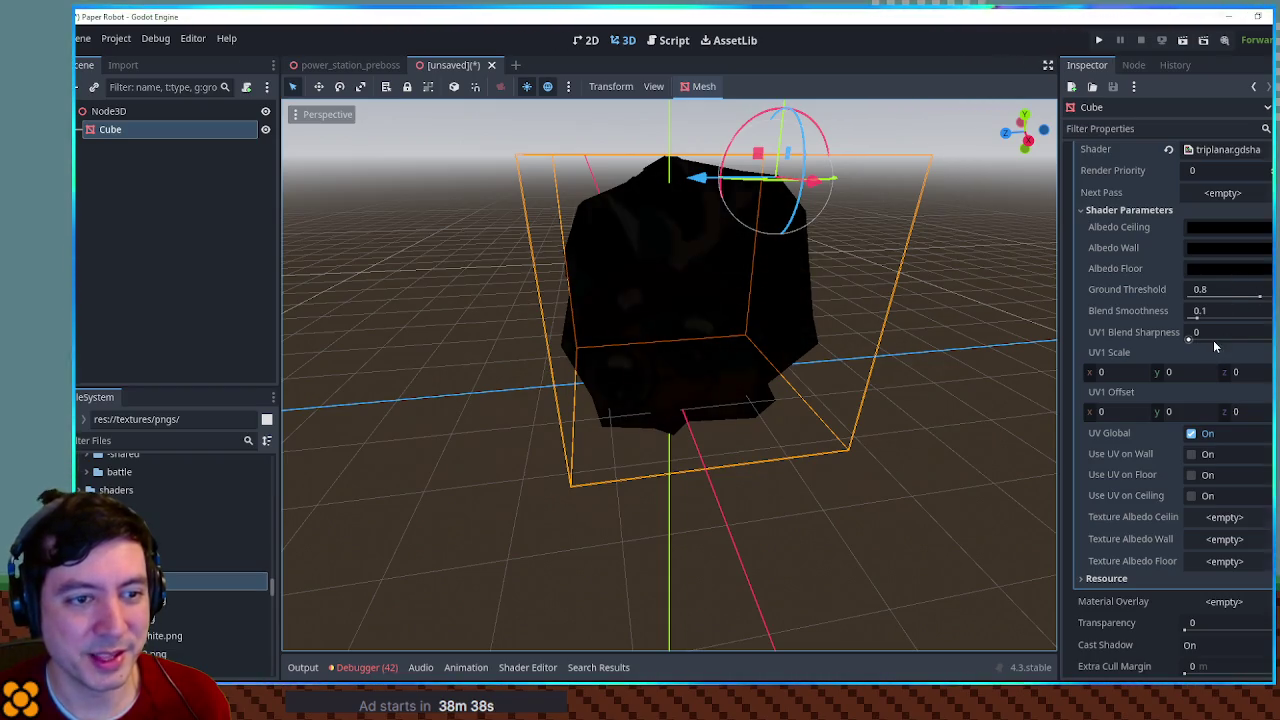
pyautogui.scroll(-3, 1225, 494)
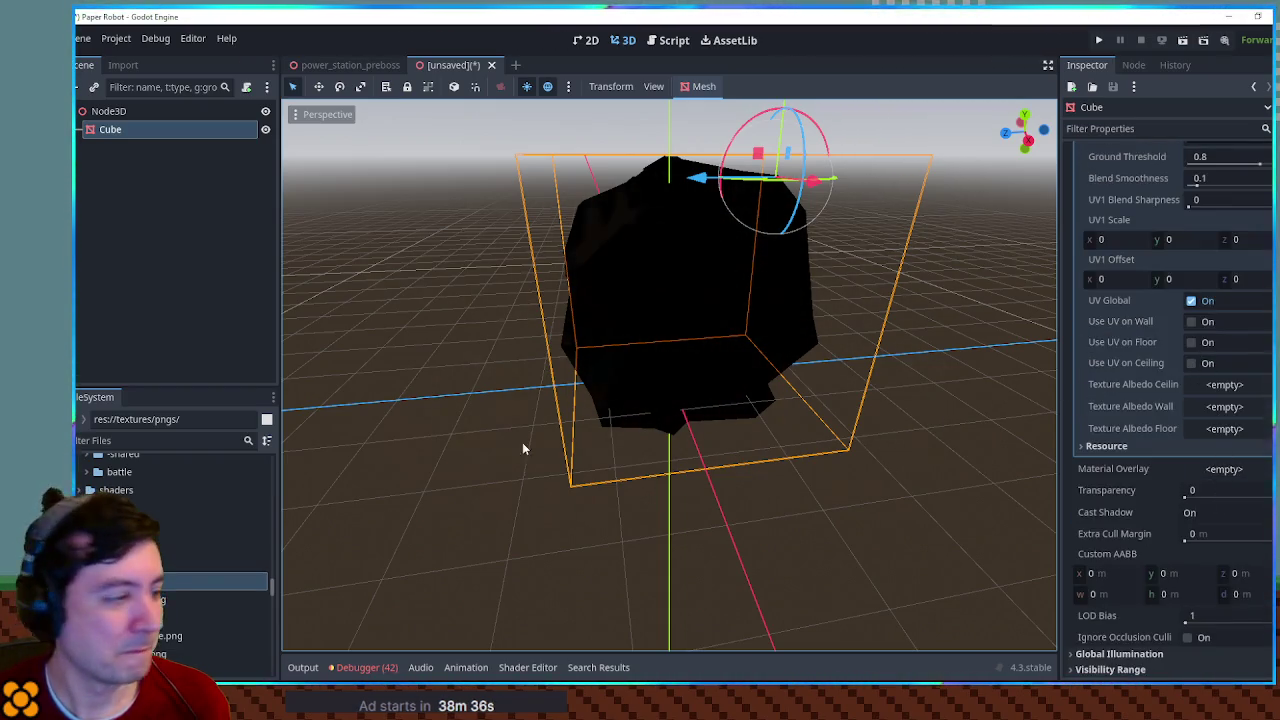
pyautogui.scroll(-3, 175, 520)
pyautogui.scroll(1, 160, 540)
pyautogui.moveTo(150, 571); pyautogui.dragTo(1228, 440)
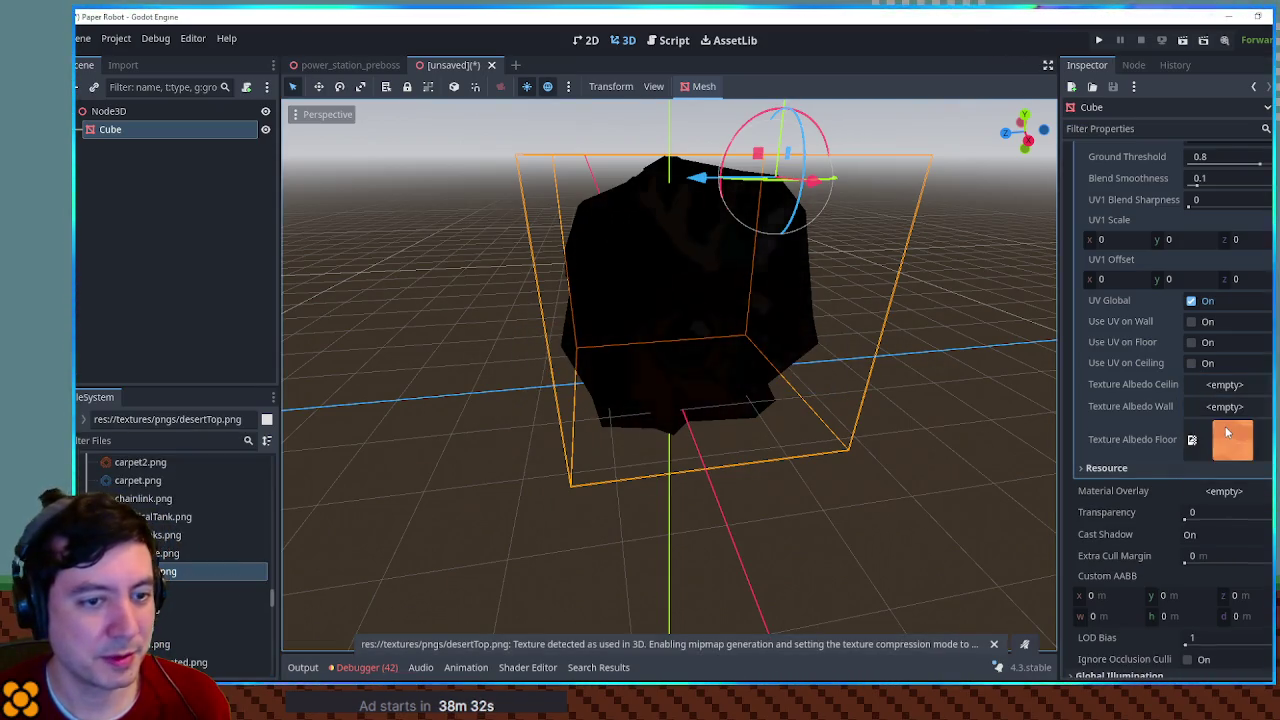
pyautogui.moveTo(150, 553)
pyautogui.mouseDown()
pyautogui.moveTo(400, 569)
pyautogui.moveTo(1228, 406)
pyautogui.mouseUp()
pyautogui.moveTo(200, 571)
pyautogui.mouseDown()
pyautogui.moveTo(843, 549)
pyautogui.moveTo(1259, 389)
pyautogui.mouseUp()
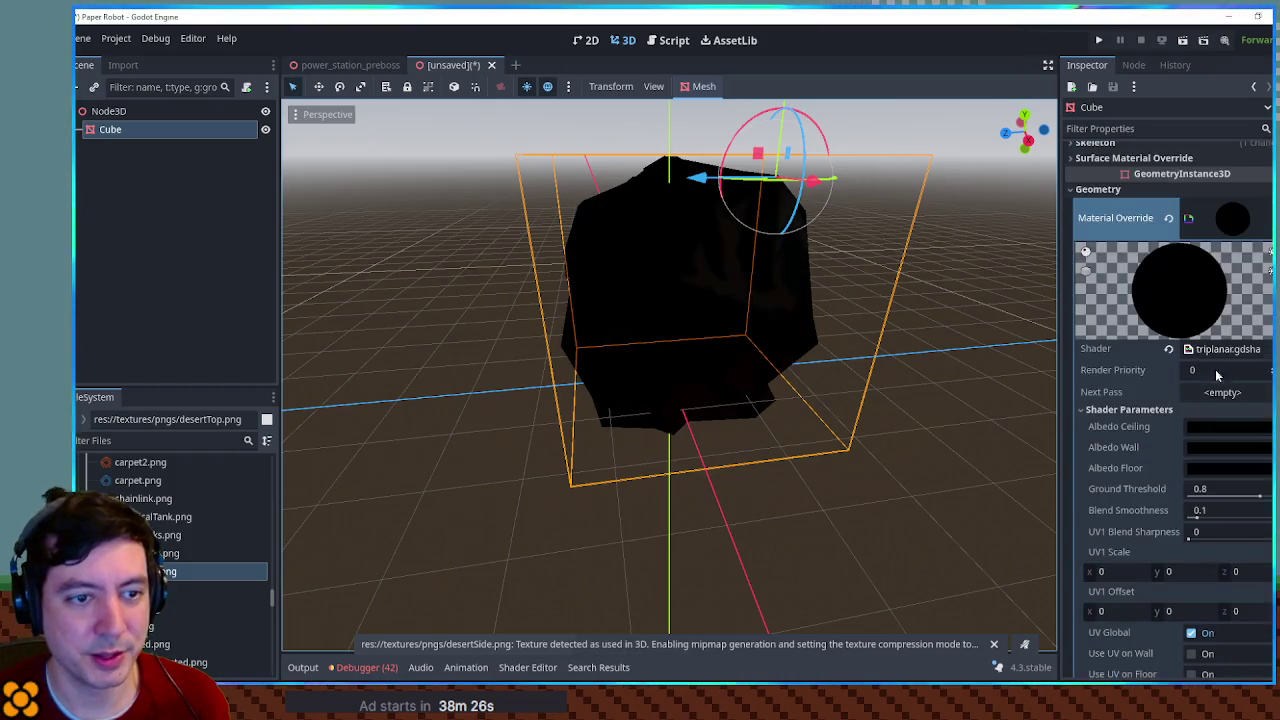
# Step: Set the Albedo Ceiling, Wall and Floor colours to full white
pyautogui.click(1233, 423)
pyautogui.click(1208, 316)
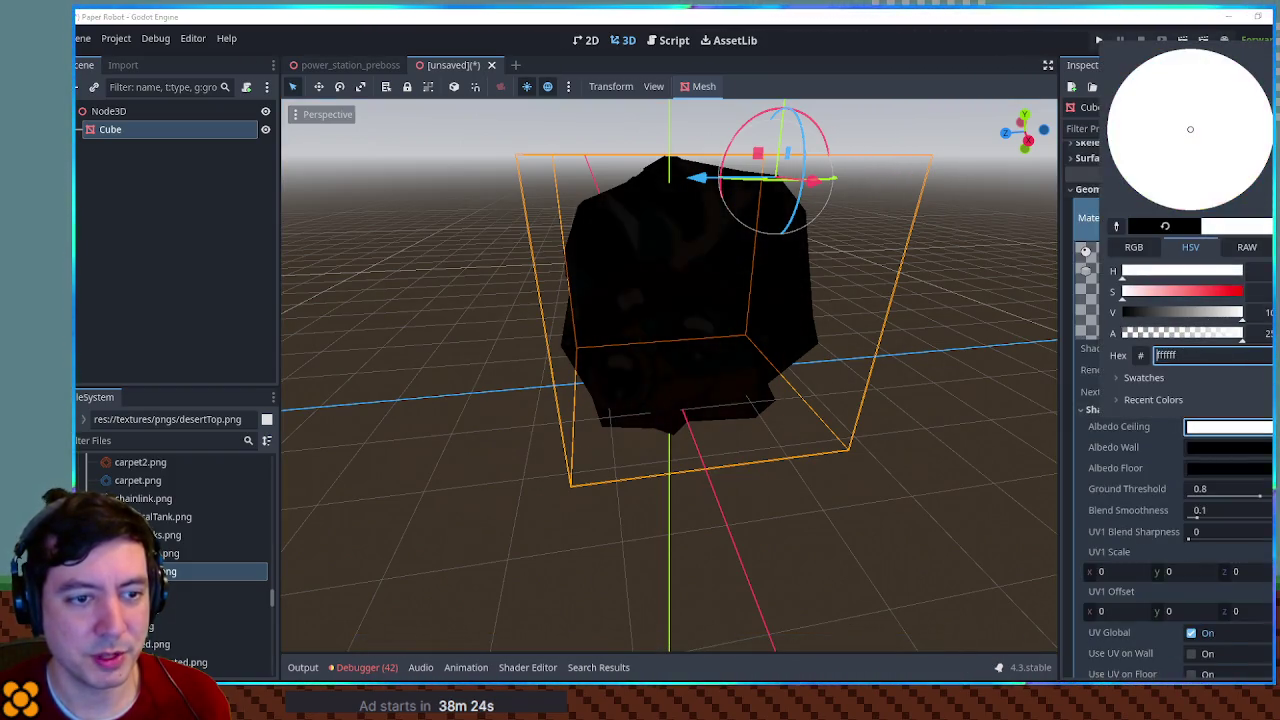
pyautogui.click(1228, 447)
pyautogui.click(1228, 447)
pyautogui.moveTo(1208, 344); pyautogui.dragTo(1268, 333)
pyautogui.click(1229, 472)
pyautogui.click(1229, 472)
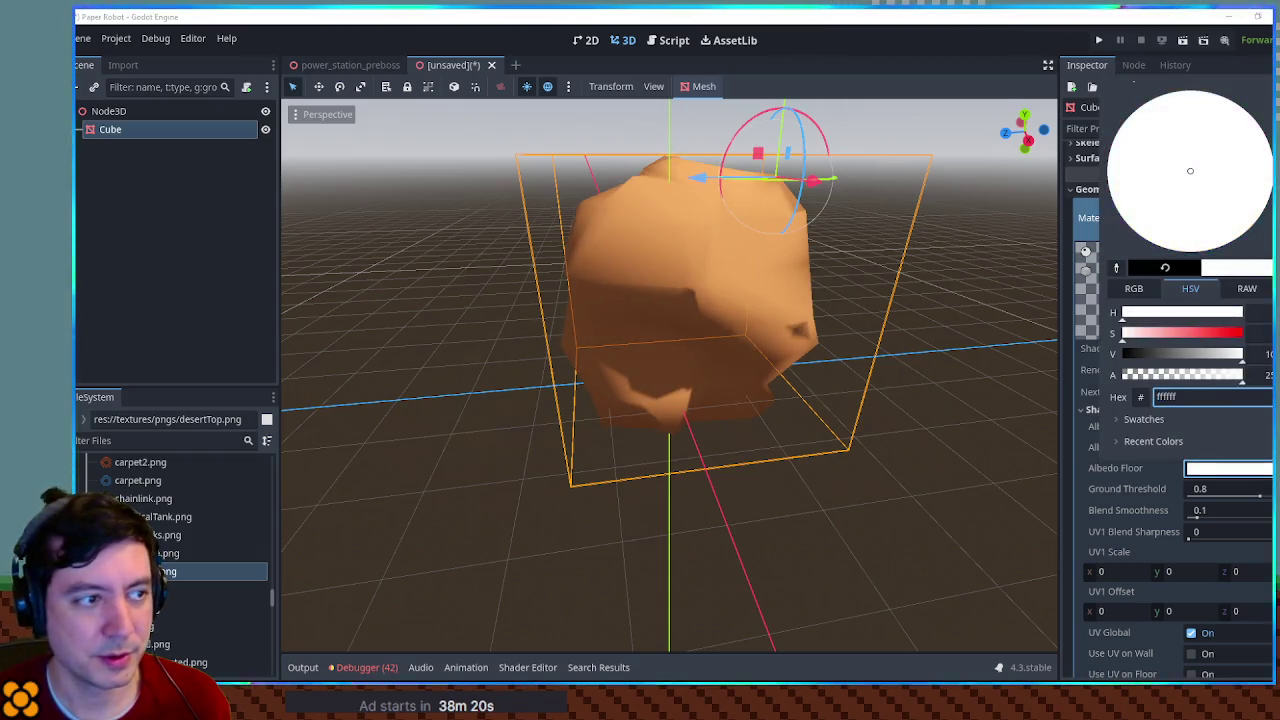
pyautogui.click(911, 375)
pyautogui.moveTo(911, 380); pyautogui.dragTo(1040, 440)
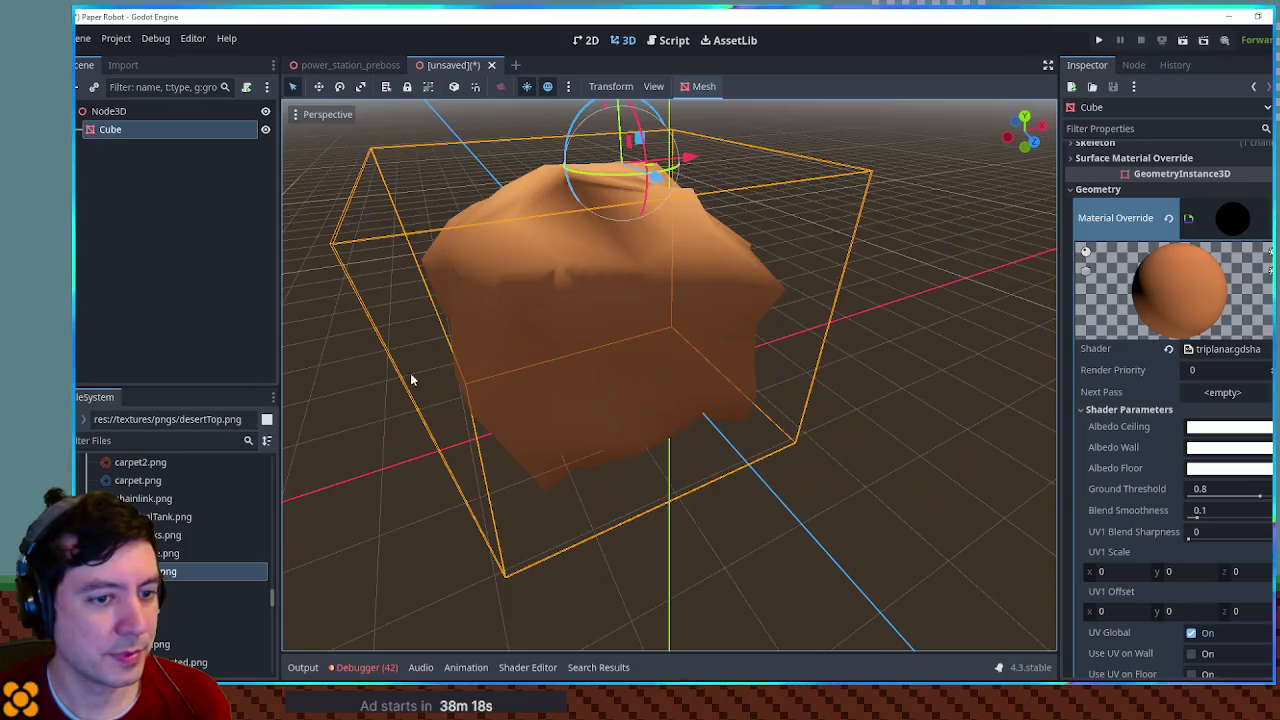
# Step: Set the triplanar UV1 Scale to 1 on x, y and z and inspect the textured rock
pyautogui.scroll(-5, 410, 380)
pyautogui.moveTo(514, 361); pyautogui.dragTo(972, 515)
pyautogui.scroll(-3, 1142, 494)
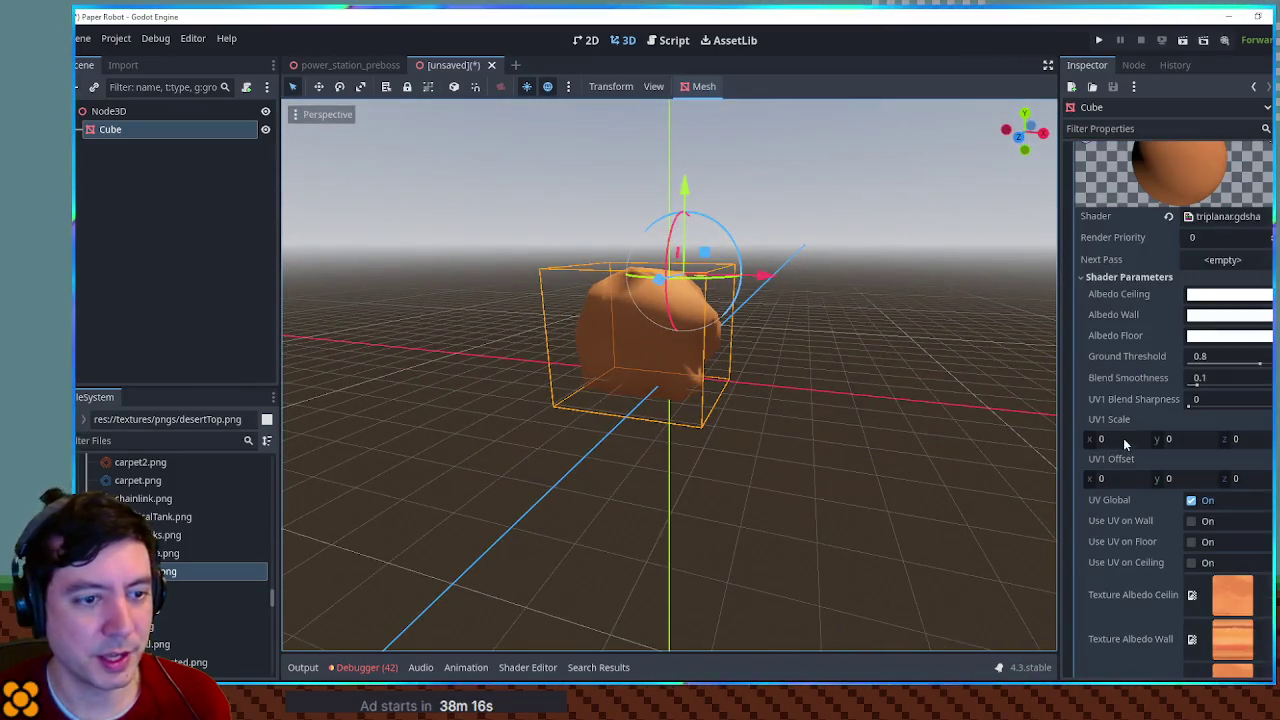
pyautogui.moveTo(1123, 438); pyautogui.dragTo(1175, 438)
pyautogui.click(857, 395)
pyautogui.scroll(5, 753, 354)
pyautogui.moveTo(754, 360)
pyautogui.mouseDown()
pyautogui.moveTo(931, 377)
pyautogui.moveTo(980, 366)
pyautogui.moveTo(829, 334)
pyautogui.mouseUp()
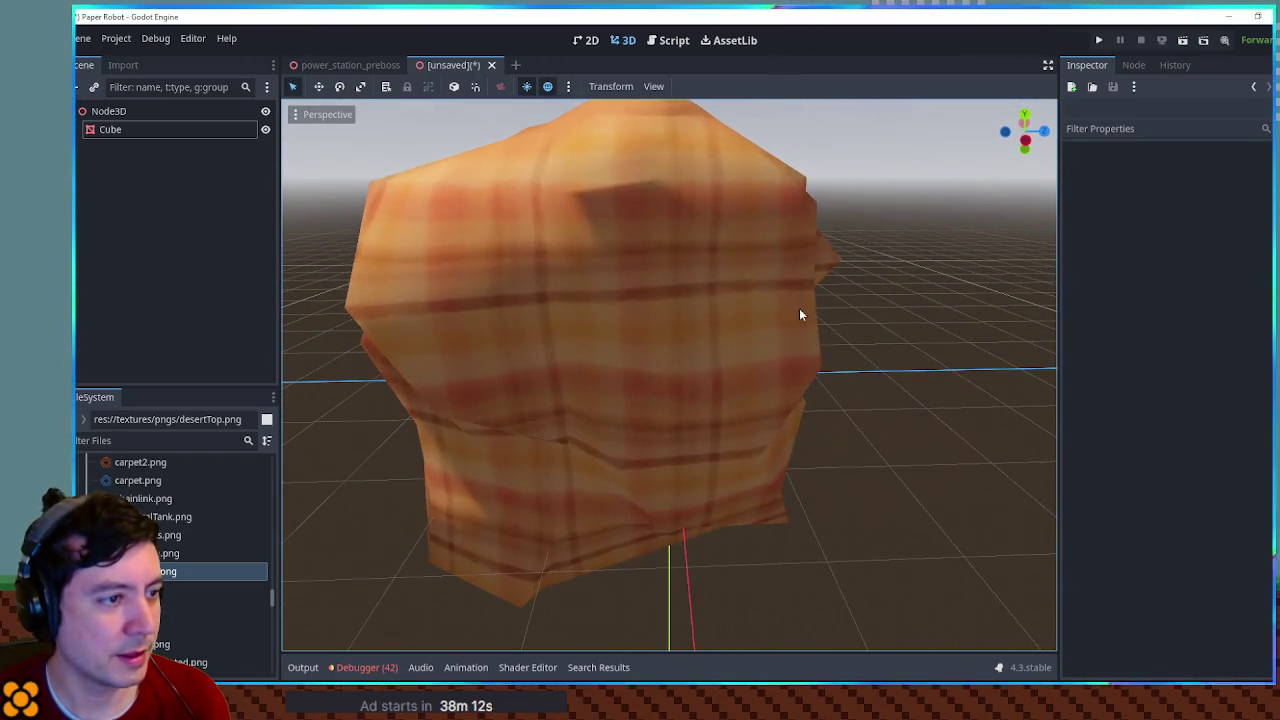
pyautogui.moveTo(821, 276)
pyautogui.mouseDown()
pyautogui.moveTo(340, 263)
pyautogui.moveTo(1034, 258)
pyautogui.mouseUp()
pyautogui.moveTo(294, 267)
pyautogui.mouseDown()
pyautogui.moveTo(417, 289)
pyautogui.moveTo(517, 429)
pyautogui.moveTo(560, 457)
pyautogui.moveTo(663, 284)
pyautogui.moveTo(651, 251)
pyautogui.moveTo(829, 277)
pyautogui.moveTo(763, 318)
pyautogui.moveTo(686, 486)
pyautogui.moveTo(699, 300)
pyautogui.mouseUp()
pyautogui.scroll(-1, 763, 318)
pyautogui.scroll(-3, 763, 318)
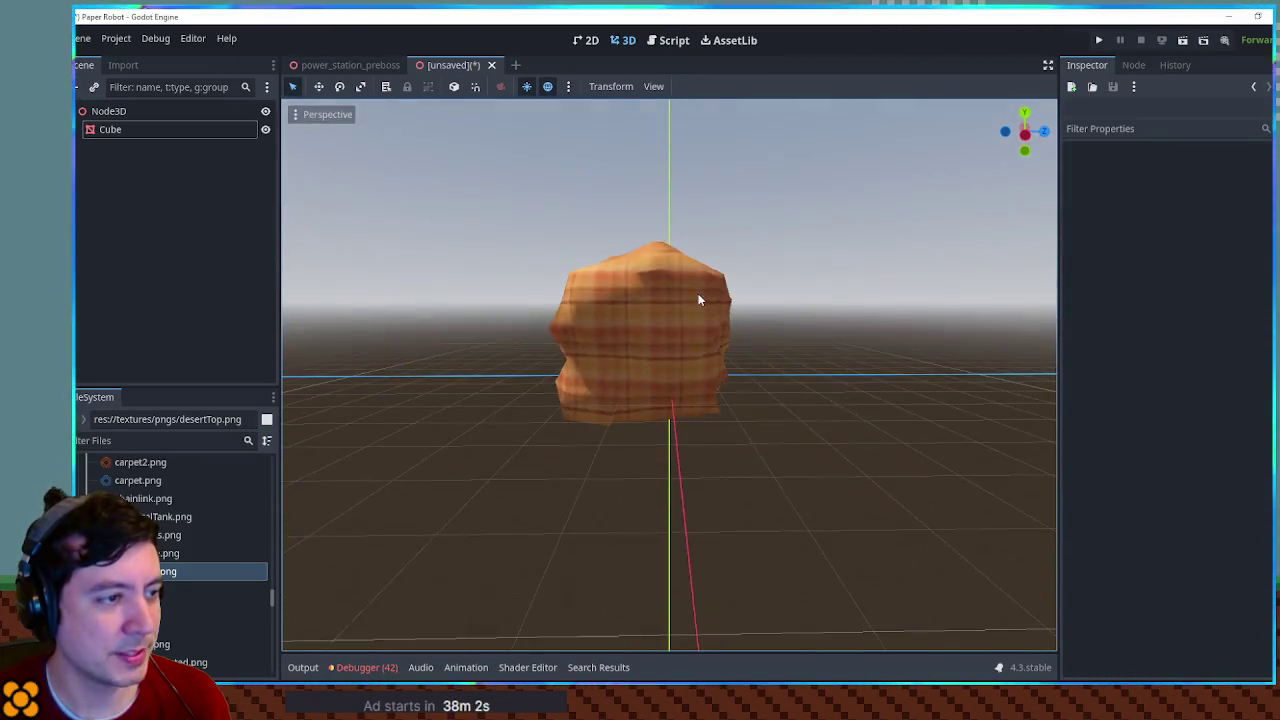
pyautogui.scroll(3, 670, 303)
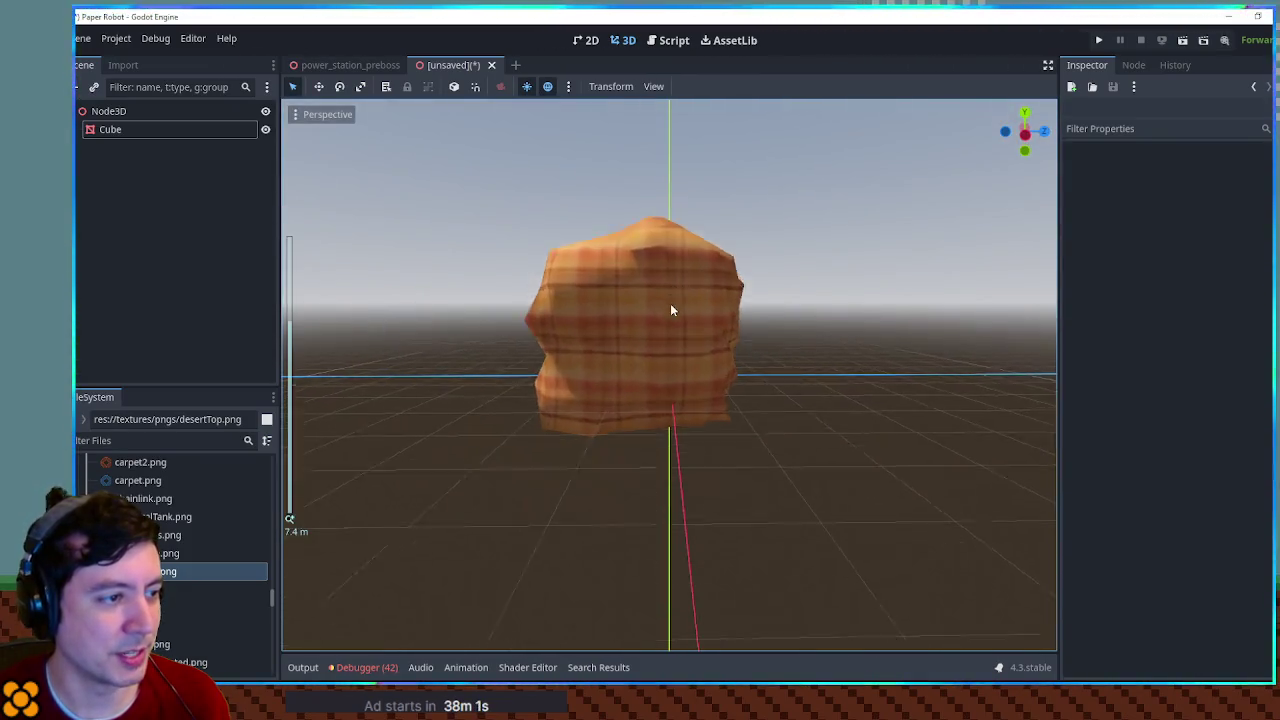
# Step: Try Blend Smoothness 0.1 and a lower Ground Threshold, keeping the threshold at 0.8
pyautogui.click(667, 317)
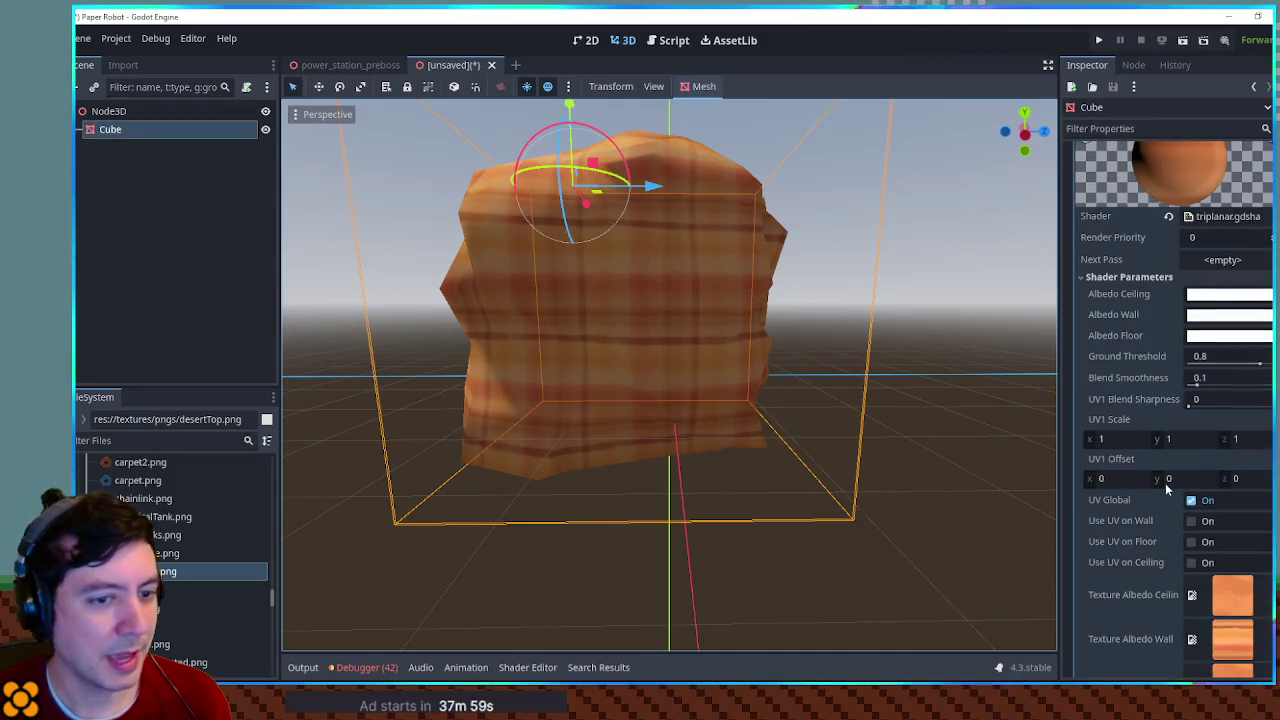
pyautogui.moveTo(1205, 380); pyautogui.dragTo(1215, 380)
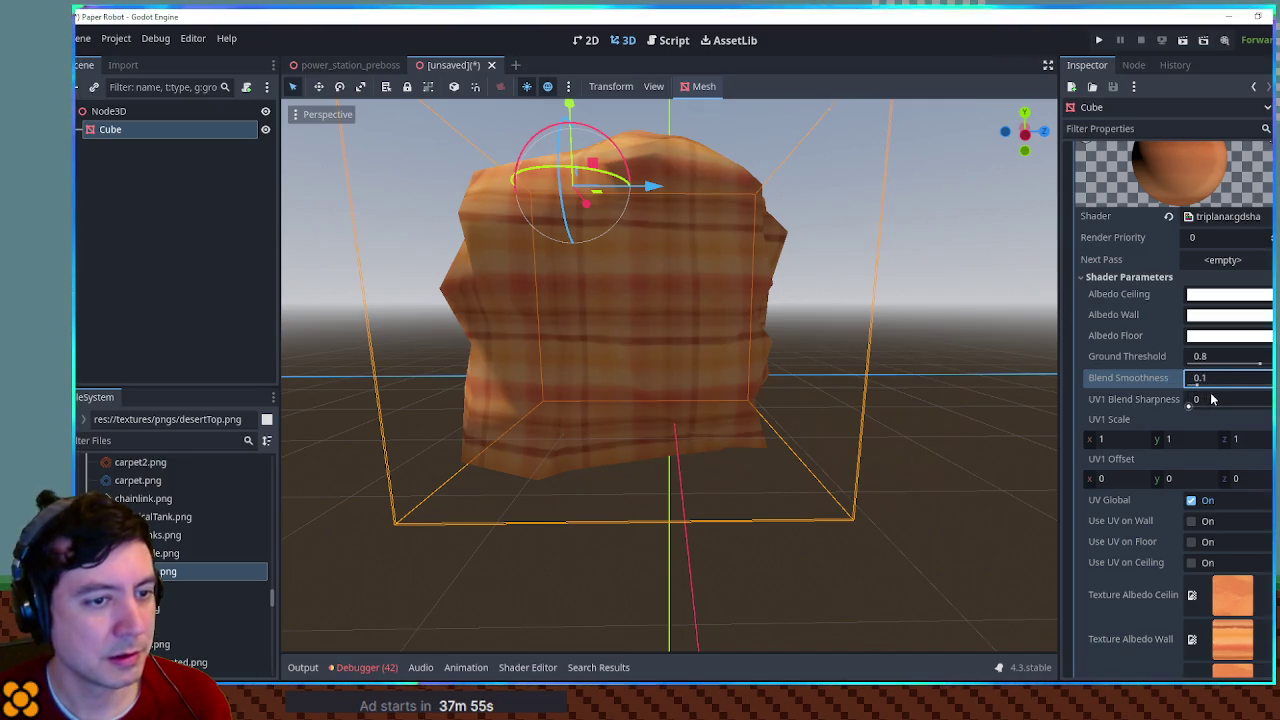
pyautogui.moveTo(1259, 364)
pyautogui.mouseDown()
pyautogui.moveTo(1190, 364)
pyautogui.moveTo(1243, 363)
pyautogui.mouseUp()
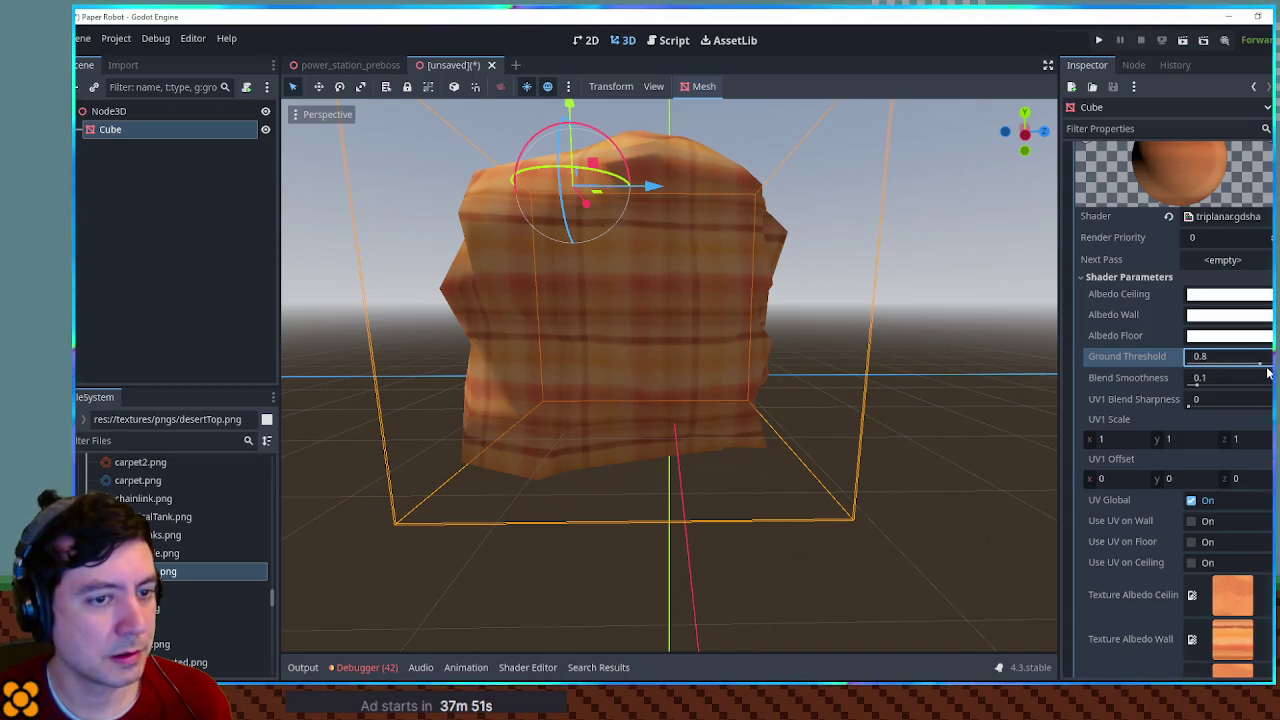
pyautogui.moveTo(1050, 318)
pyautogui.mouseDown()
pyautogui.moveTo(856, 328)
pyautogui.moveTo(857, 360)
pyautogui.moveTo(892, 351)
pyautogui.mouseUp()
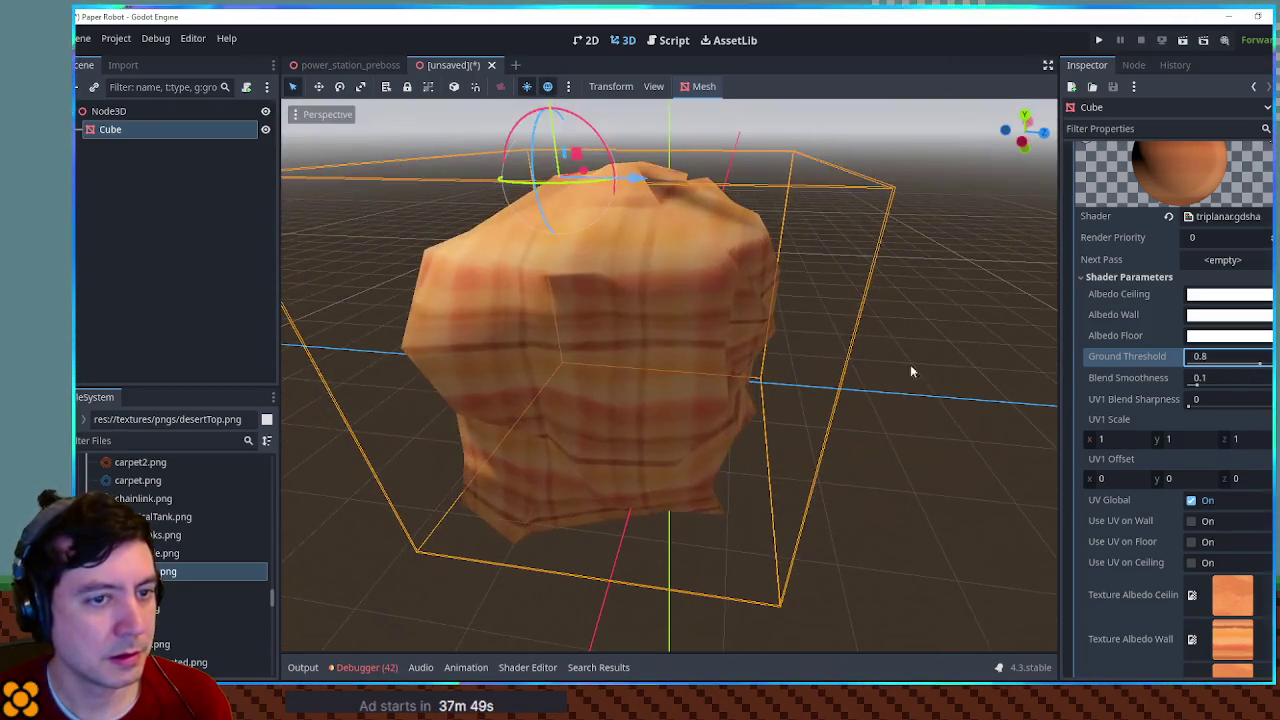
pyautogui.scroll(-3, 1166, 465)
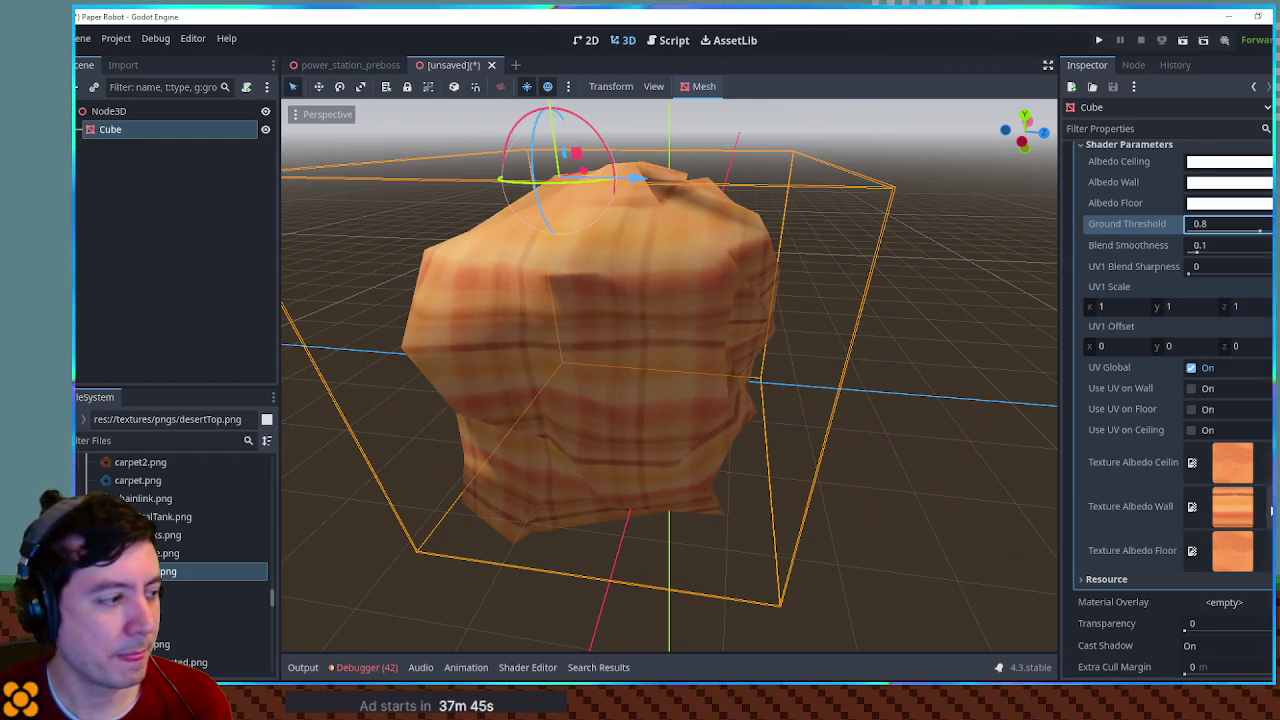
pyautogui.rightClick(1244, 510)
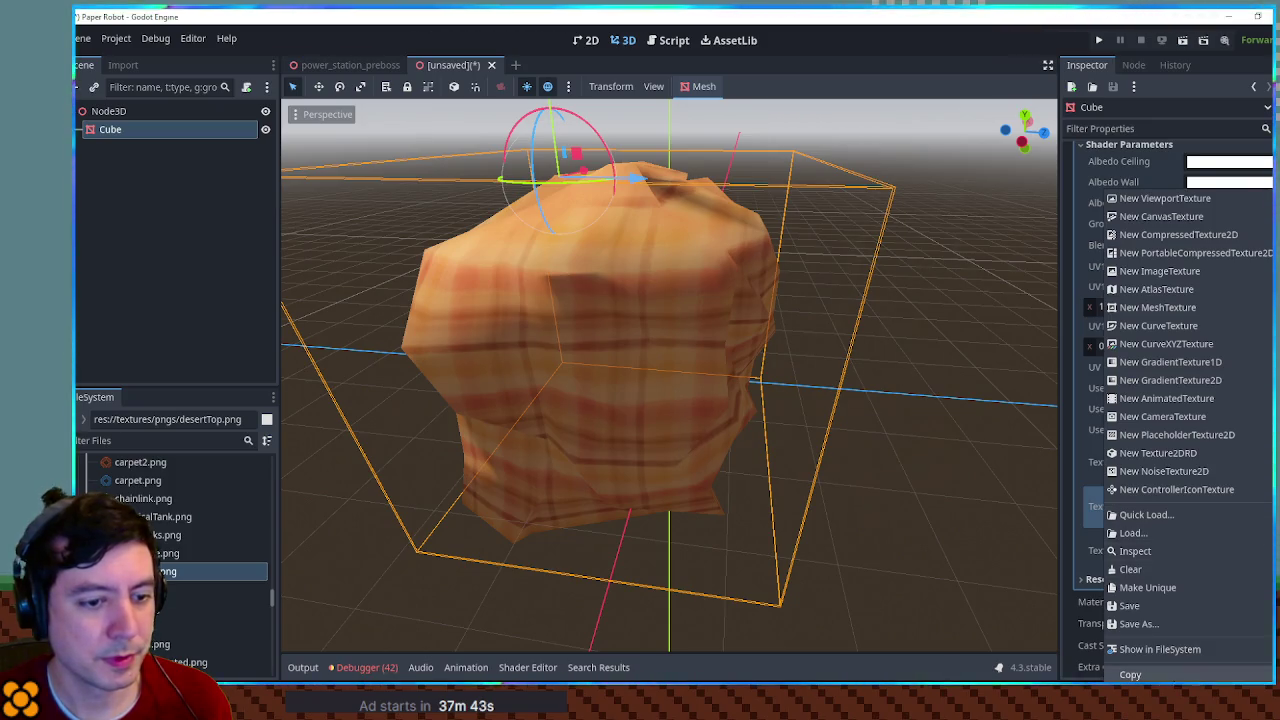
# Step: Clear the Texture Albedo Wall slot and reassign desertSide.png to it
pyautogui.click(1197, 571)
pyautogui.moveTo(818, 428)
pyautogui.mouseDown()
pyautogui.moveTo(1010, 484)
pyautogui.moveTo(1009, 580)
pyautogui.moveTo(820, 320)
pyautogui.moveTo(807, 250)
pyautogui.moveTo(840, 430)
pyautogui.mouseUp()
pyautogui.moveTo(165, 553)
pyautogui.mouseDown()
pyautogui.moveTo(790, 480)
pyautogui.moveTo(1228, 496)
pyautogui.mouseUp()
pyautogui.moveTo(700, 330)
pyautogui.mouseDown()
pyautogui.moveTo(738, 371)
pyautogui.moveTo(860, 366)
pyautogui.moveTo(883, 349)
pyautogui.moveTo(576, 393)
pyautogui.moveTo(588, 208)
pyautogui.moveTo(560, 178)
pyautogui.moveTo(587, 188)
pyautogui.mouseUp()
# Step: Set UV1 Scale z to 0 to get horizontal sandstone stripes
pyautogui.moveTo(1230, 311)
pyautogui.mouseDown()
pyautogui.moveTo(1265, 311)
pyautogui.moveTo(1200, 311)
pyautogui.moveTo(1253, 313)
pyautogui.mouseUp()
pyautogui.write('0')
pyautogui.press('Return')
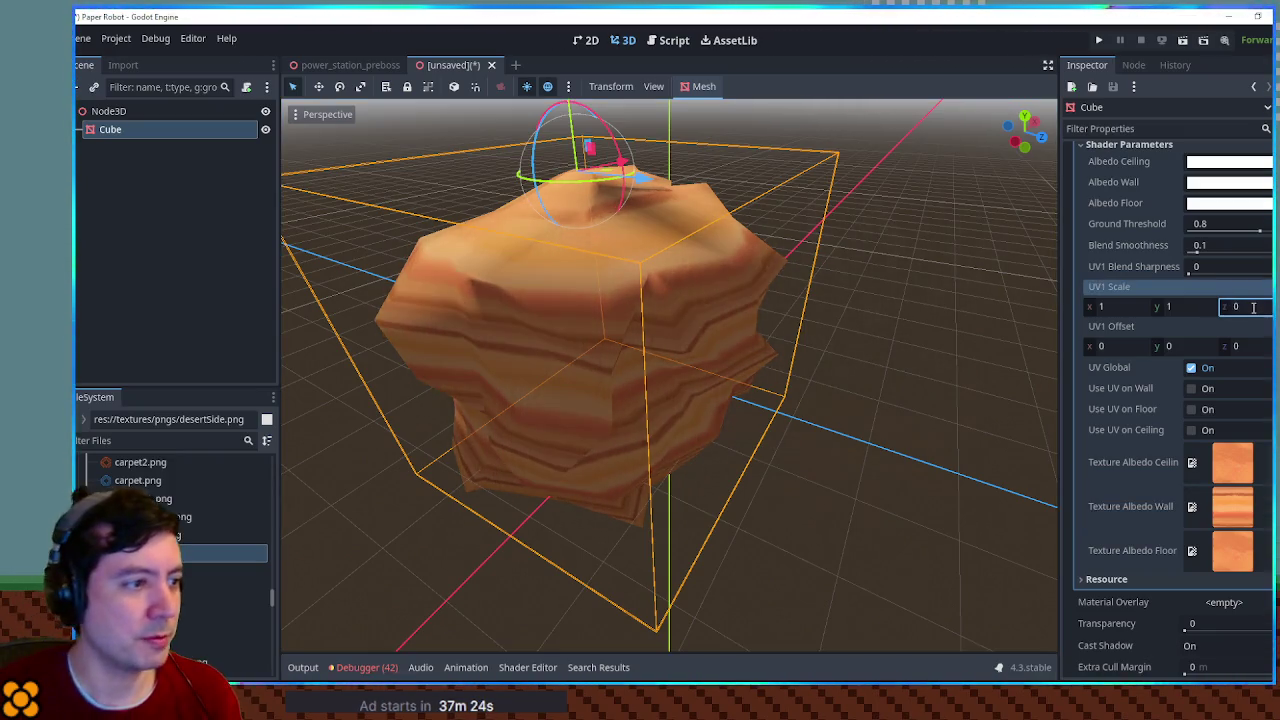
pyautogui.moveTo(778, 313)
pyautogui.mouseDown()
pyautogui.moveTo(869, 382)
pyautogui.moveTo(846, 434)
pyautogui.moveTo(634, 308)
pyautogui.moveTo(636, 344)
pyautogui.moveTo(711, 431)
pyautogui.moveTo(736, 321)
pyautogui.moveTo(793, 267)
pyautogui.moveTo(930, 260)
pyautogui.mouseUp()
pyautogui.scroll(-3, 772, 293)
pyautogui.moveTo(772, 293)
pyautogui.mouseDown()
pyautogui.moveTo(874, 316)
pyautogui.moveTo(965, 307)
pyautogui.moveTo(954, 289)
pyautogui.moveTo(776, 326)
pyautogui.mouseUp()
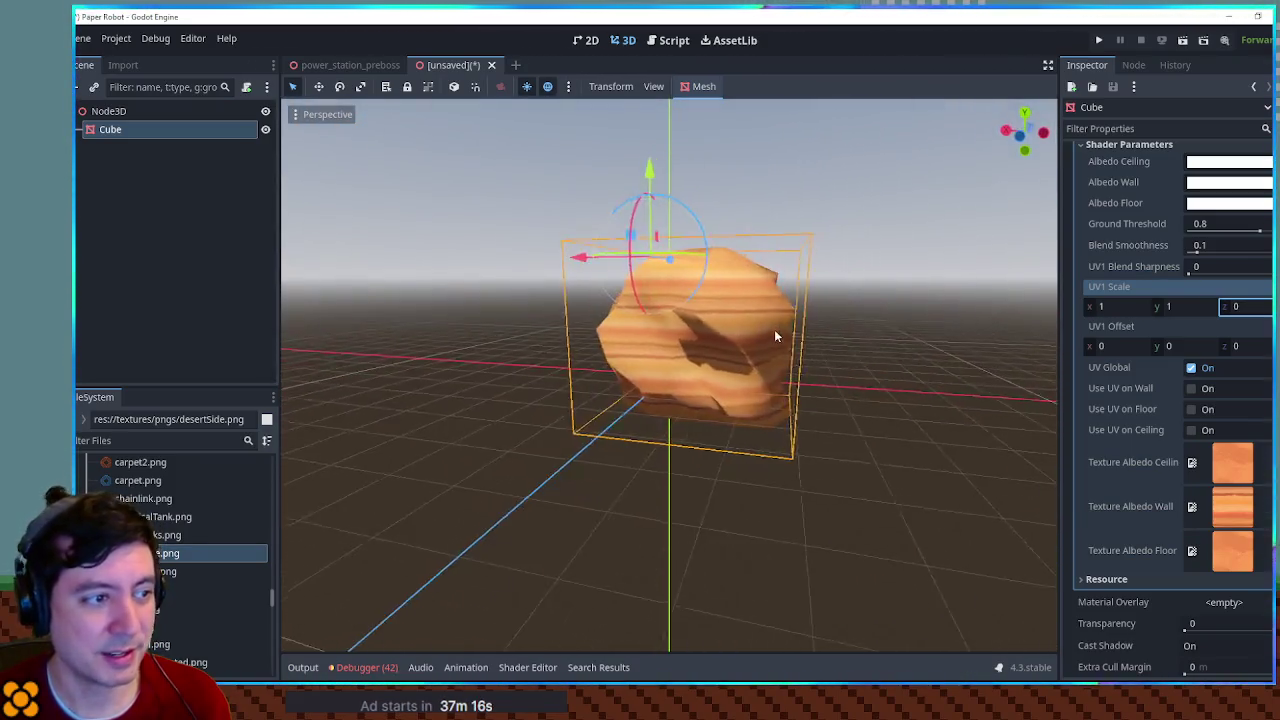
pyautogui.scroll(5, 765, 340)
pyautogui.scroll(-3, 768, 348)
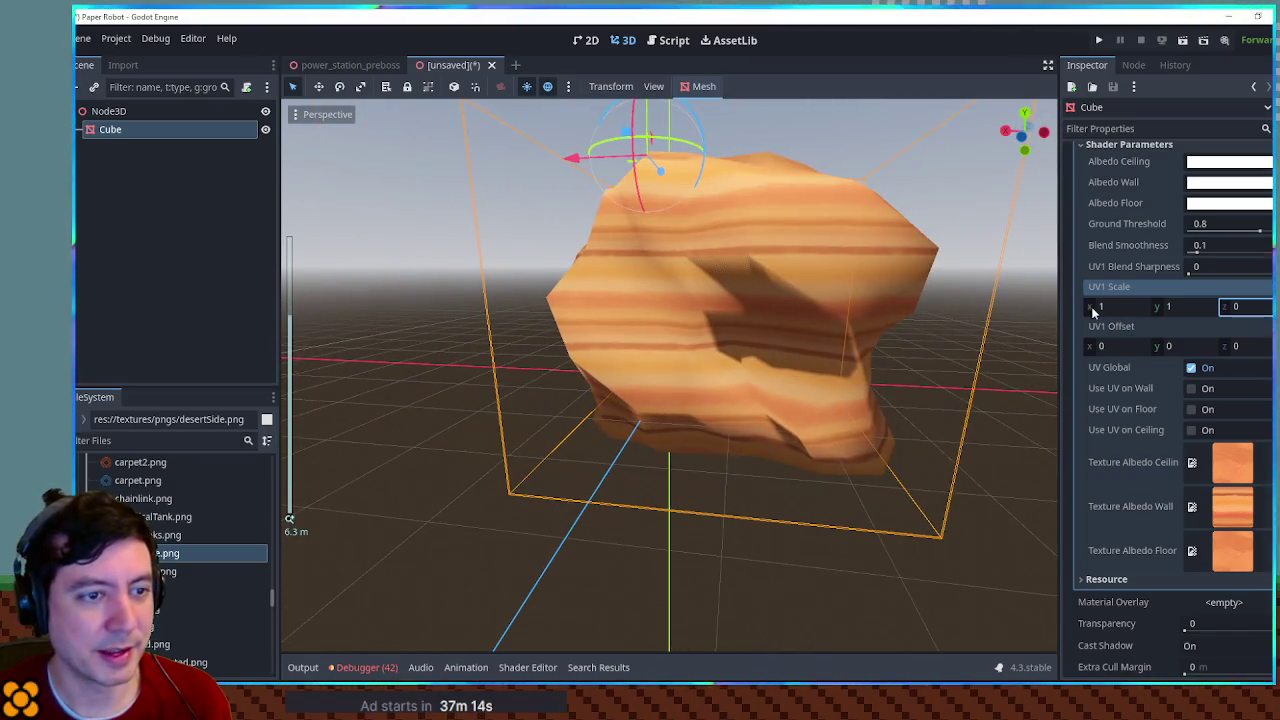
# Step: Test a smaller UV1 Scale y, then undo it back to 1
pyautogui.moveTo(1180, 306); pyautogui.dragTo(1135, 309)
pyautogui.scroll(-7, 848, 310)
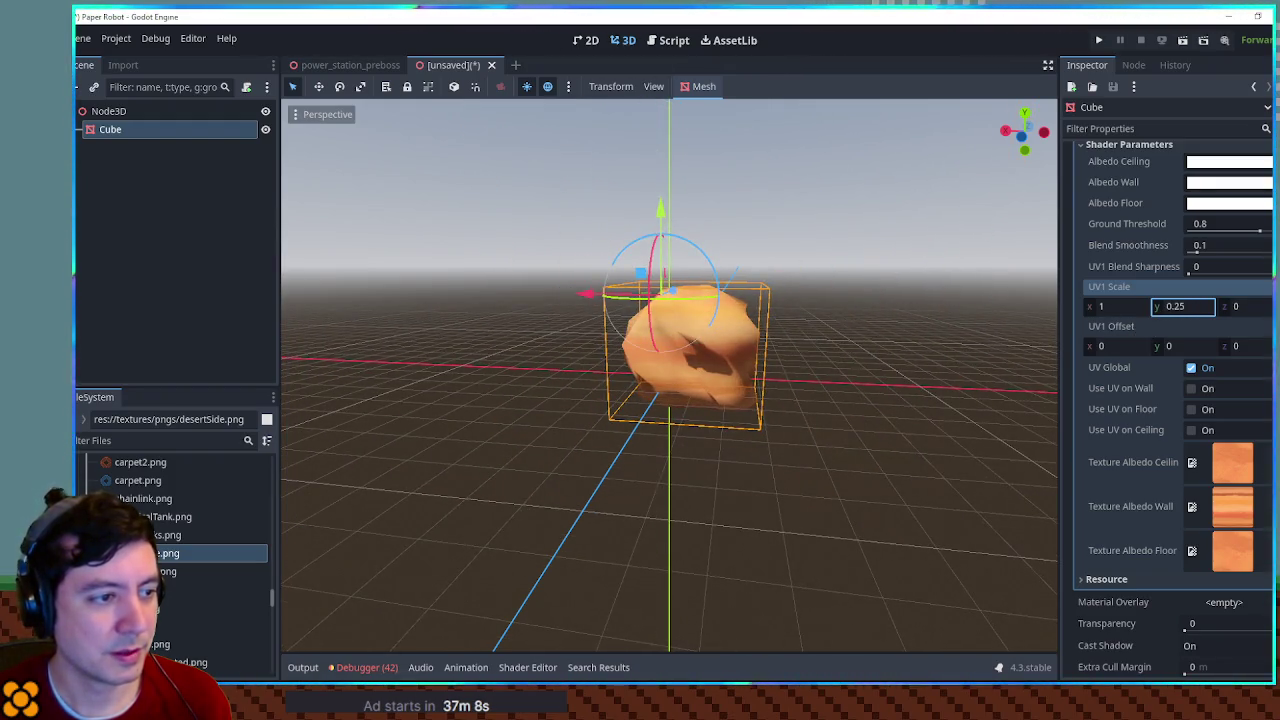
pyautogui.scroll(5, 779, 388)
pyautogui.moveTo(645, 375)
pyautogui.mouseDown()
pyautogui.moveTo(885, 365)
pyautogui.moveTo(968, 374)
pyautogui.moveTo(1024, 408)
pyautogui.mouseUp()
pyautogui.hotkey('ctrl', 'z')
pyautogui.moveTo(943, 349)
pyautogui.mouseDown()
pyautogui.moveTo(668, 333)
pyautogui.moveTo(697, 214)
pyautogui.mouseUp()
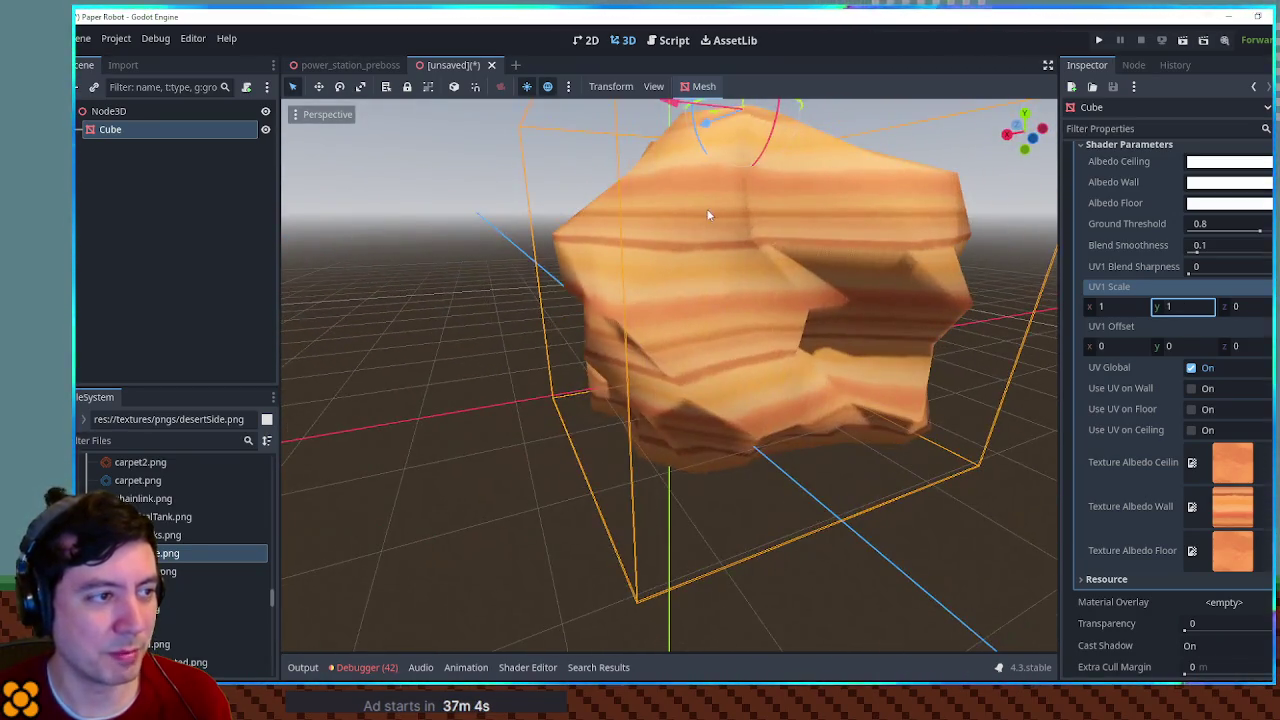
pyautogui.moveTo(985, 254); pyautogui.dragTo(655, 279)
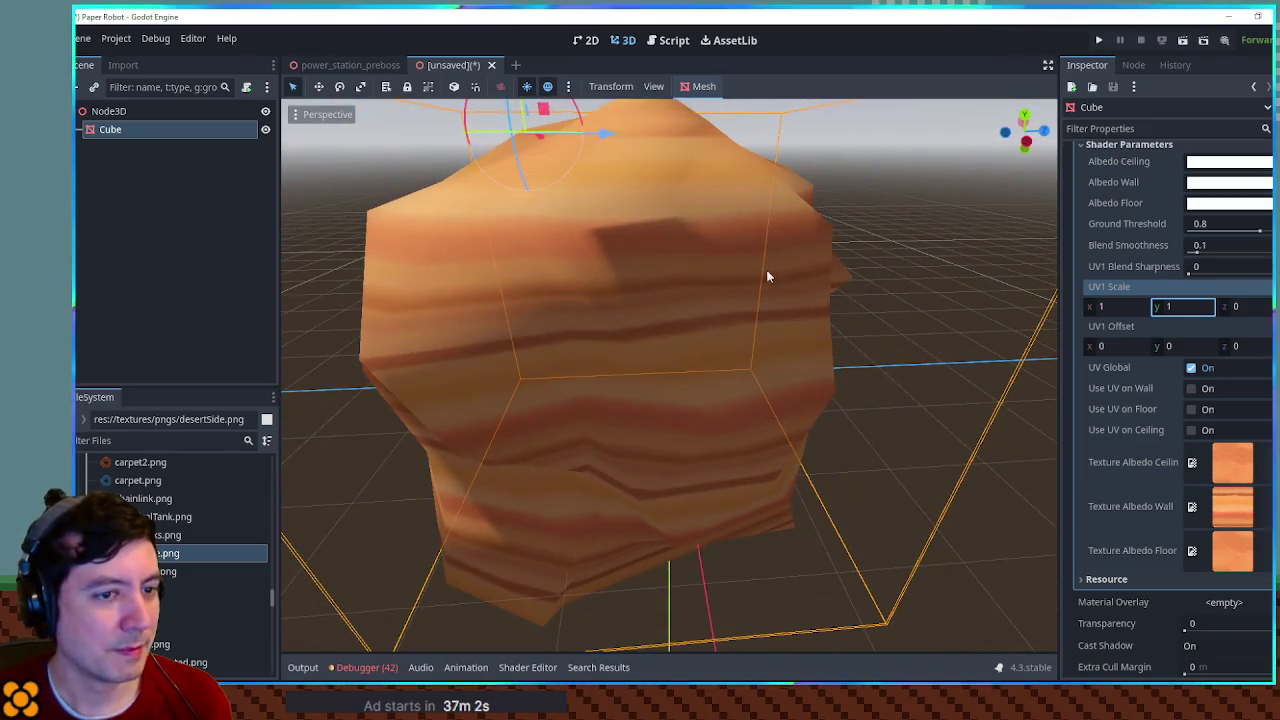
pyautogui.scroll(4, 1171, 321)
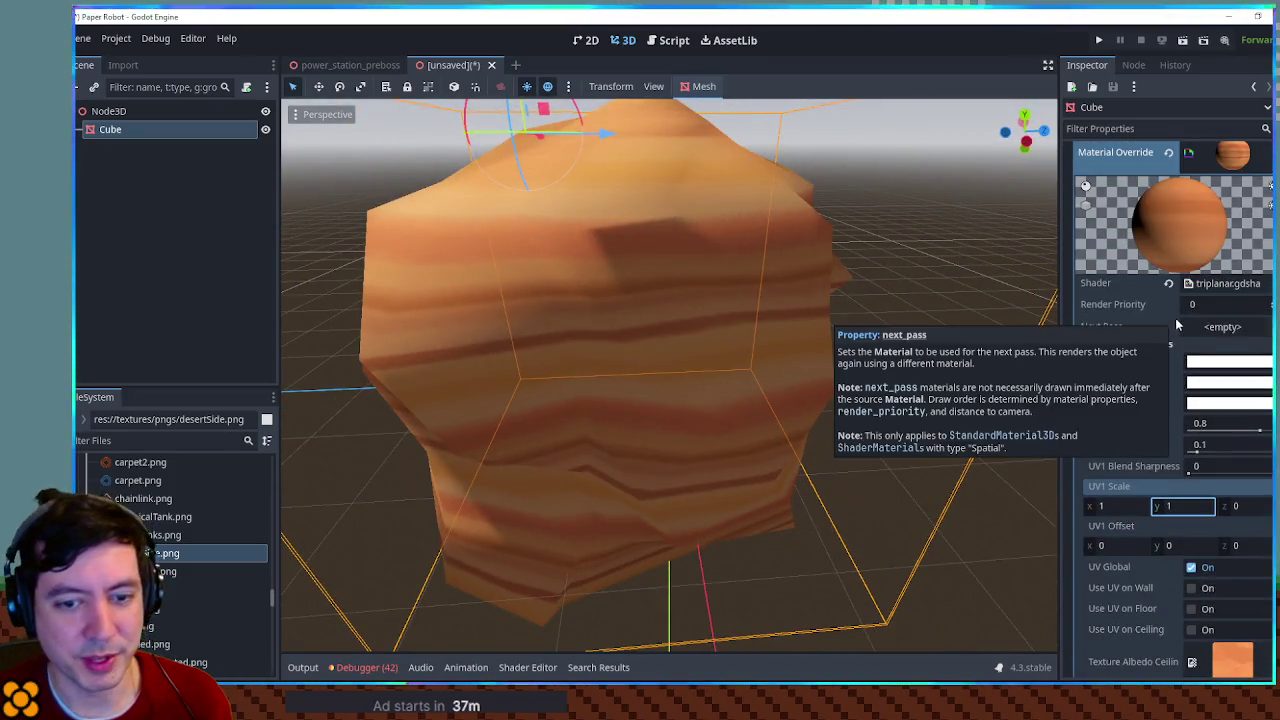
pyautogui.click(833, 420)
pyautogui.scroll(-5, 817, 415)
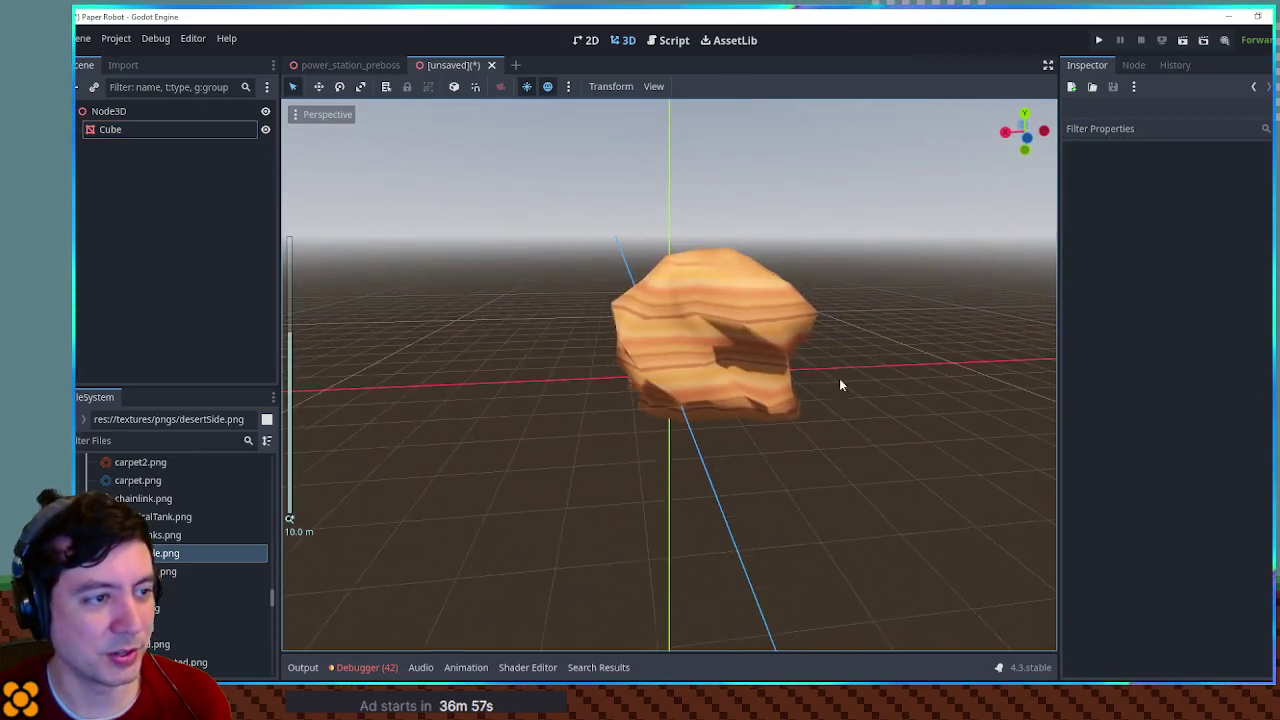
pyautogui.moveTo(839, 378)
pyautogui.mouseDown()
pyautogui.moveTo(1054, 377)
pyautogui.moveTo(580, 351)
pyautogui.moveTo(789, 346)
pyautogui.moveTo(548, 360)
pyautogui.mouseUp()
pyautogui.scroll(5, 664, 356)
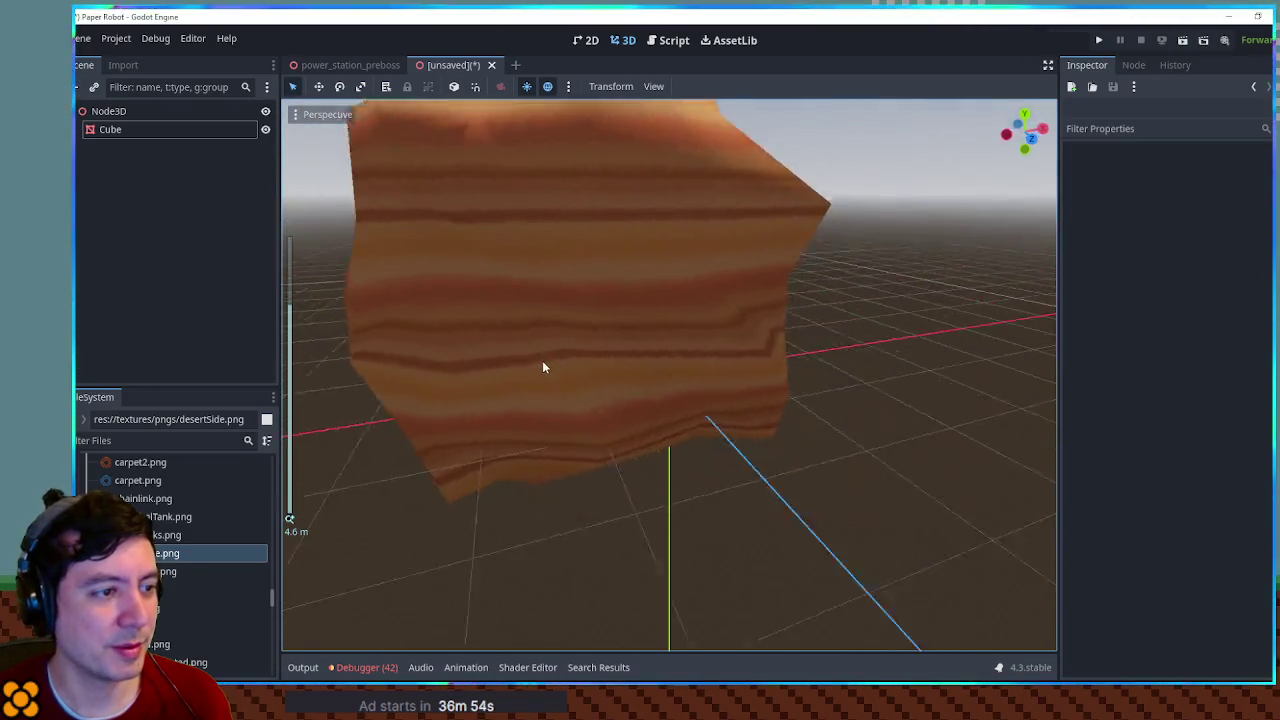
pyautogui.scroll(-2, 339, 352)
pyautogui.moveTo(339, 352)
pyautogui.mouseDown()
pyautogui.moveTo(740, 328)
pyautogui.moveTo(782, 489)
pyautogui.moveTo(825, 587)
pyautogui.moveTo(561, 372)
pyautogui.moveTo(373, 388)
pyautogui.moveTo(643, 600)
pyautogui.moveTo(766, 560)
pyautogui.moveTo(890, 435)
pyautogui.moveTo(292, 464)
pyautogui.moveTo(349, 477)
pyautogui.moveTo(968, 466)
pyautogui.moveTo(686, 432)
pyautogui.moveTo(661, 447)
pyautogui.moveTo(834, 432)
pyautogui.moveTo(893, 399)
pyautogui.moveTo(554, 377)
pyautogui.moveTo(531, 352)
pyautogui.moveTo(608, 333)
pyautogui.moveTo(543, 371)
pyautogui.mouseUp()
pyautogui.click(561, 362)
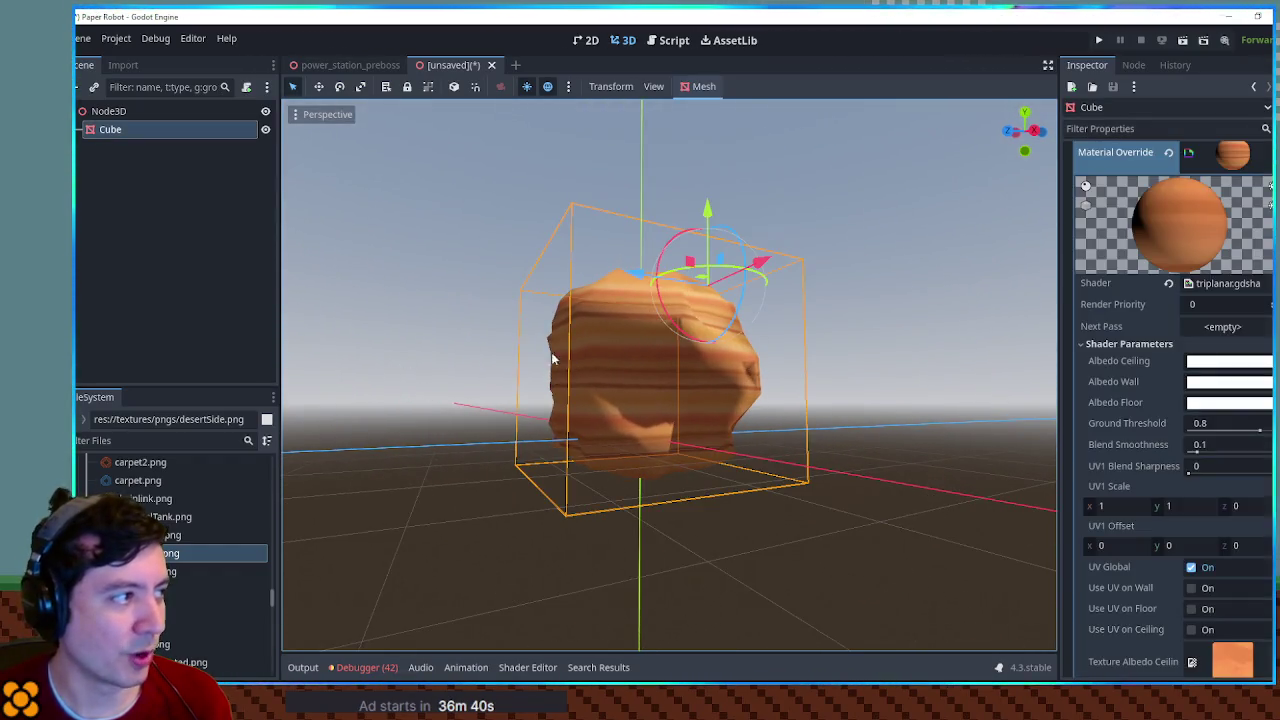
pyautogui.scroll(-2, 1213, 423)
pyautogui.scroll(3, 1213, 423)
pyautogui.moveTo(918, 356)
pyautogui.mouseDown()
pyautogui.moveTo(839, 366)
pyautogui.moveTo(897, 440)
pyautogui.moveTo(1128, 290)
pyautogui.mouseUp()
pyautogui.scroll(-5, 1213, 380)
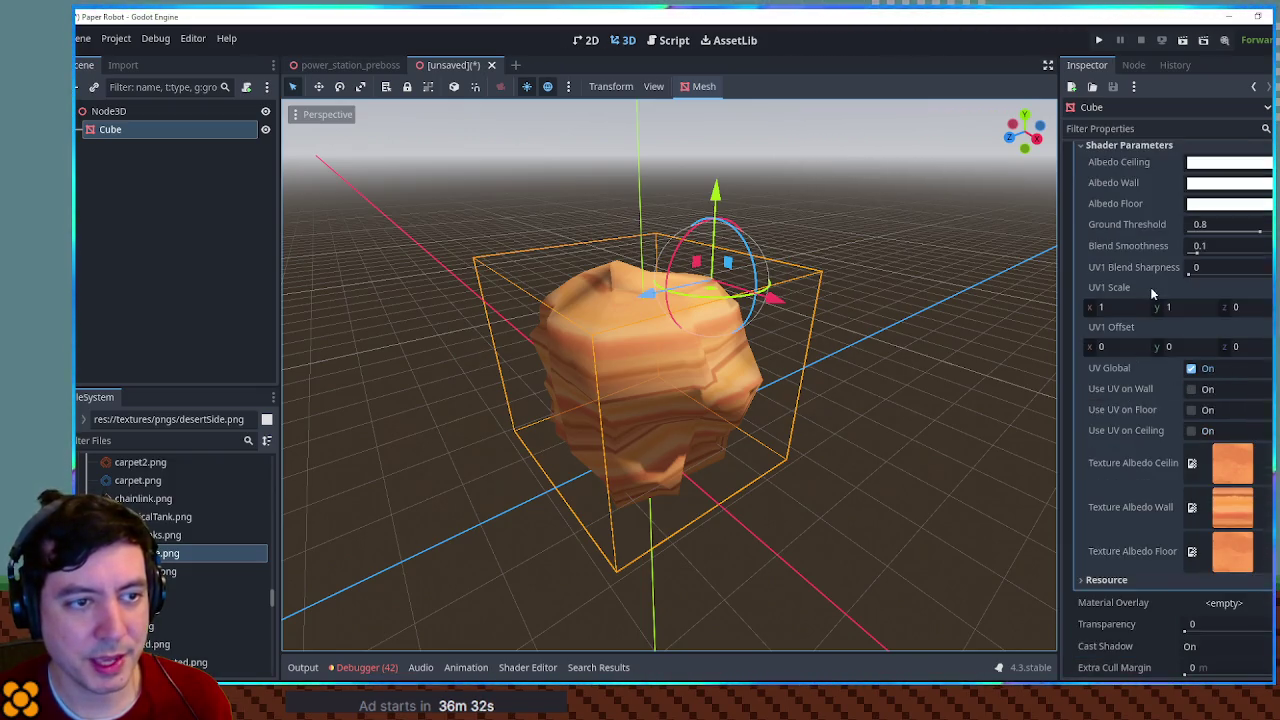
pyautogui.scroll(2, 1147, 243)
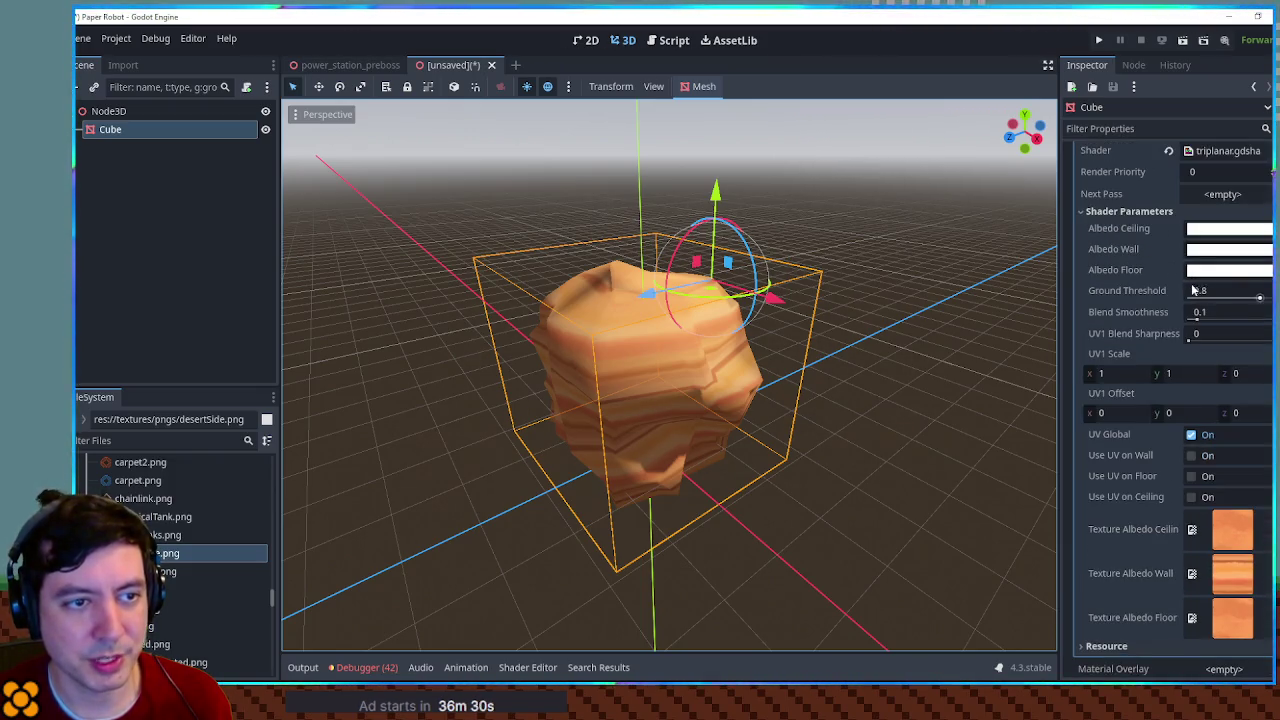
pyautogui.scroll(-3, 1170, 270)
pyautogui.scroll(5, 1201, 294)
pyautogui.click(1217, 340)
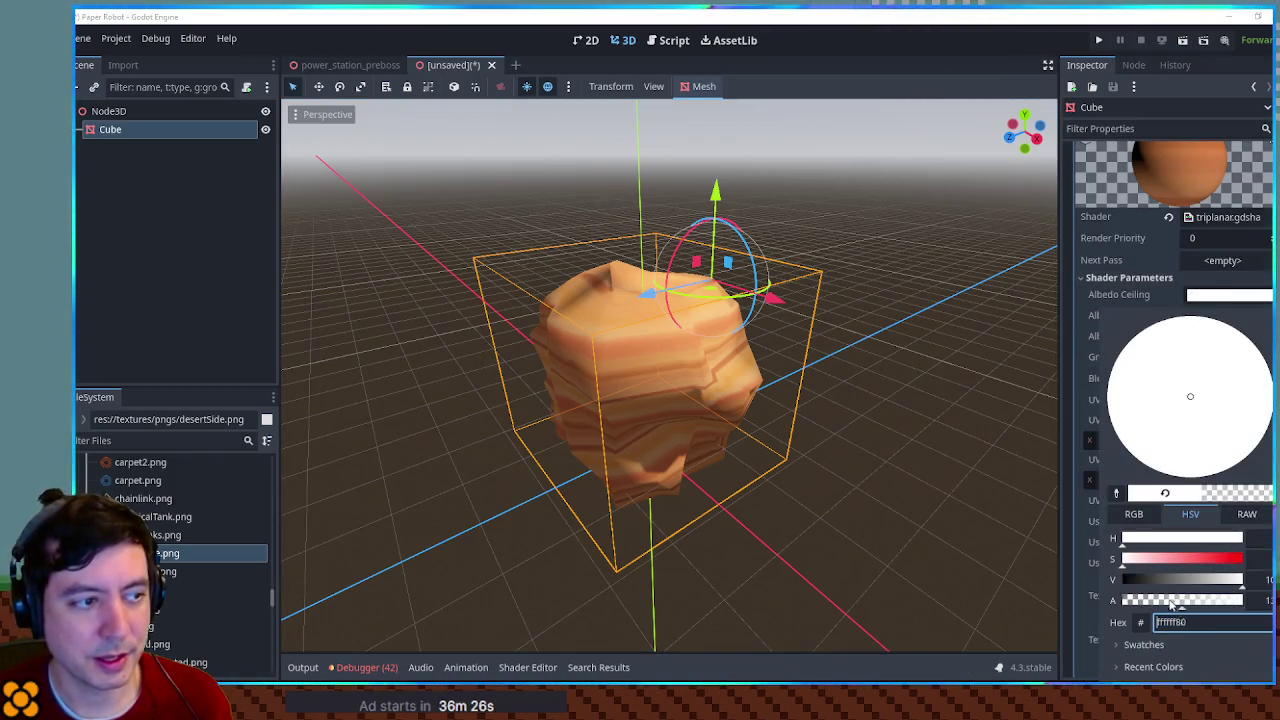
# Step: Tint Albedo Wall dark grey 383838, then brighten it back to near white
pyautogui.click(980, 470)
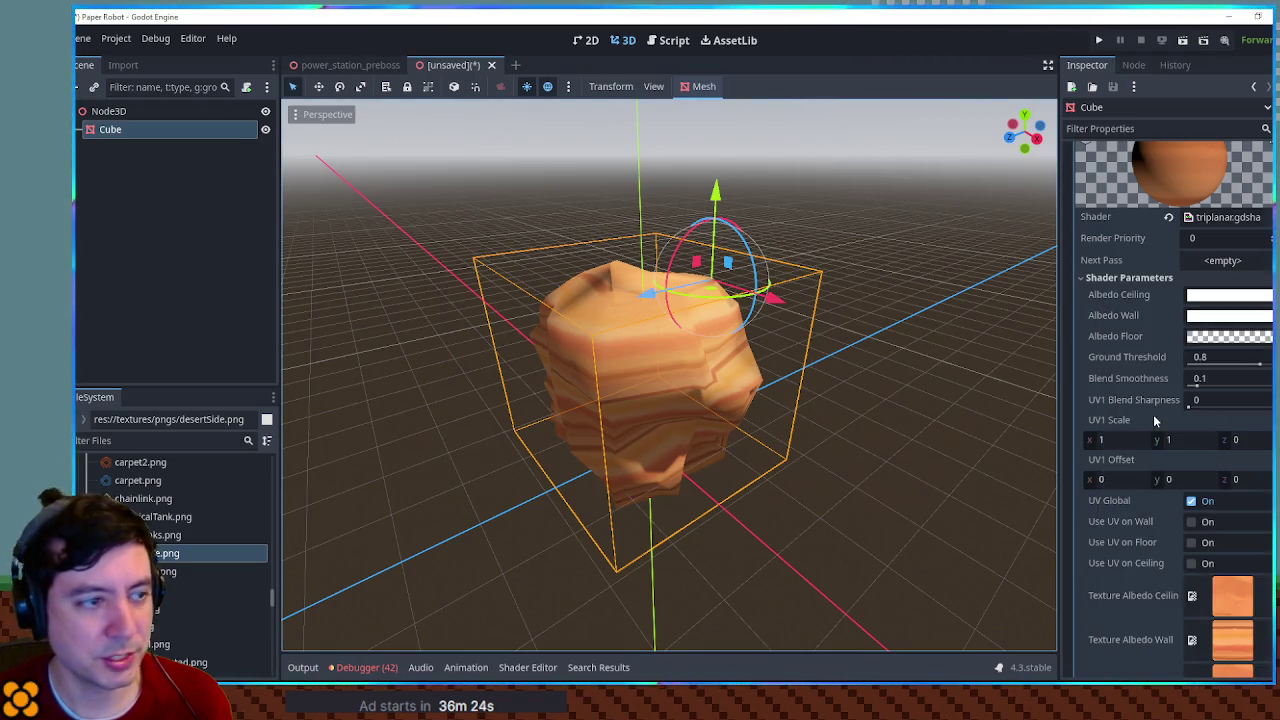
pyautogui.click(1236, 318)
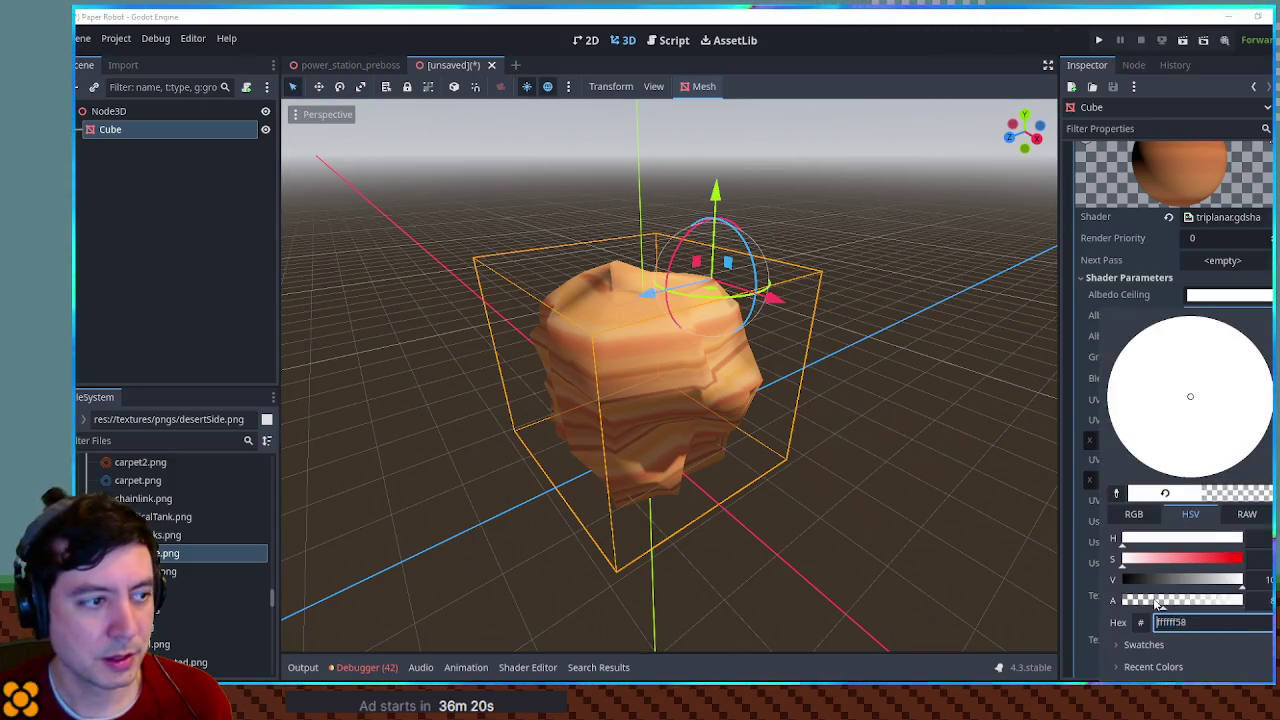
pyautogui.click(962, 489)
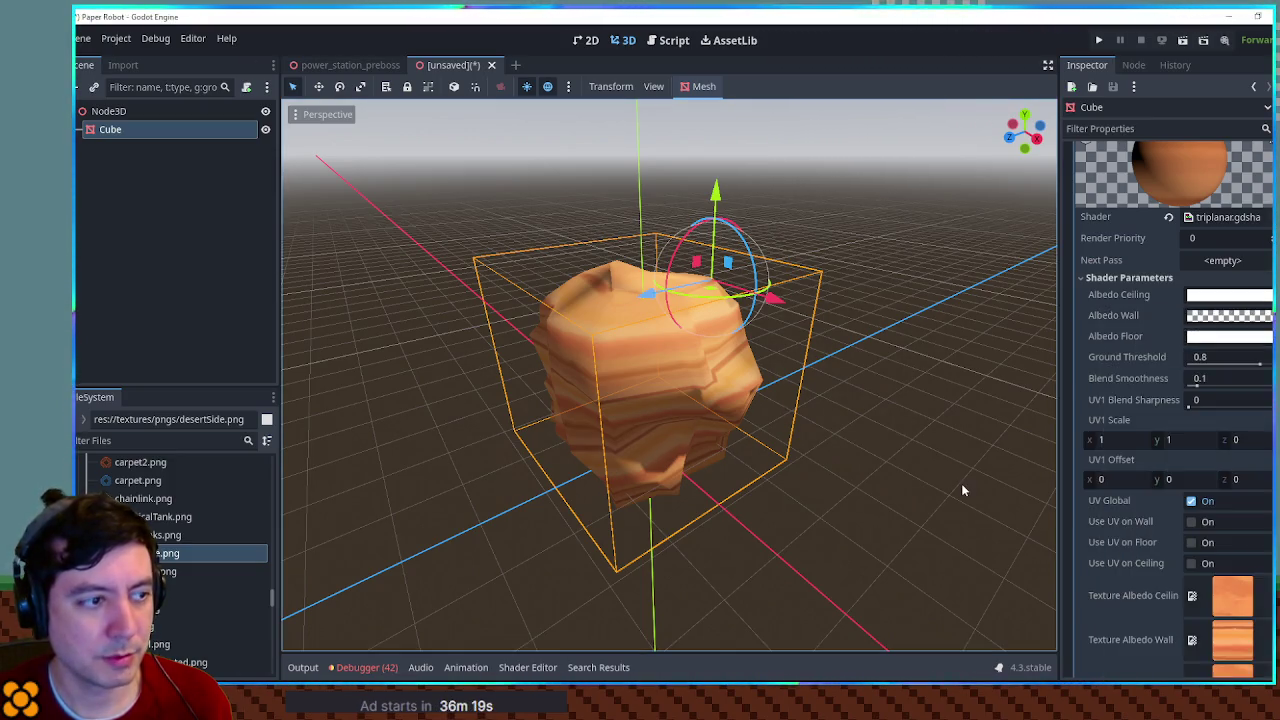
pyautogui.click(1250, 318)
pyautogui.write('383838')
pyautogui.press('Return')
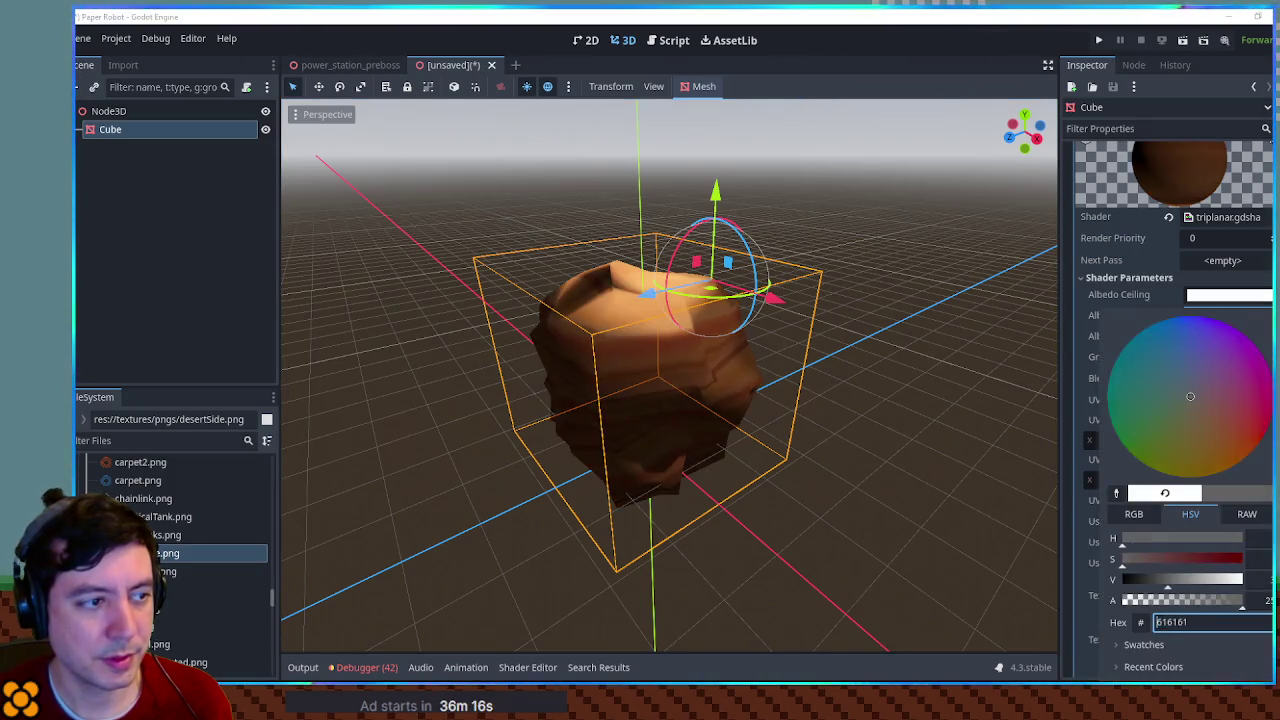
pyautogui.moveTo(1190, 581); pyautogui.dragTo(1234, 607)
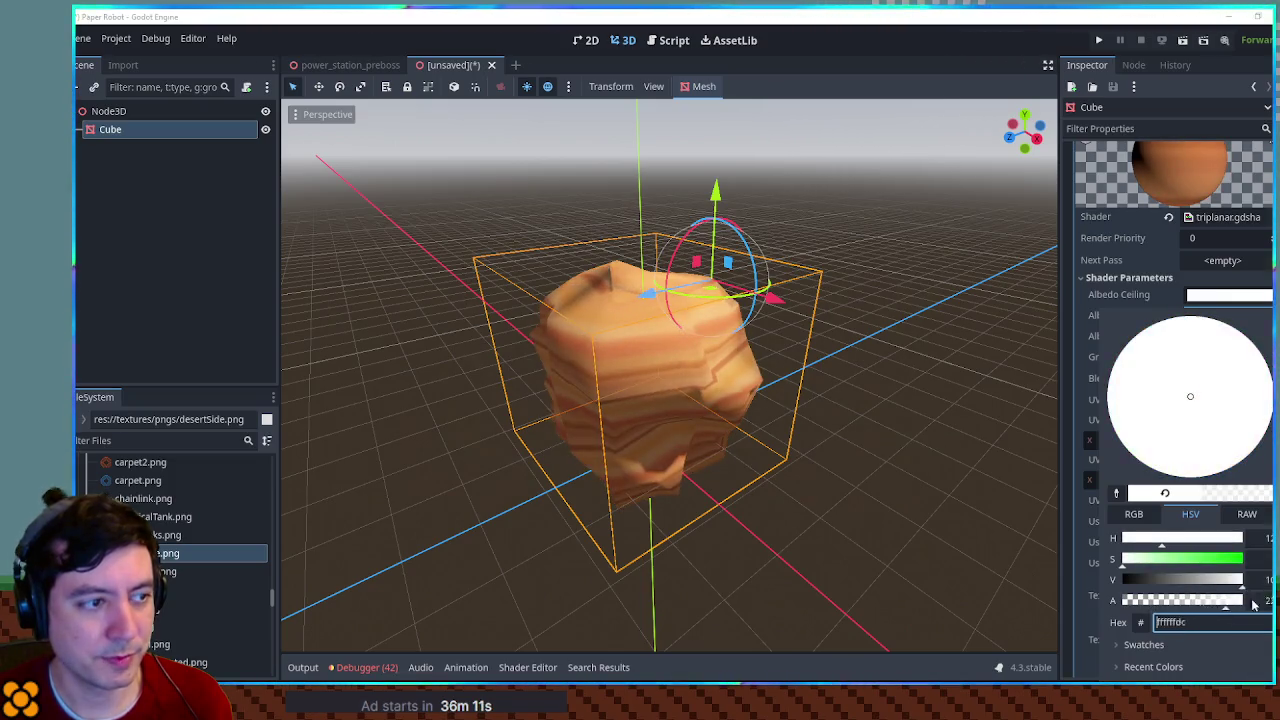
pyautogui.click(875, 457)
# Step: Orbit the viewport to inspect the rock's sandstone stripes from several angles
pyautogui.moveTo(875, 457); pyautogui.dragTo(893, 420)
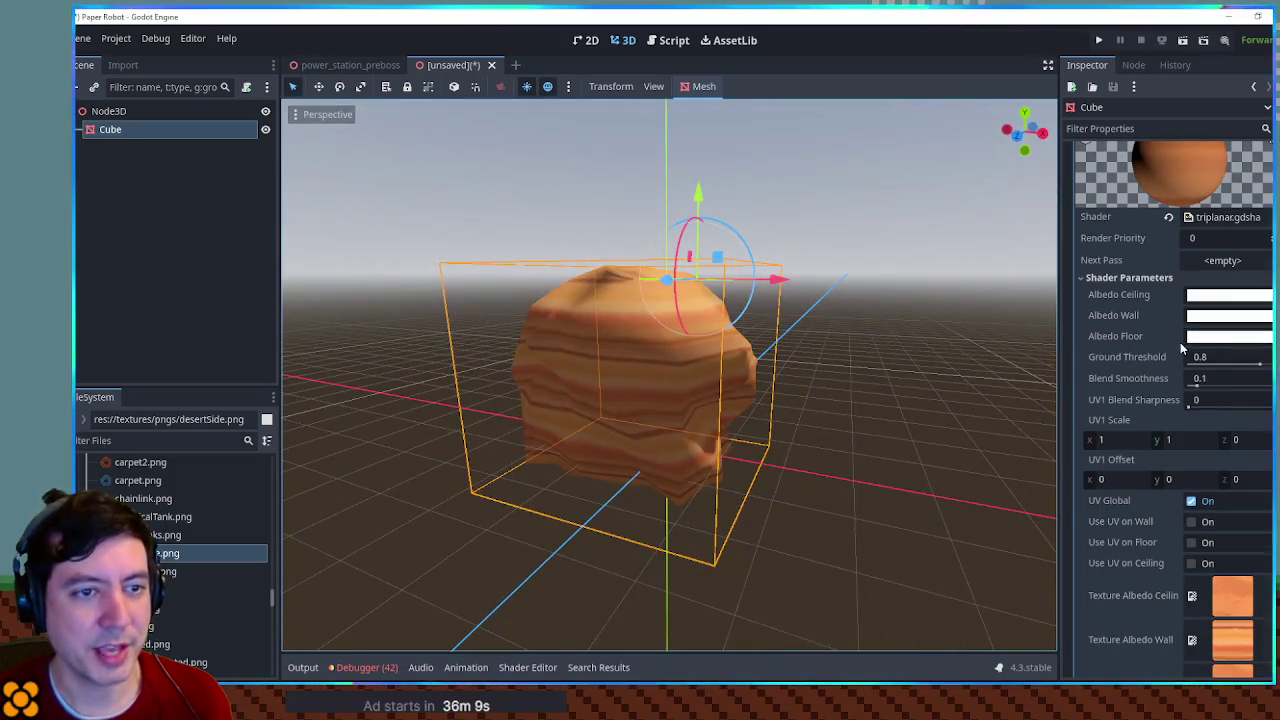
pyautogui.scroll(4, 1146, 312)
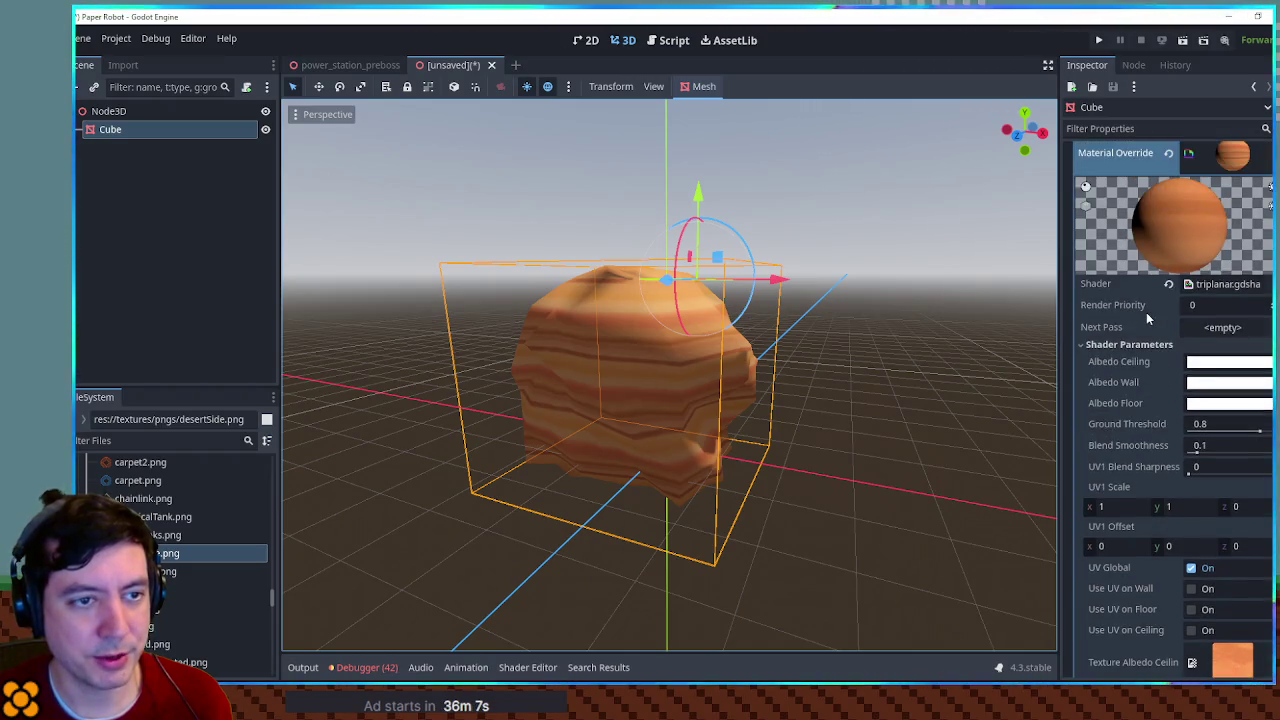
pyautogui.scroll(3, 350, 303)
pyautogui.moveTo(350, 303)
pyautogui.mouseDown()
pyautogui.moveTo(437, 289)
pyautogui.moveTo(937, 280)
pyautogui.moveTo(748, 416)
pyautogui.moveTo(800, 406)
pyautogui.moveTo(826, 347)
pyautogui.moveTo(647, 312)
pyautogui.mouseUp()
pyautogui.scroll(2, 742, 405)
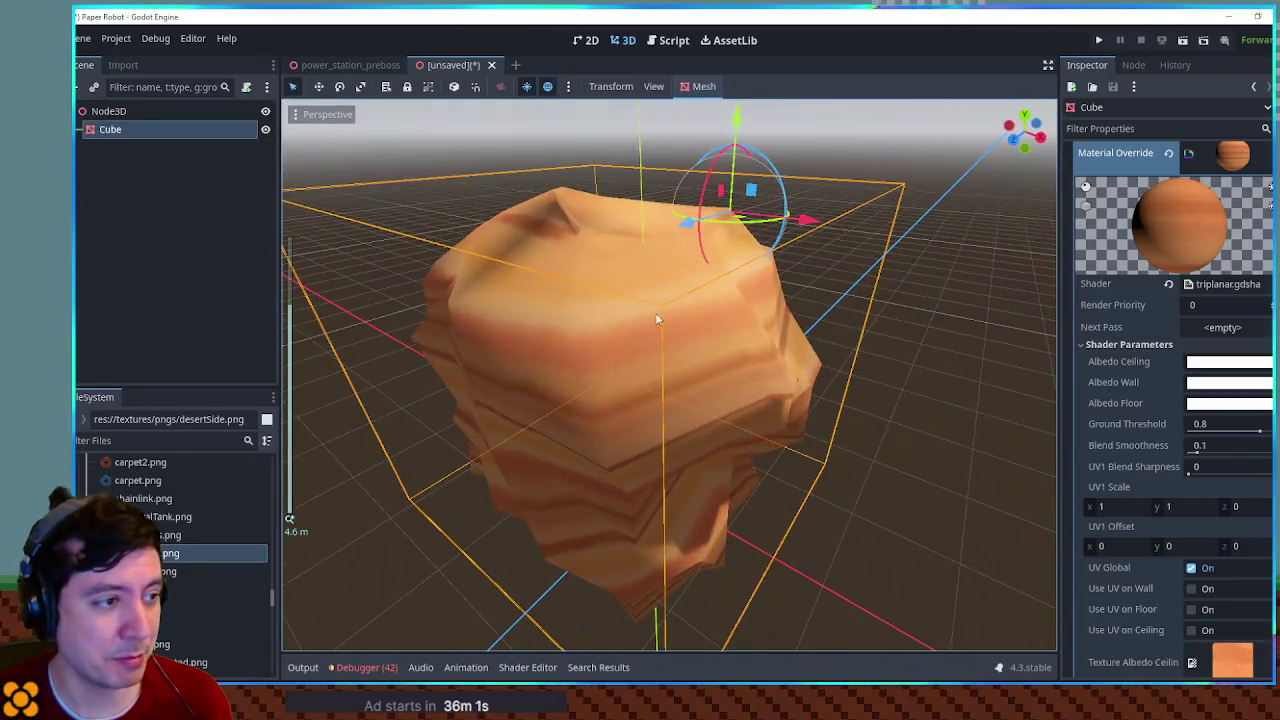
pyautogui.moveTo(786, 348)
pyautogui.mouseDown()
pyautogui.moveTo(572, 268)
pyautogui.moveTo(735, 333)
pyautogui.moveTo(566, 306)
pyautogui.mouseUp()
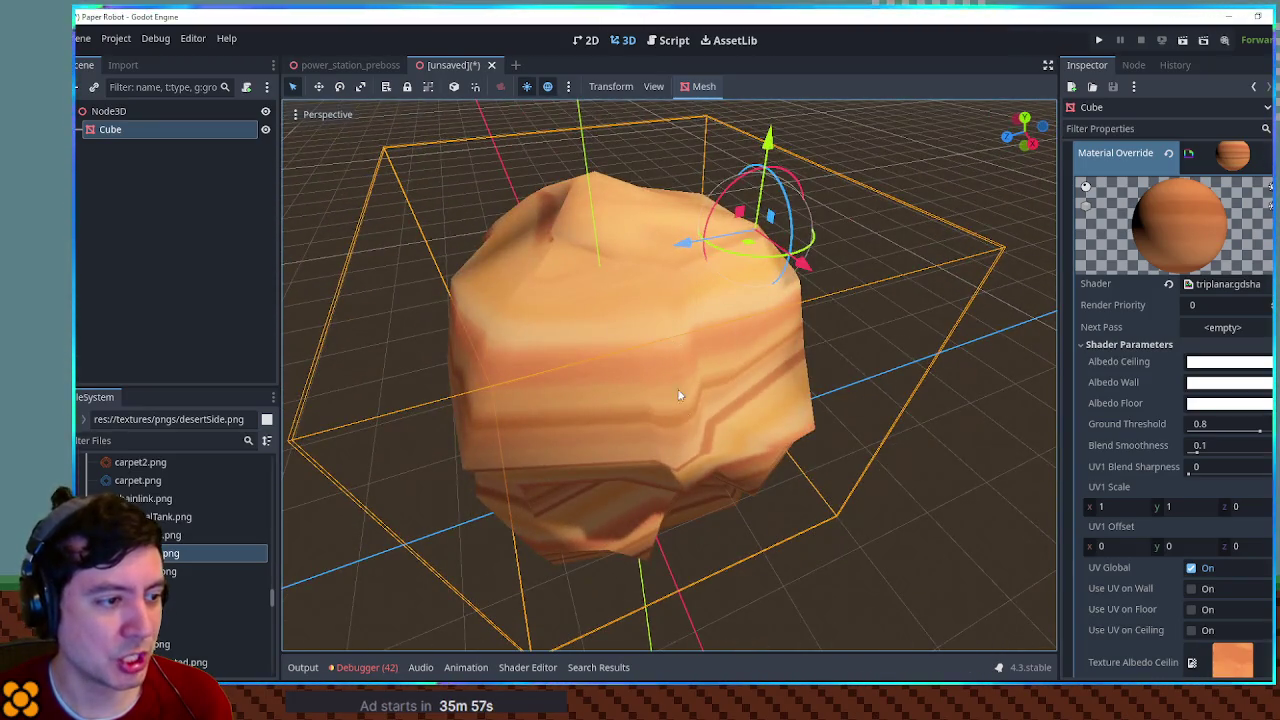
pyautogui.moveTo(462, 336)
pyautogui.mouseDown()
pyautogui.moveTo(668, 256)
pyautogui.moveTo(423, 270)
pyautogui.mouseUp()
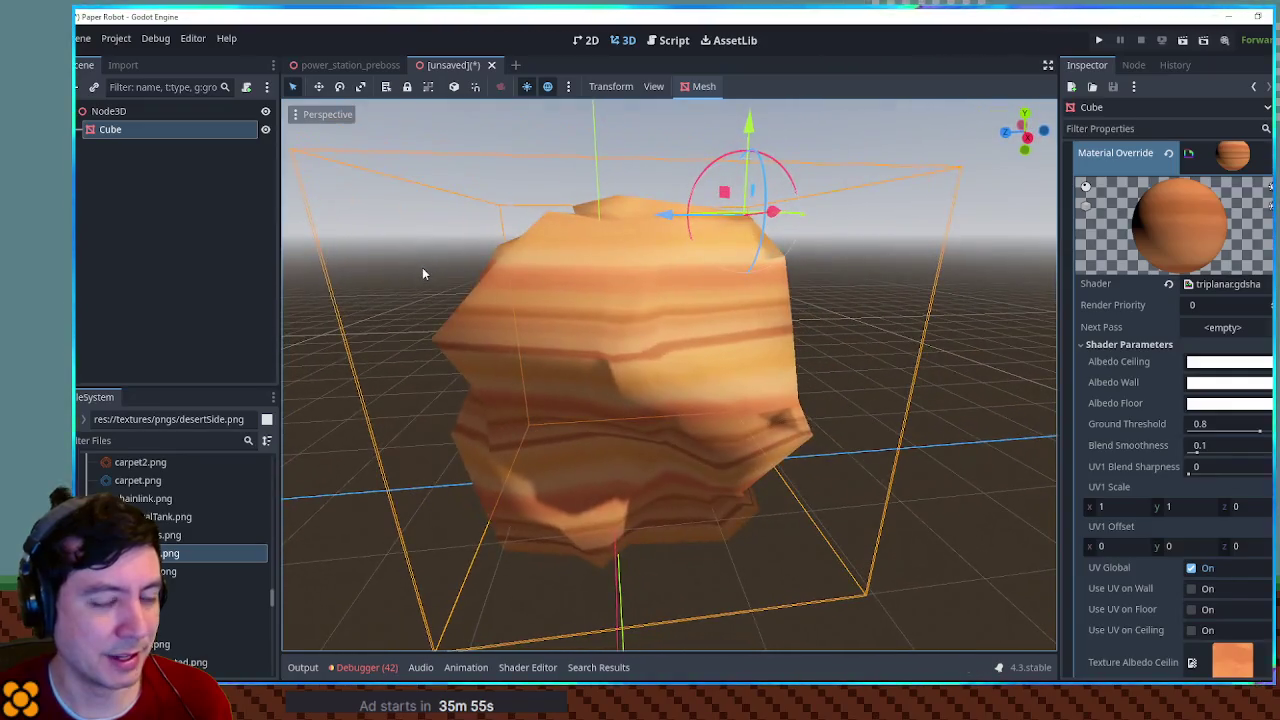
pyautogui.scroll(3, 549, 287)
pyautogui.moveTo(563, 286)
pyautogui.mouseDown()
pyautogui.moveTo(751, 340)
pyautogui.moveTo(457, 277)
pyautogui.moveTo(629, 297)
pyautogui.moveTo(630, 274)
pyautogui.mouseUp()
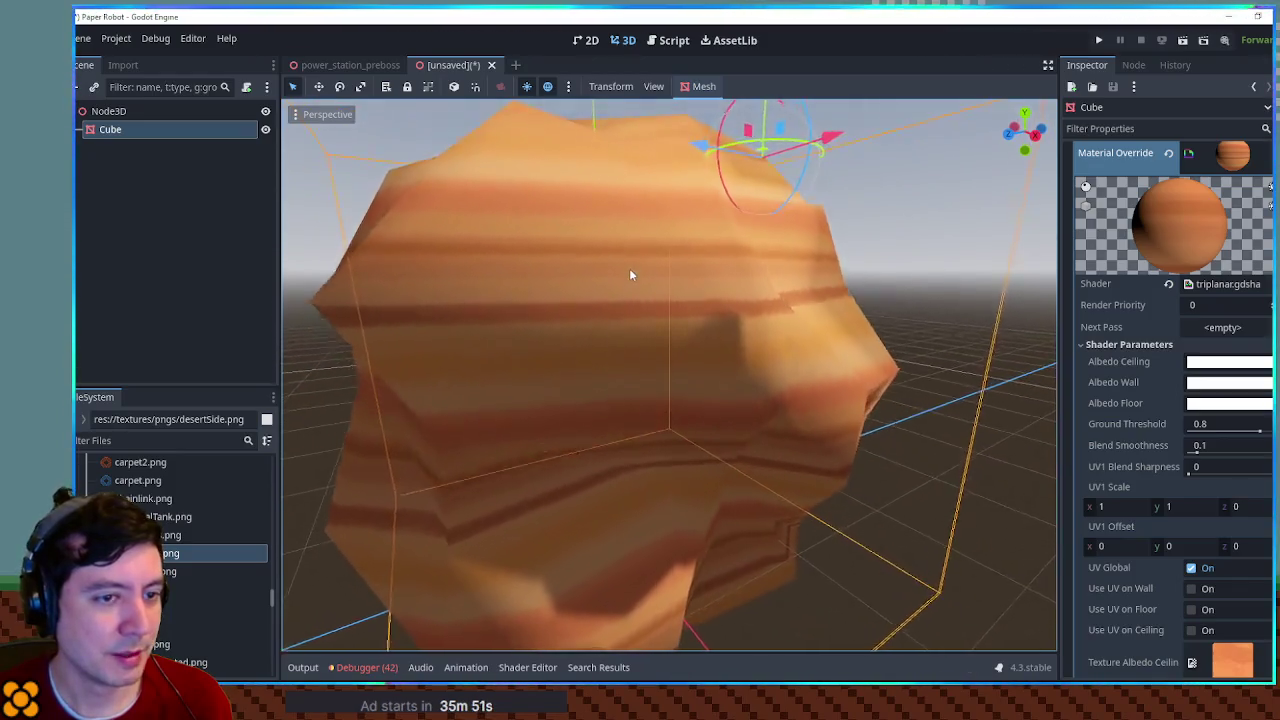
pyautogui.scroll(-5, 630, 274)
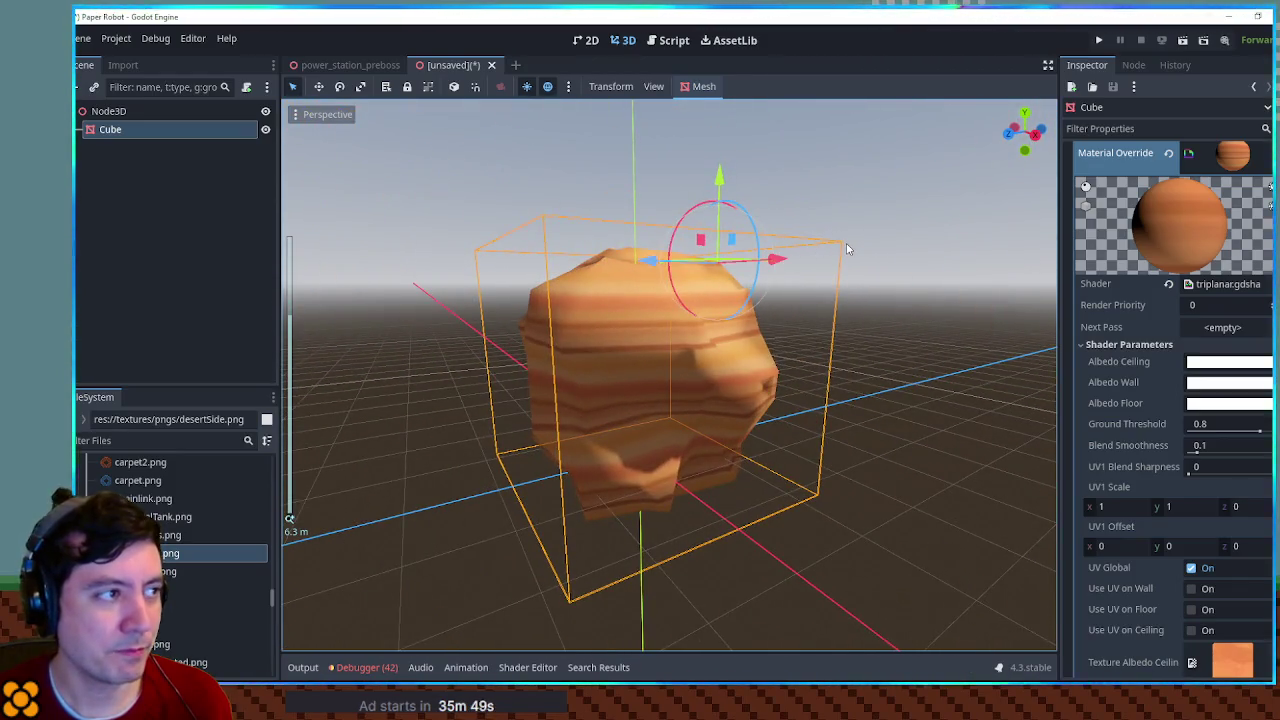
pyautogui.click(847, 249)
pyautogui.moveTo(847, 249)
pyautogui.mouseDown()
pyautogui.moveTo(757, 364)
pyautogui.moveTo(875, 466)
pyautogui.moveTo(752, 354)
pyautogui.moveTo(463, 248)
pyautogui.moveTo(632, 324)
pyautogui.moveTo(699, 301)
pyautogui.mouseUp()
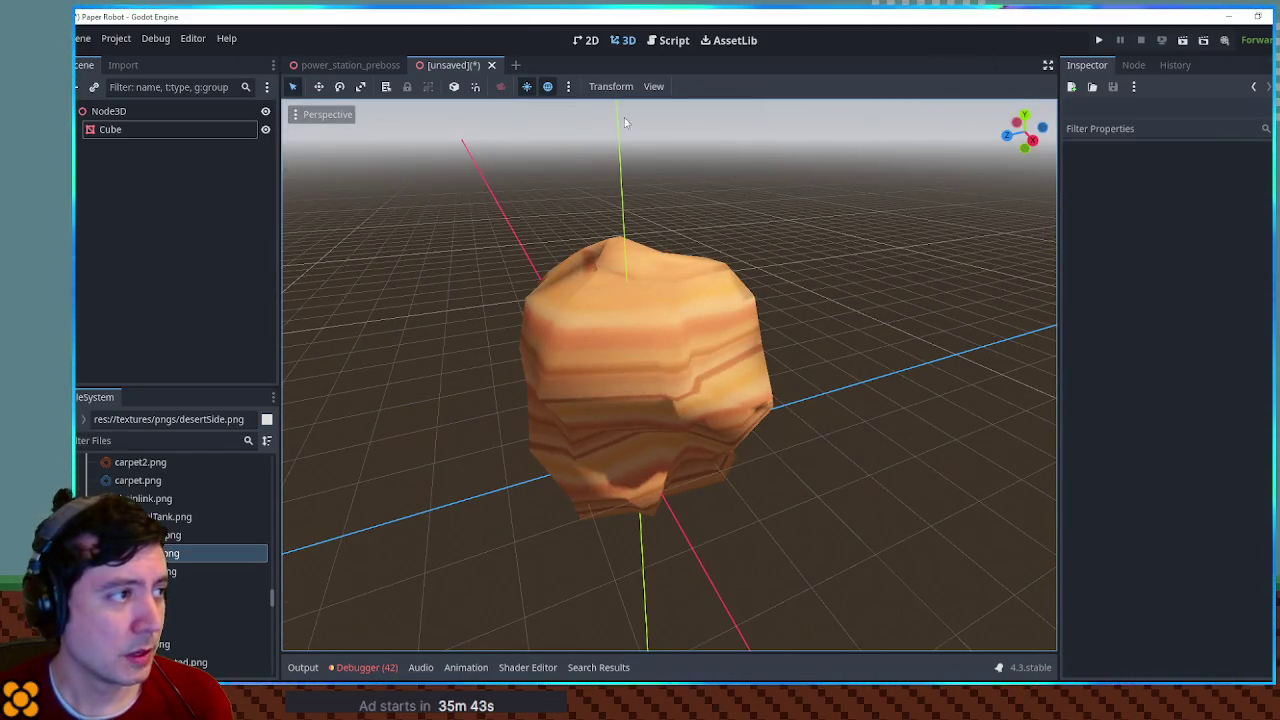
pyautogui.click(112, 129)
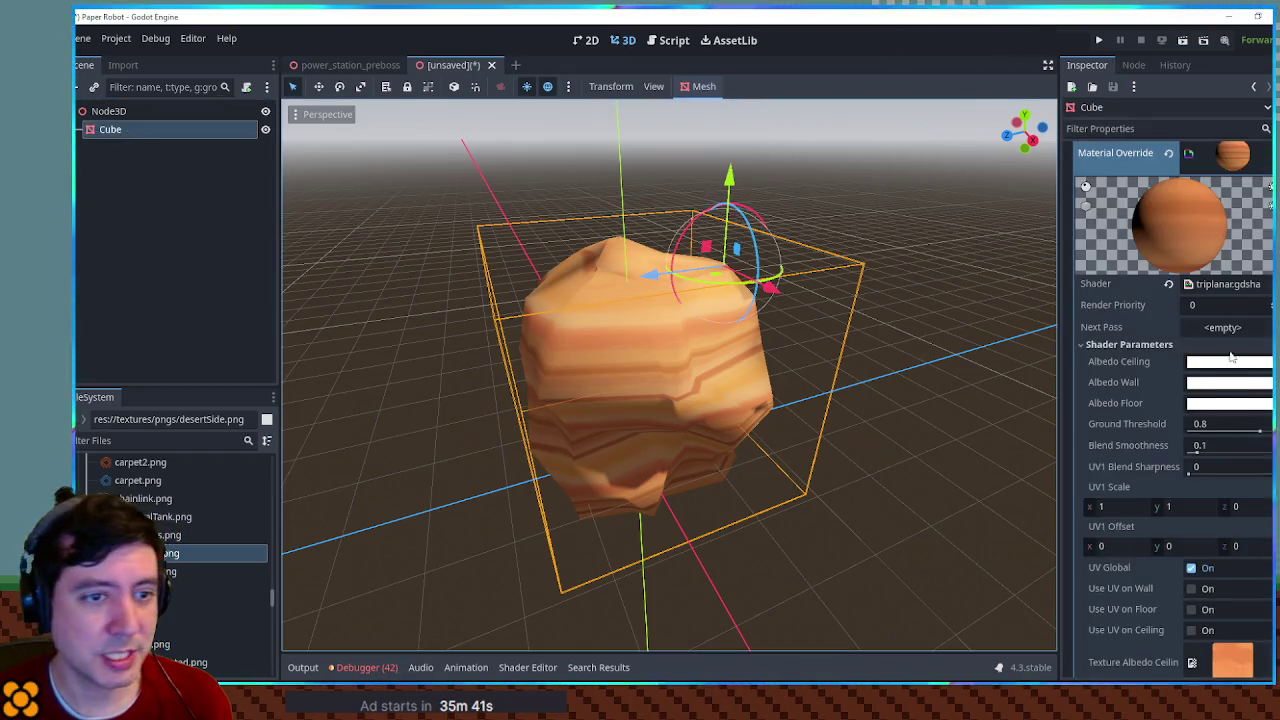
# Step: Save the Material Override as desertLayers.tres in res://textures
pyautogui.rightClick(1235, 153)
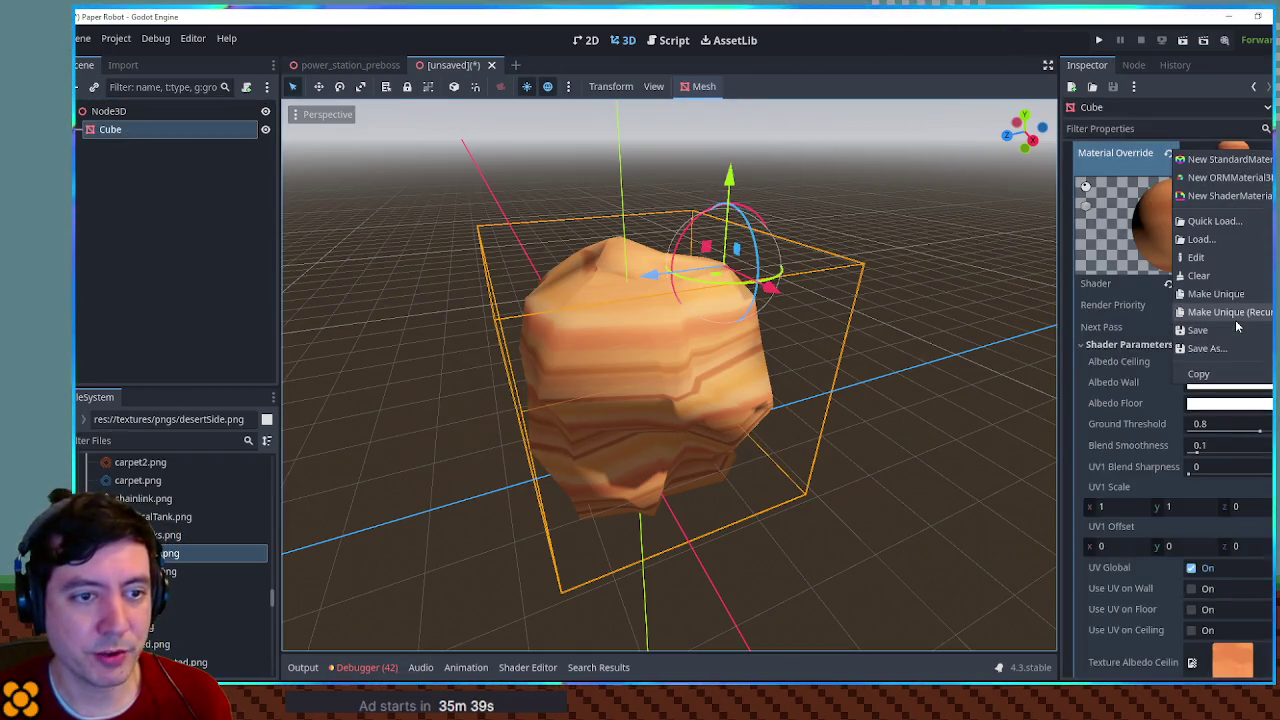
pyautogui.click(1234, 350)
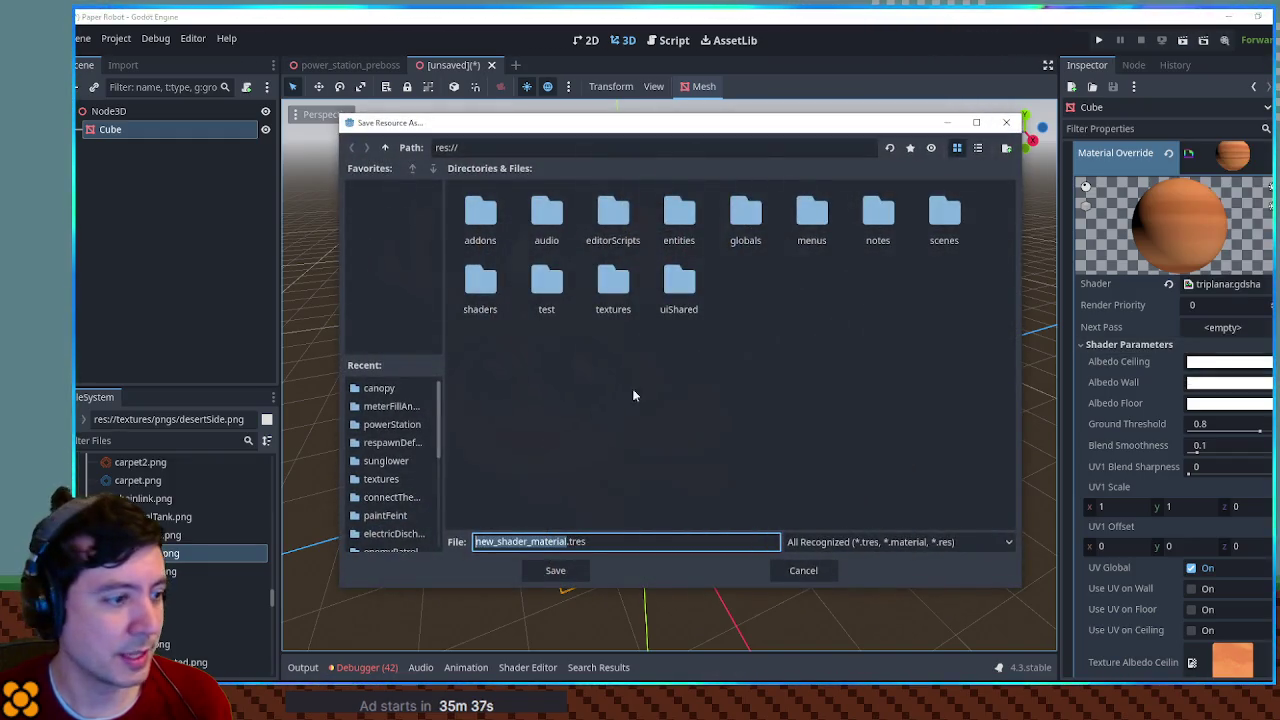
pyautogui.doubleClick(620, 288)
pyautogui.scroll(-5, 663, 323)
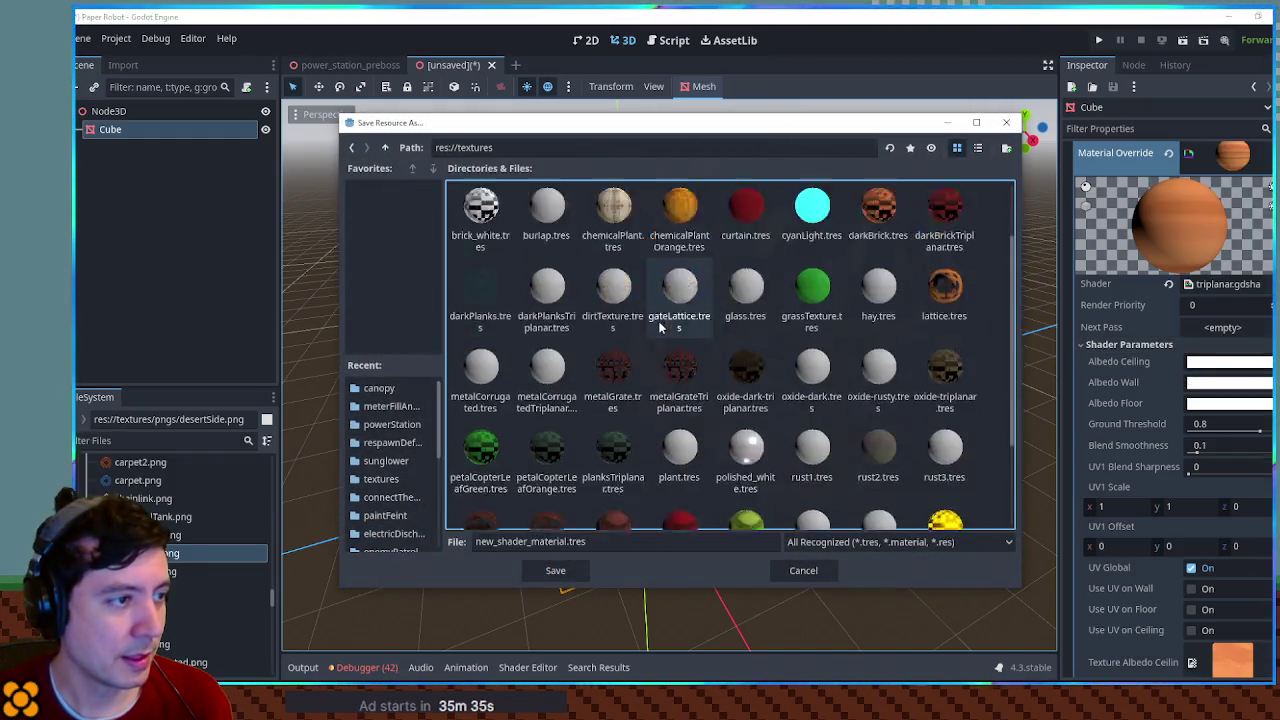
pyautogui.moveTo(566, 541); pyautogui.dragTo(496, 541)
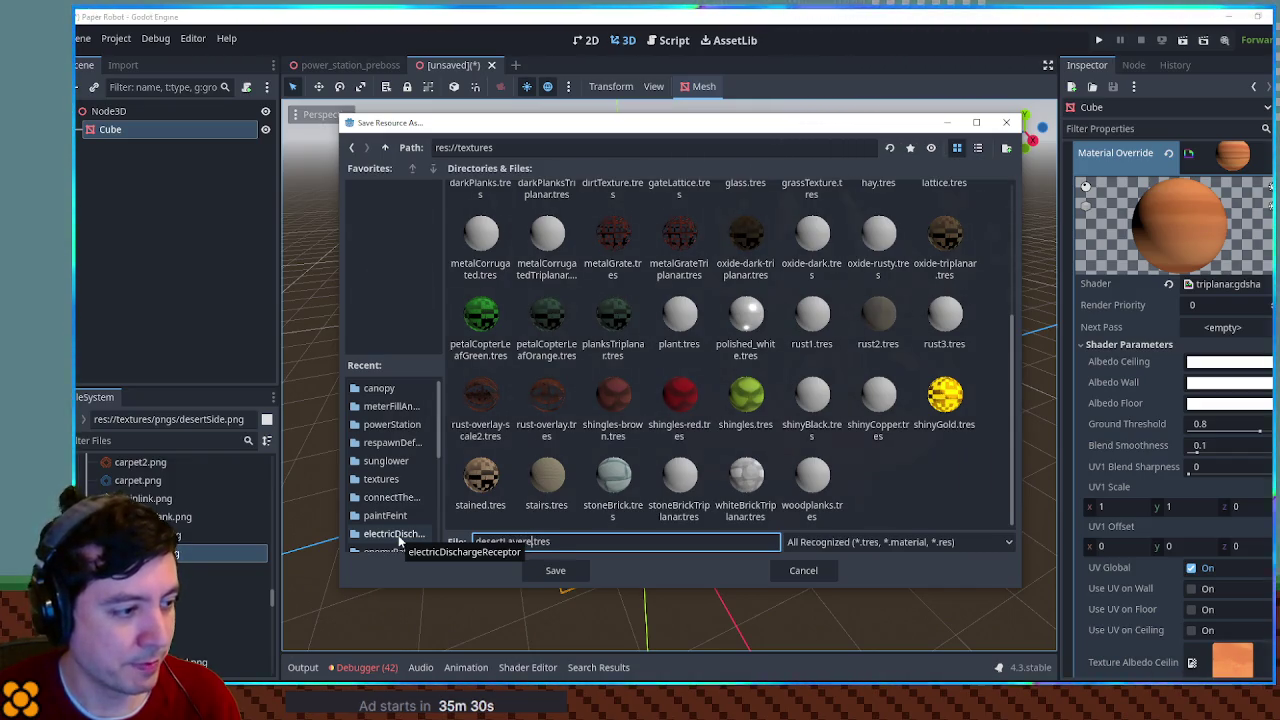
pyautogui.press('Return')
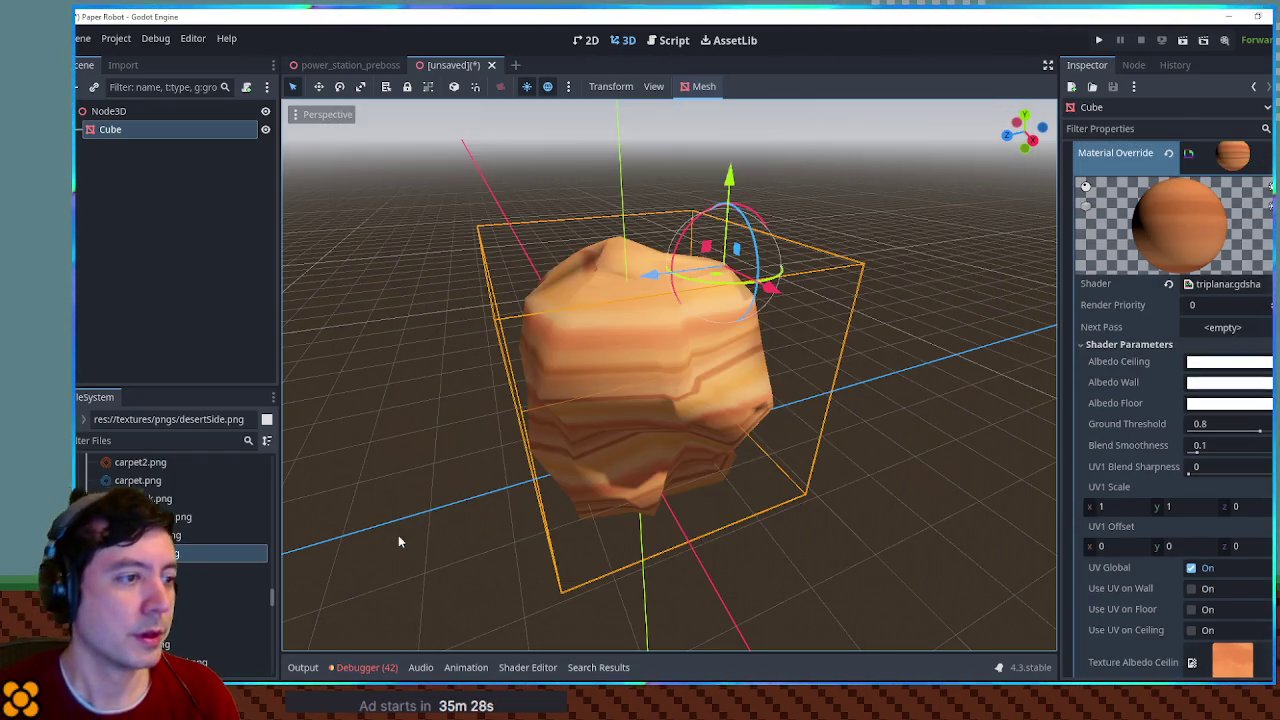
pyautogui.moveTo(755, 510)
pyautogui.mouseDown()
pyautogui.moveTo(727, 420)
pyautogui.moveTo(731, 360)
pyautogui.moveTo(613, 347)
pyautogui.moveTo(1070, 373)
pyautogui.mouseUp()
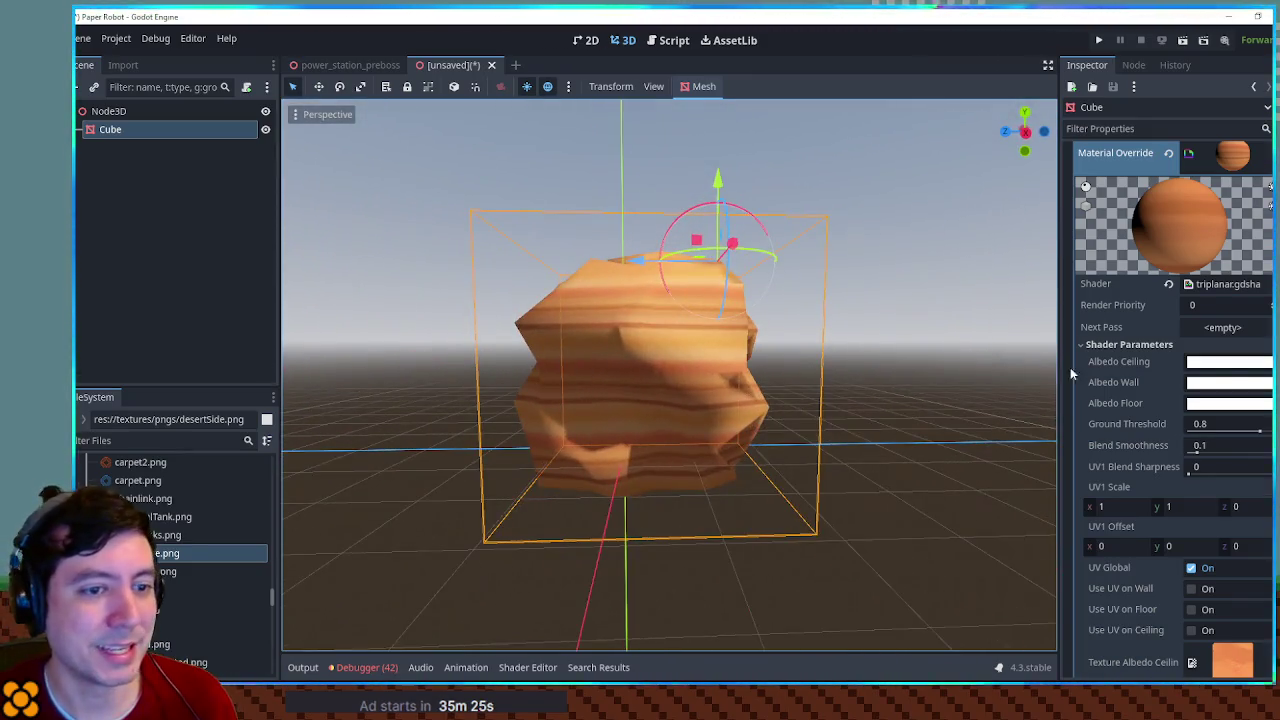
# Step: Tint the Albedo Wall colour pink
pyautogui.click(1215, 385)
pyautogui.click(1152, 262)
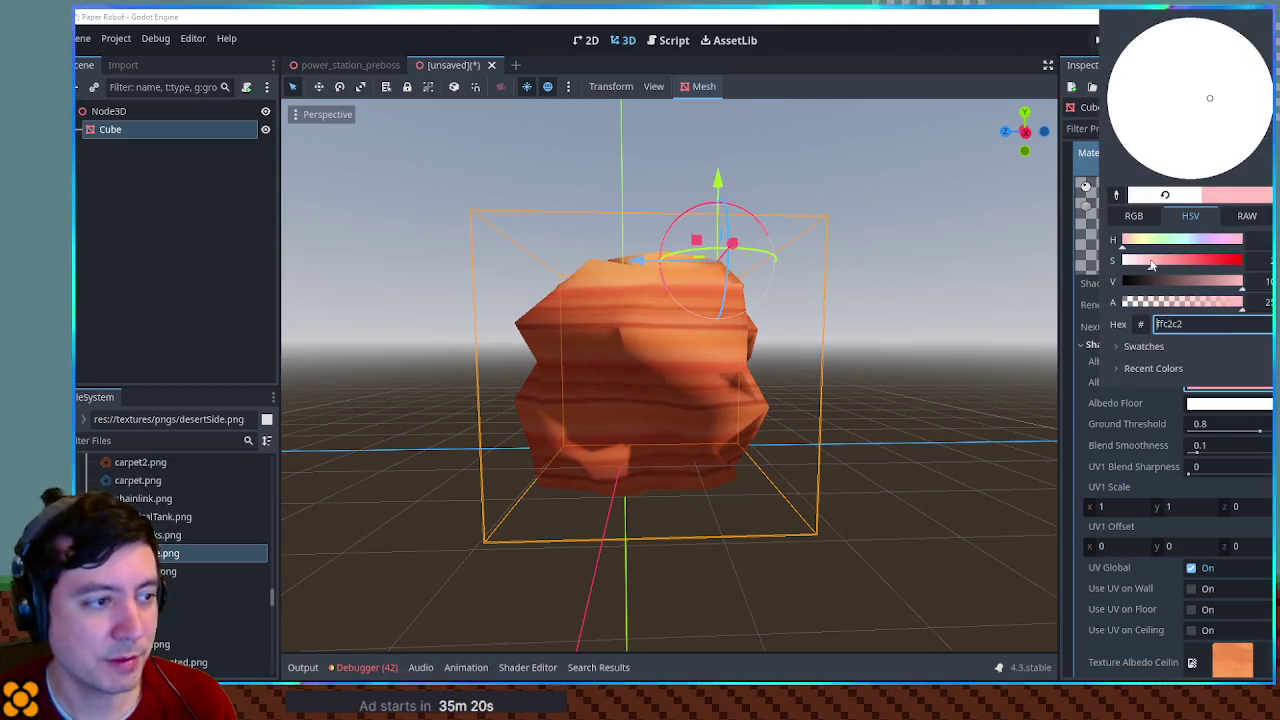
pyautogui.moveTo(1040, 270)
pyautogui.mouseDown()
pyautogui.moveTo(1037, 300)
pyautogui.moveTo(970, 353)
pyautogui.moveTo(290, 452)
pyautogui.moveTo(650, 310)
pyautogui.mouseUp()
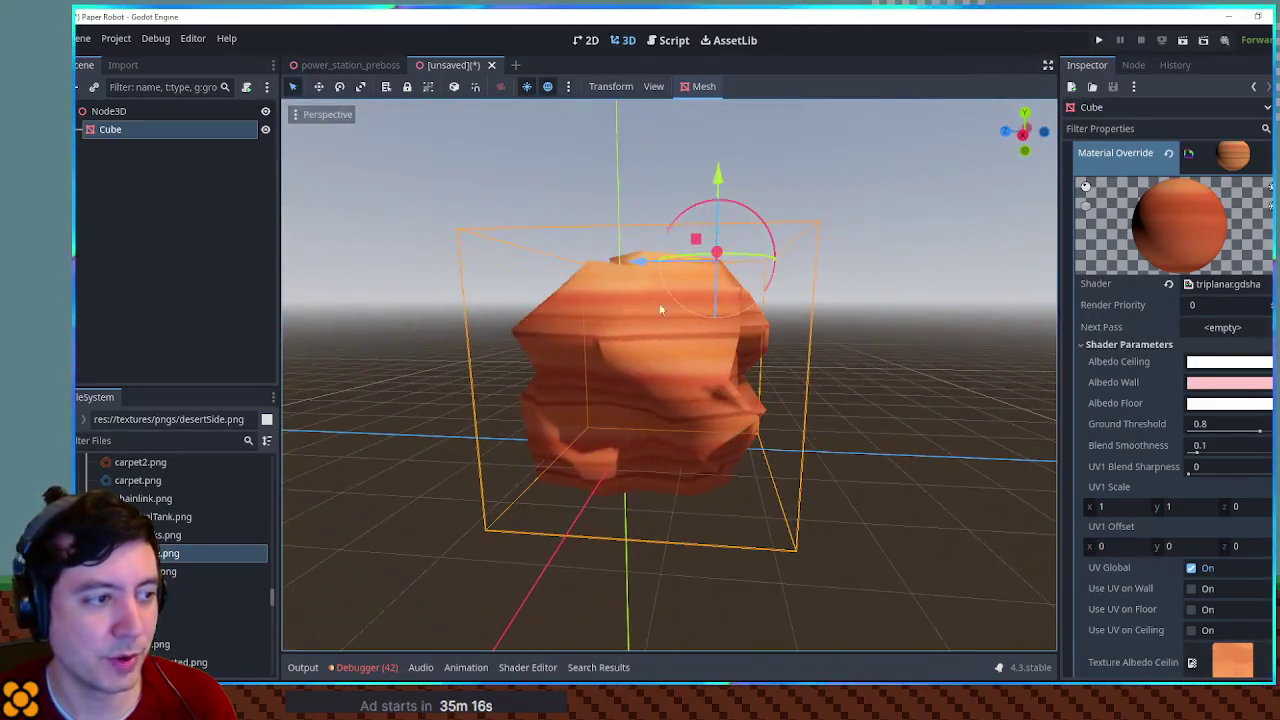
pyautogui.moveTo(838, 343)
pyautogui.mouseDown()
pyautogui.moveTo(800, 354)
pyautogui.moveTo(876, 397)
pyautogui.mouseUp()
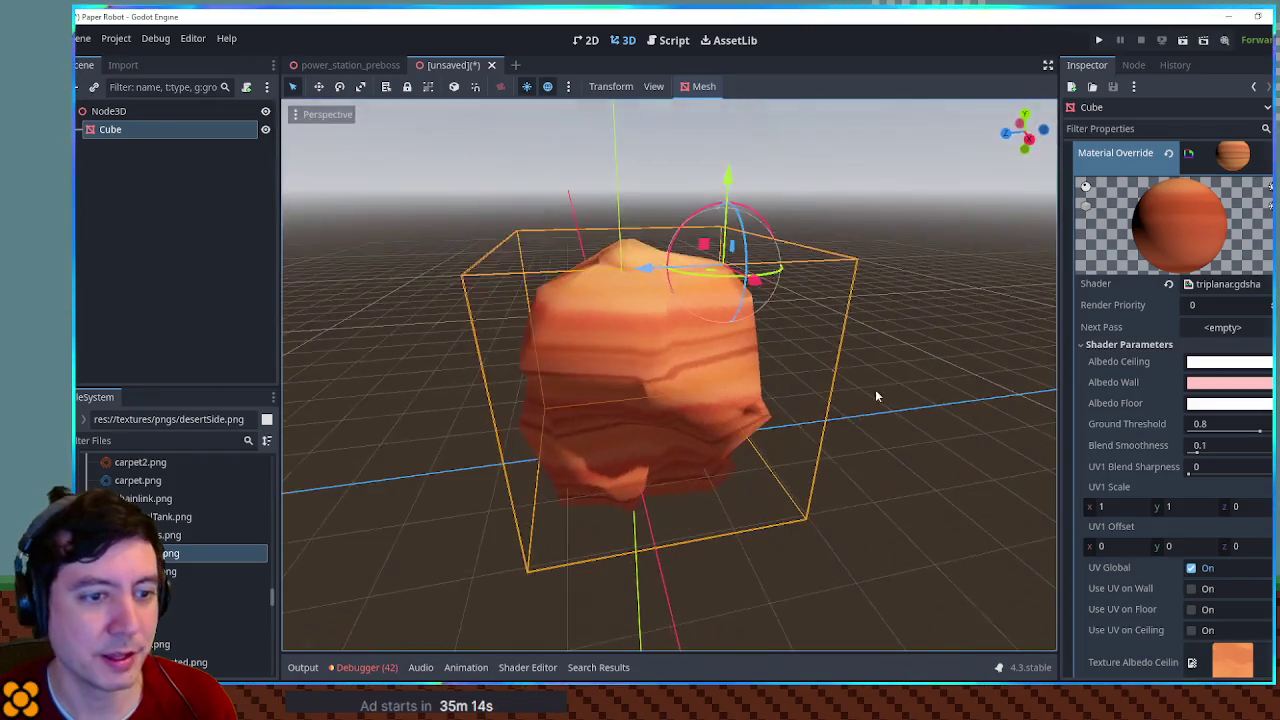
# Step: Tint Albedo Ceiling pale pink and Albedo Floor pinkish red
pyautogui.click(1213, 365)
pyautogui.click(1148, 263)
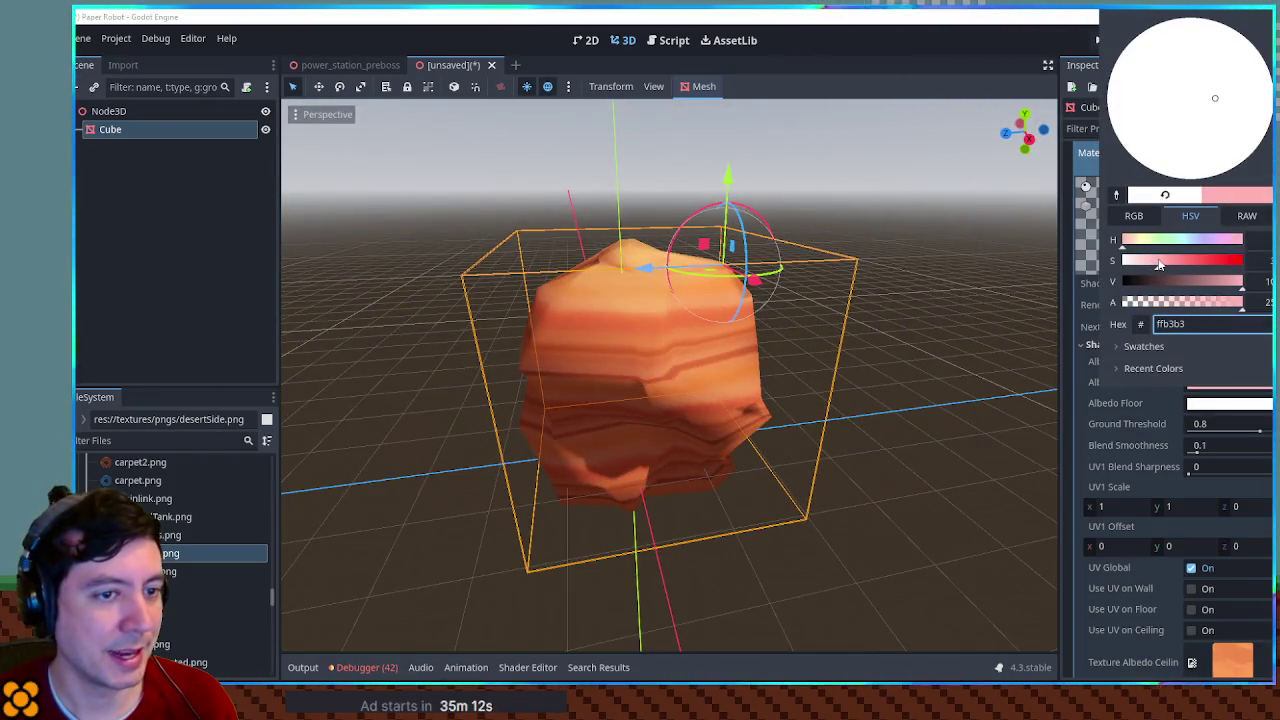
pyautogui.click(1215, 403)
pyautogui.click(1215, 403)
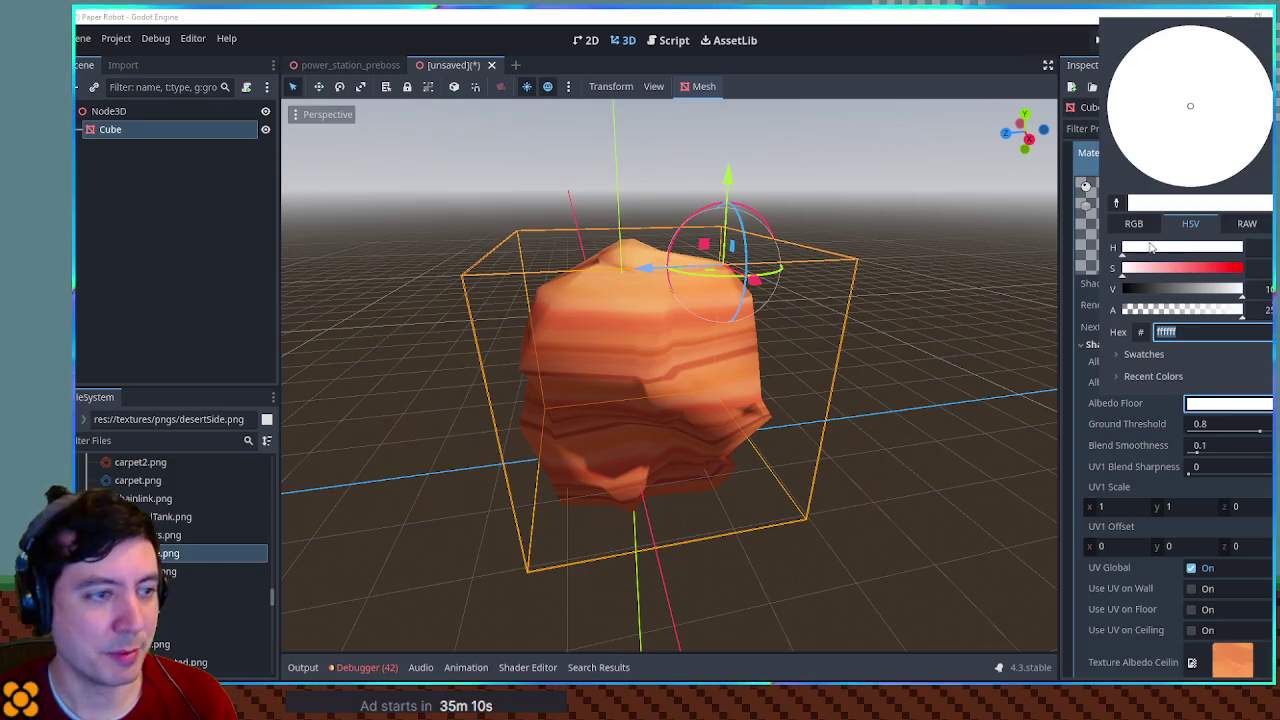
pyautogui.click(1188, 270)
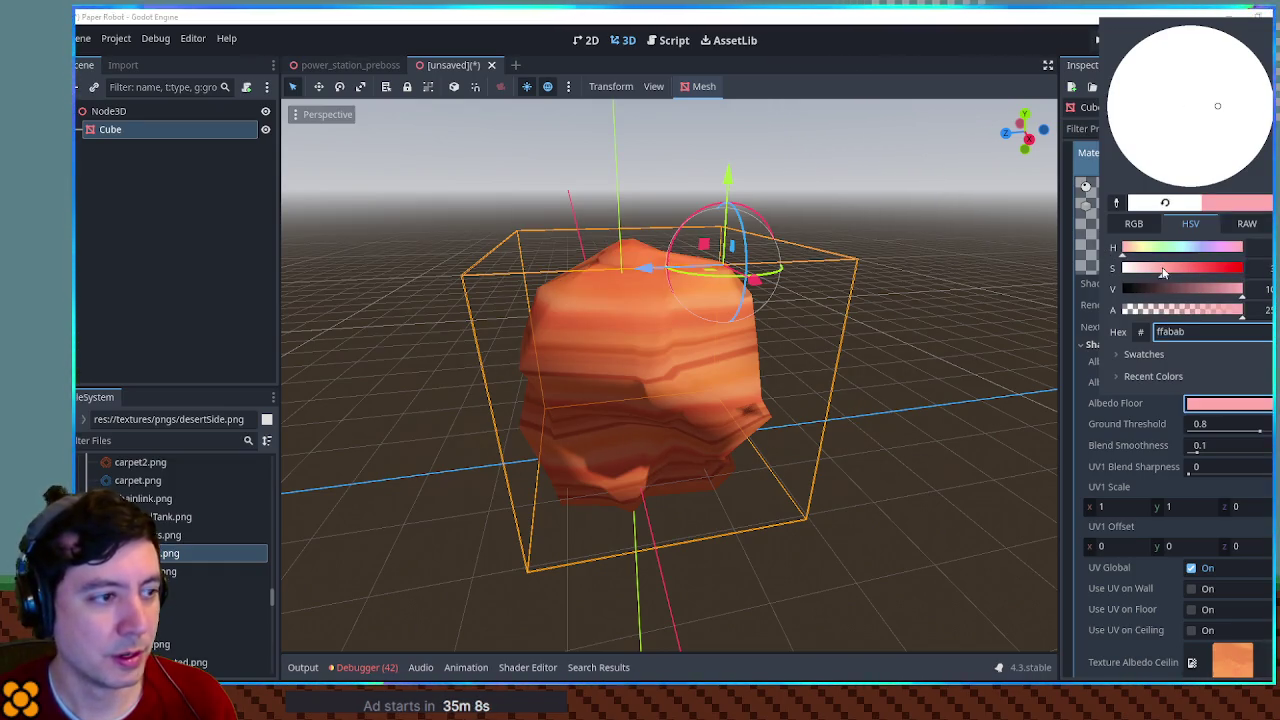
pyautogui.moveTo(900, 289)
pyautogui.mouseDown()
pyautogui.moveTo(829, 306)
pyautogui.moveTo(980, 420)
pyautogui.moveTo(818, 277)
pyautogui.moveTo(1140, 398)
pyautogui.mouseUp()
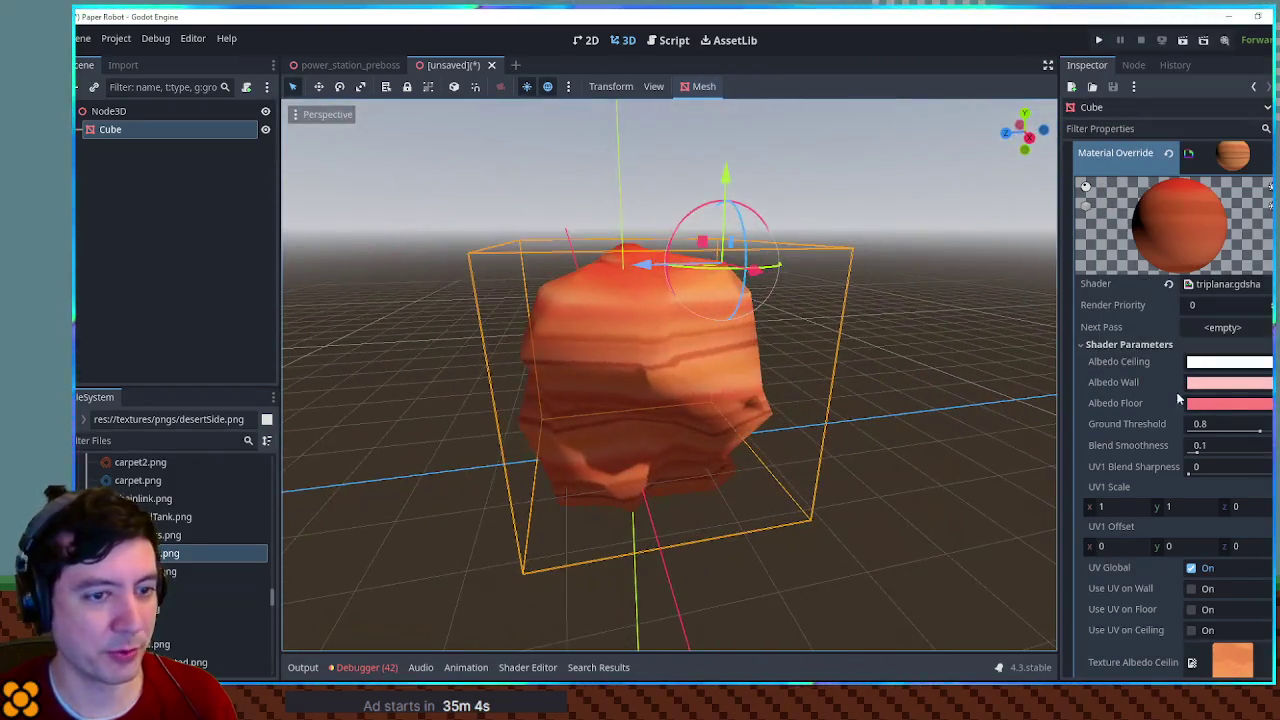
# Step: Shift the Albedo Wall colour to a stronger peach-orange and review the rock's colours
pyautogui.click(1218, 383)
pyautogui.moveTo(1171, 268)
pyautogui.mouseDown()
pyautogui.moveTo(1195, 266)
pyautogui.moveTo(1161, 266)
pyautogui.moveTo(1136, 241)
pyautogui.mouseUp()
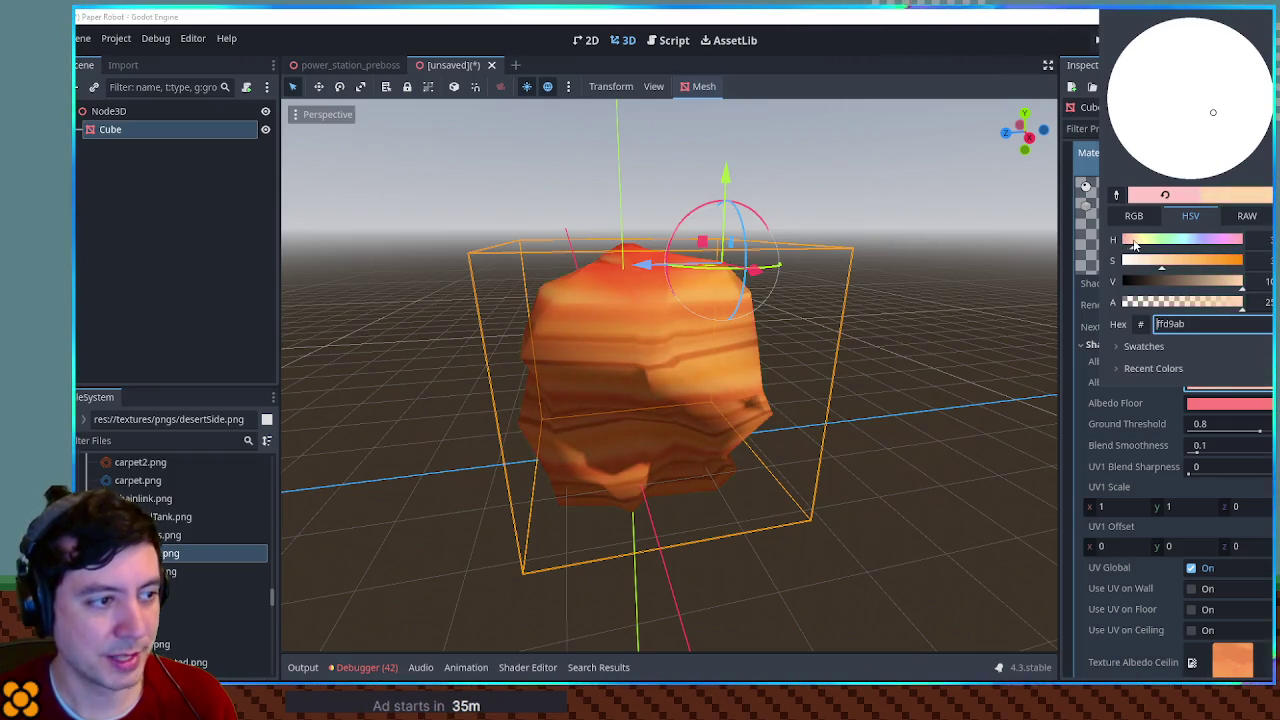
pyautogui.click(926, 306)
pyautogui.click(926, 306)
pyautogui.moveTo(684, 447)
pyautogui.mouseDown()
pyautogui.moveTo(944, 393)
pyautogui.moveTo(414, 440)
pyautogui.moveTo(535, 456)
pyautogui.moveTo(400, 438)
pyautogui.moveTo(916, 422)
pyautogui.moveTo(294, 423)
pyautogui.moveTo(843, 422)
pyautogui.mouseUp()
pyautogui.click(704, 381)
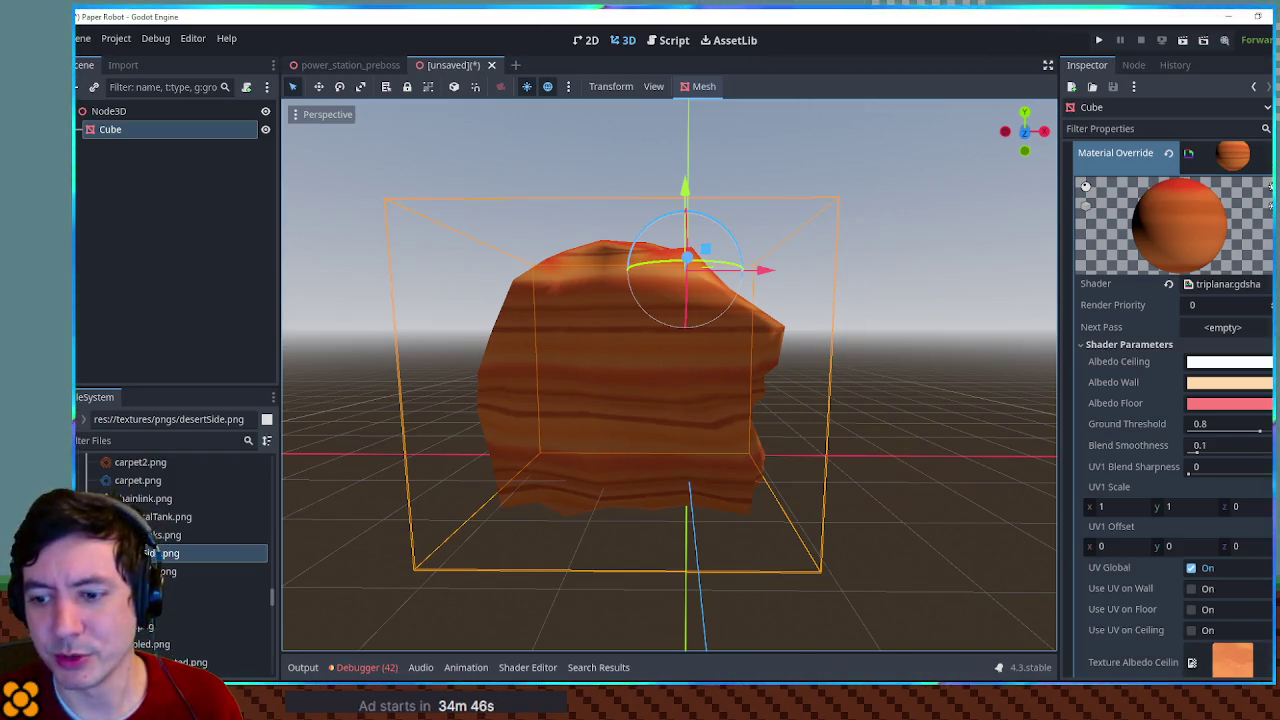
pyautogui.moveTo(788, 314)
pyautogui.mouseDown()
pyautogui.moveTo(529, 380)
pyautogui.moveTo(541, 483)
pyautogui.moveTo(722, 358)
pyautogui.moveTo(844, 344)
pyautogui.moveTo(690, 340)
pyautogui.moveTo(543, 377)
pyautogui.moveTo(880, 383)
pyautogui.moveTo(640, 325)
pyautogui.moveTo(357, 309)
pyautogui.moveTo(760, 318)
pyautogui.mouseUp()
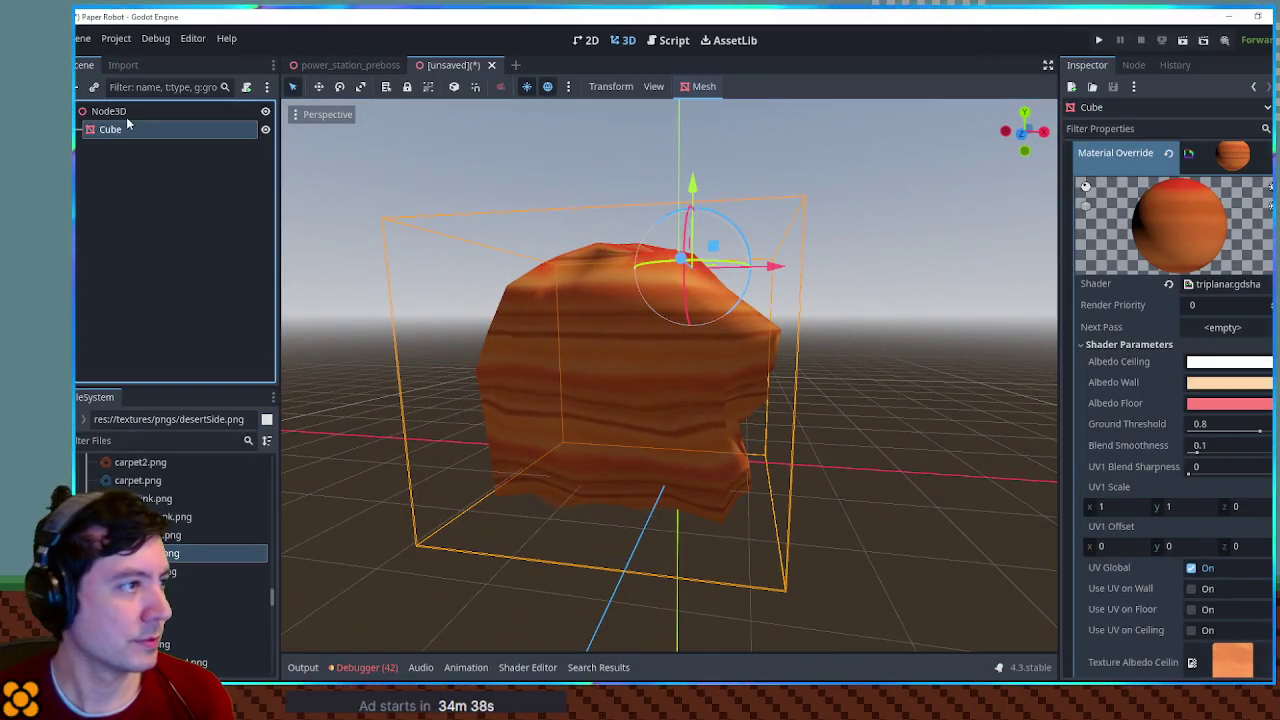
pyautogui.click(120, 111)
# Step: Rename the root node to DesertHex
pyautogui.moveTo(665, 290)
pyautogui.mouseDown()
pyautogui.moveTo(783, 416)
pyautogui.moveTo(653, 277)
pyautogui.moveTo(360, 237)
pyautogui.moveTo(829, 237)
pyautogui.moveTo(930, 263)
pyautogui.mouseUp()
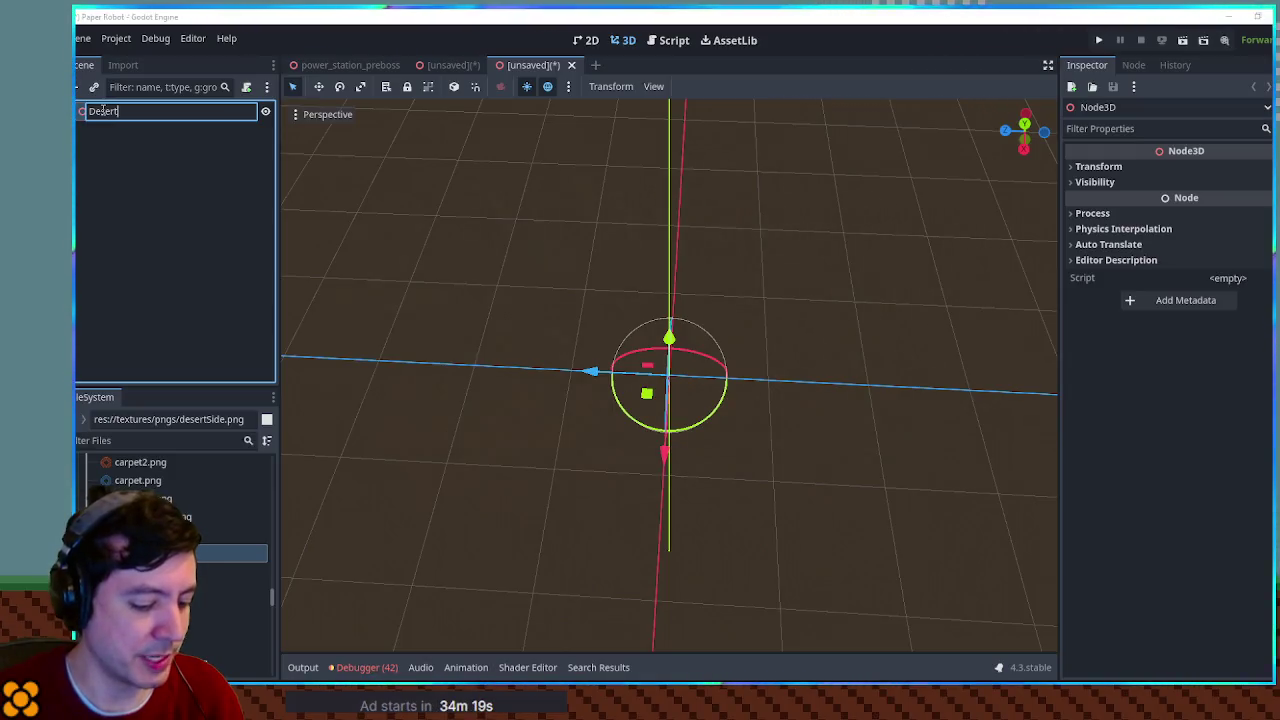
pyautogui.write('Hex')
pyautogui.press('Return')
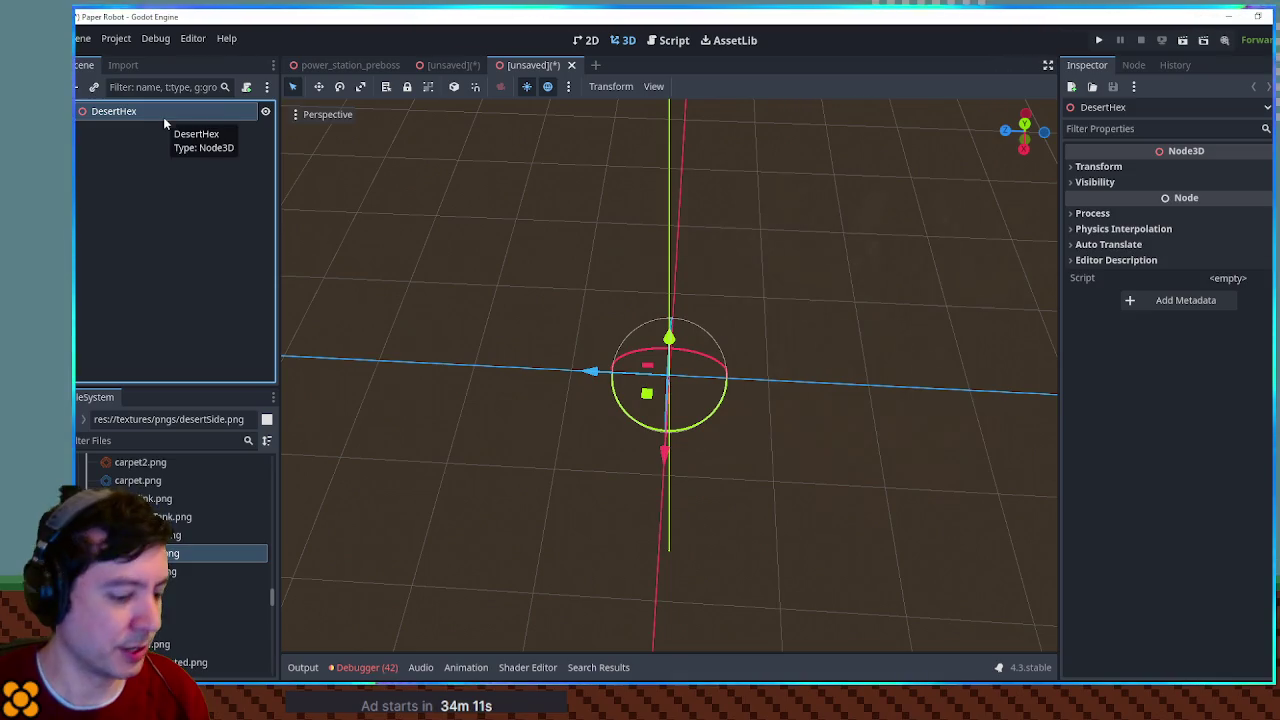
# Step: Add a CSGCylinder3D child node via Ctrl+A, searching 'csgcy'
pyautogui.hotkey('ctrl', 'a')
pyautogui.write('csgdeser')
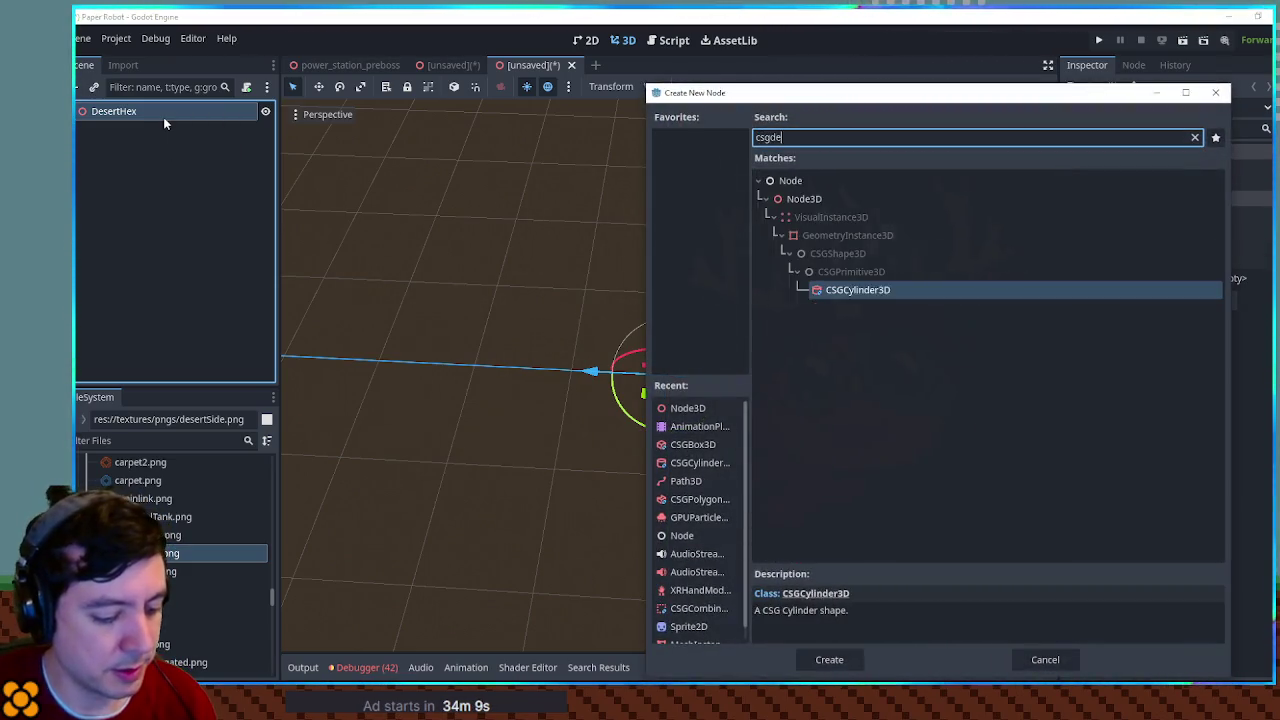
pyautogui.press('BackSpace')
pyautogui.press('BackSpace')
pyautogui.press('BackSpace')
pyautogui.write('cs')
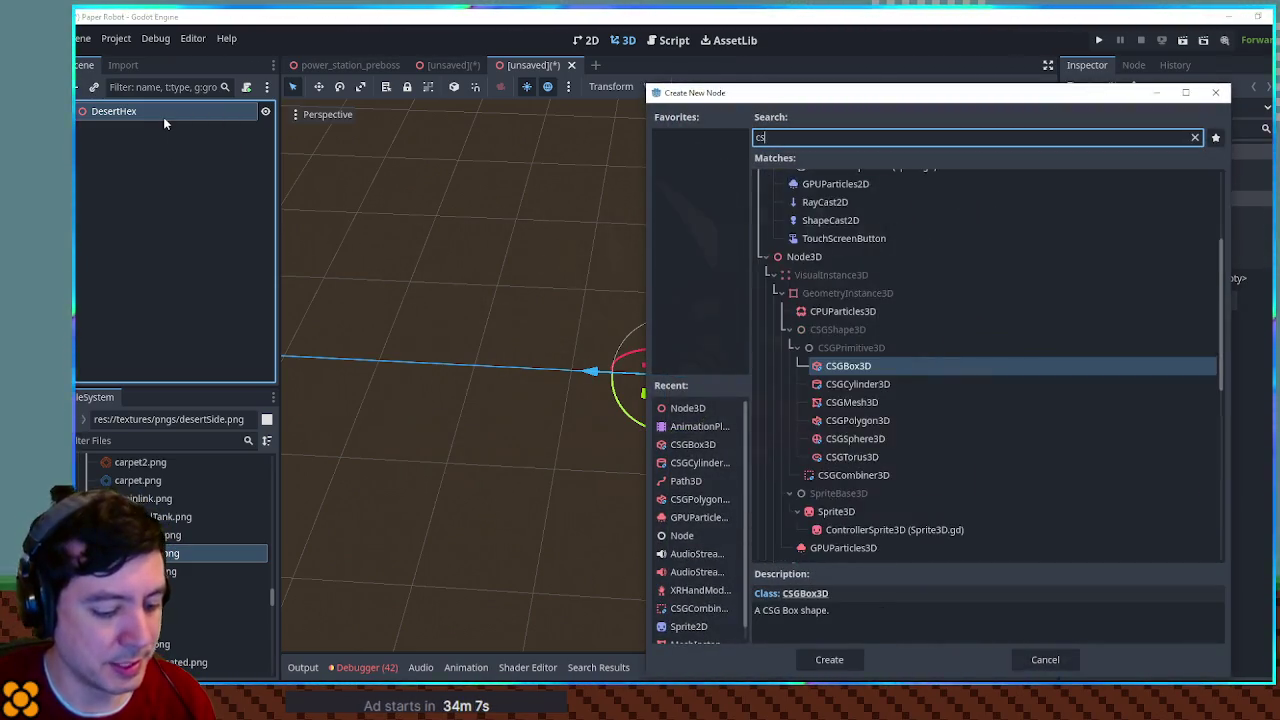
pyautogui.write('gcy')
pyautogui.press('Return')
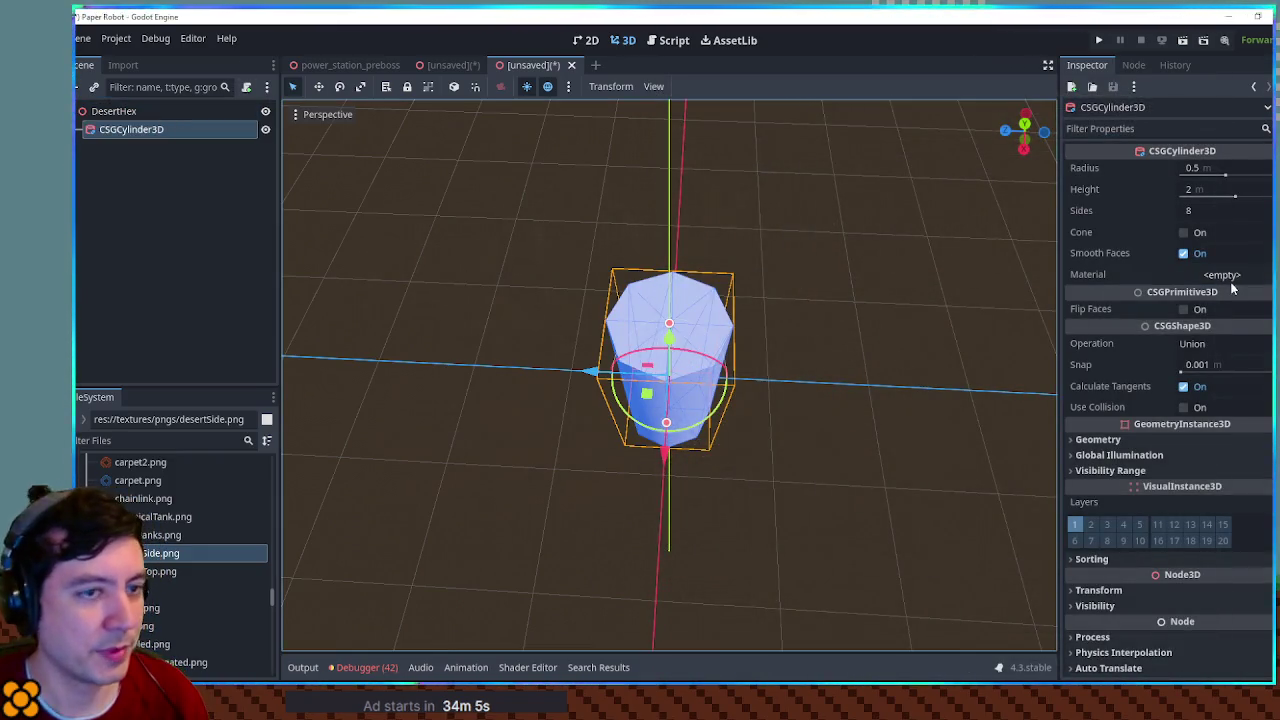
# Step: Give the cylinder 6 sides and stretch its height to 8 m
pyautogui.click(1210, 208)
pyautogui.write('6')
pyautogui.moveTo(781, 361)
pyautogui.mouseDown()
pyautogui.moveTo(793, 221)
pyautogui.moveTo(809, 276)
pyautogui.moveTo(766, 234)
pyautogui.moveTo(676, 283)
pyautogui.moveTo(743, 366)
pyautogui.moveTo(728, 433)
pyautogui.moveTo(729, 251)
pyautogui.moveTo(723, 292)
pyautogui.moveTo(696, 229)
pyautogui.moveTo(677, 414)
pyautogui.moveTo(672, 245)
pyautogui.mouseUp()
pyautogui.scroll(-2, 696, 229)
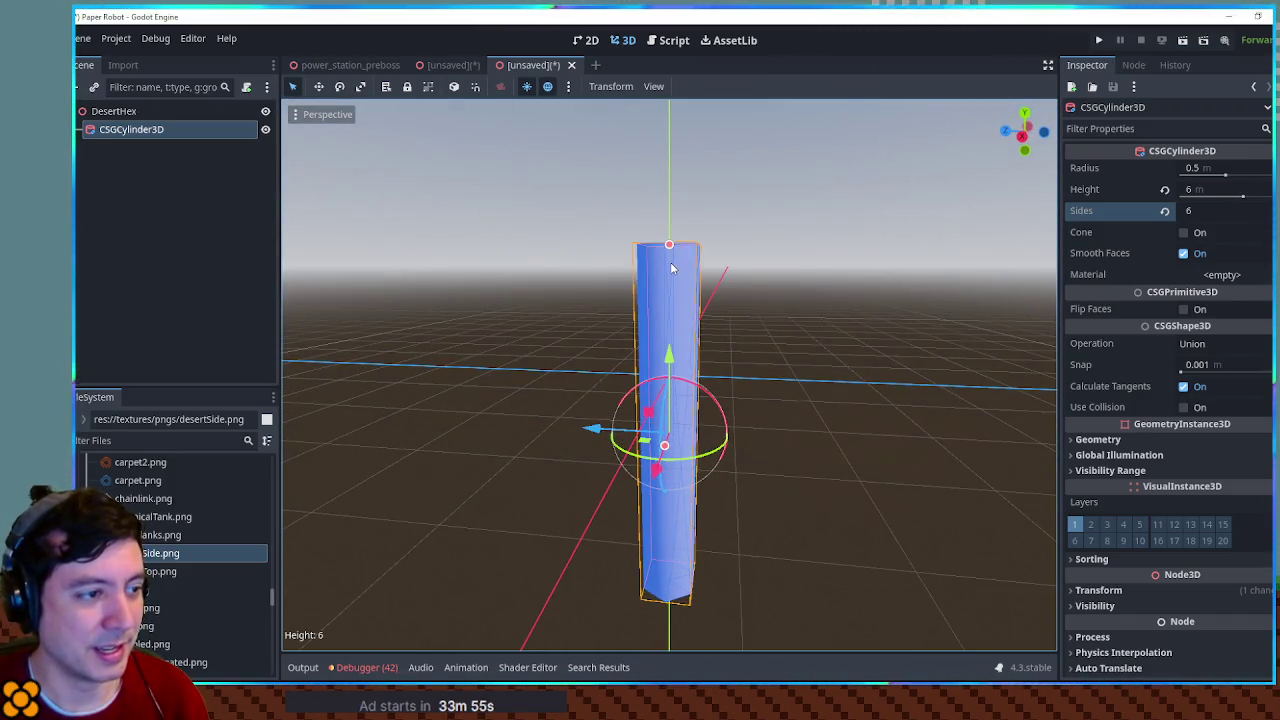
pyautogui.moveTo(669, 360); pyautogui.dragTo(688, 555)
pyautogui.click(714, 304)
pyautogui.moveTo(714, 304)
pyautogui.mouseDown()
pyautogui.moveTo(697, 464)
pyautogui.moveTo(674, 329)
pyautogui.moveTo(726, 357)
pyautogui.mouseUp()
pyautogui.scroll(2, 726, 357)
# Step: Turn off Smooth Faces so the hexagonal column shows flat facets
pyautogui.click(689, 413)
pyautogui.click(1184, 253)
pyautogui.click(731, 266)
pyautogui.moveTo(731, 266)
pyautogui.mouseDown()
pyautogui.moveTo(811, 357)
pyautogui.moveTo(716, 364)
pyautogui.moveTo(800, 409)
pyautogui.moveTo(663, 354)
pyautogui.moveTo(636, 377)
pyautogui.mouseUp()
pyautogui.scroll(3, 716, 364)
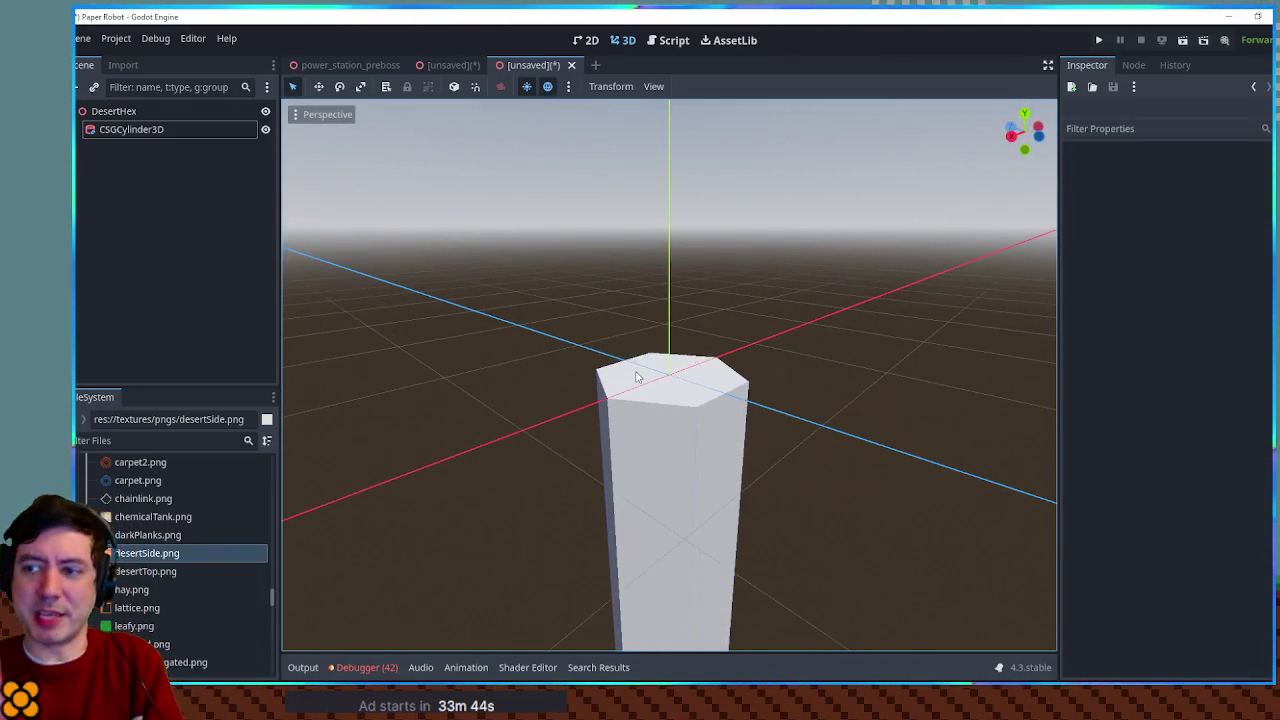
pyautogui.click(702, 400)
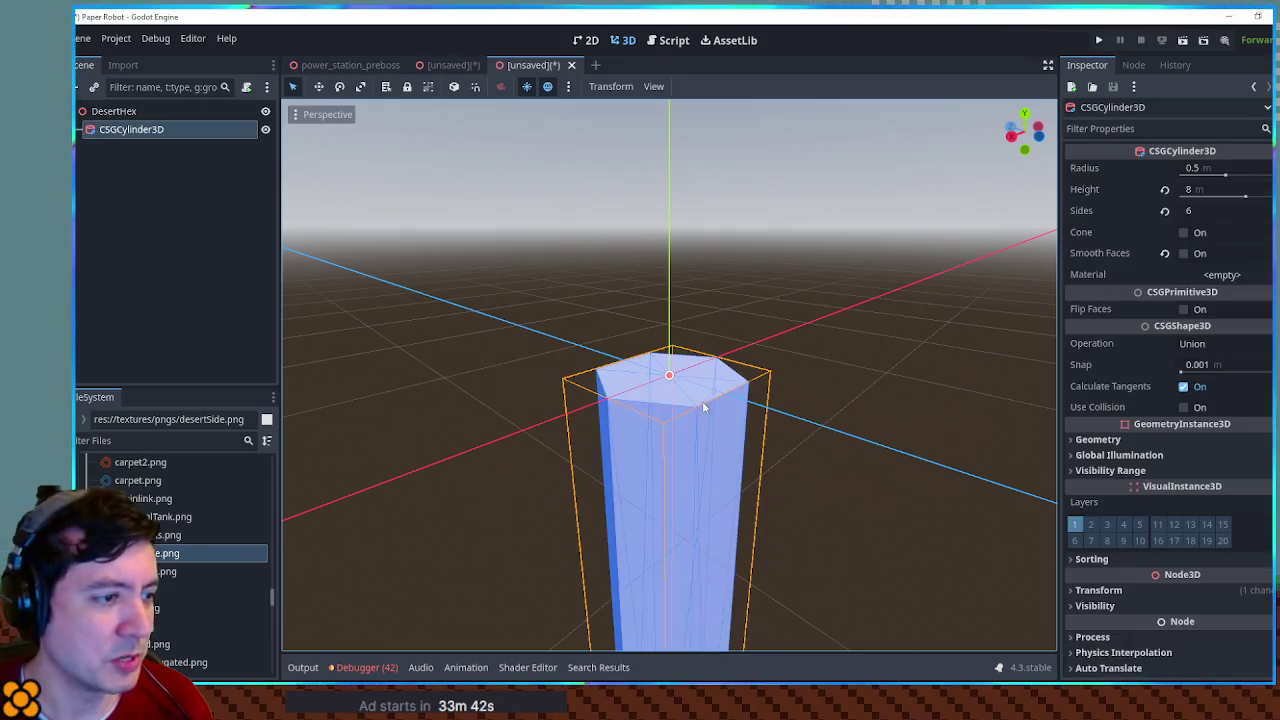
pyautogui.scroll(3, 702, 400)
pyautogui.moveTo(702, 400)
pyautogui.mouseDown()
pyautogui.moveTo(775, 488)
pyautogui.moveTo(750, 442)
pyautogui.moveTo(722, 426)
pyautogui.moveTo(651, 420)
pyautogui.moveTo(737, 443)
pyautogui.moveTo(674, 443)
pyautogui.moveTo(671, 463)
pyautogui.moveTo(634, 406)
pyautogui.moveTo(580, 374)
pyautogui.moveTo(958, 391)
pyautogui.moveTo(295, 462)
pyautogui.mouseUp()
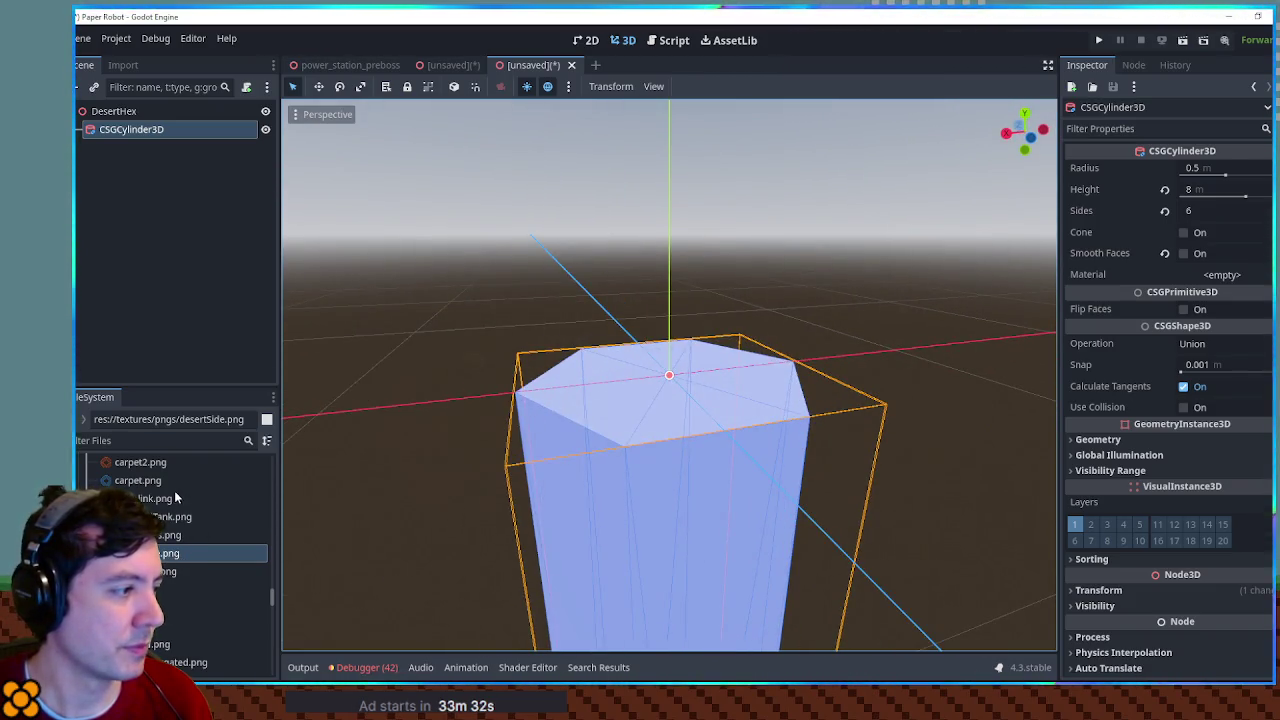
pyautogui.scroll(3, 175, 497)
# Step: Assign the desertLayered.tres material to the cylinder
pyautogui.click(200, 581)
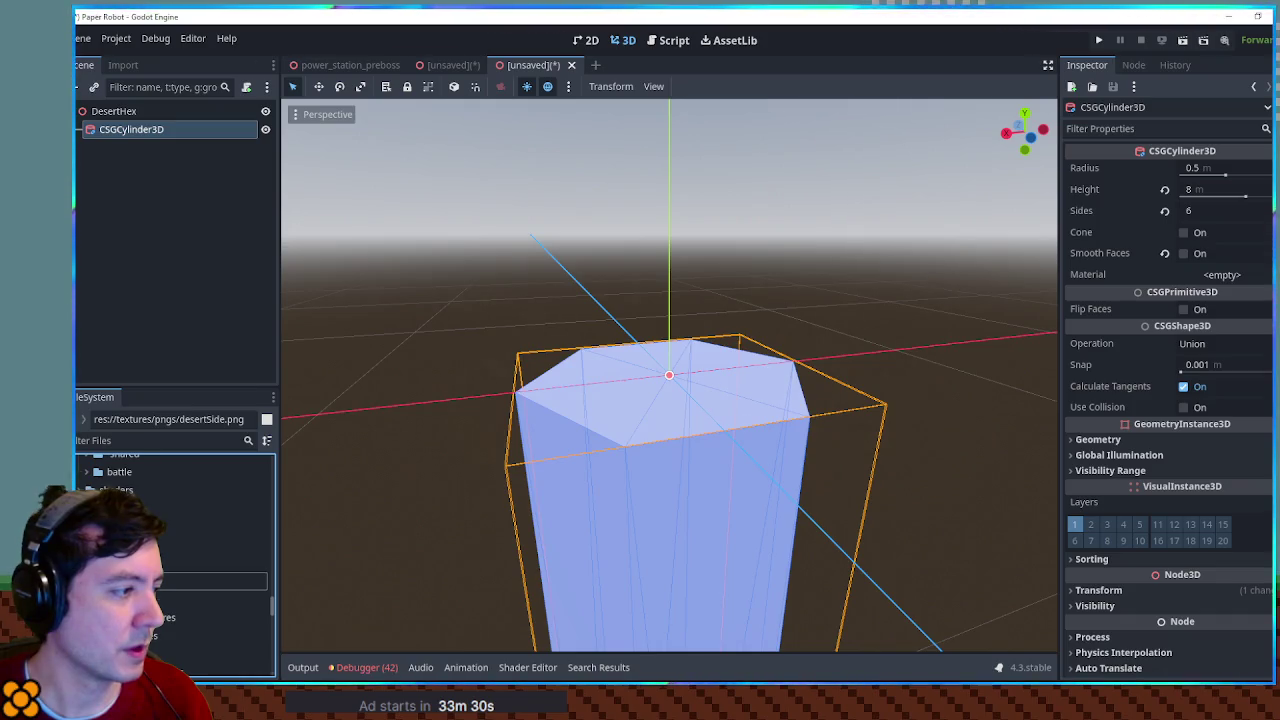
pyautogui.scroll(-5, 175, 560)
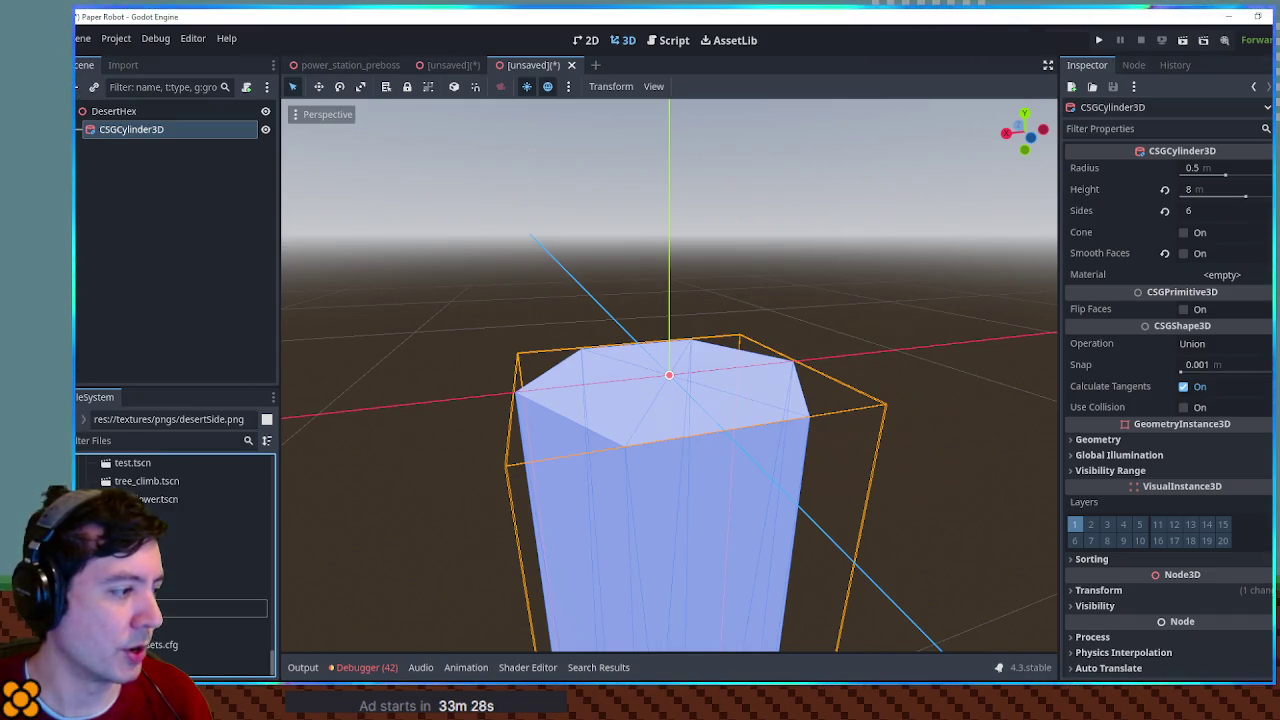
pyautogui.scroll(-5, 175, 540)
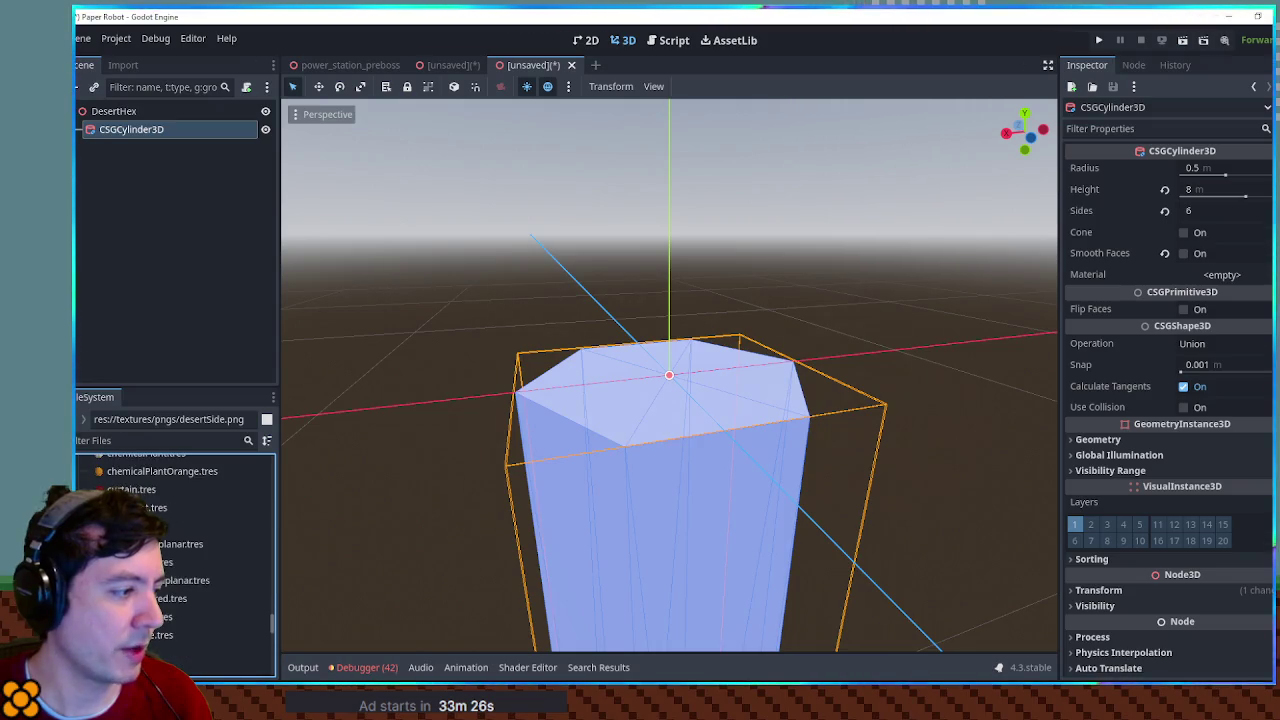
pyautogui.moveTo(170, 598)
pyautogui.mouseDown()
pyautogui.moveTo(645, 540)
pyautogui.moveTo(155, 597)
pyautogui.moveTo(1249, 277)
pyautogui.mouseUp()
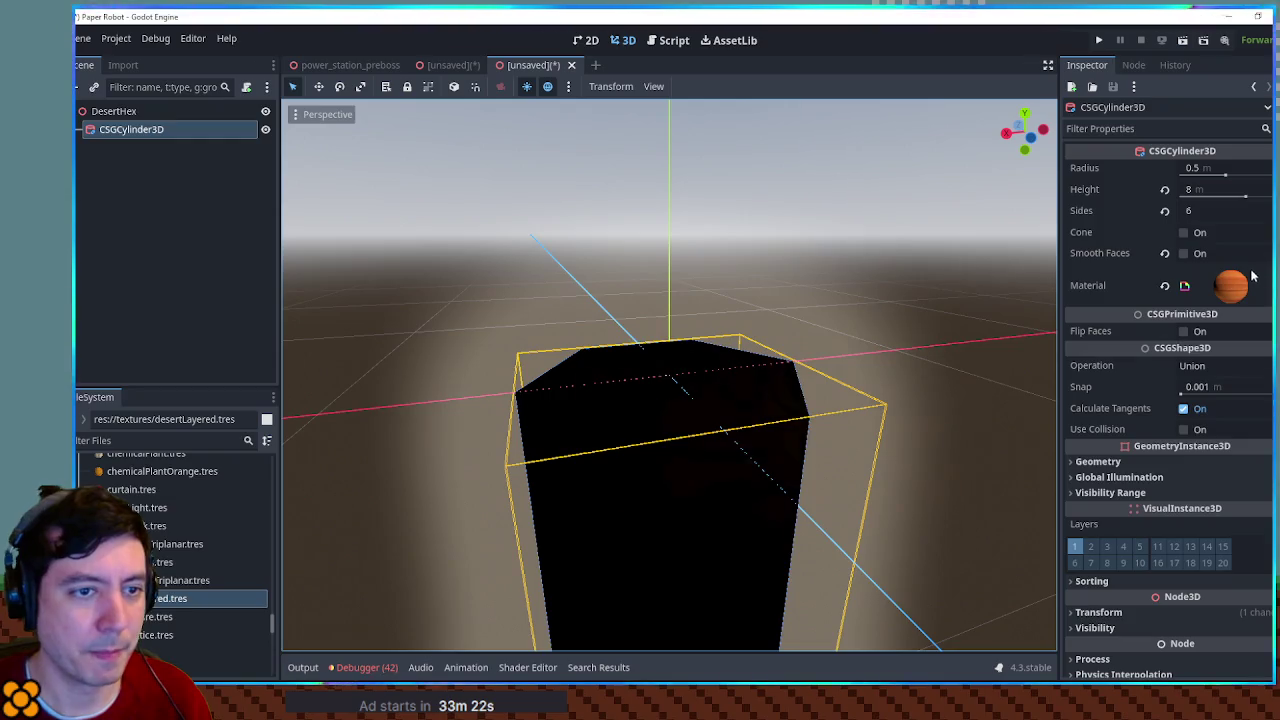
pyautogui.click(908, 377)
pyautogui.moveTo(827, 400)
pyautogui.mouseDown()
pyautogui.moveTo(983, 417)
pyautogui.moveTo(363, 391)
pyautogui.moveTo(691, 369)
pyautogui.moveTo(754, 420)
pyautogui.moveTo(549, 397)
pyautogui.moveTo(1047, 391)
pyautogui.moveTo(680, 354)
pyautogui.moveTo(443, 394)
pyautogui.moveTo(405, 419)
pyautogui.moveTo(474, 366)
pyautogui.moveTo(586, 437)
pyautogui.moveTo(472, 402)
pyautogui.mouseUp()
pyautogui.moveTo(786, 500)
pyautogui.mouseDown()
pyautogui.moveTo(908, 491)
pyautogui.moveTo(703, 415)
pyautogui.mouseUp()
pyautogui.scroll(-2, 826, 466)
pyautogui.click(197, 137)
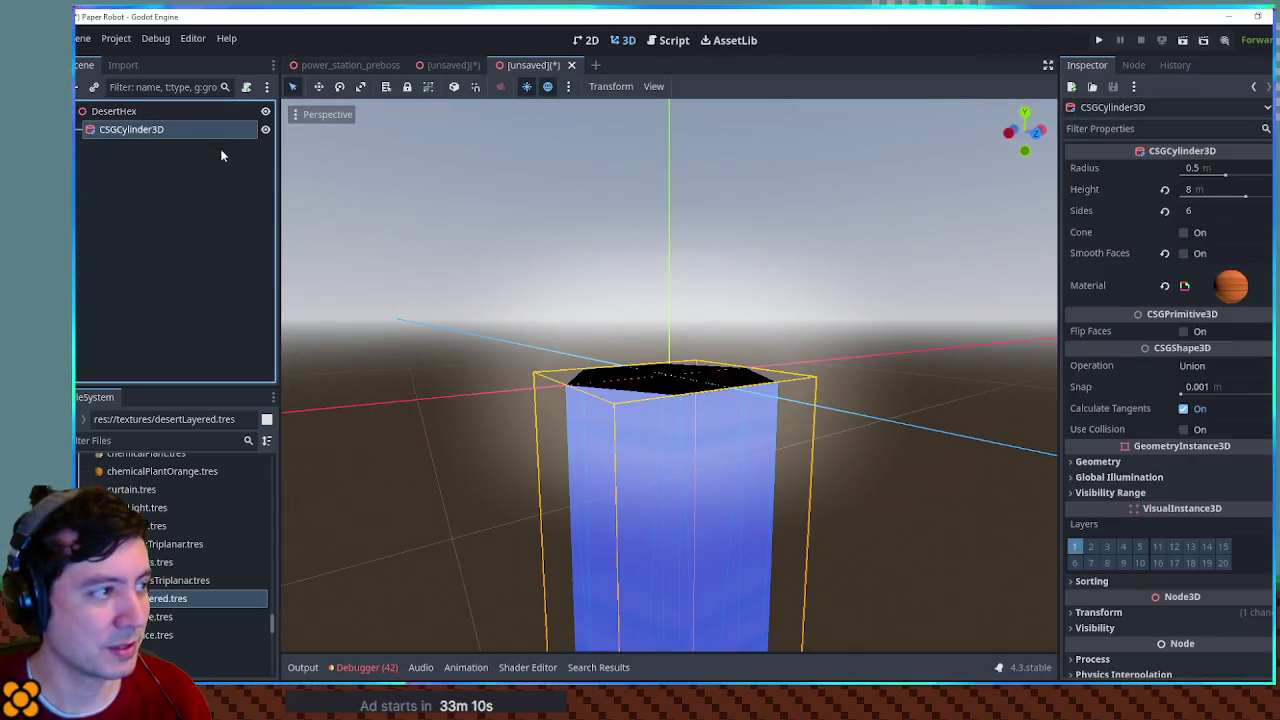
pyautogui.scroll(-4, 877, 393)
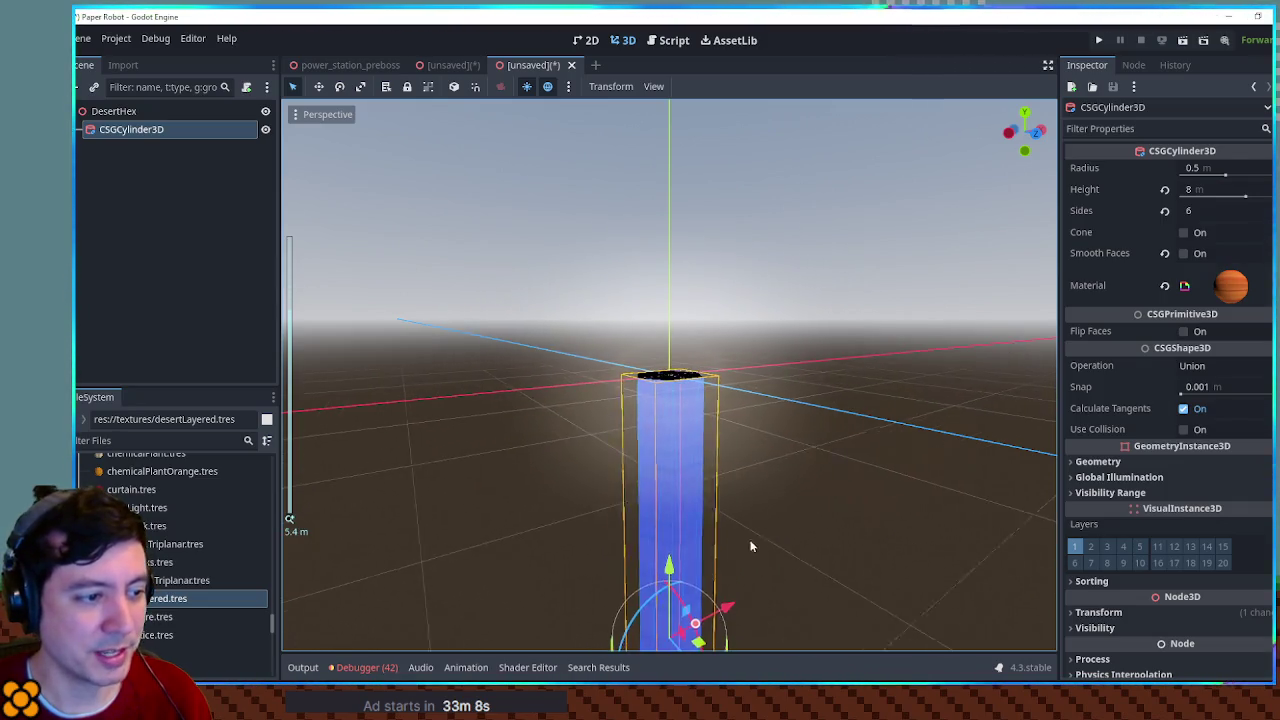
pyautogui.moveTo(678, 592)
pyautogui.mouseDown()
pyautogui.moveTo(664, 588)
pyautogui.moveTo(670, 598)
pyautogui.mouseUp()
pyautogui.click(811, 492)
pyautogui.moveTo(811, 492)
pyautogui.mouseDown()
pyautogui.moveTo(829, 414)
pyautogui.moveTo(386, 450)
pyautogui.moveTo(529, 394)
pyautogui.mouseUp()
pyautogui.moveTo(729, 409)
pyautogui.mouseDown()
pyautogui.moveTo(359, 386)
pyautogui.moveTo(859, 383)
pyautogui.moveTo(510, 424)
pyautogui.moveTo(1028, 443)
pyautogui.moveTo(294, 434)
pyautogui.moveTo(885, 462)
pyautogui.mouseUp()
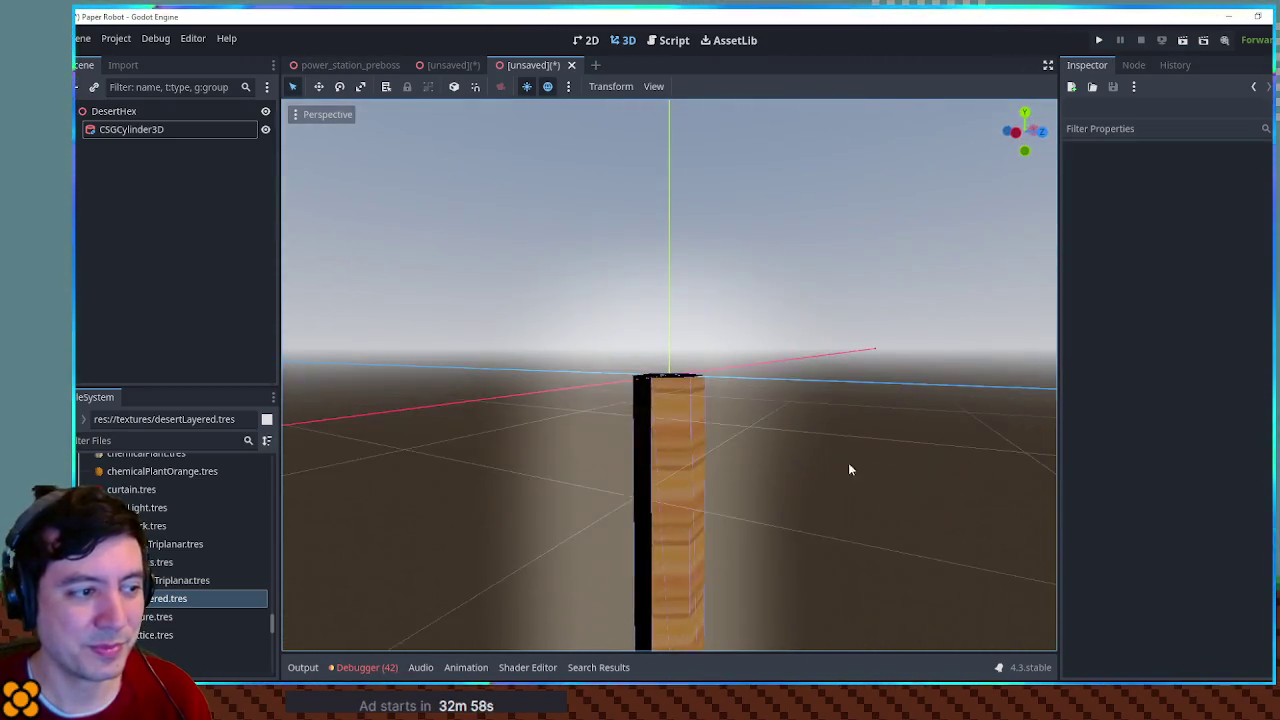
pyautogui.scroll(4, 729, 472)
pyautogui.moveTo(729, 472)
pyautogui.mouseDown()
pyautogui.moveTo(743, 535)
pyautogui.moveTo(751, 523)
pyautogui.mouseUp()
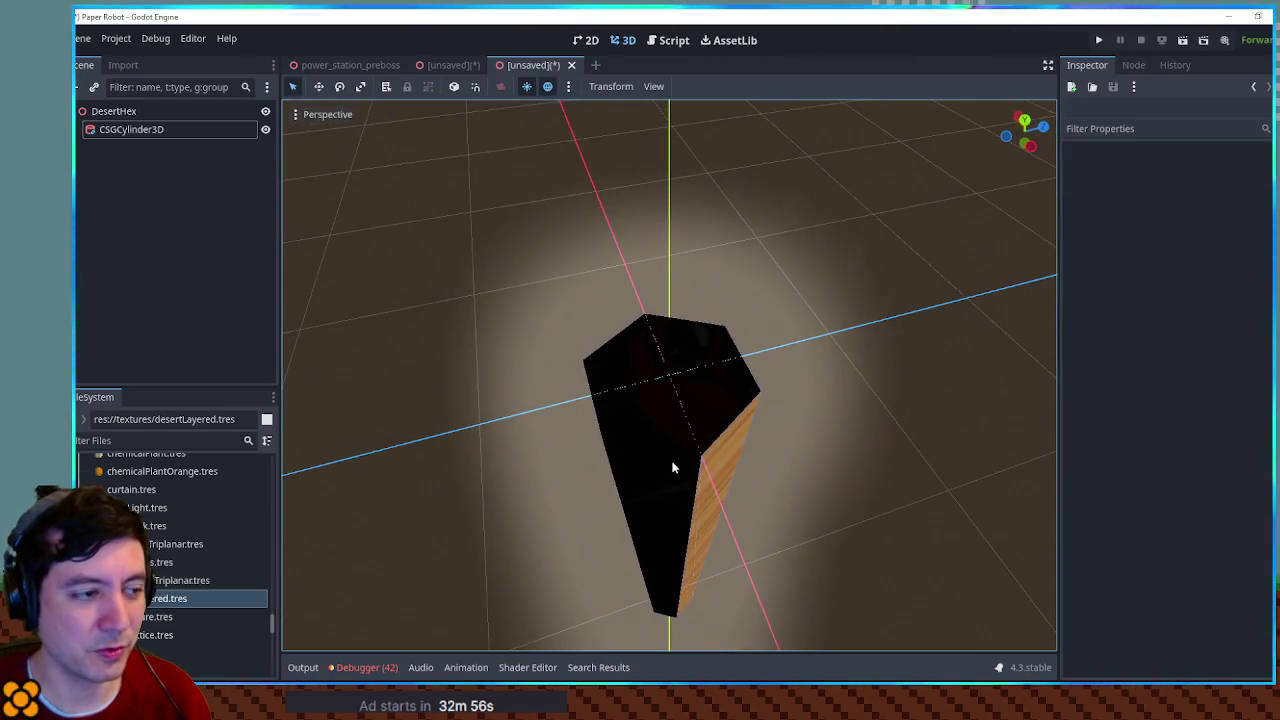
pyautogui.scroll(2, 669, 463)
pyautogui.moveTo(669, 463)
pyautogui.mouseDown()
pyautogui.moveTo(838, 438)
pyautogui.moveTo(648, 342)
pyautogui.moveTo(503, 417)
pyautogui.mouseUp()
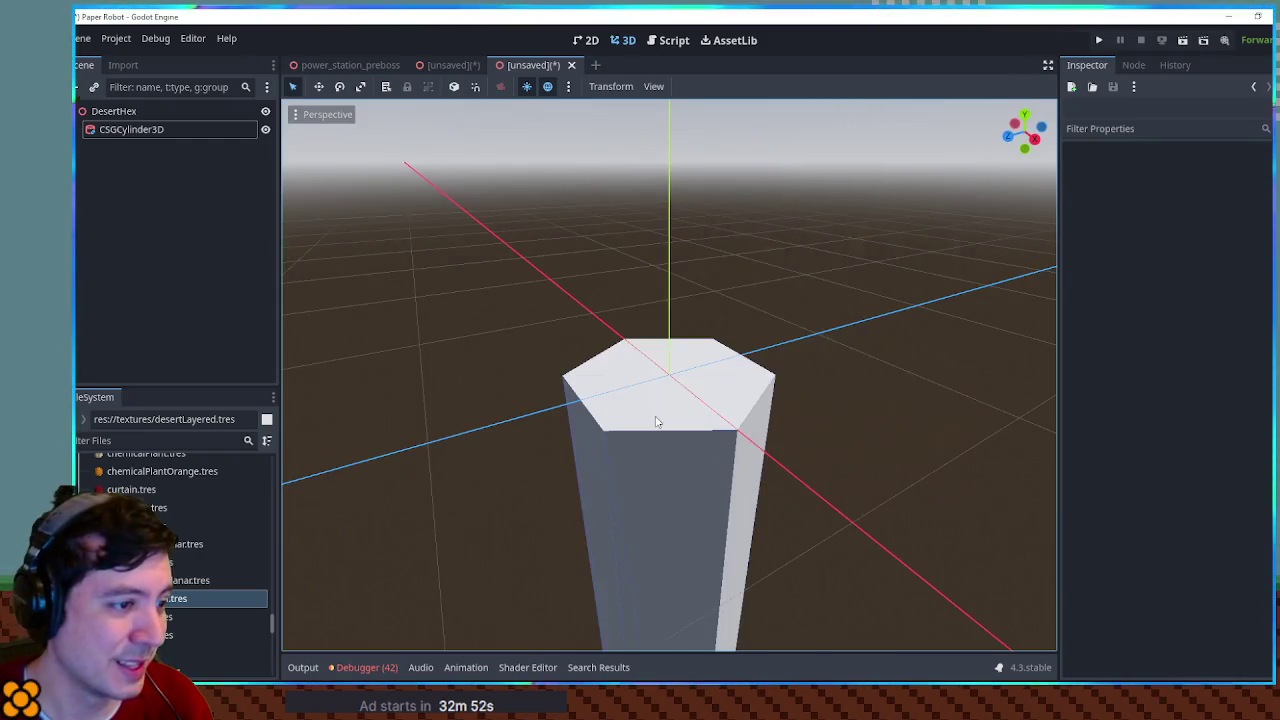
# Step: Raise the hexagonal column's height to 10 m and drag desertSide.png onto it
pyautogui.scroll(2, 657, 421)
pyautogui.scroll(-2, 657, 421)
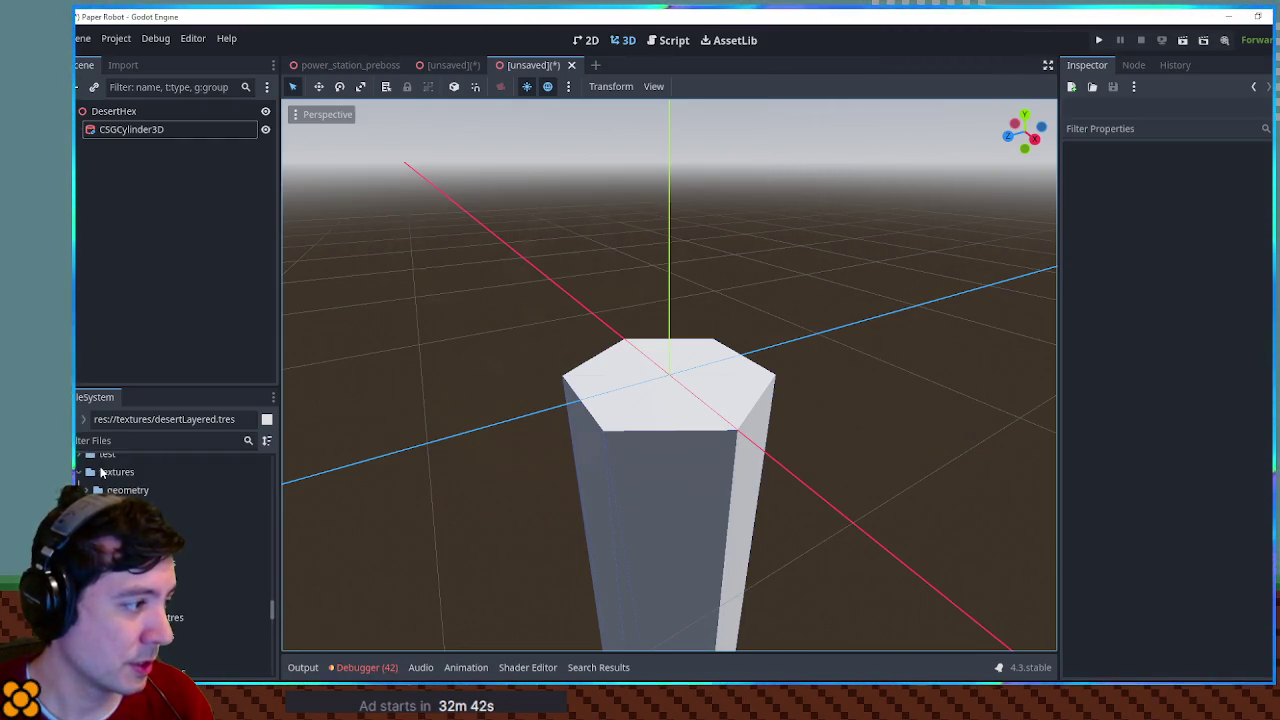
pyautogui.click(631, 491)
pyautogui.scroll(-2, 675, 382)
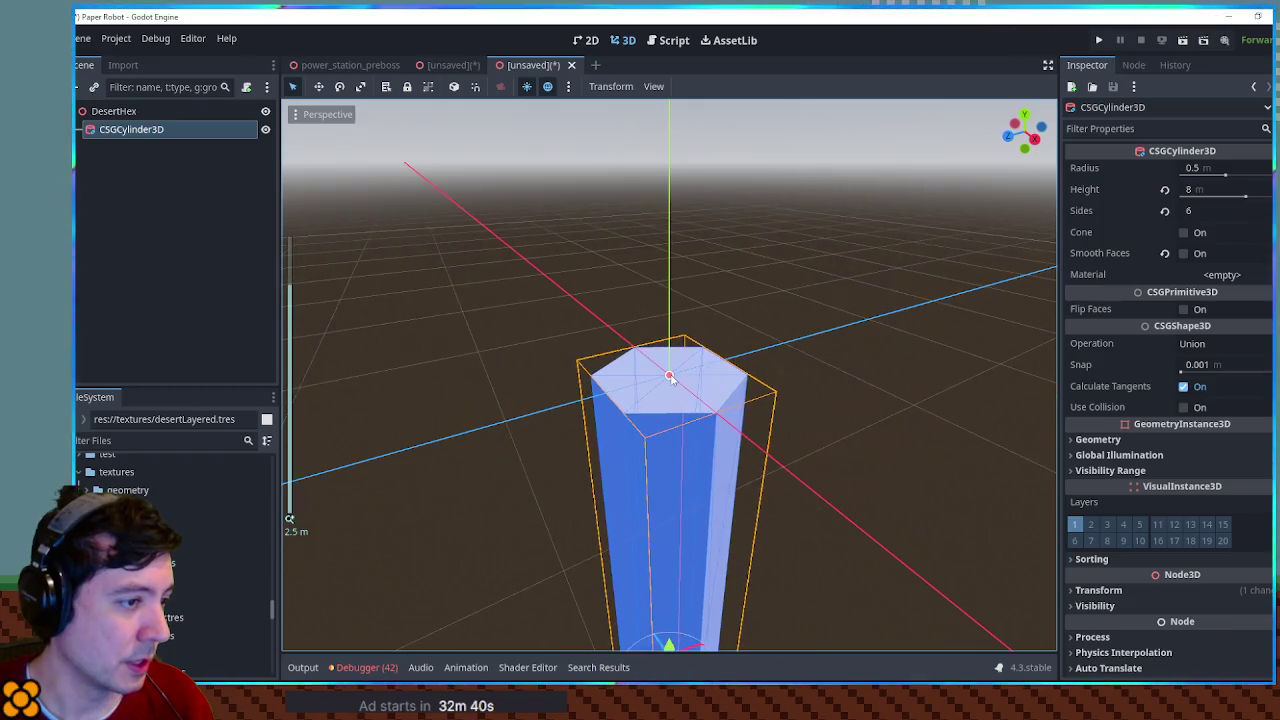
pyautogui.moveTo(675, 327); pyautogui.dragTo(685, 248)
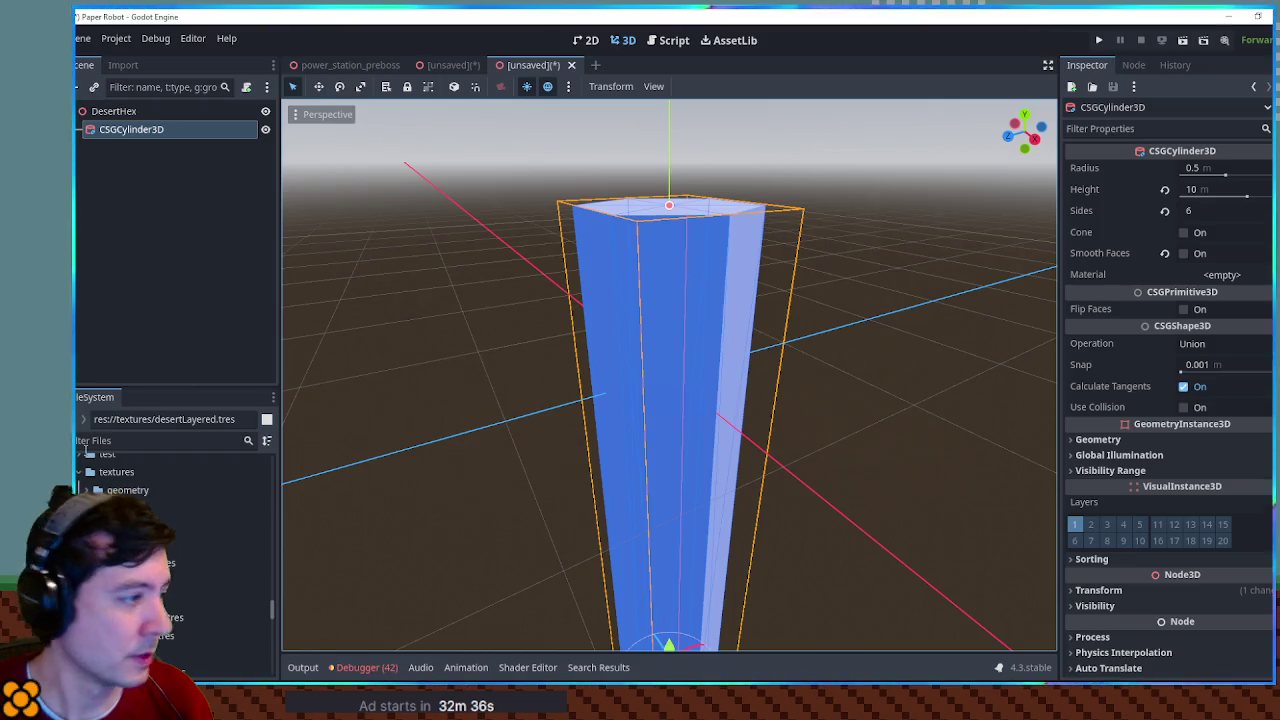
pyautogui.moveTo(823, 369); pyautogui.dragTo(800, 410)
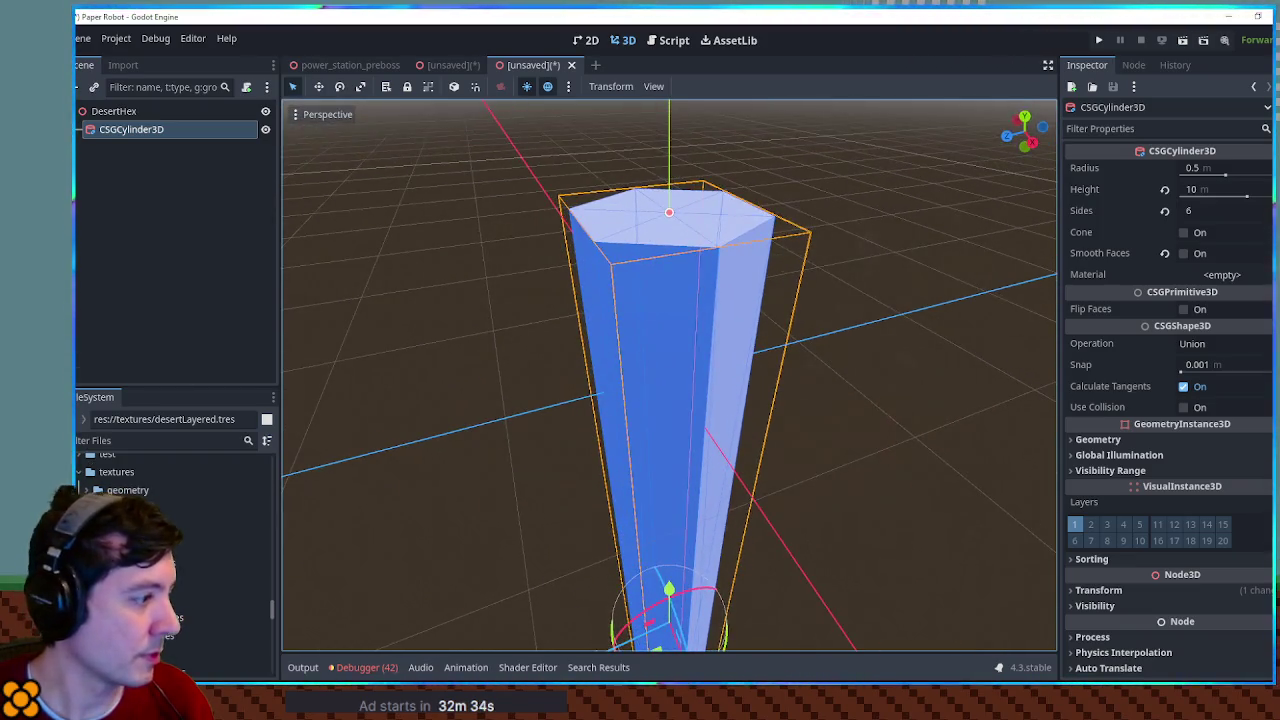
pyautogui.click(230, 560)
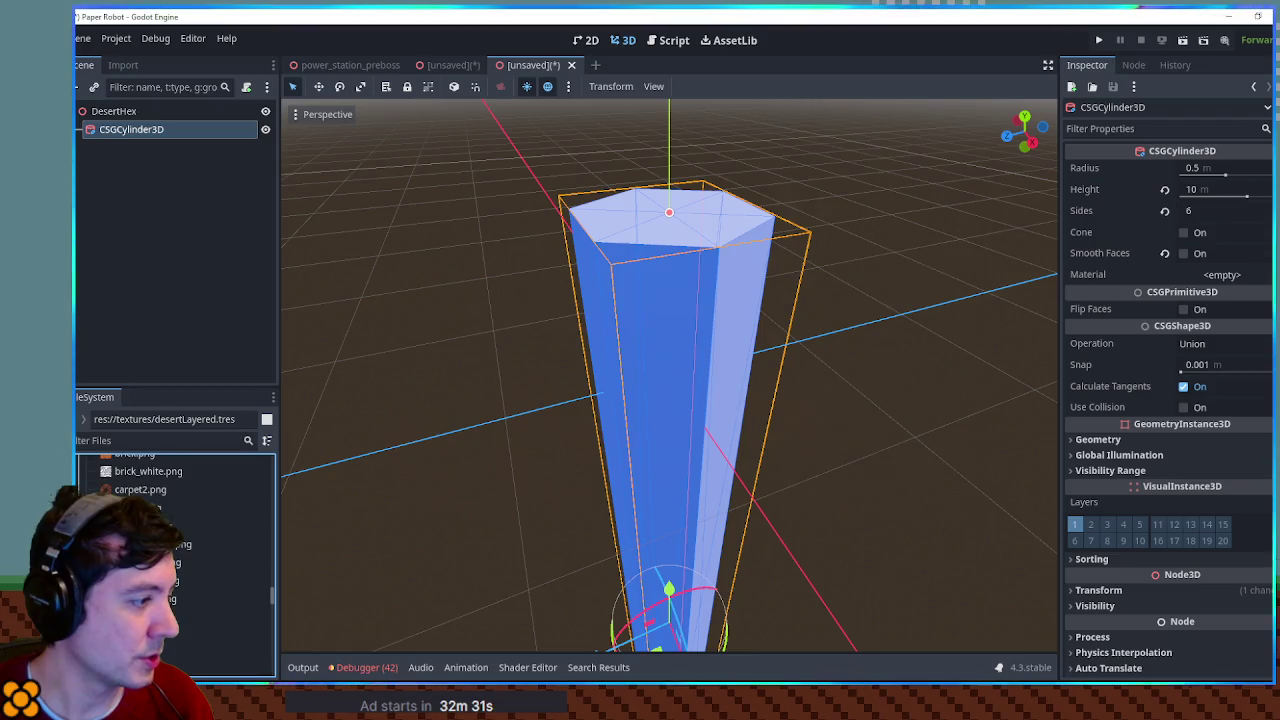
pyautogui.moveTo(230, 581)
pyautogui.mouseDown()
pyautogui.moveTo(667, 459)
pyautogui.moveTo(816, 480)
pyautogui.mouseUp()
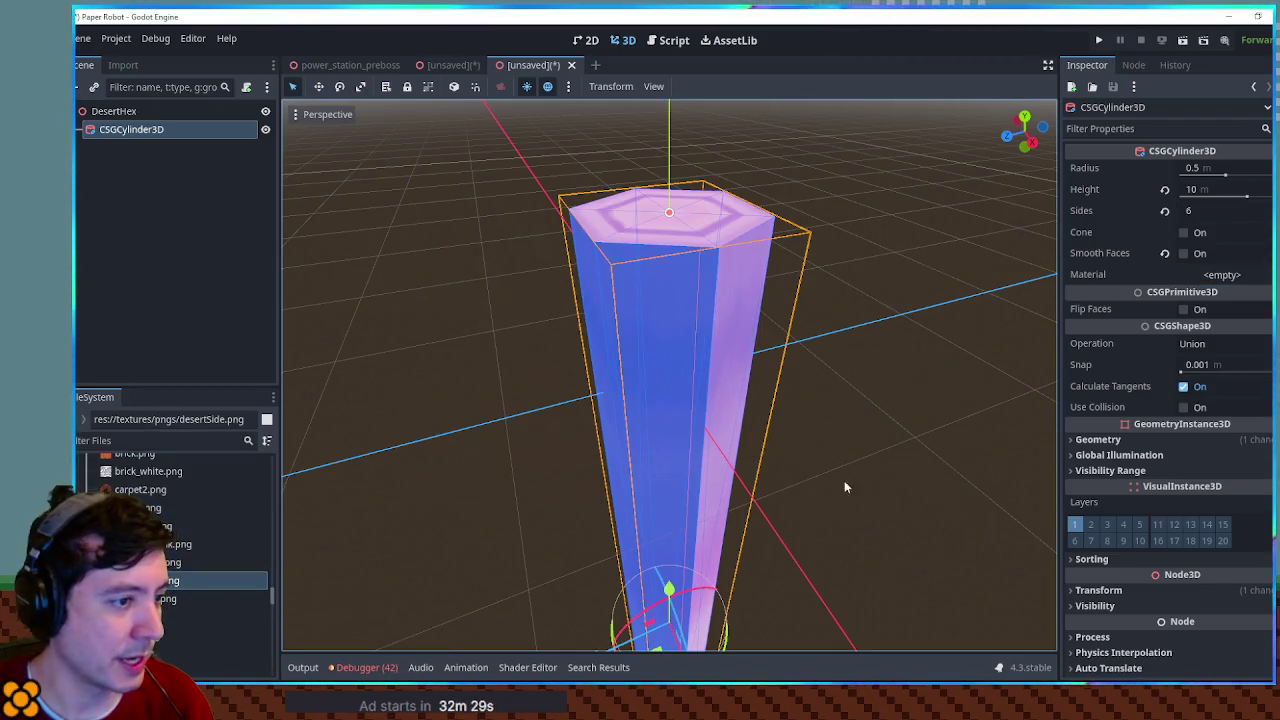
# Step: Apply desertSide.png as the hex column's material texture and inspect the result
pyautogui.moveTo(200, 580)
pyautogui.mouseDown()
pyautogui.moveTo(1142, 273)
pyautogui.moveTo(1216, 278)
pyautogui.mouseUp()
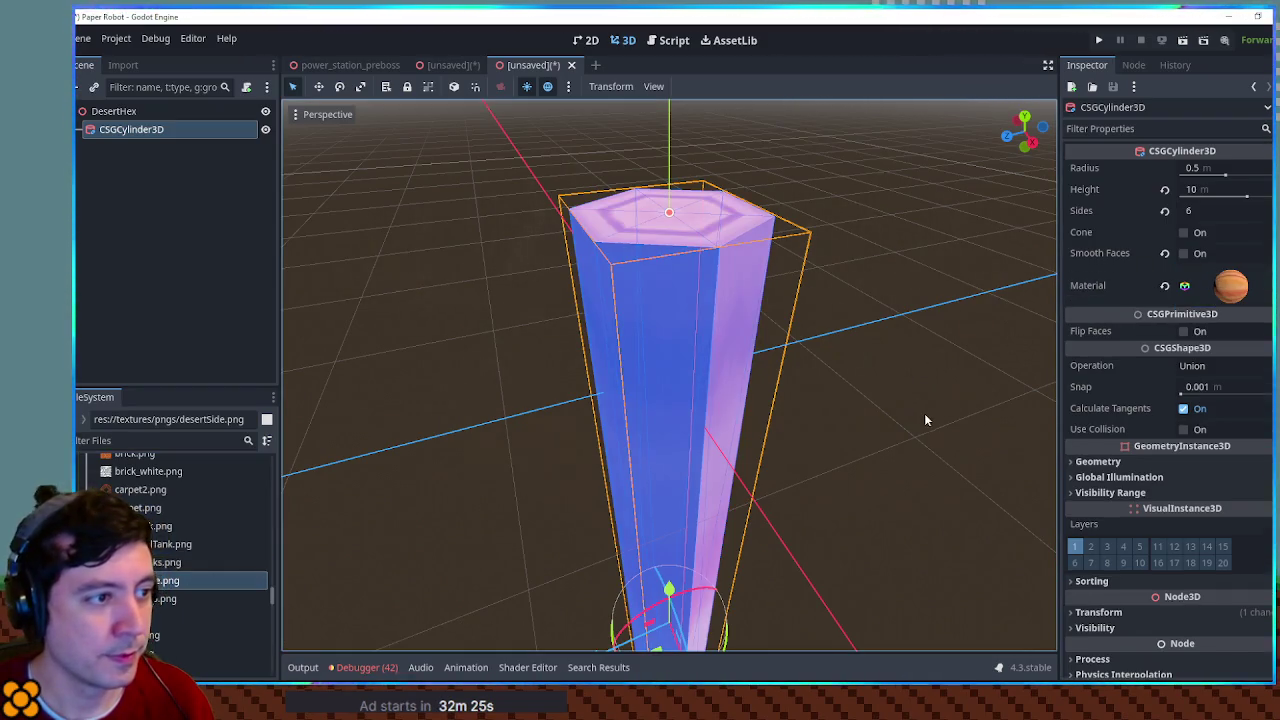
pyautogui.click(921, 410)
pyautogui.scroll(-3, 614, 449)
pyautogui.moveTo(614, 449); pyautogui.dragTo(682, 454)
pyautogui.click(682, 454)
# Step: Raise the material's UV1 scale to 5 so the sandstone texture tiles
pyautogui.click(1235, 287)
pyautogui.scroll(-5, 1160, 450)
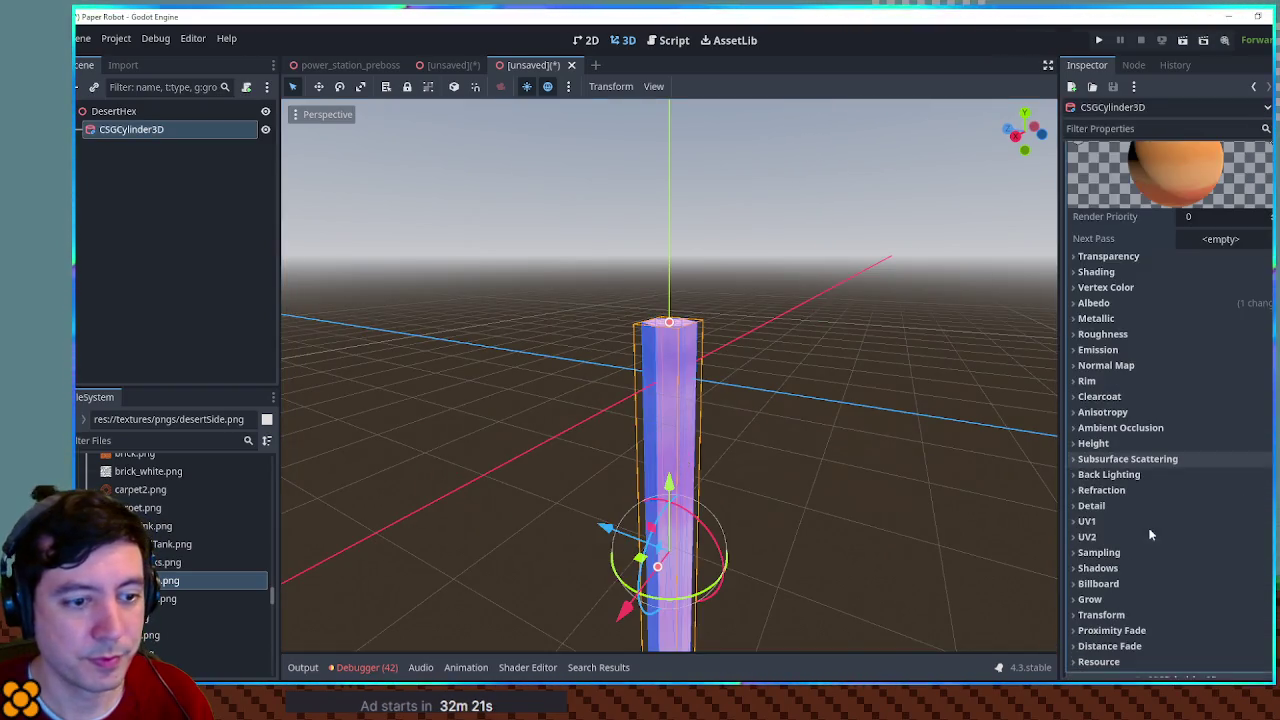
pyautogui.click(1087, 521)
pyautogui.moveTo(1082, 556); pyautogui.dragTo(1161, 556)
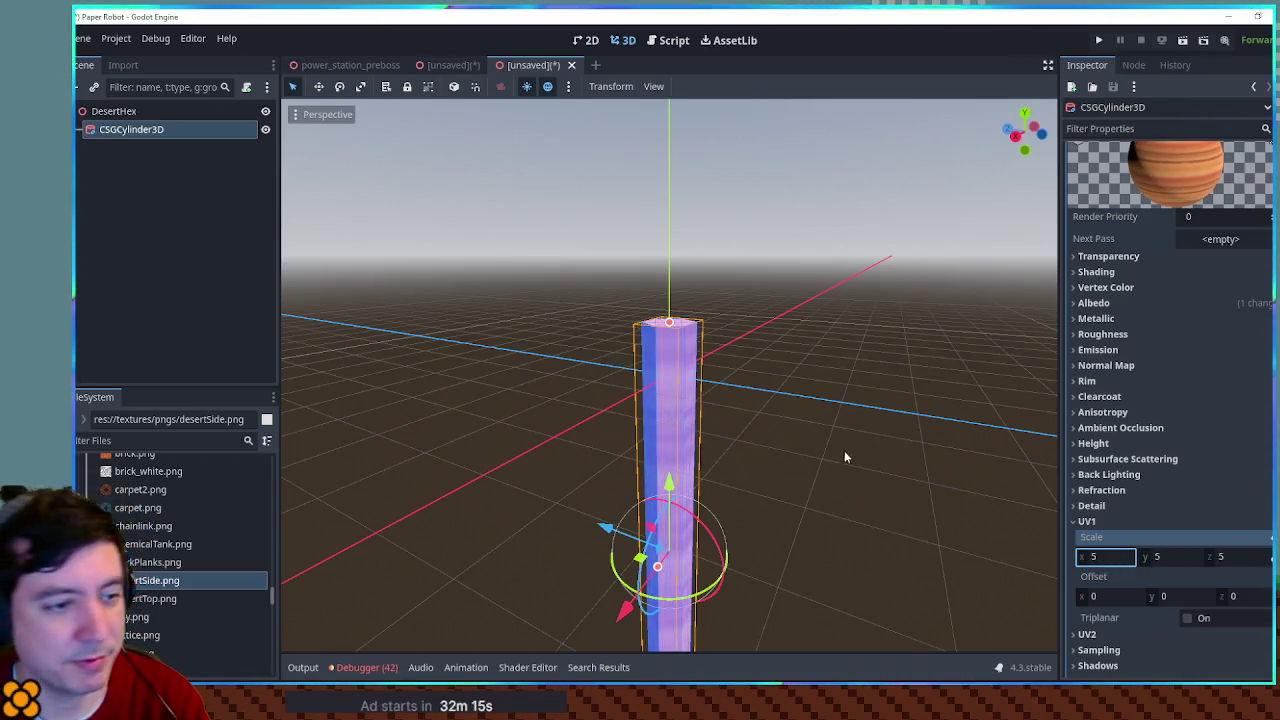
pyautogui.click(753, 481)
pyautogui.scroll(5, 870, 469)
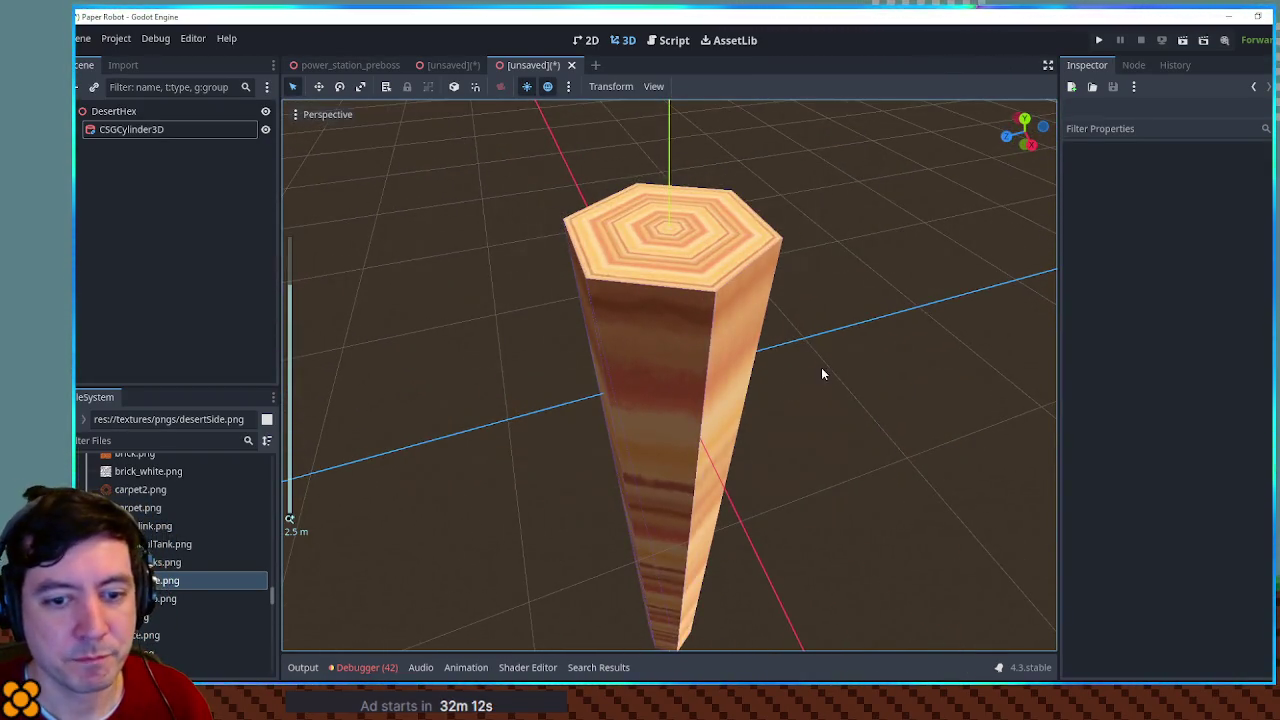
pyautogui.scroll(-4, 822, 374)
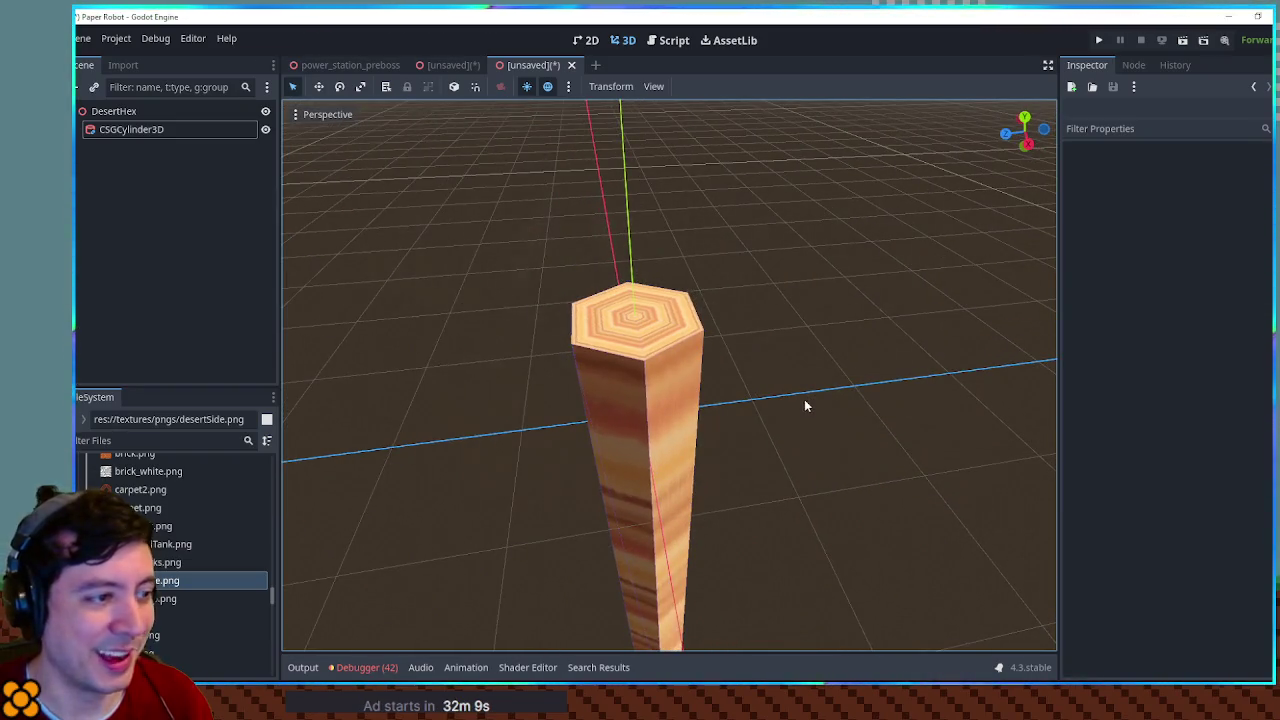
pyautogui.scroll(5, 751, 397)
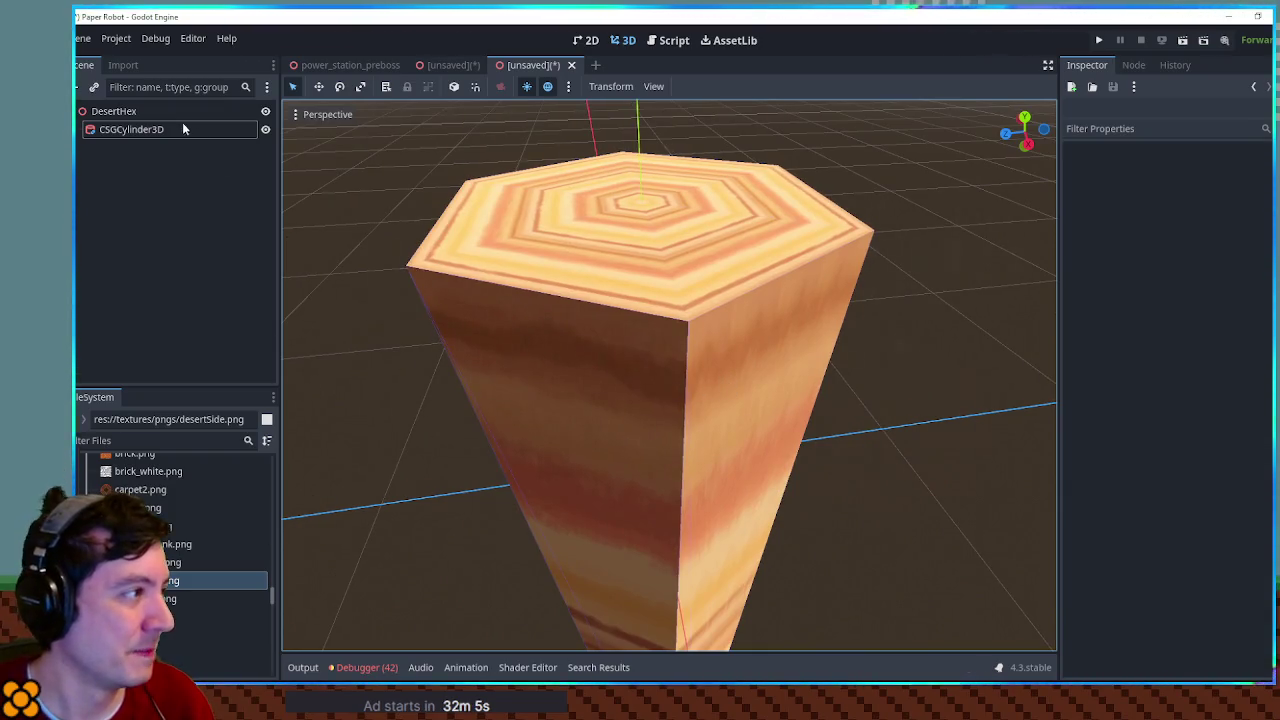
pyautogui.click(189, 128)
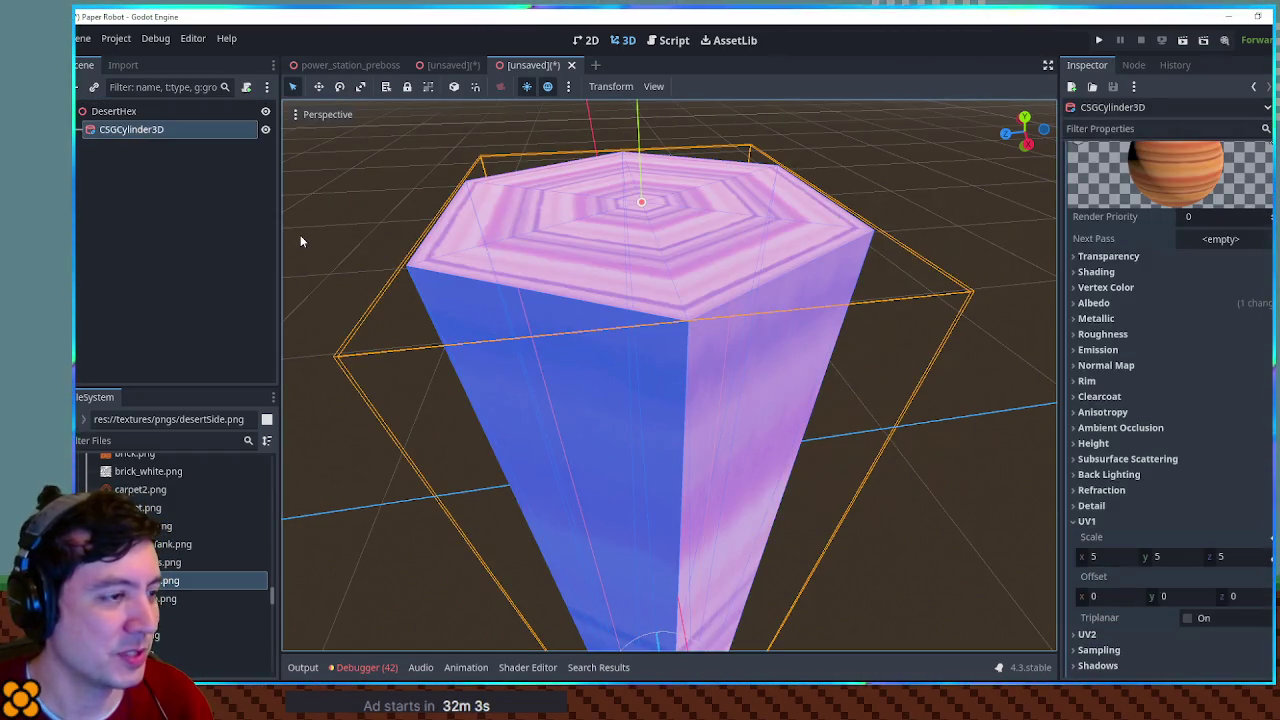
pyautogui.scroll(-3, 400, 265)
pyautogui.hotkey('ctrl', 'a')
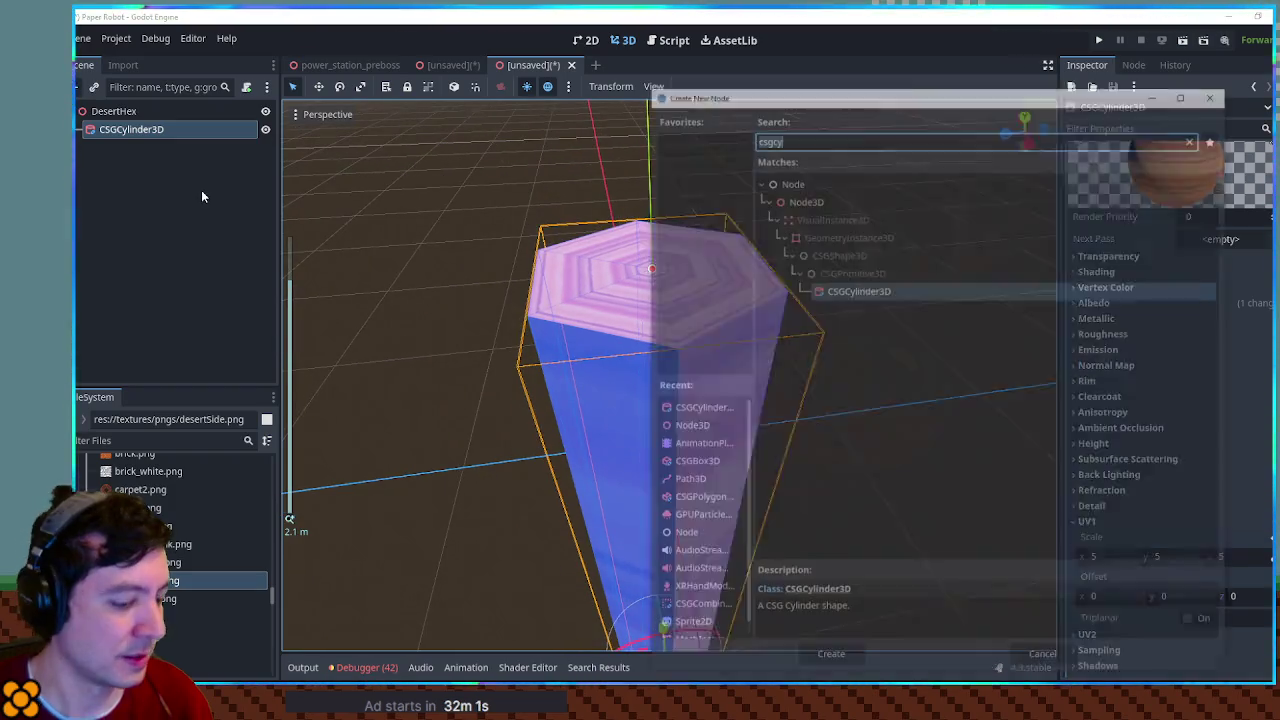
# Step: Add a CSGBox3D as a child of the CSGCylinder3D column
pyautogui.write('csgcub')
pyautogui.press('BackSpace')
pyautogui.press('BackSpace')
pyautogui.press('BackSpace')
pyautogui.write('box')
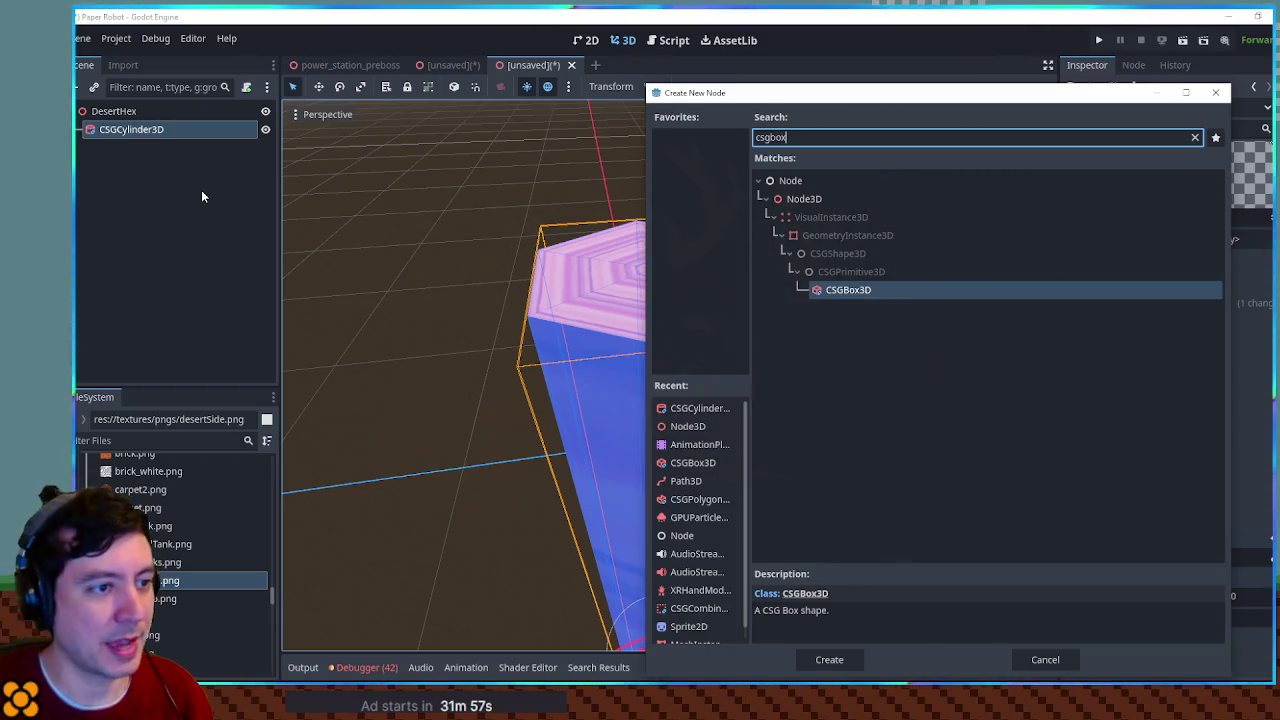
pyautogui.press('Return')
# Step: Move the box to the column's top and stretch it to height 2
pyautogui.scroll(2, 711, 503)
pyautogui.scroll(-3, 711, 497)
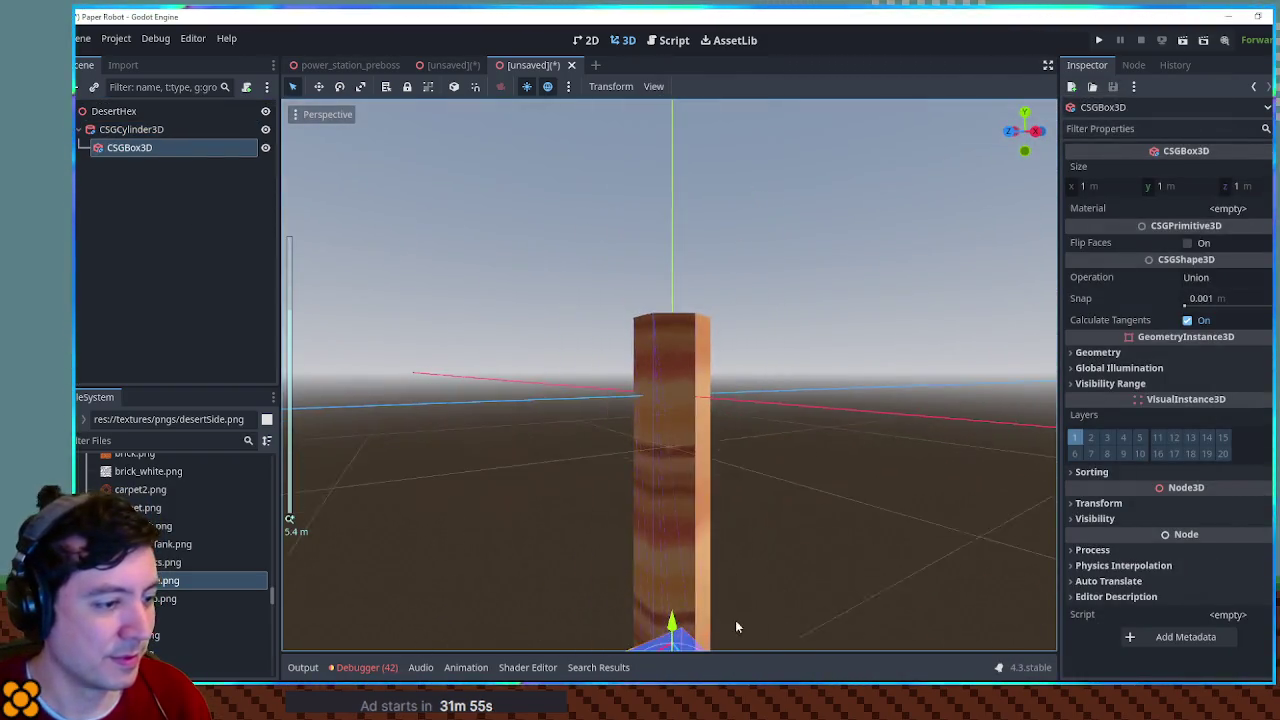
pyautogui.moveTo(675, 612); pyautogui.dragTo(710, 209)
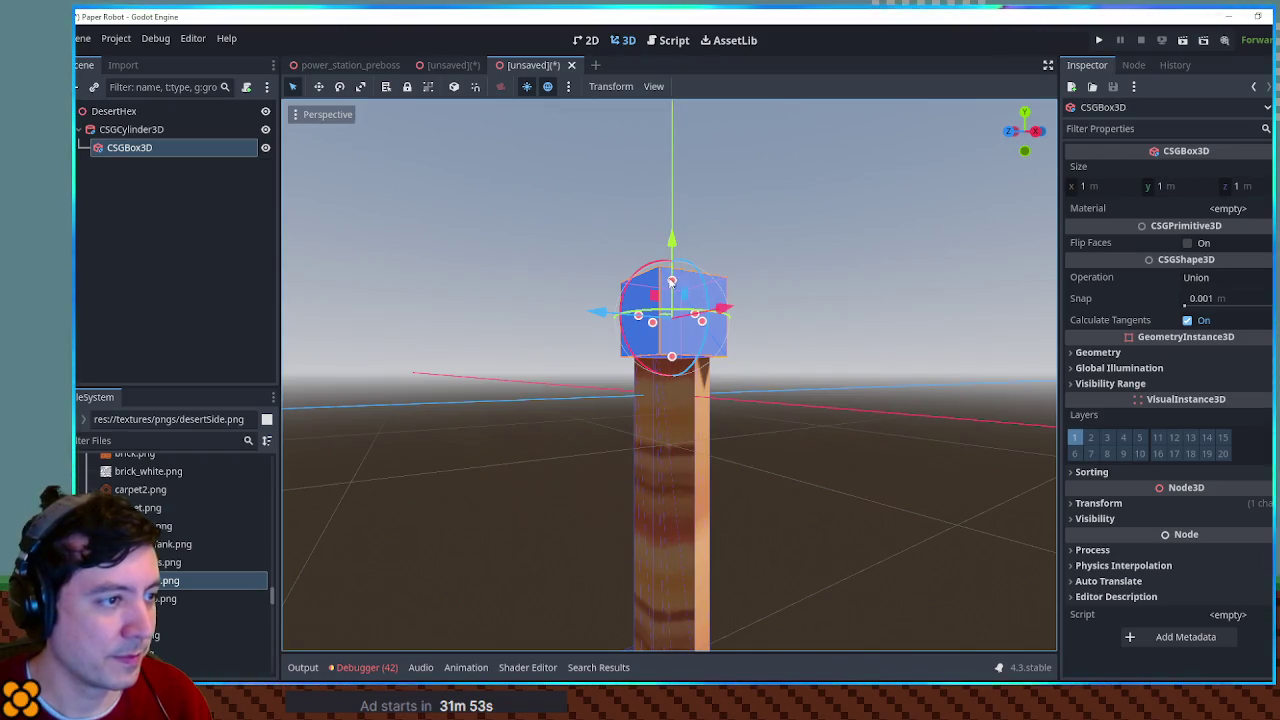
pyautogui.moveTo(672, 250); pyautogui.dragTo(675, 233)
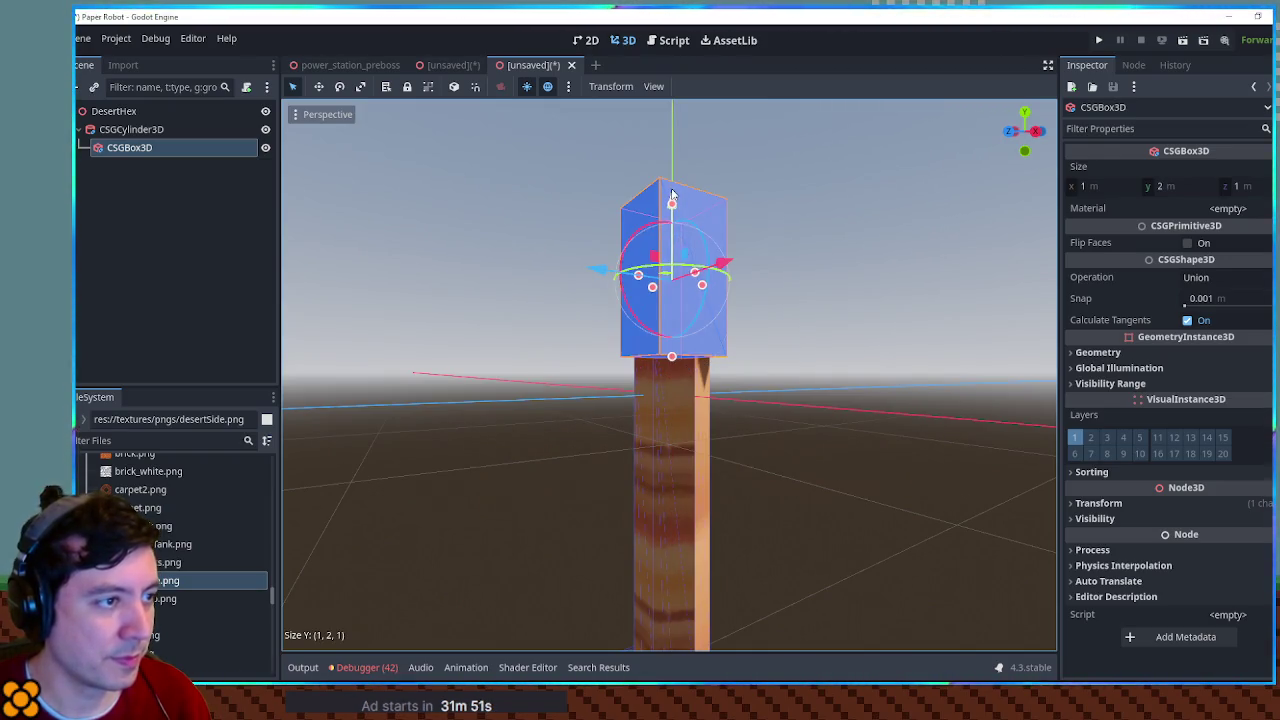
pyautogui.hotkey('ctrl', 'z')
pyautogui.hotkey('ctrl', 'shift', 'z')
pyautogui.moveTo(672, 205)
pyautogui.mouseDown()
pyautogui.moveTo(671, 165)
pyautogui.moveTo(680, 295)
pyautogui.moveTo(754, 397)
pyautogui.moveTo(551, 337)
pyautogui.moveTo(506, 260)
pyautogui.moveTo(528, 259)
pyautogui.mouseUp()
pyautogui.hotkey('ctrl', 'z')
pyautogui.scroll(4, 546, 295)
pyautogui.scroll(1, 506, 260)
# Step: Set the box's width and depth to 1.1 m
pyautogui.click(1117, 190)
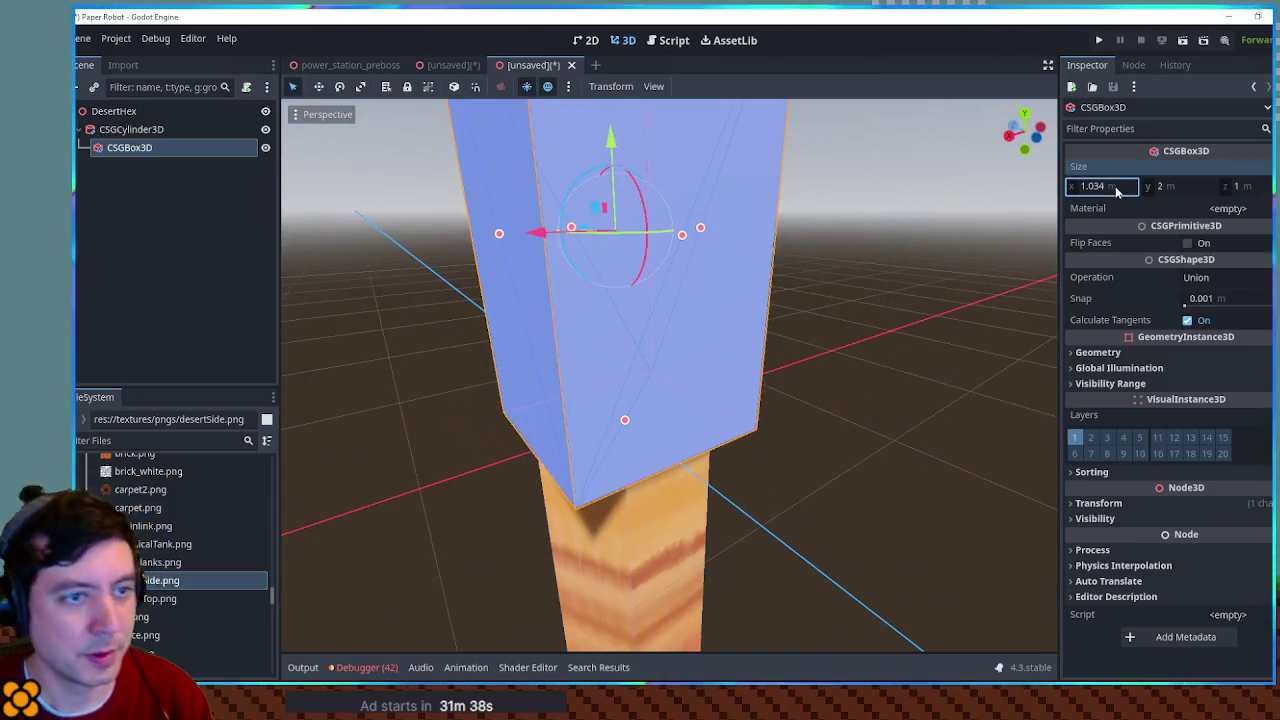
pyautogui.write('.1')
pyautogui.press('Return')
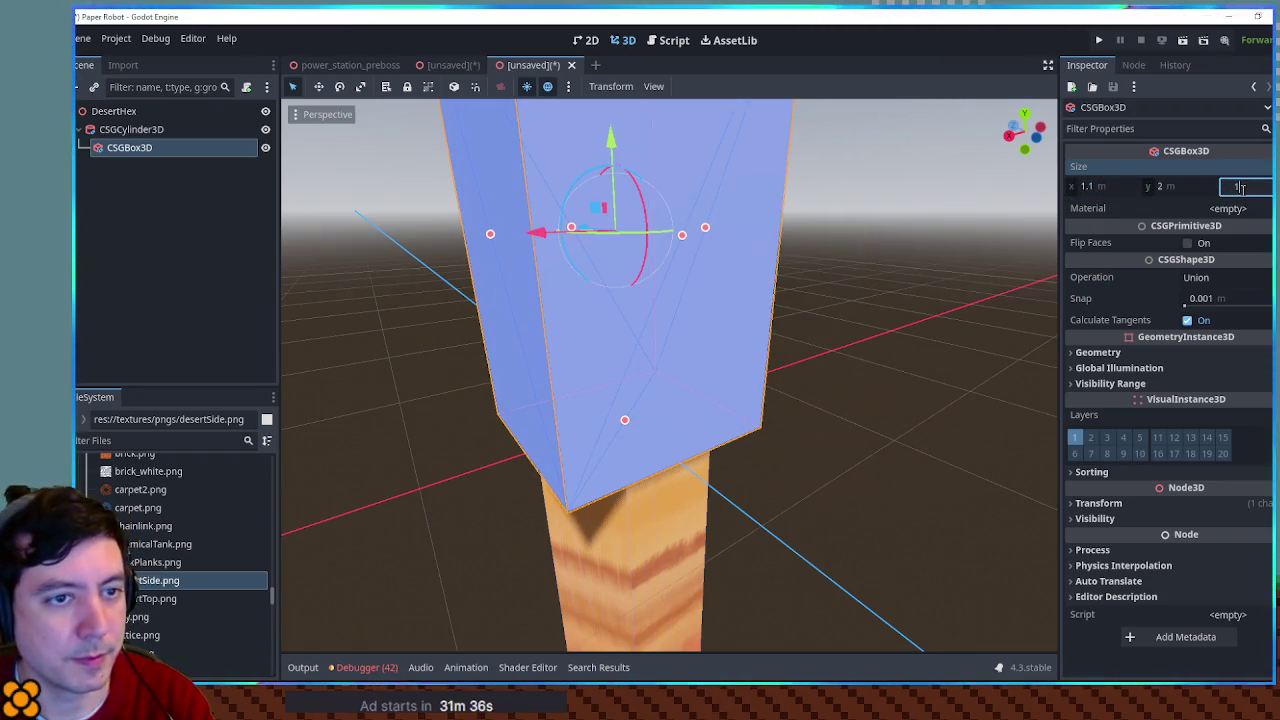
pyautogui.press('Return')
# Step: Give the box the desertTop.png material and set its operation to Subtraction
pyautogui.moveTo(165, 598)
pyautogui.mouseDown()
pyautogui.moveTo(1268, 236)
pyautogui.moveTo(1240, 210)
pyautogui.mouseUp()
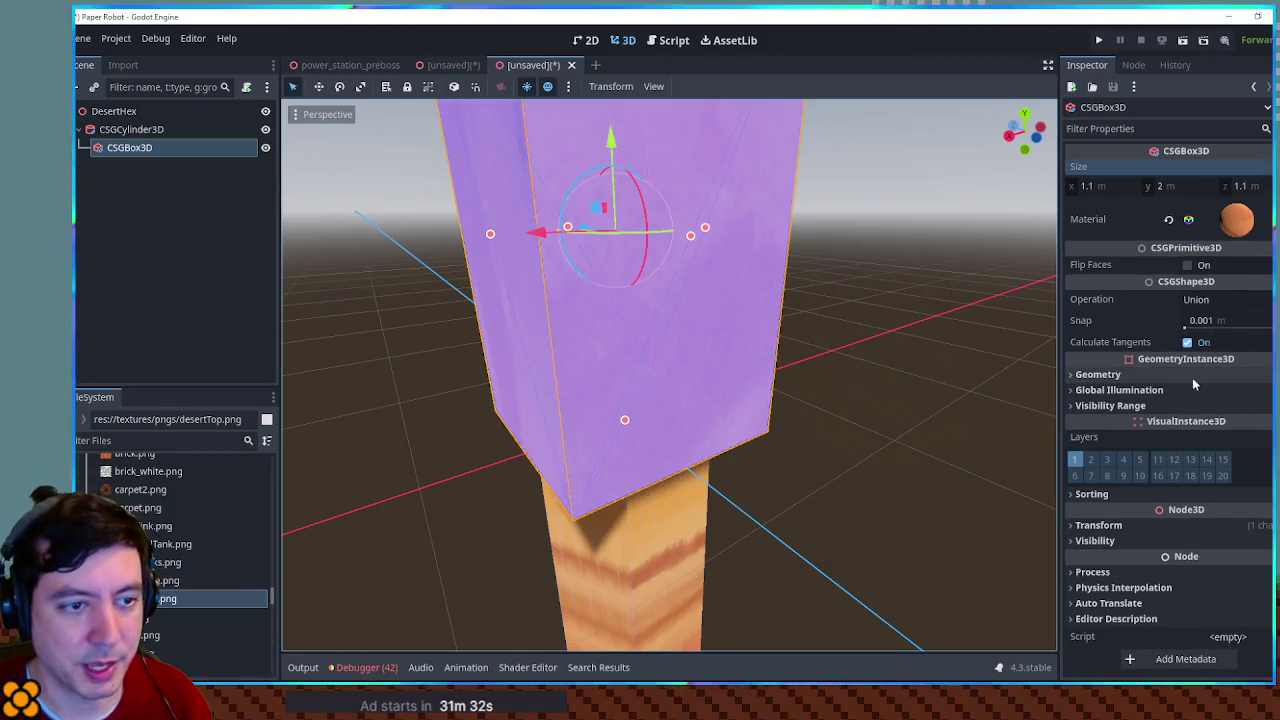
pyautogui.click(1196, 299)
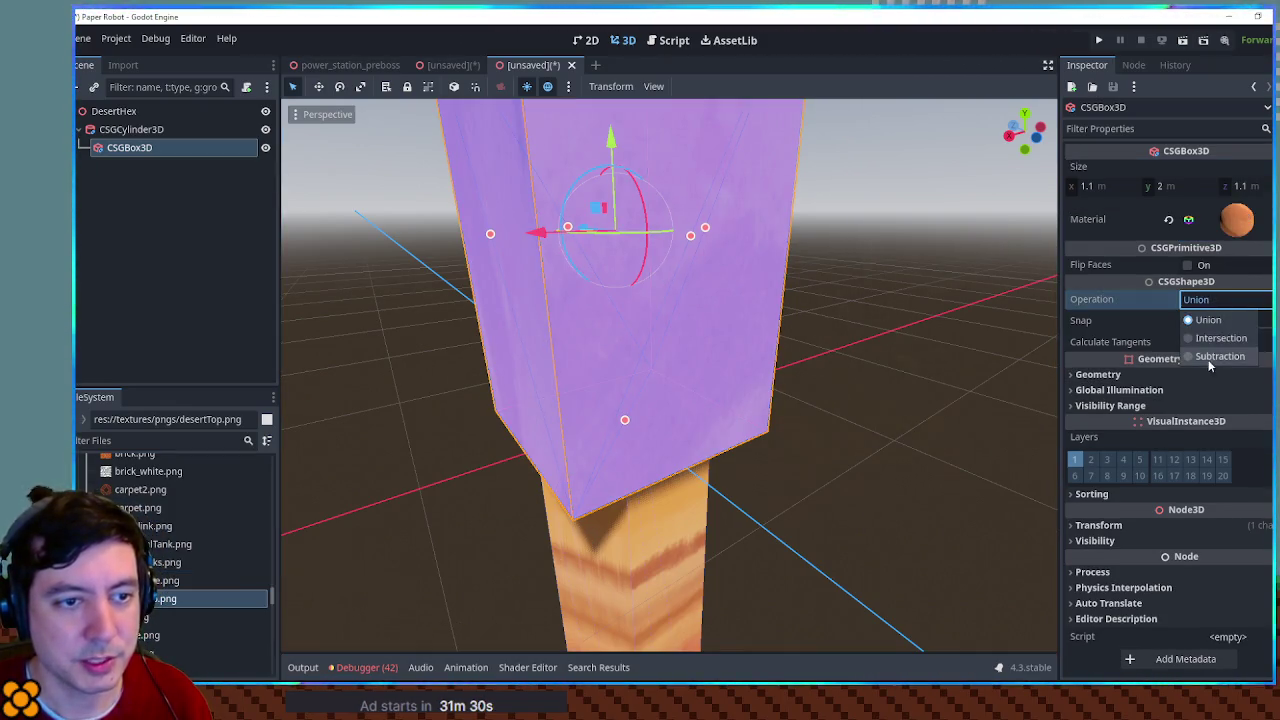
pyautogui.click(1207, 357)
pyautogui.click(923, 357)
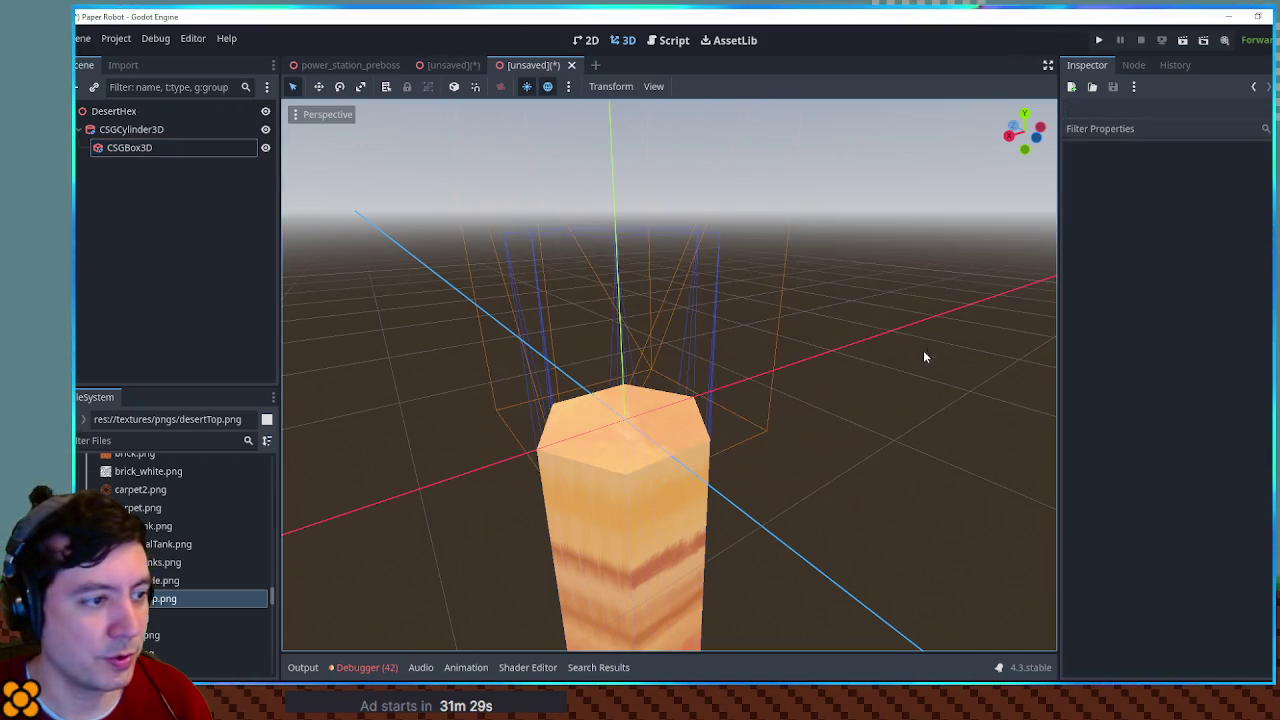
# Step: Raise the hex column's height from 8 to 10
pyautogui.click(130, 129)
pyautogui.moveTo(647, 320)
pyautogui.mouseDown()
pyautogui.moveTo(600, 309)
pyautogui.moveTo(643, 334)
pyautogui.moveTo(667, 395)
pyautogui.mouseUp()
pyautogui.moveTo(667, 396); pyautogui.dragTo(659, 351)
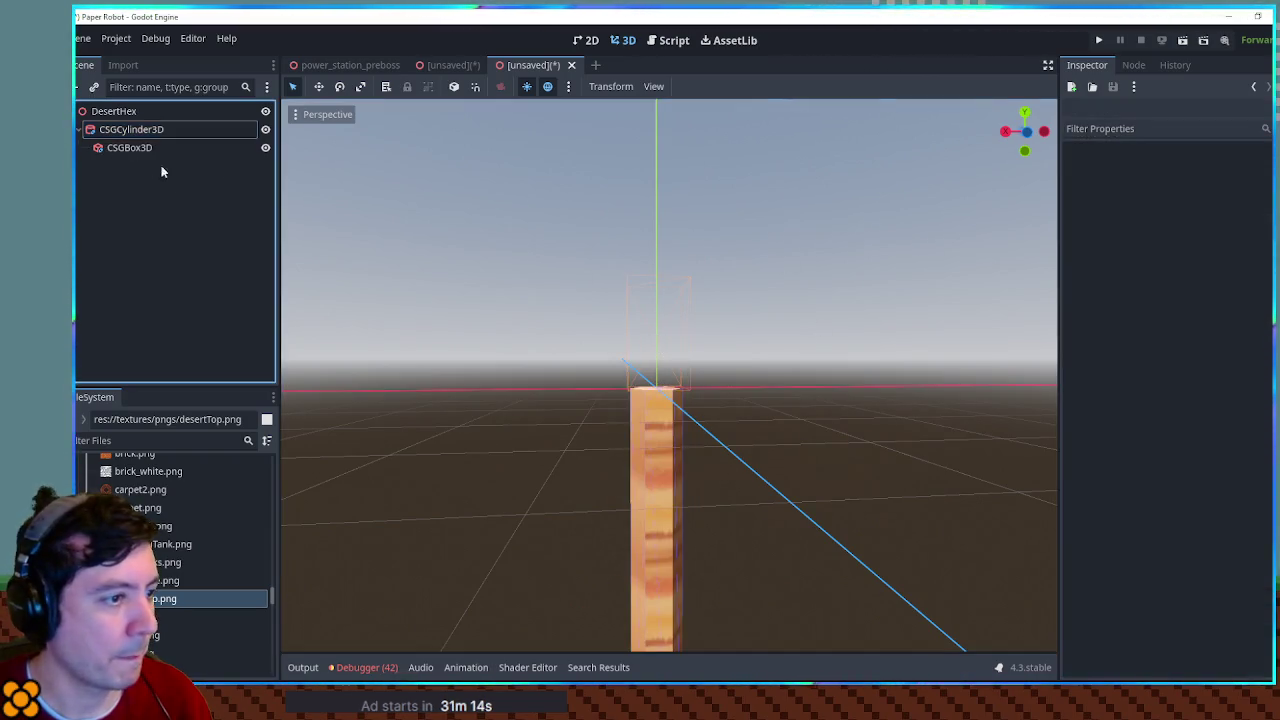
# Step: Shrink the subtracting box's height to 1.1
pyautogui.click(156, 150)
pyautogui.moveTo(660, 291); pyautogui.dragTo(665, 341)
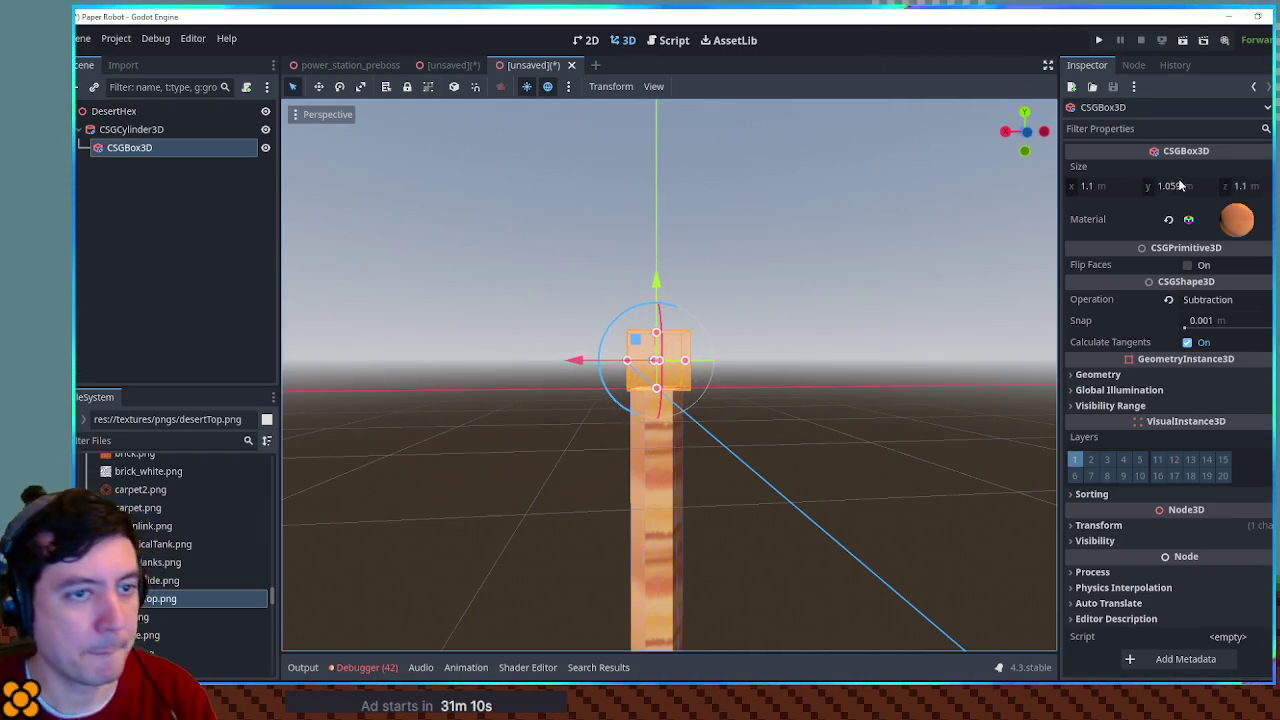
pyautogui.scroll(5, 666, 240)
pyautogui.moveTo(666, 240)
pyautogui.mouseDown()
pyautogui.moveTo(632, 270)
pyautogui.moveTo(644, 164)
pyautogui.mouseUp()
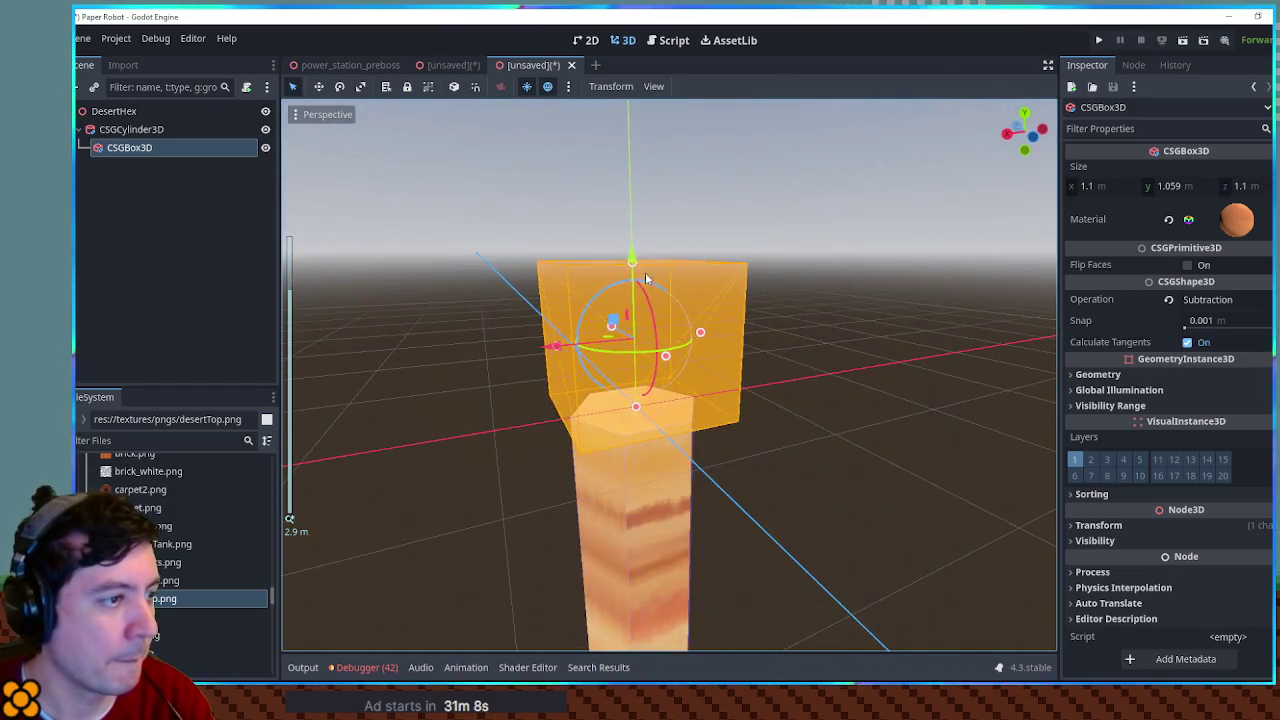
pyautogui.moveTo(628, 107)
pyautogui.mouseDown()
pyautogui.moveTo(635, 274)
pyautogui.moveTo(640, 258)
pyautogui.mouseUp()
pyautogui.click(852, 301)
pyautogui.moveTo(852, 301)
pyautogui.mouseDown()
pyautogui.moveTo(864, 412)
pyautogui.moveTo(630, 340)
pyautogui.moveTo(753, 420)
pyautogui.moveTo(680, 365)
pyautogui.moveTo(605, 384)
pyautogui.moveTo(707, 430)
pyautogui.moveTo(514, 206)
pyautogui.moveTo(740, 234)
pyautogui.moveTo(765, 300)
pyautogui.moveTo(629, 392)
pyautogui.moveTo(713, 328)
pyautogui.mouseUp()
pyautogui.scroll(3, 630, 340)
pyautogui.scroll(3, 605, 384)
pyautogui.scroll(3, 514, 206)
pyautogui.scroll(-4, 740, 234)
# Step: Switch the viewport to Top Orthogonal view to see the hexagon from above
pyautogui.click(113, 111)
pyautogui.scroll(-3, 630, 392)
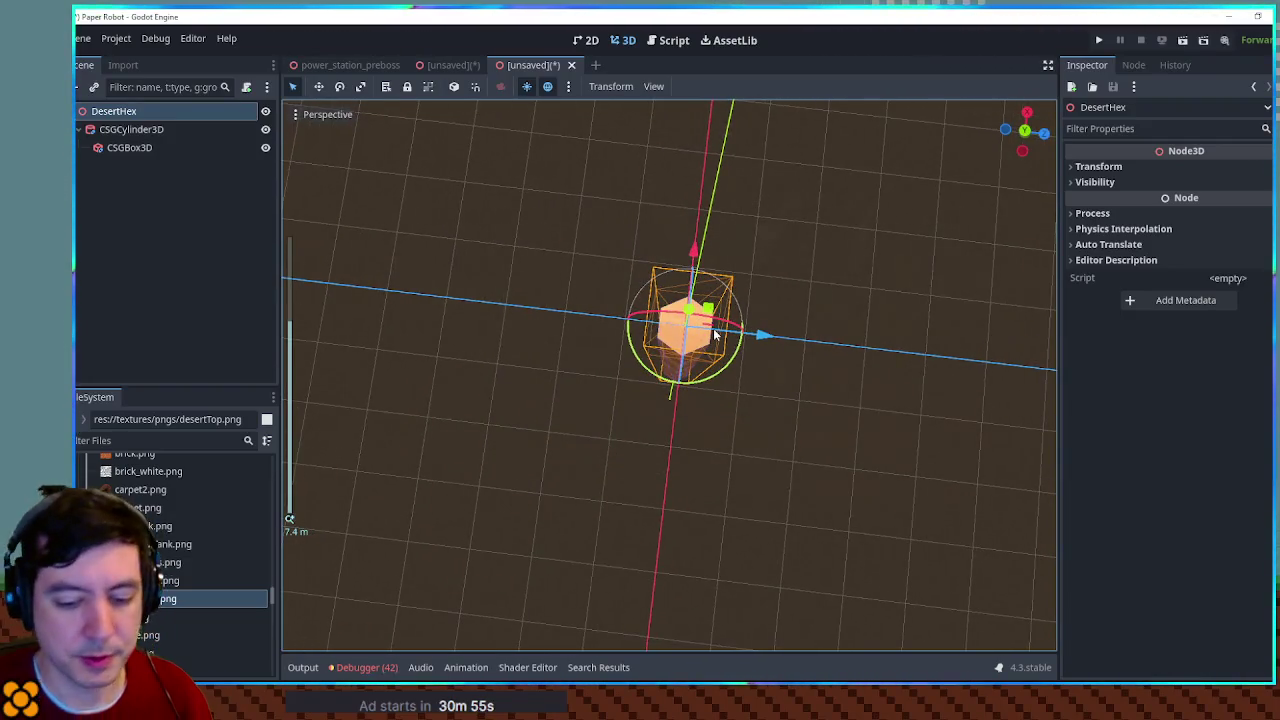
pyautogui.press('KP_1')
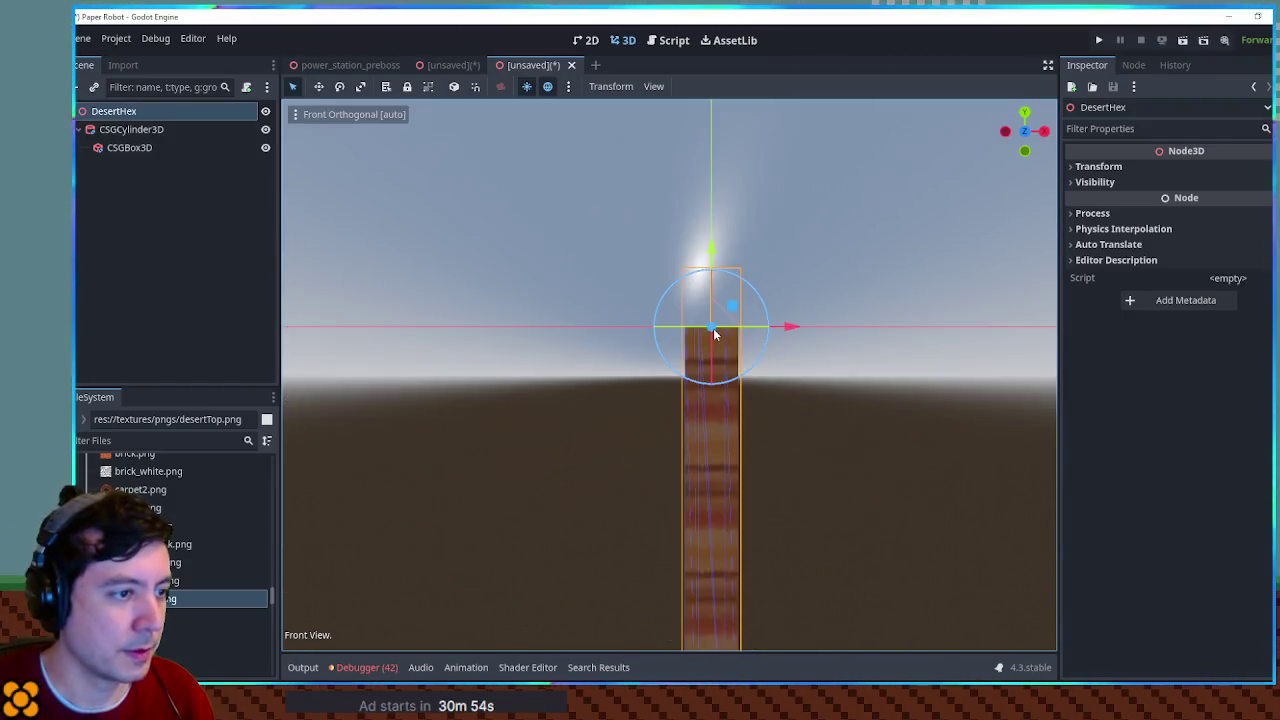
pyautogui.press('KP_7')
pyautogui.moveTo(739, 345)
pyautogui.mouseDown()
pyautogui.moveTo(756, 273)
pyautogui.moveTo(649, 271)
pyautogui.moveTo(760, 289)
pyautogui.moveTo(669, 314)
pyautogui.moveTo(797, 330)
pyautogui.mouseUp()
pyautogui.press('KP_7')
pyautogui.scroll(2, 600, 282)
pyautogui.scroll(3, 760, 289)
pyautogui.moveTo(676, 326); pyautogui.dragTo(640, 327)
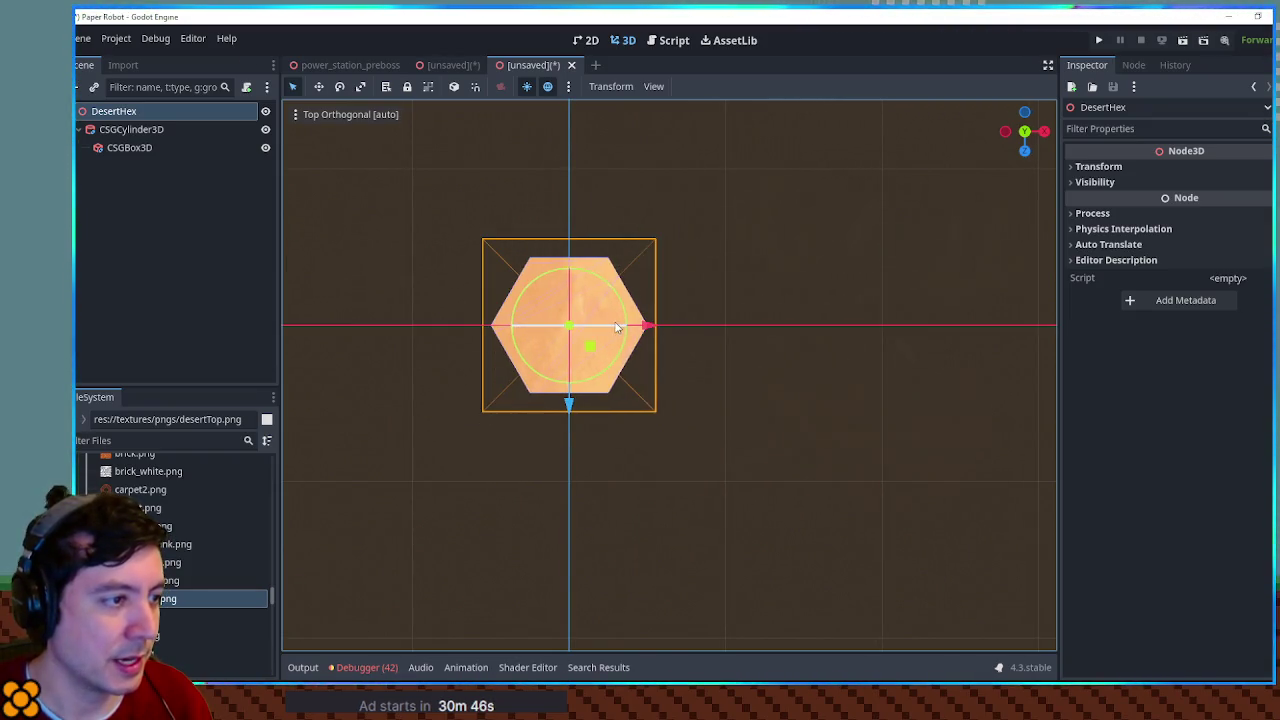
pyautogui.click(118, 140)
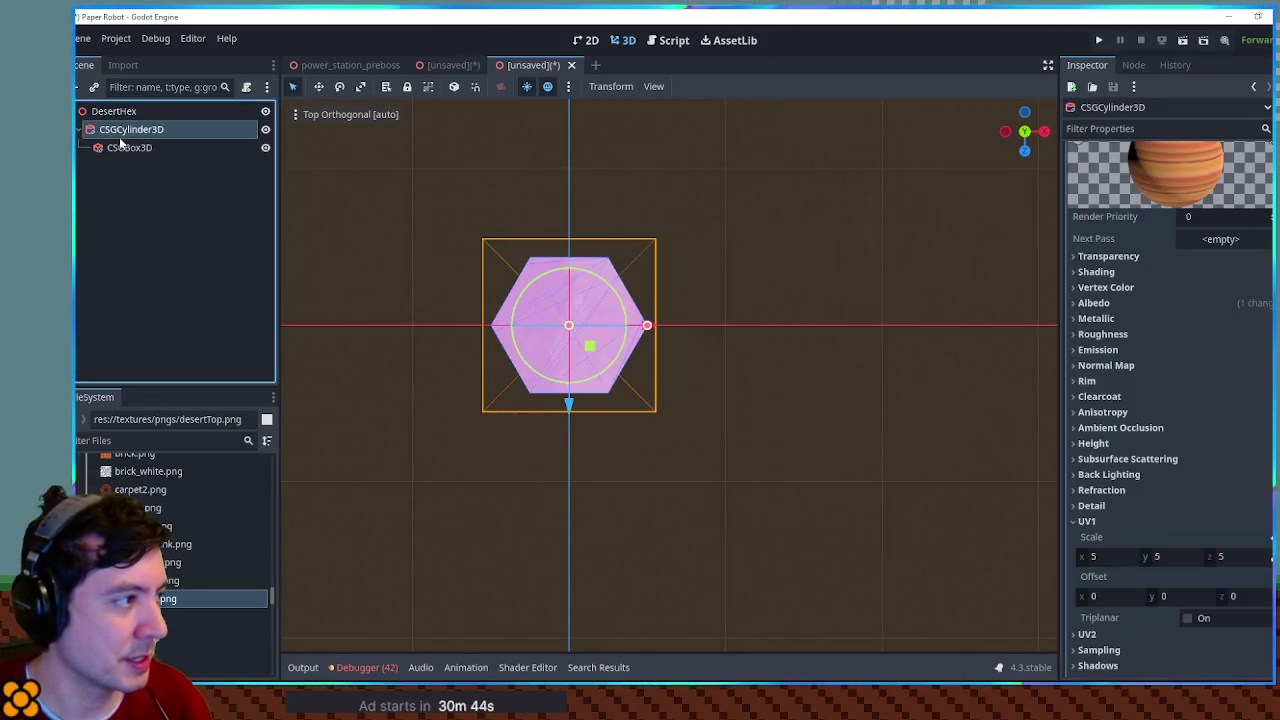
# Step: Duplicate the hex column, place the copy beside the original, and select both
pyautogui.hotkey('ctrl', 'd')
pyautogui.moveTo(647, 325)
pyautogui.mouseDown()
pyautogui.moveTo(676, 326)
pyautogui.moveTo(723, 246)
pyautogui.mouseUp()
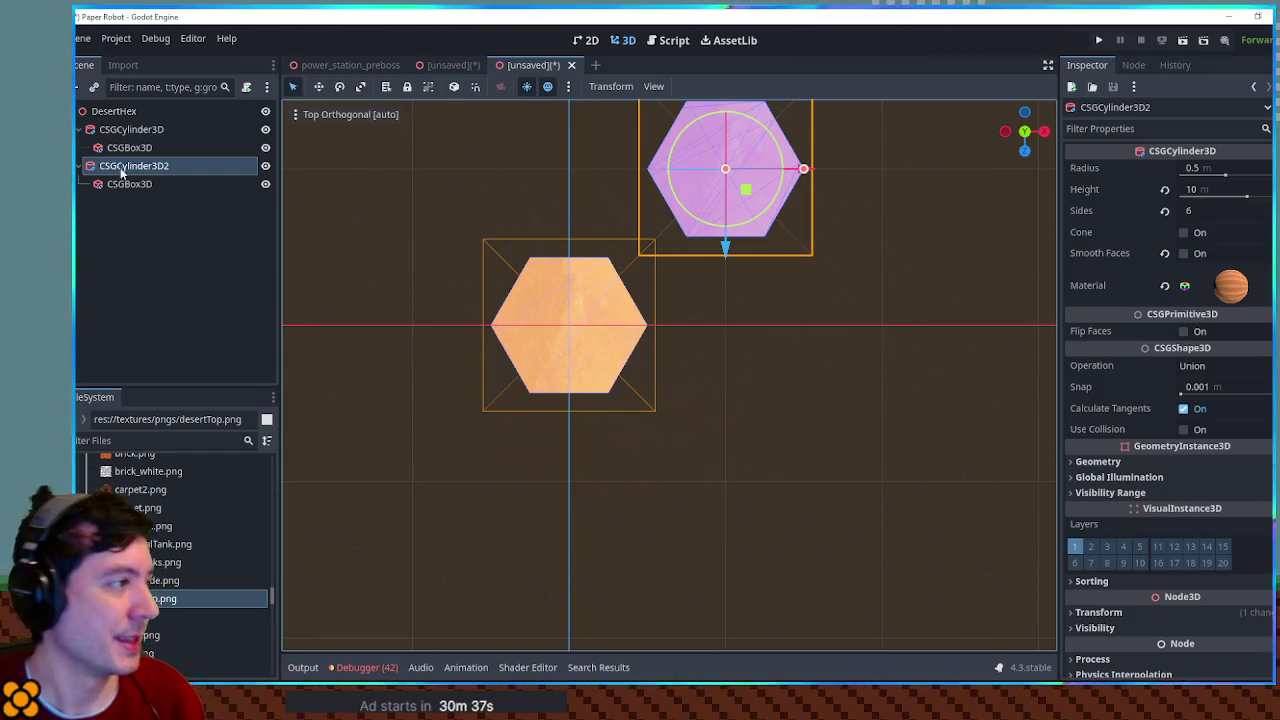
pyautogui.keyDown('ctrl'); pyautogui.click(131, 131); pyautogui.keyUp('ctrl')
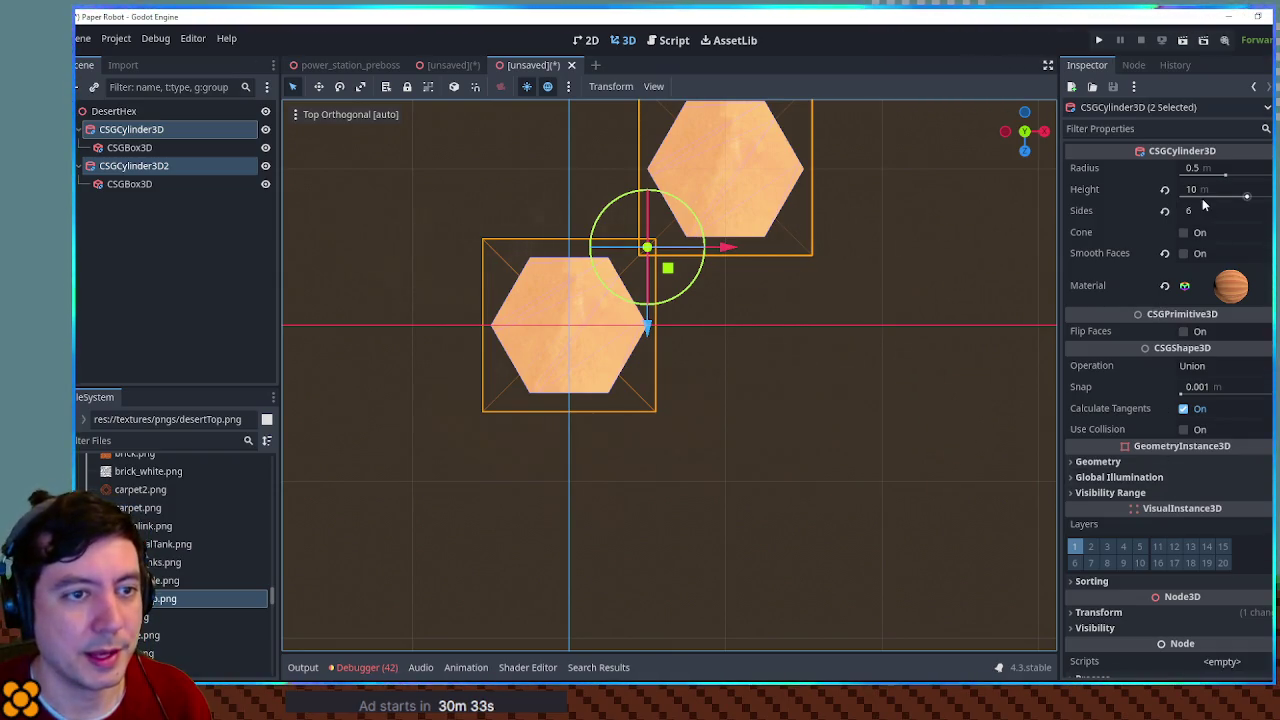
# Step: Try a larger radius on both hexes, then restore it to 0.5
pyautogui.moveTo(1222, 169); pyautogui.dragTo(1228, 177)
pyautogui.hotkey('ctrl', 'z')
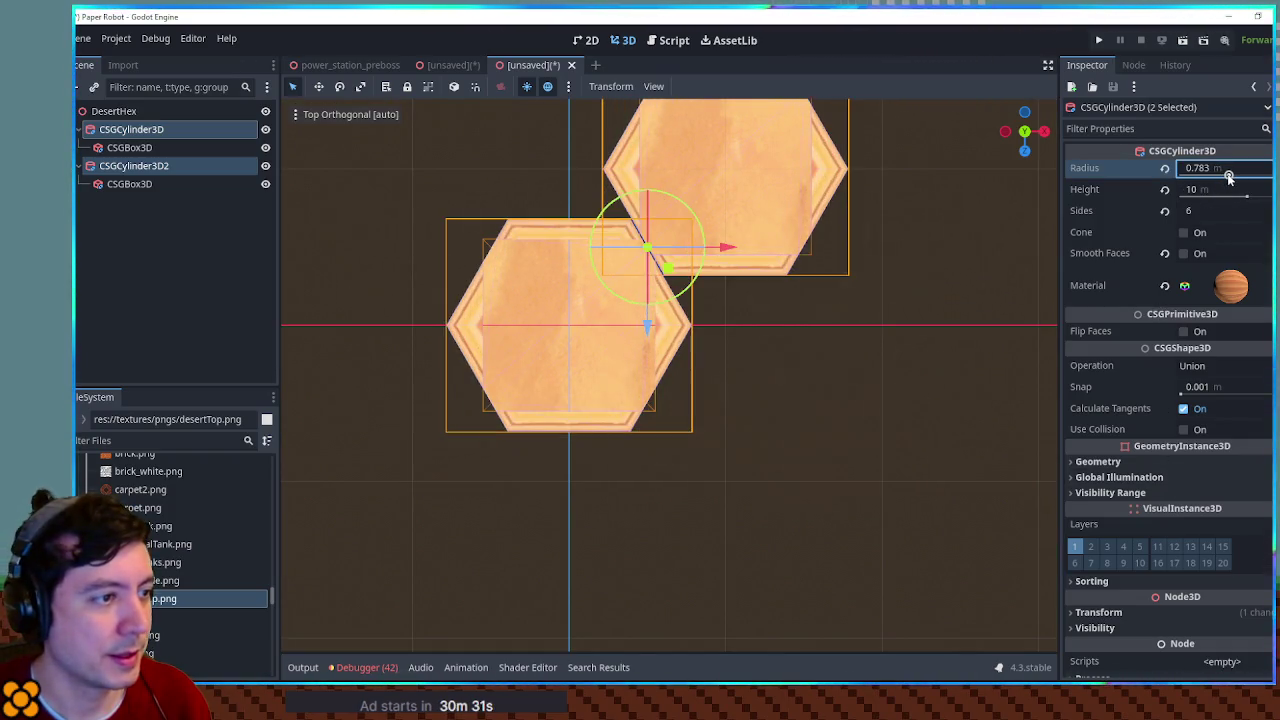
pyautogui.hotkey('ctrl', 'shift', 'z')
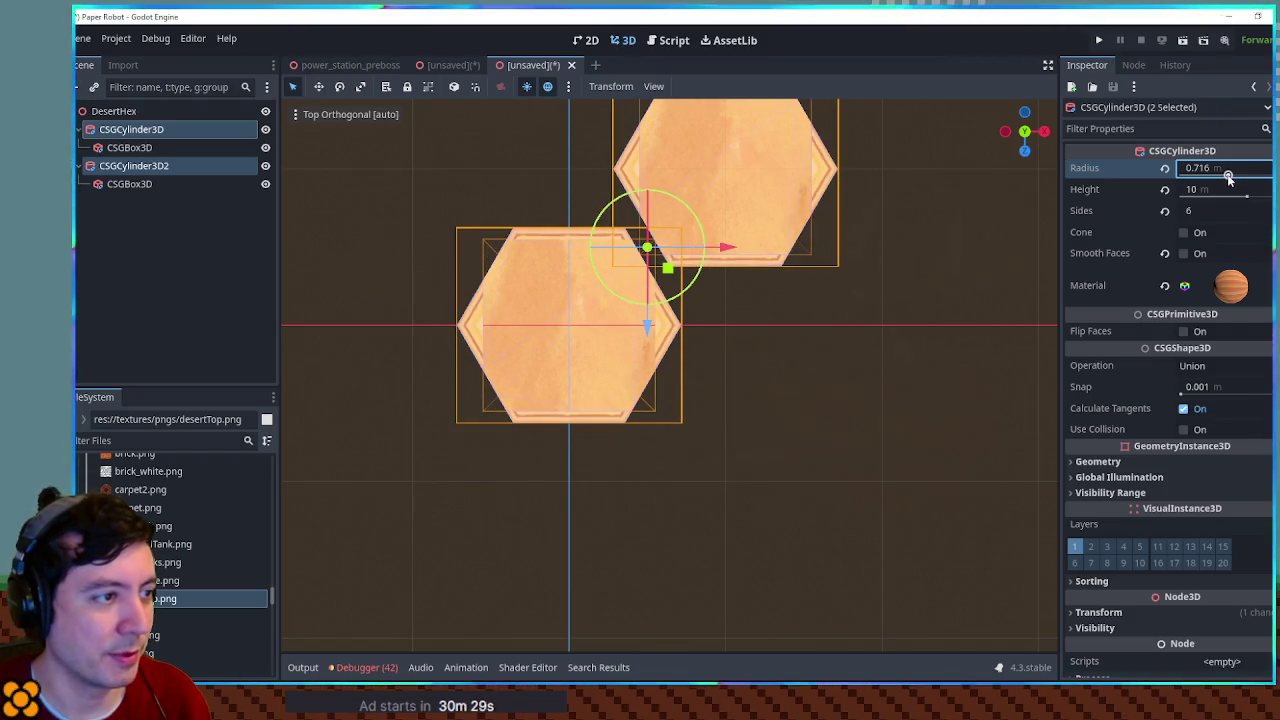
pyautogui.moveTo(1228, 177); pyautogui.dragTo(1234, 177)
pyautogui.hotkey('ctrl', 'z')
pyautogui.hotkey('ctrl', 'shift', 'z')
pyautogui.hotkey('ctrl', 'z')
pyautogui.hotkey('ctrl', 'z')
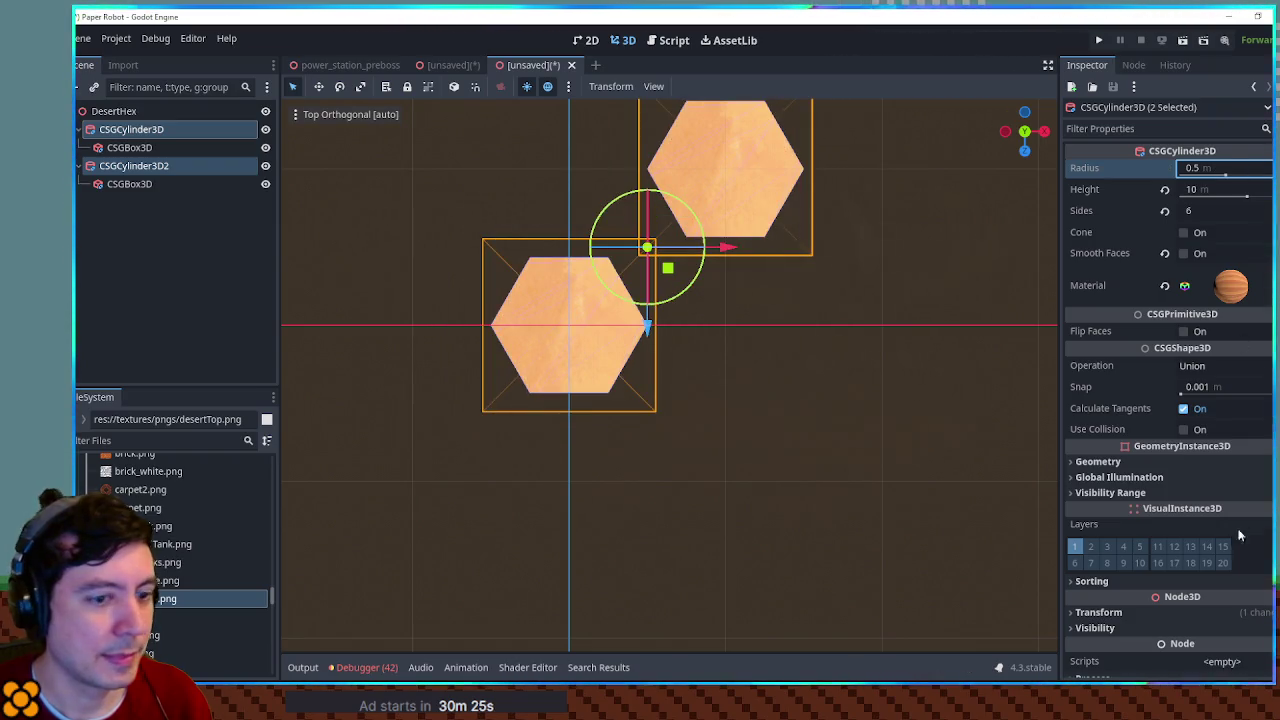
# Step: Scale both hex columns to 1.245 in X and 2 in Z, then launch Calculator
pyautogui.click(1153, 613)
pyautogui.scroll(-4, 1192, 405)
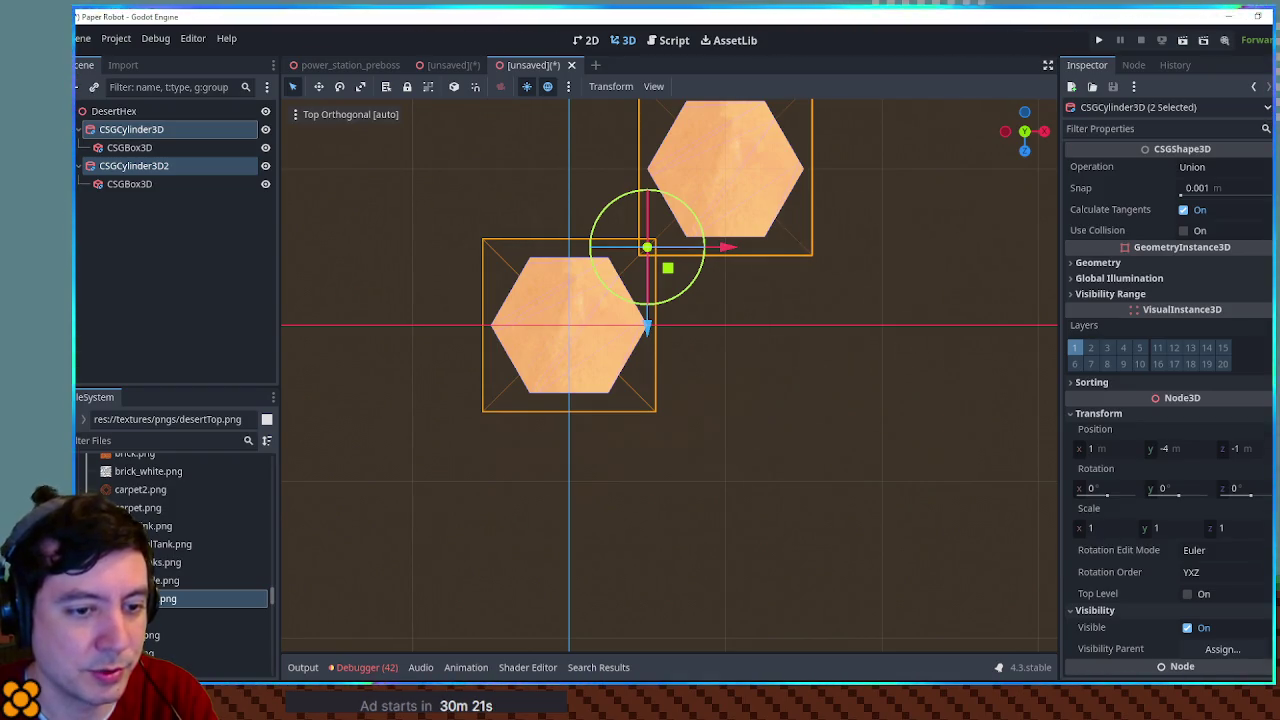
pyautogui.moveTo(1090, 528); pyautogui.dragTo(1167, 528)
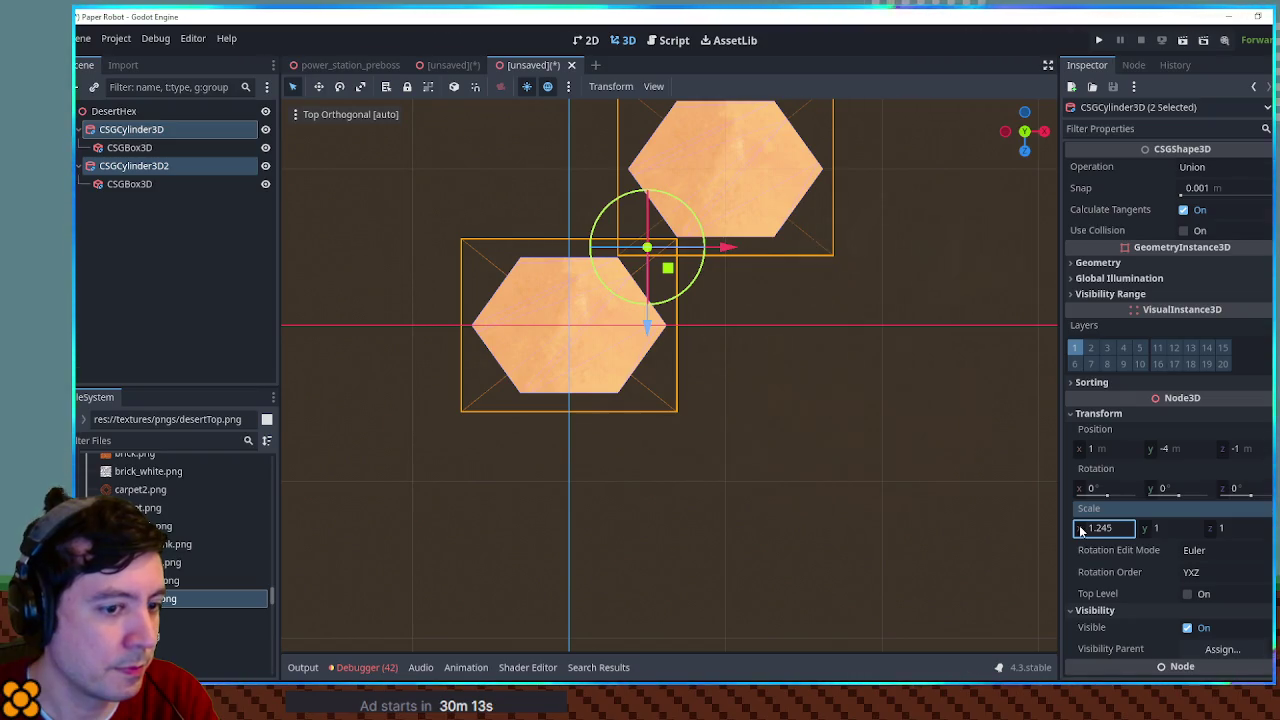
pyautogui.moveTo(1215, 528); pyautogui.dragTo(1262, 528)
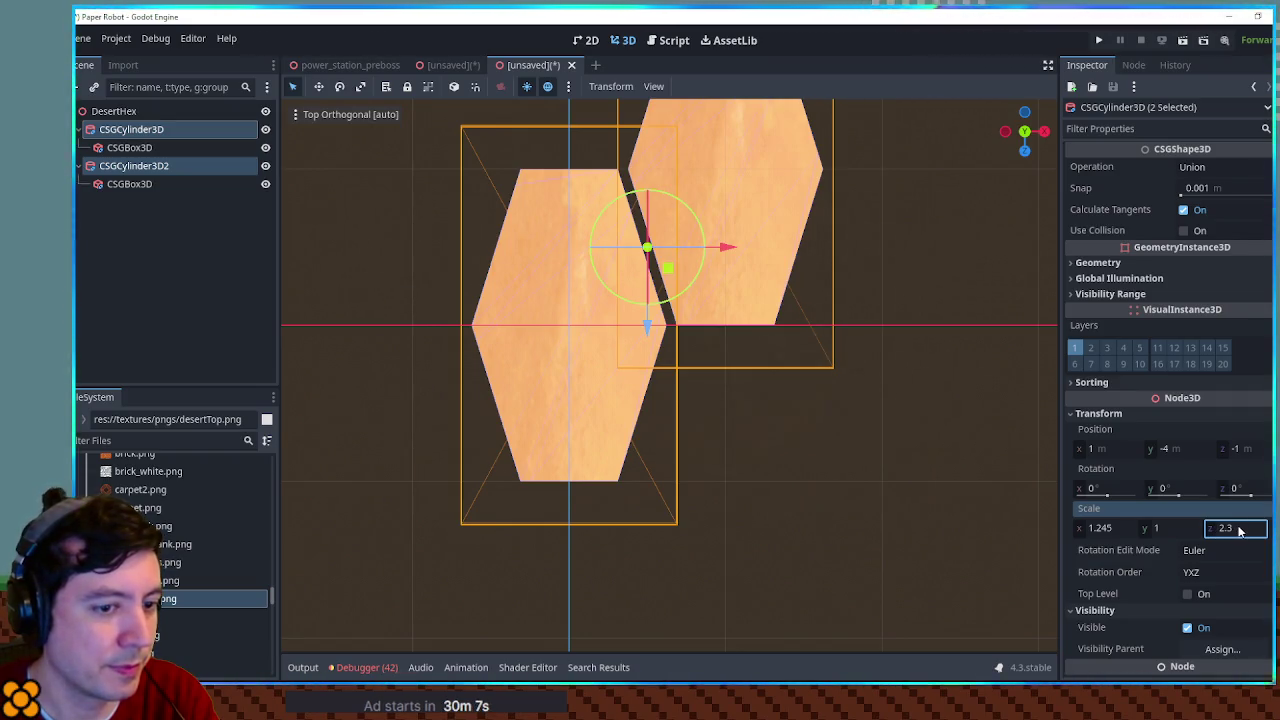
pyautogui.write('2')
pyautogui.press('Return')
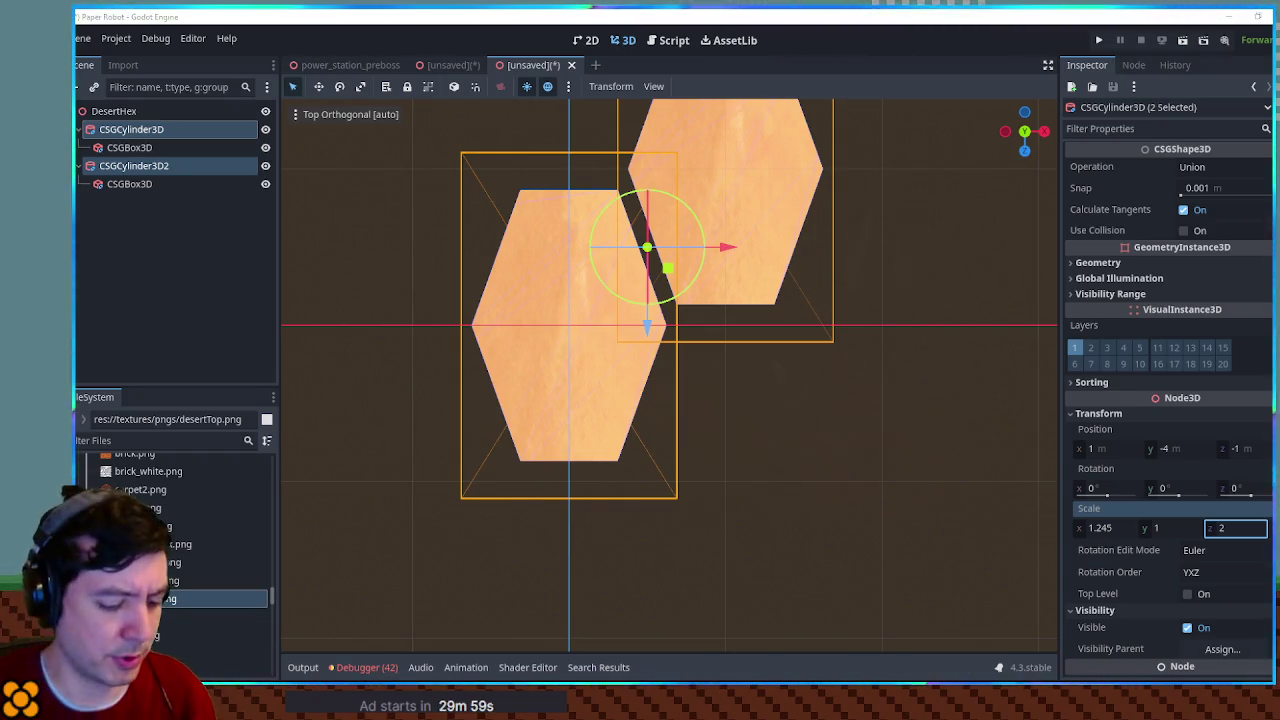
pyautogui.press('XF86Calculator')
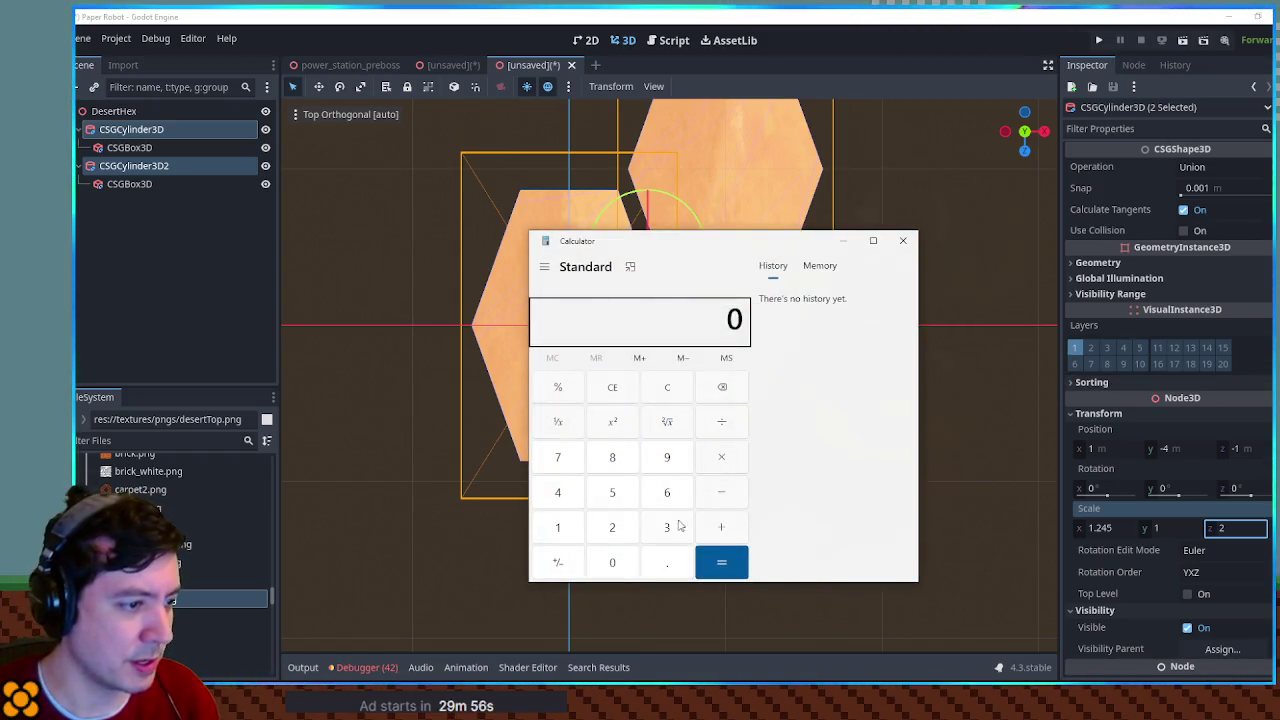
# Step: Calculate the square root of 3 in Calculator
pyautogui.click(680, 525)
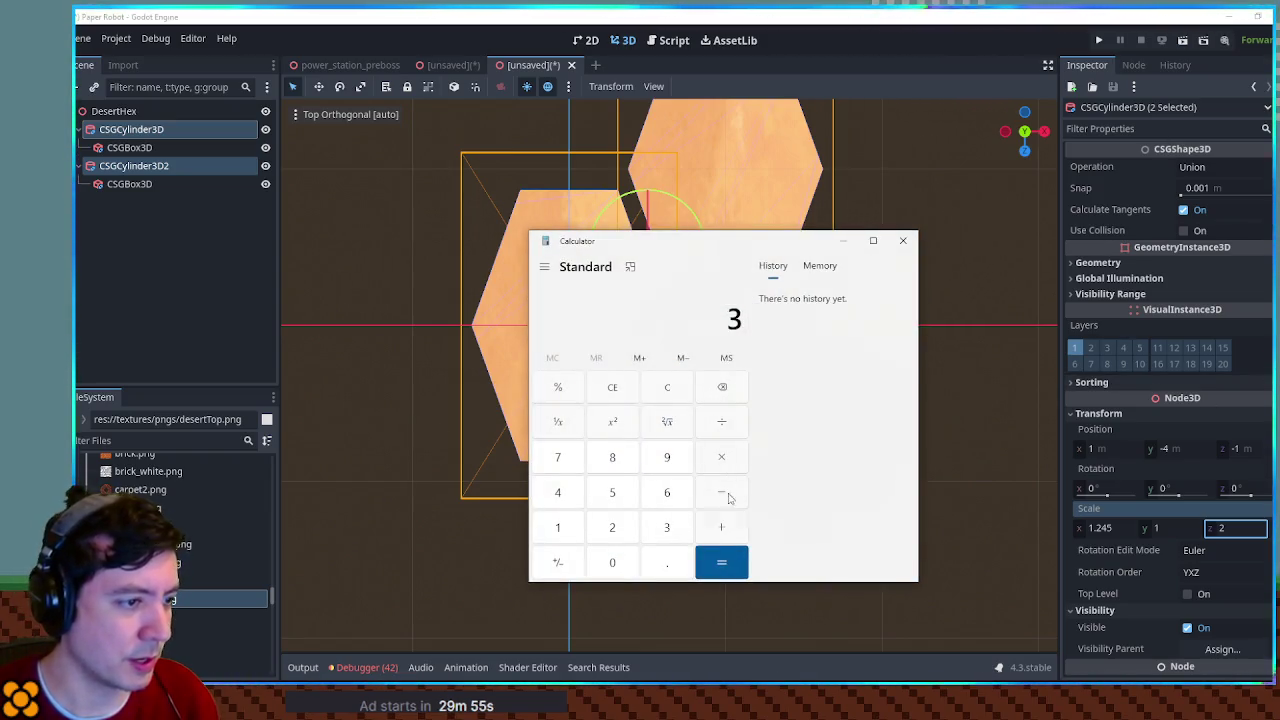
pyautogui.click(669, 423)
pyautogui.moveTo(703, 243)
pyautogui.mouseDown()
pyautogui.moveTo(968, 291)
pyautogui.moveTo(802, 259)
pyautogui.moveTo(838, 216)
pyautogui.mouseUp()
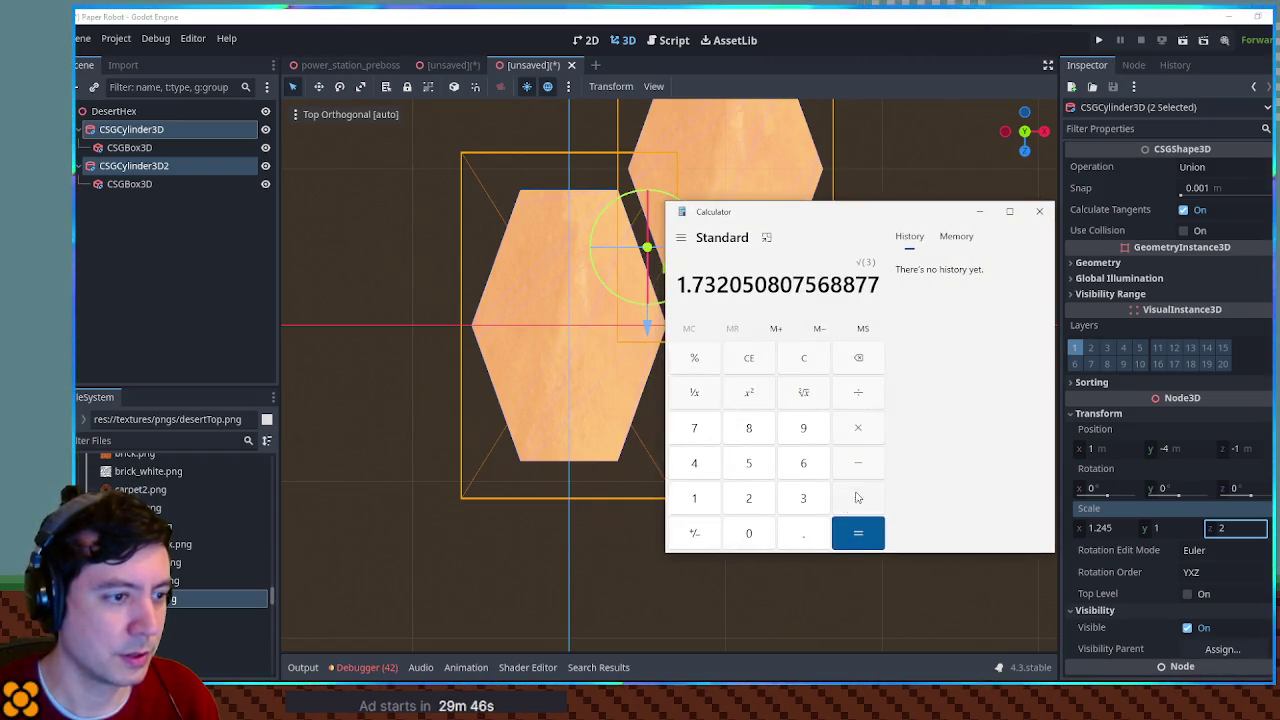
pyautogui.moveTo(867, 216)
pyautogui.mouseDown()
pyautogui.moveTo(922, 232)
pyautogui.moveTo(725, 337)
pyautogui.mouseUp()
# Step: Set both hexes' Z scale to 2.315
pyautogui.click(1216, 537)
pyautogui.write('2.315')
pyautogui.press('Return')
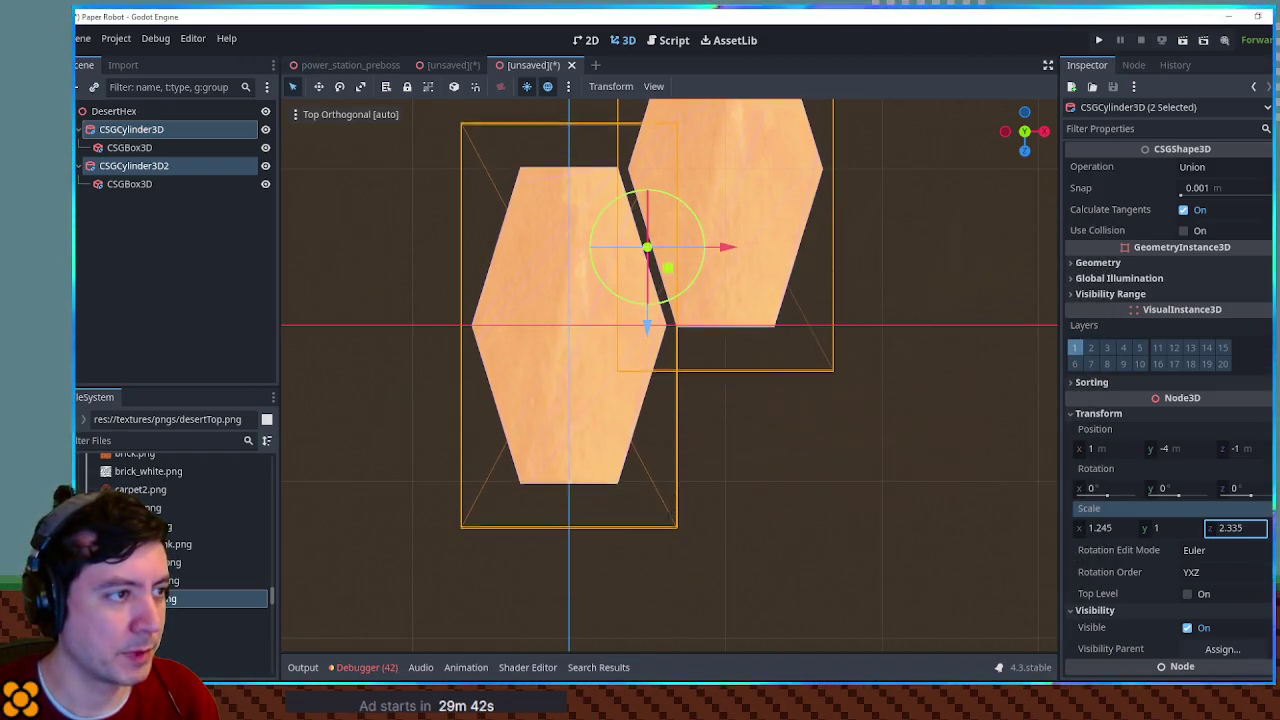
# Step: Apply 1/x twice in Calculator to get back √3 (1.732)
pyautogui.hotkey('alt', 'Tab')
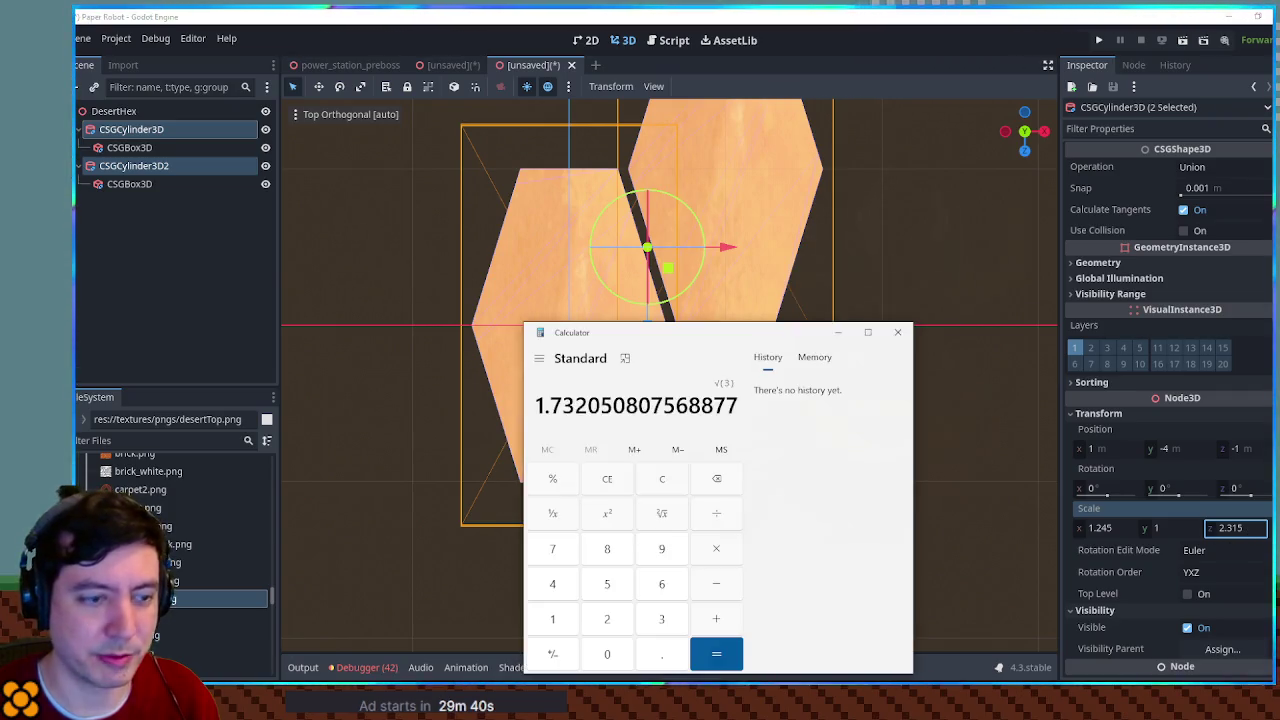
pyautogui.moveTo(663, 349); pyautogui.dragTo(655, 183)
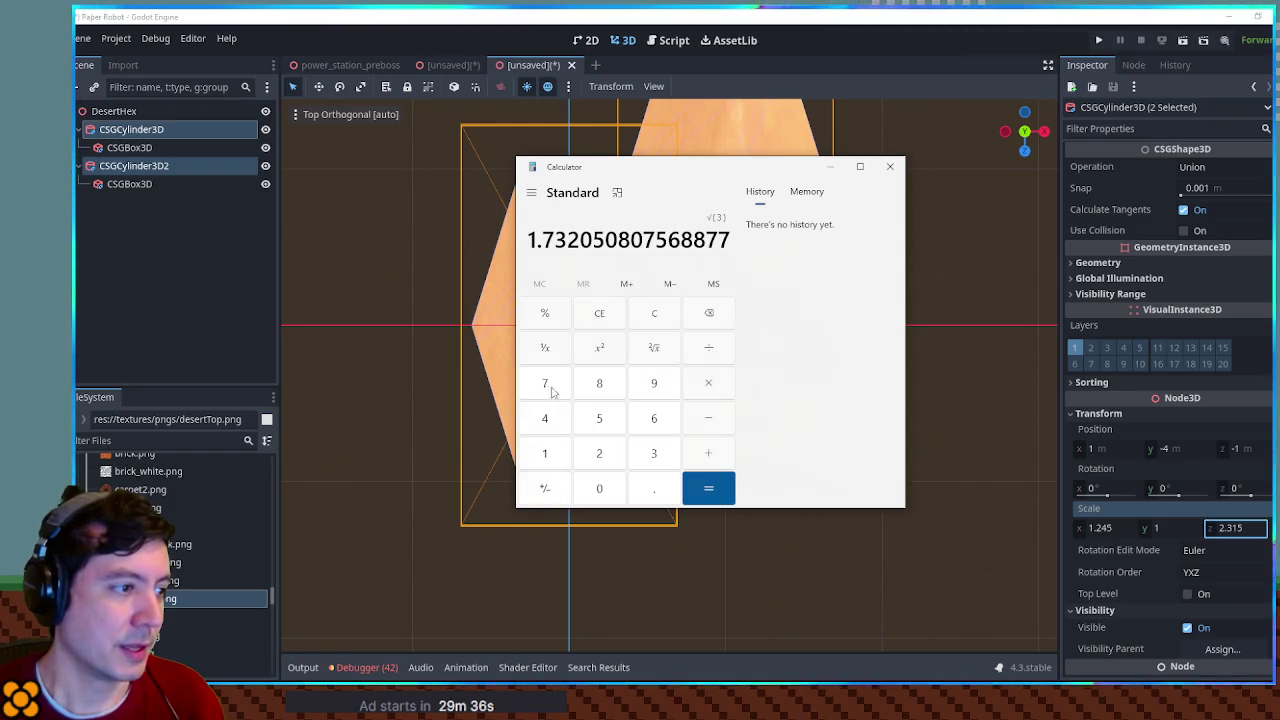
pyautogui.click(548, 348)
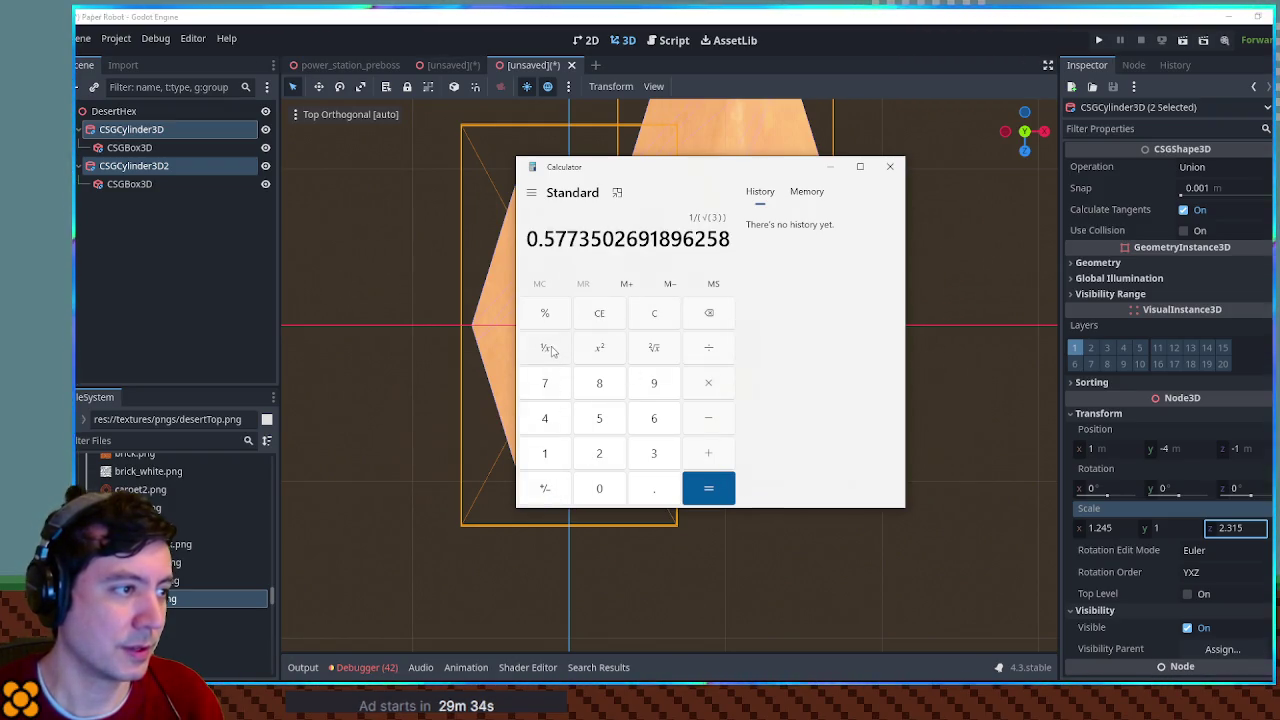
pyautogui.click(550, 349)
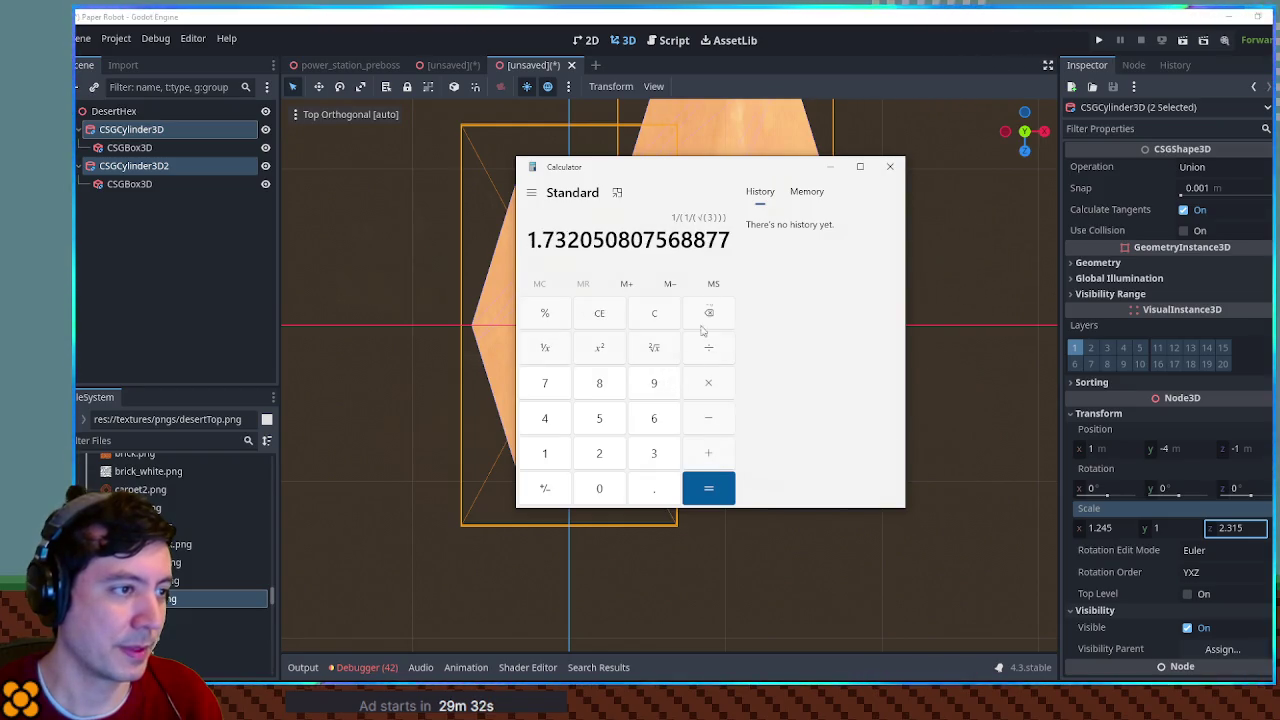
pyautogui.moveTo(711, 175); pyautogui.dragTo(1006, 260)
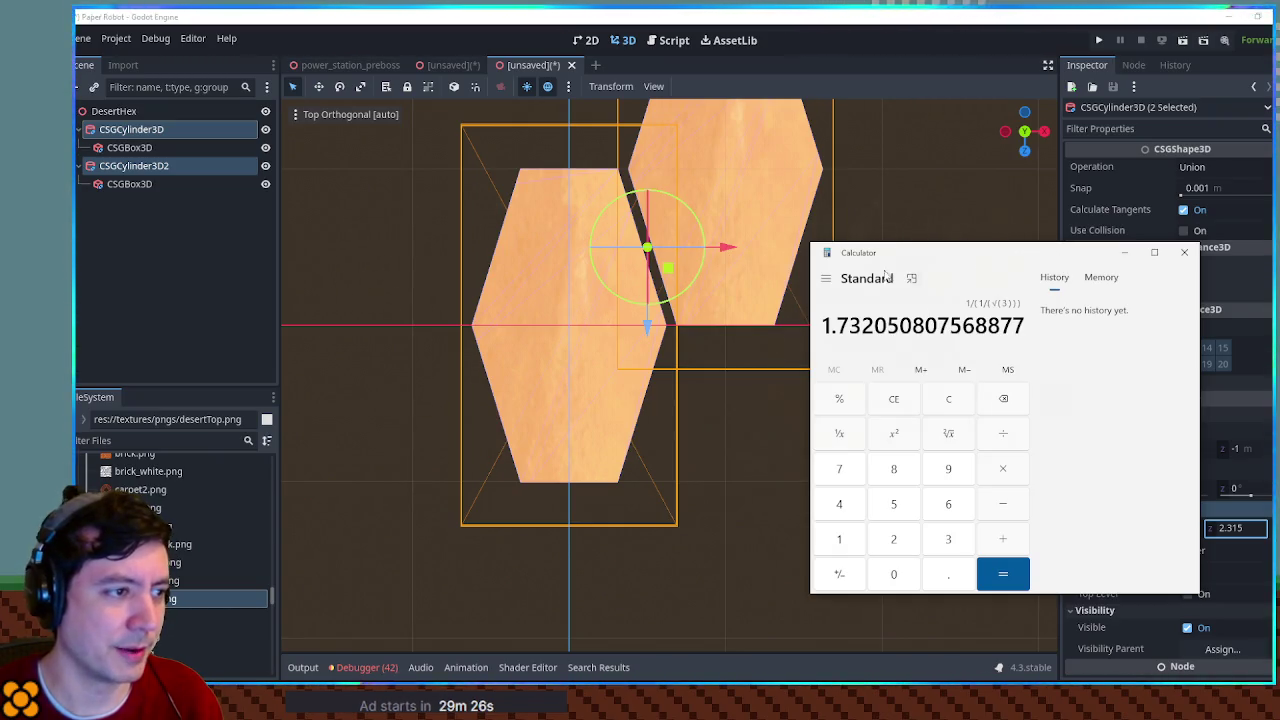
pyautogui.moveTo(905, 260)
pyautogui.mouseDown()
pyautogui.moveTo(715, 340)
pyautogui.moveTo(641, 295)
pyautogui.moveTo(958, 286)
pyautogui.mouseUp()
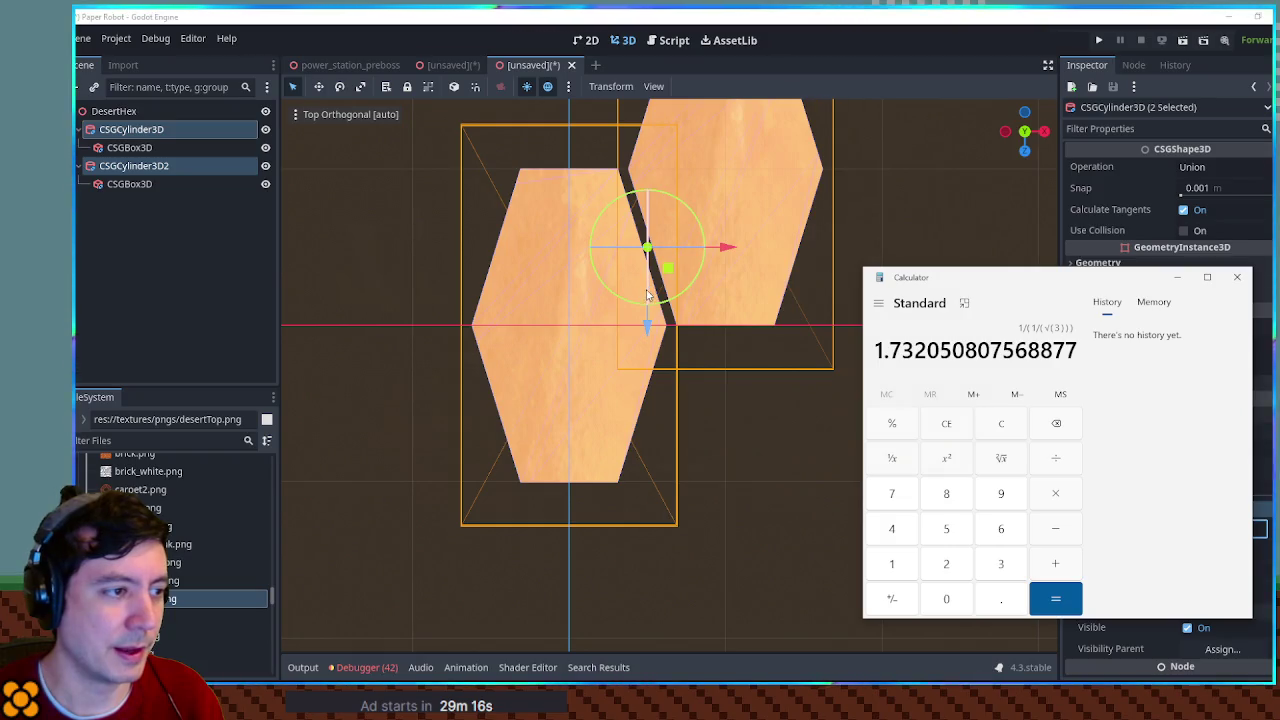
# Step: Undo the two scale edits on the hexagons and select the first CSGBox3D
pyautogui.click(921, 216)
pyautogui.hotkey('ctrl', 'z')
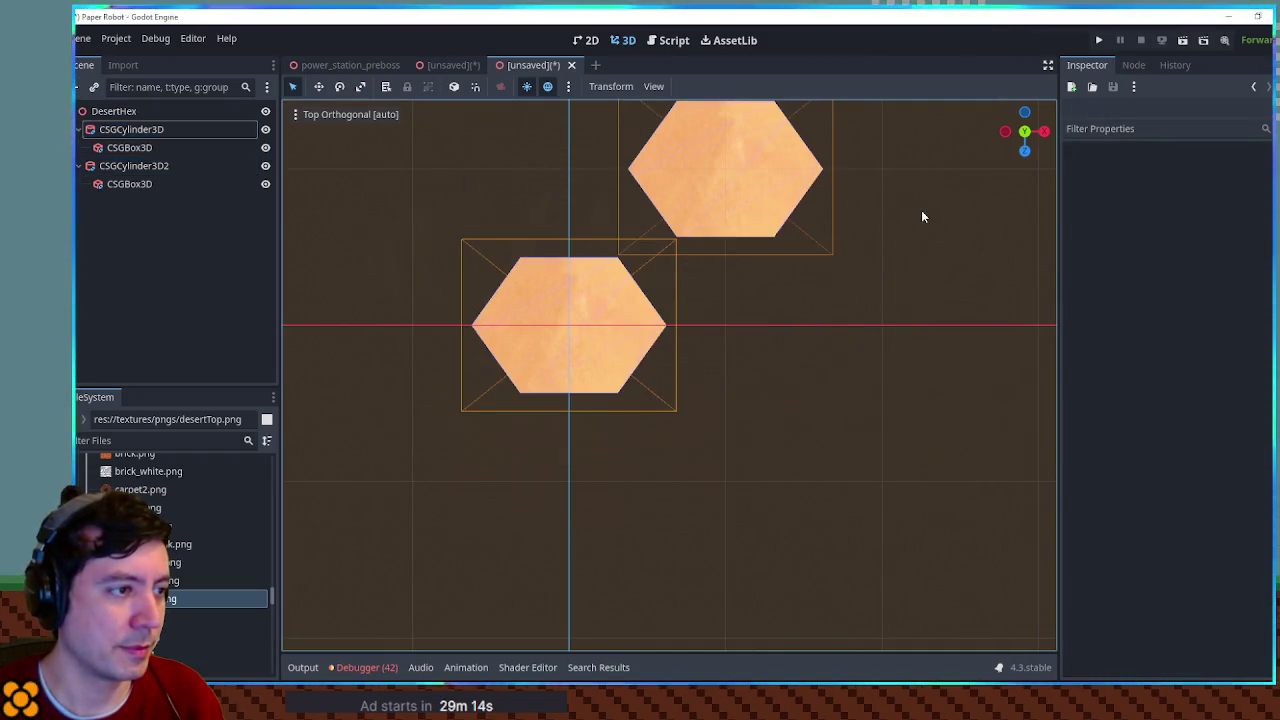
pyautogui.hotkey('ctrl', 'z')
pyautogui.click(594, 300)
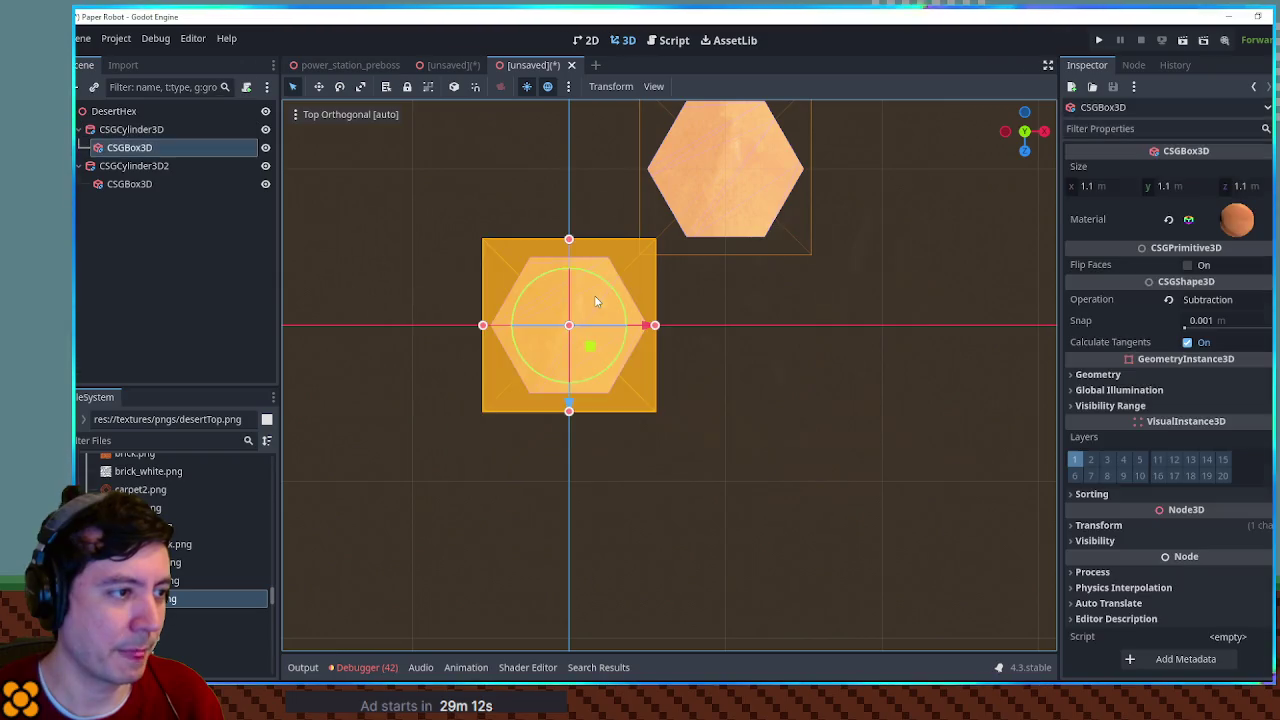
pyautogui.scroll(5, 620, 310)
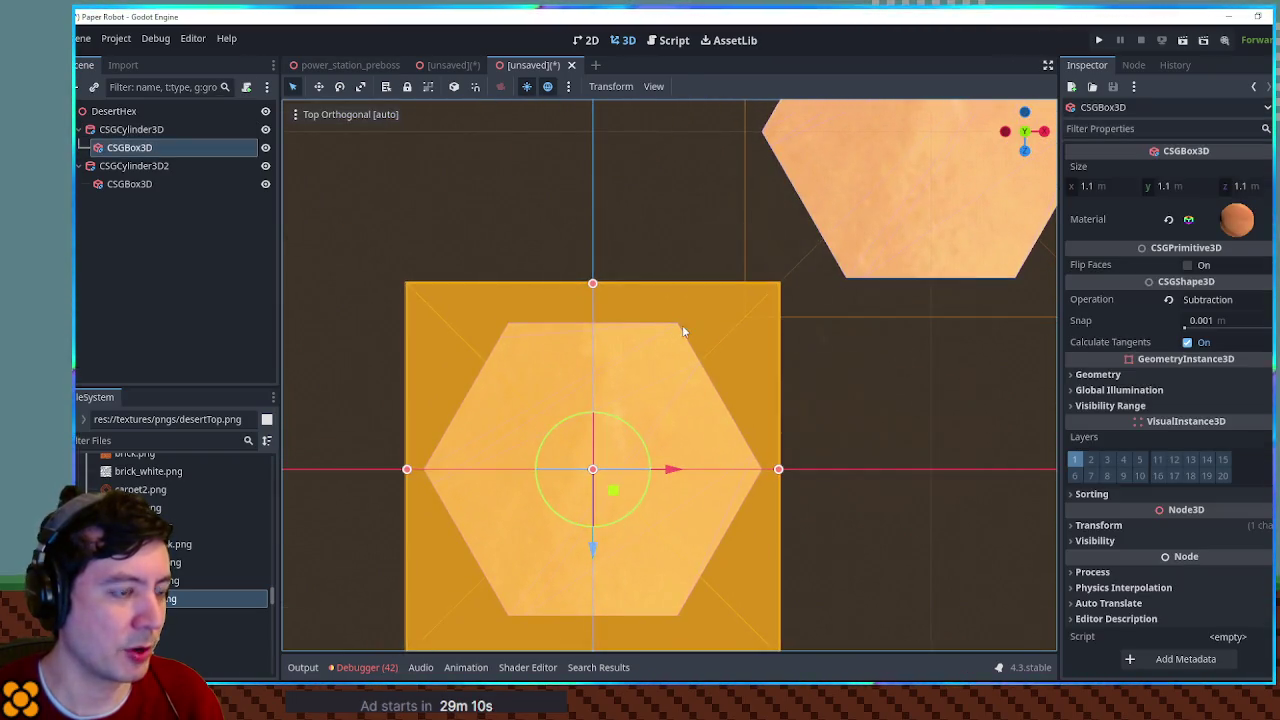
# Step: Double √3 in Calculator to get 3.4641
pyautogui.hotkey('alt', 'Tab')
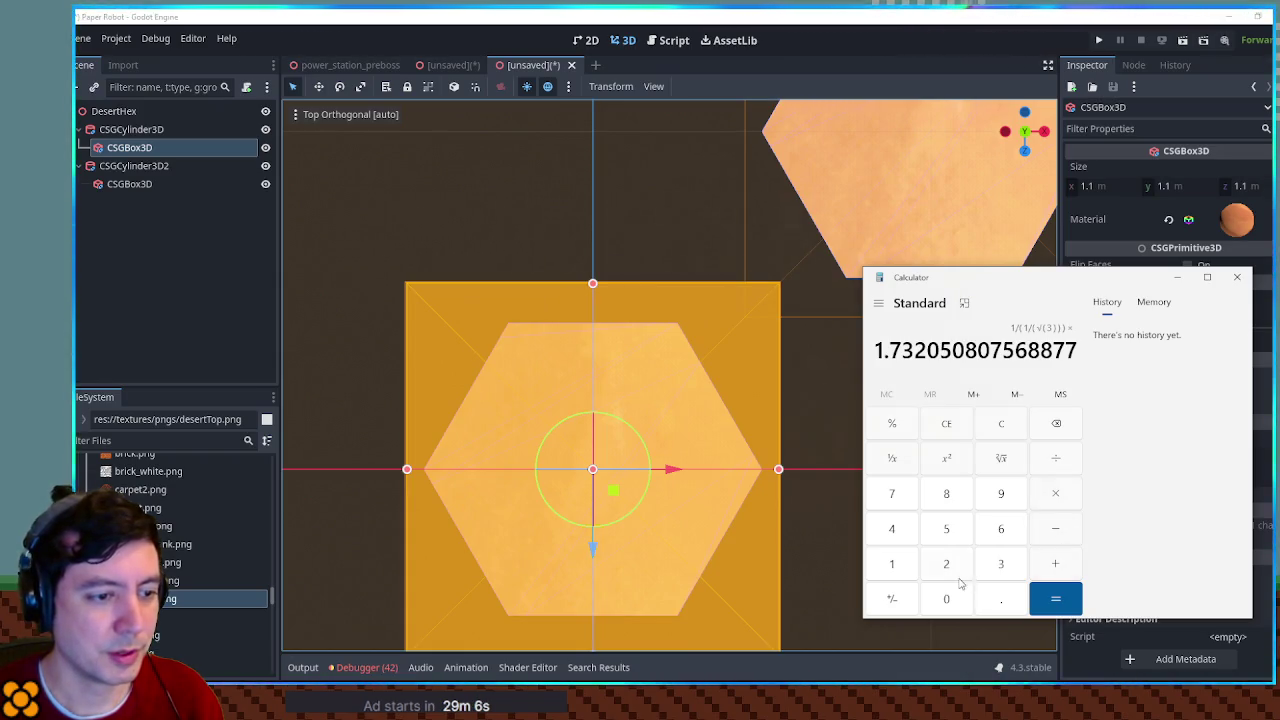
pyautogui.write('*2')
pyautogui.click(1073, 600)
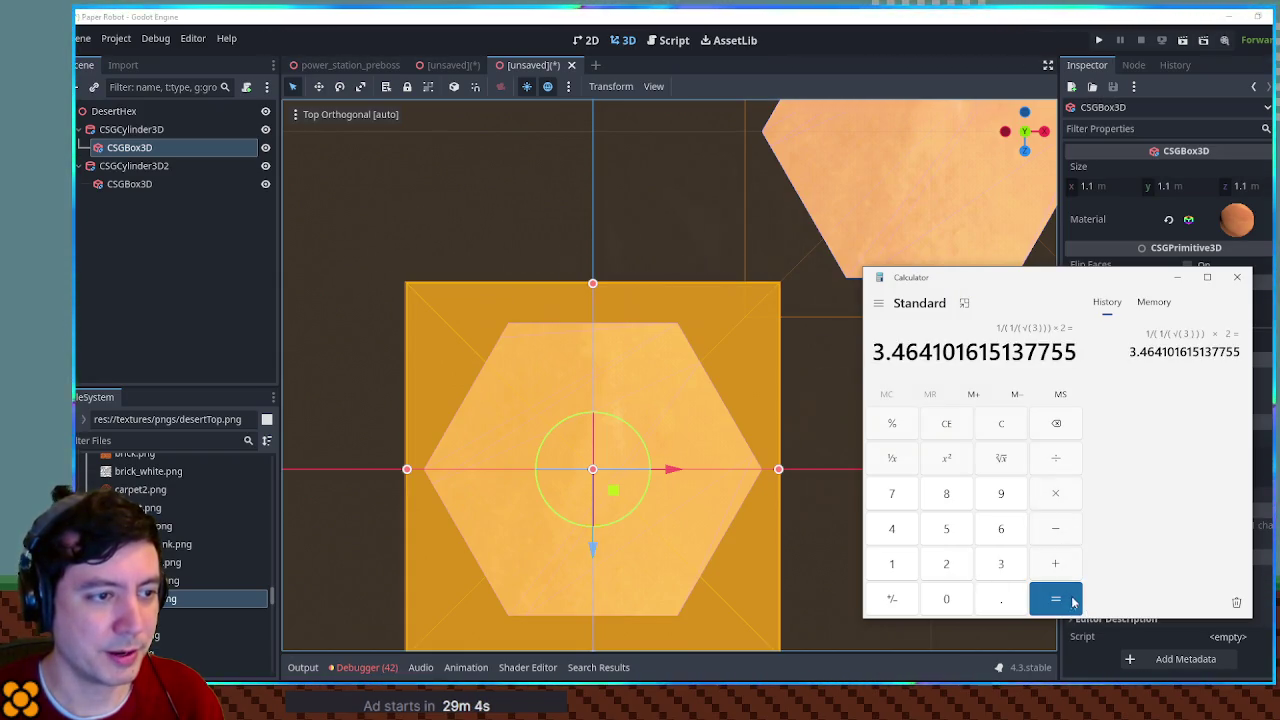
pyautogui.hotkey('alt', 'Tab')
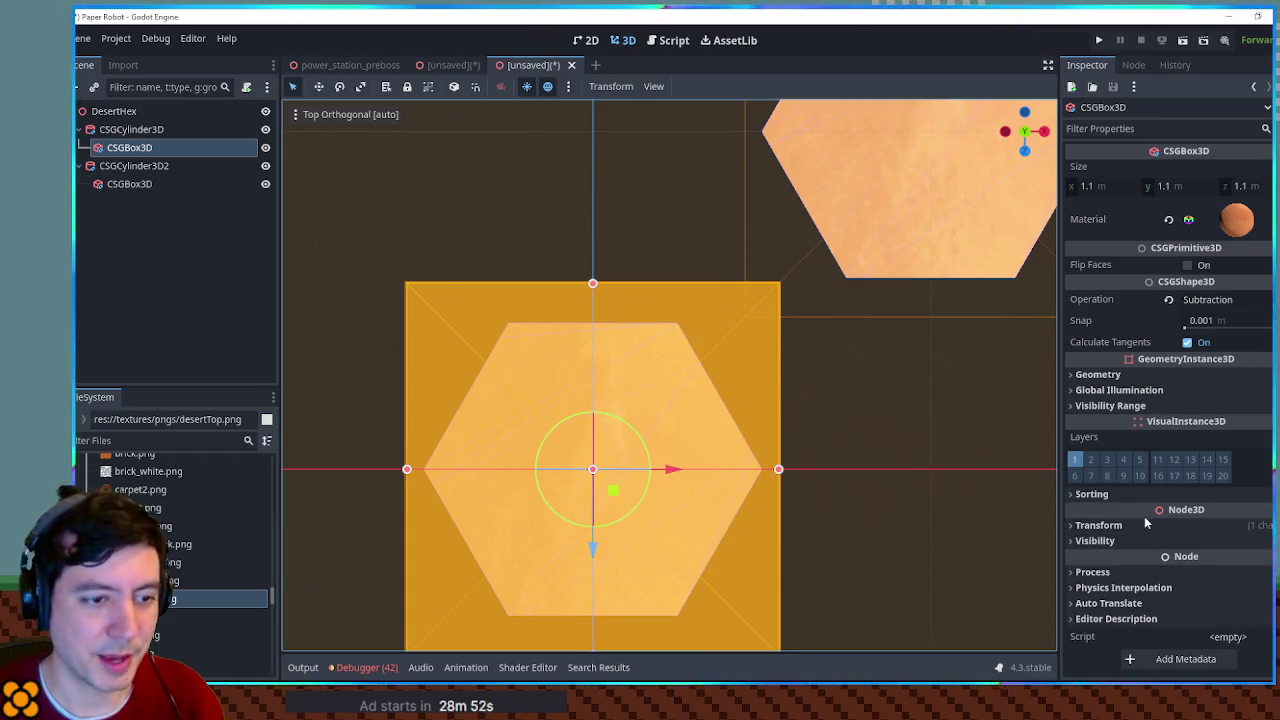
# Step: Expand the box's transform properties, then select both CSGCylinder3D columns
pyautogui.click(1099, 525)
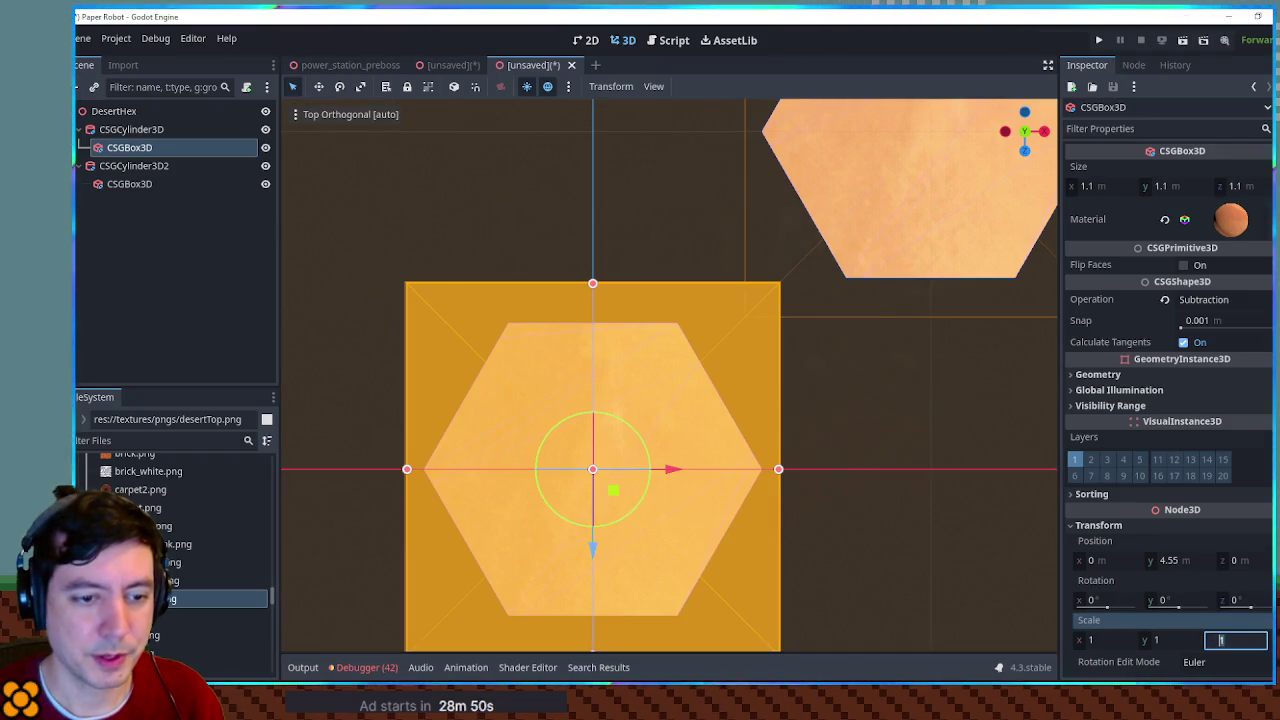
pyautogui.click(1252, 642)
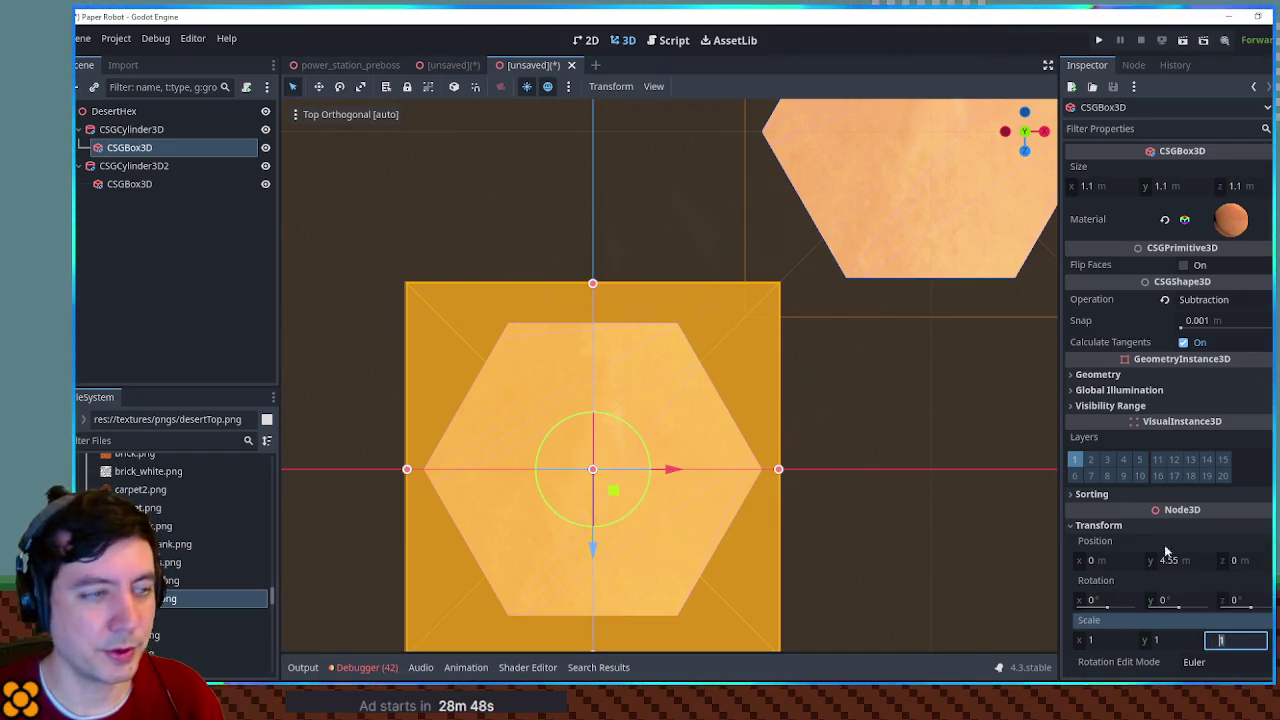
pyautogui.click(131, 129)
pyautogui.keyDown('ctrl'); pyautogui.click(134, 165); pyautogui.keyUp('ctrl')
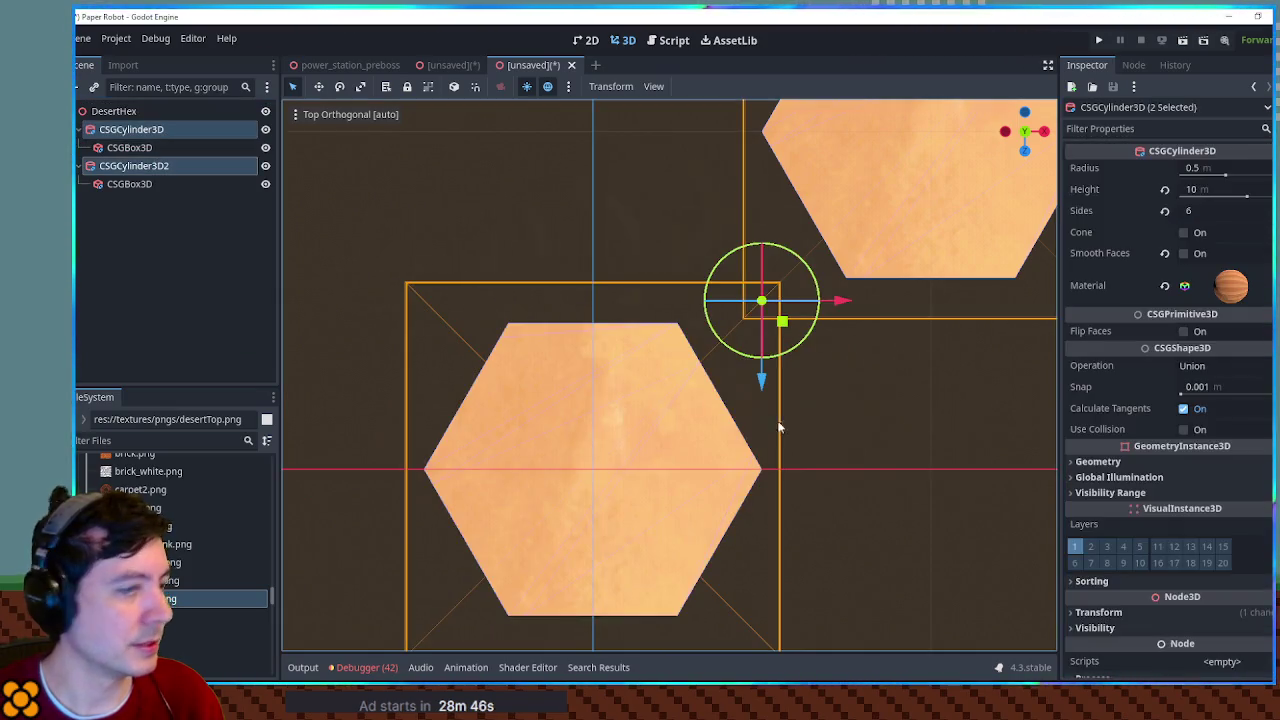
# Step: Set Scale z to 2.309 on both hexagon columns
pyautogui.click(1205, 618)
pyautogui.scroll(-3, 1210, 615)
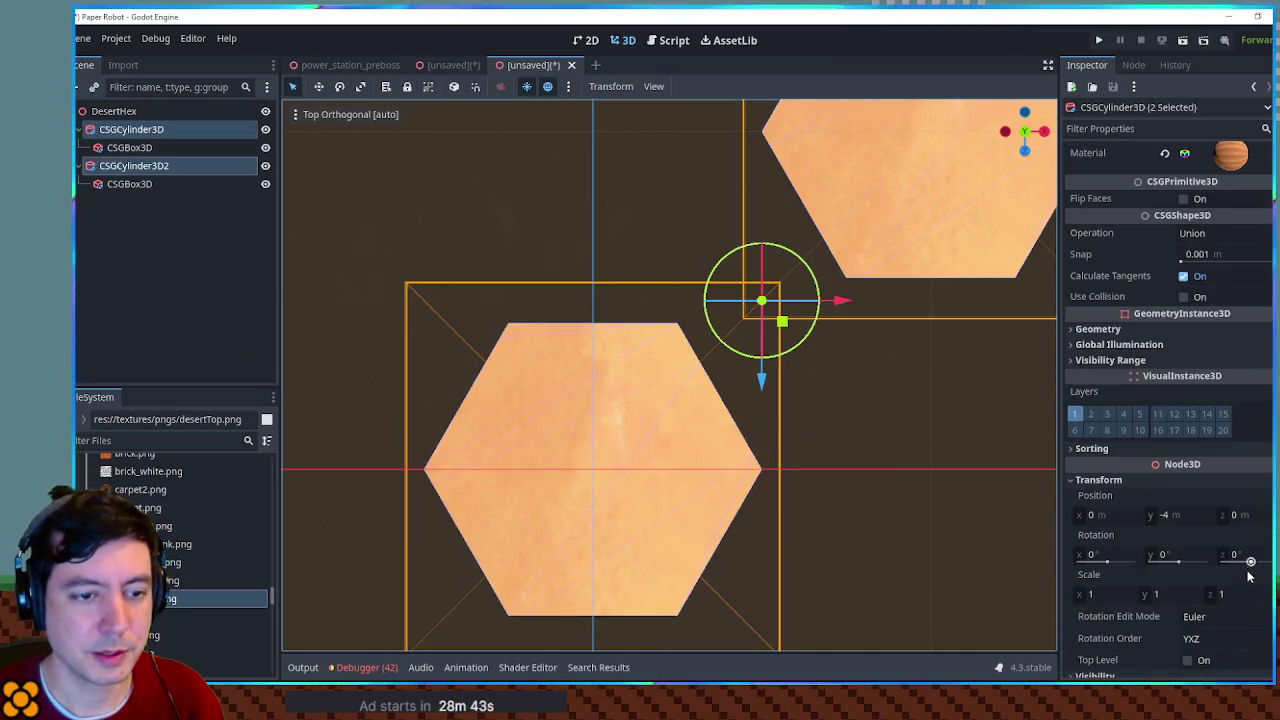
pyautogui.click(1239, 598)
pyautogui.write('2.309')
pyautogui.press('Return')
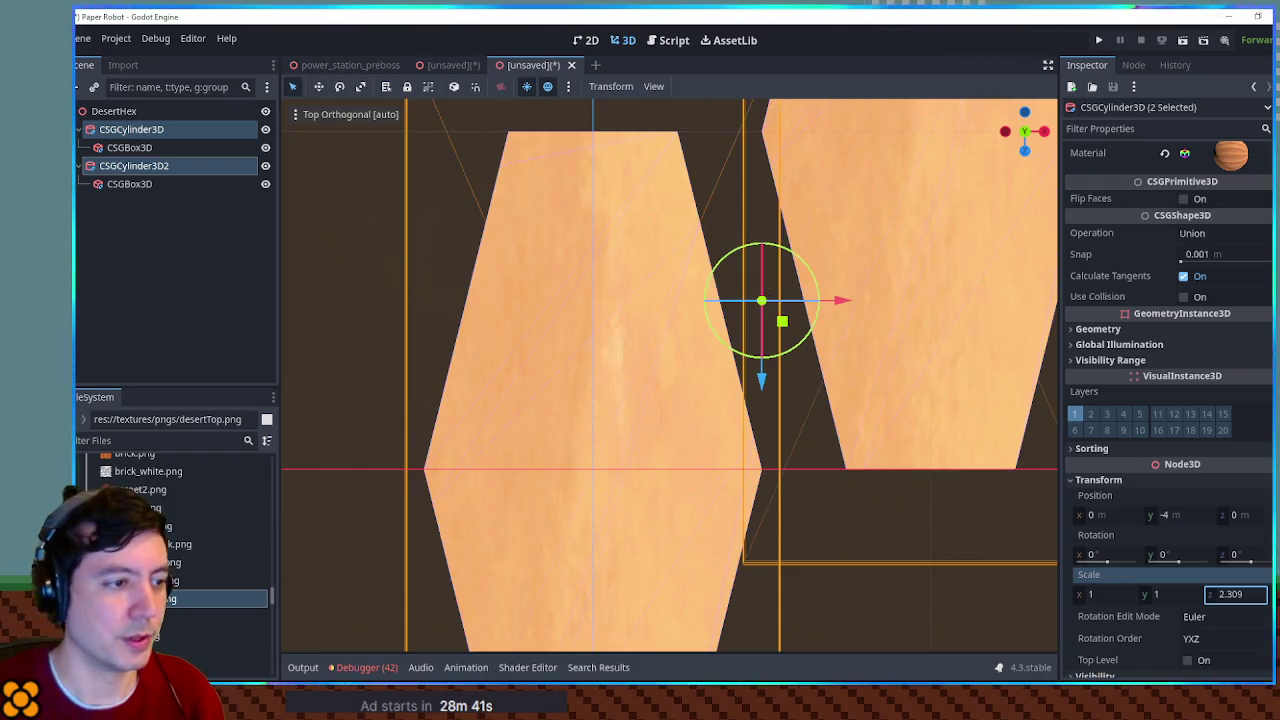
# Step: Reframe the view on both hexagons and reselect both columns' transform settings
pyautogui.moveTo(846, 194); pyautogui.dragTo(713, 185)
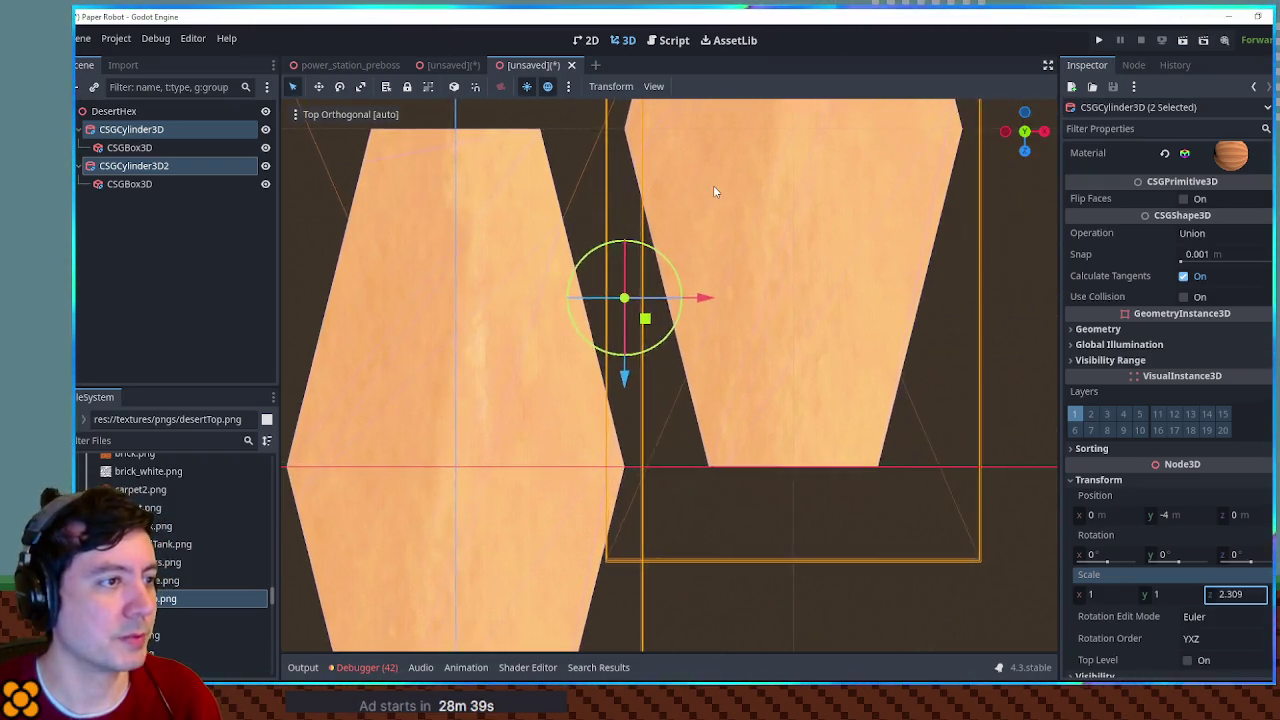
pyautogui.scroll(-3, 713, 185)
pyautogui.click(766, 292)
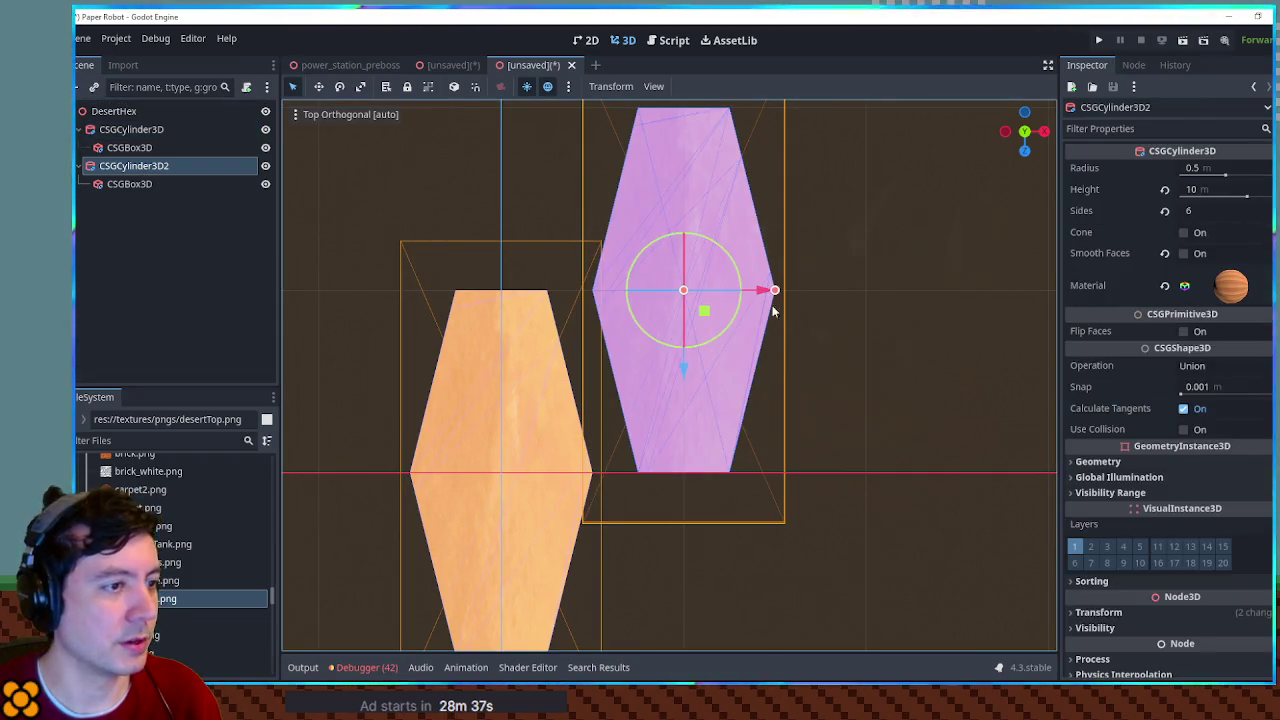
pyautogui.moveTo(824, 298); pyautogui.dragTo(998, 294)
pyautogui.scroll(-4, 711, 277)
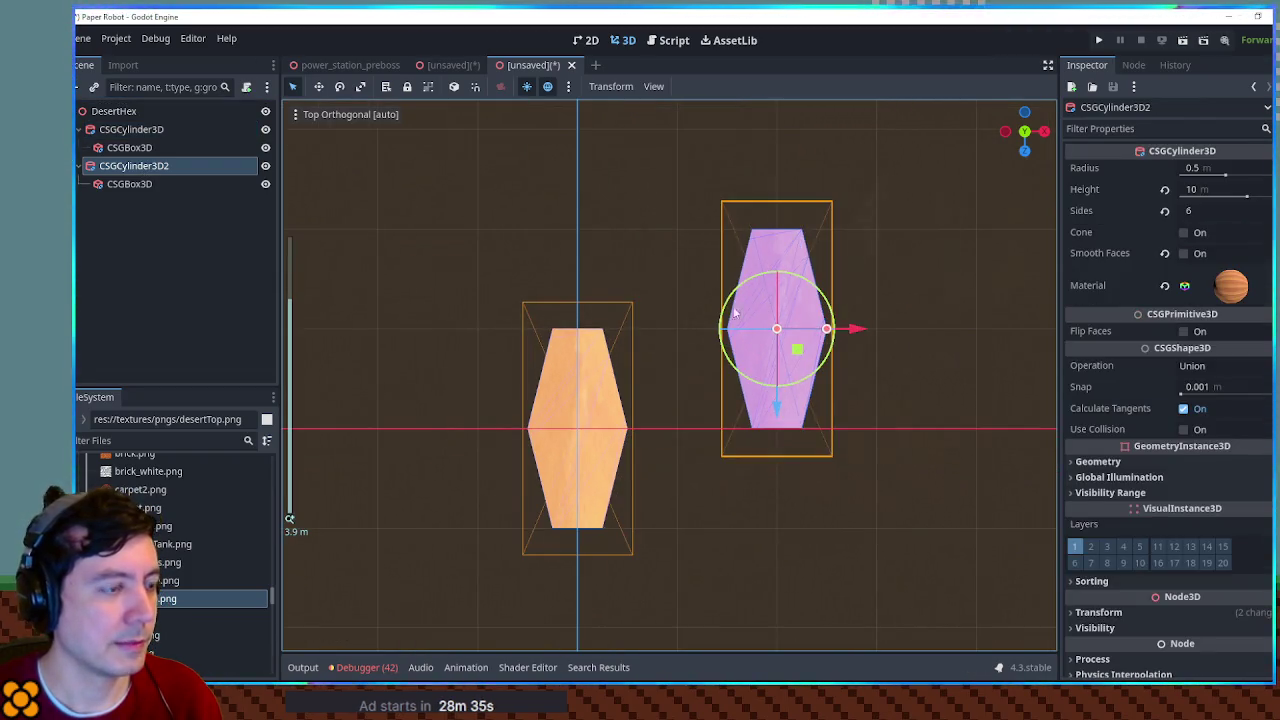
pyautogui.keyDown('ctrl'); pyautogui.click(131, 129); pyautogui.keyUp('ctrl')
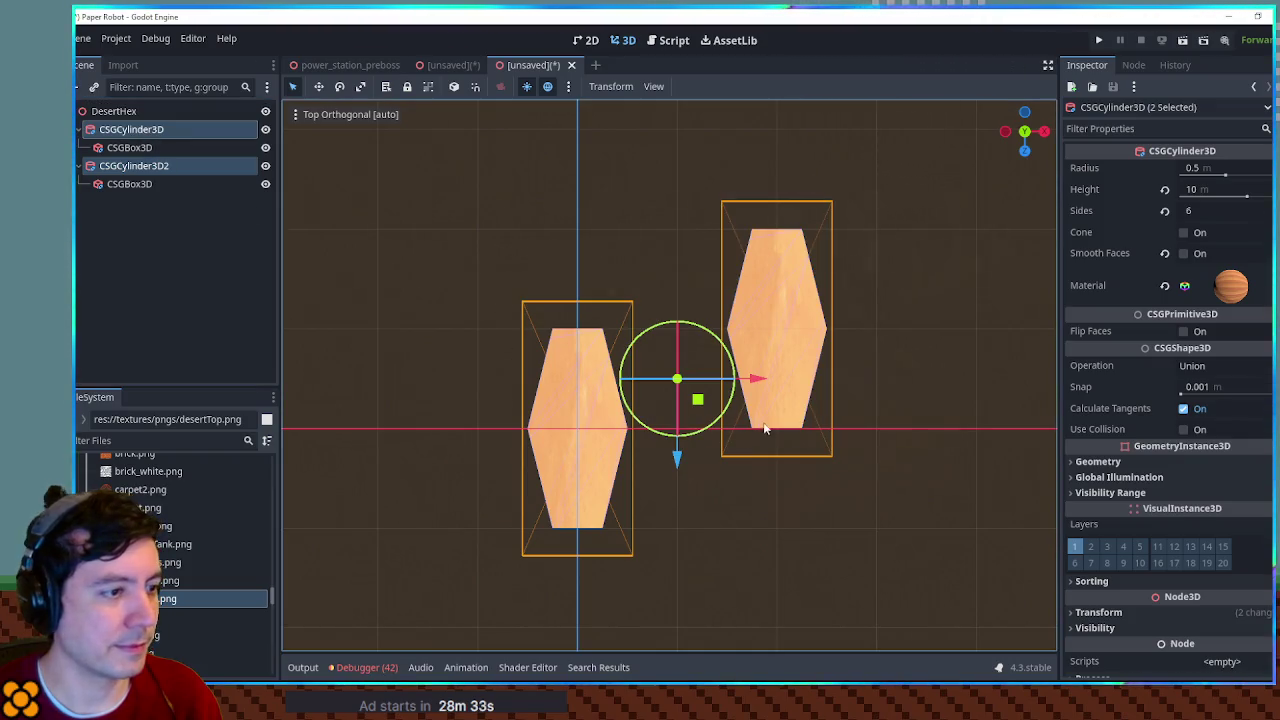
pyautogui.press('r')
pyautogui.press('q')
pyautogui.click(1098, 612)
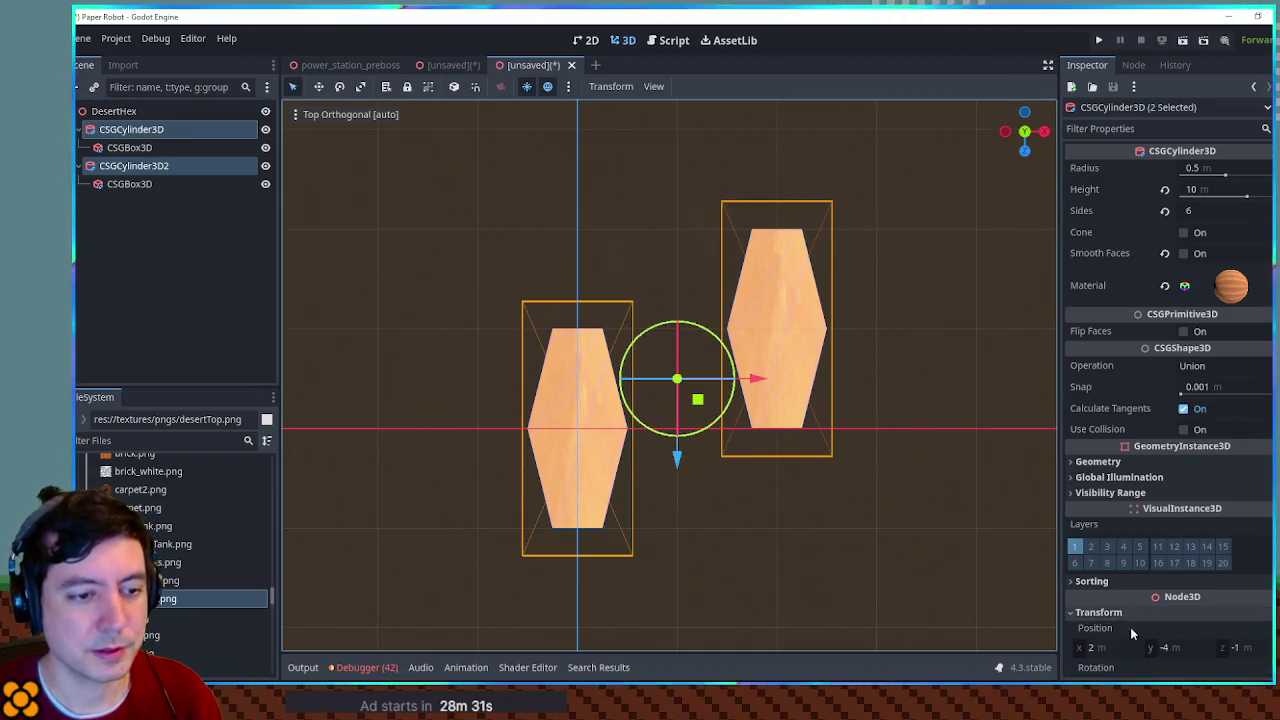
pyautogui.scroll(-3, 1100, 630)
pyautogui.moveTo(1100, 594)
pyautogui.mouseDown()
pyautogui.moveTo(1160, 594)
pyautogui.moveTo(1120, 594)
pyautogui.mouseUp()
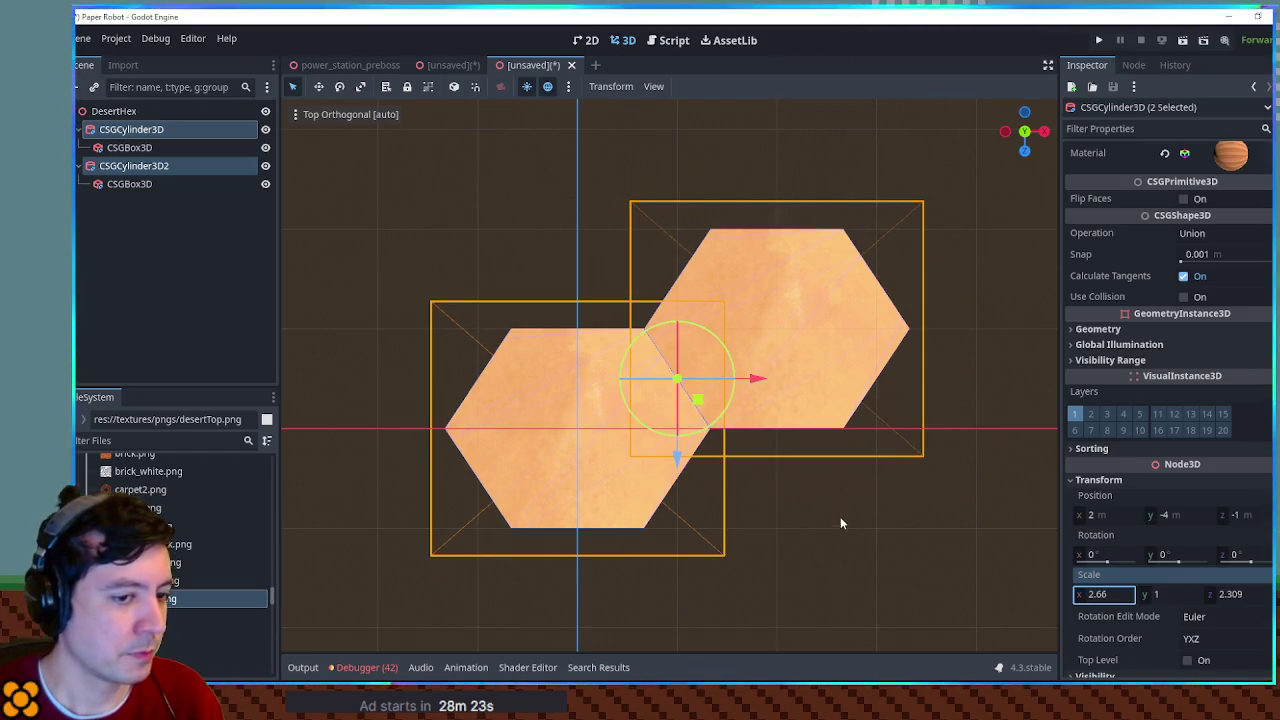
# Step: Move the second hexagon column up along Z and right along X
pyautogui.click(198, 172)
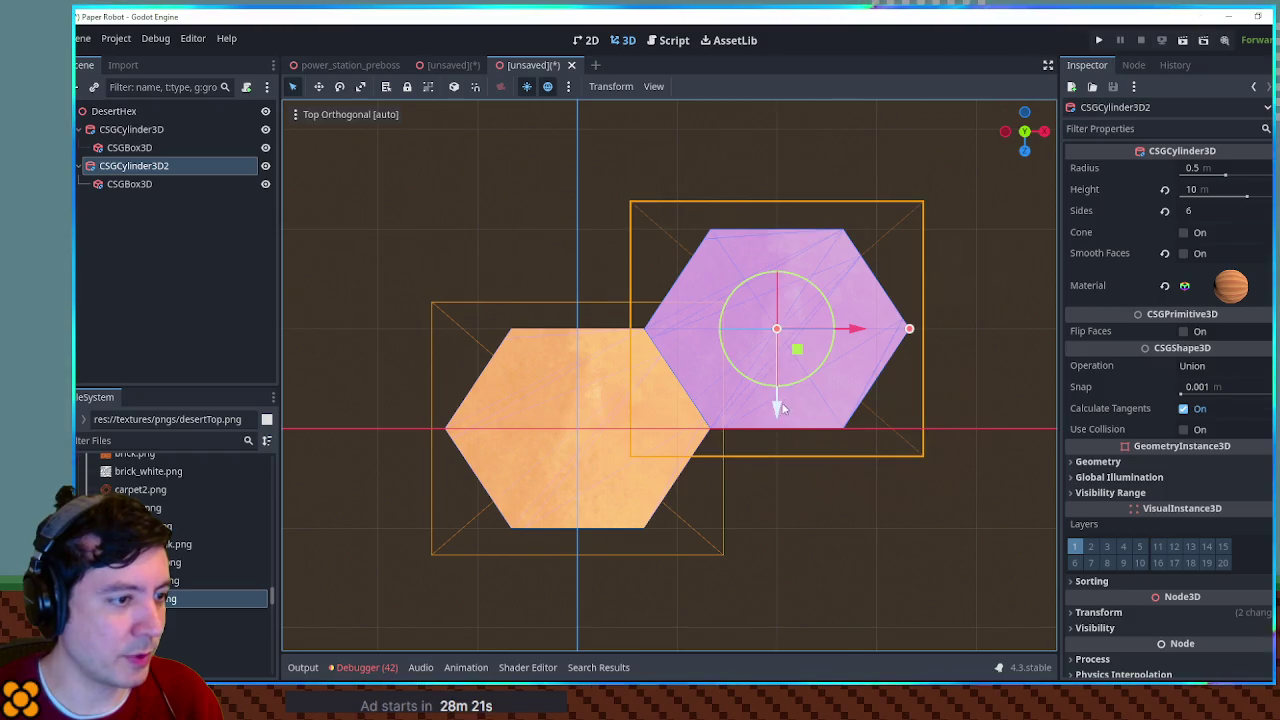
pyautogui.moveTo(776, 405); pyautogui.dragTo(775, 313)
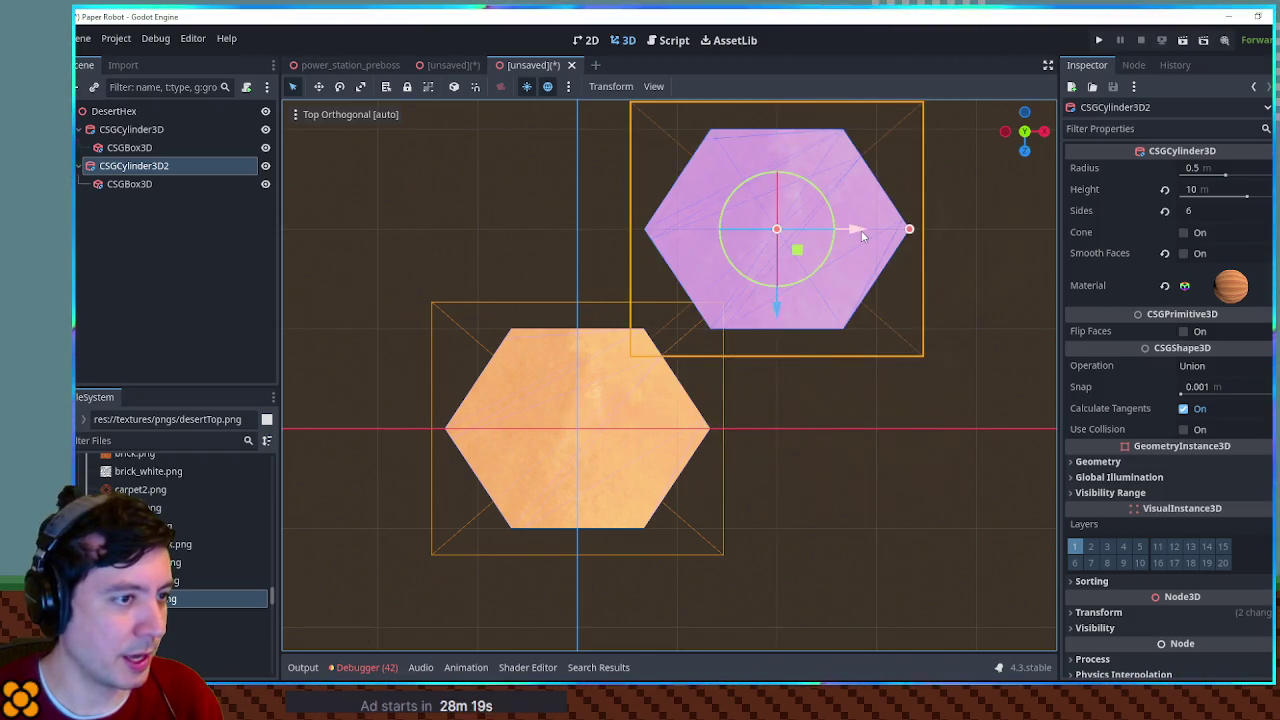
pyautogui.moveTo(860, 230); pyautogui.dragTo(941, 236)
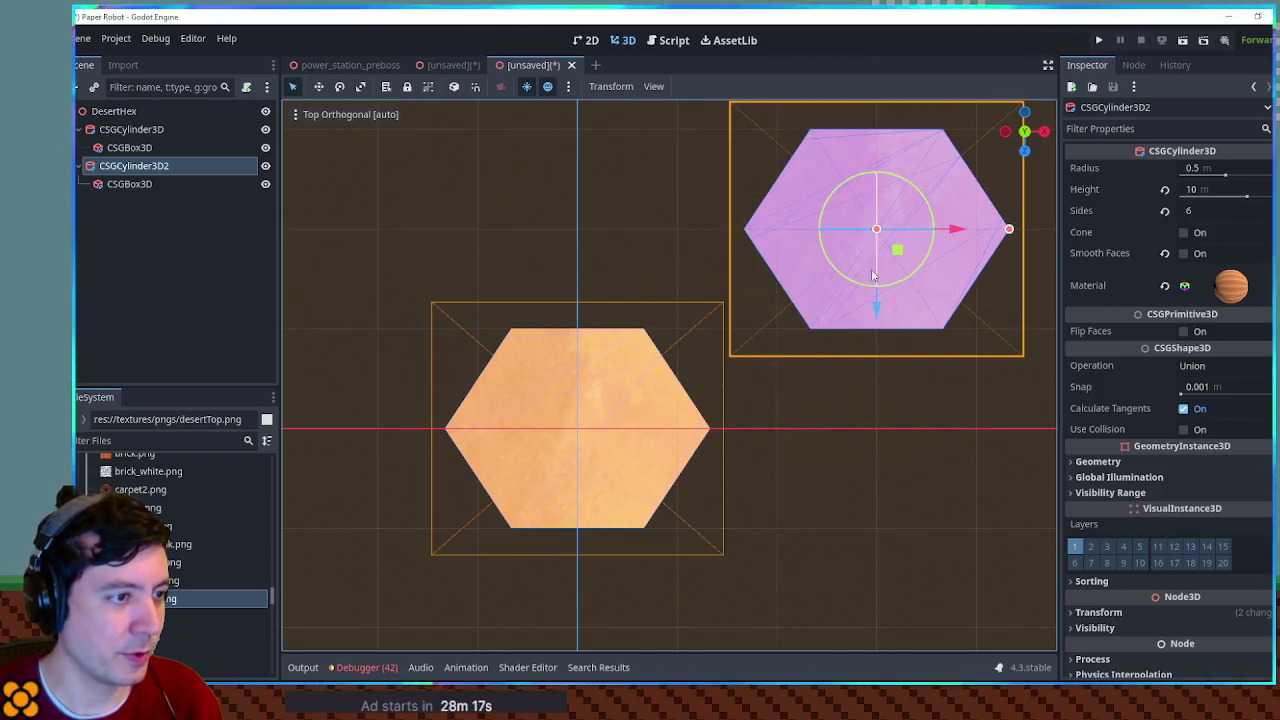
pyautogui.moveTo(873, 280); pyautogui.dragTo(778, 345)
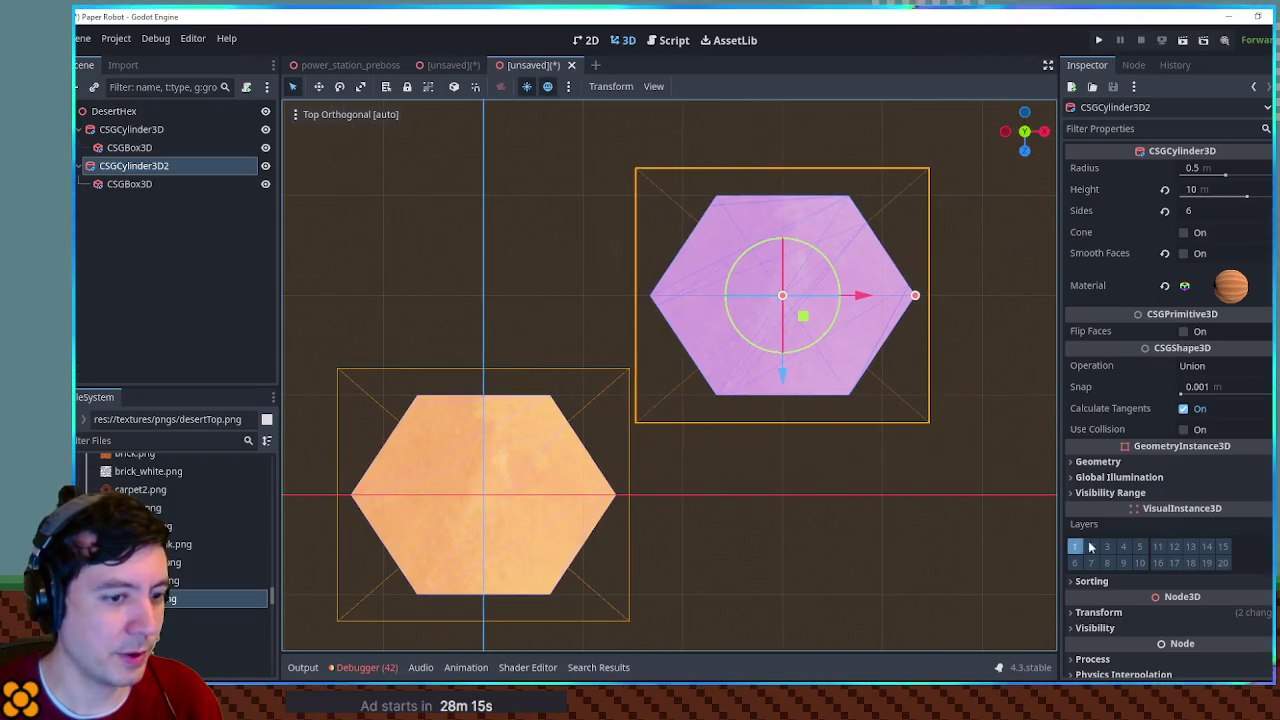
# Step: Scale both columns to Scale z 4.618 and Scale x 3.99
pyautogui.keyDown('ctrl'); pyautogui.click(125, 129); pyautogui.keyUp('ctrl')
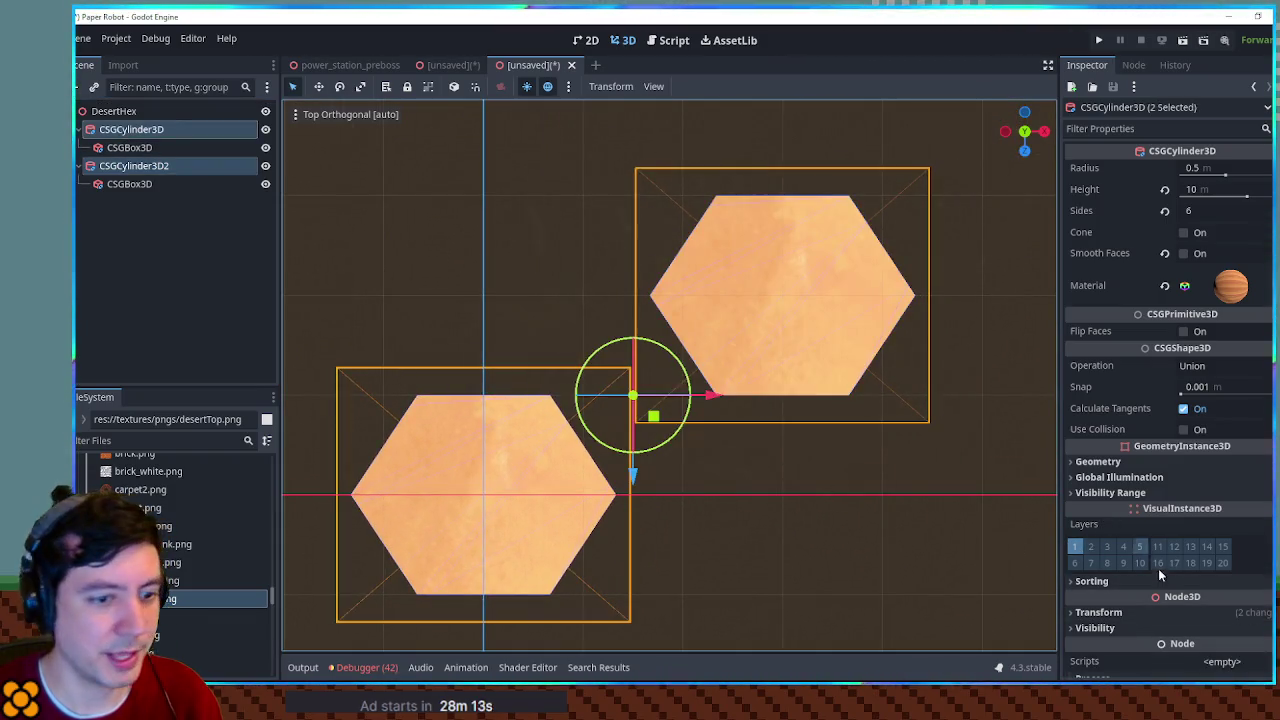
pyautogui.click(1125, 611)
pyautogui.scroll(-5, 1150, 570)
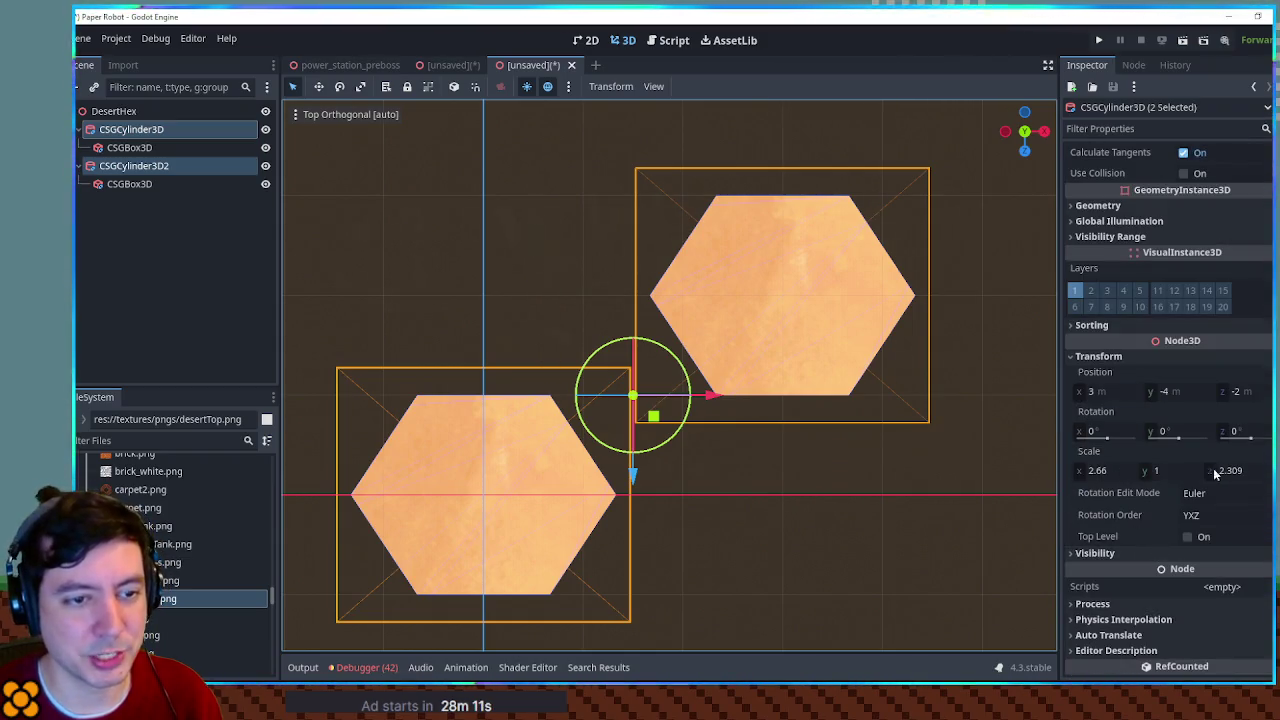
pyautogui.click(1240, 477)
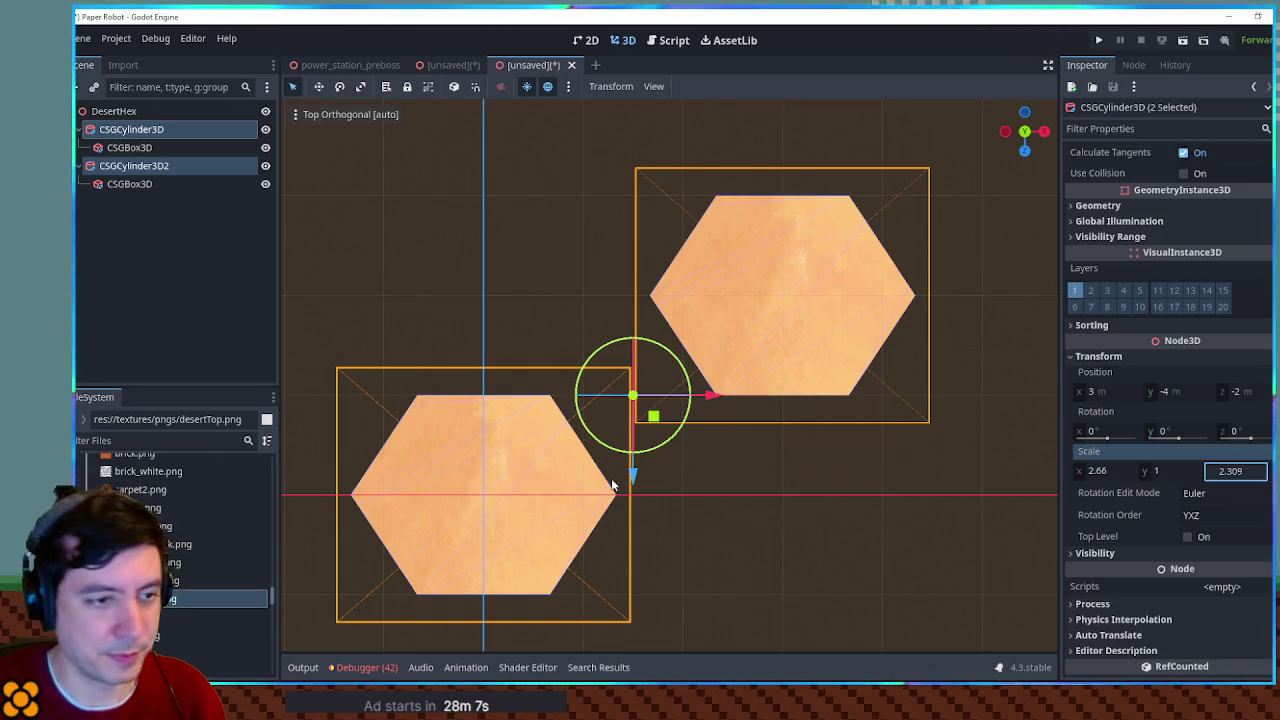
pyautogui.write('*2')
pyautogui.press('Return')
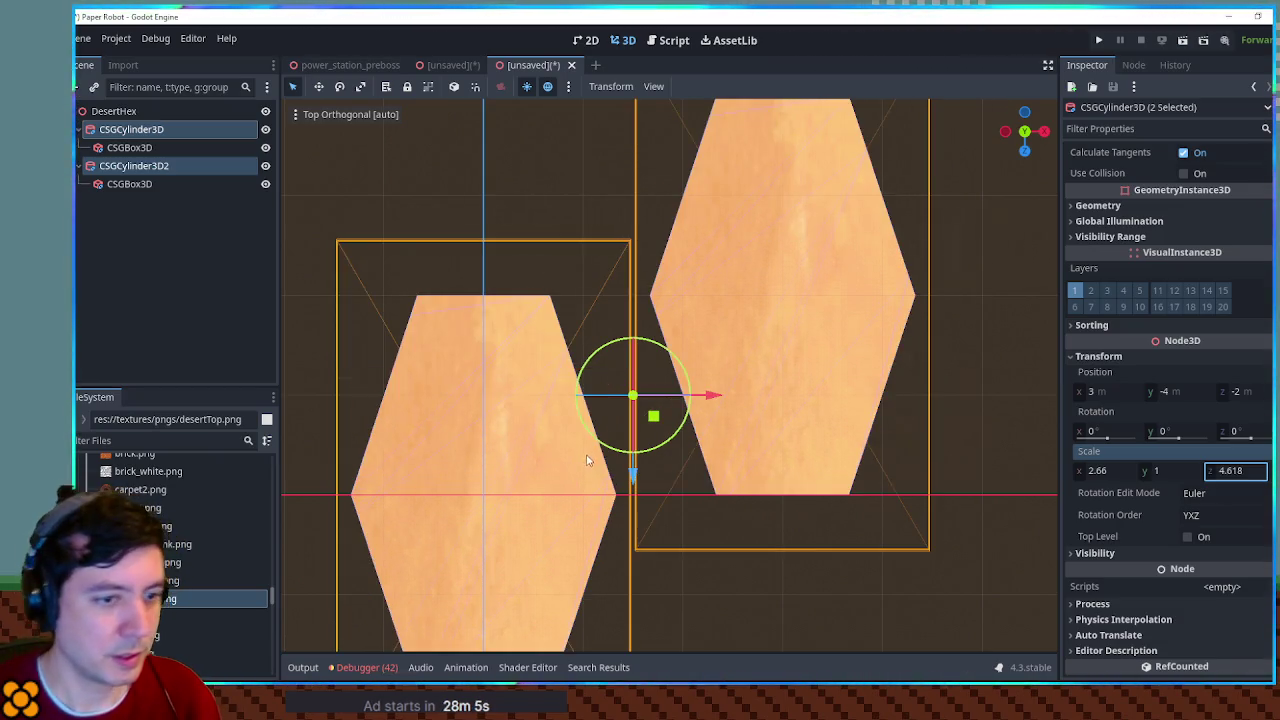
pyautogui.moveTo(1092, 470); pyautogui.dragTo(1172, 470)
pyautogui.moveTo(1105, 470); pyautogui.dragTo(1110, 470)
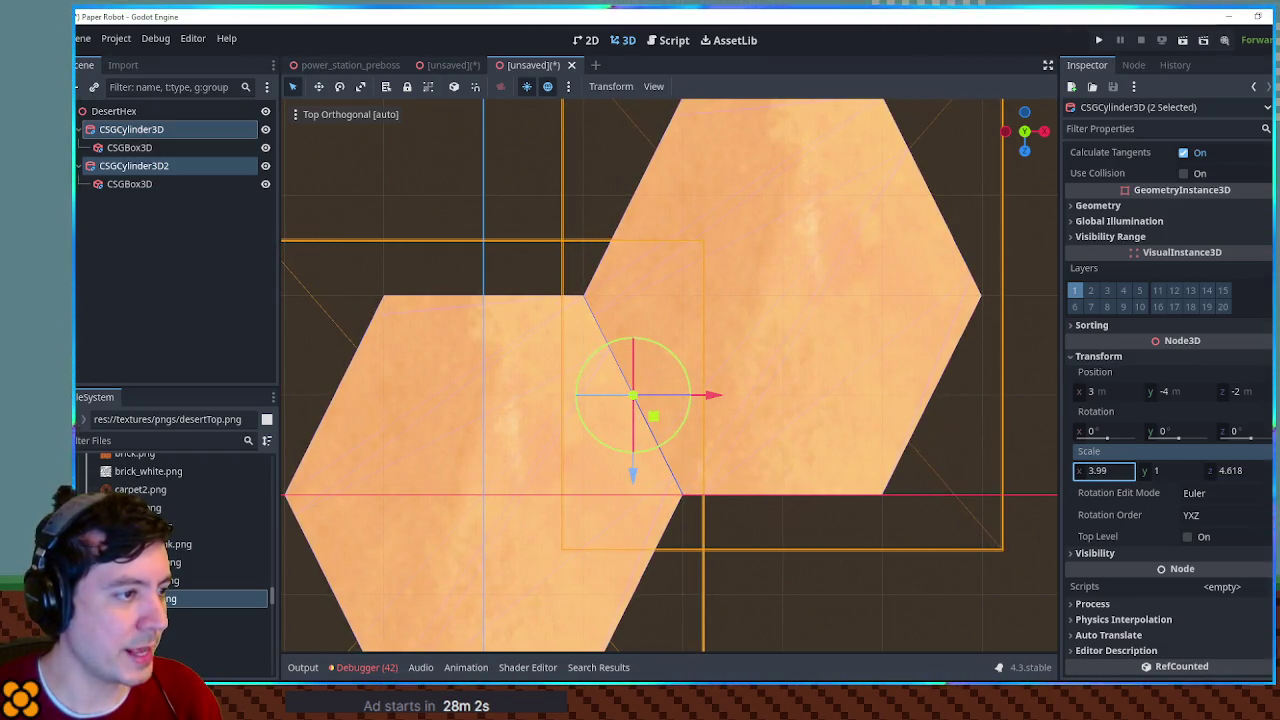
pyautogui.scroll(-3, 737, 412)
pyautogui.moveTo(737, 412)
pyautogui.mouseDown()
pyautogui.moveTo(711, 391)
pyautogui.moveTo(720, 466)
pyautogui.moveTo(706, 464)
pyautogui.moveTo(717, 474)
pyautogui.moveTo(712, 440)
pyautogui.mouseUp()
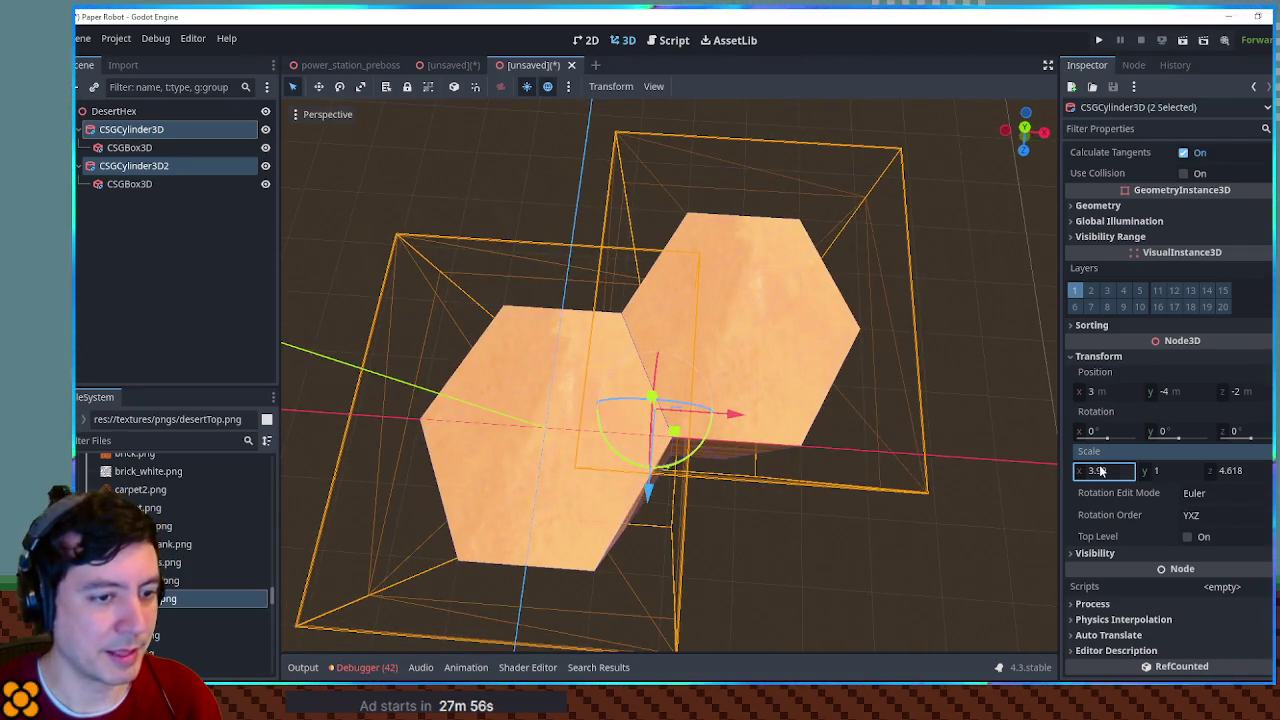
# Step: Set both hex columns' X scale to 4, then select only CSGCylinder3D2
pyautogui.write('4')
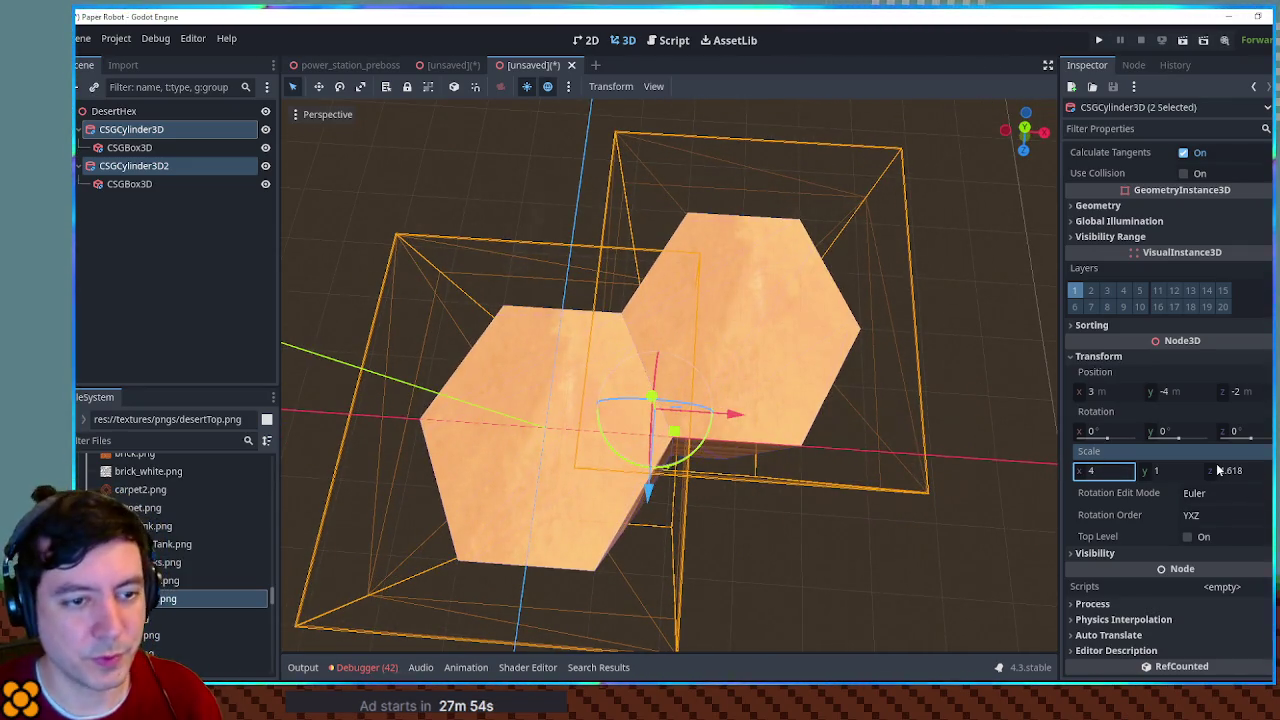
pyautogui.moveTo(875, 362)
pyautogui.mouseDown()
pyautogui.moveTo(811, 262)
pyautogui.moveTo(943, 371)
pyautogui.moveTo(751, 529)
pyautogui.moveTo(543, 347)
pyautogui.mouseUp()
pyautogui.click(897, 394)
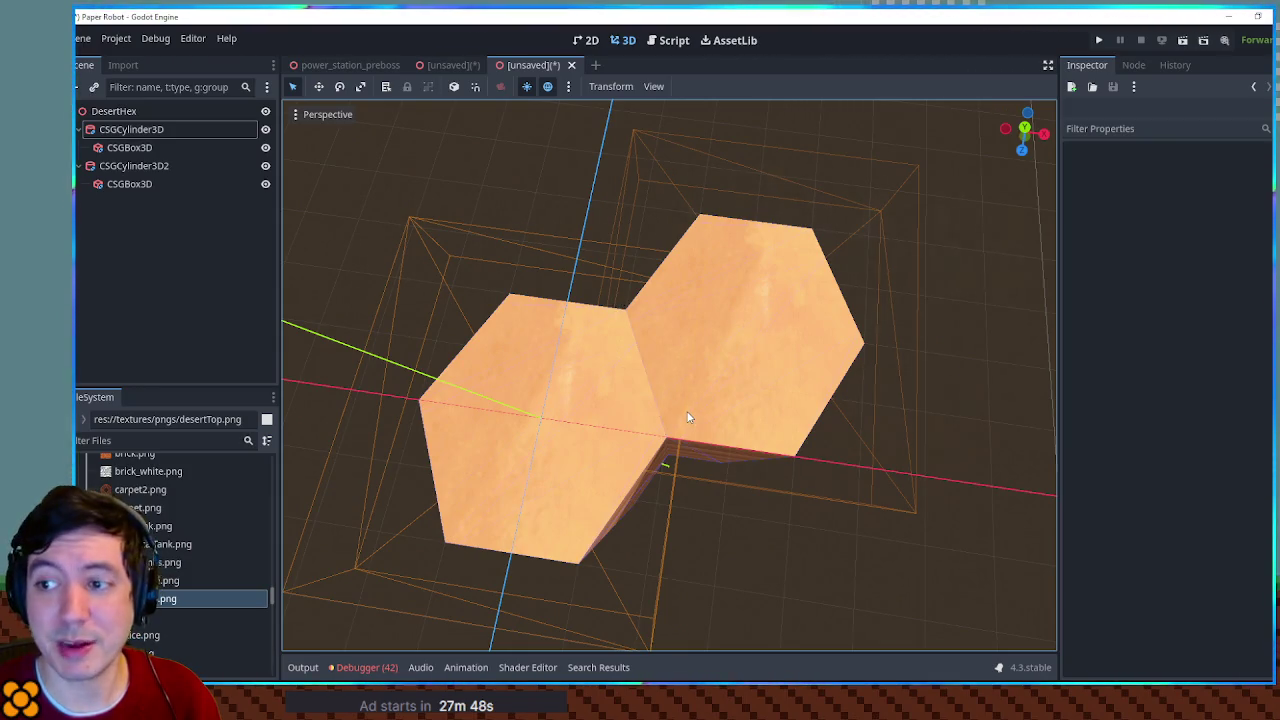
pyautogui.click(140, 166)
# Step: In top view, move CSGCylinder3D2 beside the first column and raise it
pyautogui.scroll(-3, 734, 402)
pyautogui.press('KP_7')
pyautogui.moveTo(724, 383)
pyautogui.mouseDown()
pyautogui.moveTo(636, 292)
pyautogui.moveTo(636, 331)
pyautogui.moveTo(726, 340)
pyautogui.moveTo(722, 374)
pyautogui.moveTo(754, 456)
pyautogui.moveTo(728, 490)
pyautogui.moveTo(552, 494)
pyautogui.moveTo(652, 562)
pyautogui.moveTo(640, 543)
pyautogui.moveTo(720, 506)
pyautogui.moveTo(713, 373)
pyautogui.moveTo(623, 305)
pyautogui.moveTo(540, 315)
pyautogui.moveTo(511, 370)
pyautogui.moveTo(564, 513)
pyautogui.moveTo(545, 490)
pyautogui.mouseUp()
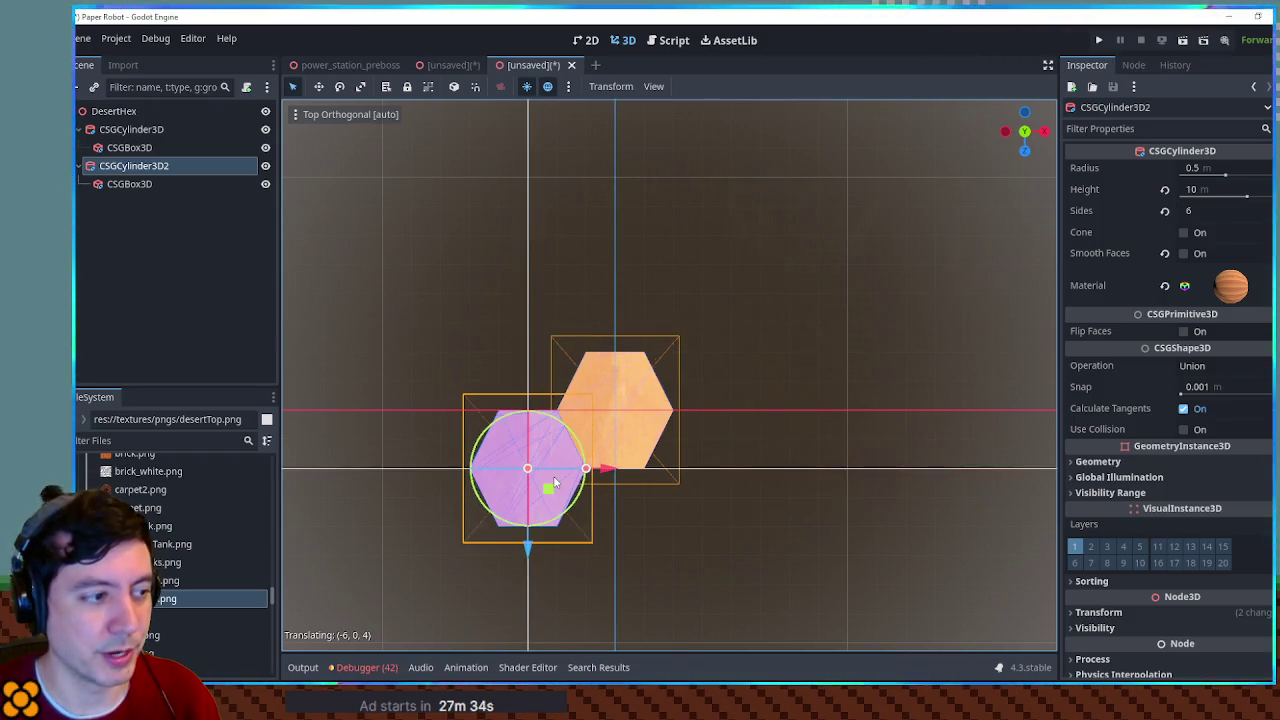
pyautogui.moveTo(774, 557)
pyautogui.mouseDown()
pyautogui.moveTo(600, 400)
pyautogui.moveTo(566, 350)
pyautogui.moveTo(566, 300)
pyautogui.mouseUp()
pyautogui.moveTo(700, 450)
pyautogui.mouseDown()
pyautogui.moveTo(643, 334)
pyautogui.moveTo(819, 377)
pyautogui.moveTo(640, 397)
pyautogui.moveTo(757, 408)
pyautogui.moveTo(850, 437)
pyautogui.moveTo(871, 486)
pyautogui.moveTo(739, 375)
pyautogui.moveTo(751, 423)
pyautogui.moveTo(706, 315)
pyautogui.moveTo(780, 369)
pyautogui.moveTo(763, 451)
pyautogui.mouseUp()
# Step: Delete the right-hand second column, leaving CSGCylinder3D selected
pyautogui.scroll(-3, 780, 369)
pyautogui.scroll(5, 763, 451)
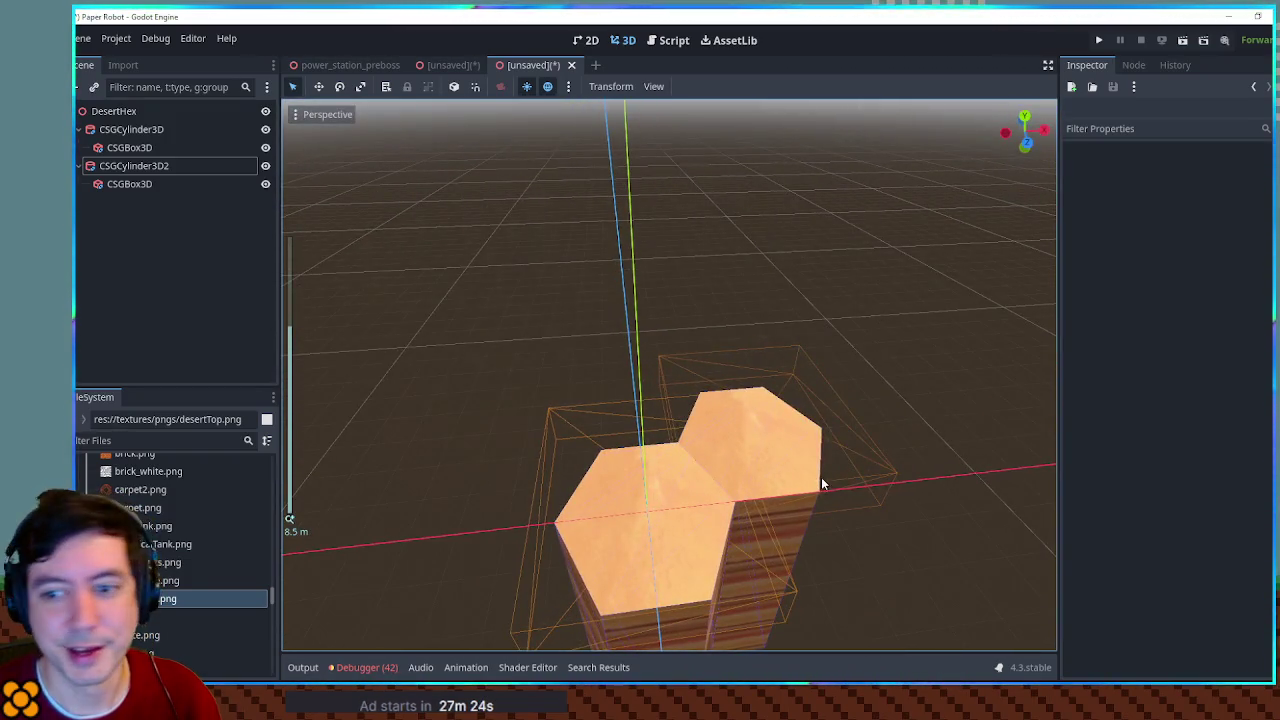
pyautogui.scroll(2, 820, 477)
pyautogui.moveTo(820, 481)
pyautogui.mouseDown()
pyautogui.moveTo(857, 517)
pyautogui.moveTo(717, 403)
pyautogui.moveTo(609, 403)
pyautogui.moveTo(742, 365)
pyautogui.moveTo(834, 466)
pyautogui.moveTo(674, 363)
pyautogui.moveTo(751, 434)
pyautogui.moveTo(937, 437)
pyautogui.moveTo(1017, 400)
pyautogui.moveTo(731, 420)
pyautogui.moveTo(717, 446)
pyautogui.moveTo(784, 478)
pyautogui.moveTo(834, 482)
pyautogui.moveTo(842, 443)
pyautogui.moveTo(857, 457)
pyautogui.moveTo(812, 437)
pyautogui.mouseUp()
pyautogui.scroll(2, 609, 403)
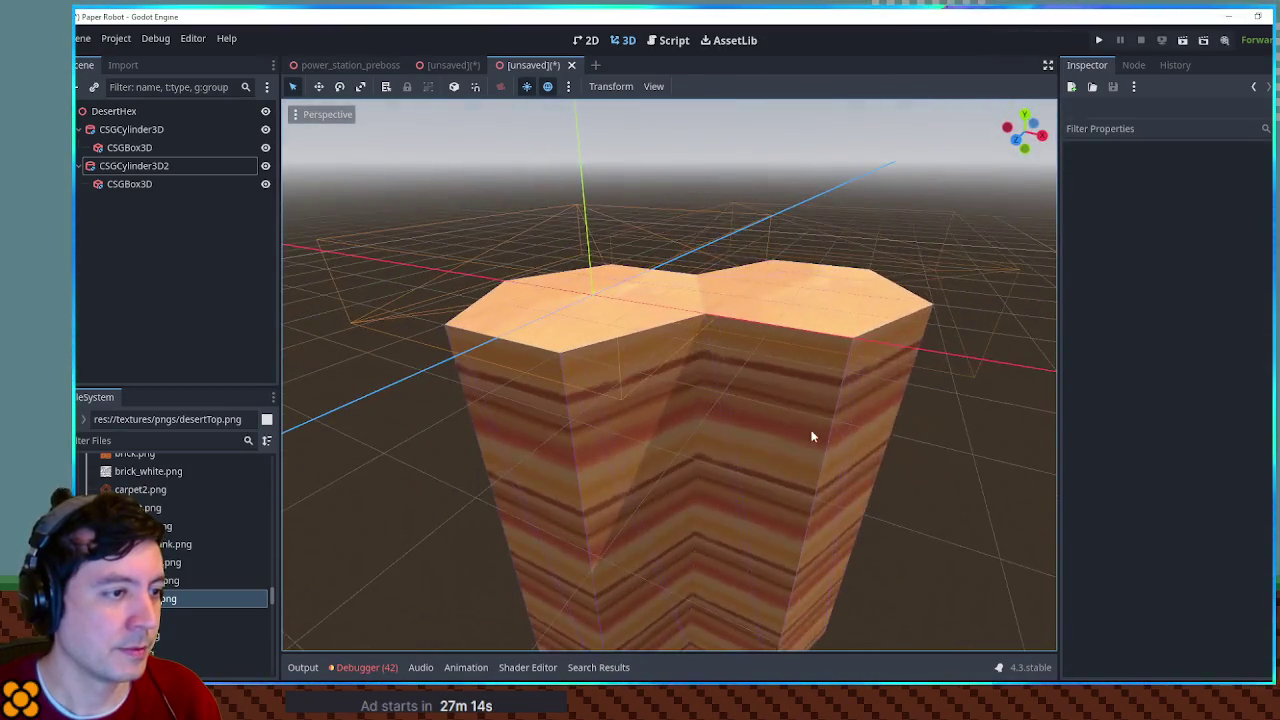
pyautogui.click(812, 437)
pyautogui.press('Delete')
pyautogui.press('Return')
pyautogui.click(168, 130)
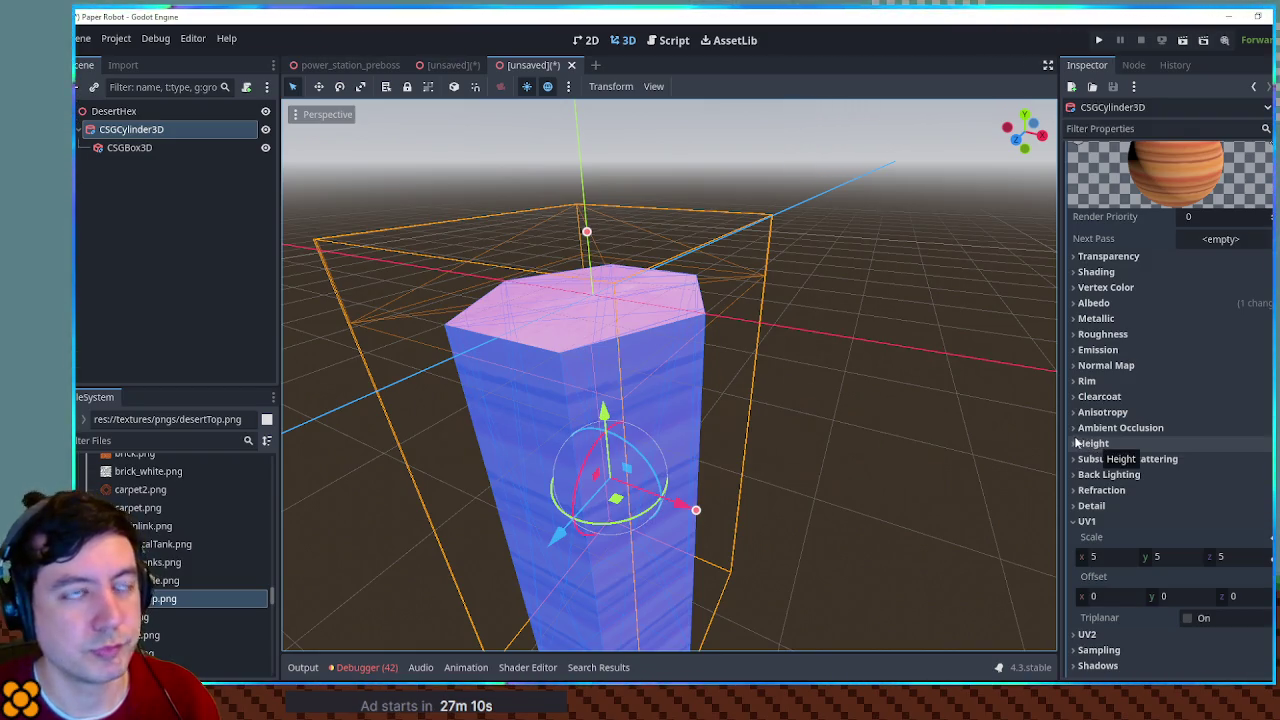
# Step: Collapse the Material sub-inspector and expand the column's Transform section
pyautogui.scroll(5, 1166, 452)
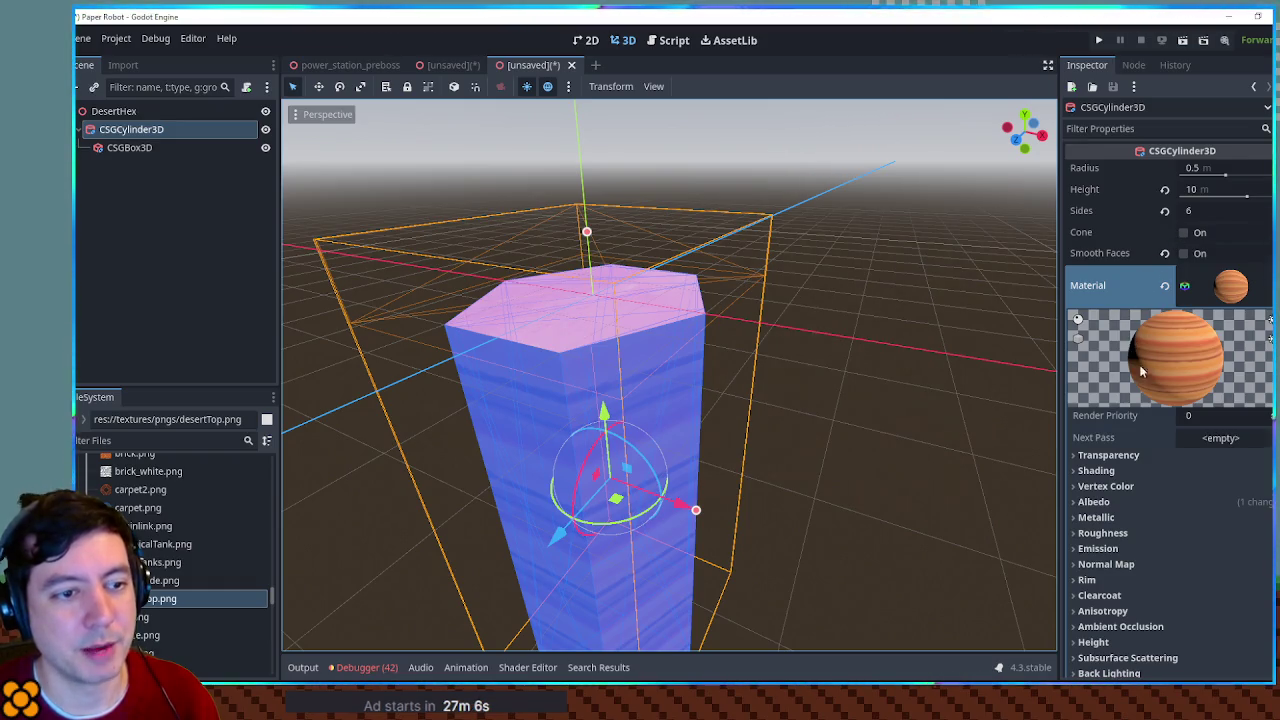
pyautogui.click(1228, 290)
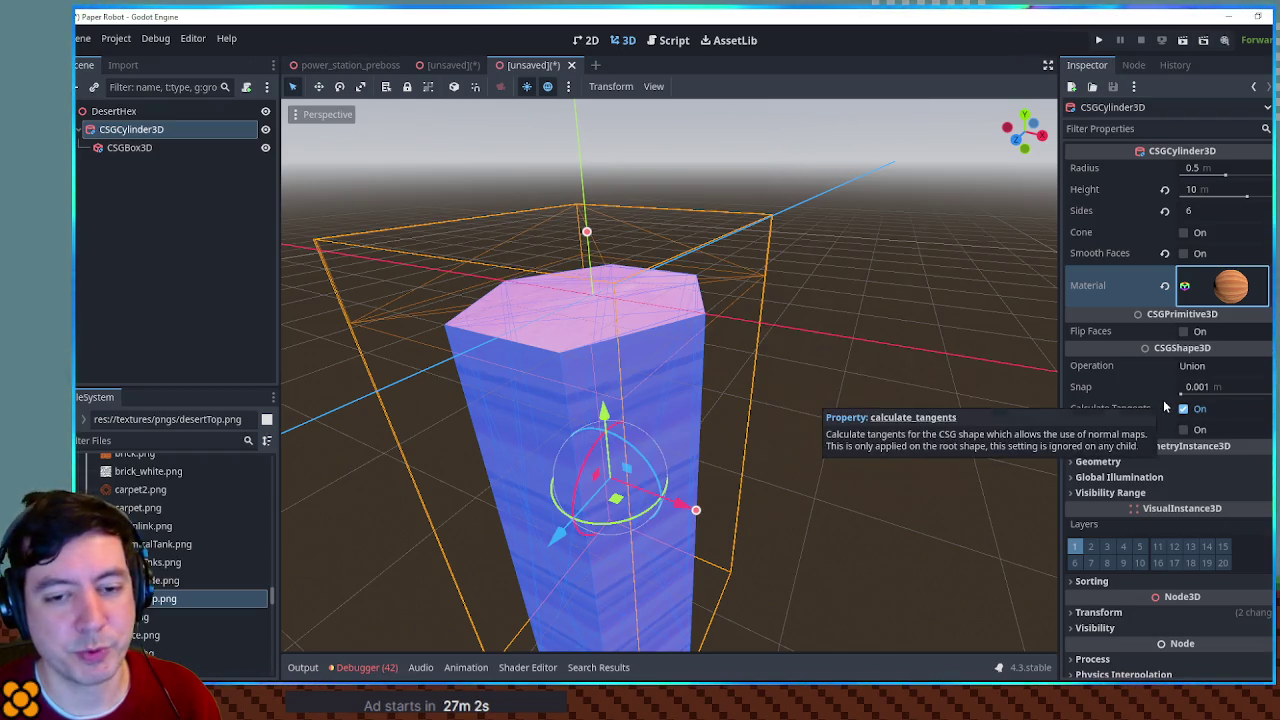
pyautogui.scroll(-2, 1163, 407)
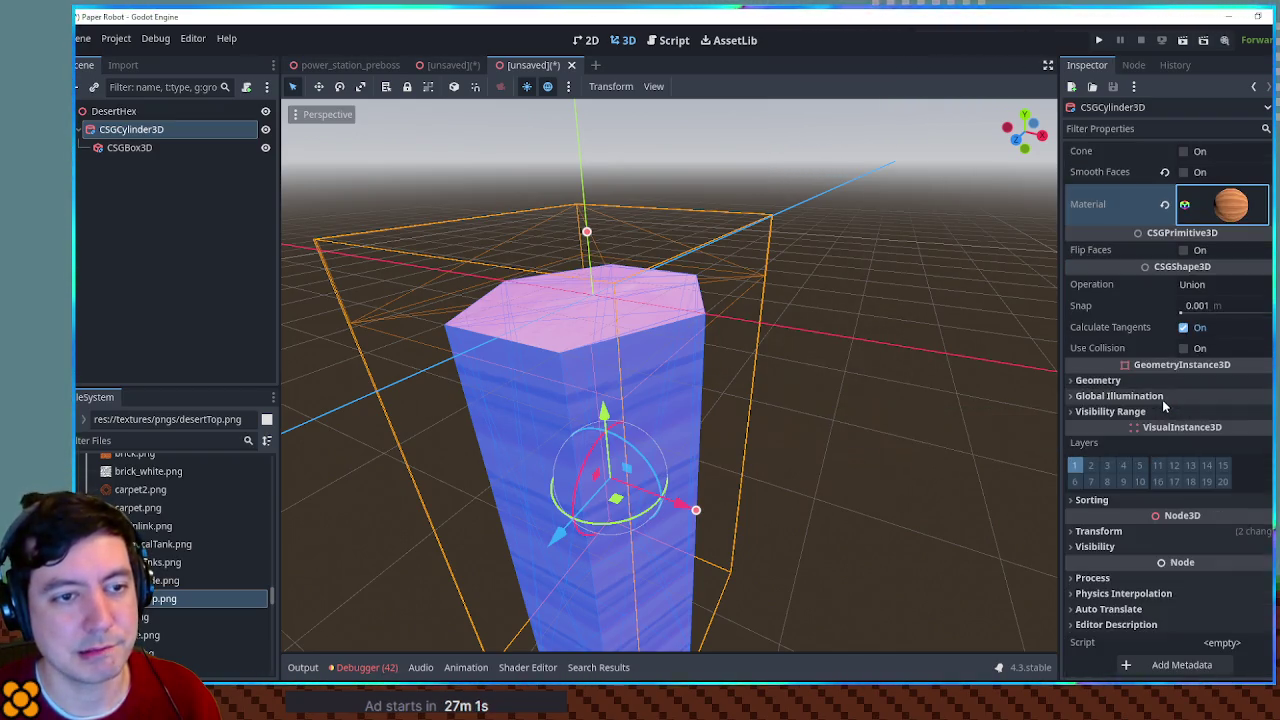
pyautogui.click(1158, 531)
pyautogui.click(1158, 530)
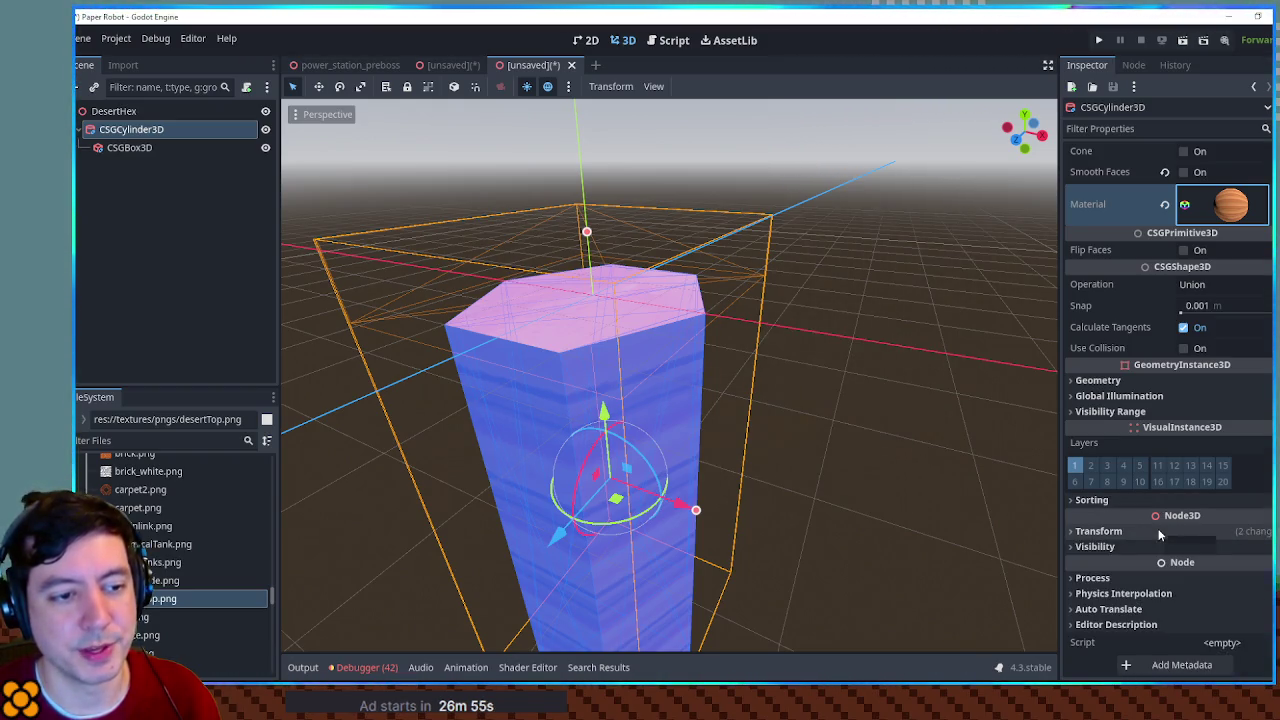
pyautogui.click(1158, 530)
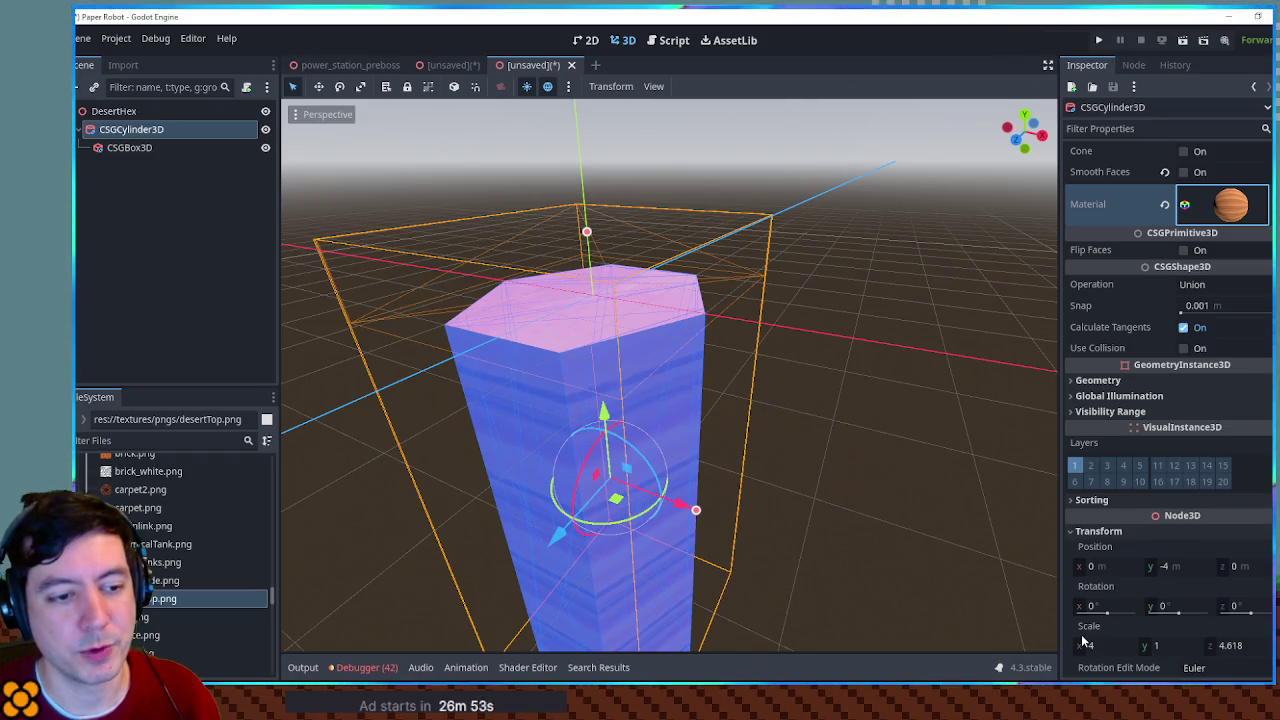
pyautogui.scroll(-4, 1106, 640)
pyautogui.scroll(-3, 855, 357)
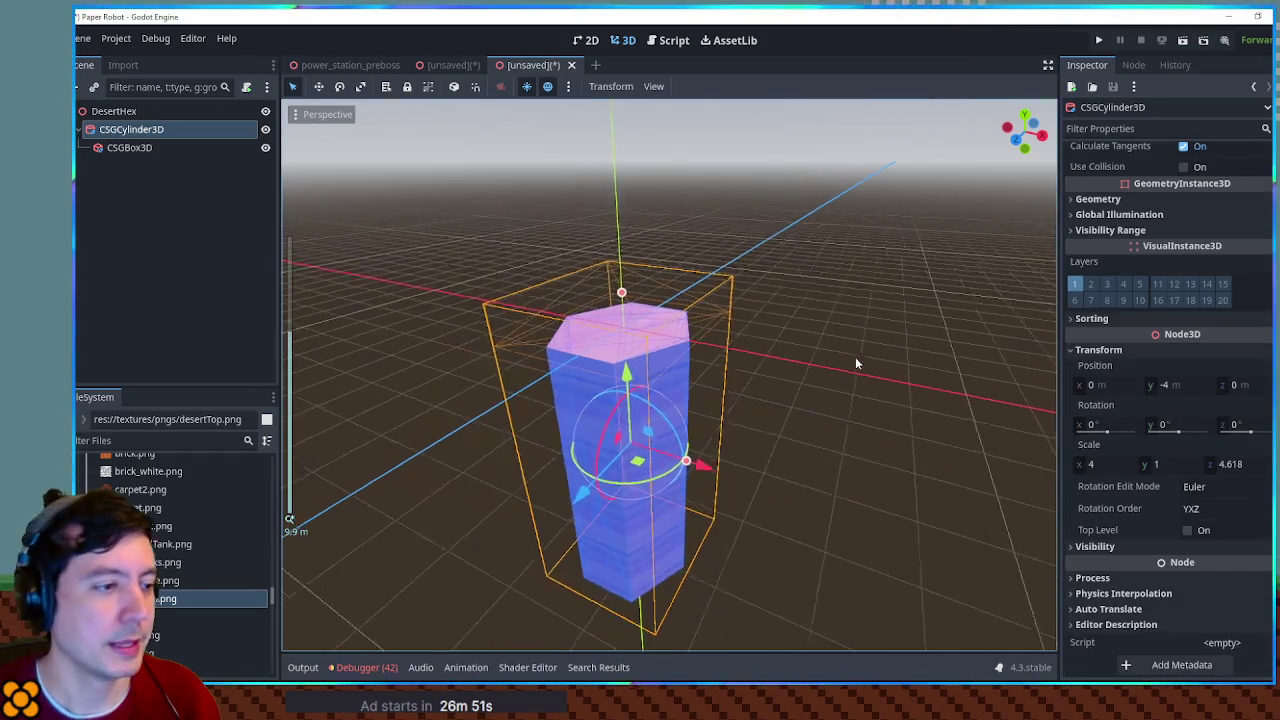
# Step: Orbit around the column, then switch to Blender and bring up its Add menu (Shift+A)
pyautogui.moveTo(897, 387); pyautogui.dragTo(870, 410)
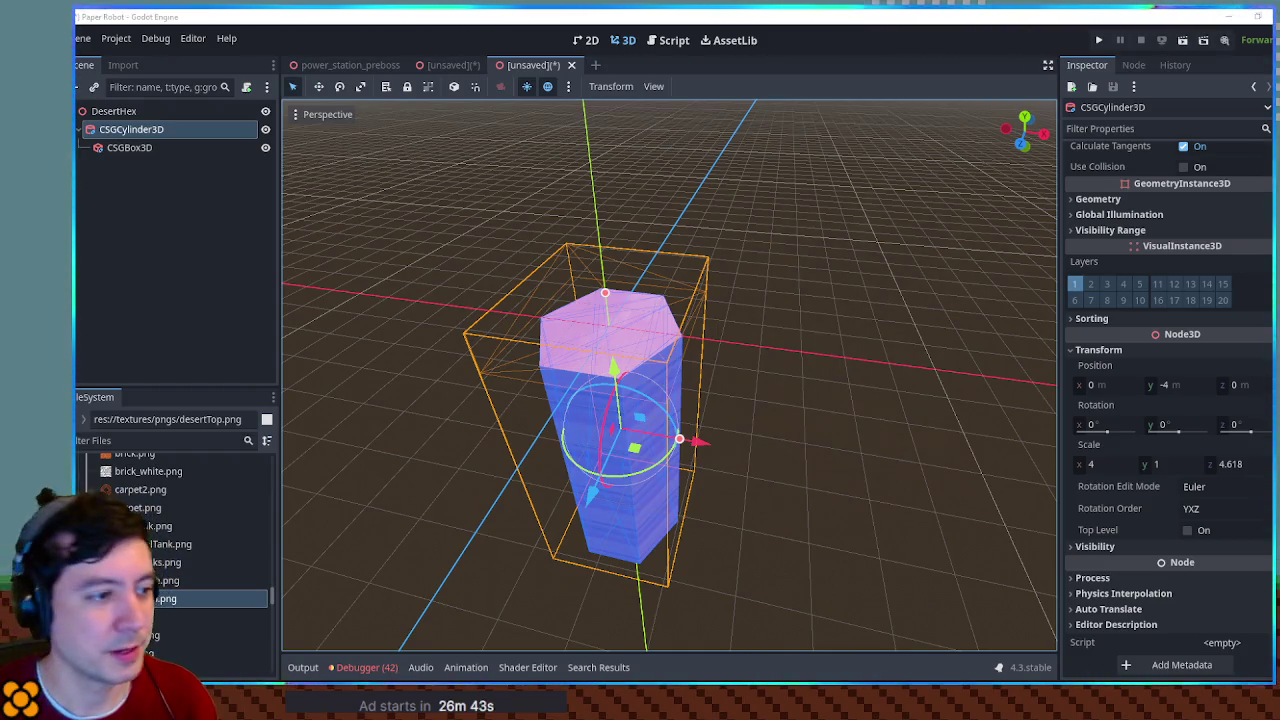
pyautogui.moveTo(859, 551)
pyautogui.mouseDown()
pyautogui.moveTo(854, 460)
pyautogui.moveTo(865, 541)
pyautogui.mouseUp()
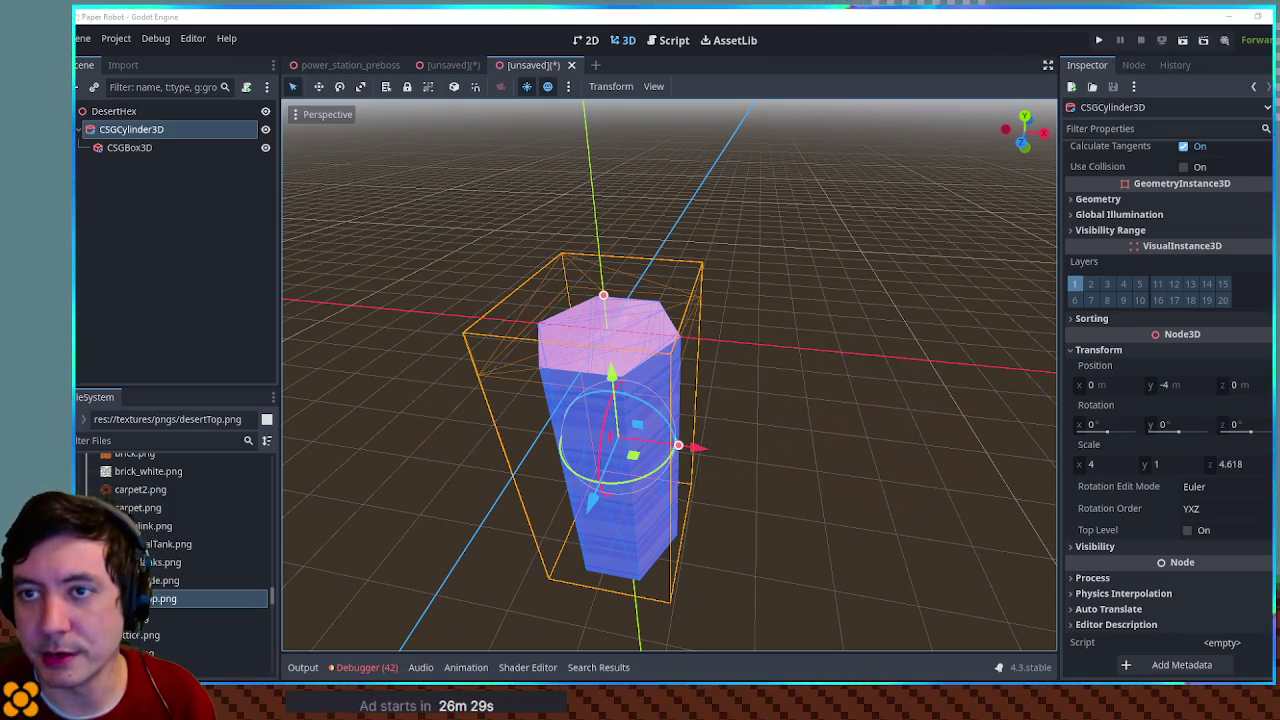
pyautogui.hotkey('alt', 'Tab')
pyautogui.hotkey('shift', 'a')
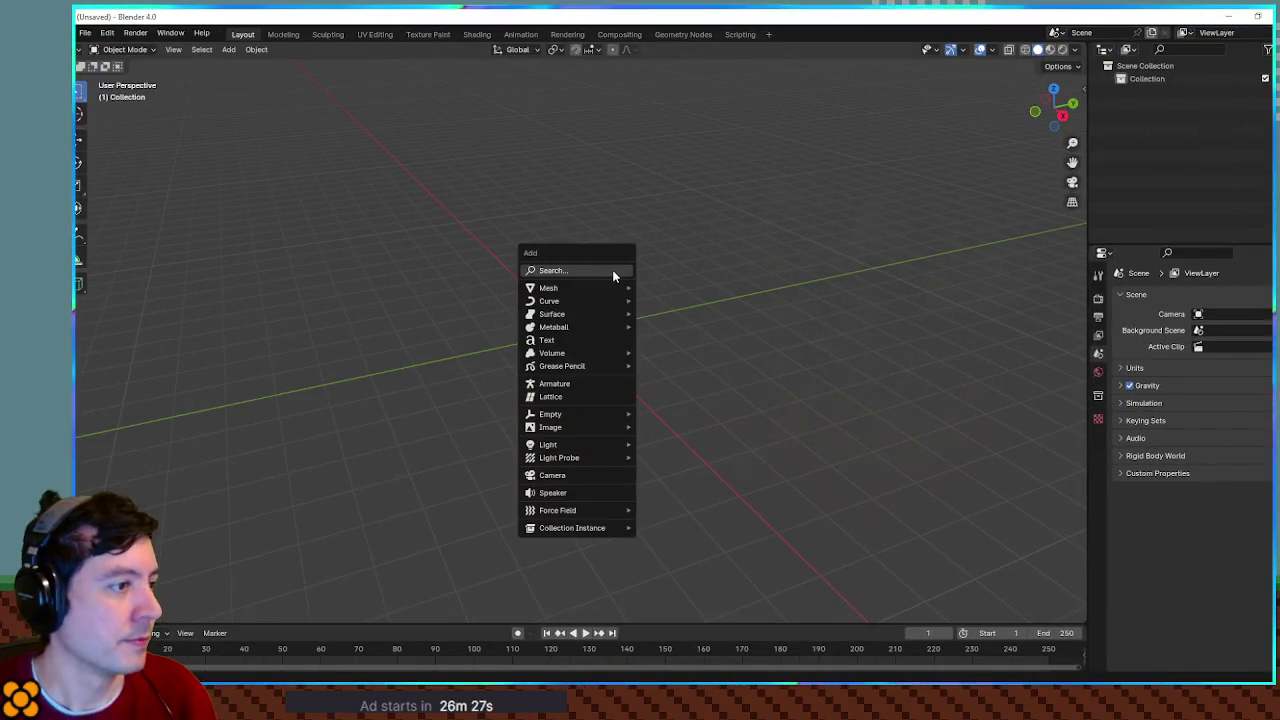
# Step: Add a cylinder mesh with 6 vertices to make a hexagonal prism
pyautogui.moveTo(611, 287)
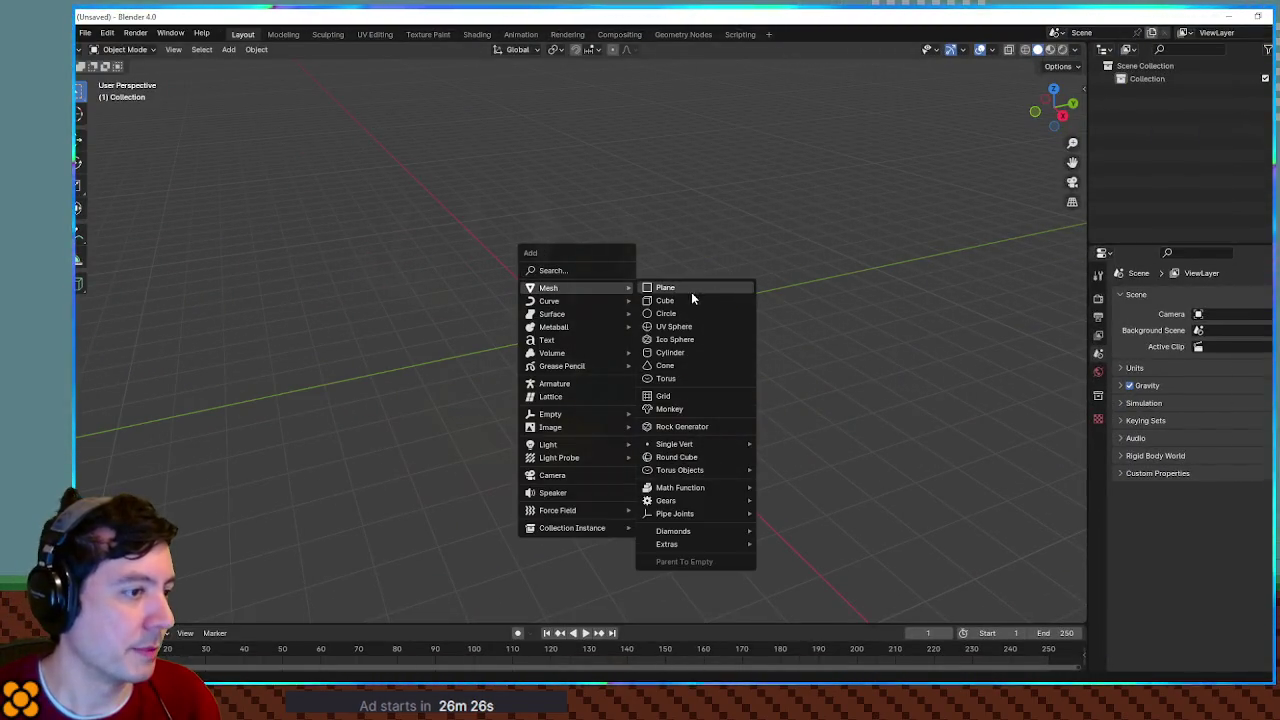
pyautogui.click(686, 352)
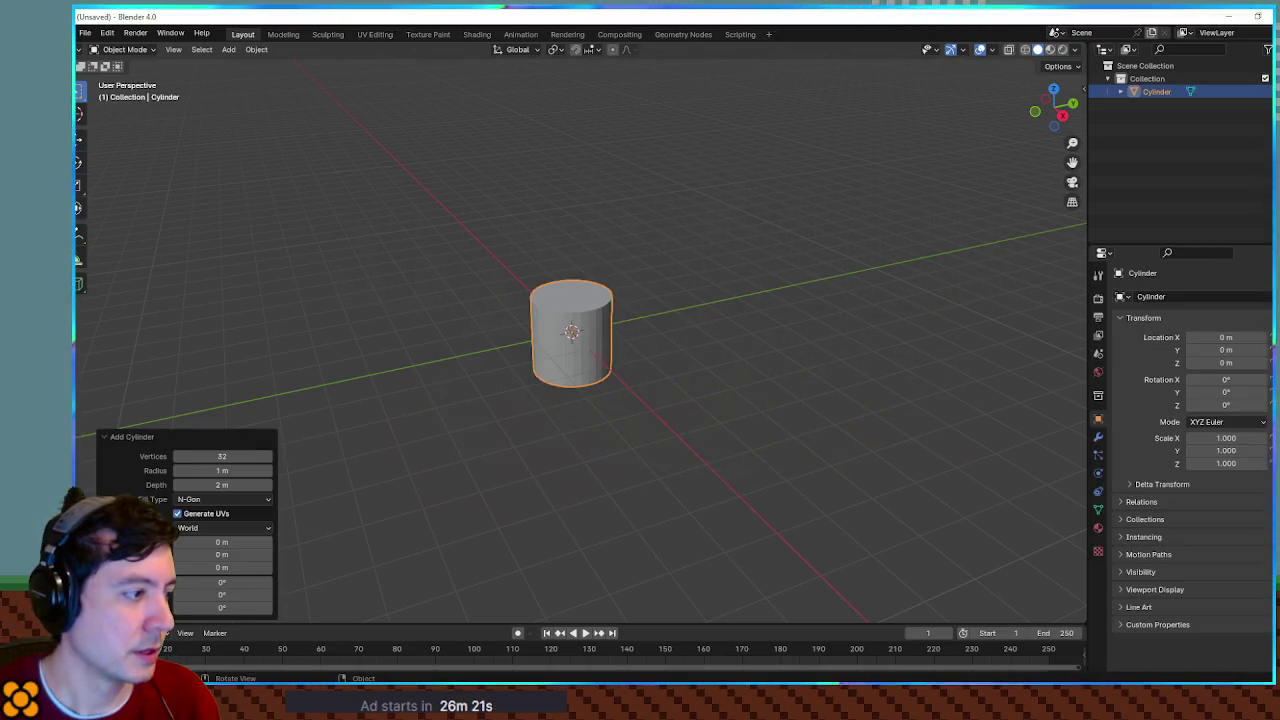
pyautogui.click(233, 456)
pyautogui.write('6')
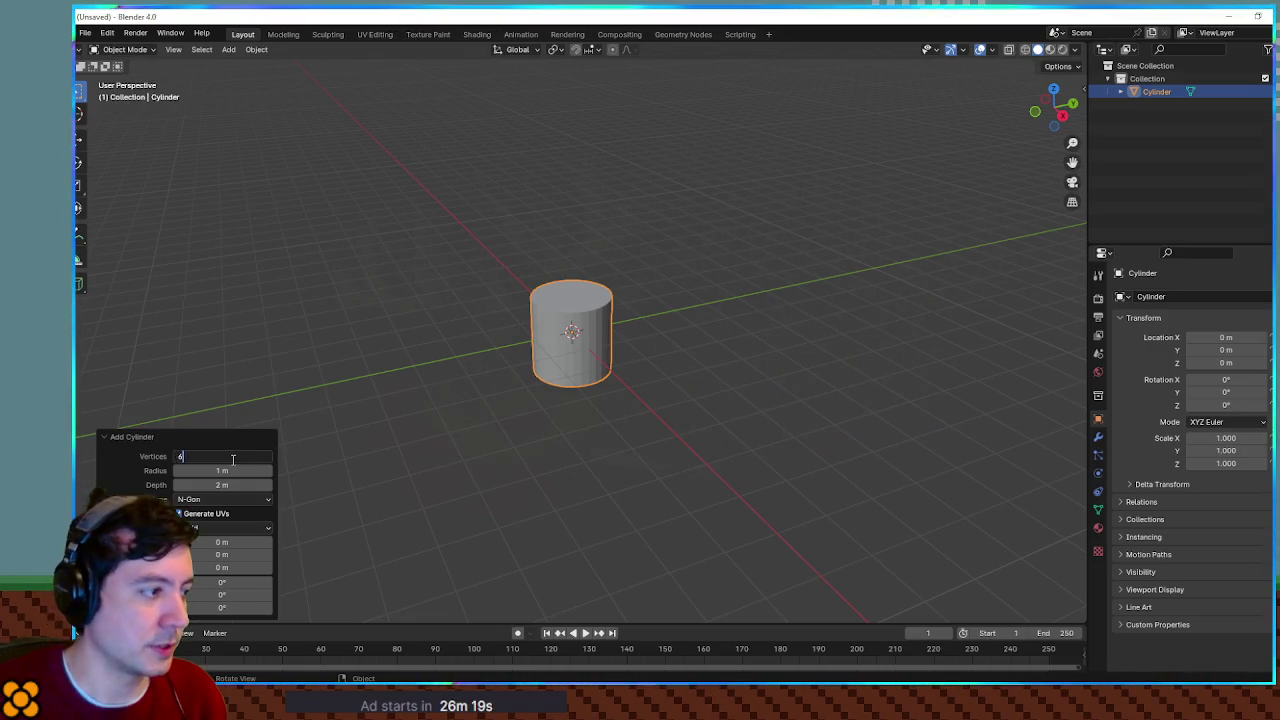
pyautogui.press('Return')
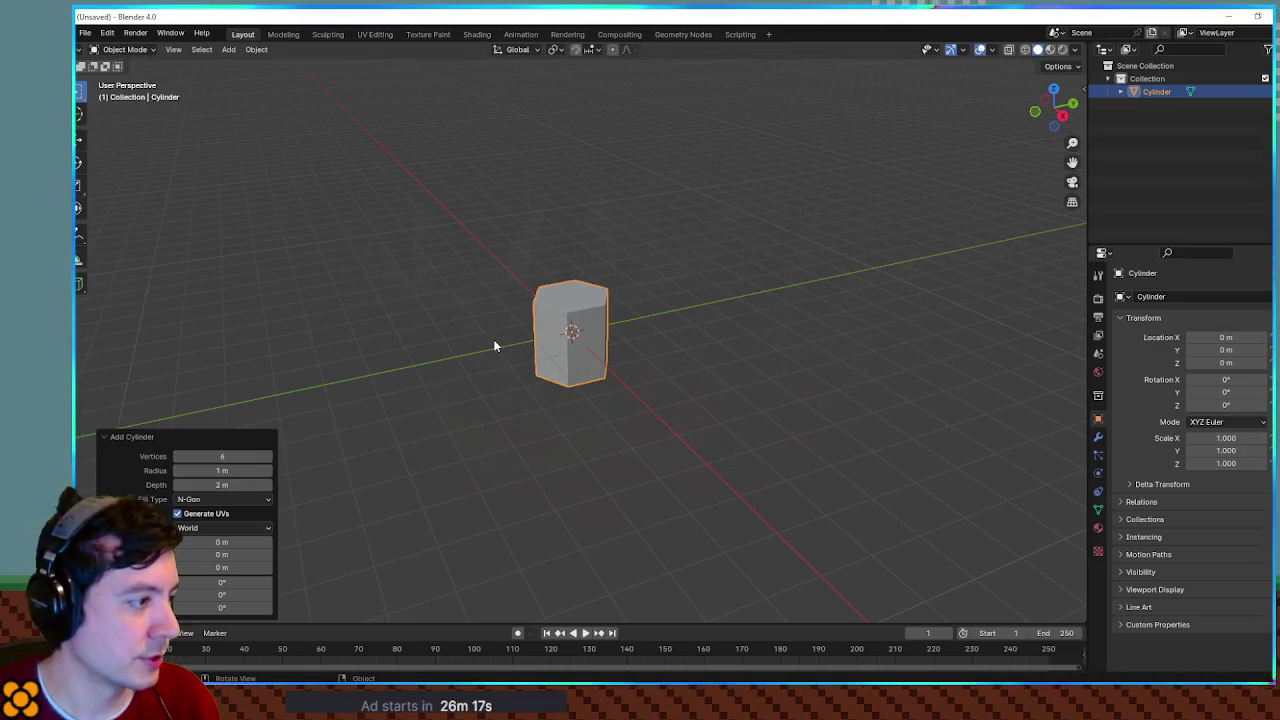
# Step: Lower the prism 1 m with G Z -1, apply its location, and return to Godot
pyautogui.click(651, 276)
pyautogui.click(580, 314)
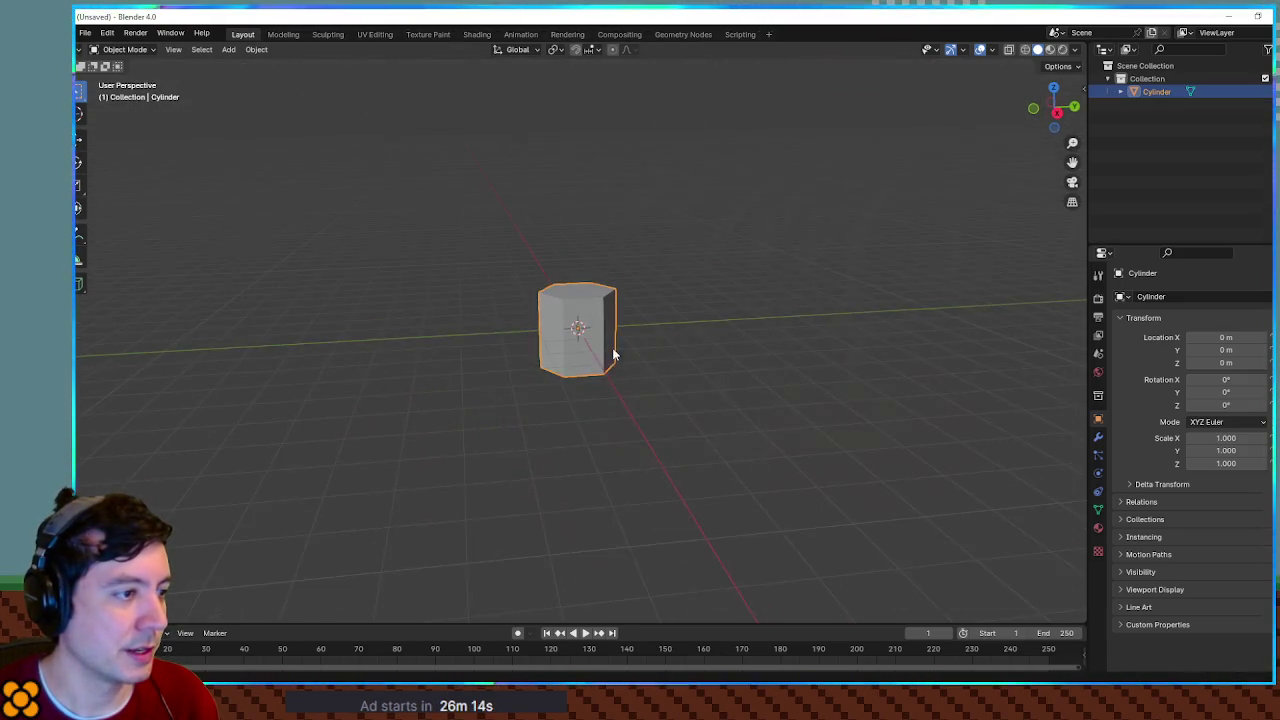
pyautogui.write('gz')
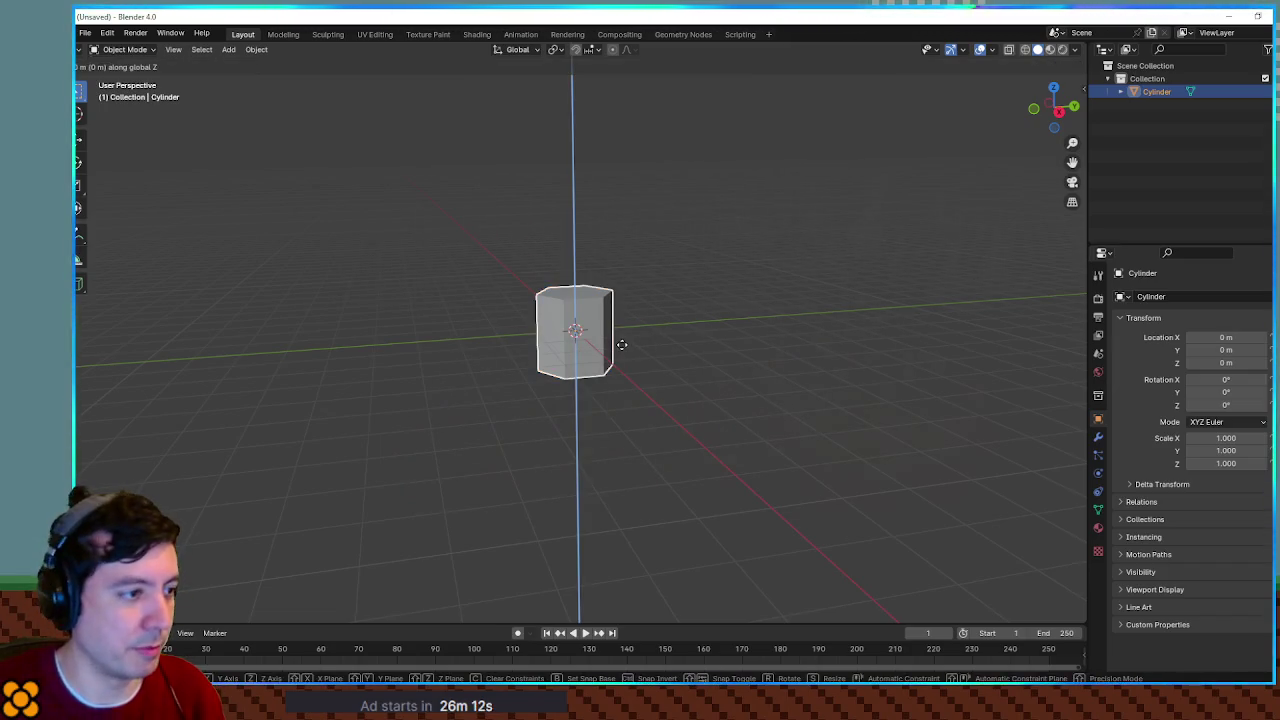
pyautogui.write('-1')
pyautogui.press('Return')
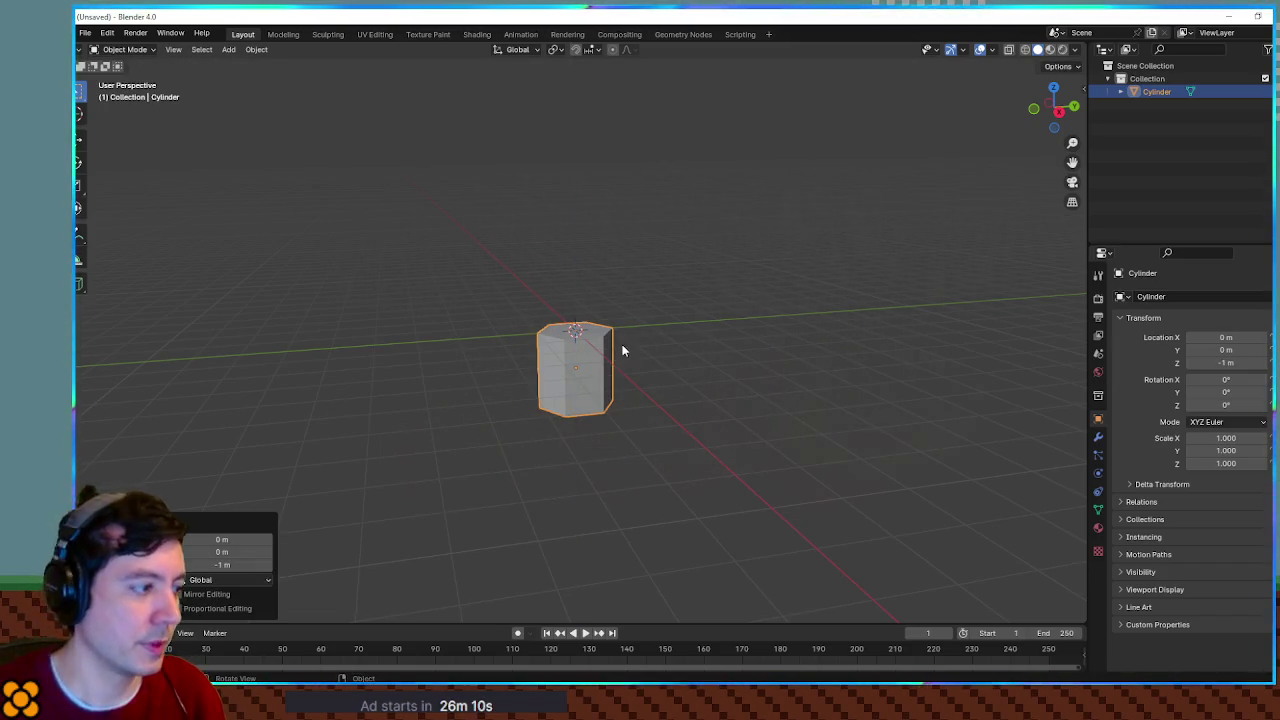
pyautogui.hotkey('ctrl', 'a')
pyautogui.click(625, 348)
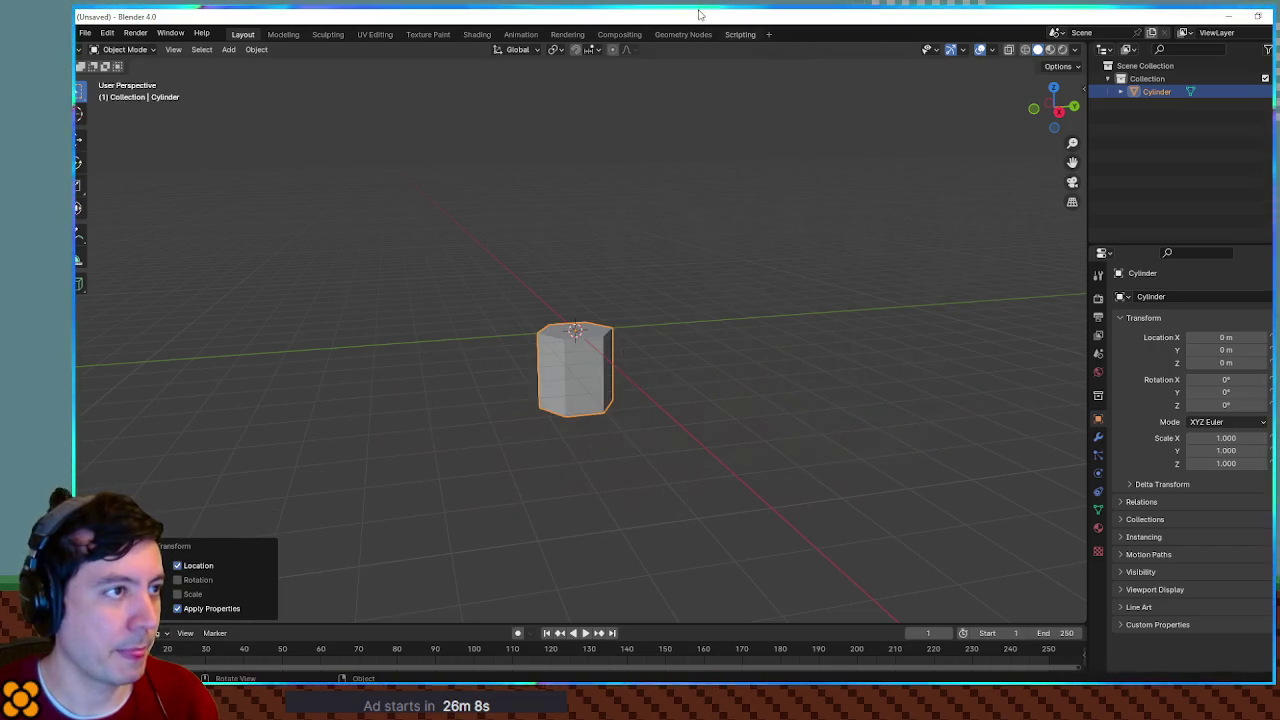
pyautogui.hotkey('alt', 'Tab')
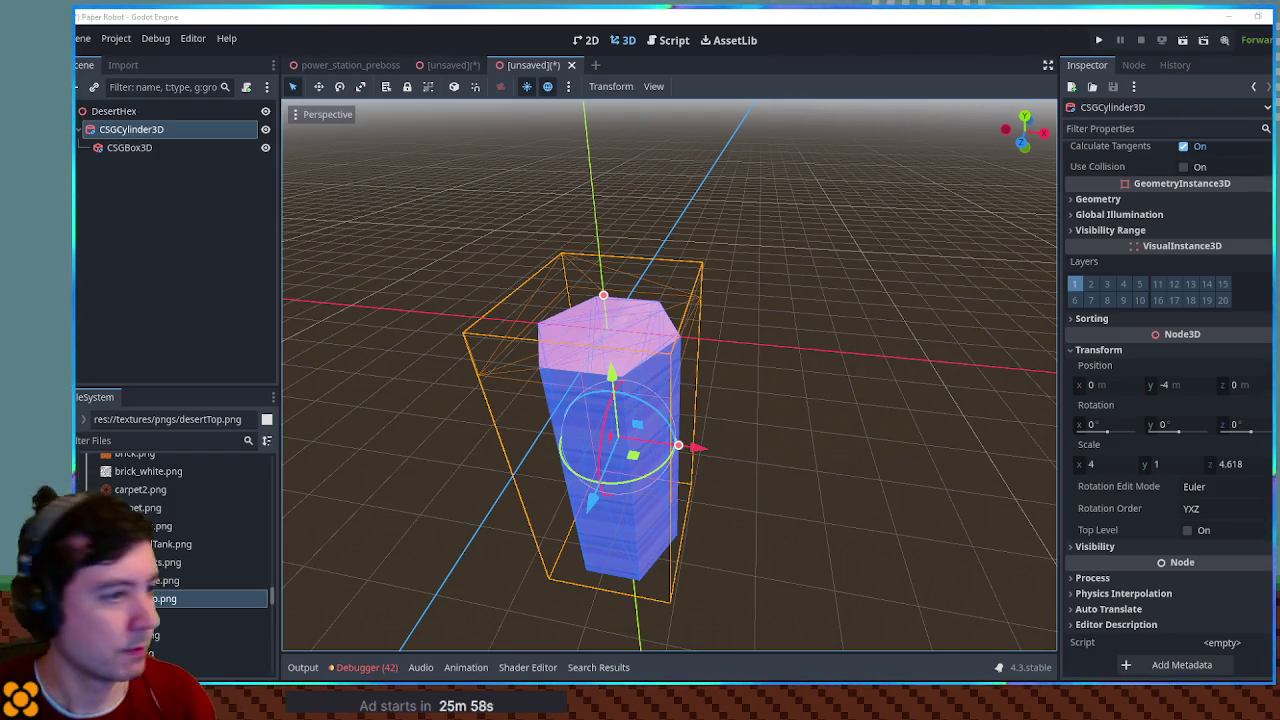
# Step: Orbit around the Godot column, read its Scale z of 4.618, and return to Blender
pyautogui.moveTo(730, 338)
pyautogui.mouseDown()
pyautogui.moveTo(837, 306)
pyautogui.moveTo(760, 311)
pyautogui.moveTo(760, 349)
pyautogui.moveTo(571, 297)
pyautogui.mouseUp()
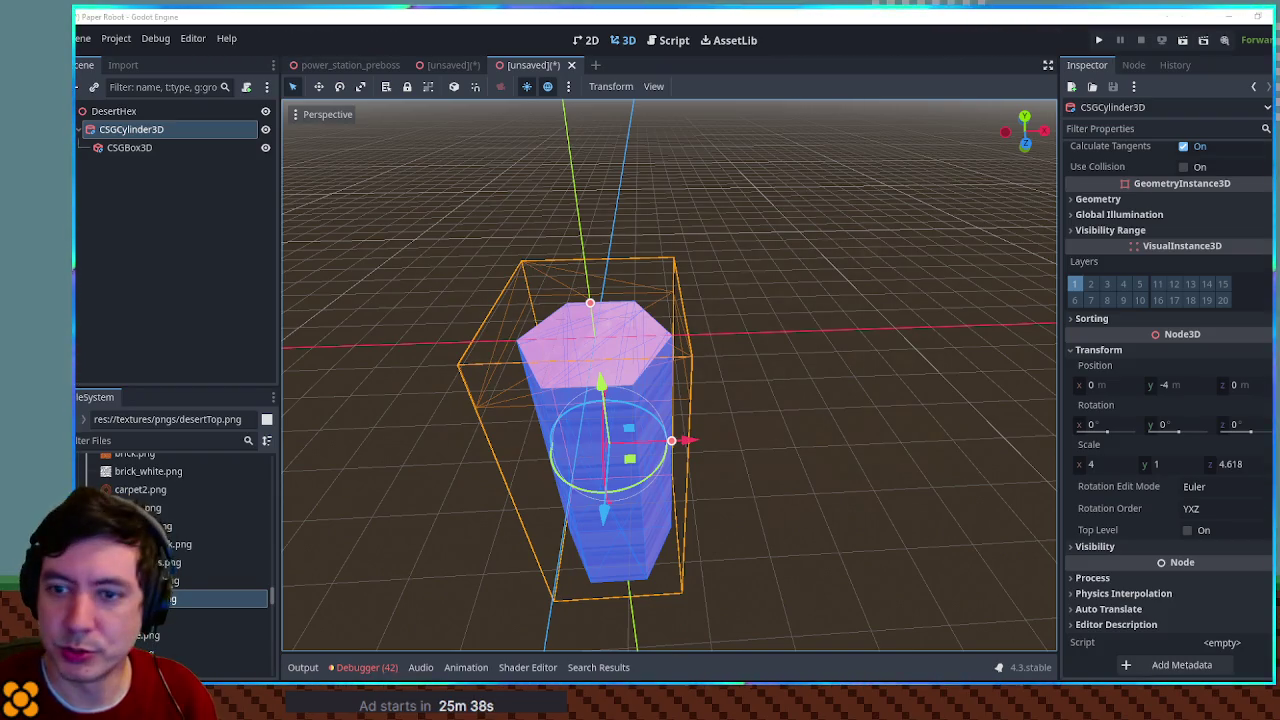
pyautogui.click(1248, 468)
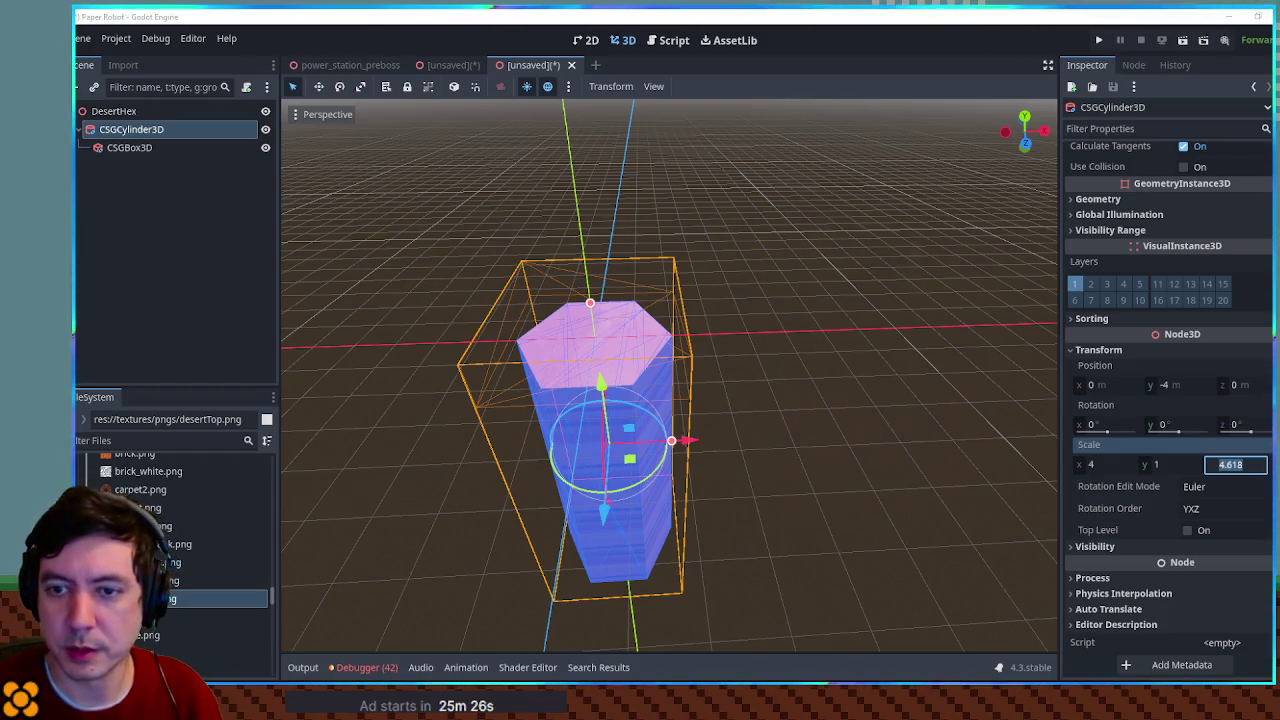
pyautogui.hotkey('alt', 'Tab')
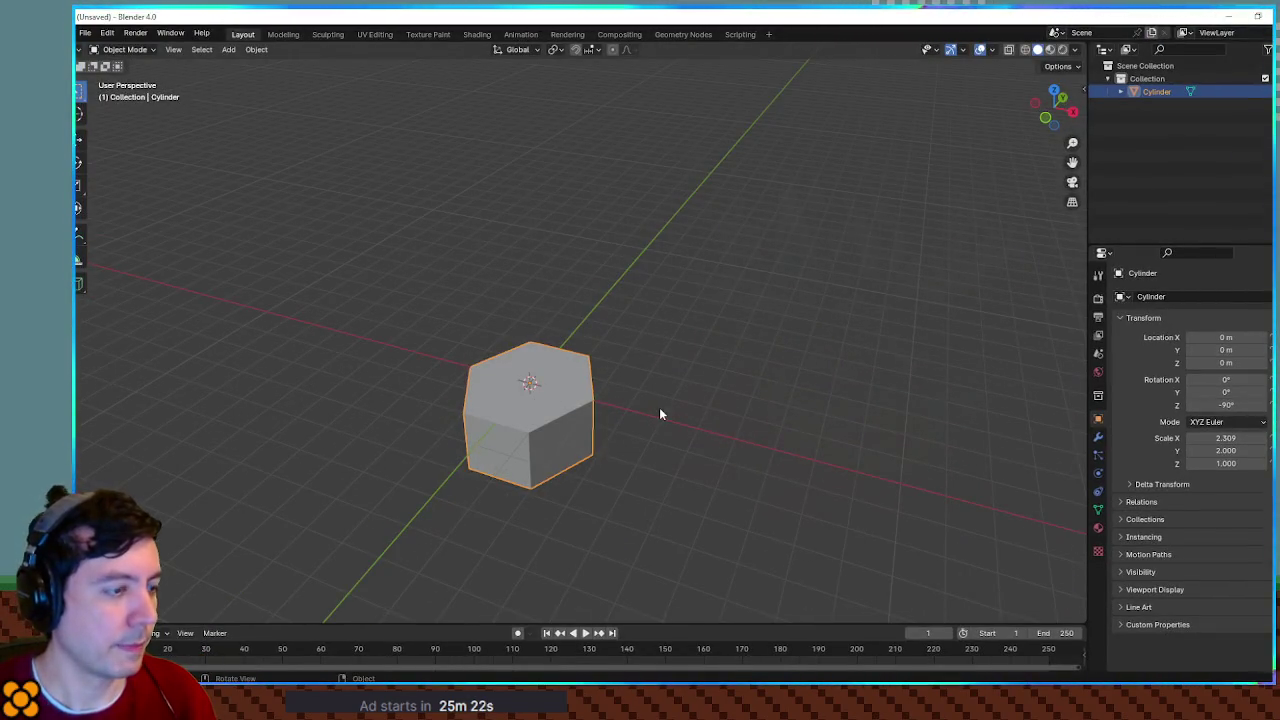
# Step: Scale the prism 6× along Z, replacing a first try at 4, then apply all transforms
pyautogui.write('sz')
pyautogui.write('4')
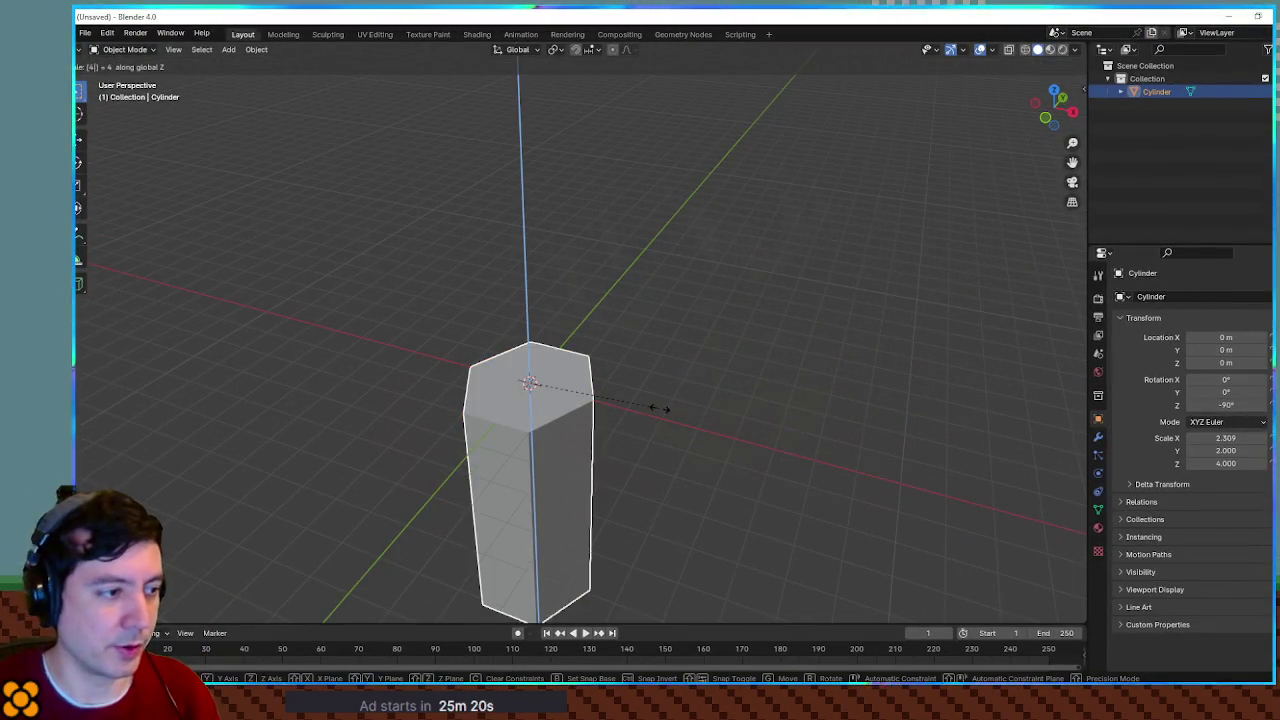
pyautogui.press('Return')
pyautogui.hotkey('ctrl', 'z')
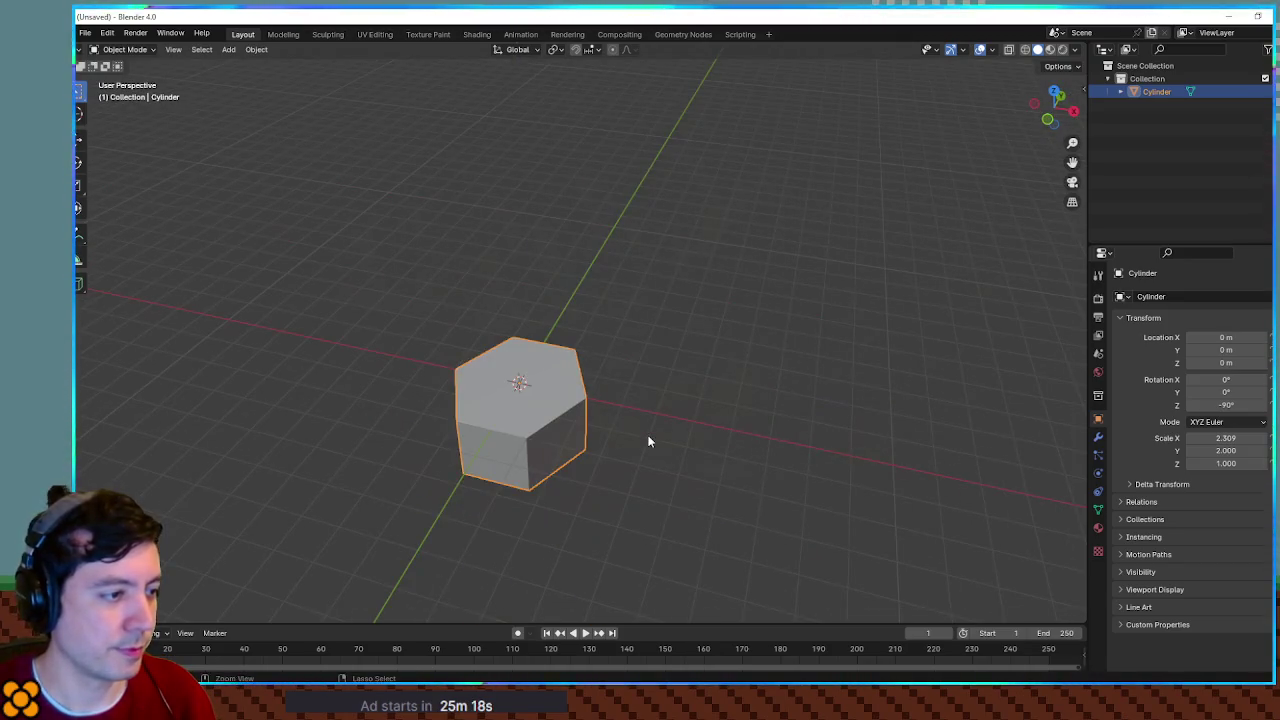
pyautogui.write('sz')
pyautogui.write('6')
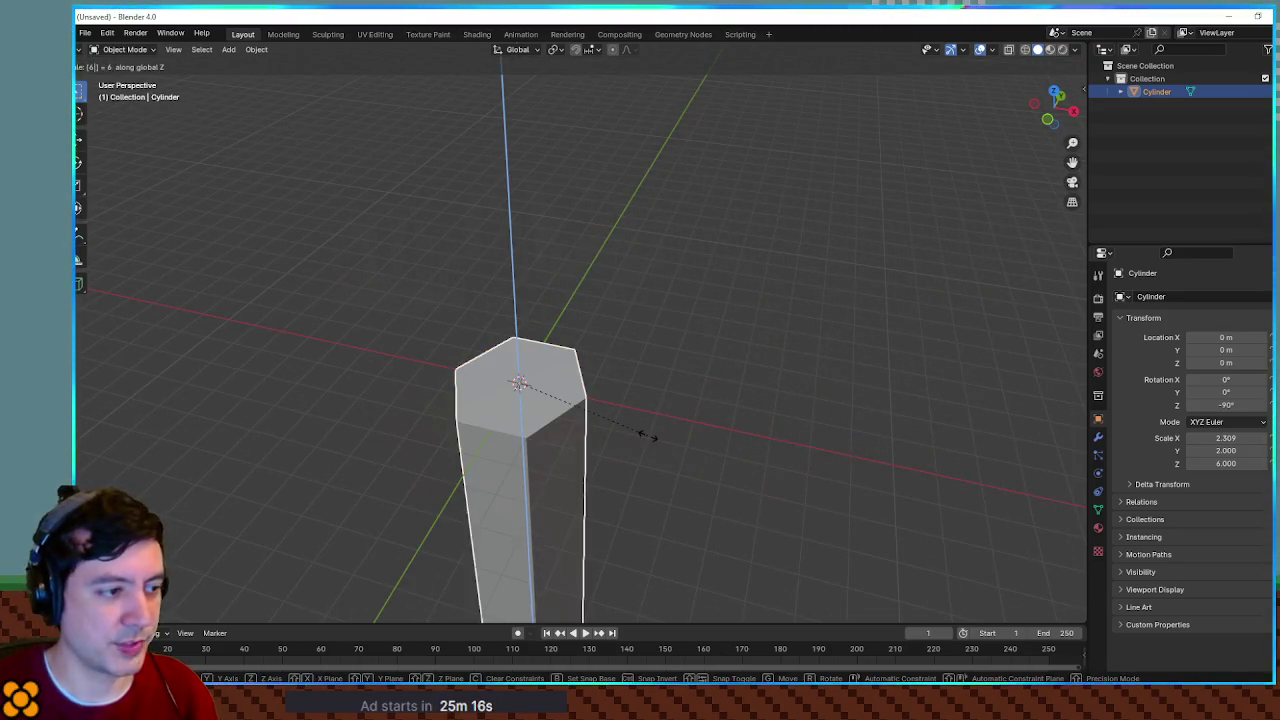
pyautogui.press('Return')
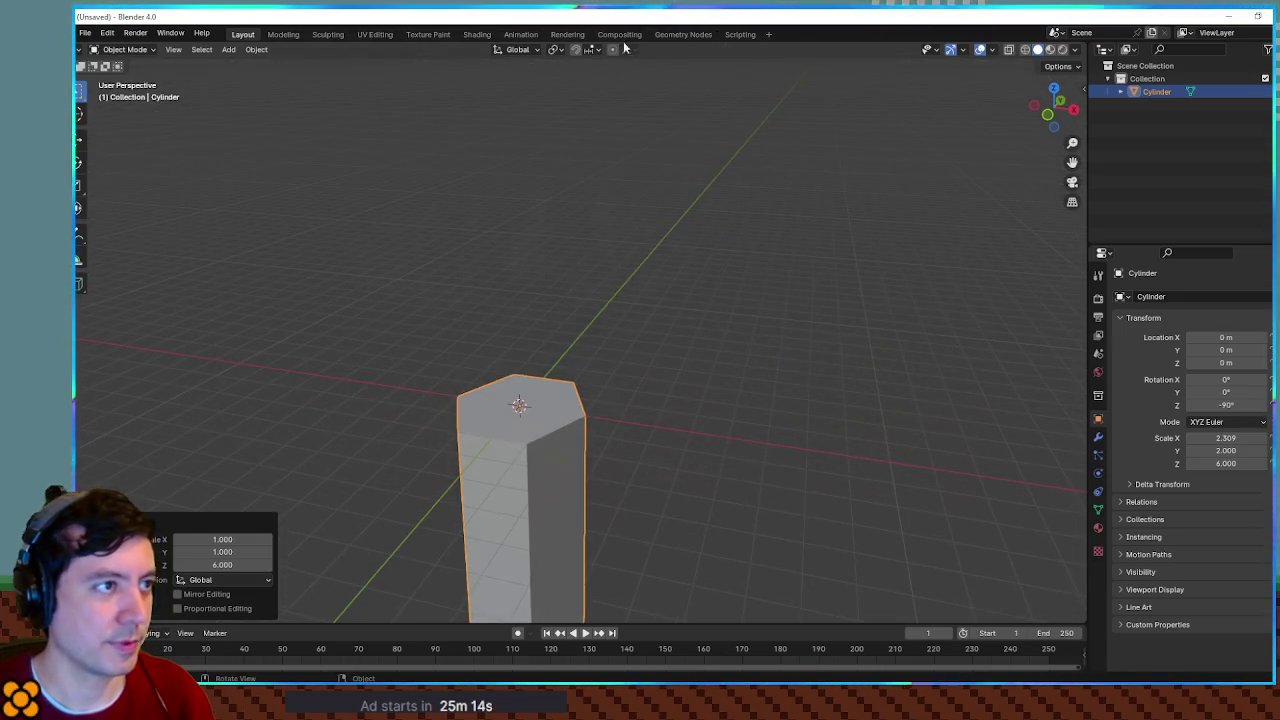
pyautogui.press('super+Down')
pyautogui.press('super+Down')
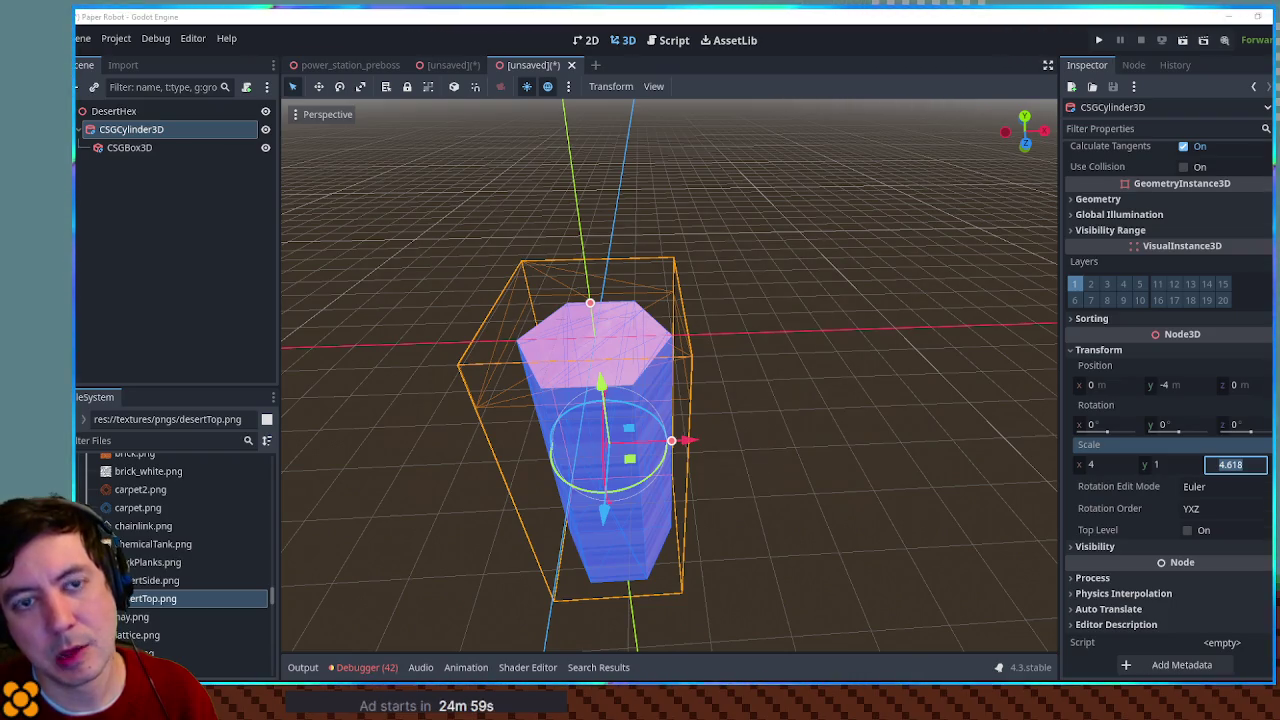
pyautogui.hotkey('alt', 'Tab')
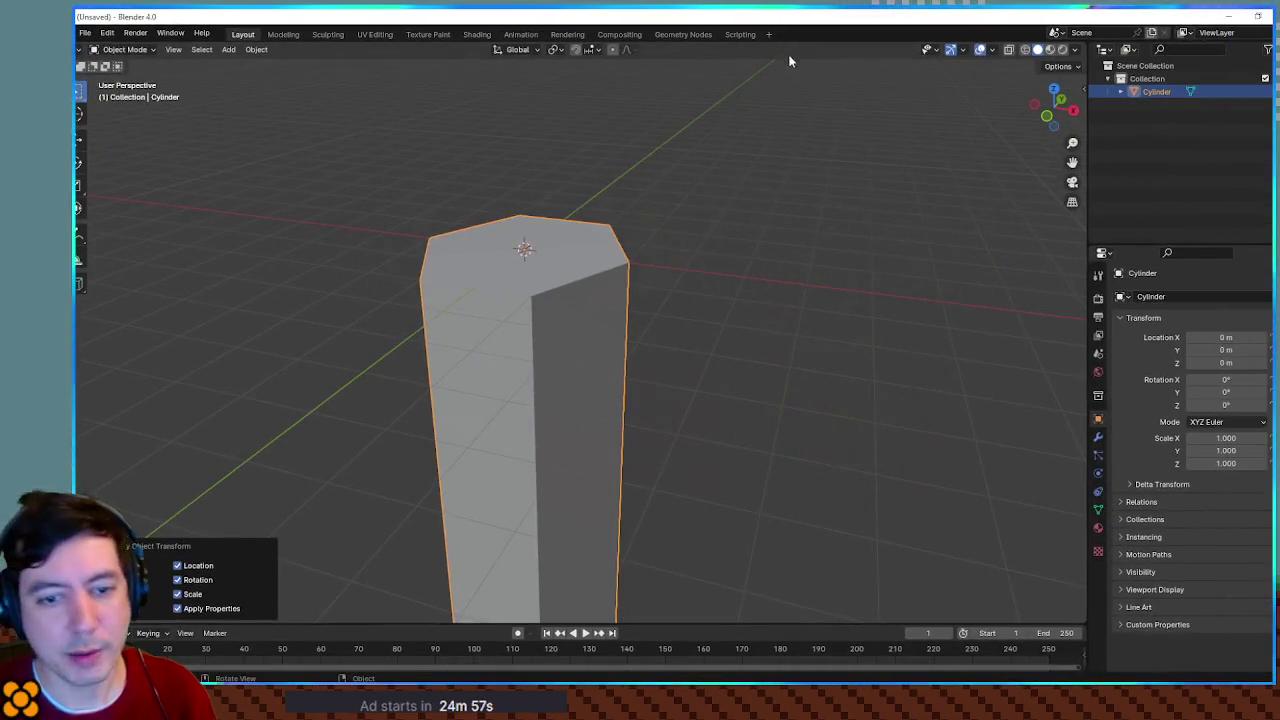
pyautogui.click(555, 351)
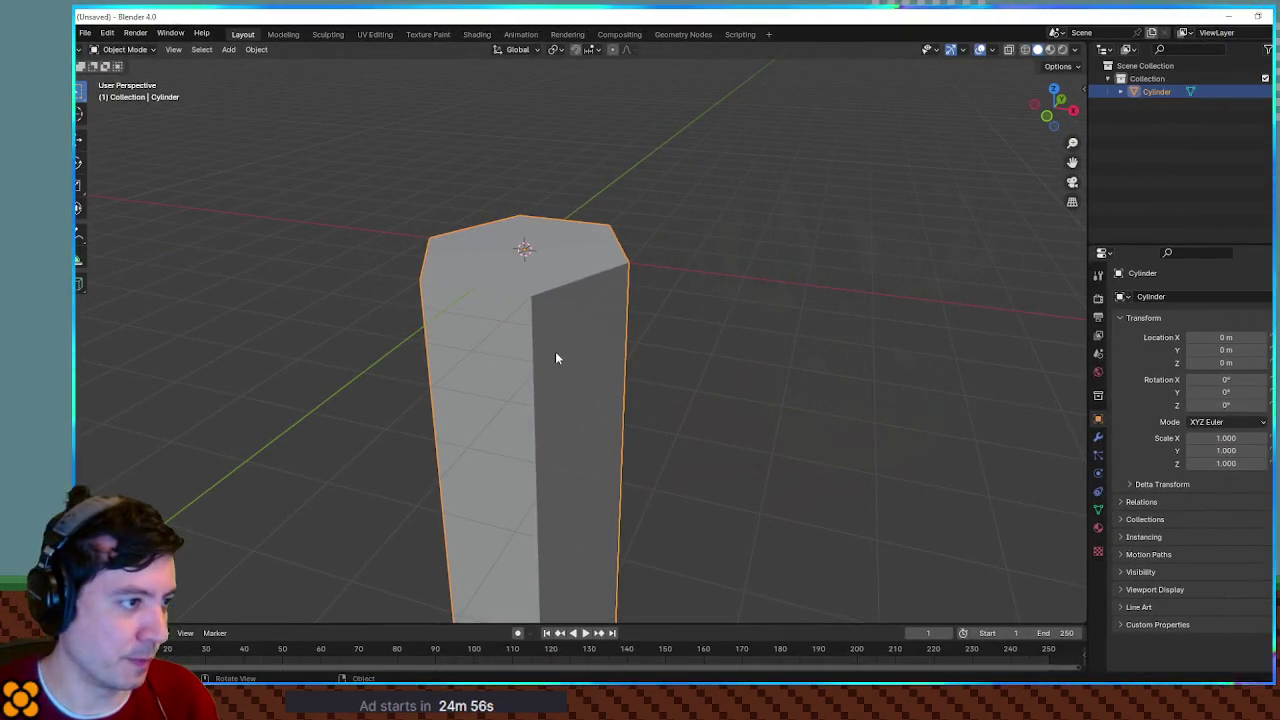
# Step: Add two material slots to the column, creating Material.001 and Material.002
pyautogui.click(1098, 438)
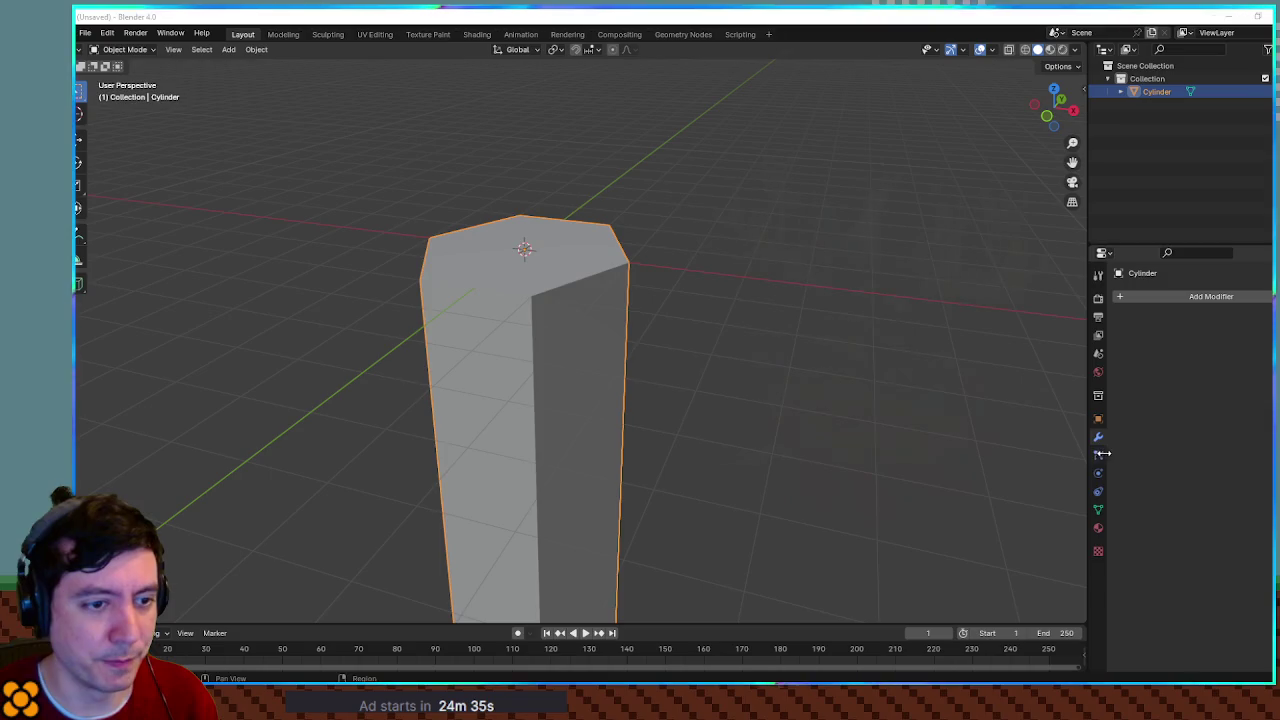
pyautogui.click(1099, 528)
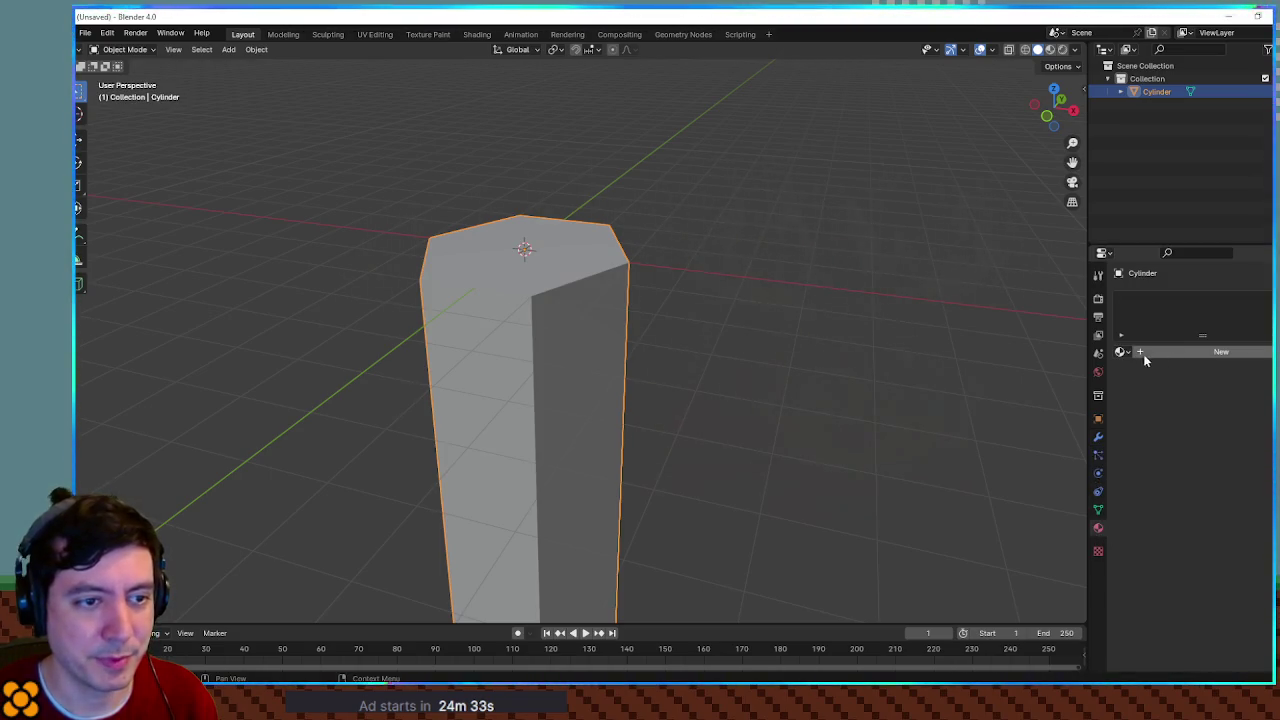
pyautogui.click(1266, 297)
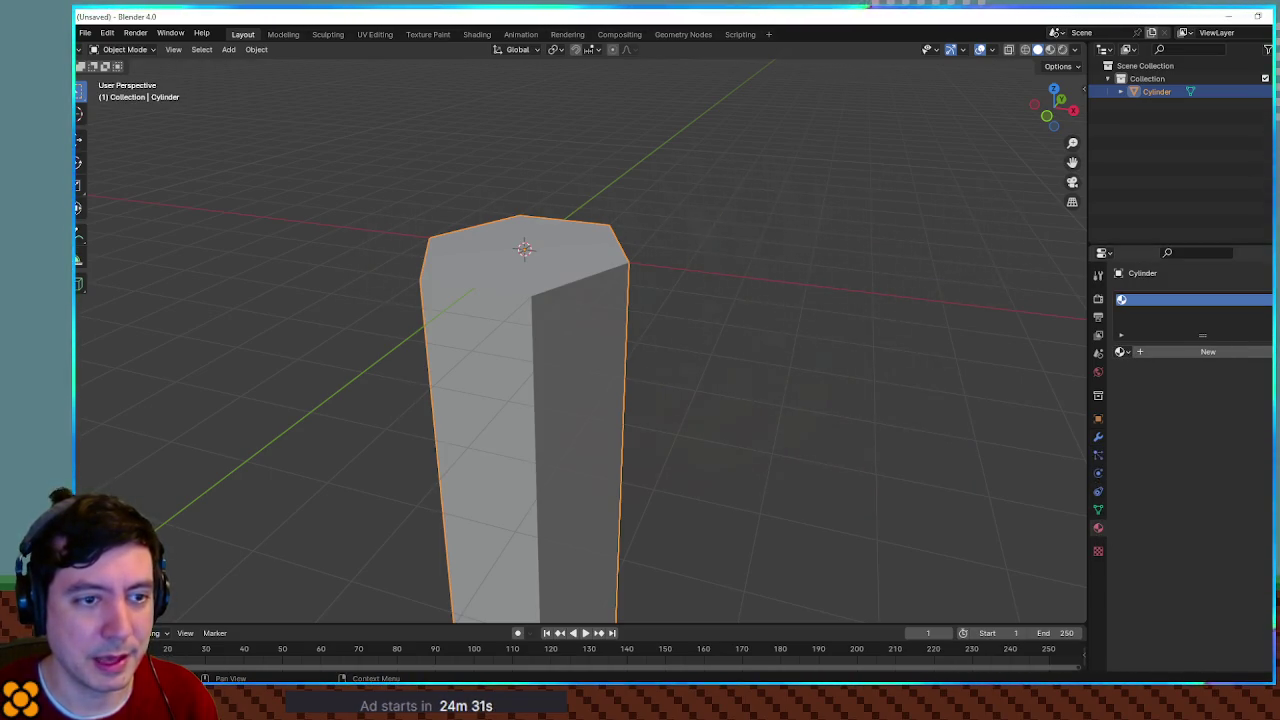
pyautogui.click(1266, 297)
pyautogui.click(1155, 300)
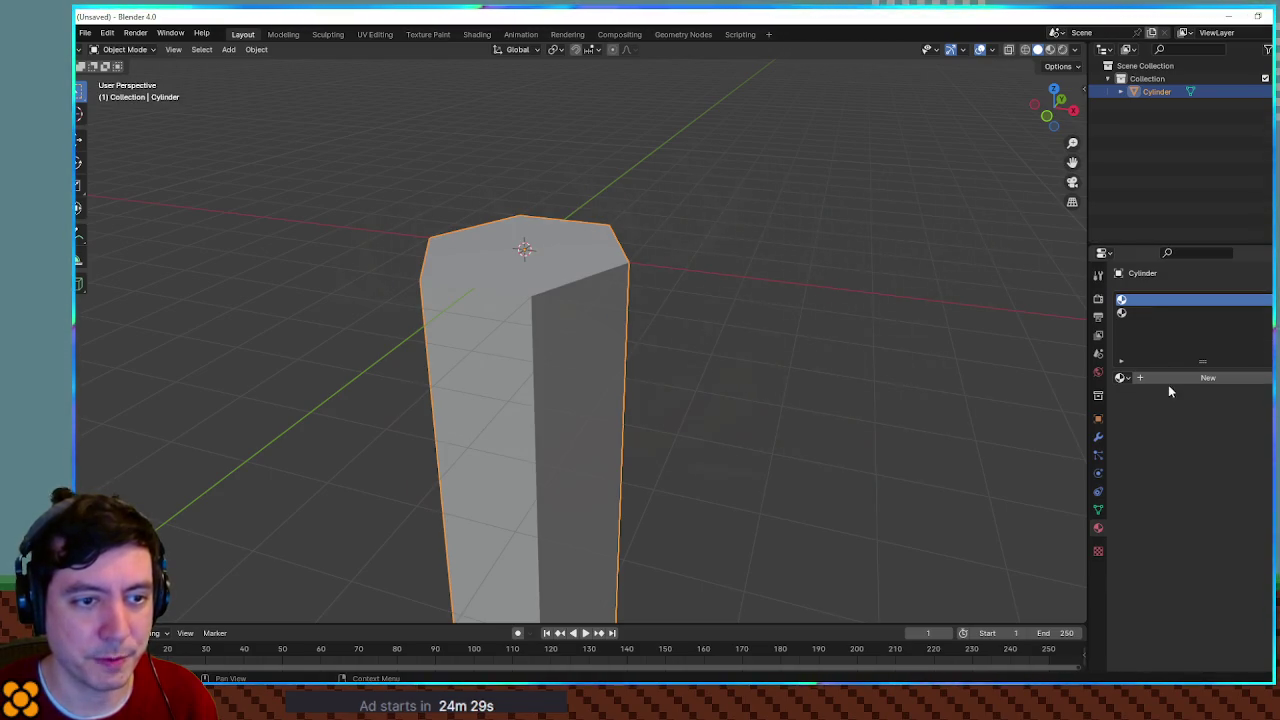
pyautogui.click(1169, 379)
pyautogui.click(1152, 312)
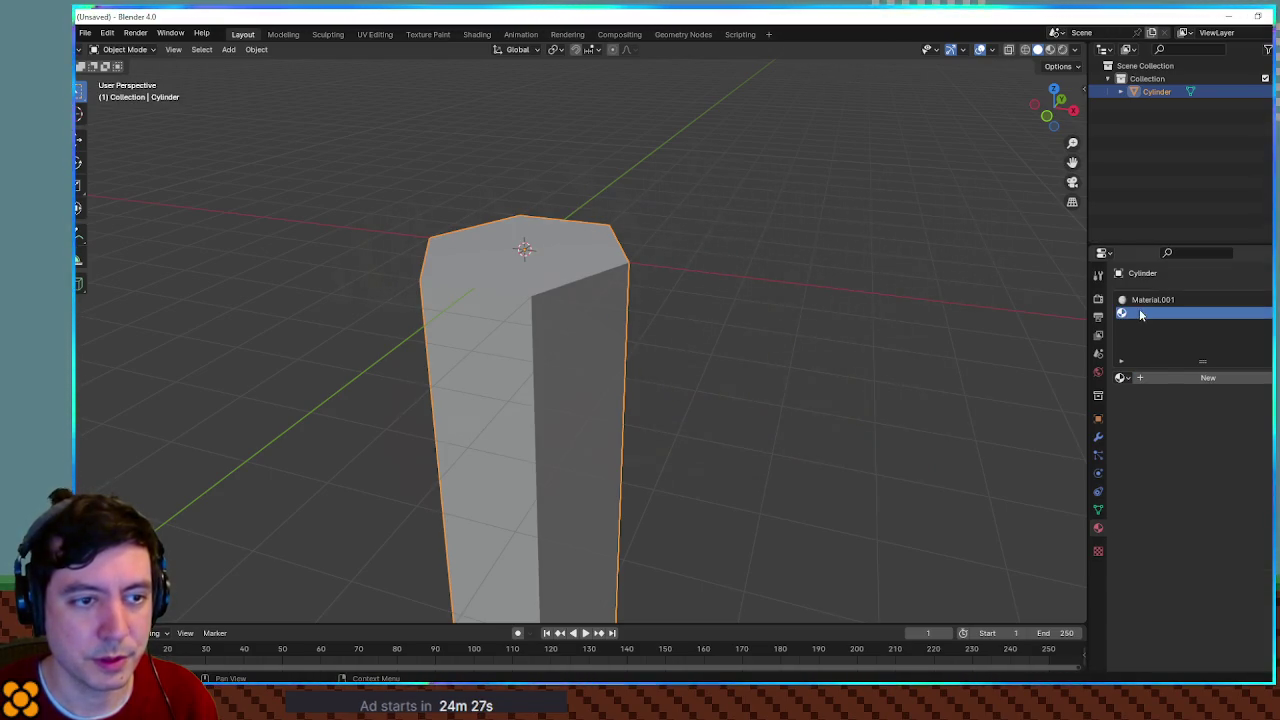
pyautogui.click(1172, 378)
# Step: Set Material.002's base colour to orange and Material.001's to yellow
pyautogui.click(1224, 485)
pyautogui.moveTo(1202, 335); pyautogui.dragTo(1250, 300)
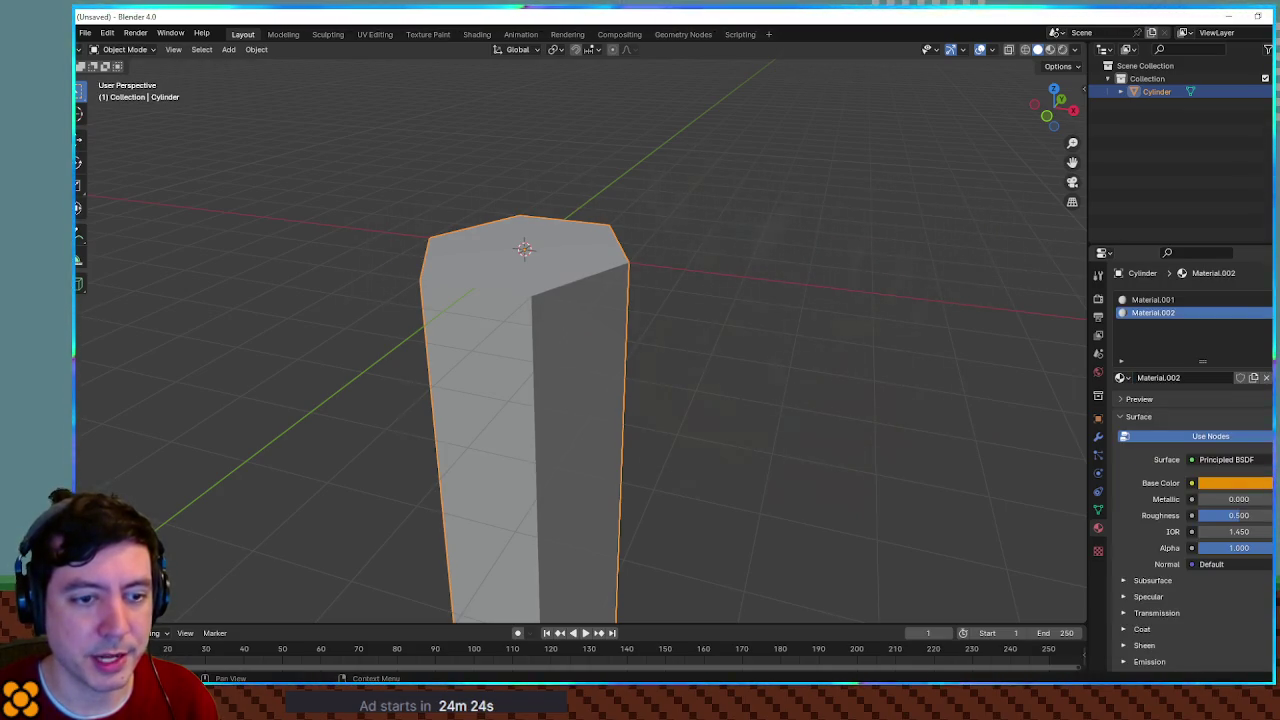
pyautogui.click(1160, 300)
pyautogui.click(1224, 485)
pyautogui.click(1205, 378)
pyautogui.click(1152, 580)
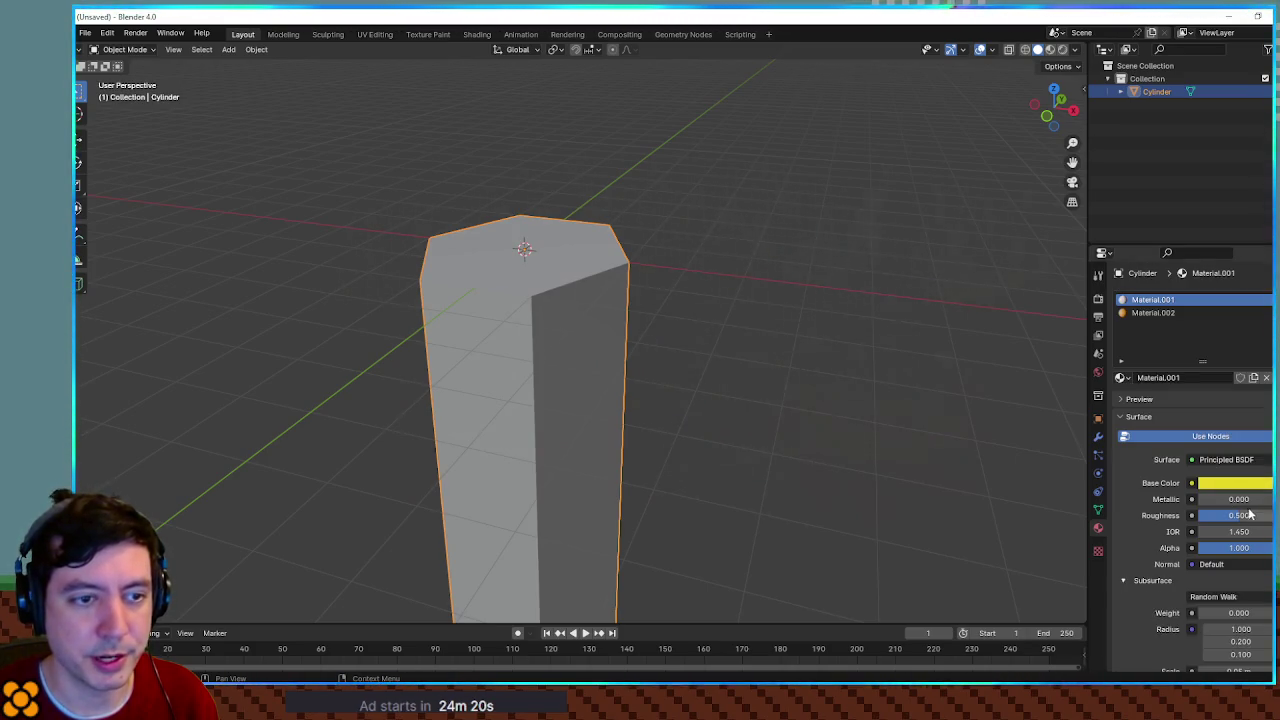
pyautogui.click(1230, 483)
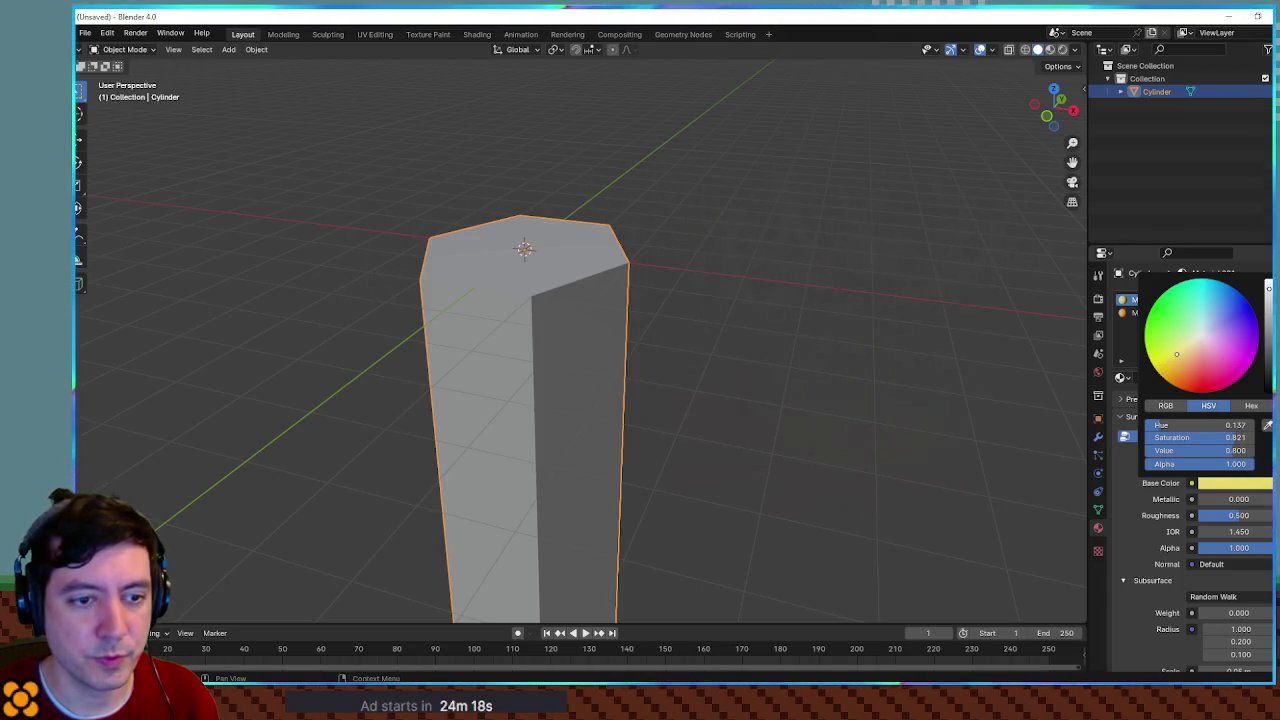
pyautogui.click(1232, 483)
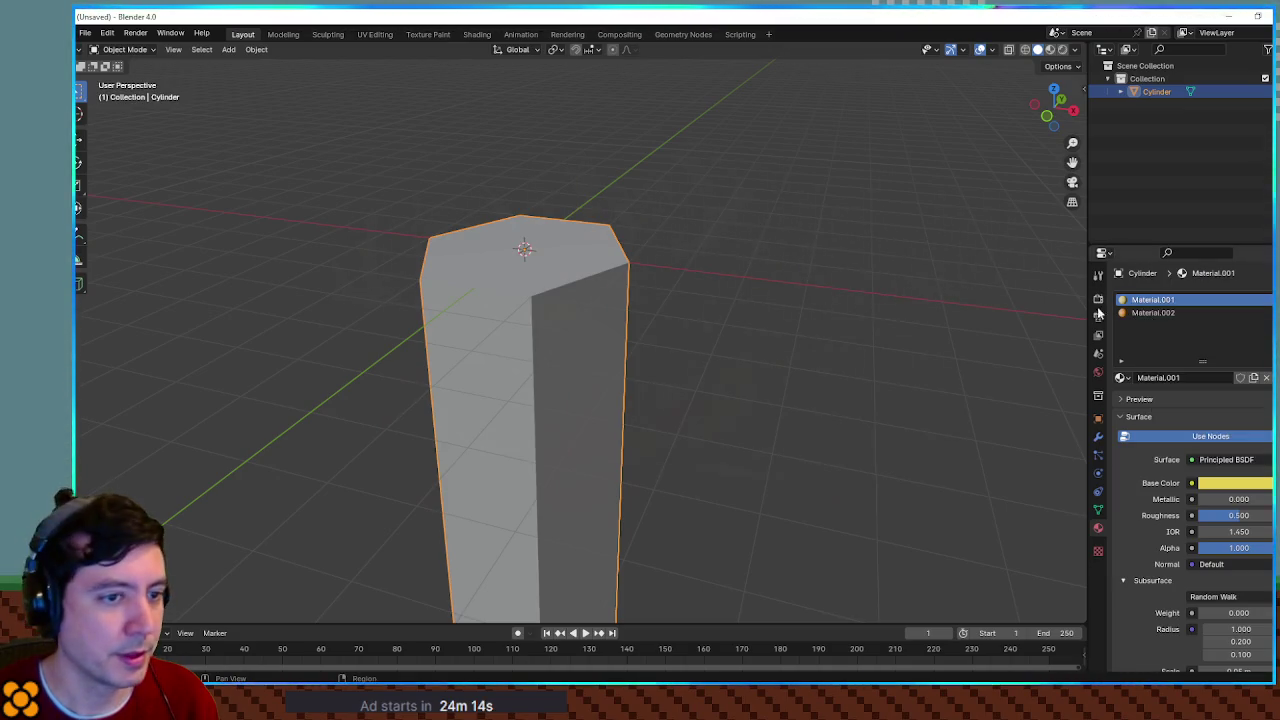
# Step: In Edit Mode face select, assign yellow Material.001 to the column's top face
pyautogui.press('Tab')
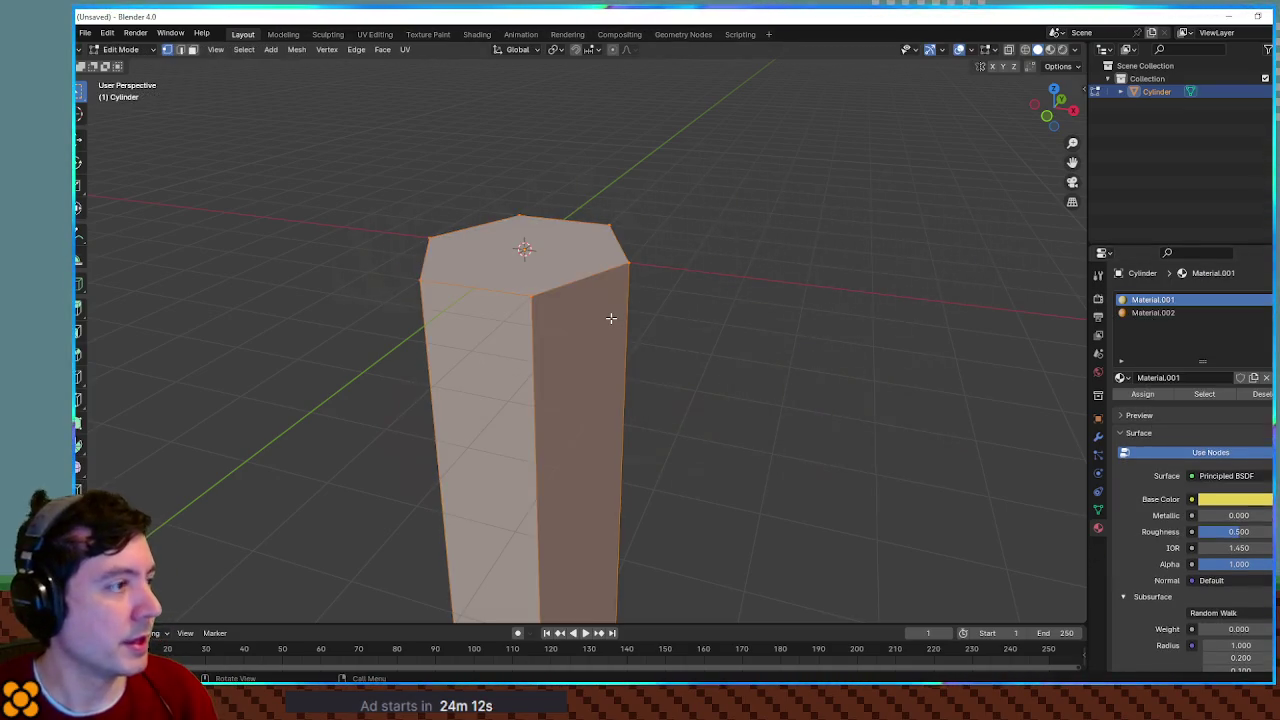
pyautogui.click(1153, 312)
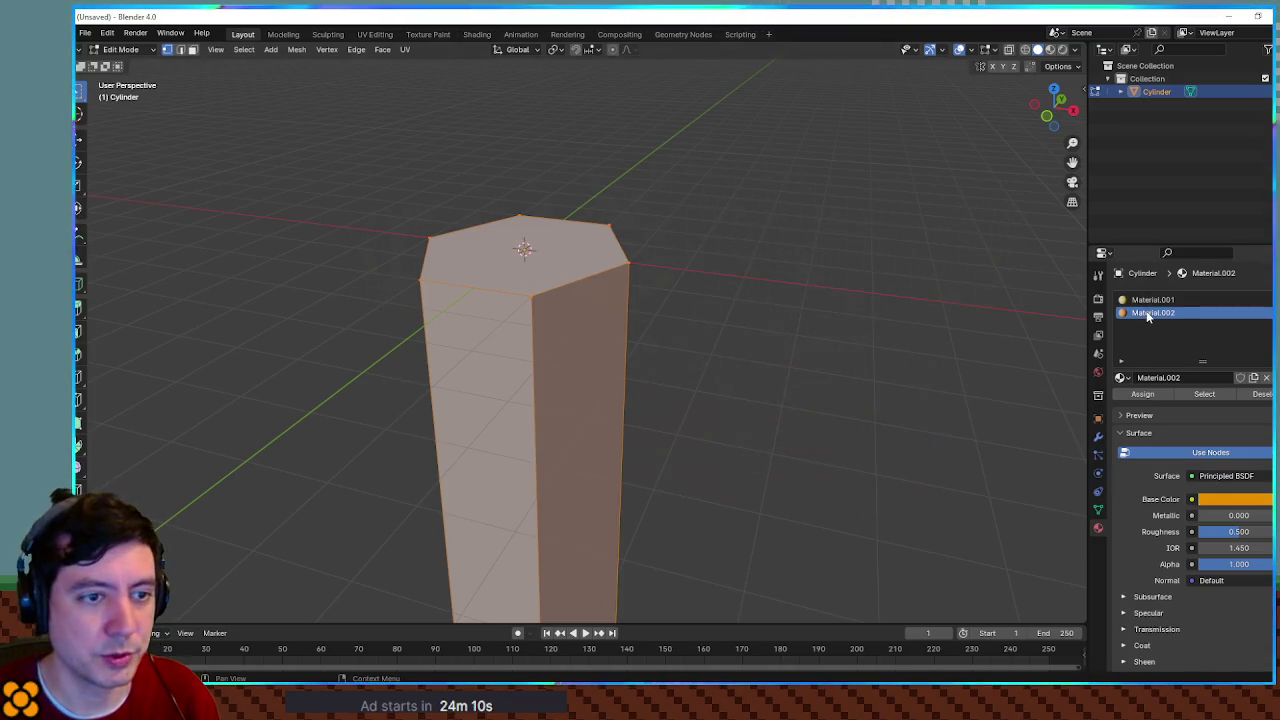
pyautogui.hotkey('alt', 'a')
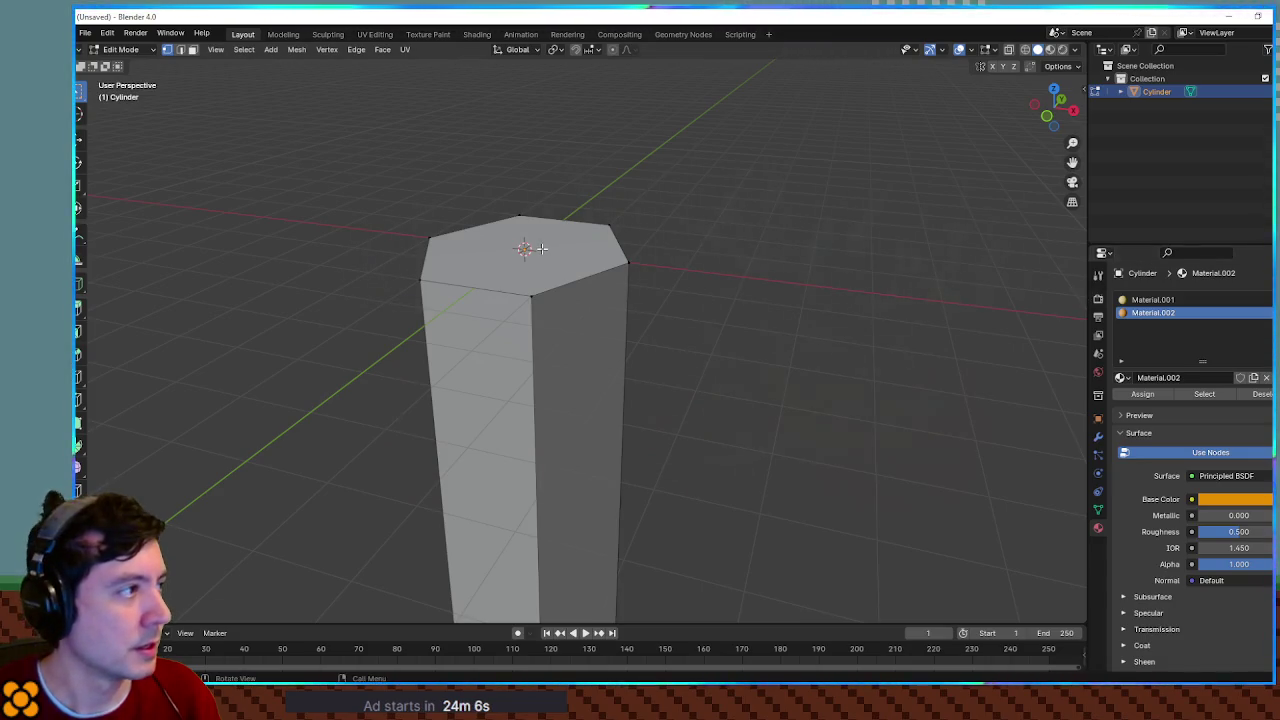
pyautogui.press('3')
pyautogui.click(549, 260)
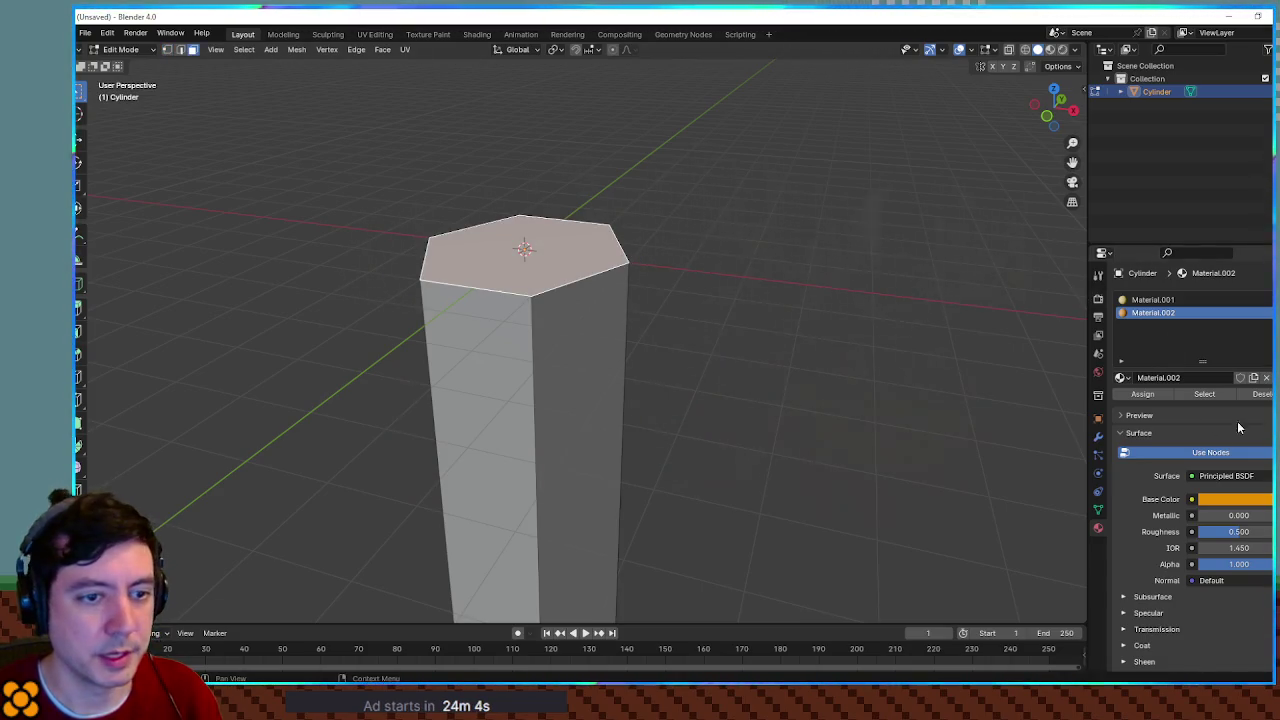
pyautogui.press('a')
pyautogui.keyDown('shift'); pyautogui.click(626, 333); pyautogui.keyUp('shift')
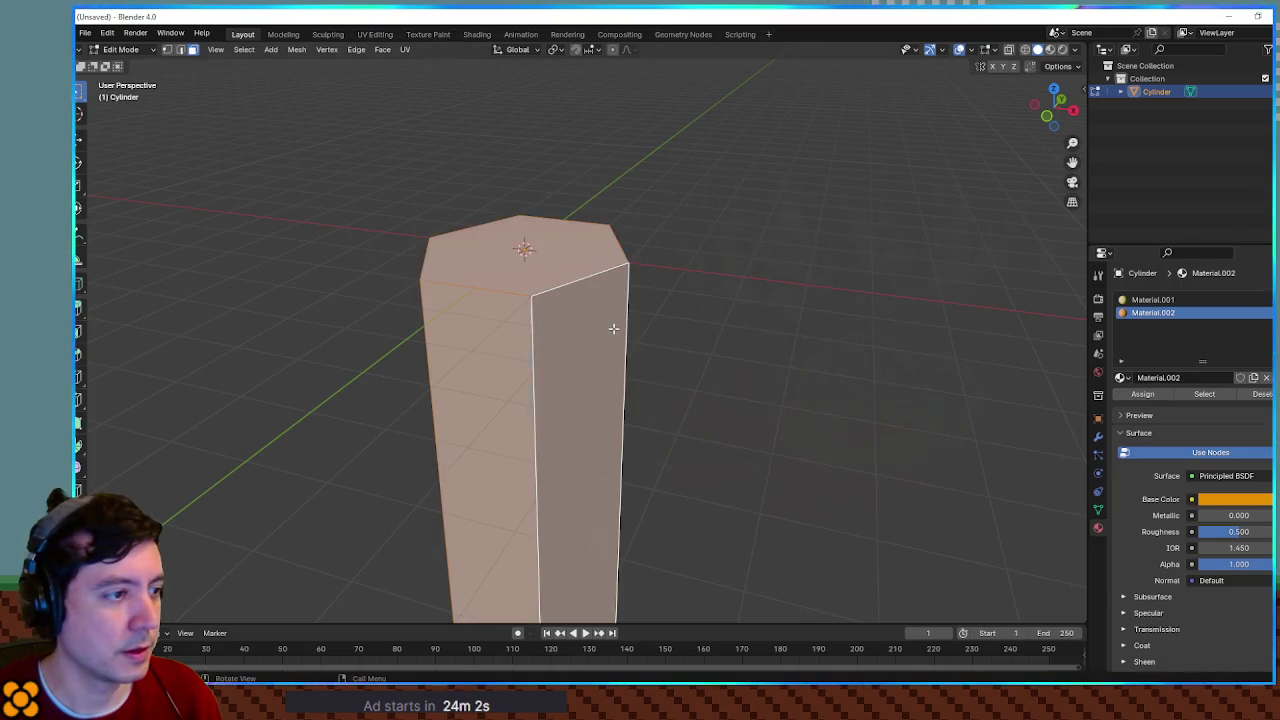
pyautogui.hotkey('ctrl', 'z')
pyautogui.hotkey('ctrl', 'z')
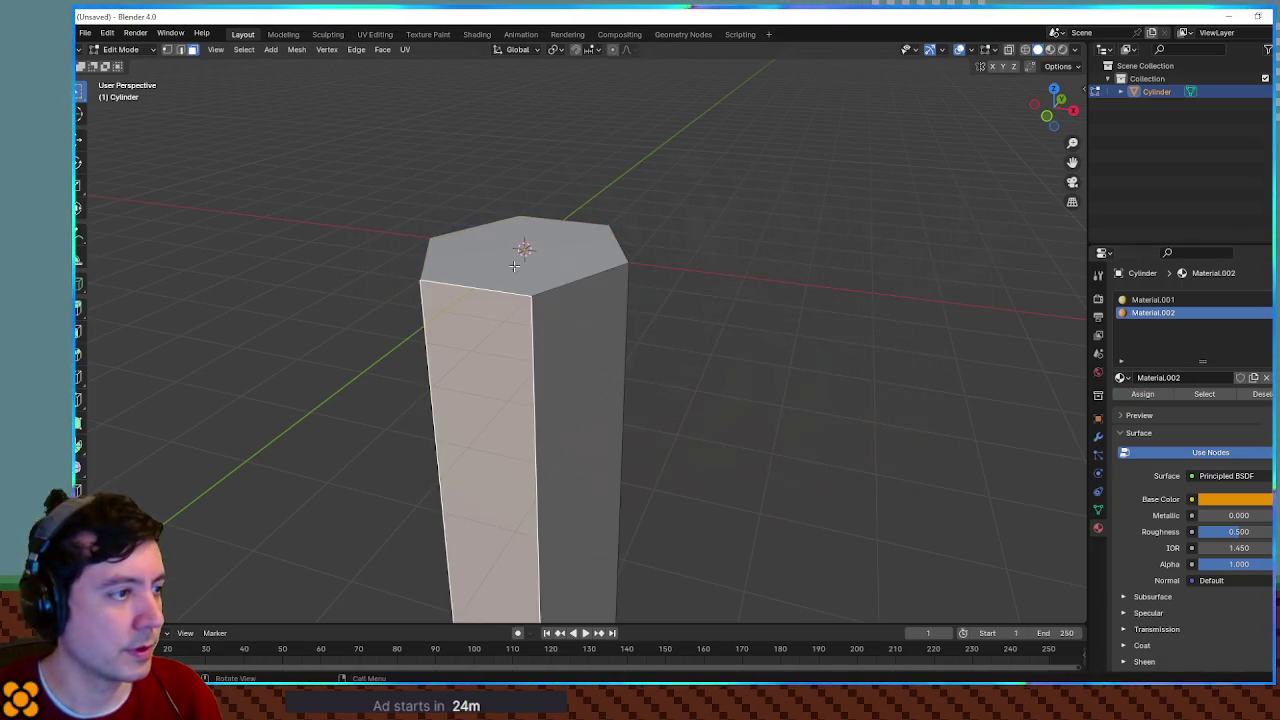
pyautogui.click(1153, 300)
pyautogui.click(1142, 394)
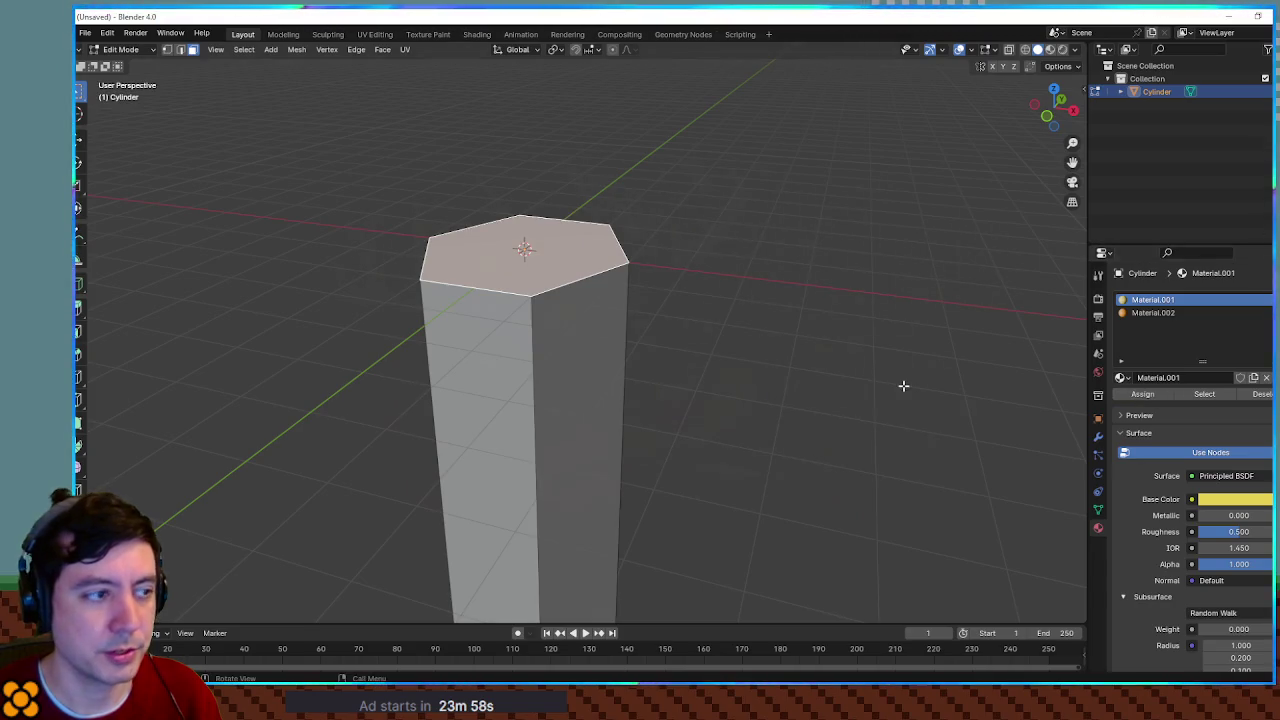
# Step: Select the column's bottom face and assign it Material.001 as well
pyautogui.moveTo(926, 409)
pyautogui.mouseDown()
pyautogui.moveTo(843, 449)
pyautogui.moveTo(806, 570)
pyautogui.moveTo(600, 430)
pyautogui.mouseUp()
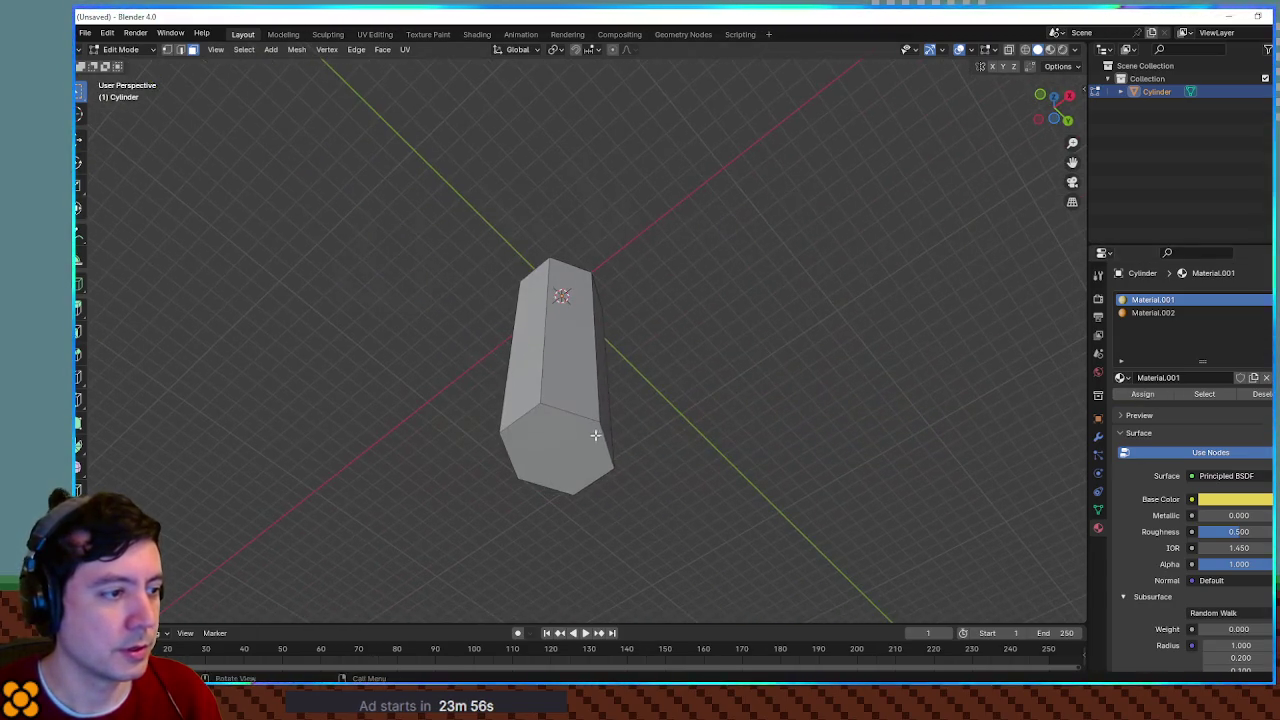
pyautogui.click(556, 450)
pyautogui.click(1153, 313)
pyautogui.click(1142, 394)
pyautogui.click(1153, 300)
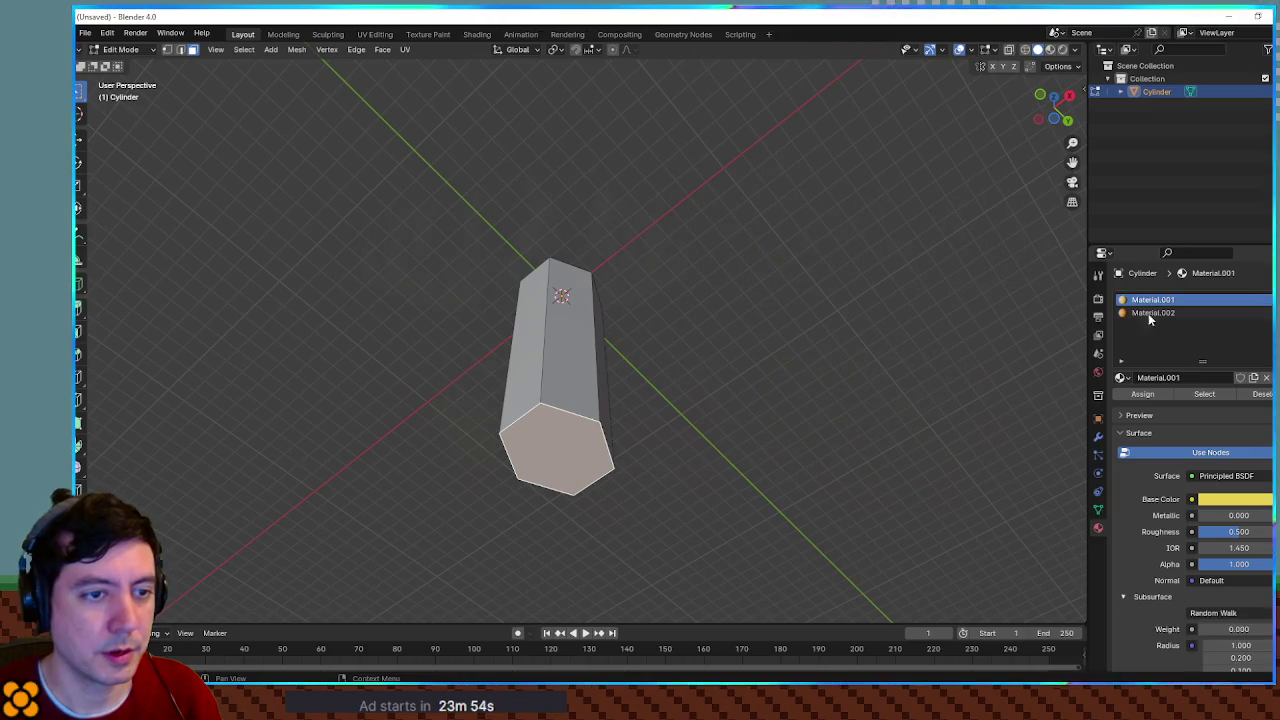
# Step: Check the coloured column in Material Preview, then return to solid shading and Godot
pyautogui.click(837, 274)
pyautogui.moveTo(837, 274); pyautogui.dragTo(1078, 32)
pyautogui.click(1051, 49)
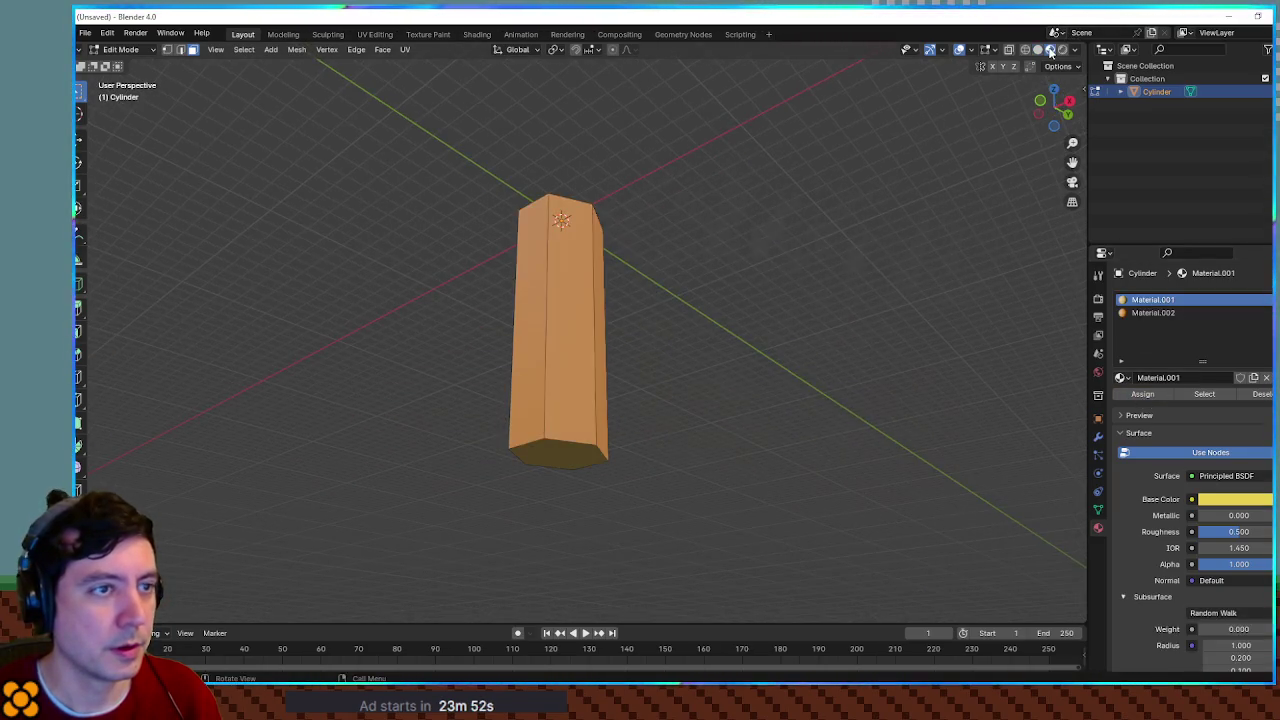
pyautogui.moveTo(743, 191)
pyautogui.mouseDown()
pyautogui.moveTo(803, 371)
pyautogui.moveTo(863, 174)
pyautogui.moveTo(829, 306)
pyautogui.mouseUp()
pyautogui.click(1037, 50)
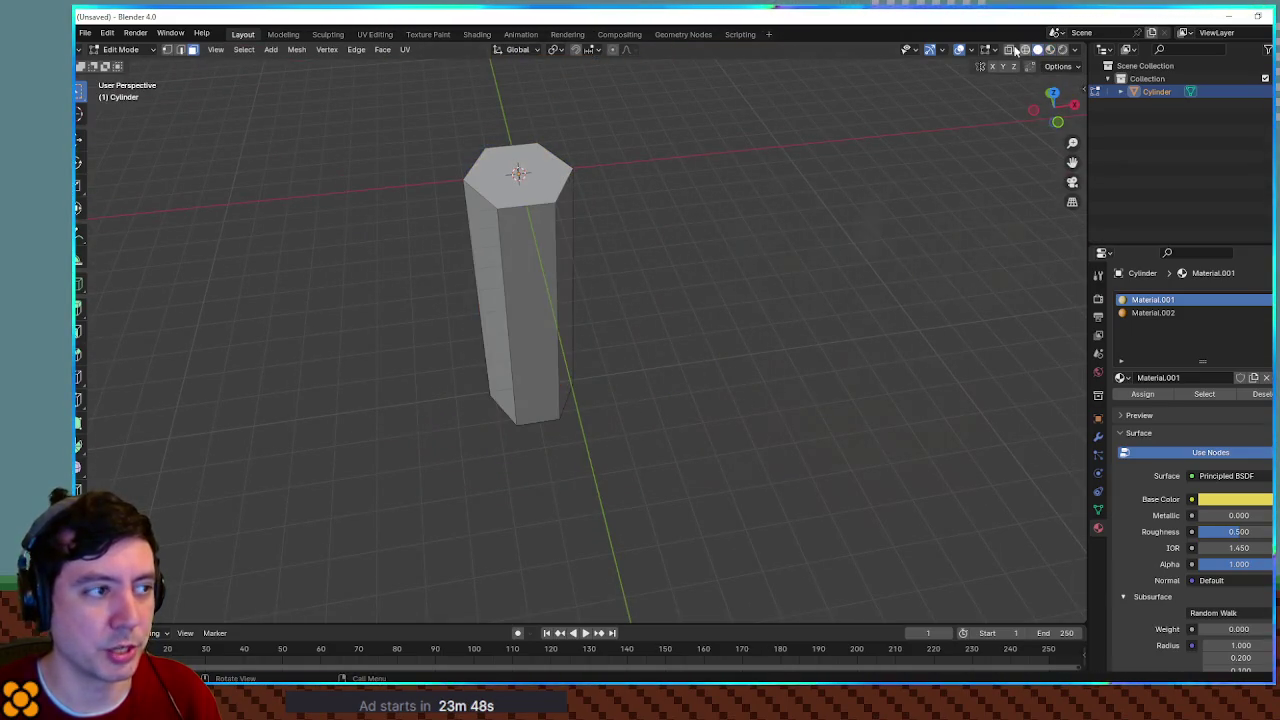
pyautogui.hotkey('alt', 'Tab')
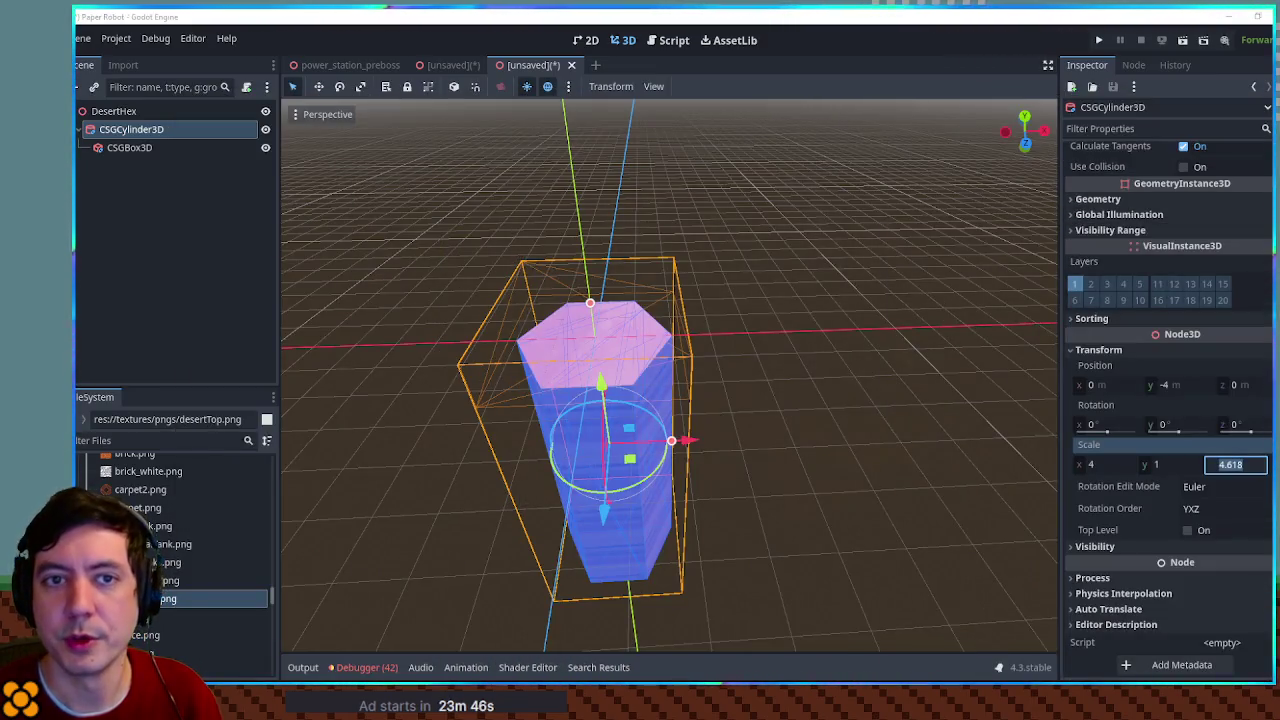
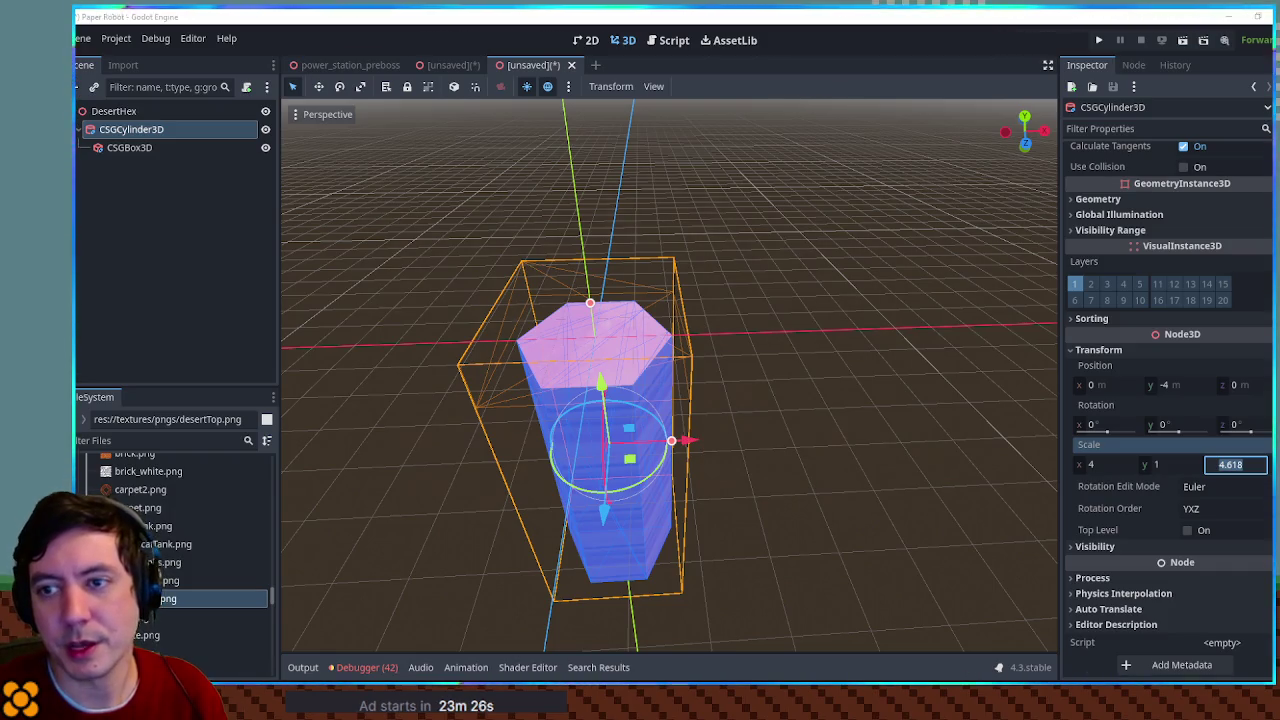
# Step: Switch from Godot to Blender to view the hexagonal pillar model
pyautogui.hotkey('alt', 'Tab')
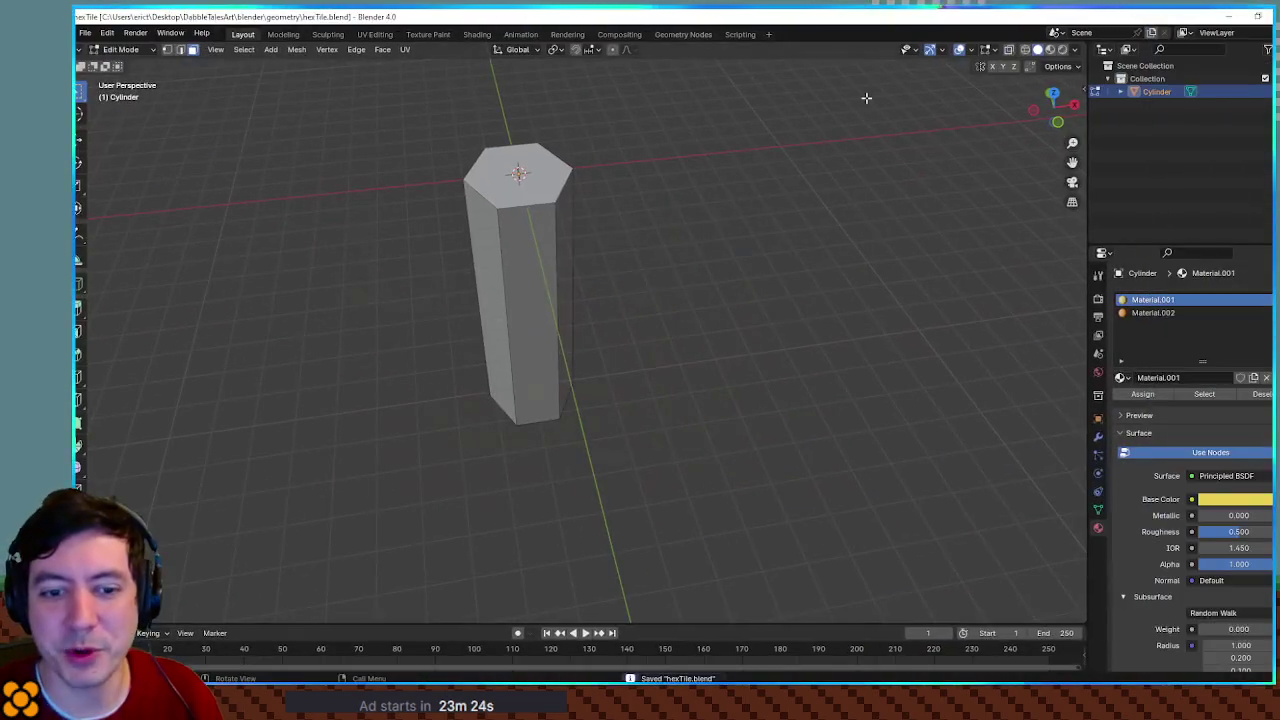
# Step: Show the hexagonal pillar in Material Preview, with its pale yellow top and orange sides
pyautogui.scroll(5, 728, 244)
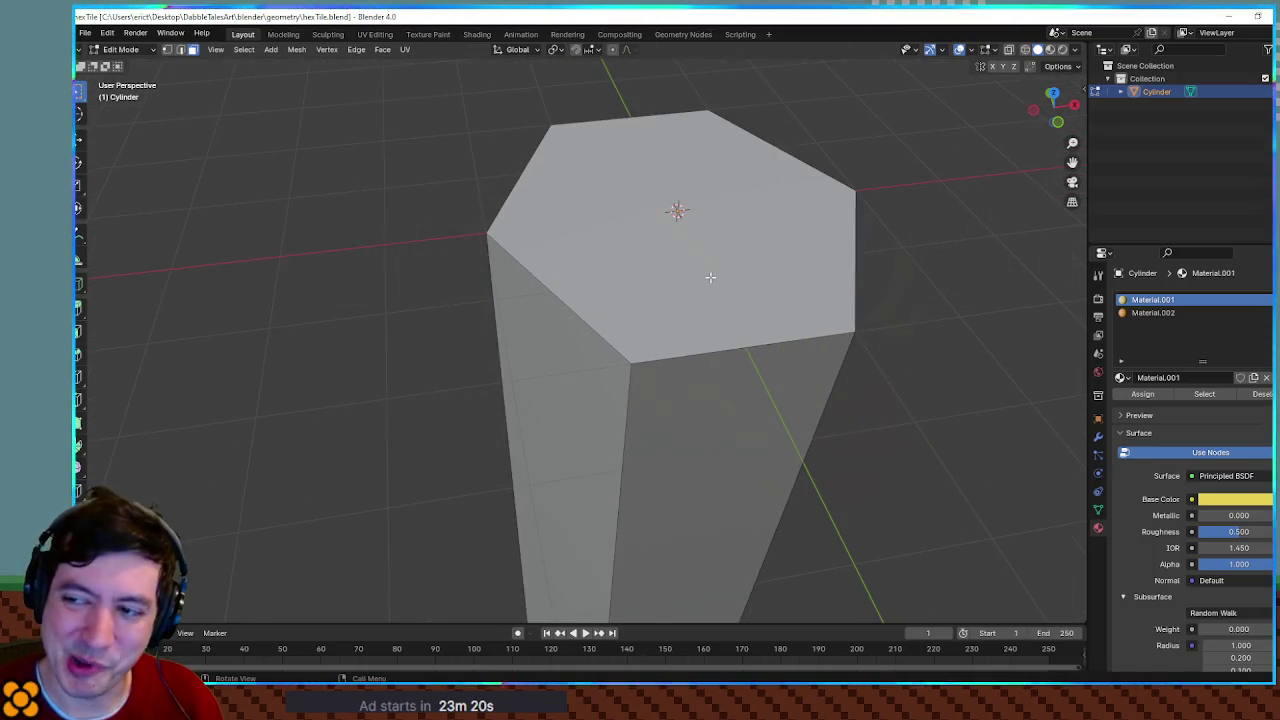
pyautogui.scroll(-3, 710, 277)
pyautogui.moveTo(712, 250); pyautogui.dragTo(723, 251)
pyautogui.click(1050, 49)
pyautogui.moveTo(580, 240); pyautogui.dragTo(573, 237)
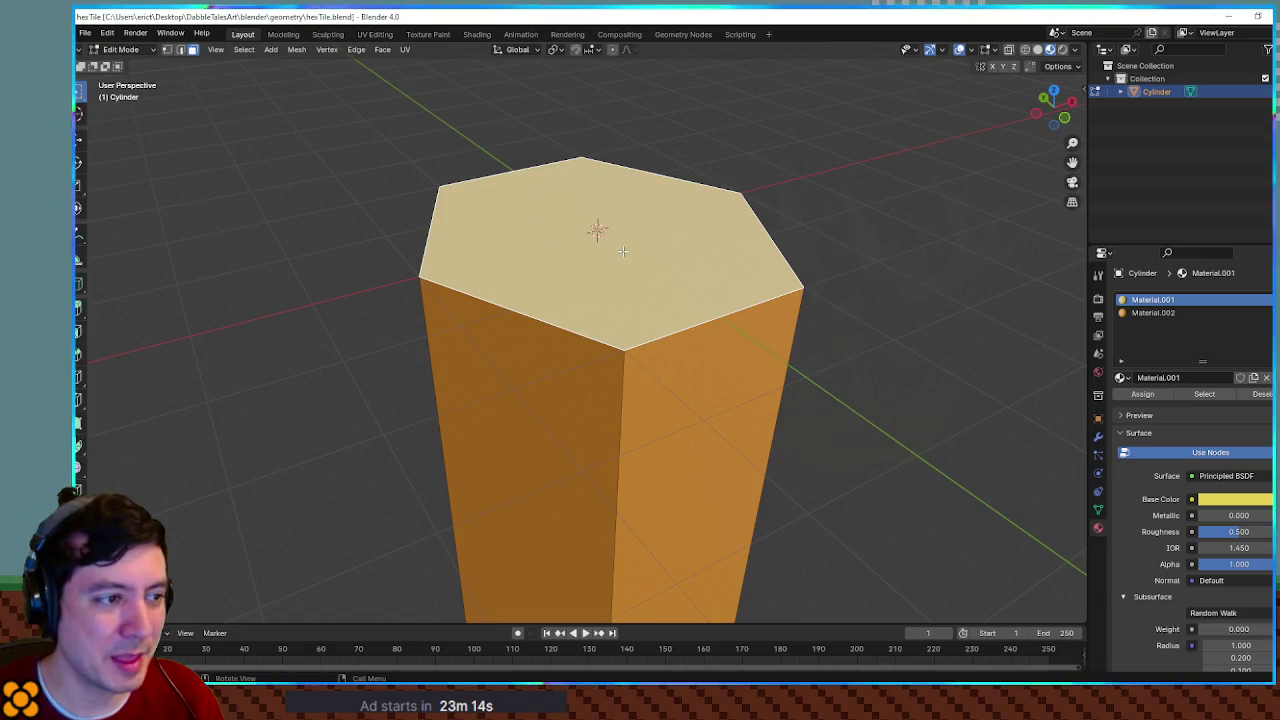
pyautogui.moveTo(674, 278); pyautogui.dragTo(651, 286)
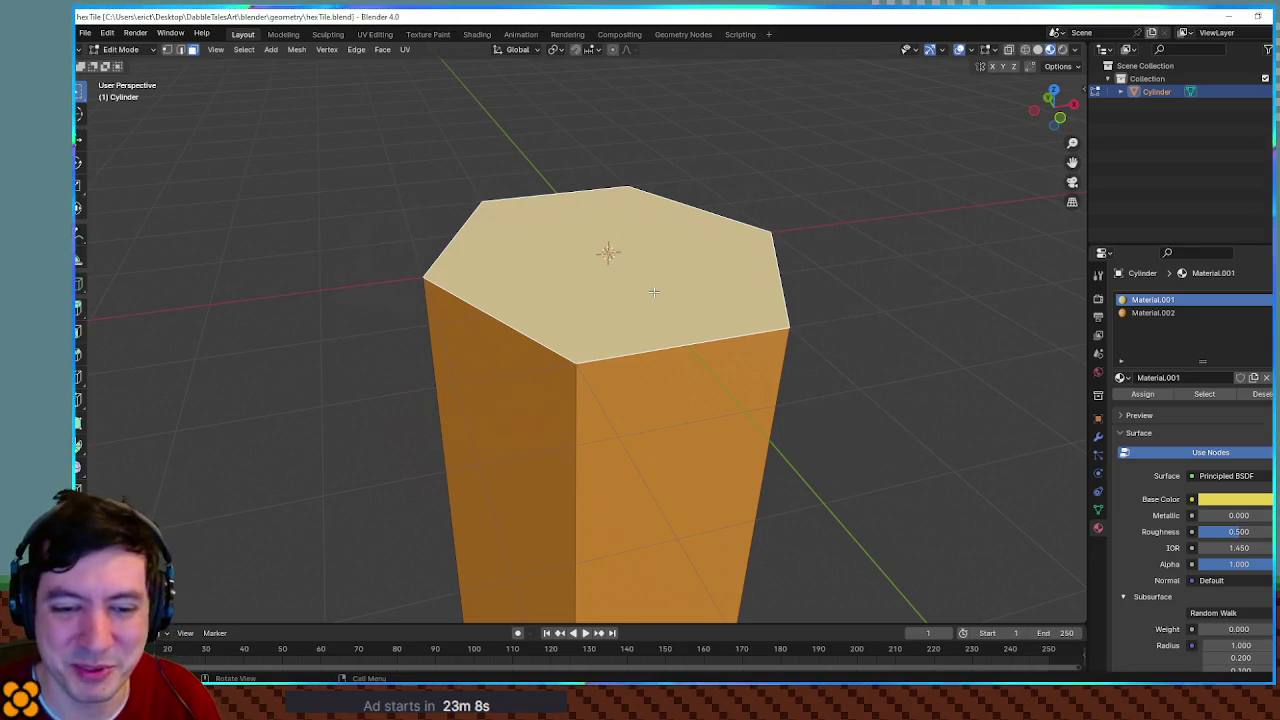
pyautogui.moveTo(700, 332)
pyautogui.mouseDown()
pyautogui.moveTo(686, 280)
pyautogui.moveTo(682, 316)
pyautogui.moveTo(675, 298)
pyautogui.mouseUp()
pyautogui.scroll(3, 681, 316)
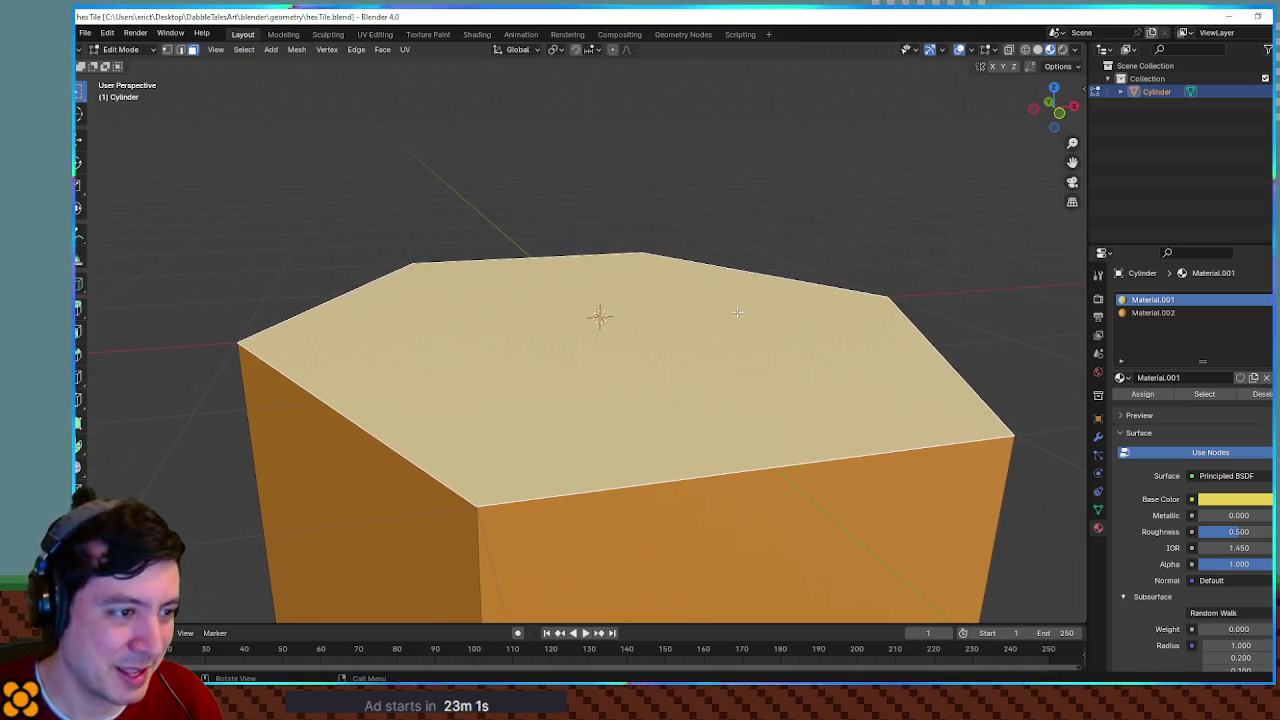
# Step: Inset the pillar's top face into a thin border and raise the inner face along Z
pyautogui.press('i')
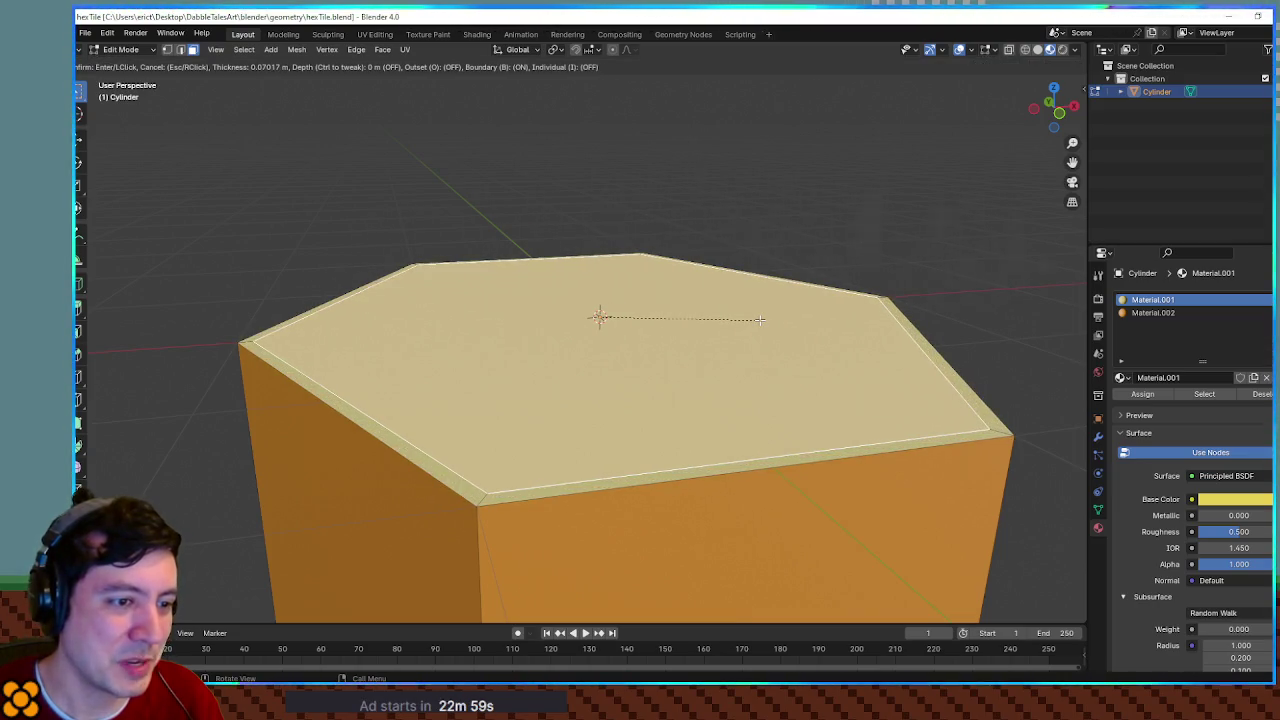
pyautogui.click(760, 319)
pyautogui.press('g')
pyautogui.press('z')
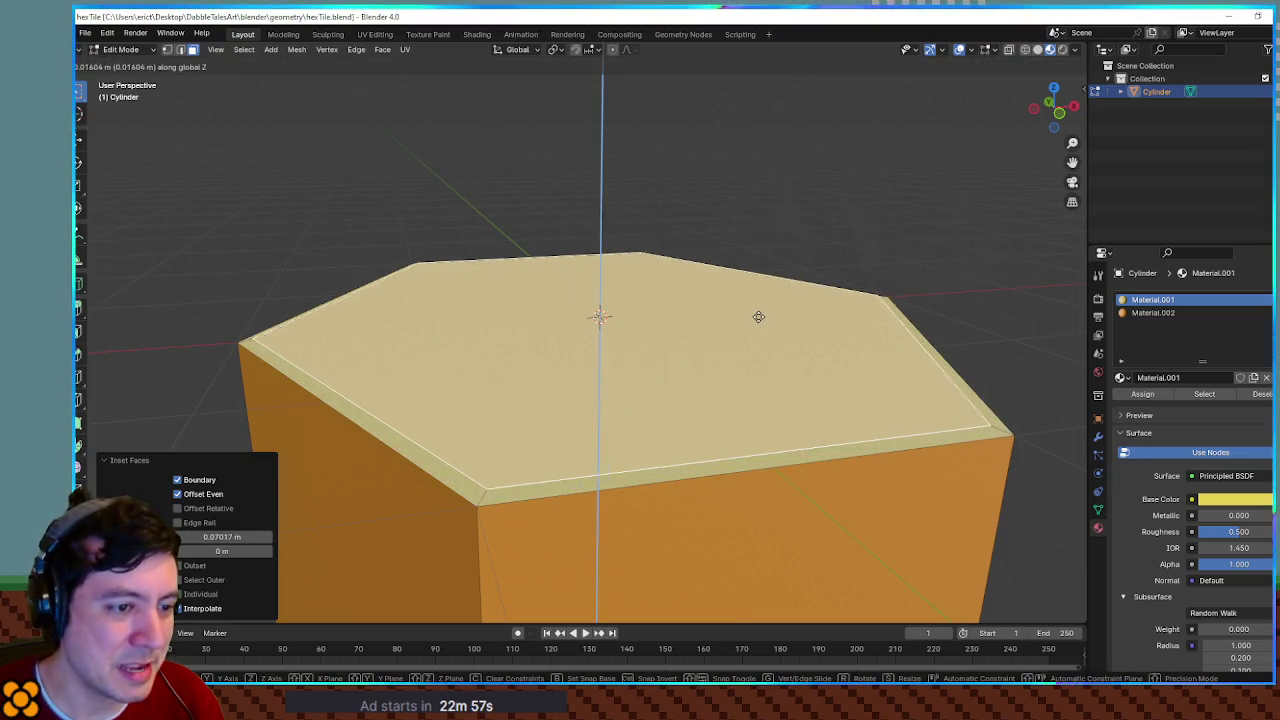
pyautogui.click(754, 309)
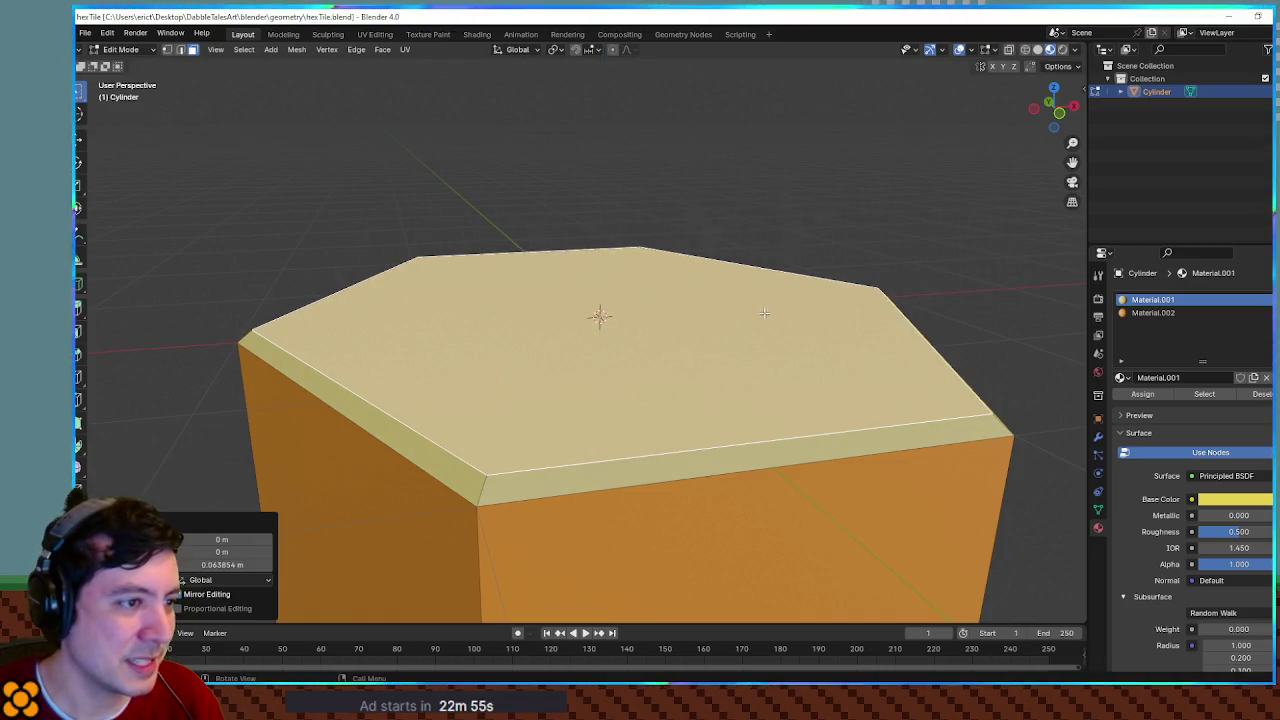
pyautogui.moveTo(943, 286)
pyautogui.mouseDown()
pyautogui.moveTo(823, 271)
pyautogui.moveTo(923, 309)
pyautogui.mouseUp()
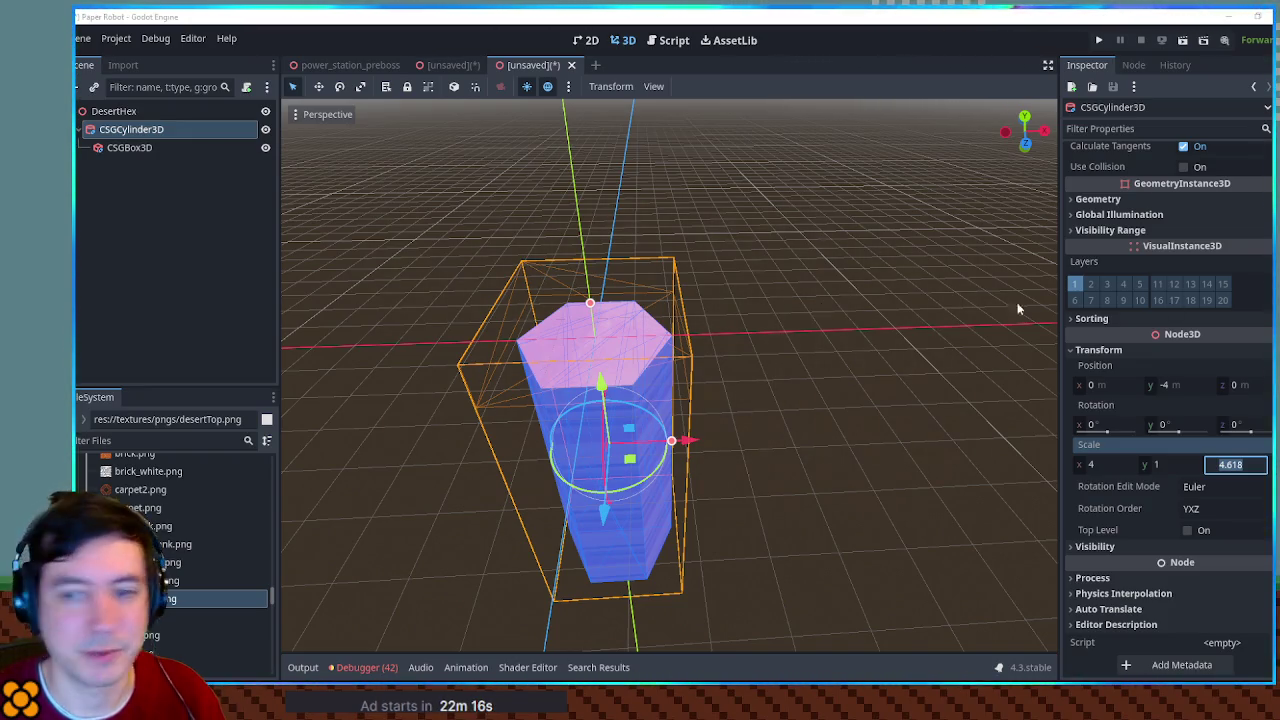
# Step: Commit the cylinder's 4.618 z scale and frame the pillar in the viewport
pyautogui.click(118, 440)
pyautogui.scroll(5, 170, 520)
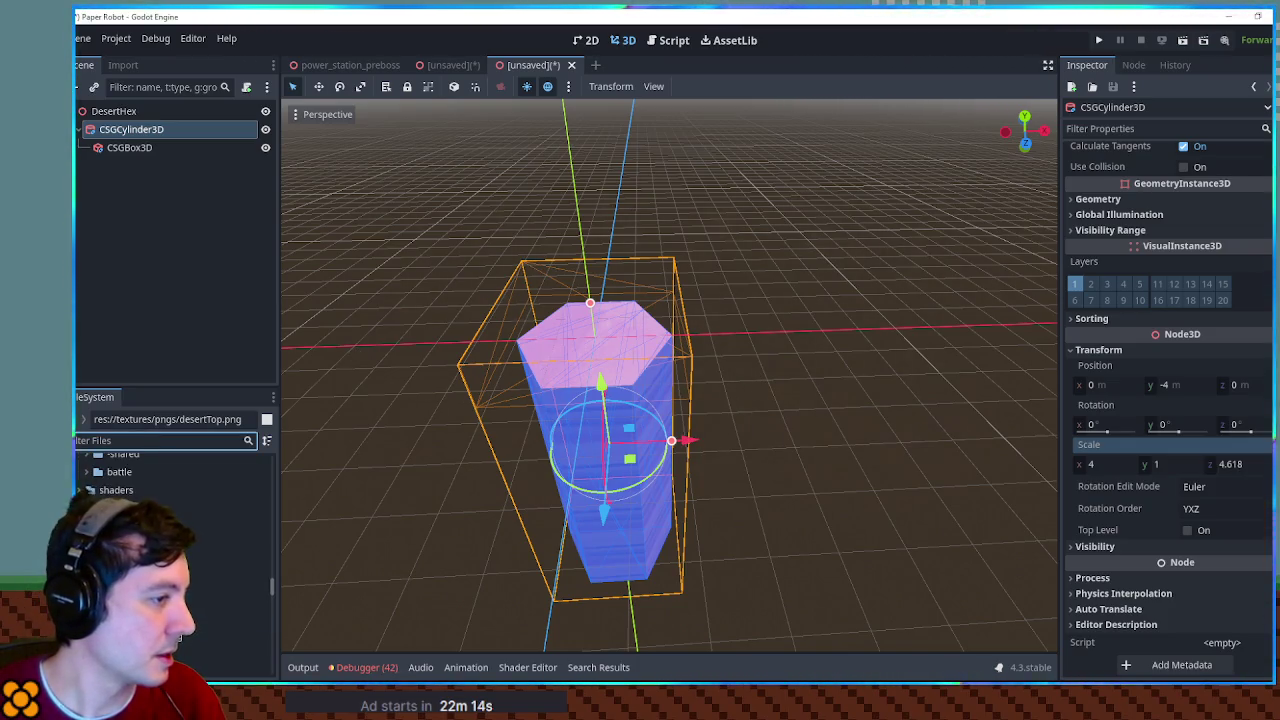
pyautogui.press('f')
pyautogui.scroll(3, 160, 500)
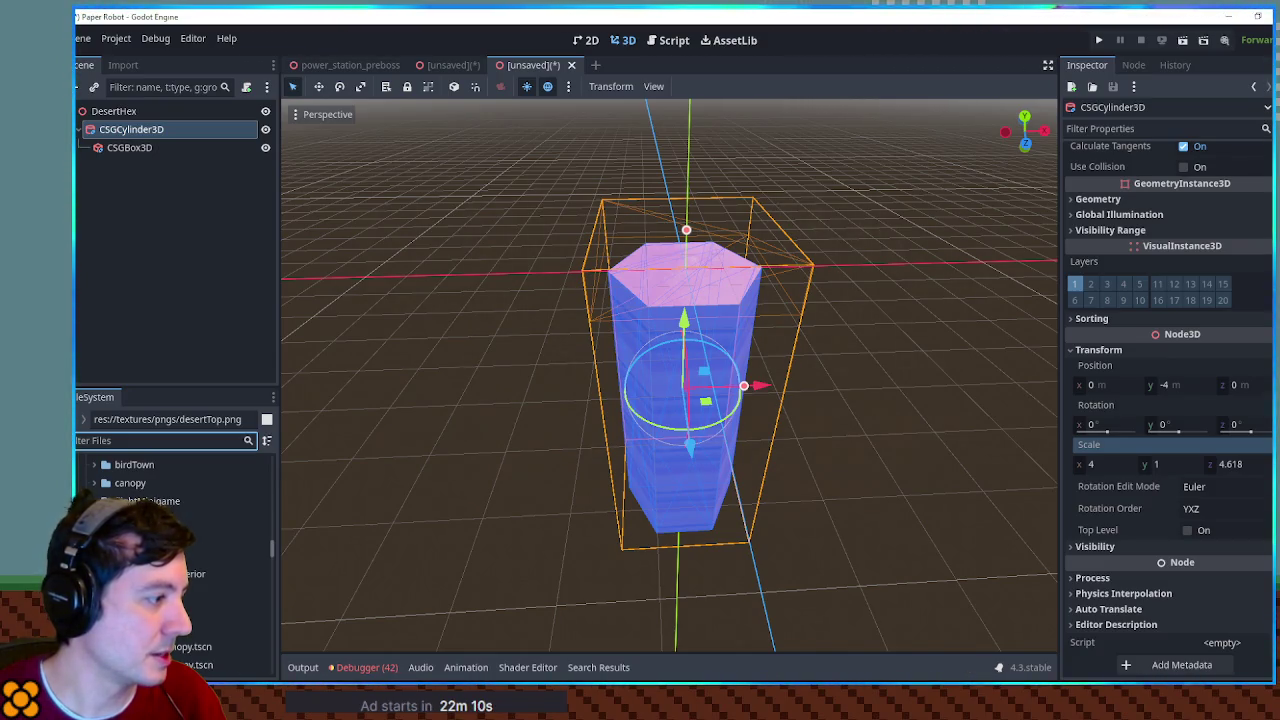
pyautogui.scroll(5, 170, 520)
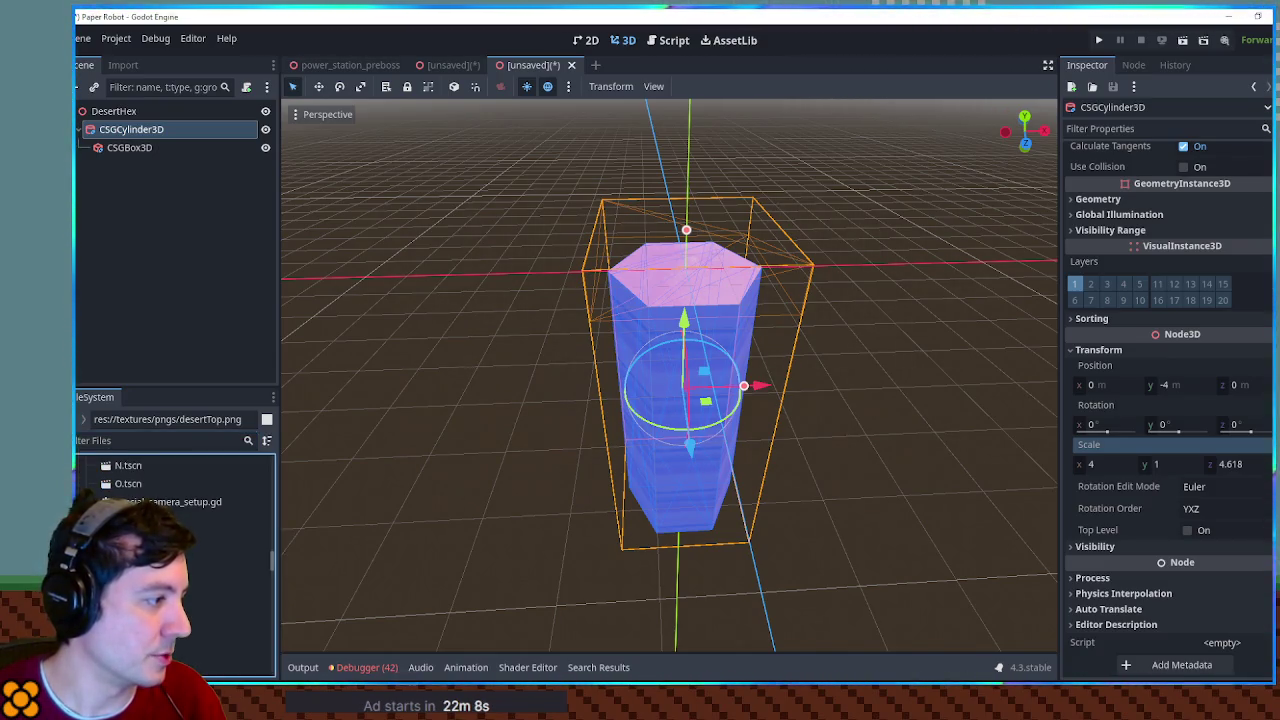
# Step: Create a new folder named 03 inside the scenes folder
pyautogui.click(112, 464)
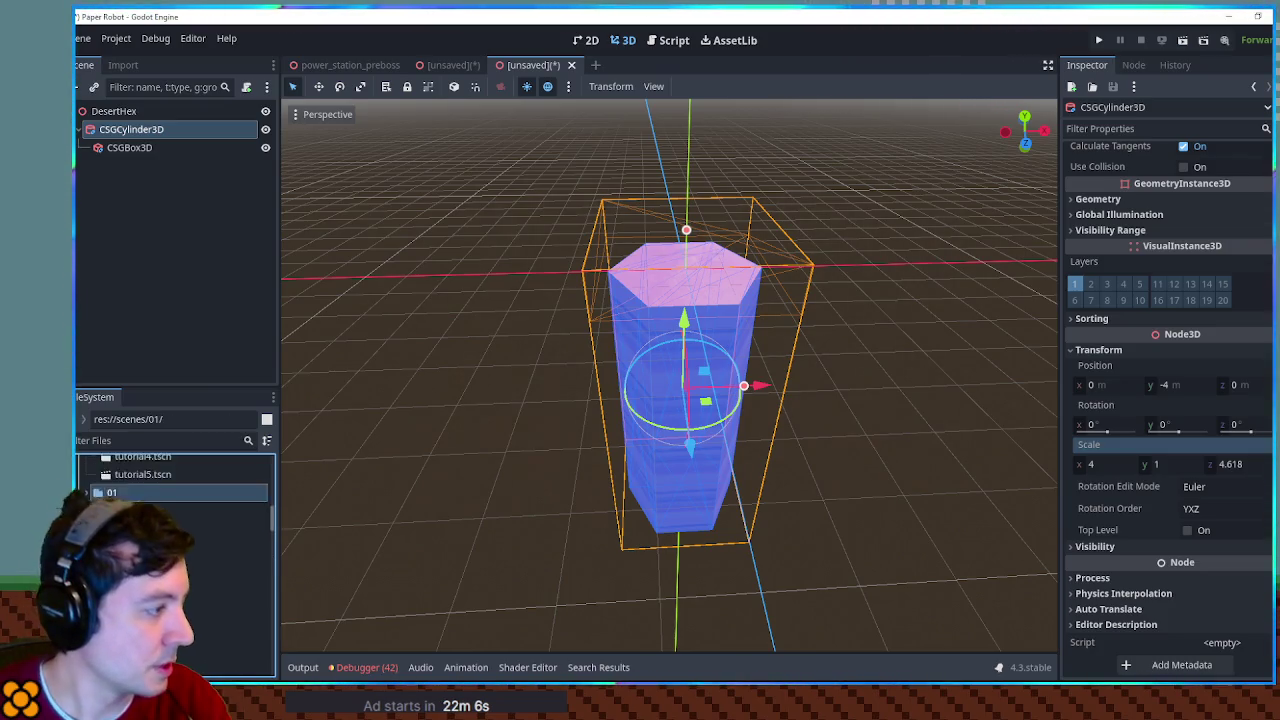
pyautogui.scroll(1, 170, 500)
pyautogui.click(112, 464)
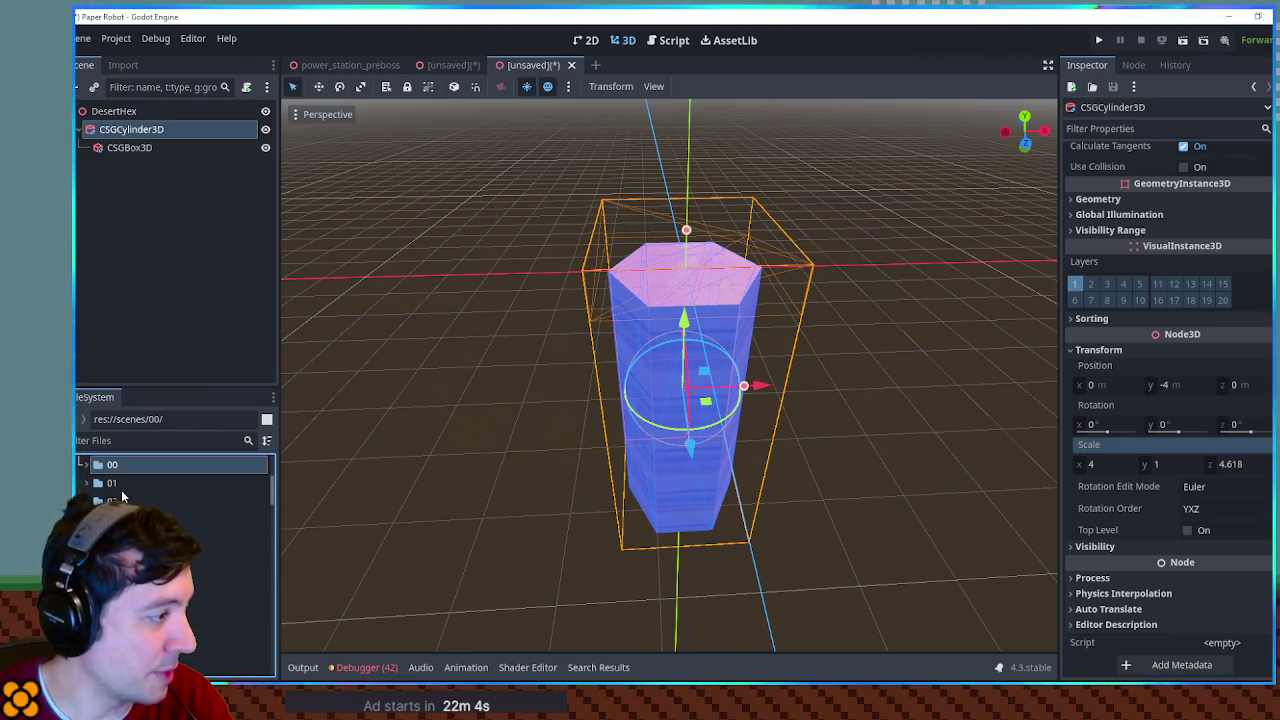
pyautogui.scroll(5, 122, 497)
pyautogui.rightClick(116, 474)
pyautogui.moveTo(174, 411)
pyautogui.click(310, 410)
pyautogui.write('03')
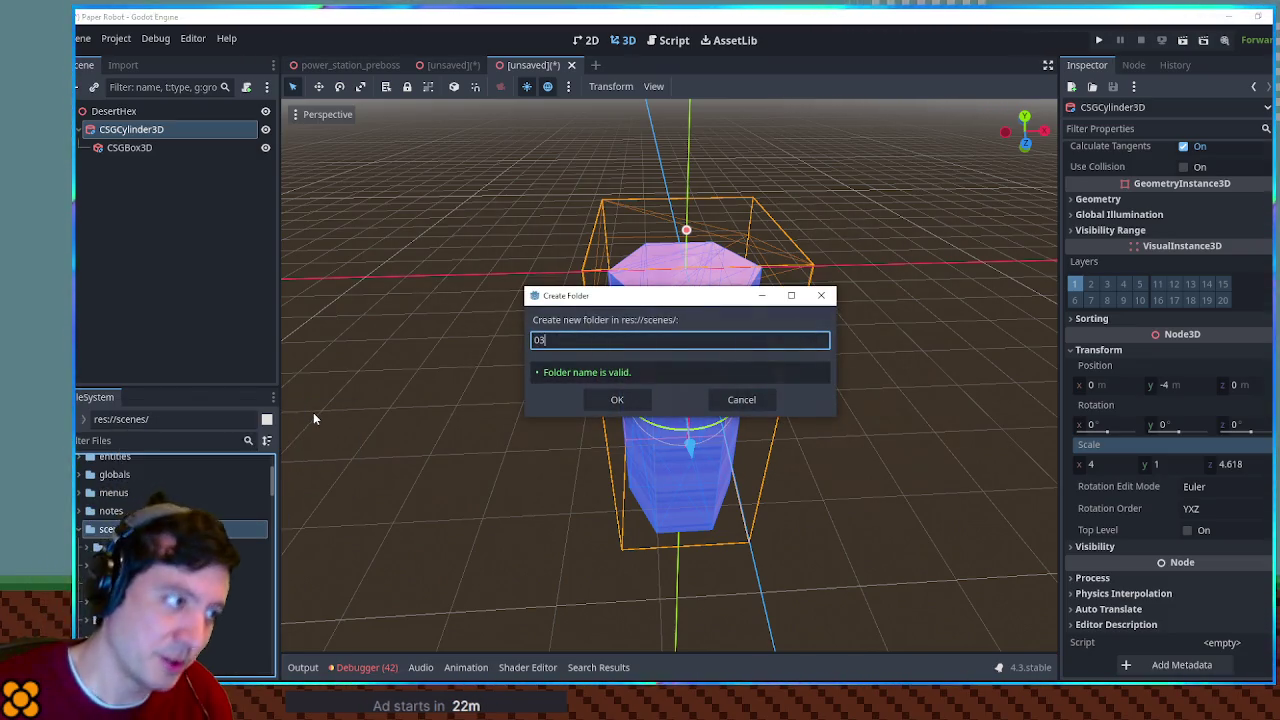
pyautogui.press('Return')
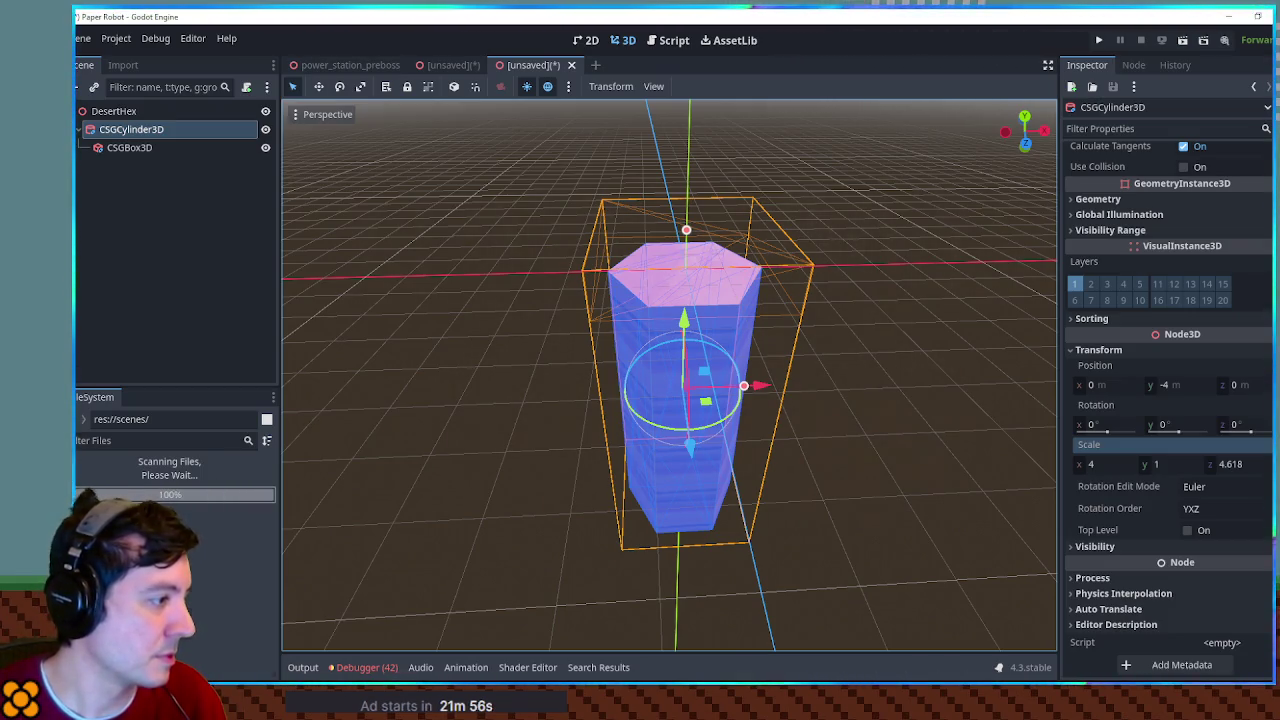
# Step: Begin creating another folder inside scenes/03, then switch to the Utah photos in Firefox
pyautogui.rightClick(112, 474)
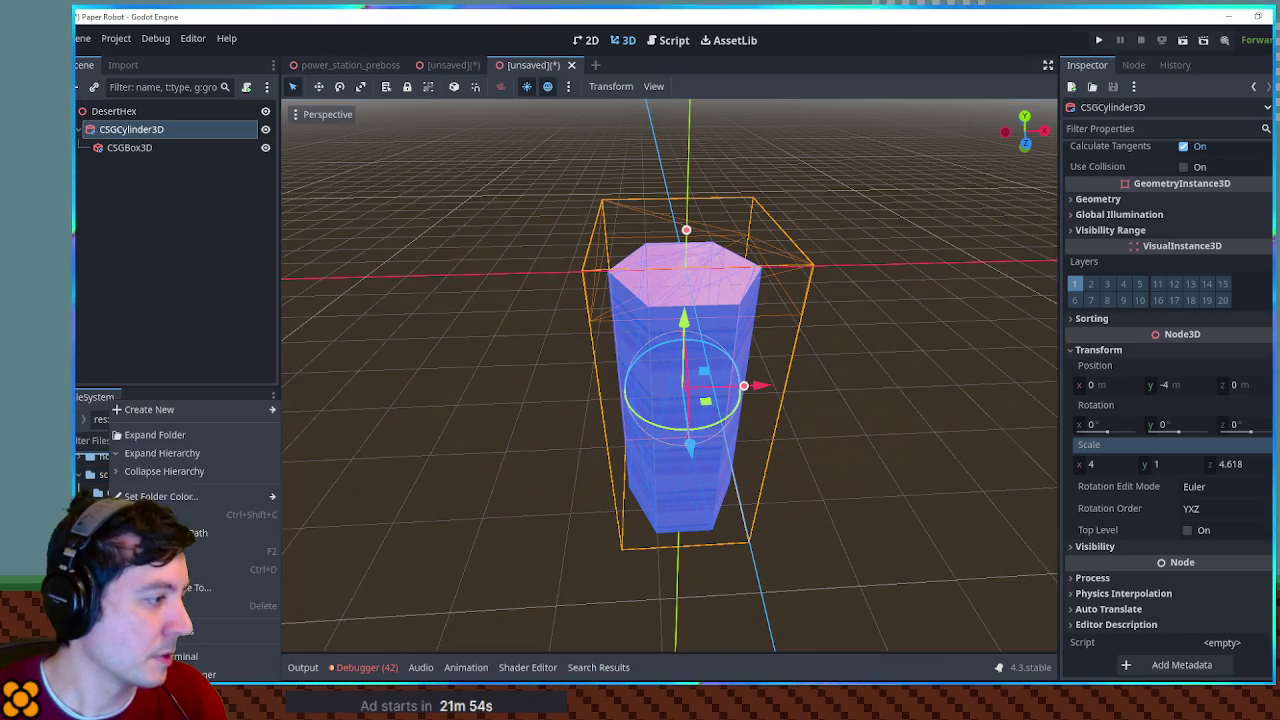
pyautogui.moveTo(184, 412)
pyautogui.click(312, 411)
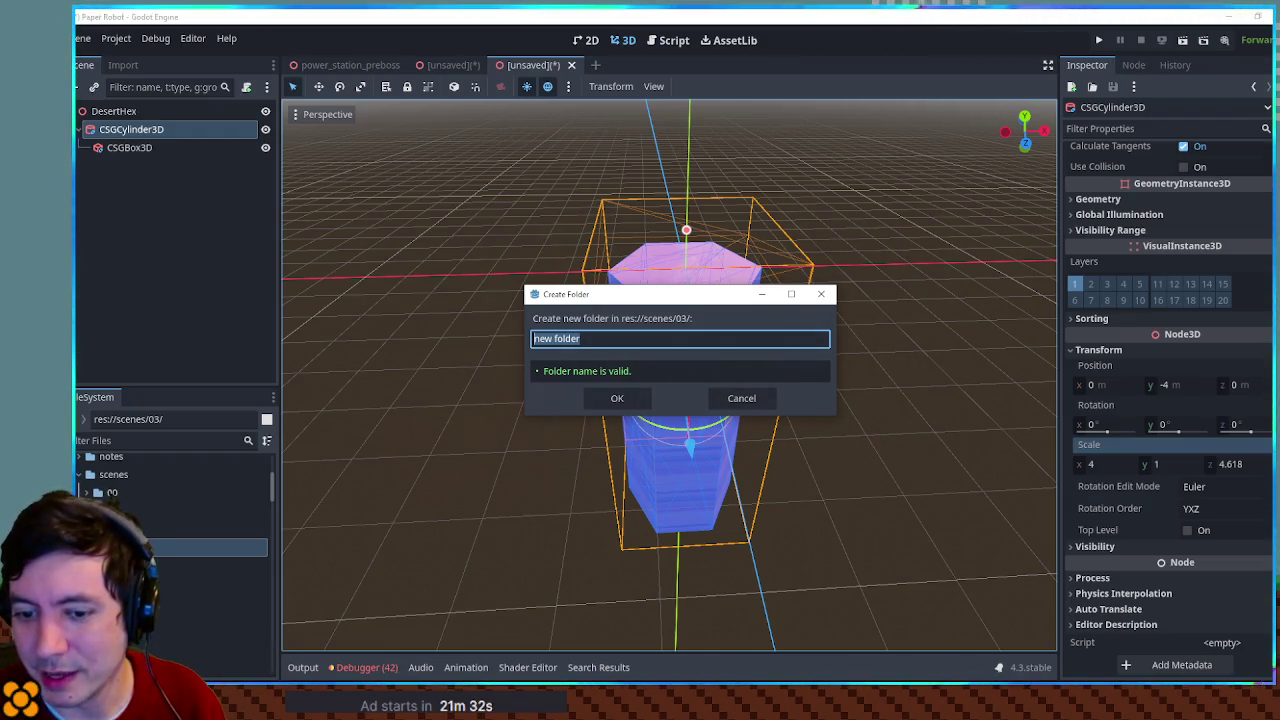
pyautogui.hotkey('alt', 'Tab')
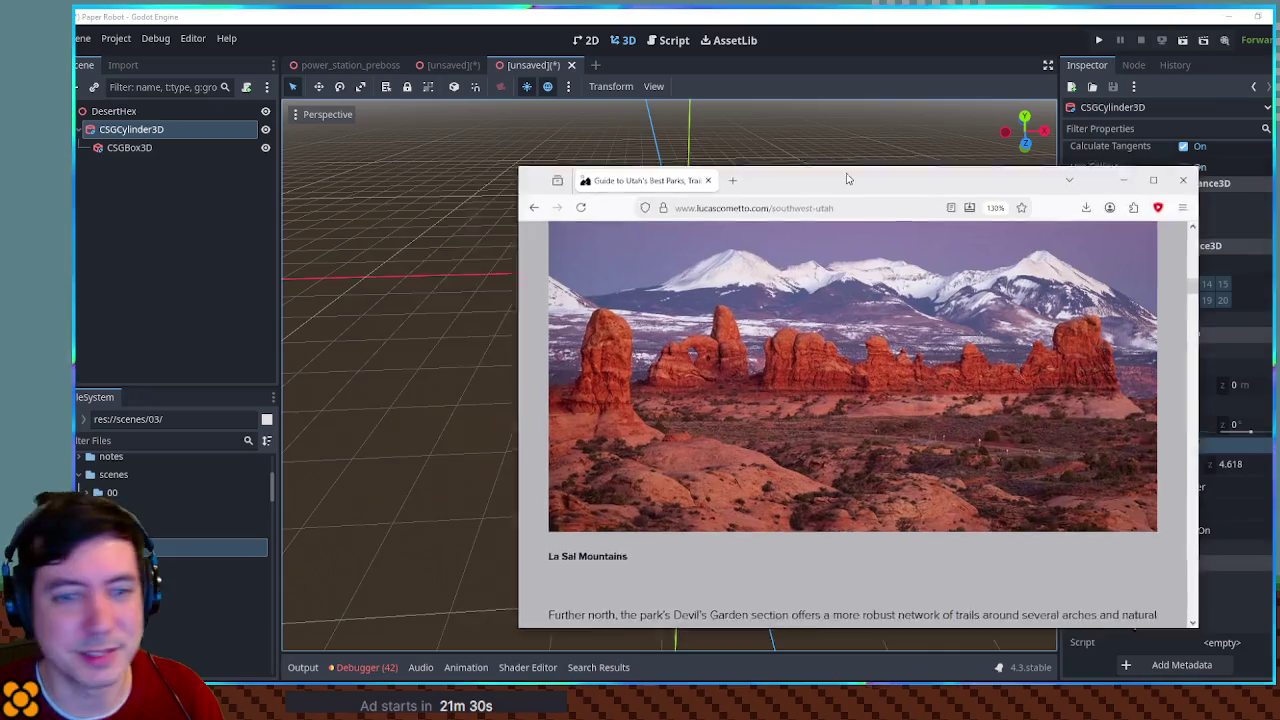
# Step: Scroll through the southwest Utah parks page for desert reference photos
pyautogui.scroll(-3, 965, 408)
pyautogui.scroll(3, 965, 408)
pyautogui.scroll(-5, 970, 400)
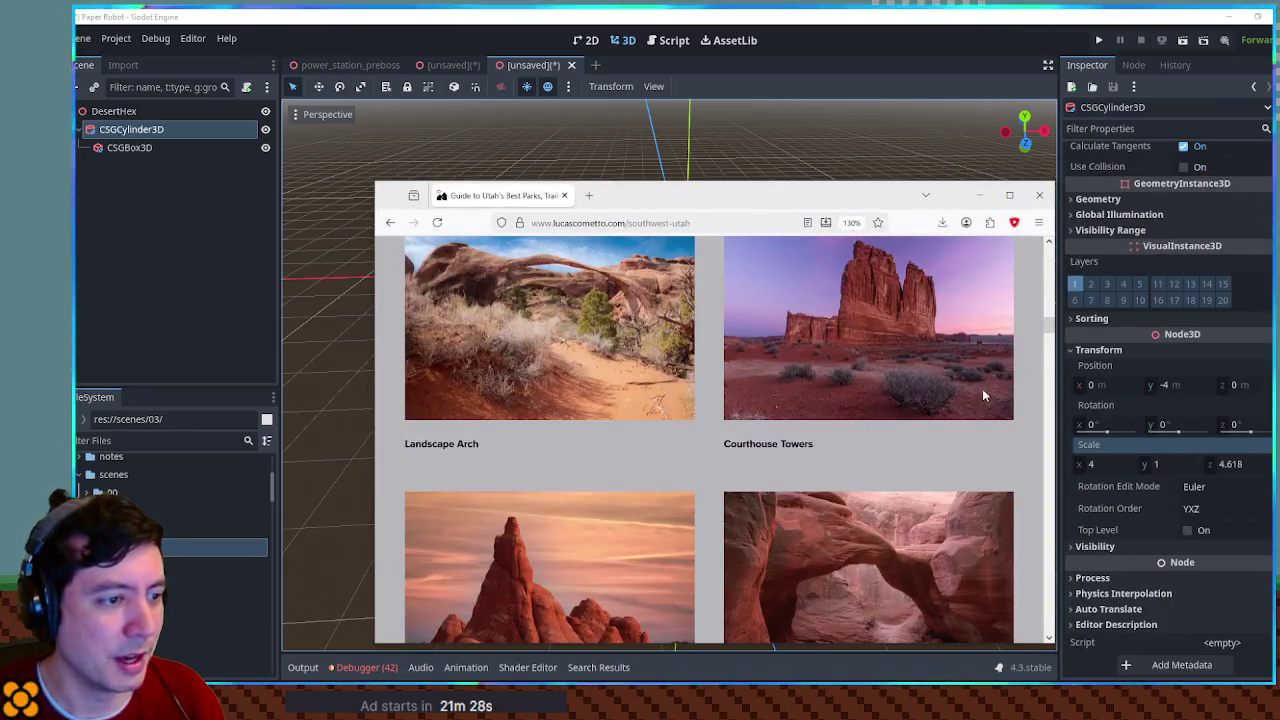
pyautogui.scroll(-2, 985, 392)
pyautogui.scroll(5, 988, 401)
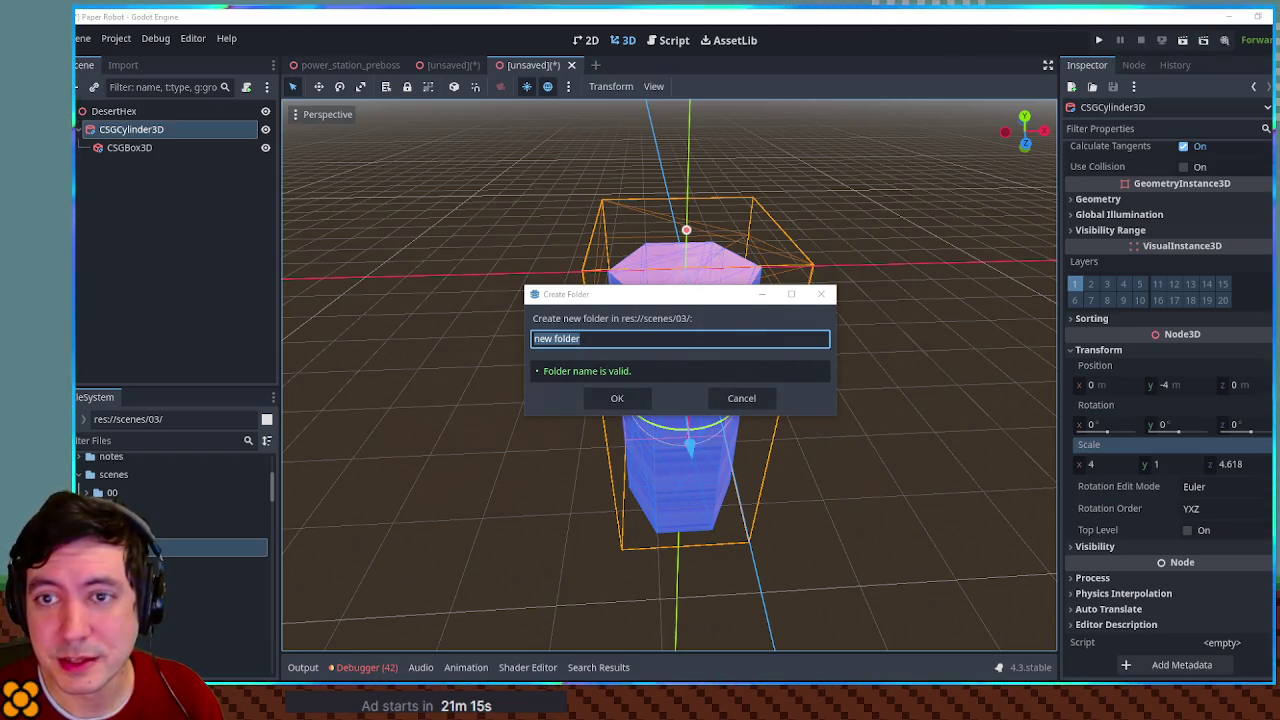
# Step: Switch from Godot's Create Folder dialog to the Chapter 3 concept sketch in Krita
pyautogui.hotkey('alt', 'Tab')
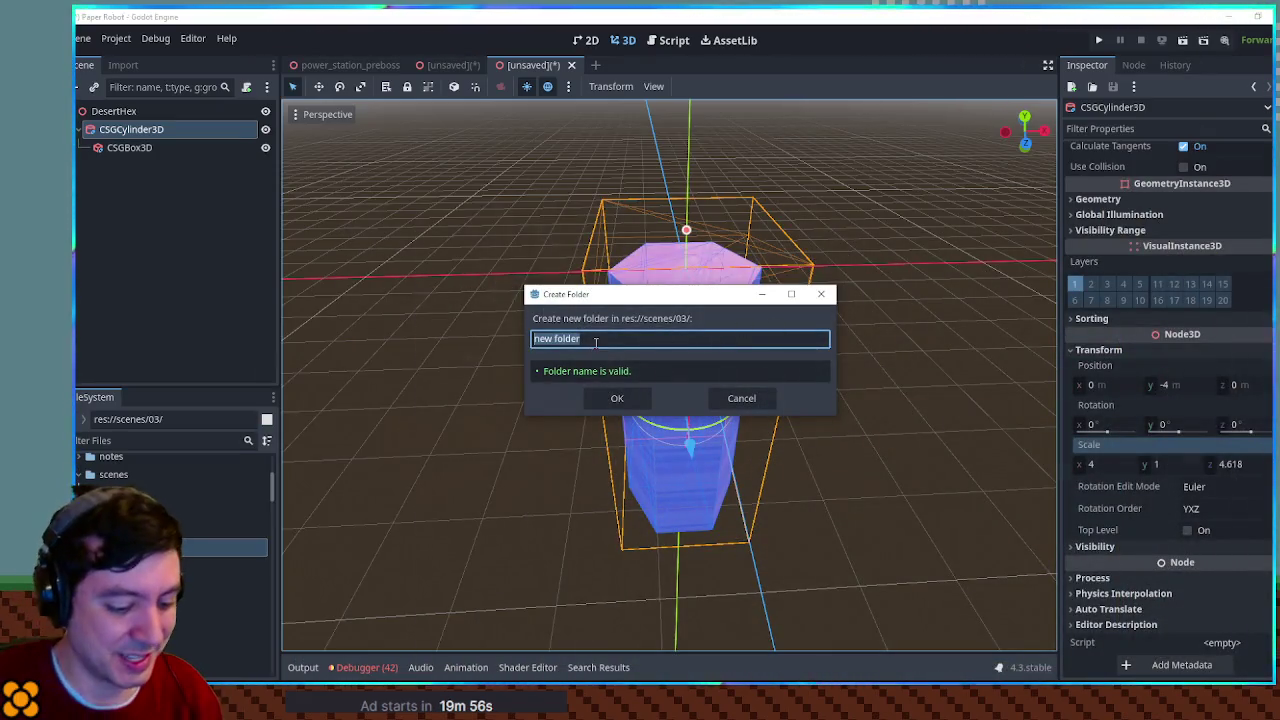
# Step: Enter 'hexpanse' as the new folder's name in Godot's Create Folder dialog
pyautogui.write('hexpanse')
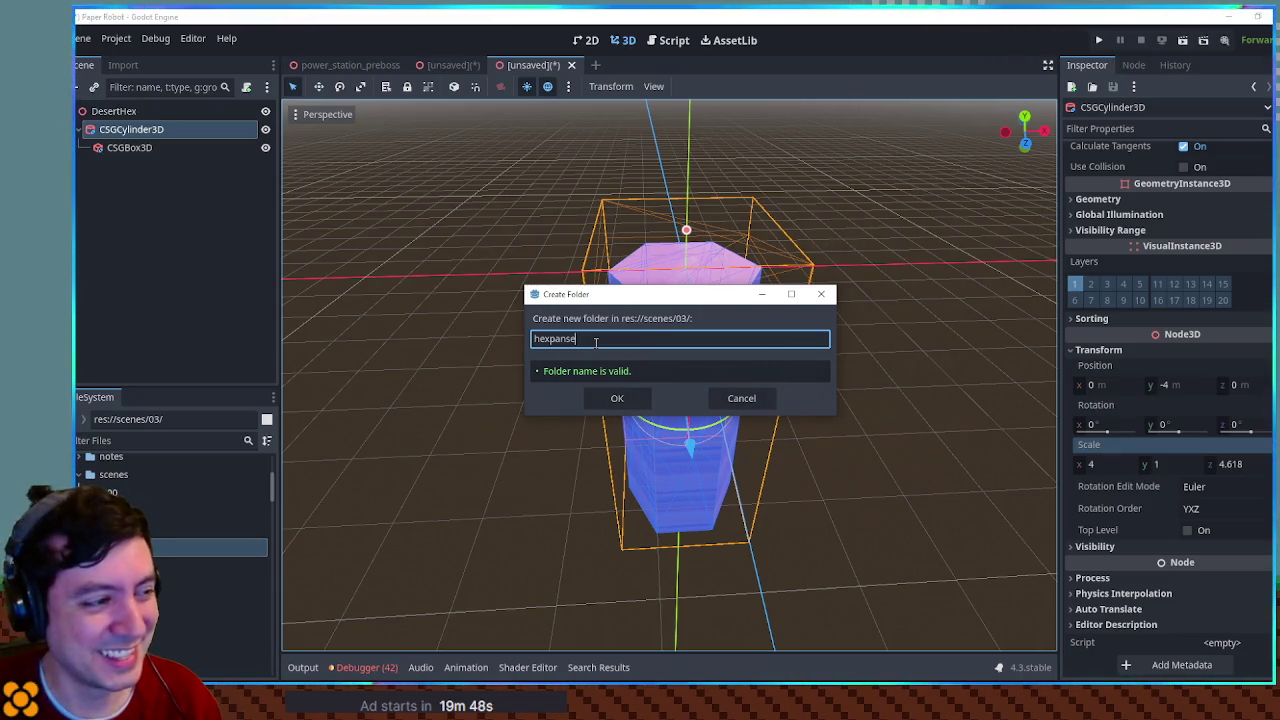
# Step: Create the hexpanse folder under scenes/03 and open it in the FileSystem dock
pyautogui.press('Return')
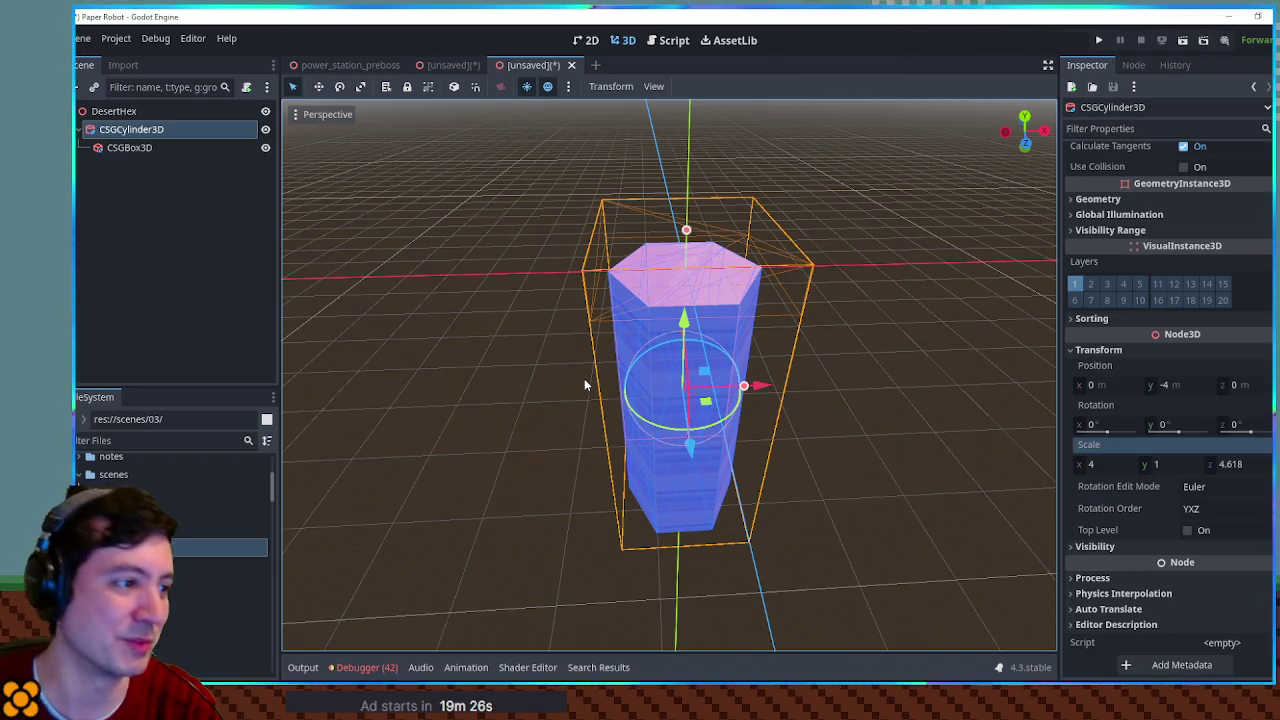
pyautogui.click(220, 547)
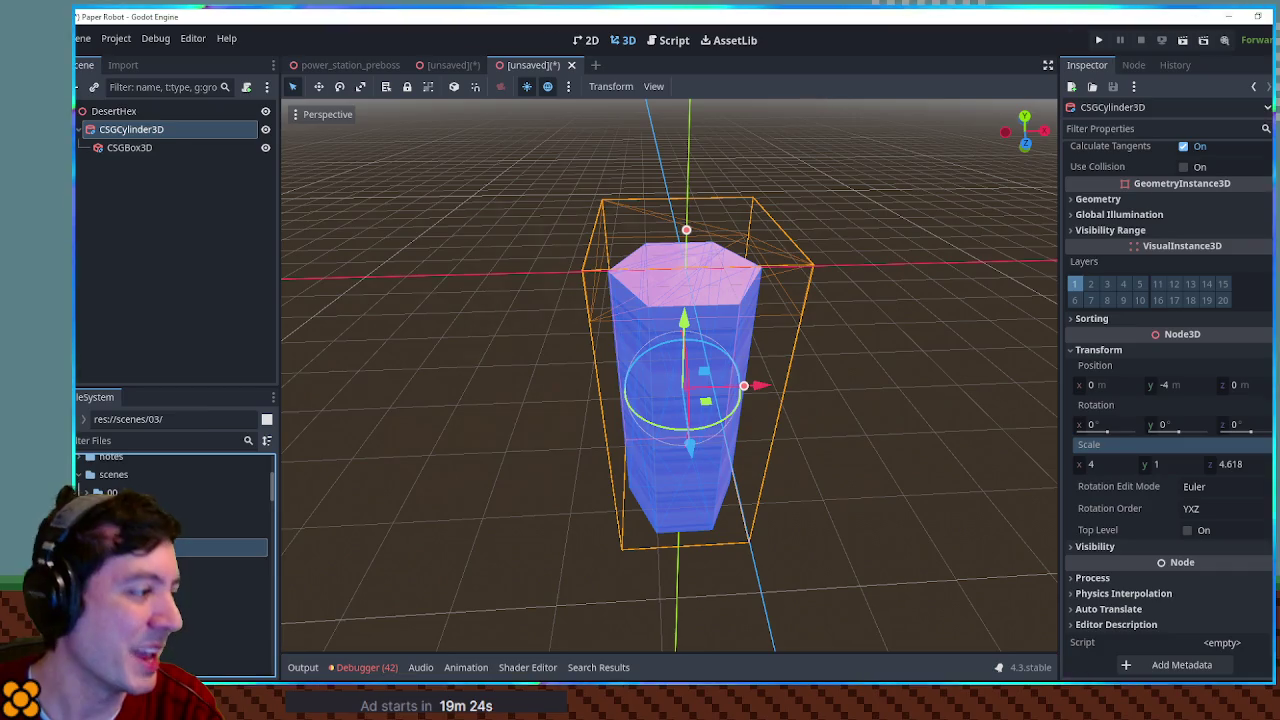
pyautogui.click(220, 565)
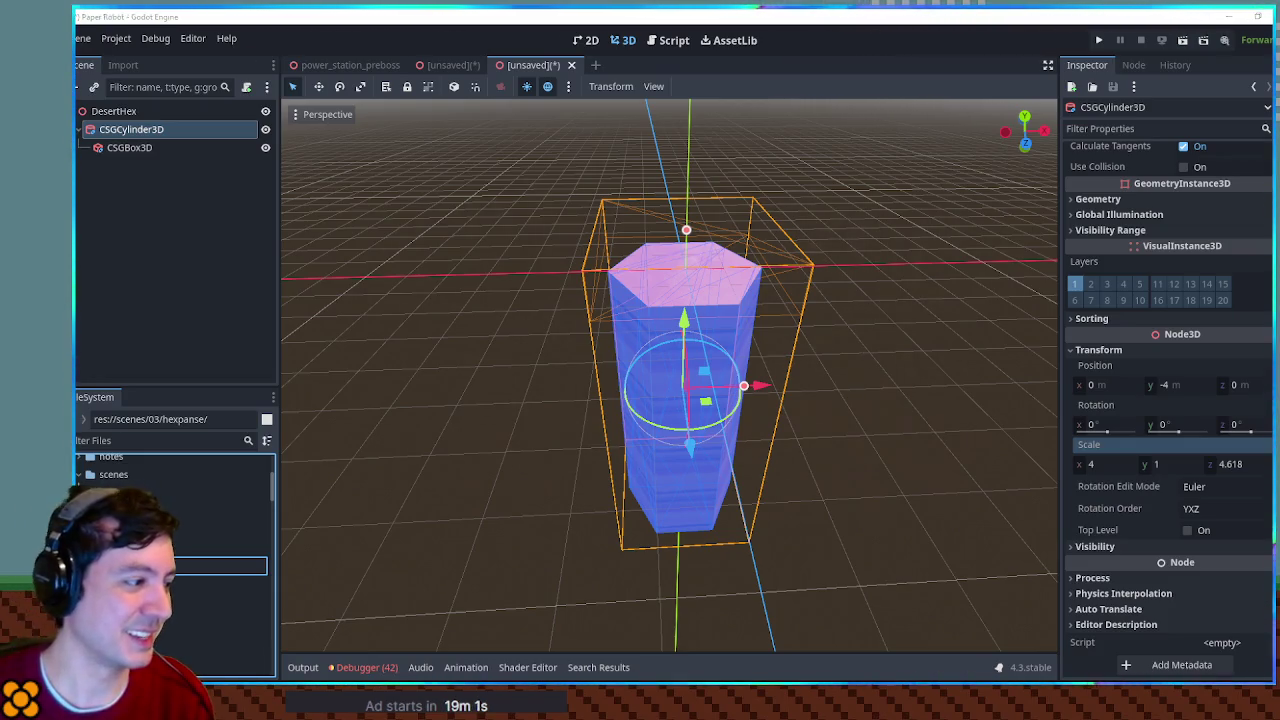
# Step: Rename the folder to hexExpanse and add its hexTile.glb model to the DesertHex scene
pyautogui.click(263, 590)
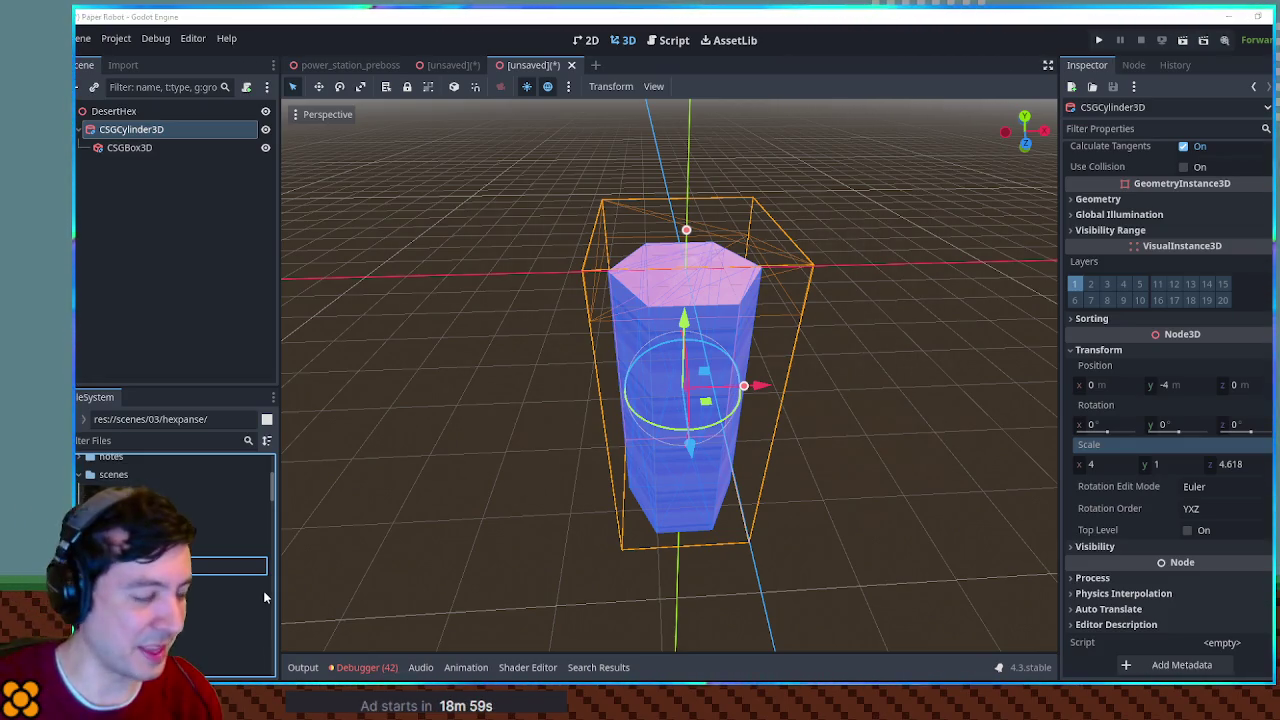
pyautogui.press('Return')
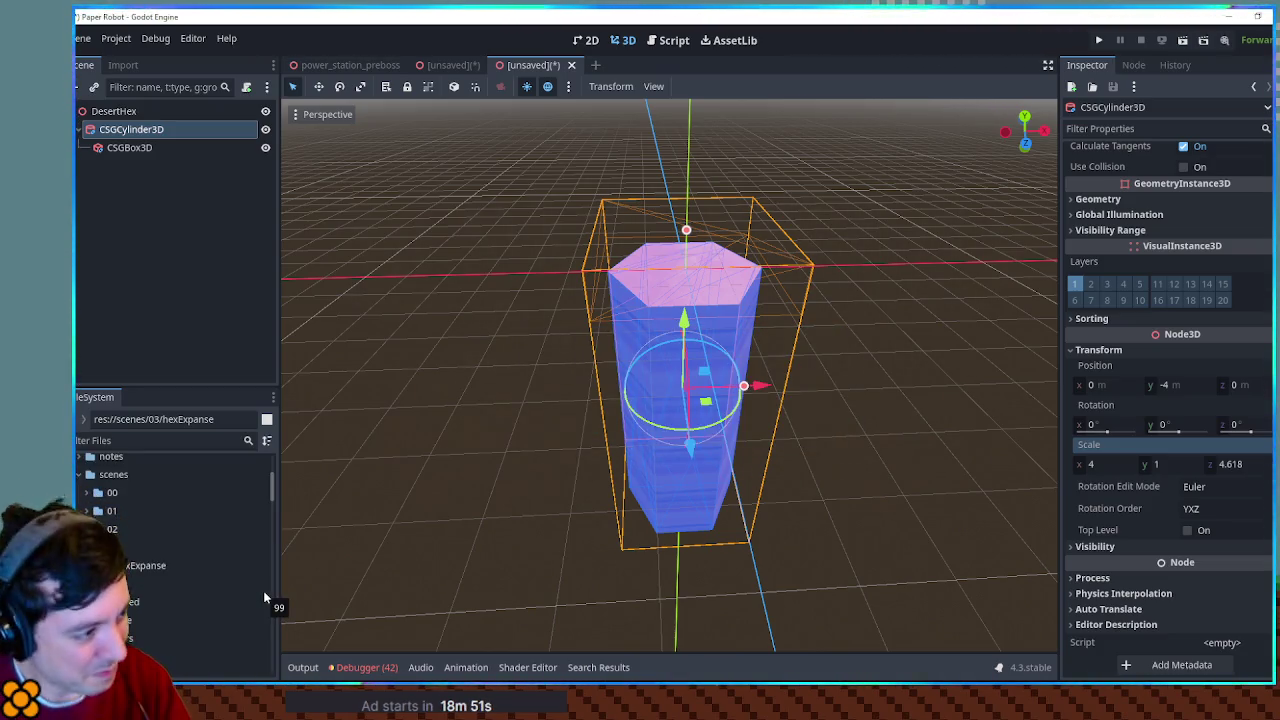
pyautogui.click(142, 578)
pyautogui.click(142, 582)
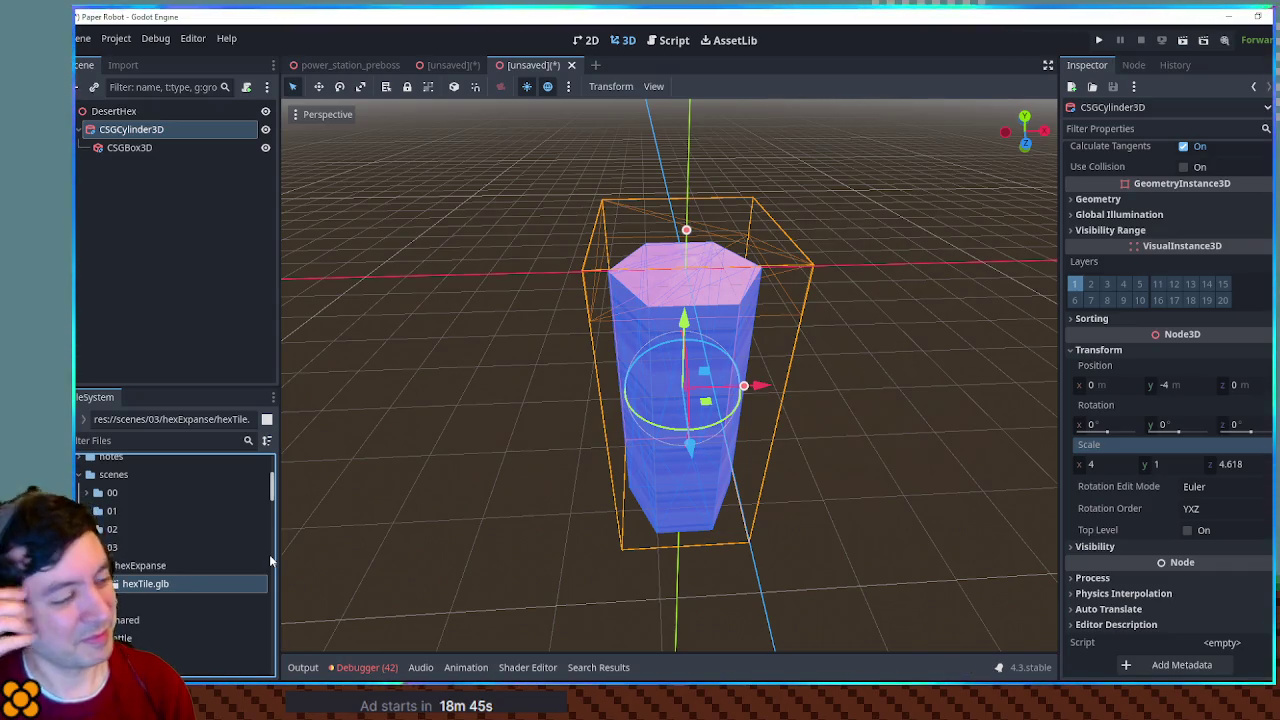
pyautogui.moveTo(150, 584)
pyautogui.mouseDown()
pyautogui.moveTo(120, 80)
pyautogui.moveTo(125, 118)
pyautogui.mouseUp()
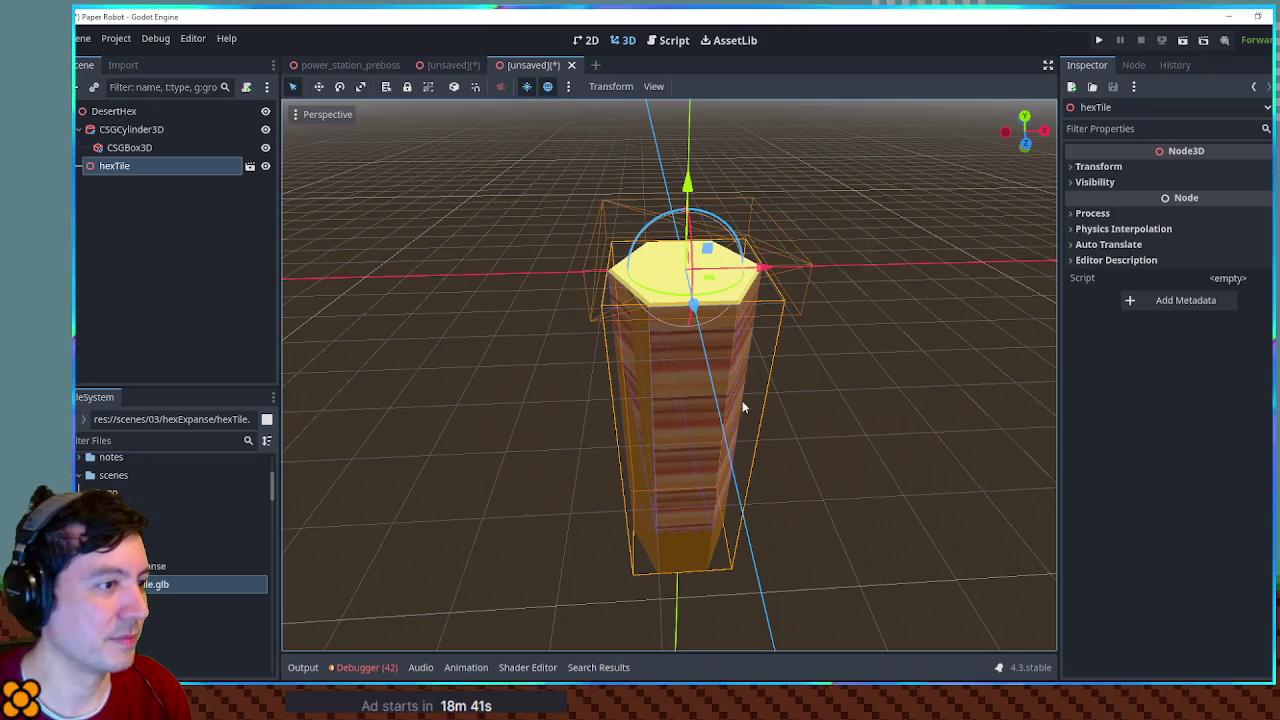
# Step: Move the CSG cylinder to x -6 and open hexTile as an inherited scene
pyautogui.click(123, 130)
pyautogui.moveTo(755, 386); pyautogui.dragTo(560, 392)
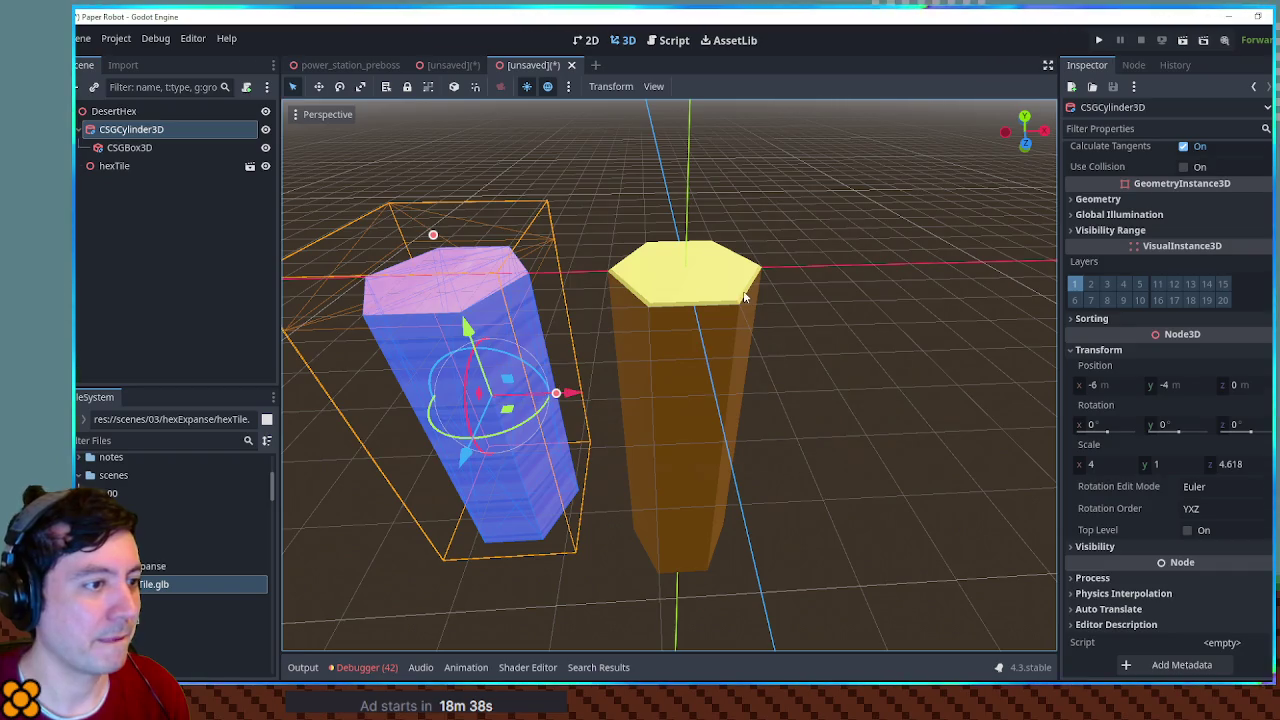
pyautogui.click(114, 166)
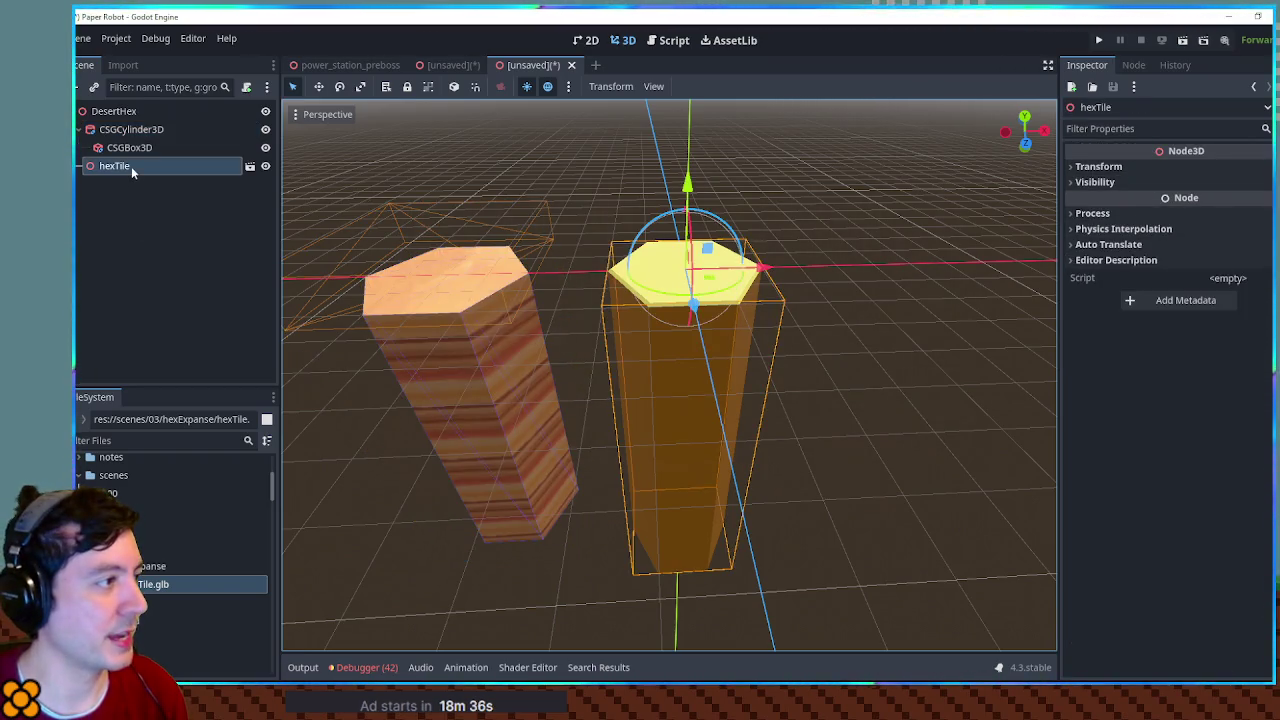
pyautogui.click(250, 166)
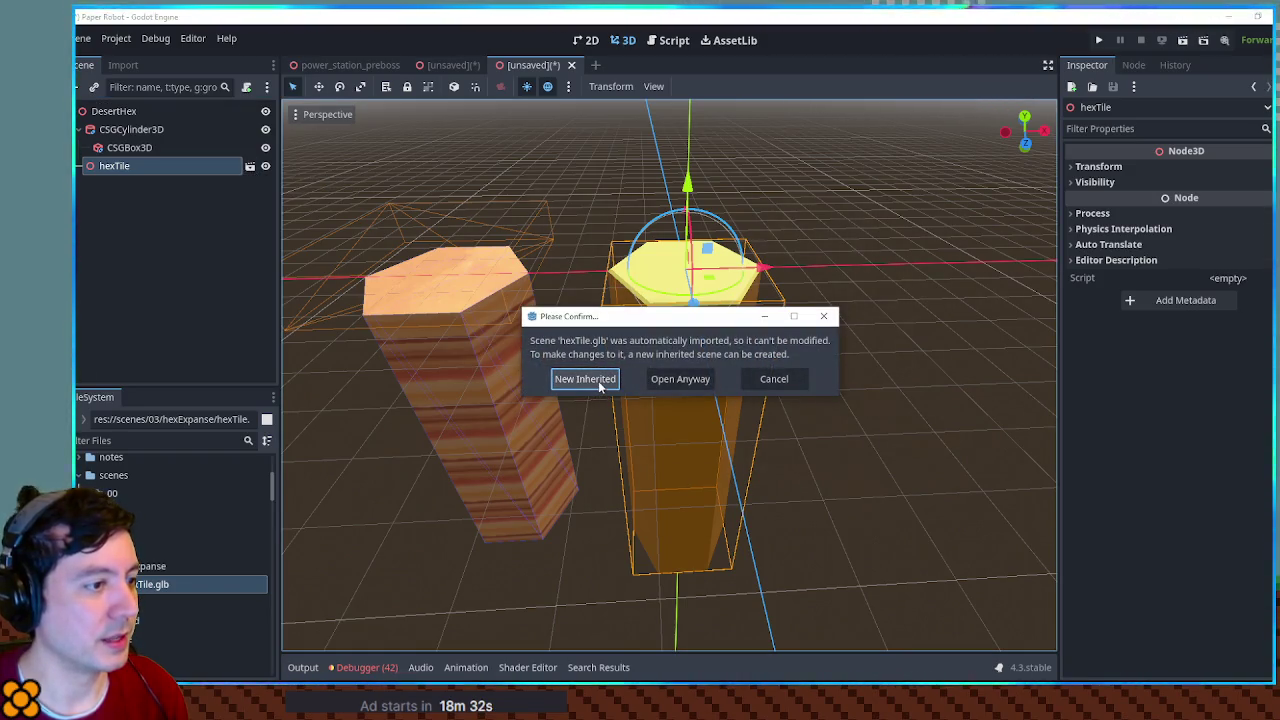
pyautogui.click(594, 384)
# Step: Close the inherited hex tile scene without saving it
pyautogui.click(120, 131)
pyautogui.click(651, 65)
pyautogui.click(769, 385)
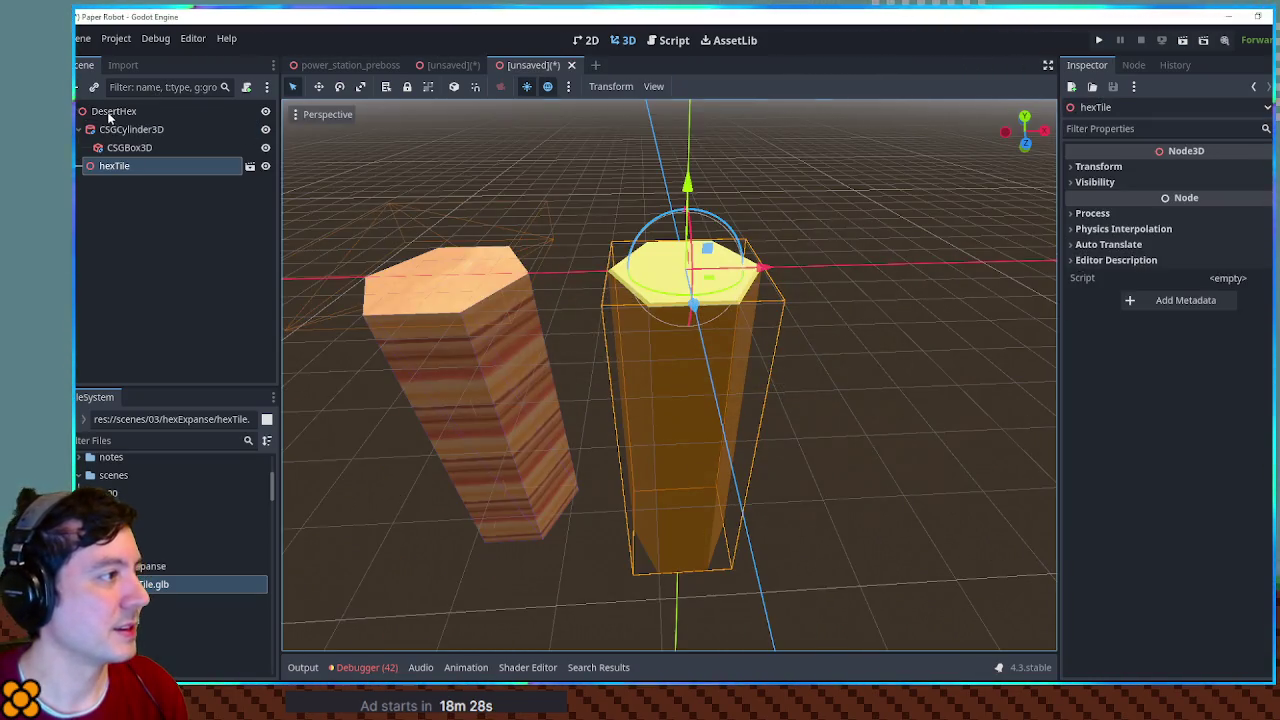
# Step: Pull the Cylinder node out of the hexTile instance and delete the instance
pyautogui.hotkey('ctrl', 'v')
pyautogui.click(115, 166)
pyautogui.doubleClick(116, 170)
pyautogui.click(629, 380)
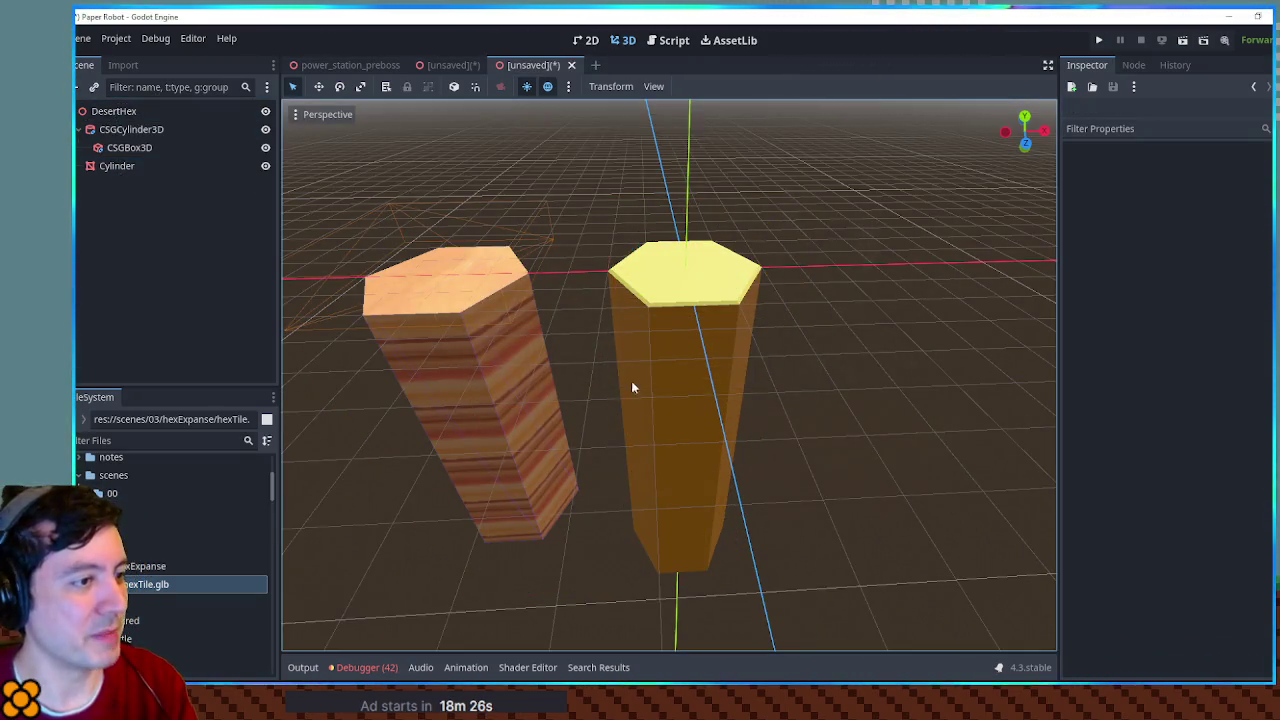
# Step: Select the imported Cylinder and expand its mesh surfaces to reveal their materials
pyautogui.click(709, 371)
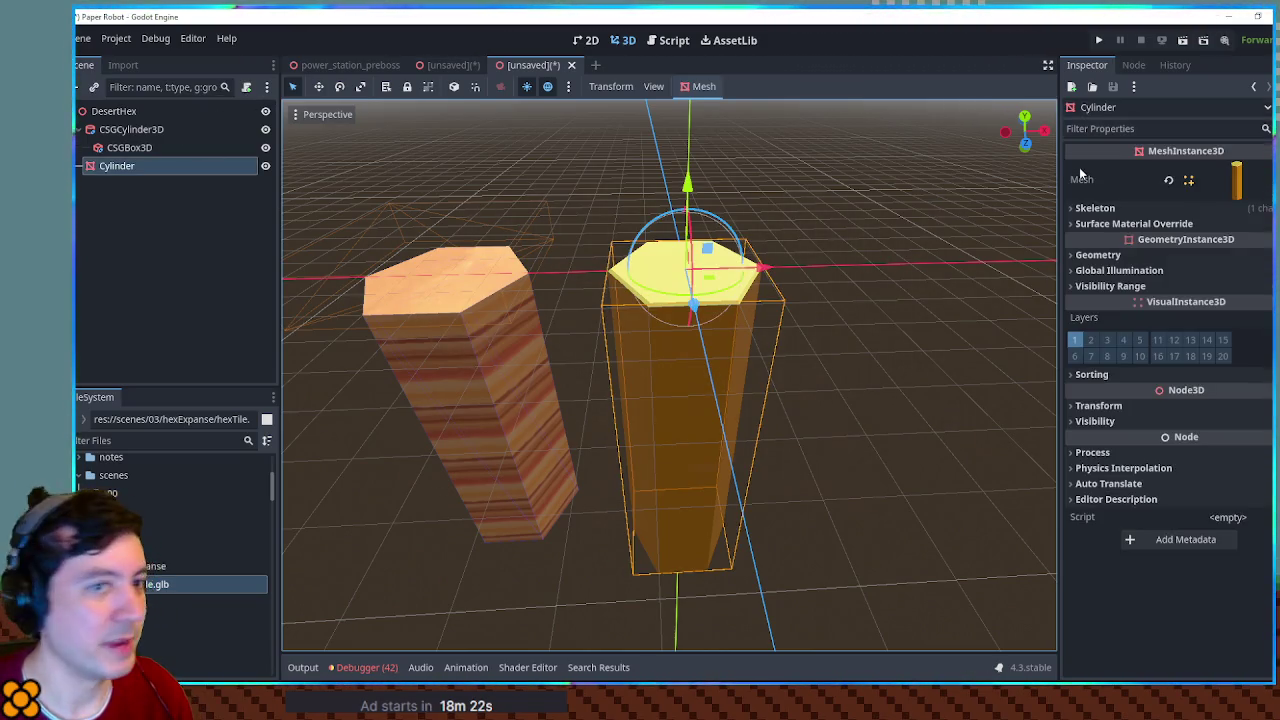
pyautogui.click(1240, 180)
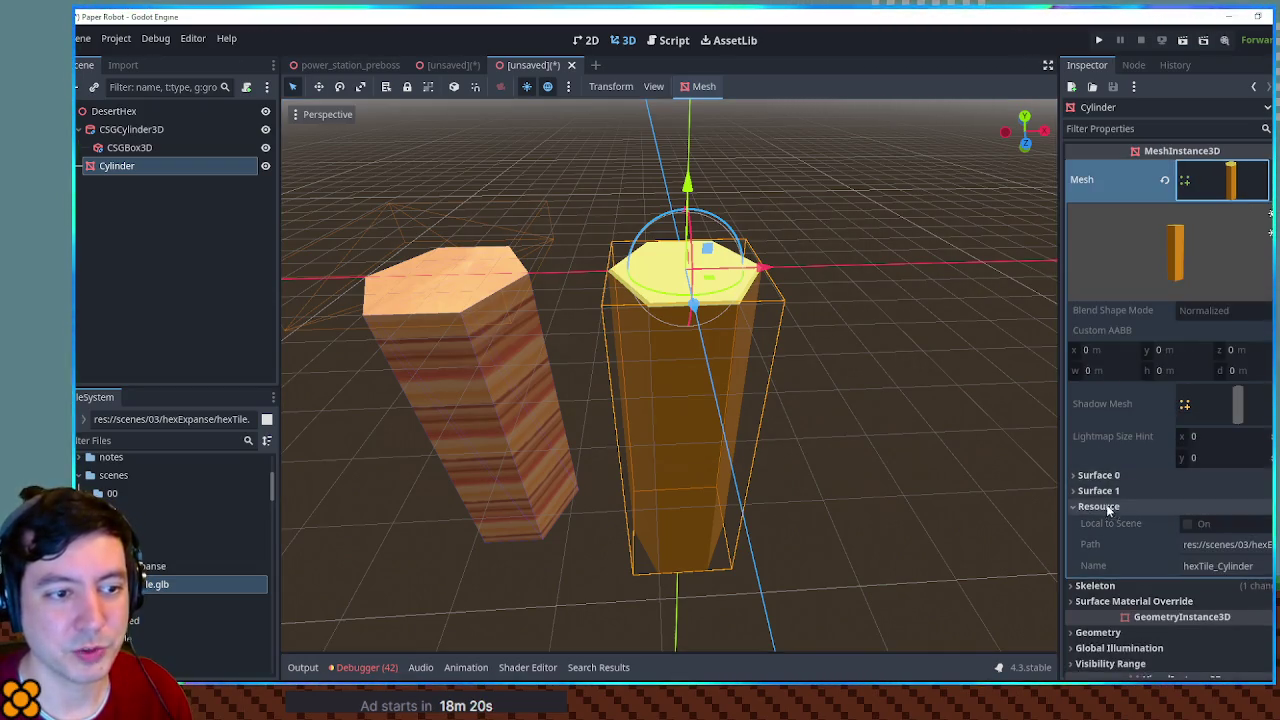
pyautogui.click(1098, 475)
pyautogui.click(1238, 527)
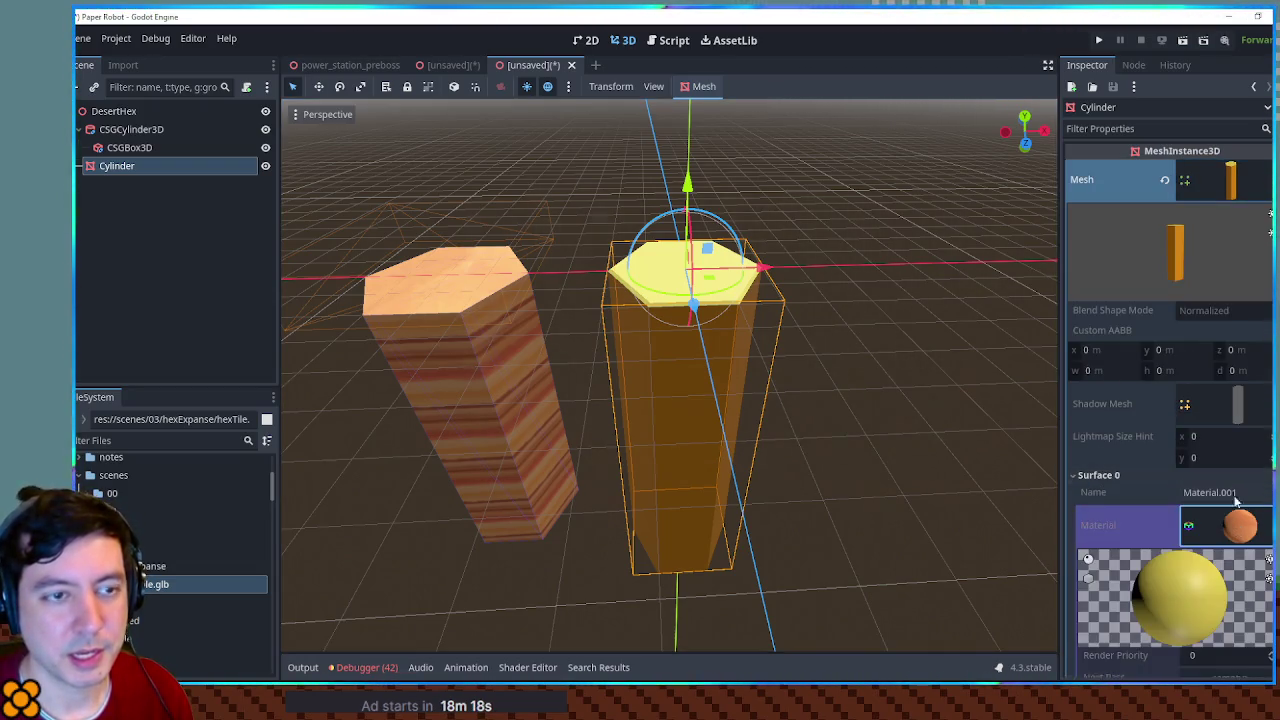
pyautogui.rightClick(1215, 185)
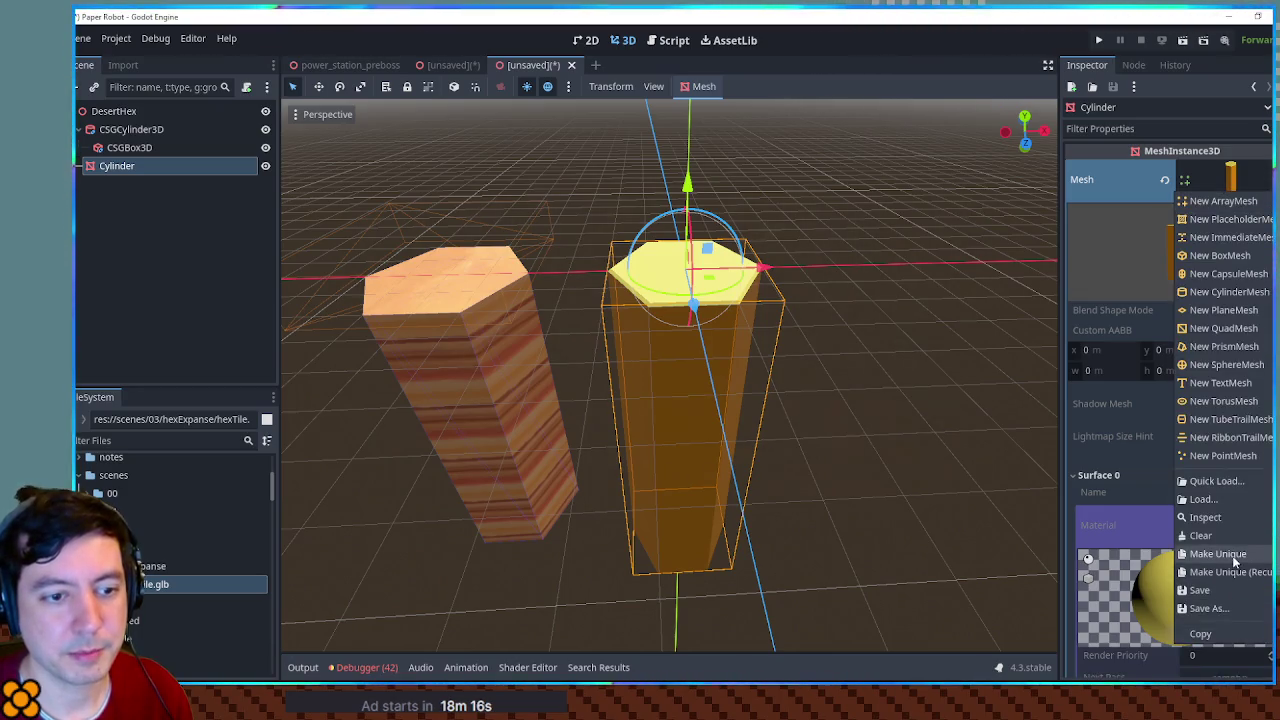
pyautogui.click(1238, 632)
pyautogui.scroll(-3, 1205, 480)
pyautogui.click(1105, 342)
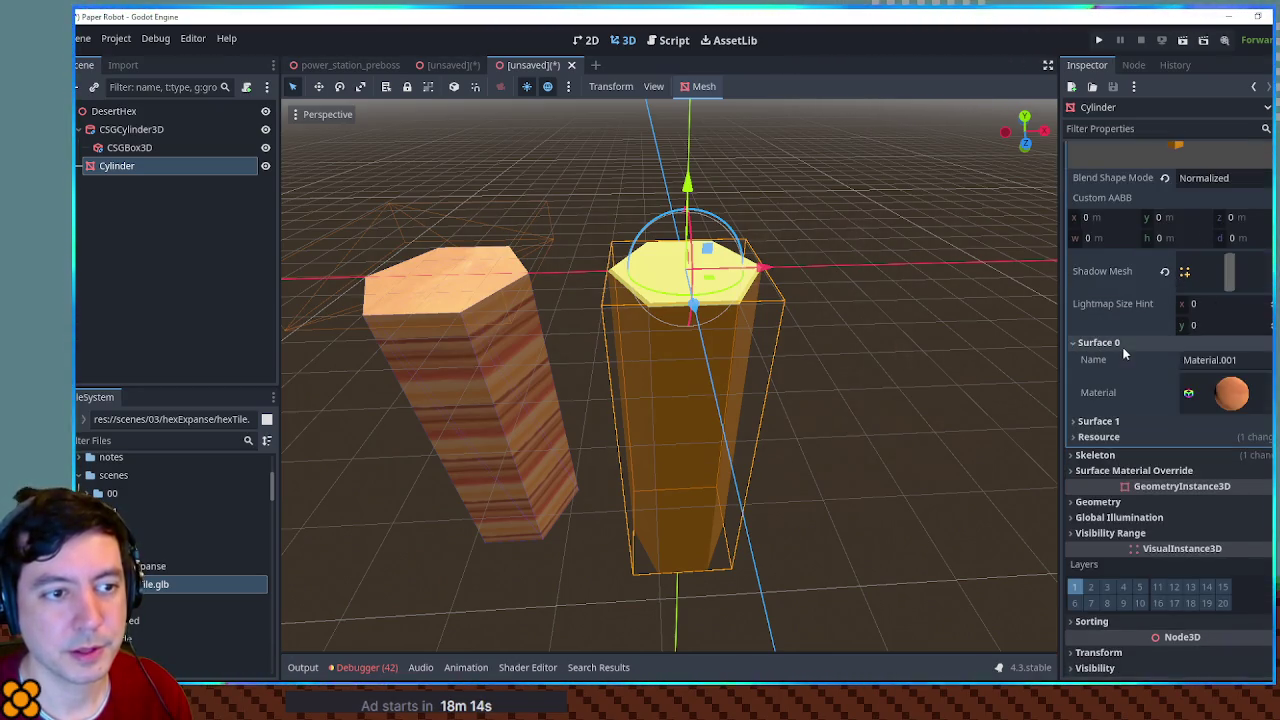
pyautogui.scroll(-1, 1228, 388)
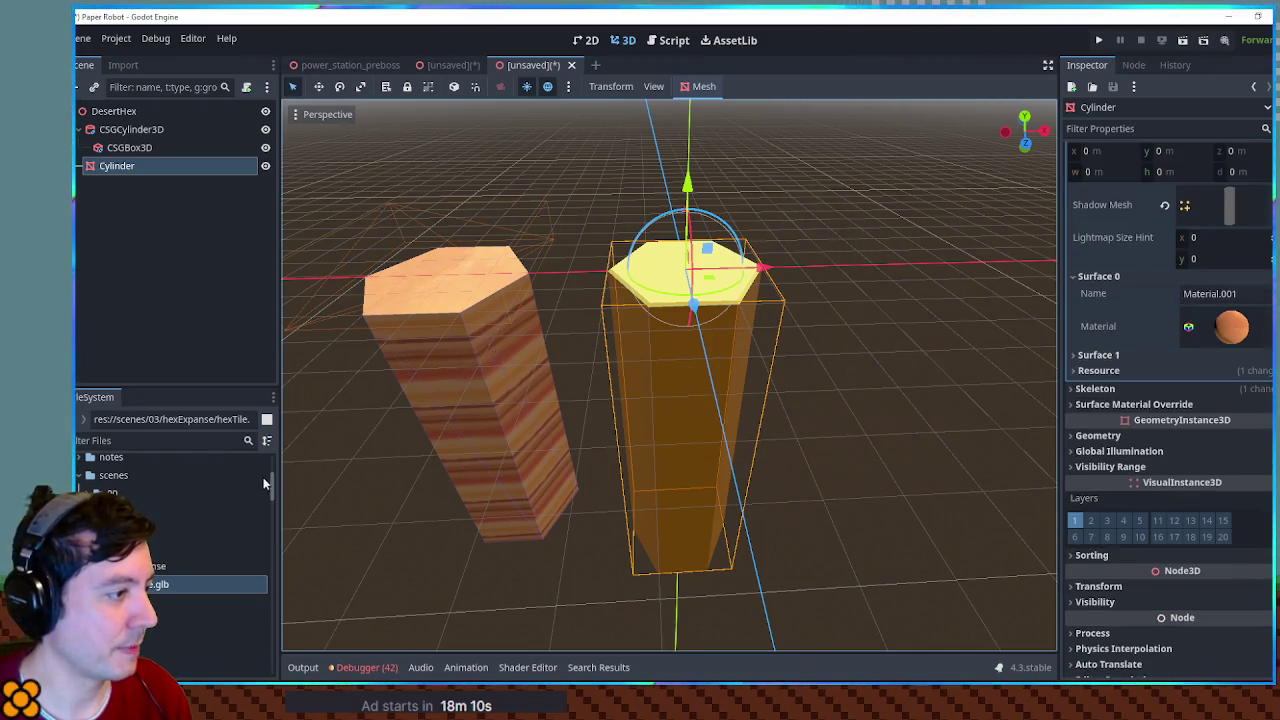
# Step: Copy the CSG pillar's striped material onto the Cylinder's Surface 0 and Surface 1
pyautogui.click(410, 410)
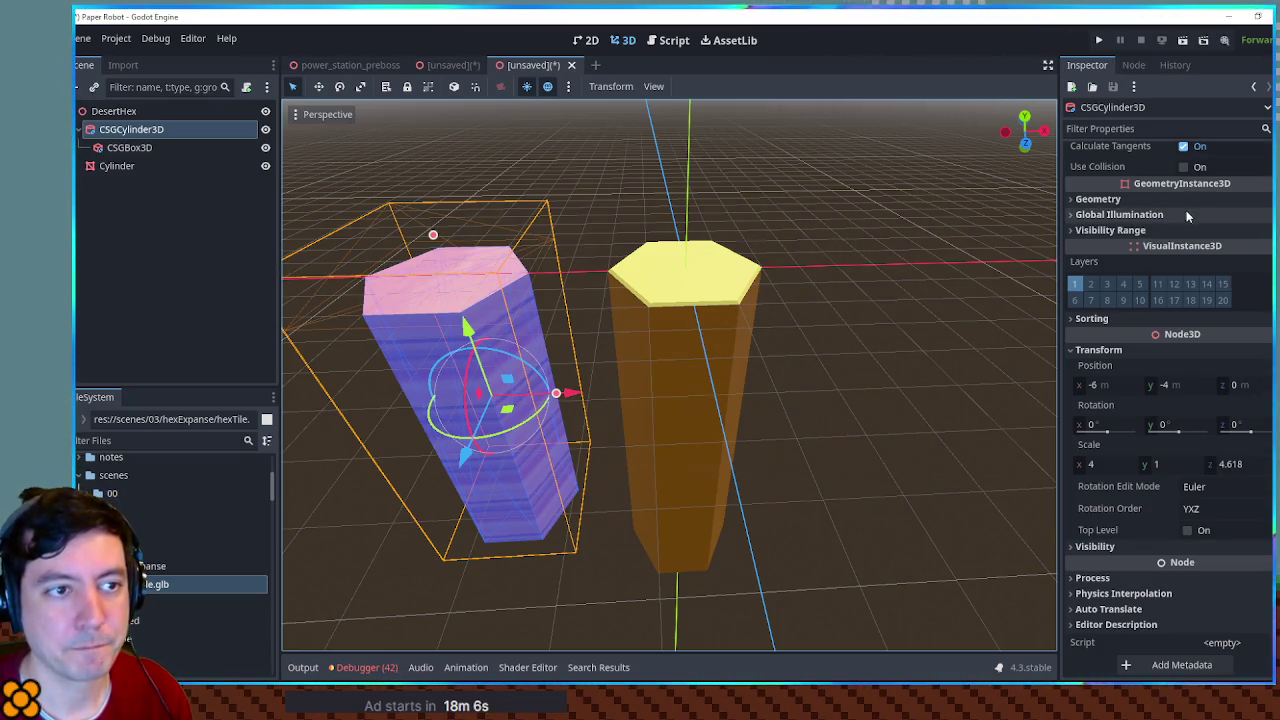
pyautogui.scroll(5, 1186, 210)
pyautogui.click(1266, 285)
pyautogui.click(1207, 505)
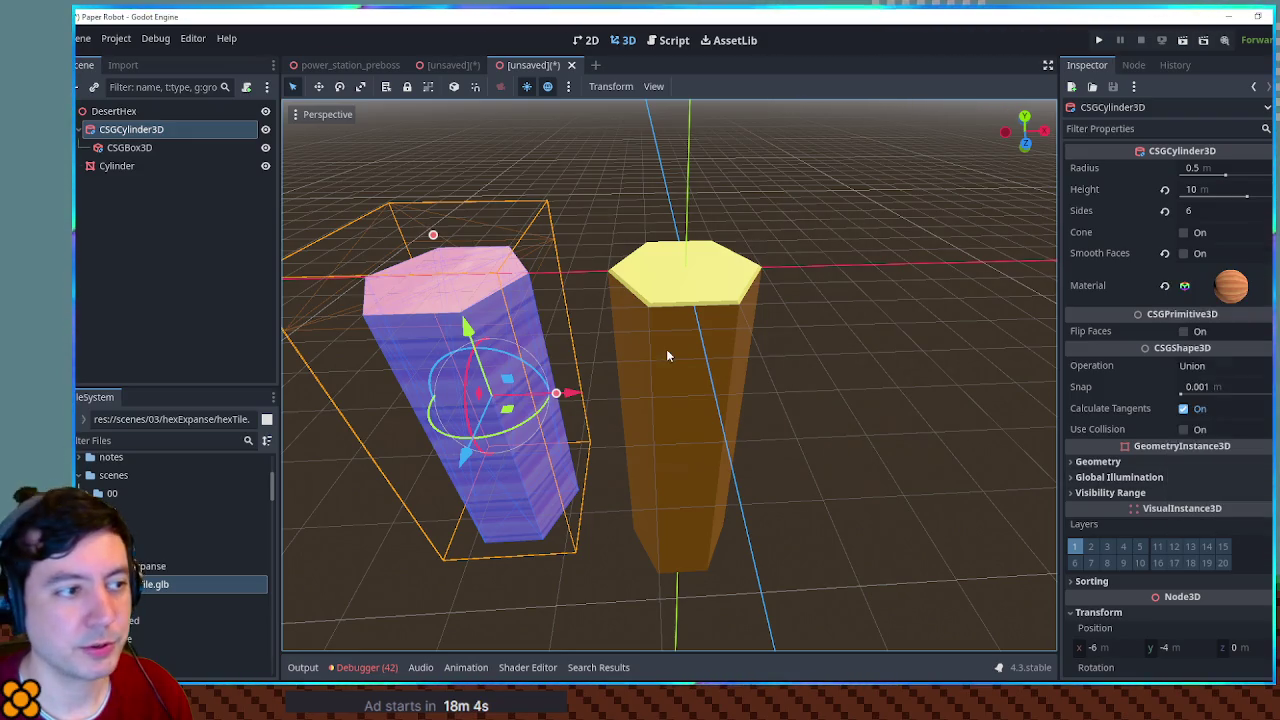
pyautogui.click(666, 349)
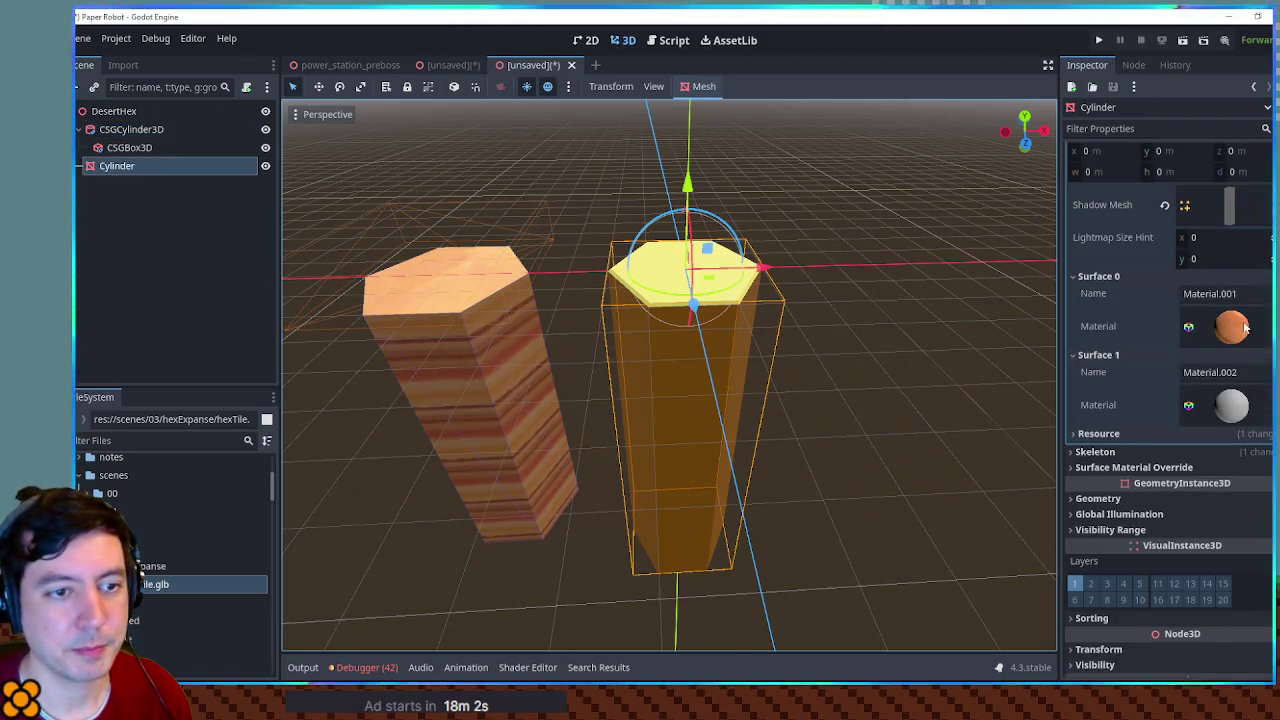
pyautogui.rightClick(1232, 326)
pyautogui.click(1248, 545)
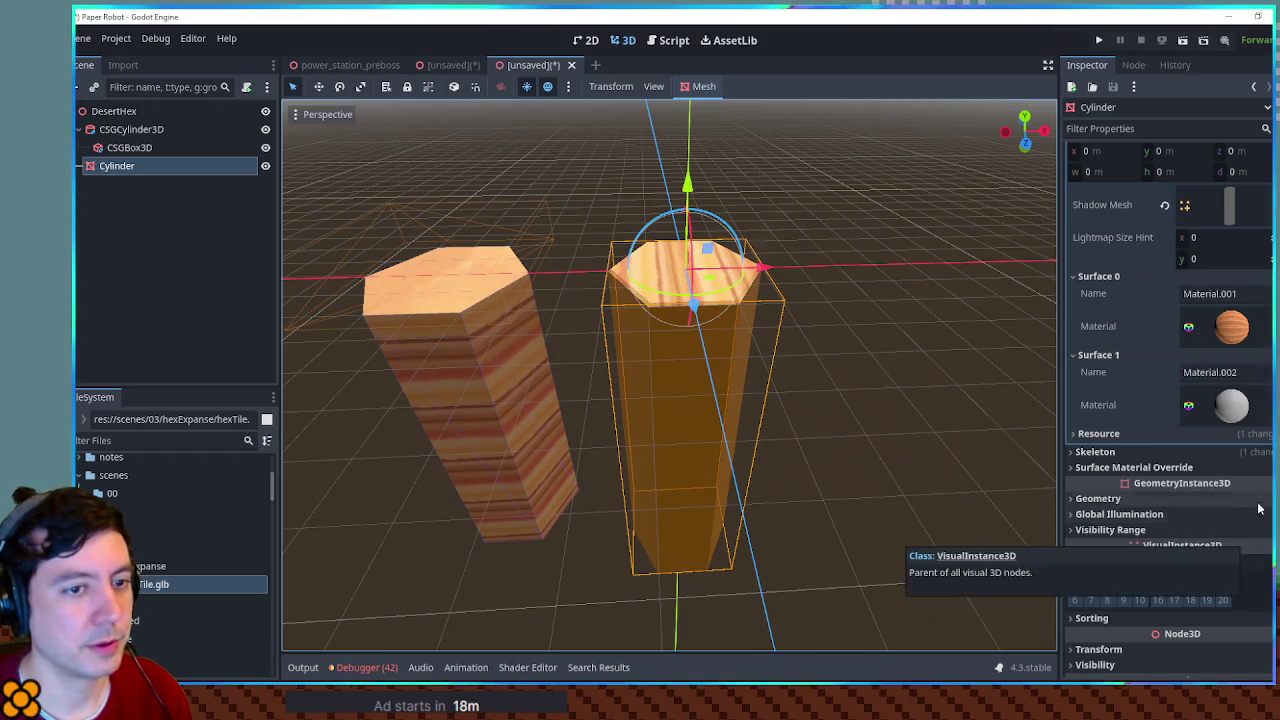
pyautogui.rightClick(1232, 405)
pyautogui.click(1238, 630)
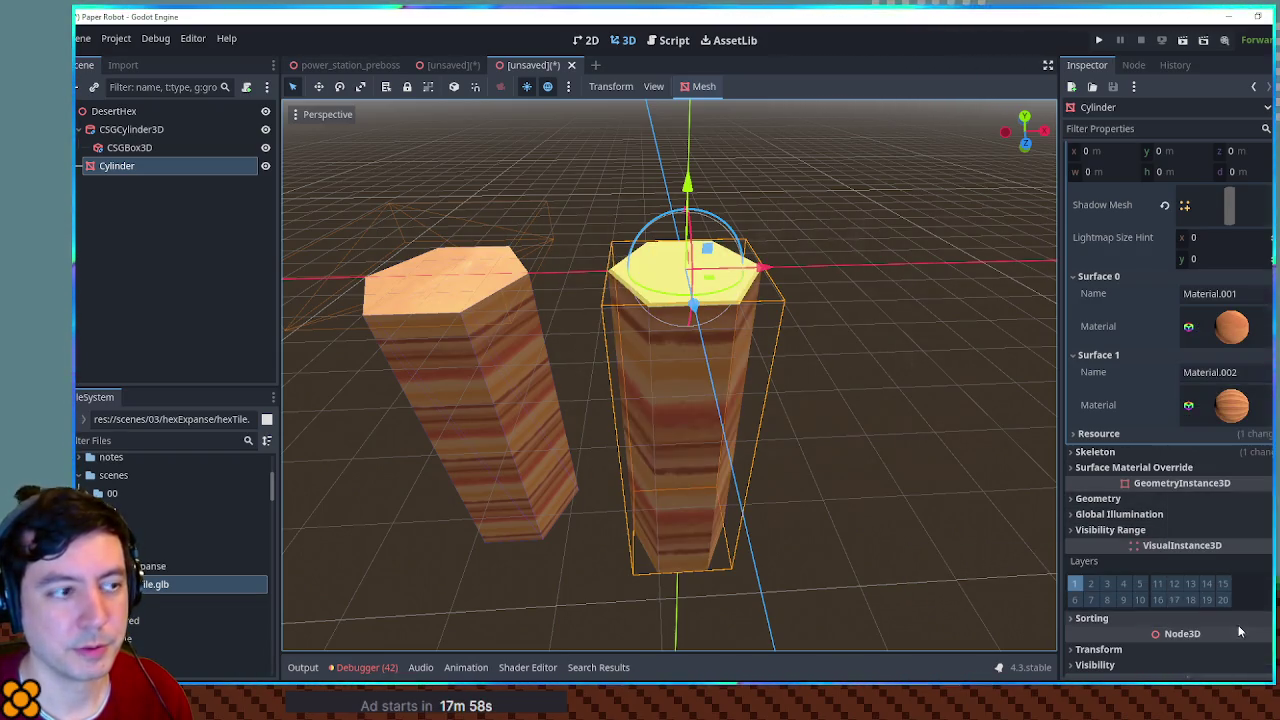
pyautogui.moveTo(814, 401)
pyautogui.mouseDown()
pyautogui.moveTo(860, 289)
pyautogui.moveTo(823, 380)
pyautogui.moveTo(849, 331)
pyautogui.moveTo(880, 349)
pyautogui.moveTo(740, 350)
pyautogui.mouseUp()
# Step: Paste the CSGBox3D's plain sandy material onto the Cylinder's Surface 0 top
pyautogui.click(131, 129)
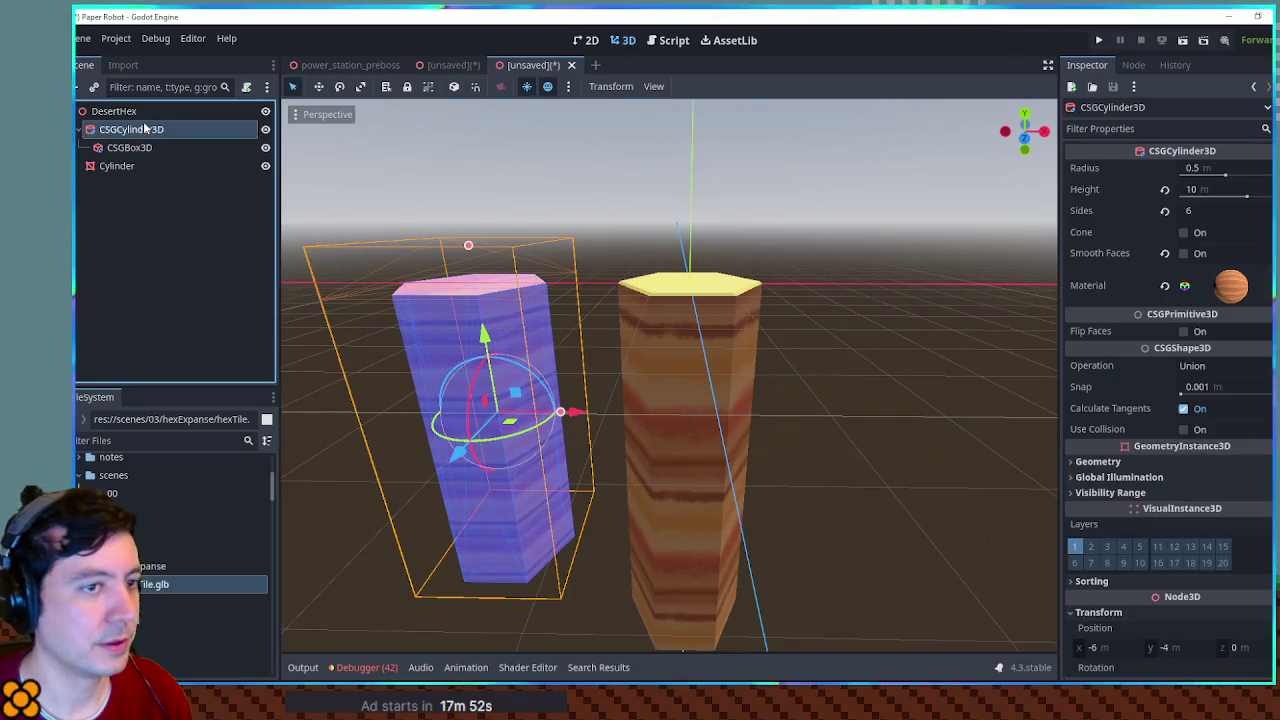
pyautogui.click(129, 147)
pyautogui.click(1262, 219)
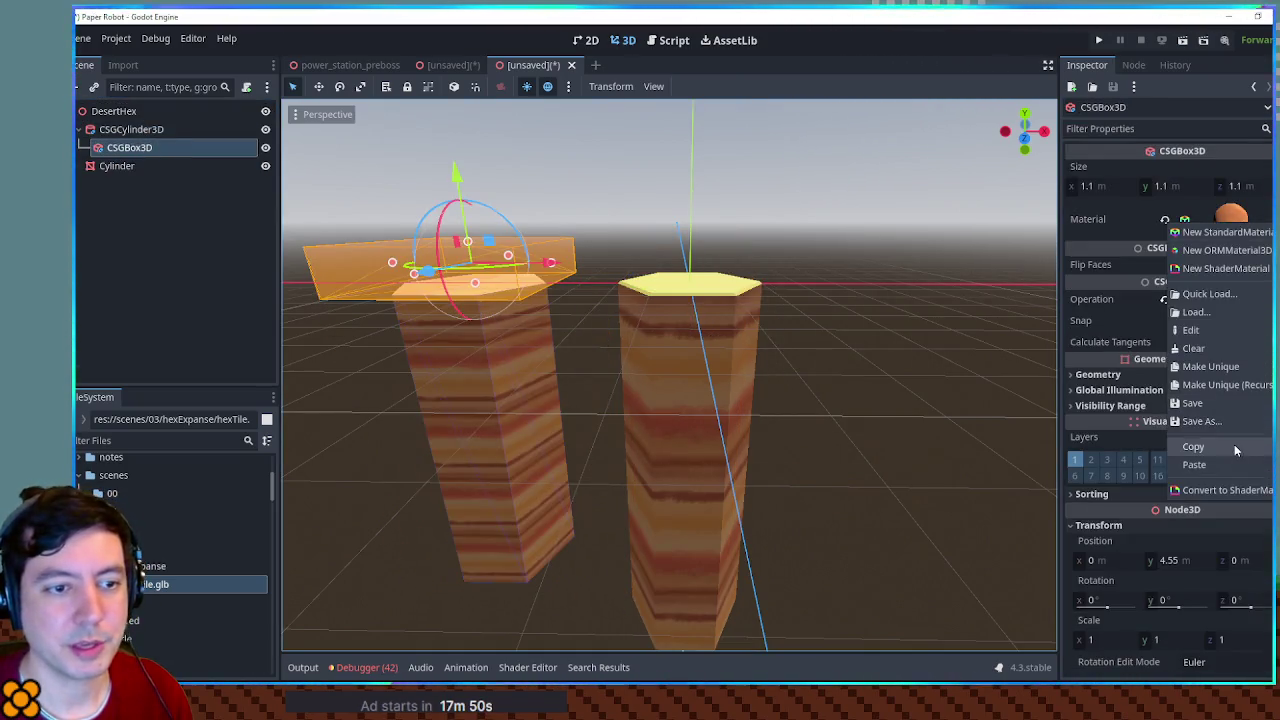
pyautogui.click(1194, 446)
pyautogui.click(760, 335)
pyautogui.click(1260, 326)
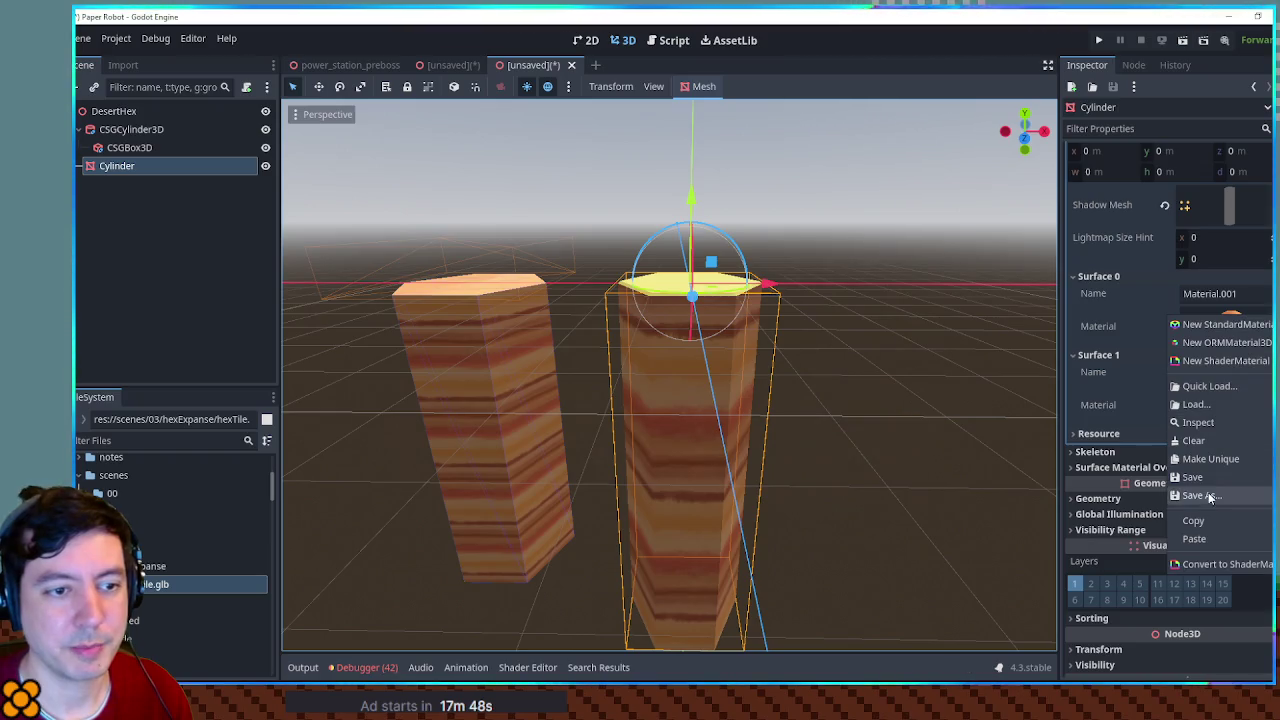
pyautogui.click(1213, 534)
pyautogui.click(714, 252)
pyautogui.scroll(5, 715, 270)
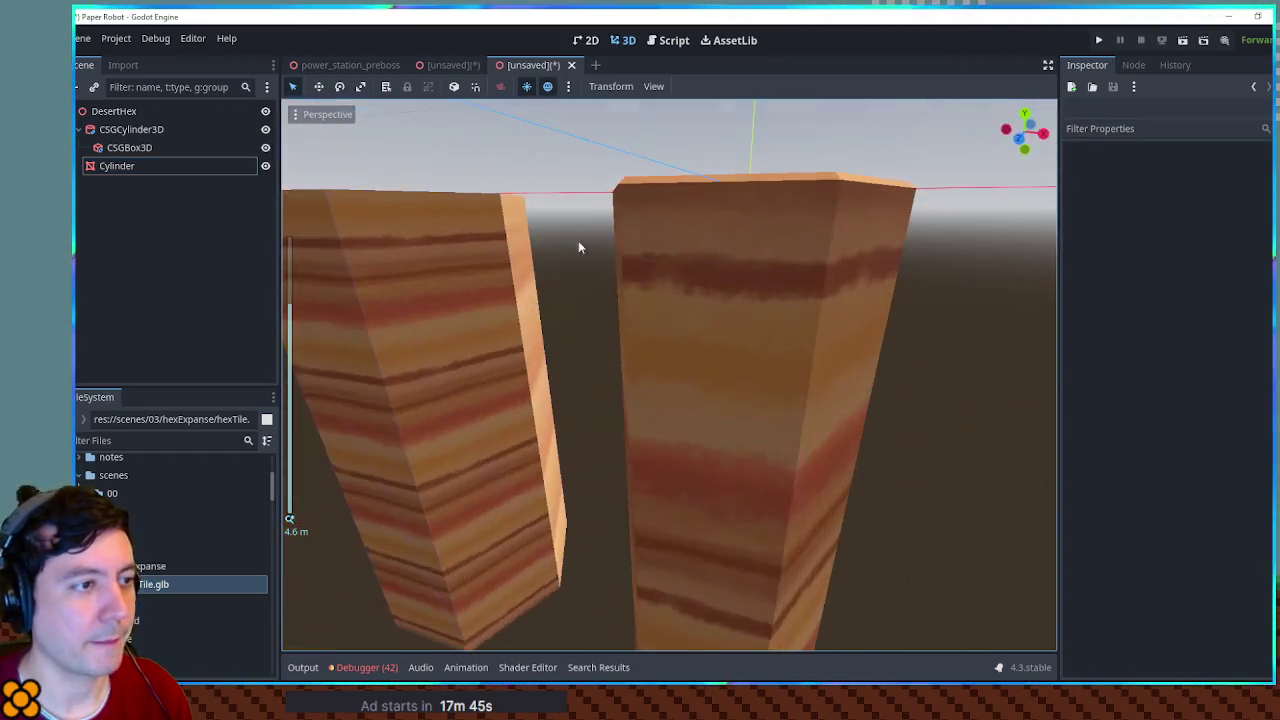
pyautogui.click(476, 262)
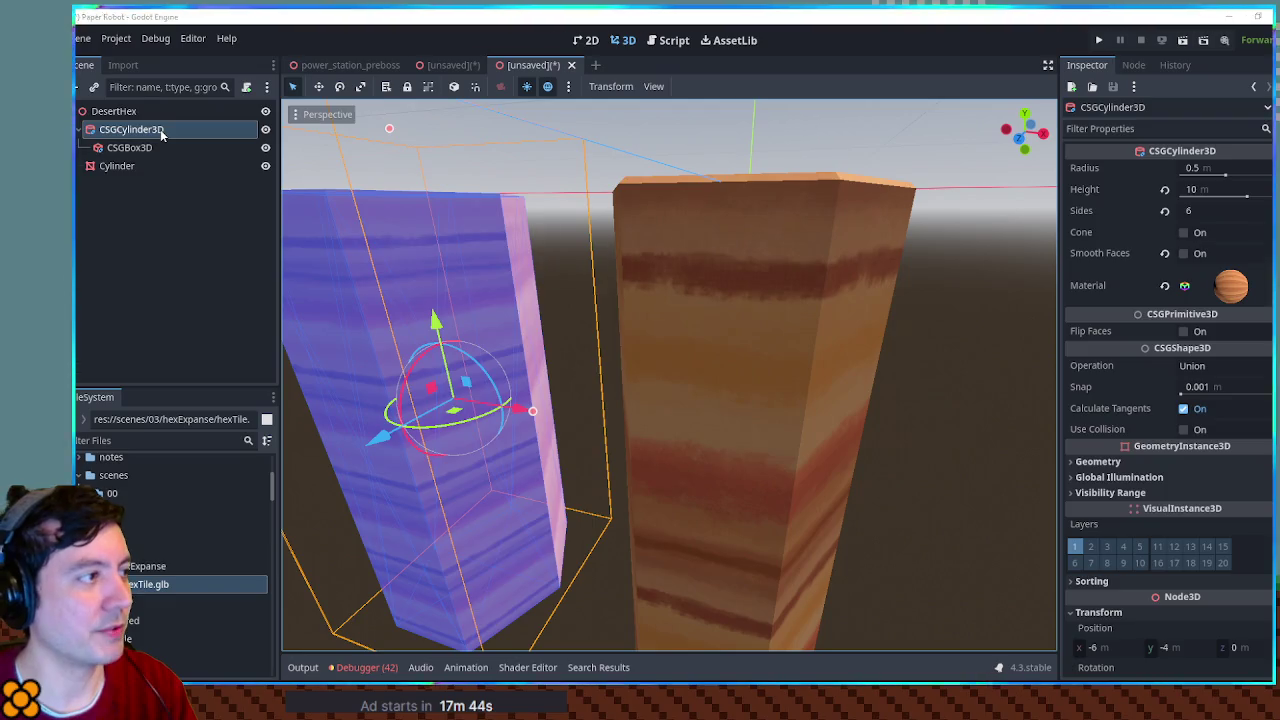
# Step: Delete the CSGCylinder3D and its box child, then look straight down in Top Orthogonal view
pyautogui.press('Delete')
pyautogui.scroll(-3, 606, 230)
pyautogui.moveTo(606, 230)
pyautogui.mouseDown()
pyautogui.moveTo(678, 322)
pyautogui.moveTo(651, 380)
pyautogui.mouseUp()
pyautogui.moveTo(737, 357)
pyautogui.mouseDown()
pyautogui.moveTo(642, 347)
pyautogui.moveTo(586, 300)
pyautogui.moveTo(571, 131)
pyautogui.moveTo(623, 266)
pyautogui.moveTo(771, 343)
pyautogui.moveTo(703, 306)
pyautogui.mouseUp()
pyautogui.moveTo(558, 239)
pyautogui.mouseDown()
pyautogui.moveTo(657, 254)
pyautogui.moveTo(647, 269)
pyautogui.mouseUp()
pyautogui.press('KP_7')
pyautogui.scroll(-5, 648, 275)
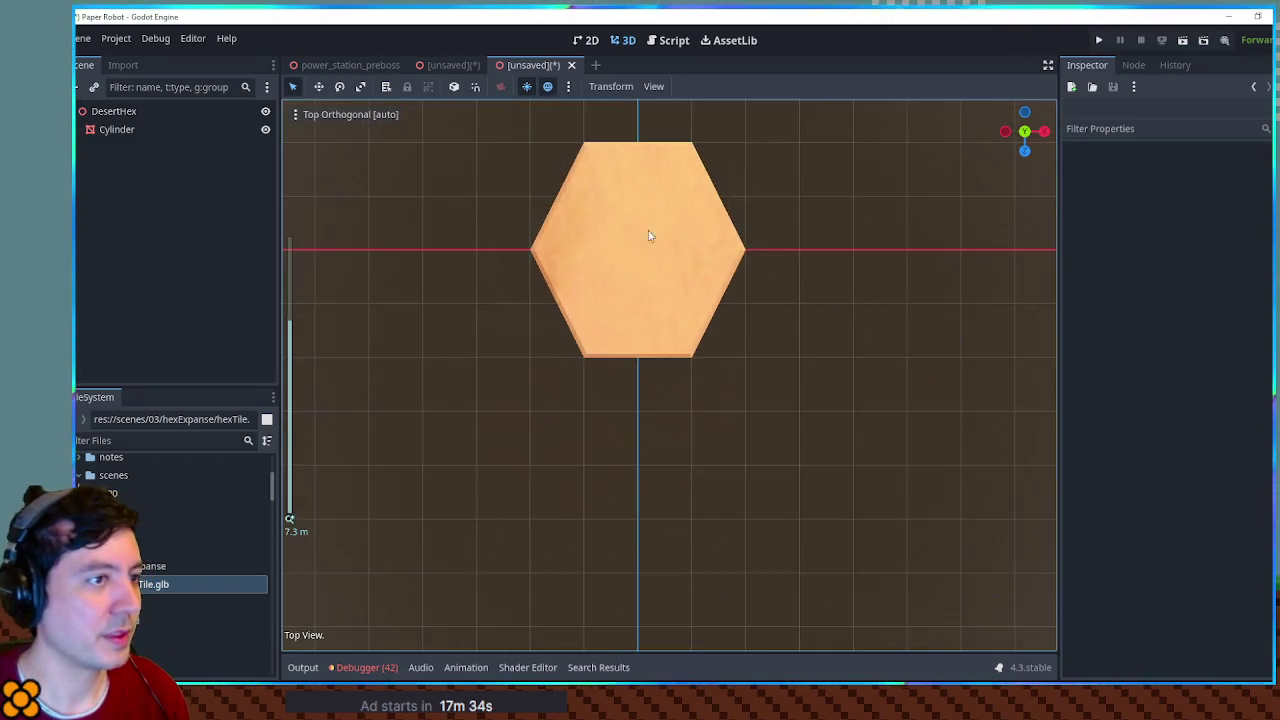
# Step: Add a CSGPolygon3D under DesertHex, rotate it -30 degrees, and expand its Polygon point list
pyautogui.click(121, 112)
pyautogui.hotkey('ctrl', 'a')
pyautogui.write('csgpol')
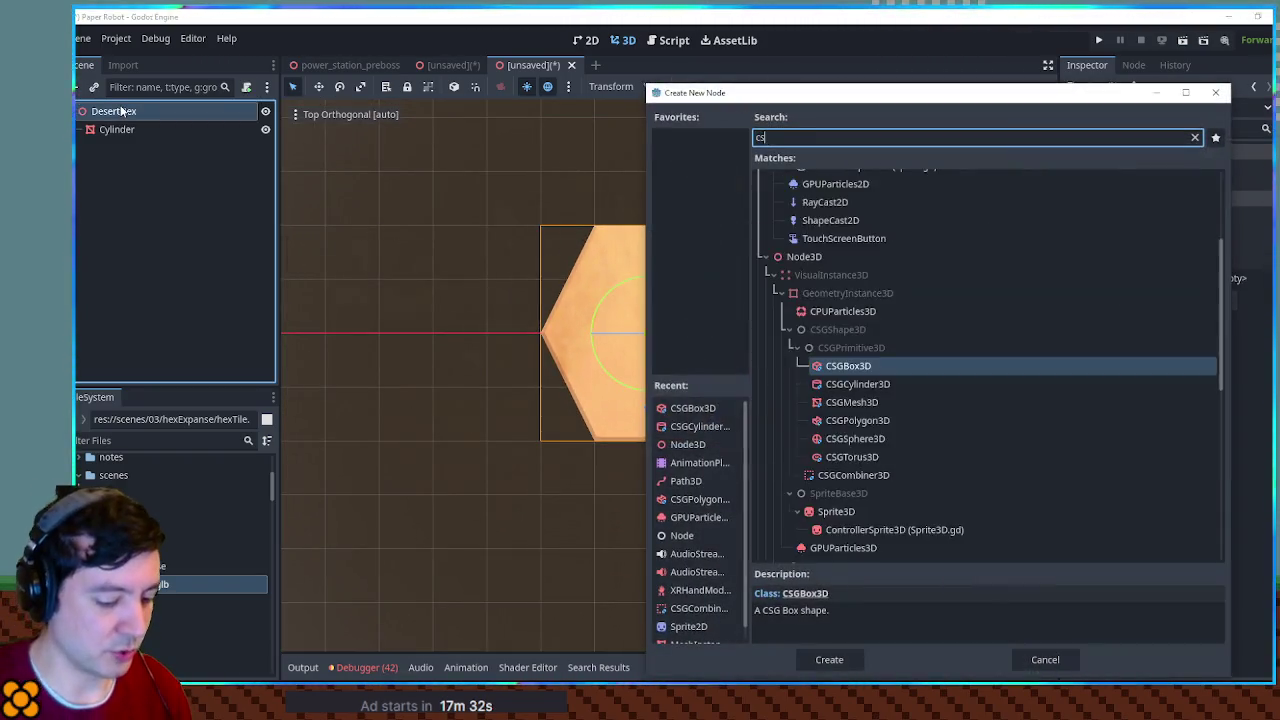
pyautogui.press('Return')
pyautogui.moveTo(508, 463)
pyautogui.mouseDown()
pyautogui.moveTo(703, 237)
pyautogui.moveTo(700, 300)
pyautogui.moveTo(628, 287)
pyautogui.moveTo(589, 298)
pyautogui.mouseUp()
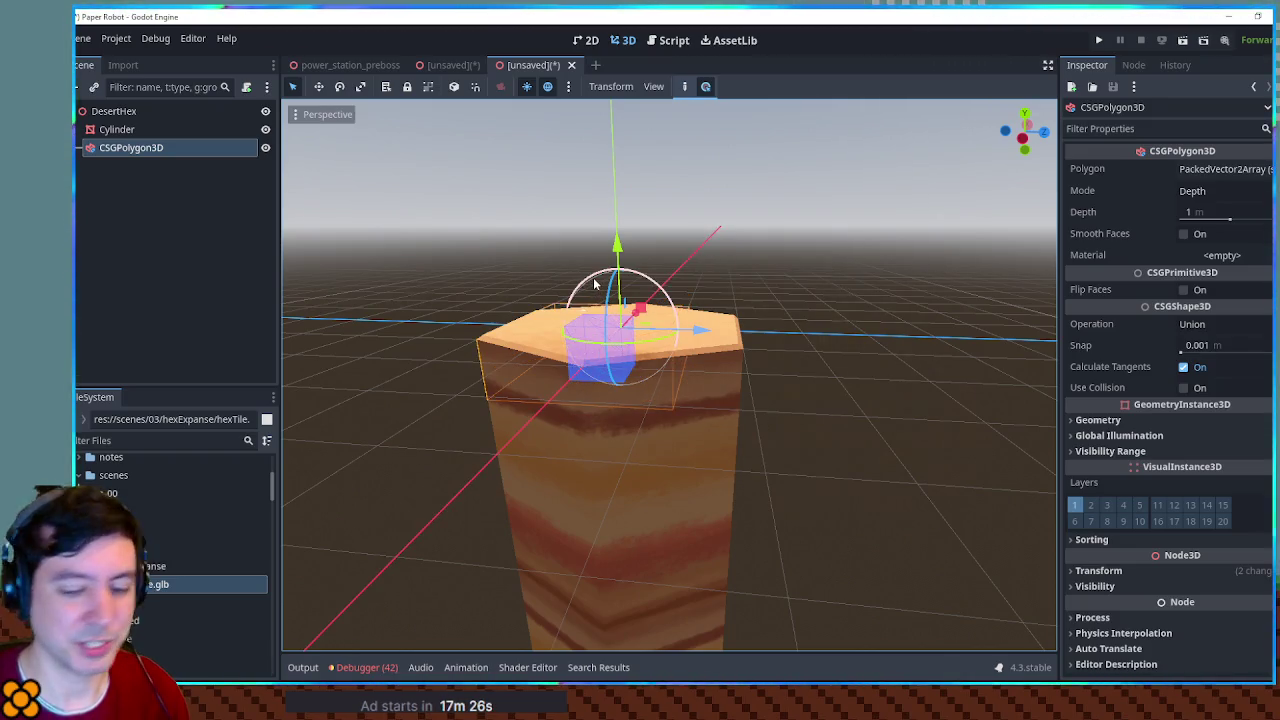
pyautogui.press('KP_7')
pyautogui.scroll(3, 731, 244)
pyautogui.click(1200, 169)
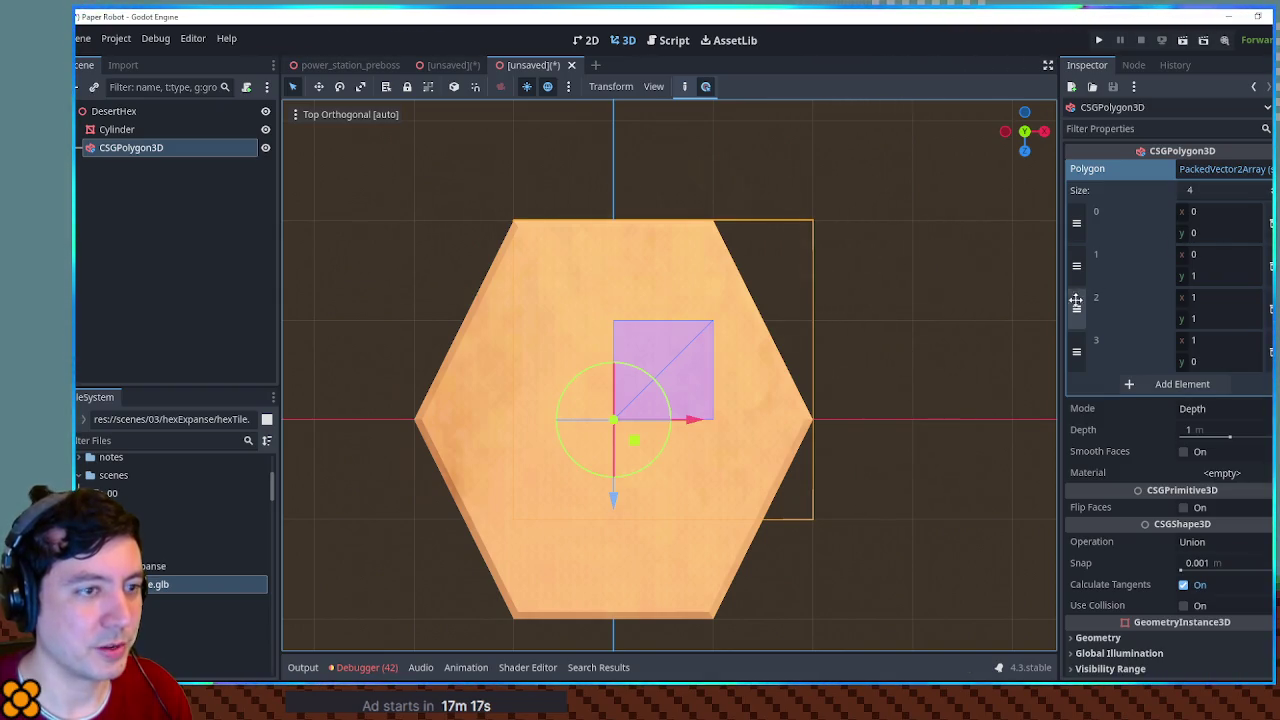
# Step: Switch the CSGPolygon3D to Spin mode with 6 spin sides
pyautogui.click(1195, 408)
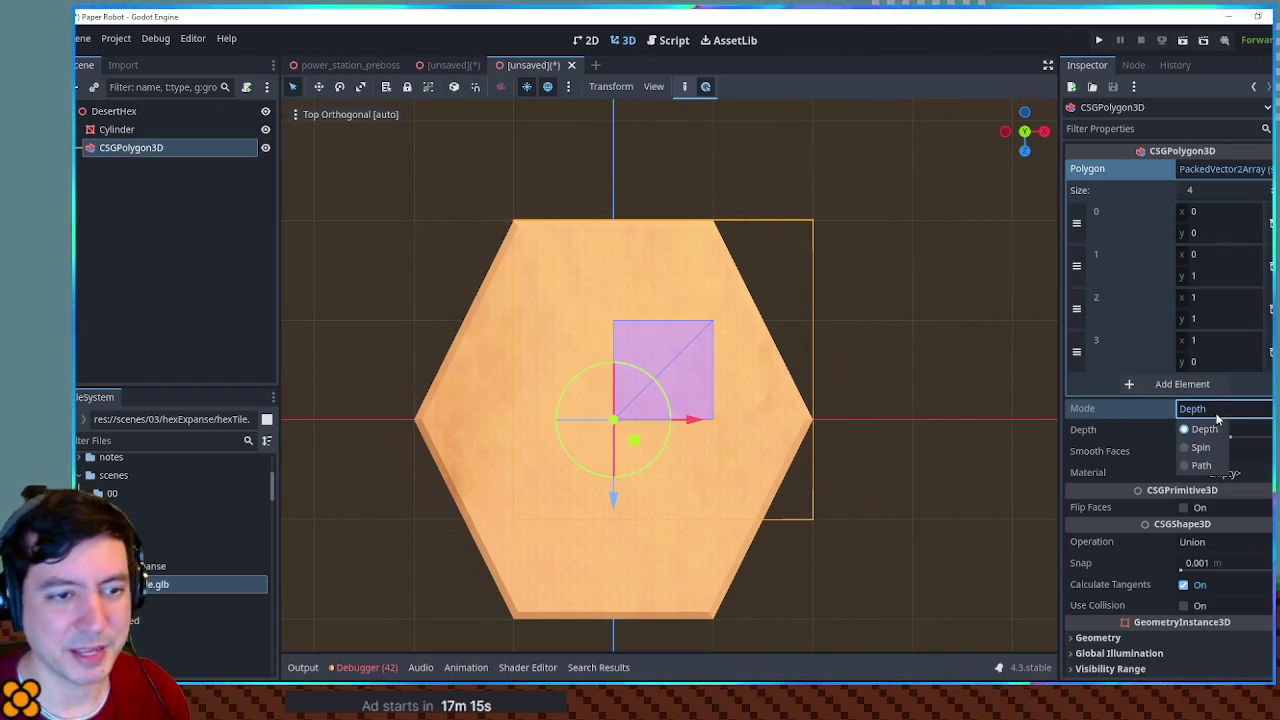
pyautogui.click(1205, 452)
pyautogui.moveTo(740, 410)
pyautogui.mouseDown()
pyautogui.moveTo(777, 400)
pyautogui.moveTo(861, 284)
pyautogui.moveTo(936, 288)
pyautogui.mouseUp()
pyautogui.hotkey('ctrl', 'z')
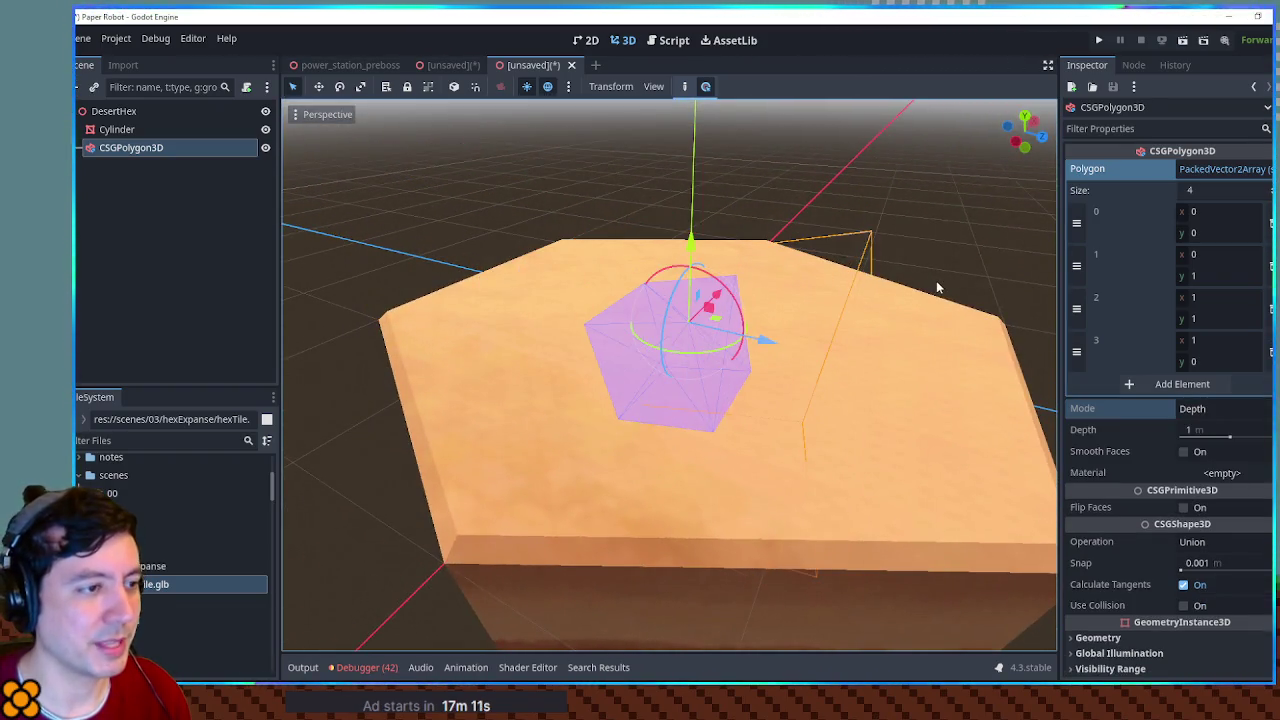
pyautogui.click(1195, 408)
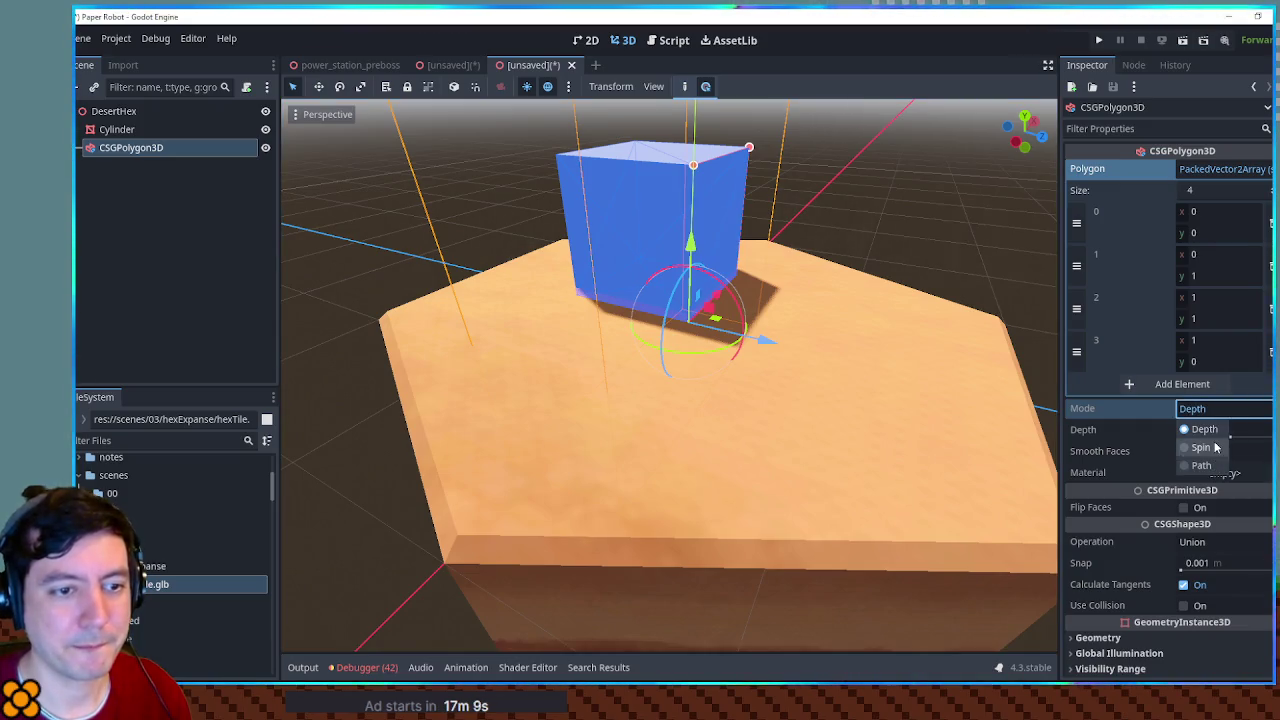
pyautogui.click(1208, 450)
pyautogui.click(1212, 432)
pyautogui.click(1212, 452)
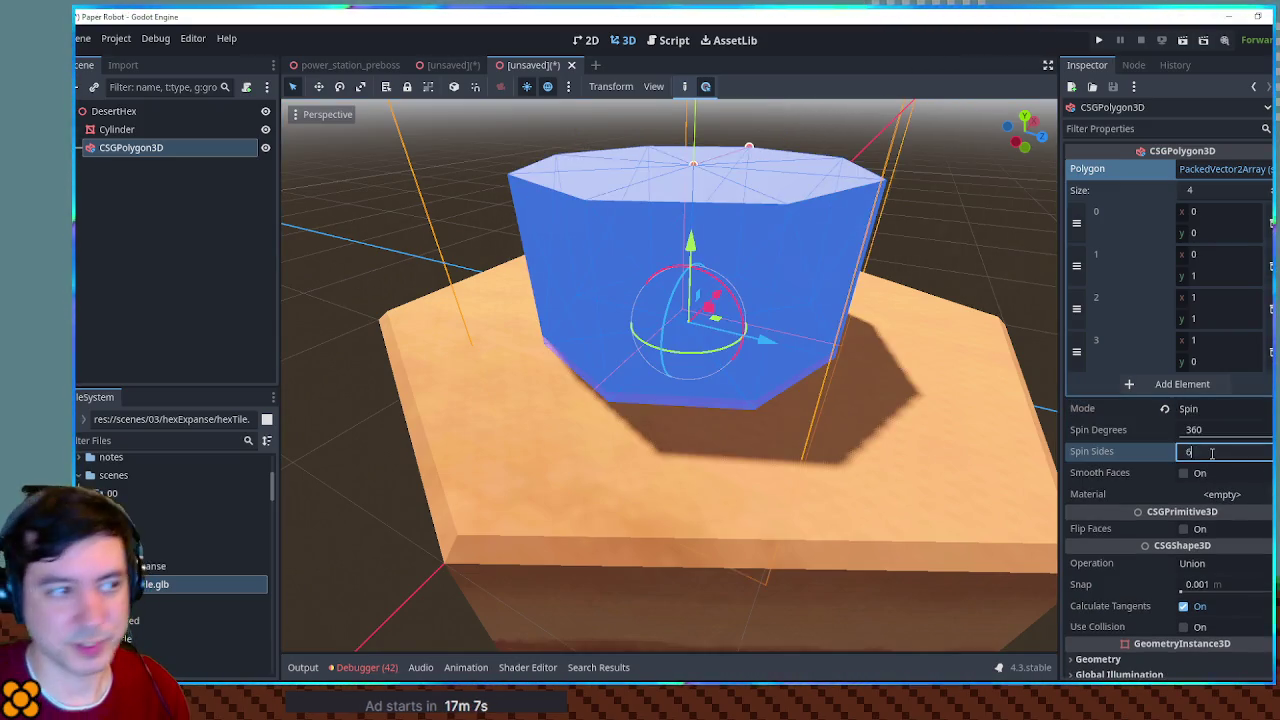
pyautogui.press('Return')
pyautogui.scroll(-3, 643, 208)
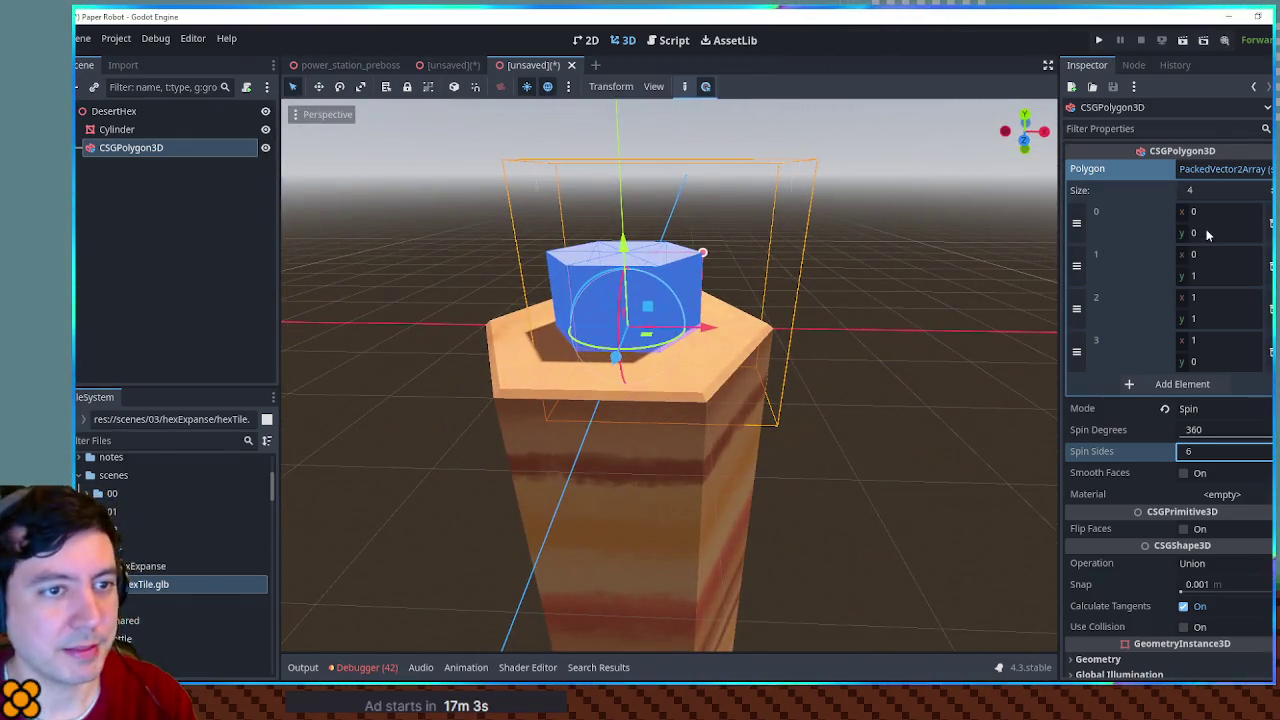
# Step: Set the x values of polygon points 2 and 3 to 2
pyautogui.click(1208, 280)
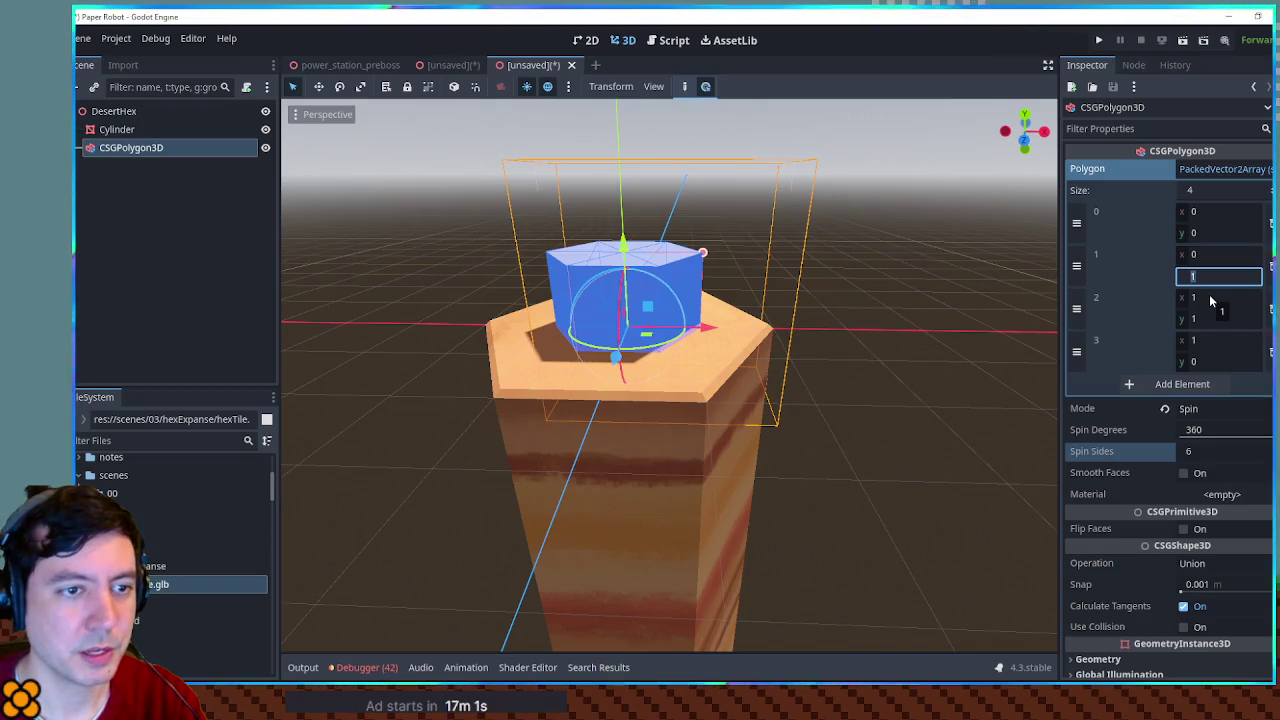
pyautogui.click(1210, 297)
pyautogui.write('2')
pyautogui.press('Return')
pyautogui.click(1210, 340)
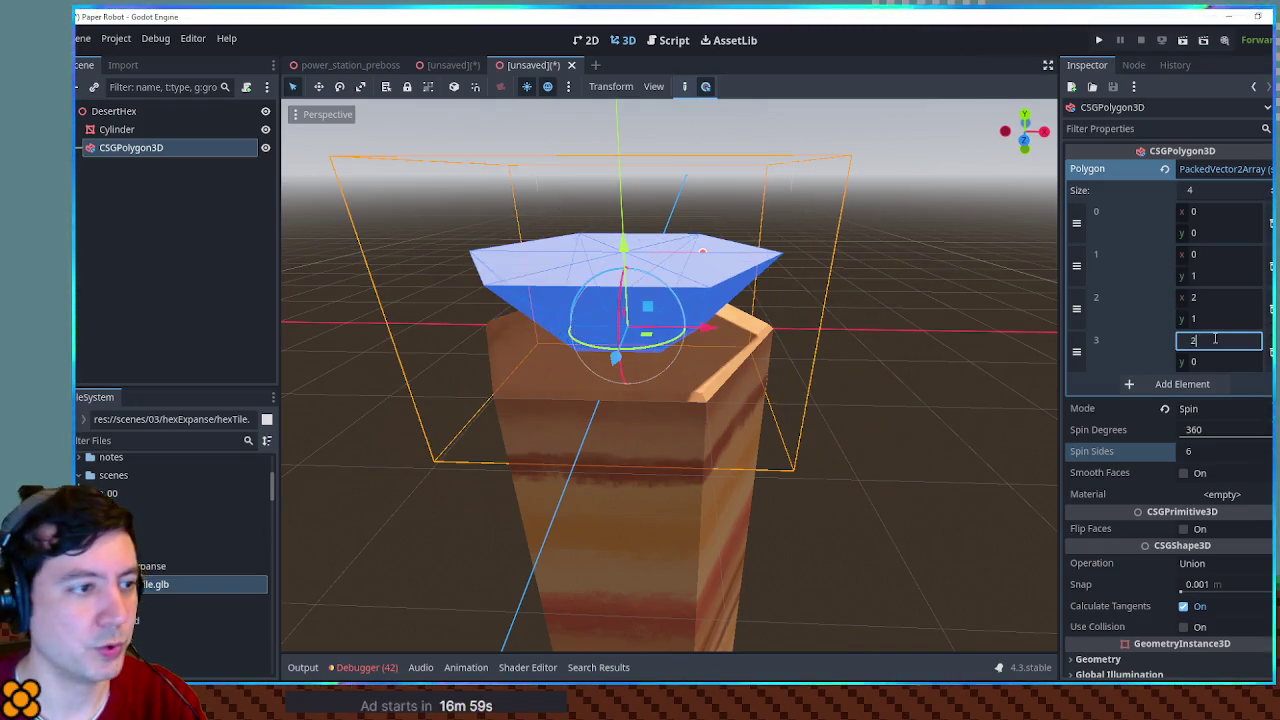
pyautogui.write('2')
pyautogui.press('Return')
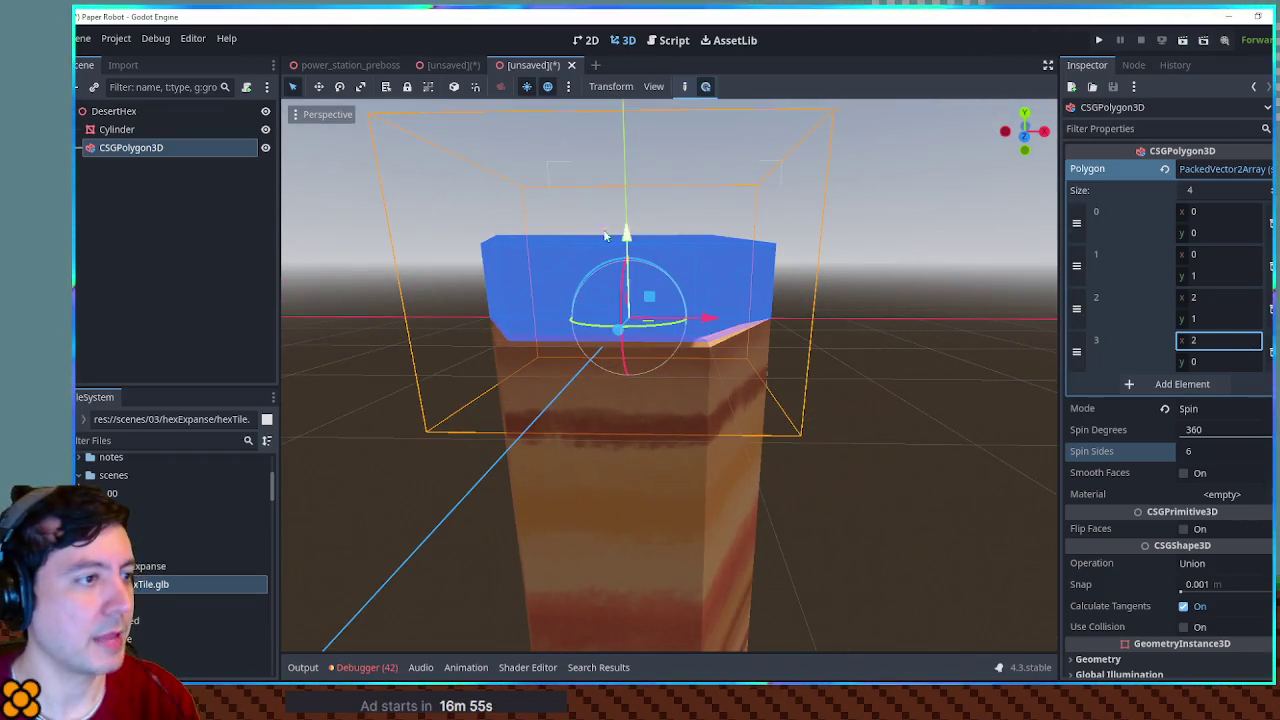
pyautogui.click(150, 130)
pyautogui.click(150, 147)
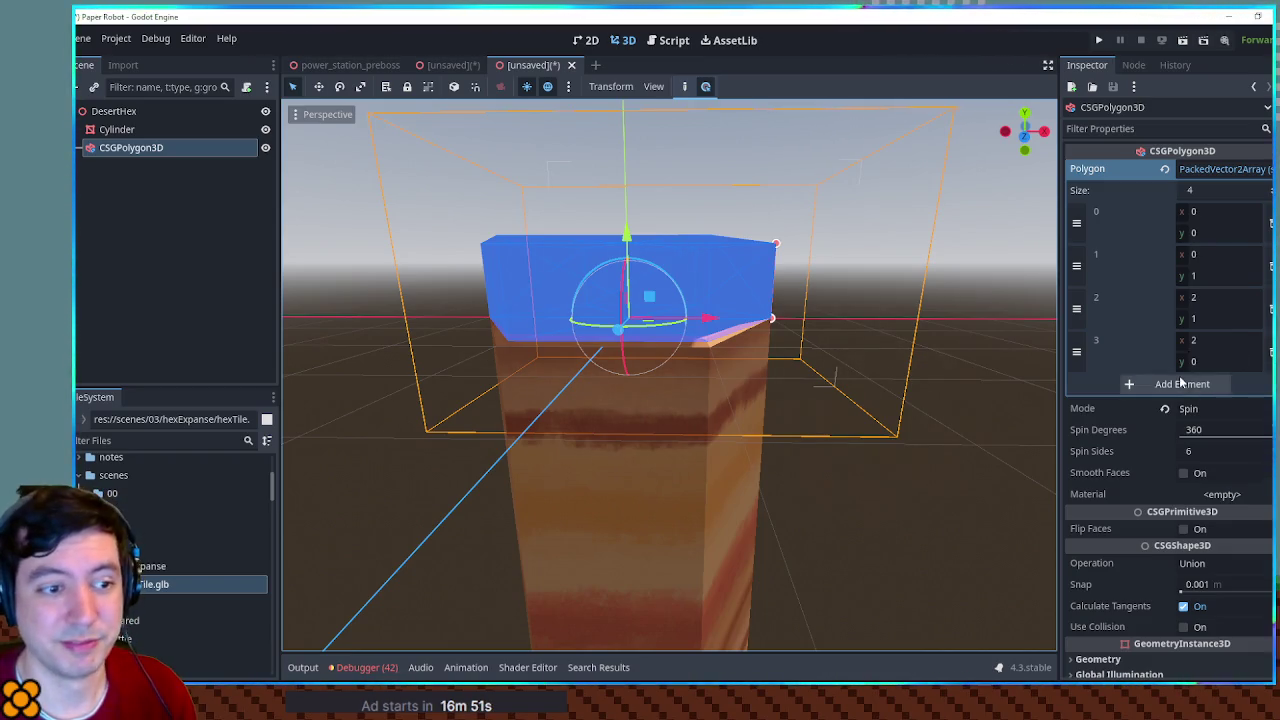
# Step: Set the y values of polygon points 1 and 2 to -12
pyautogui.click(1203, 278)
pyautogui.write('-')
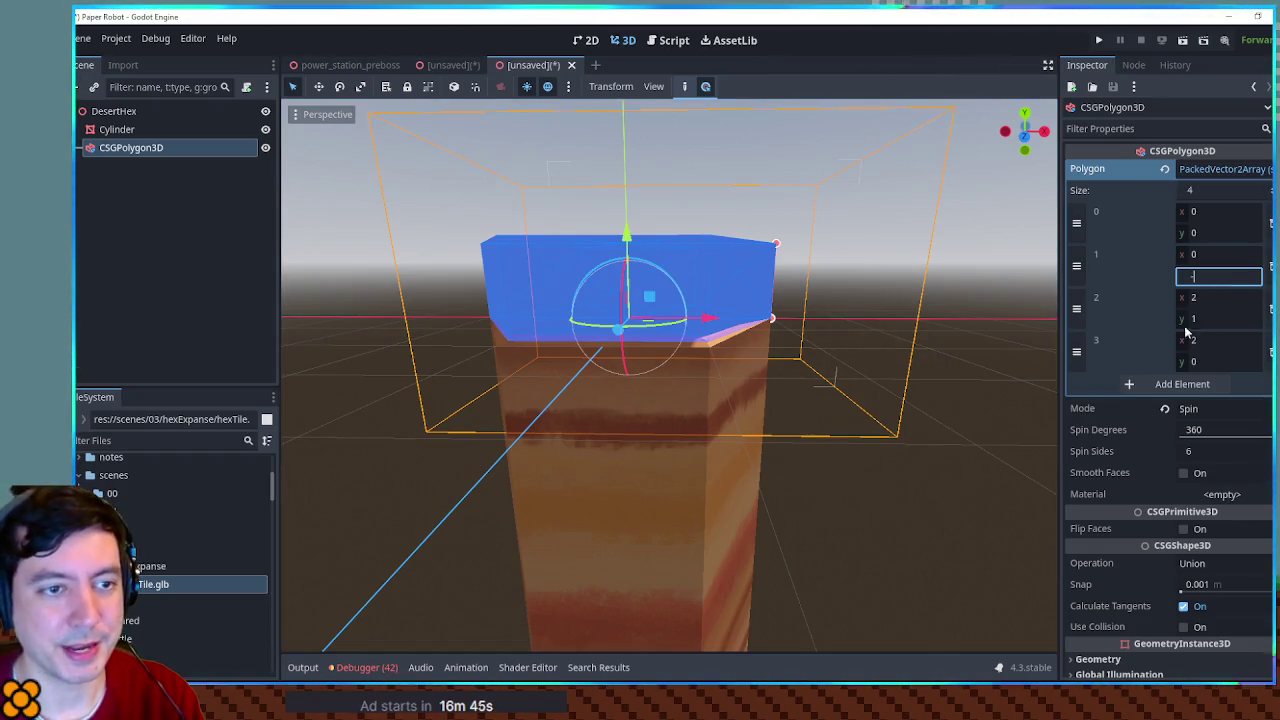
pyautogui.scroll(-5, 1008, 377)
pyautogui.write('6')
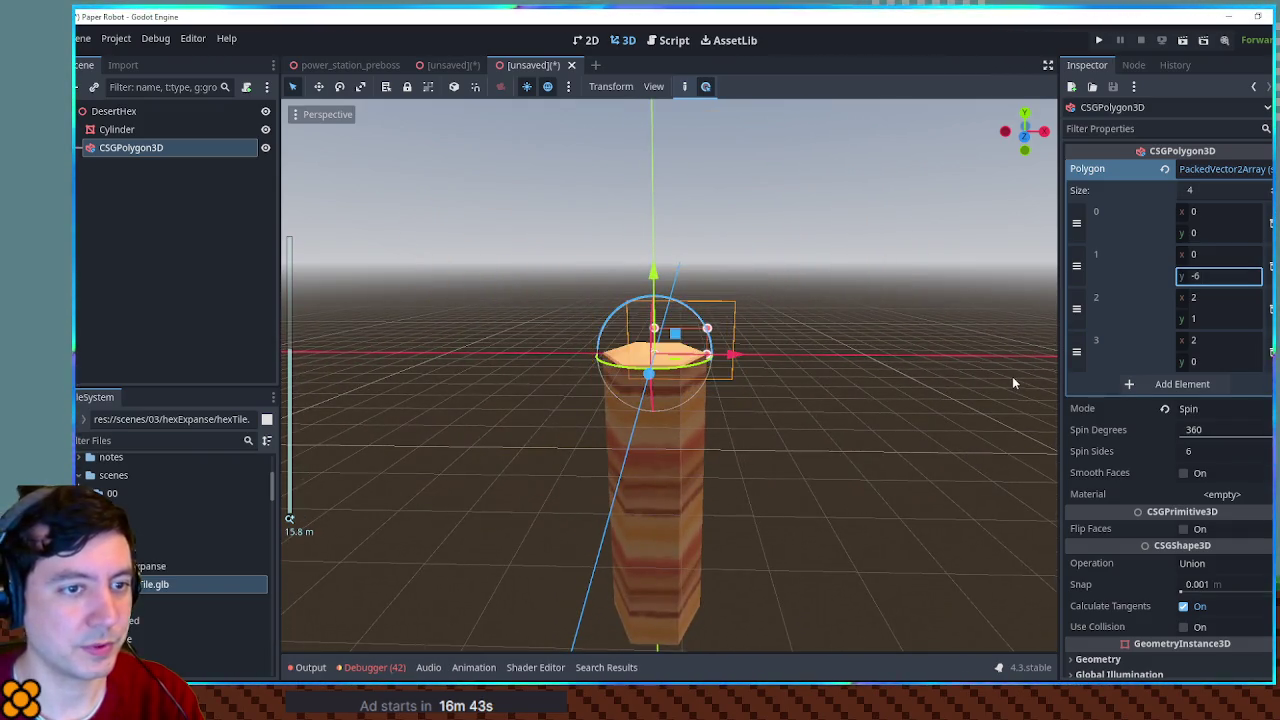
pyautogui.click(1216, 319)
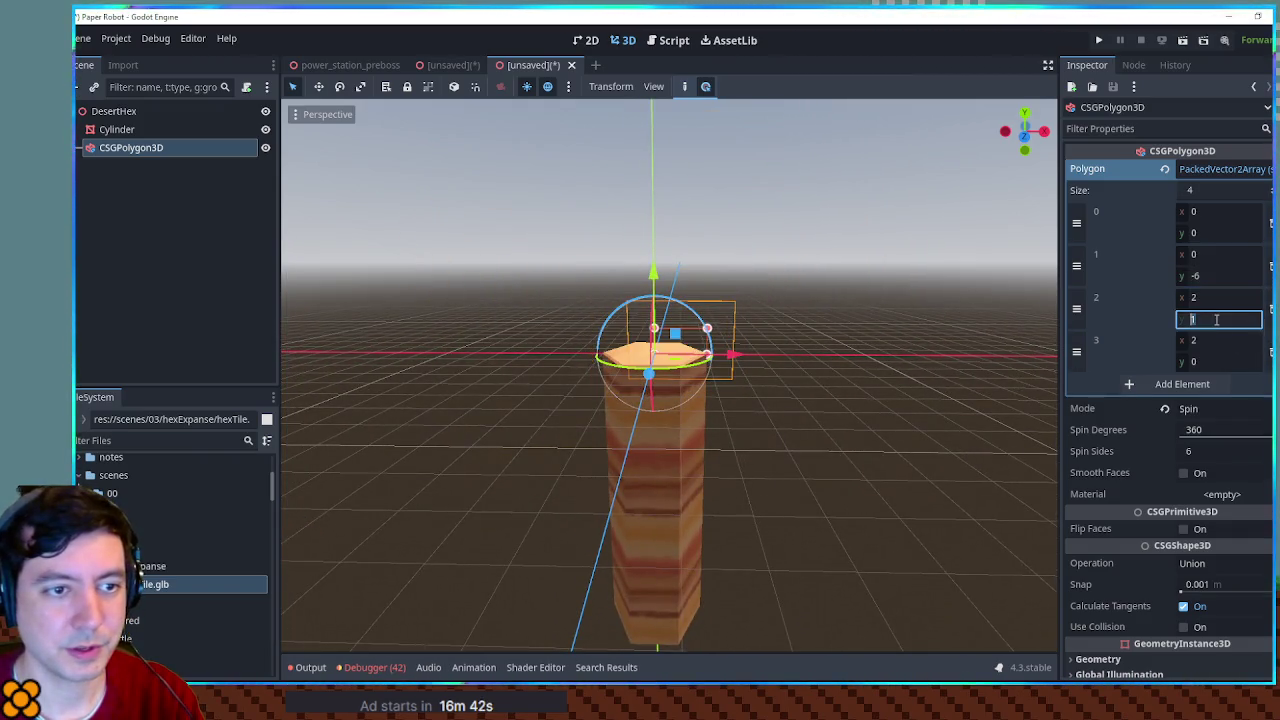
pyautogui.write('-5')
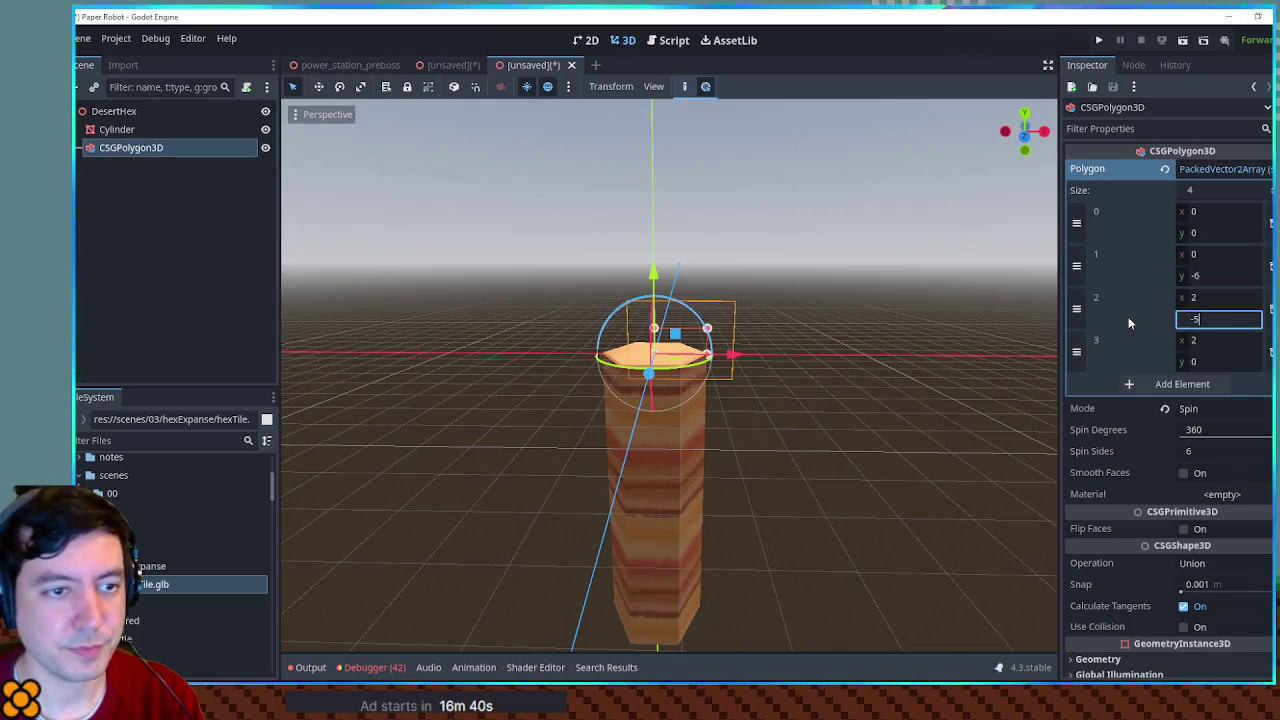
pyautogui.scroll(5, 852, 403)
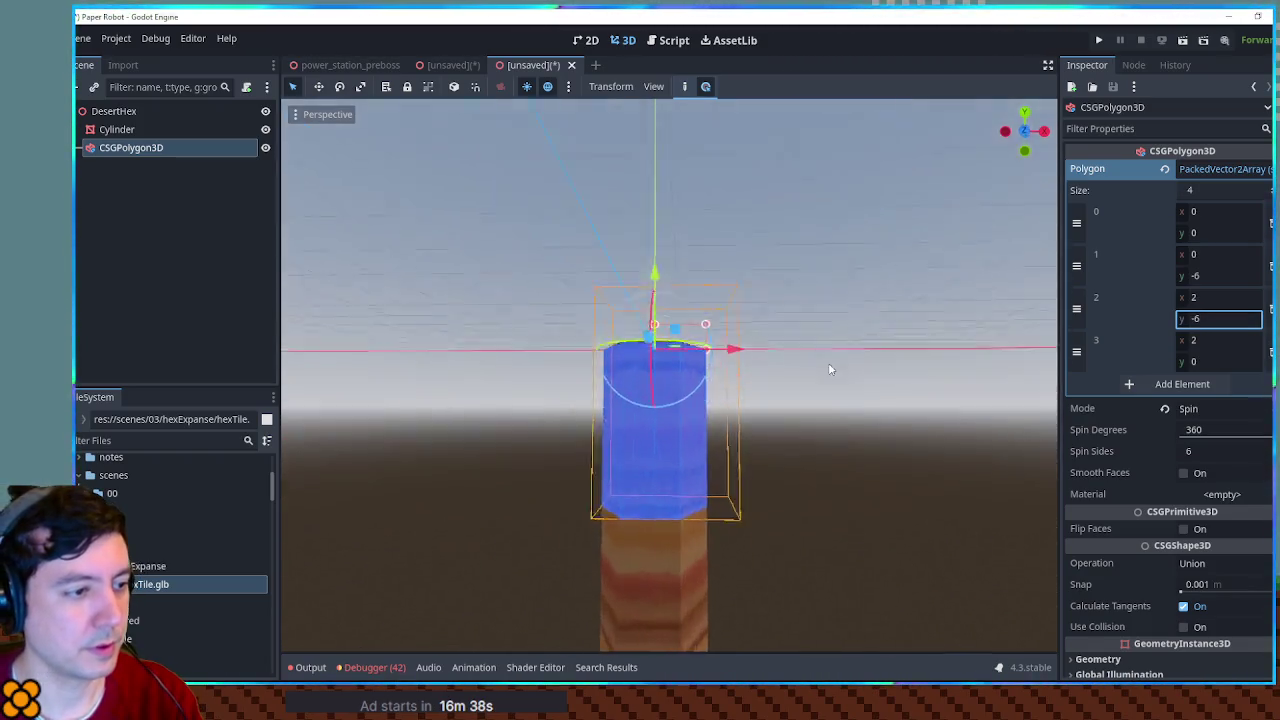
pyautogui.scroll(-6, 822, 421)
pyautogui.click(1204, 278)
pyautogui.write('-12')
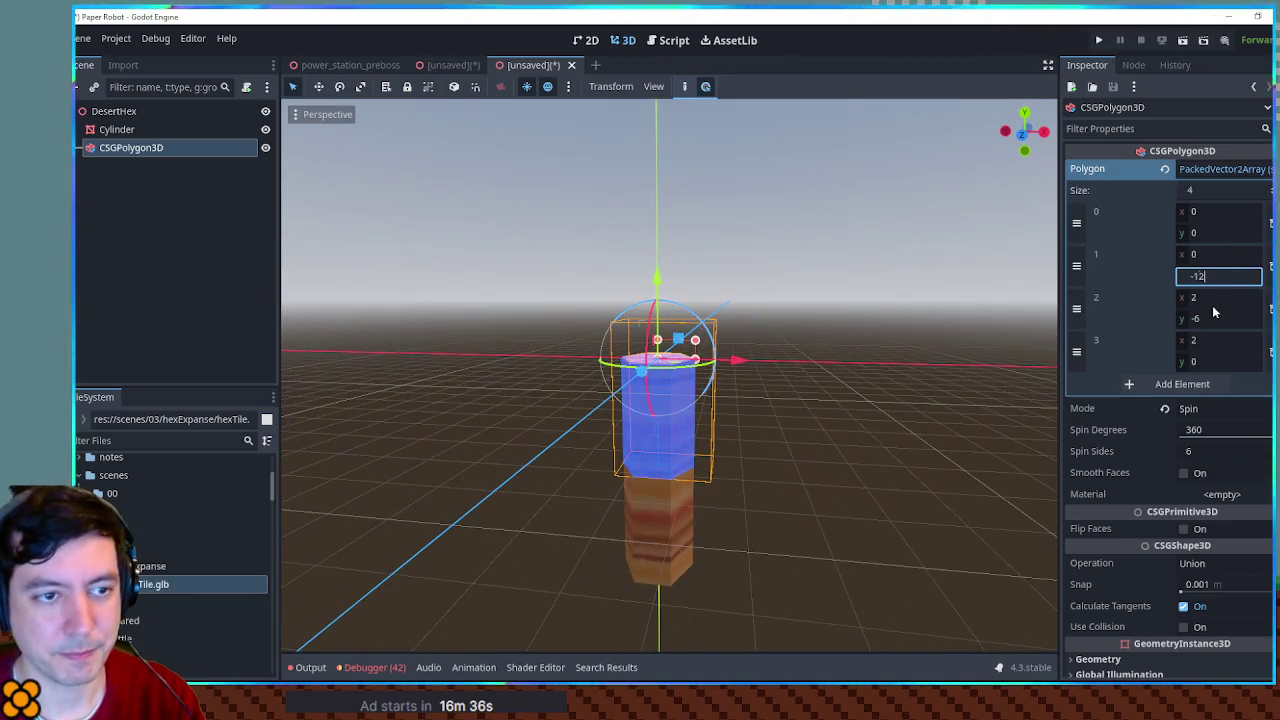
pyautogui.click(1216, 318)
pyautogui.write('-12')
pyautogui.press('Return')
# Step: Orbit around the new hexagonal column to inspect it from above and the side
pyautogui.moveTo(1011, 366)
pyautogui.mouseDown()
pyautogui.moveTo(720, 394)
pyautogui.moveTo(820, 485)
pyautogui.moveTo(771, 427)
pyautogui.moveTo(824, 470)
pyautogui.moveTo(814, 487)
pyautogui.mouseUp()
pyautogui.scroll(3, 820, 485)
pyautogui.scroll(5, 771, 433)
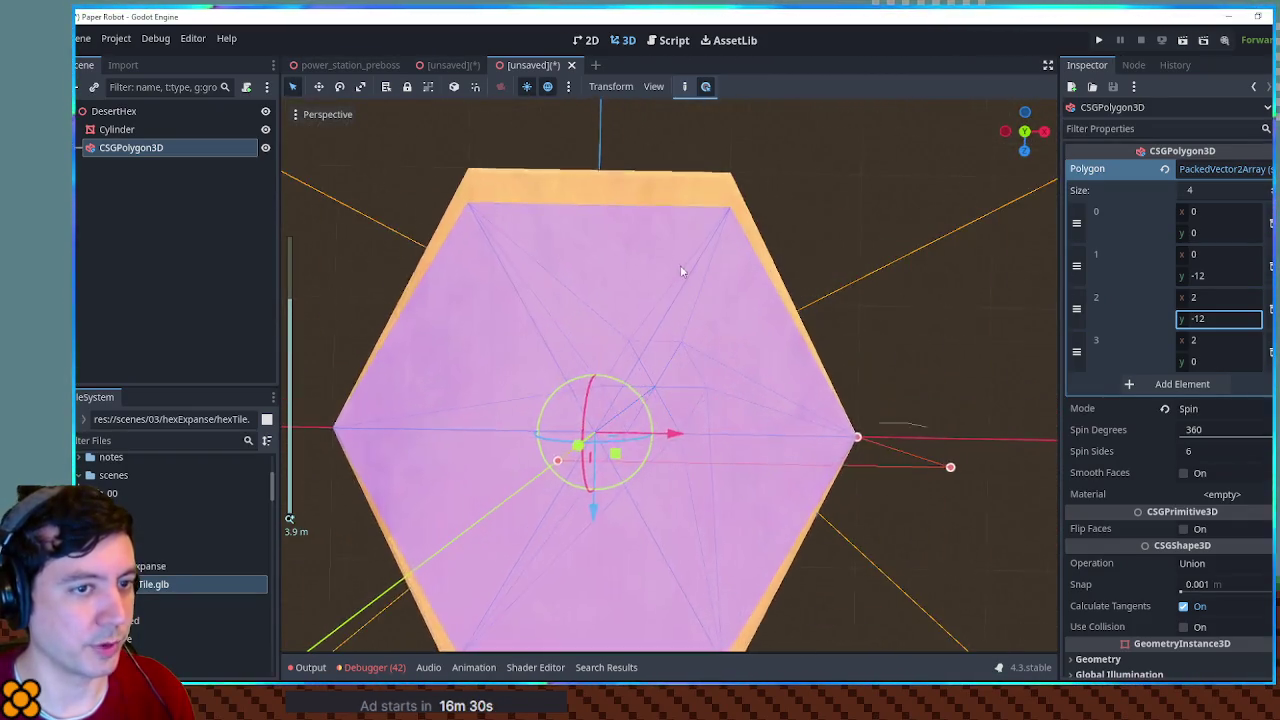
pyautogui.moveTo(711, 336); pyautogui.dragTo(701, 275)
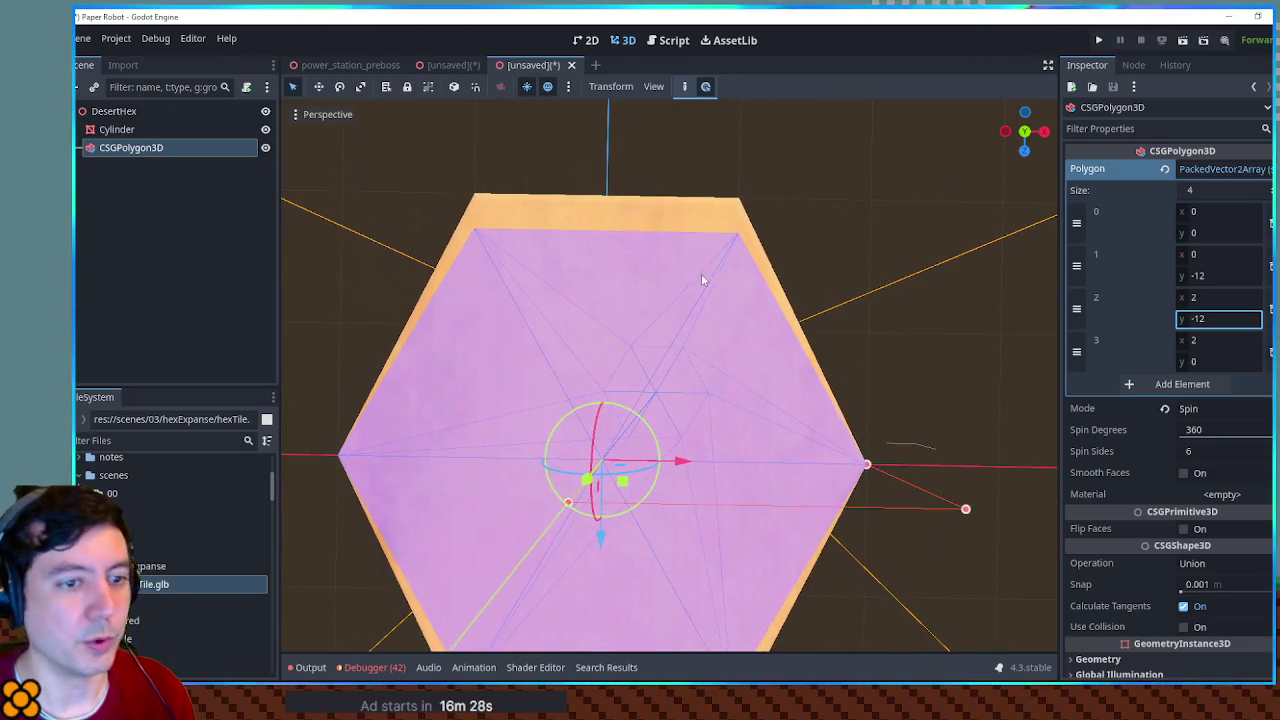
pyautogui.moveTo(825, 351)
pyautogui.mouseDown()
pyautogui.moveTo(814, 251)
pyautogui.moveTo(703, 226)
pyautogui.moveTo(662, 243)
pyautogui.mouseUp()
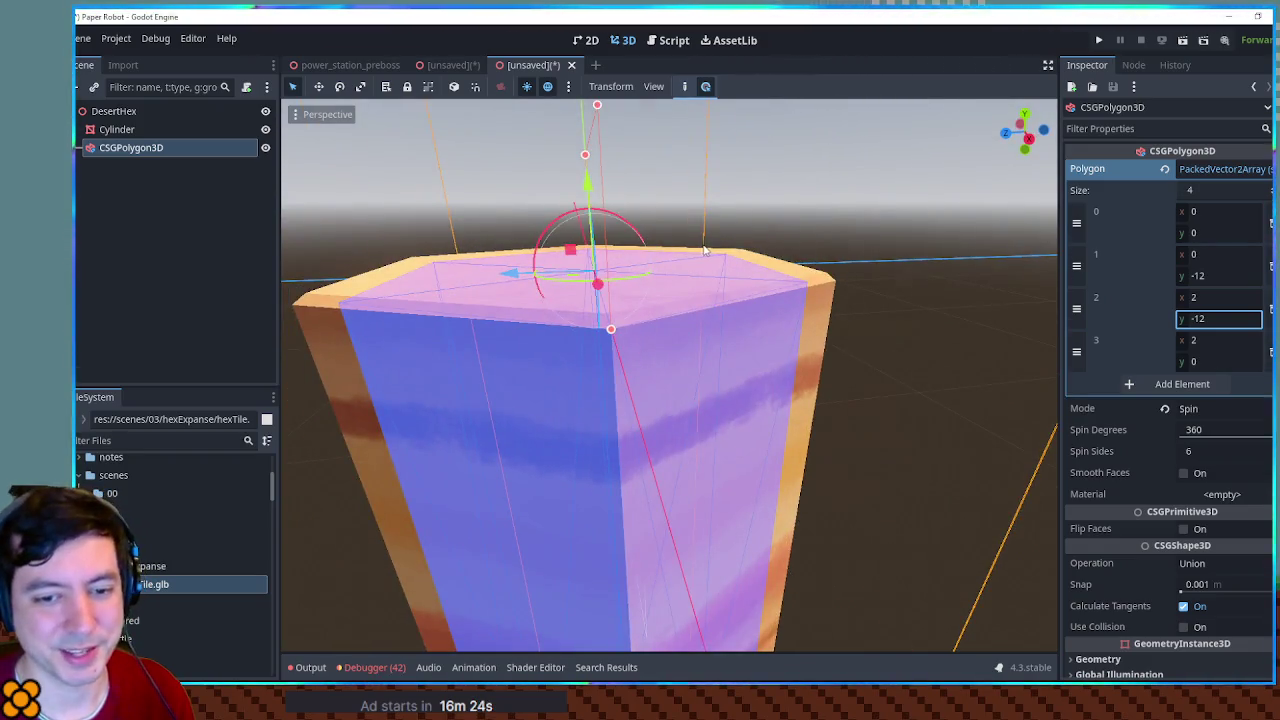
pyautogui.click(950, 350)
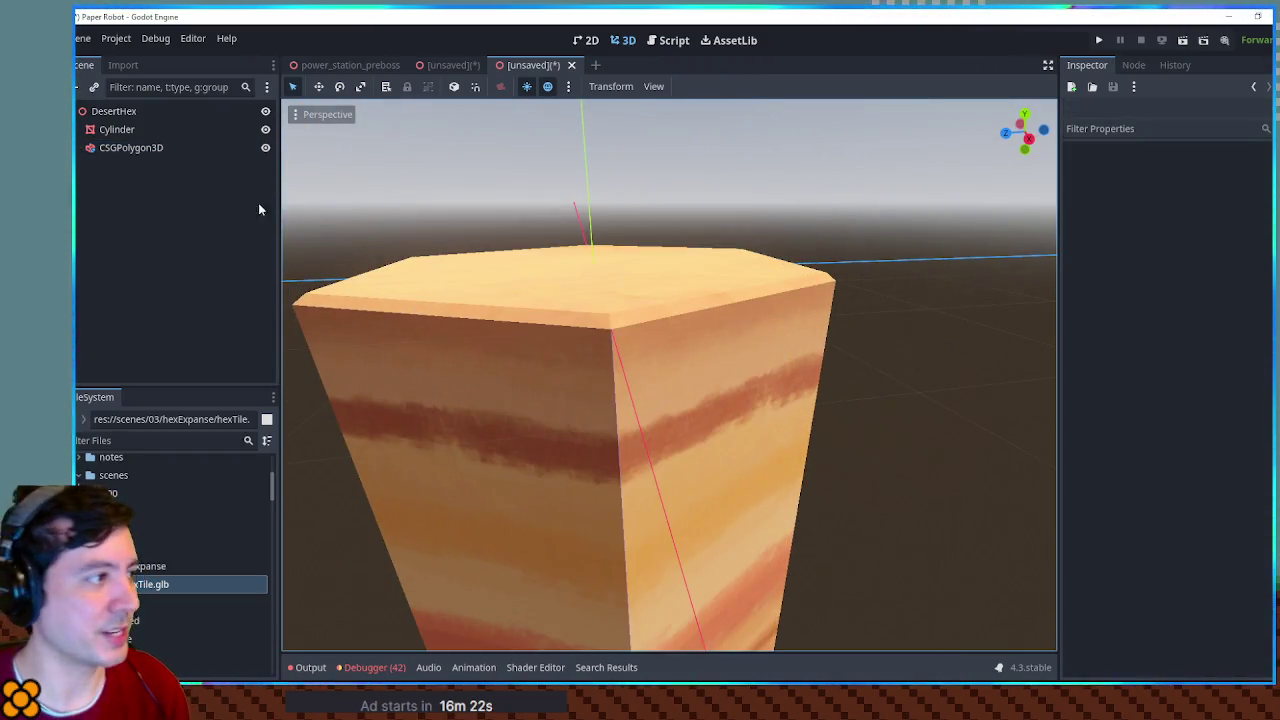
# Step: Switch the CSGPolygon3D's extrusion Mode back to Depth
pyautogui.click(137, 147)
pyautogui.click(1225, 409)
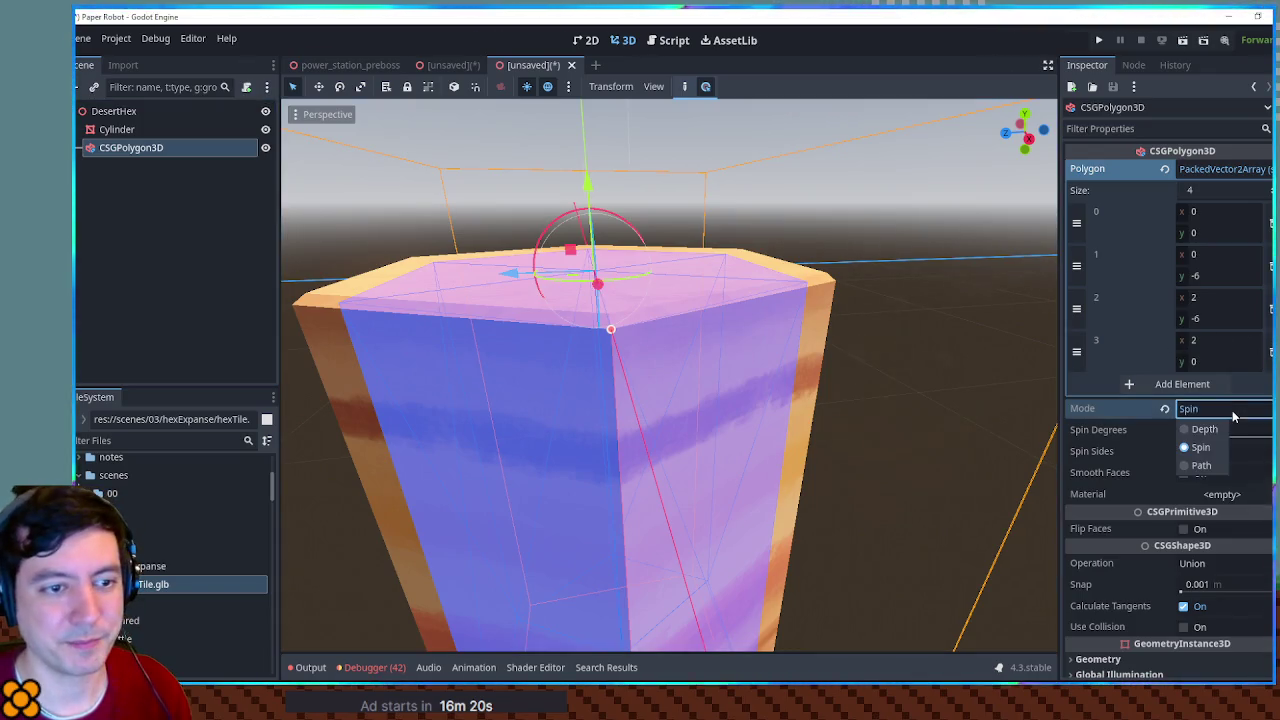
pyautogui.click(1217, 437)
pyautogui.scroll(-2, 780, 305)
pyautogui.moveTo(700, 320); pyautogui.dragTo(778, 304)
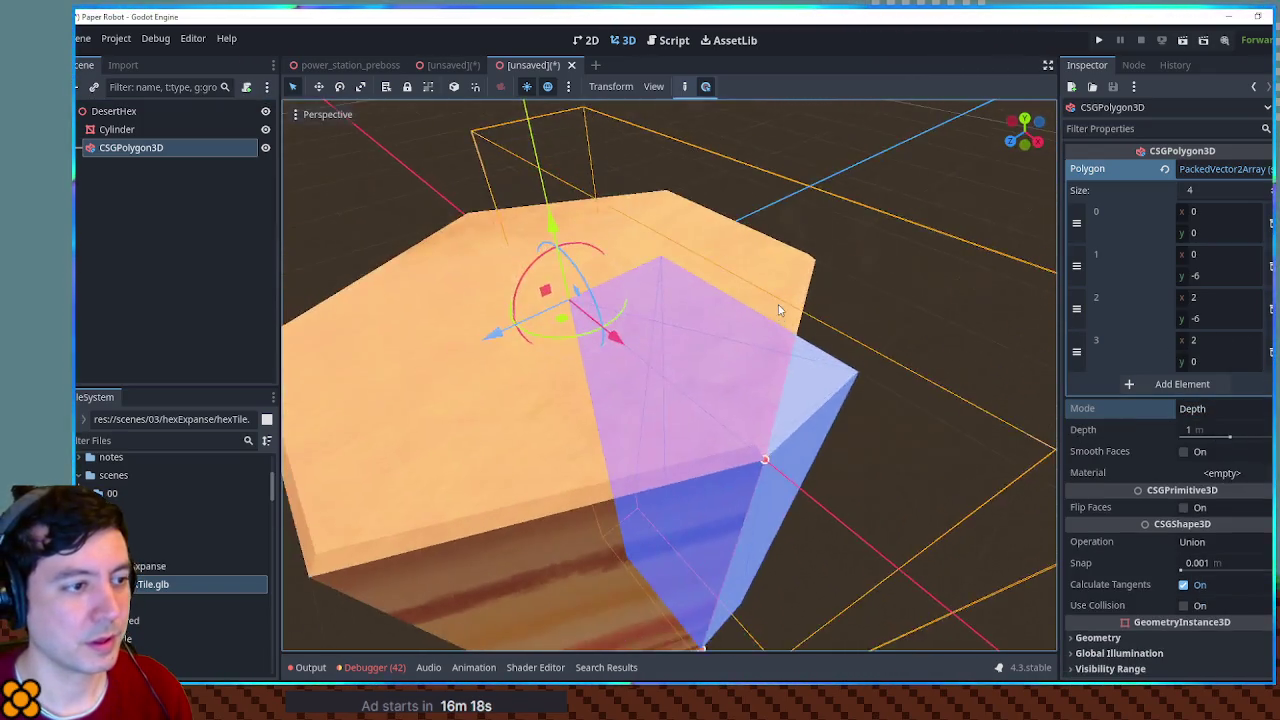
pyautogui.scroll(-2, 781, 305)
# Step: Remove the old default polygon points from the shape
pyautogui.click(1270, 265)
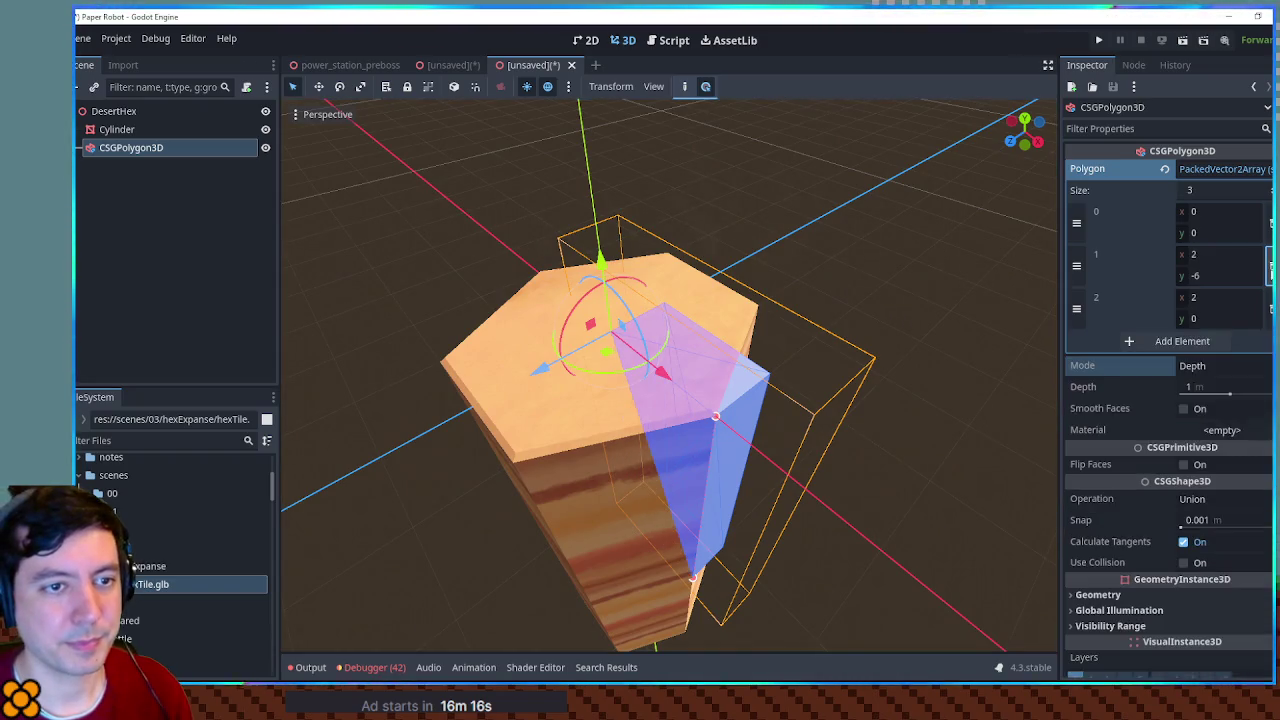
pyautogui.click(1270, 265)
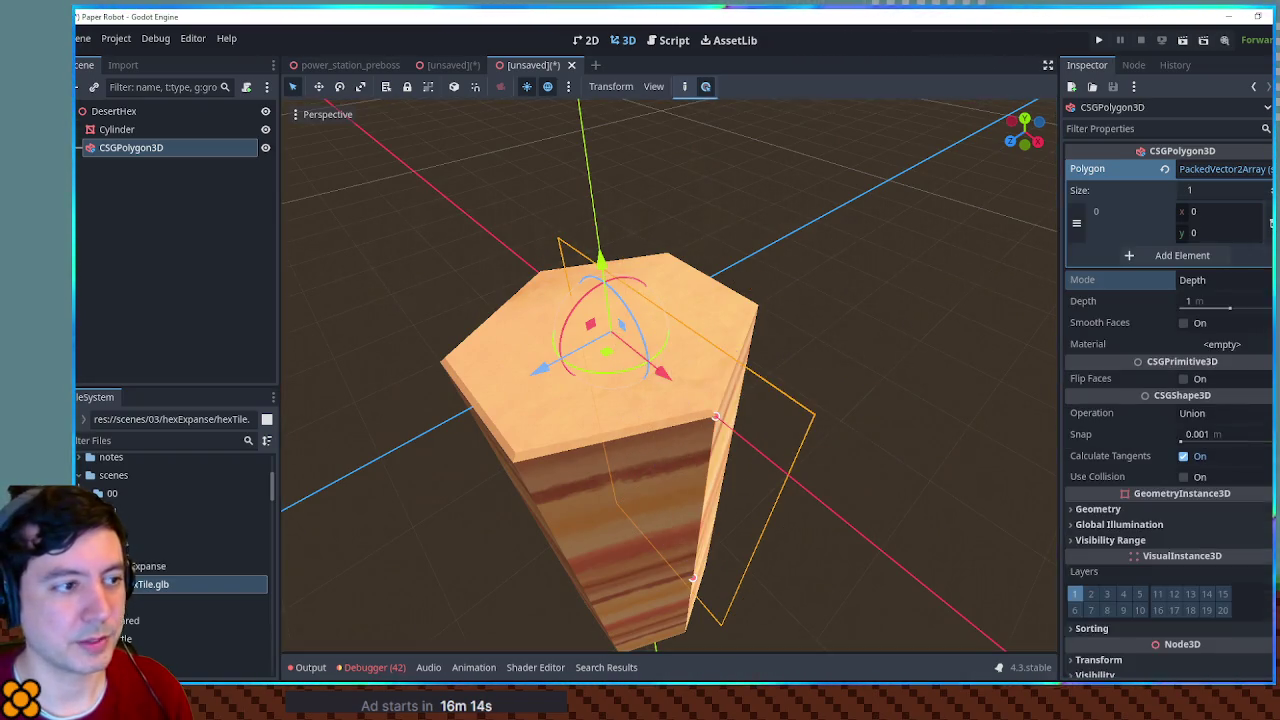
pyautogui.moveTo(715, 415); pyautogui.dragTo(592, 289)
pyautogui.rightClick(560, 378)
pyautogui.moveTo(560, 376); pyautogui.dragTo(566, 364)
pyautogui.click(752, 320)
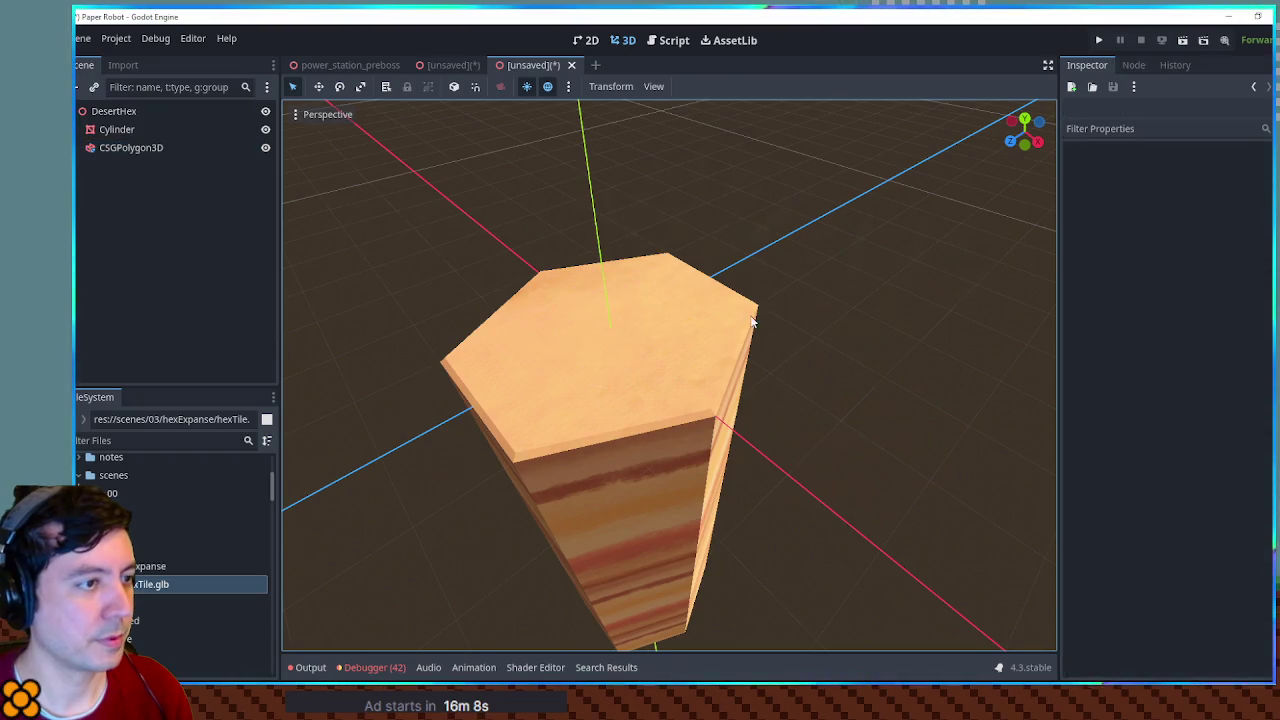
pyautogui.click(140, 150)
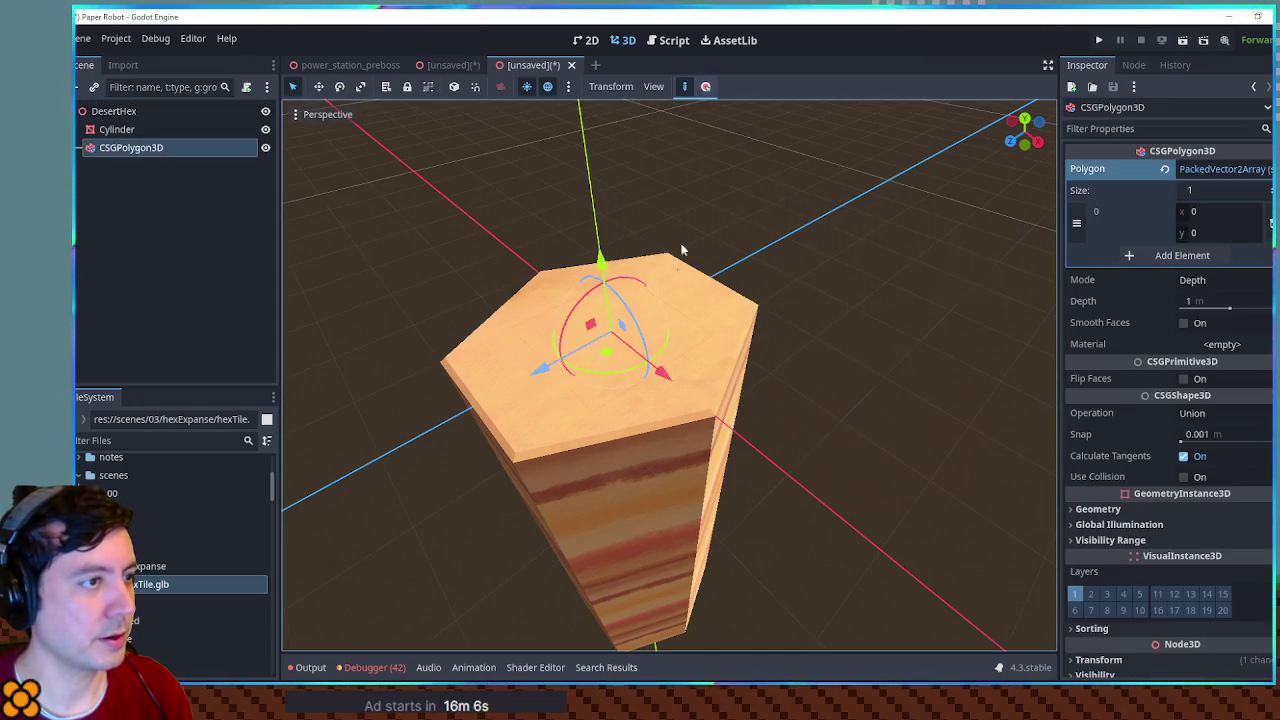
# Step: Draw six polygon points on the corners of the pillar's hexagonal top
pyautogui.click(758, 306)
pyautogui.click(715, 415)
pyautogui.click(513, 460)
pyautogui.click(440, 364)
pyautogui.click(537, 272)
pyautogui.click(667, 253)
pyautogui.moveTo(857, 297); pyautogui.dragTo(886, 257)
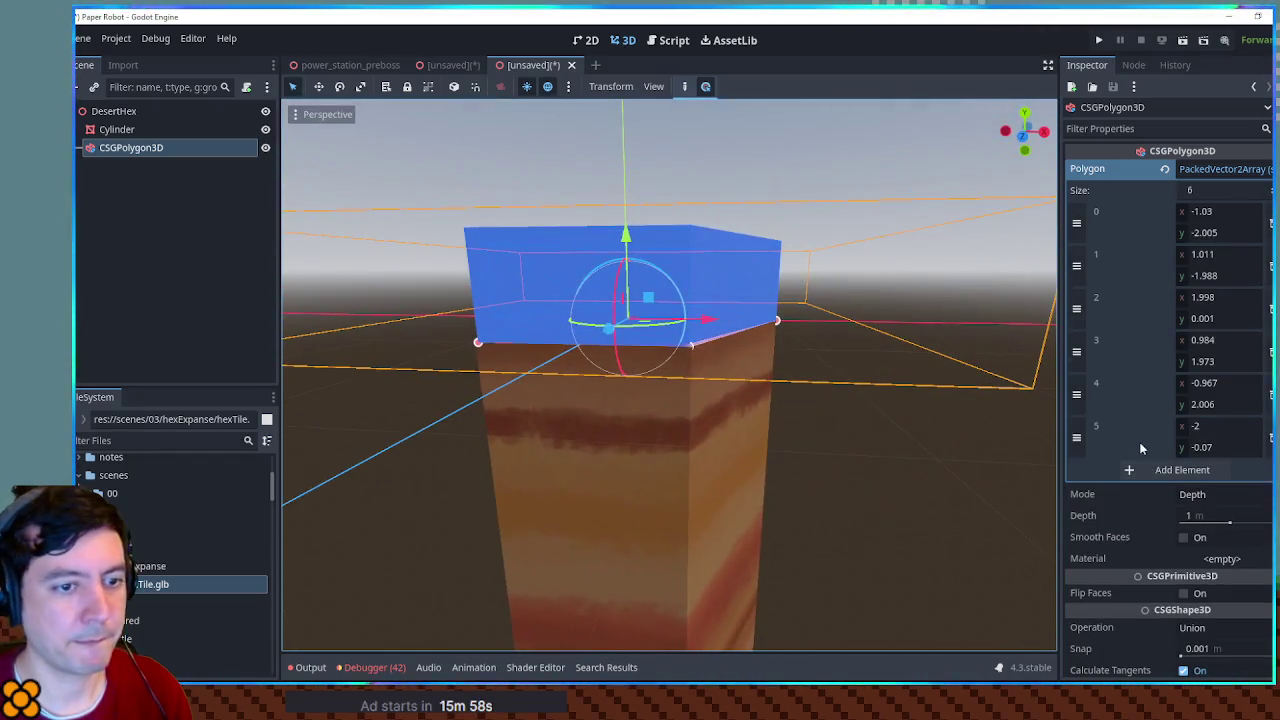
# Step: Set the polygon's extrusion Depth value in the Inspector
pyautogui.click(1198, 515)
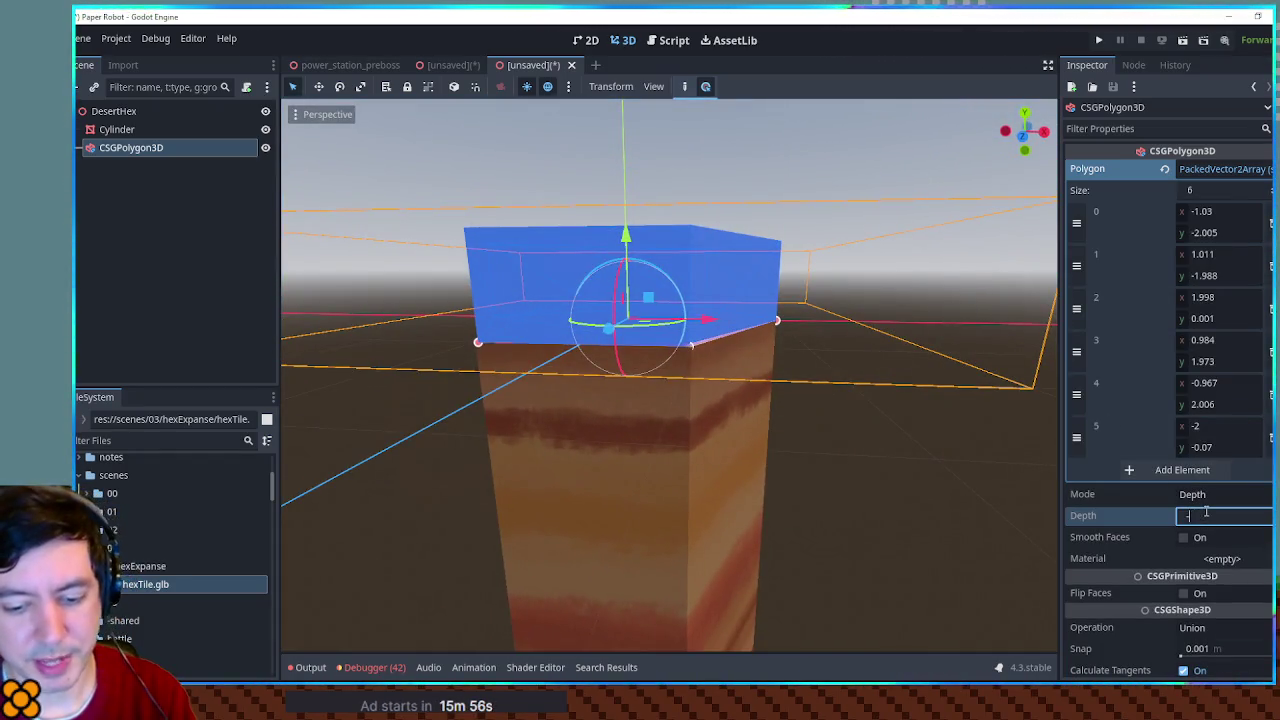
pyautogui.write('-12')
pyautogui.press('Return')
pyautogui.scroll(-5, 986, 371)
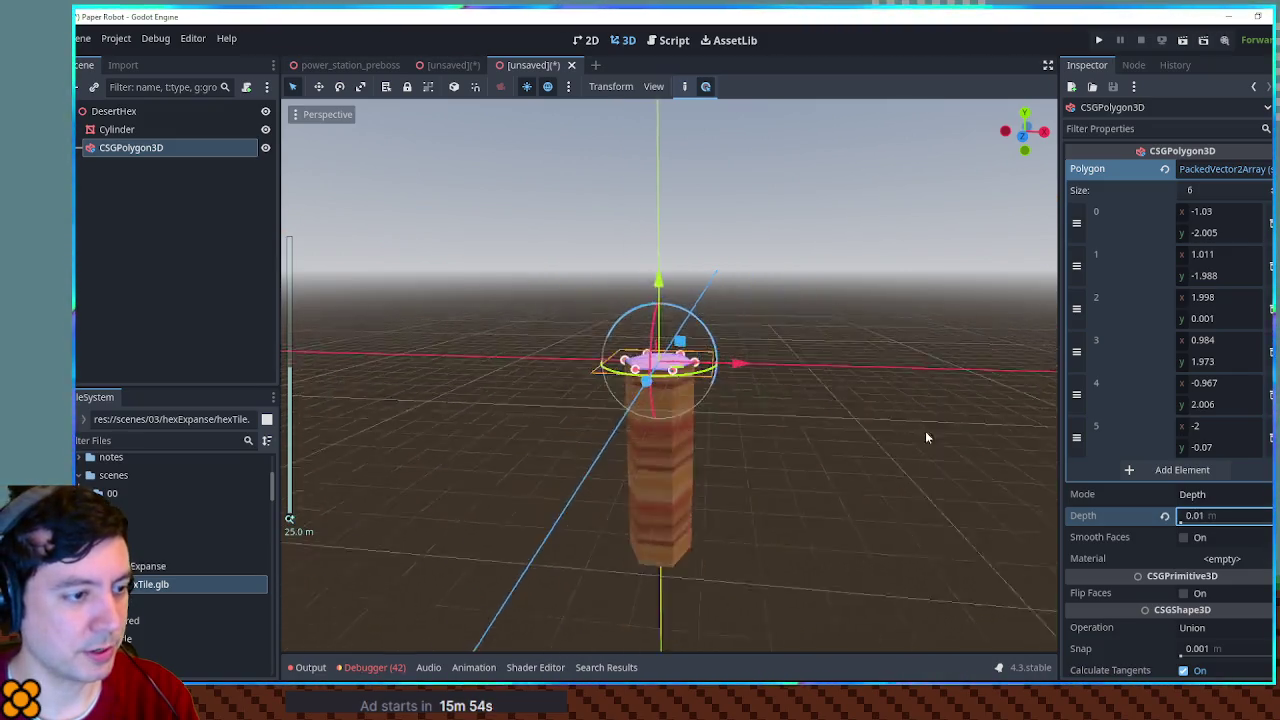
pyautogui.moveTo(831, 340); pyautogui.dragTo(900, 470)
pyautogui.click(1200, 516)
# Step: Give the hexagonal prism a depth of 12 and rotate it to extend down the pillar
pyautogui.write('12')
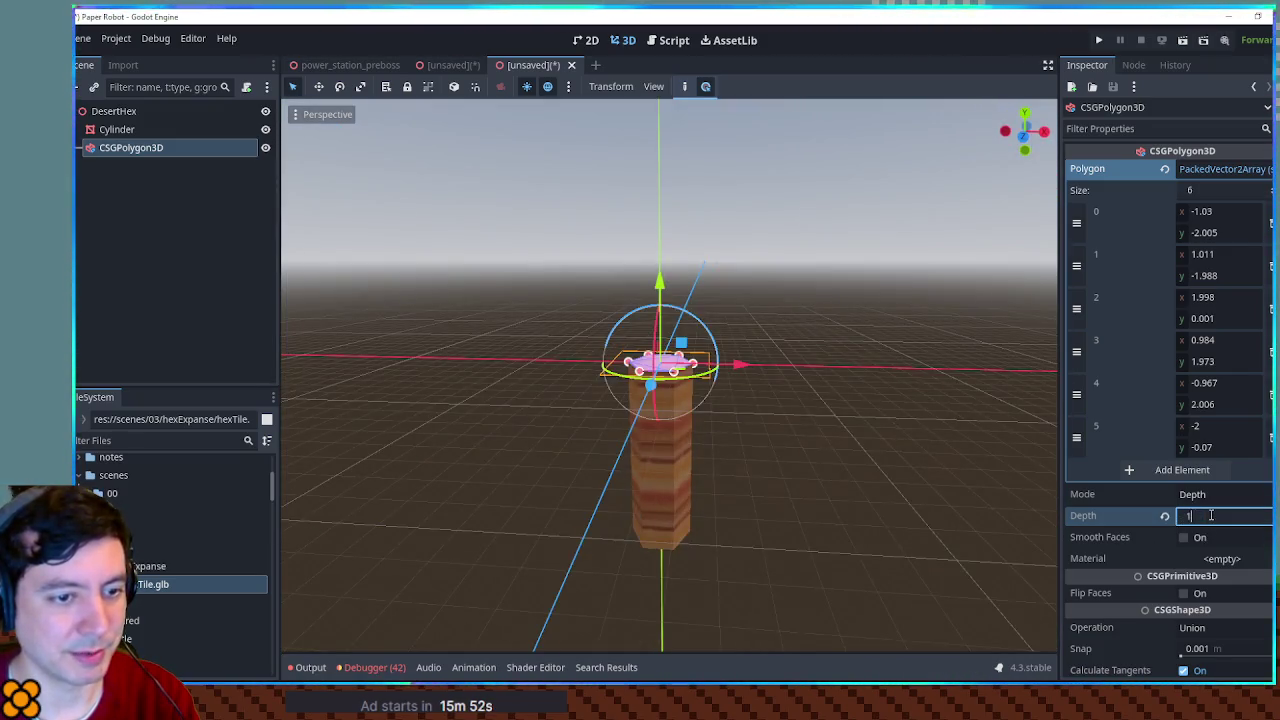
pyautogui.press('Return')
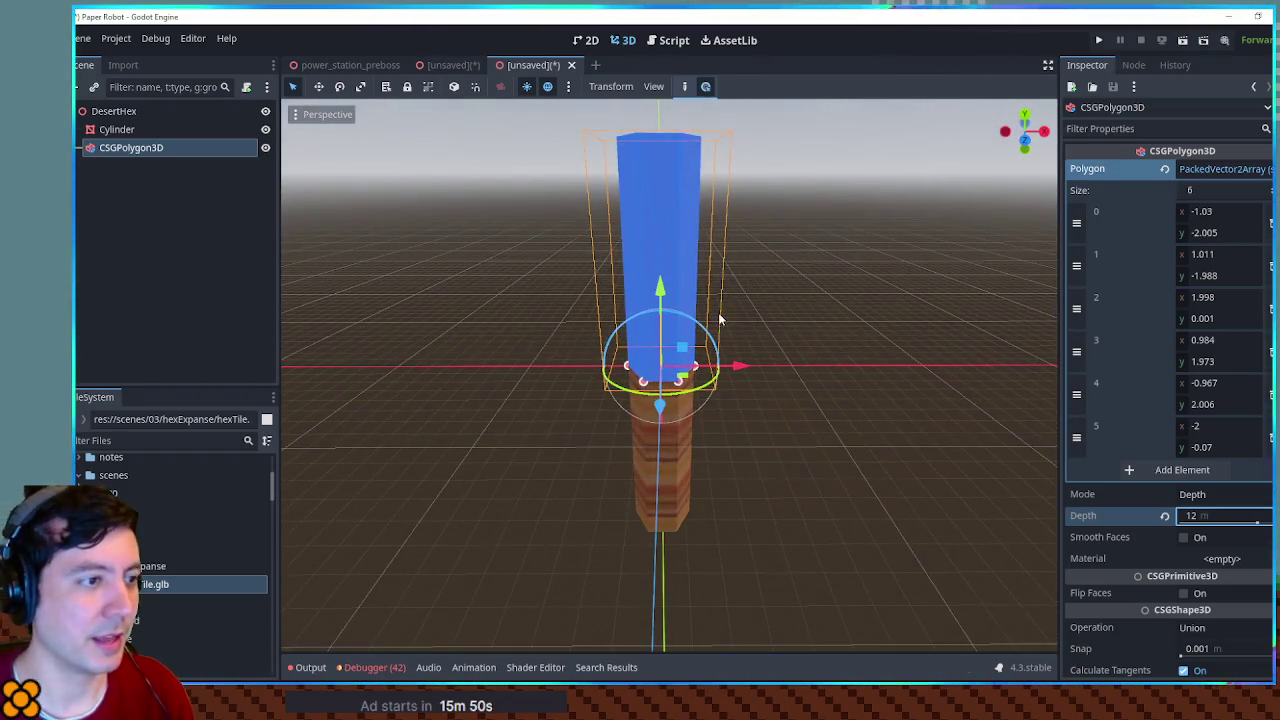
pyautogui.moveTo(682, 310)
pyautogui.mouseDown()
pyautogui.moveTo(644, 325)
pyautogui.moveTo(623, 406)
pyautogui.mouseUp()
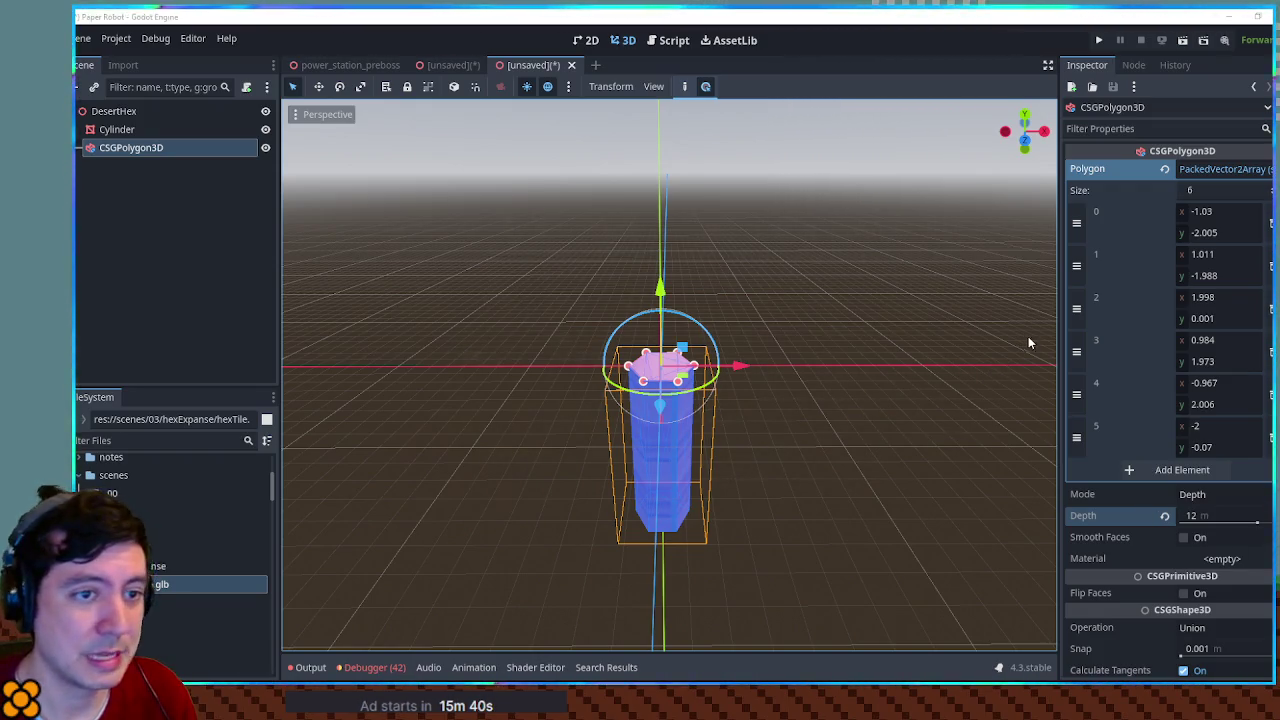
pyautogui.click(1213, 210)
# Step: Round the six polygon points' x values to -1, 1, 2, 1, -1, -2
pyautogui.write('-1')
pyautogui.click(1222, 255)
pyautogui.write('1')
pyautogui.click(1218, 297)
pyautogui.write('2')
pyautogui.click(1215, 340)
pyautogui.write('1')
pyautogui.click(1215, 383)
pyautogui.write('-1')
pyautogui.click(1218, 424)
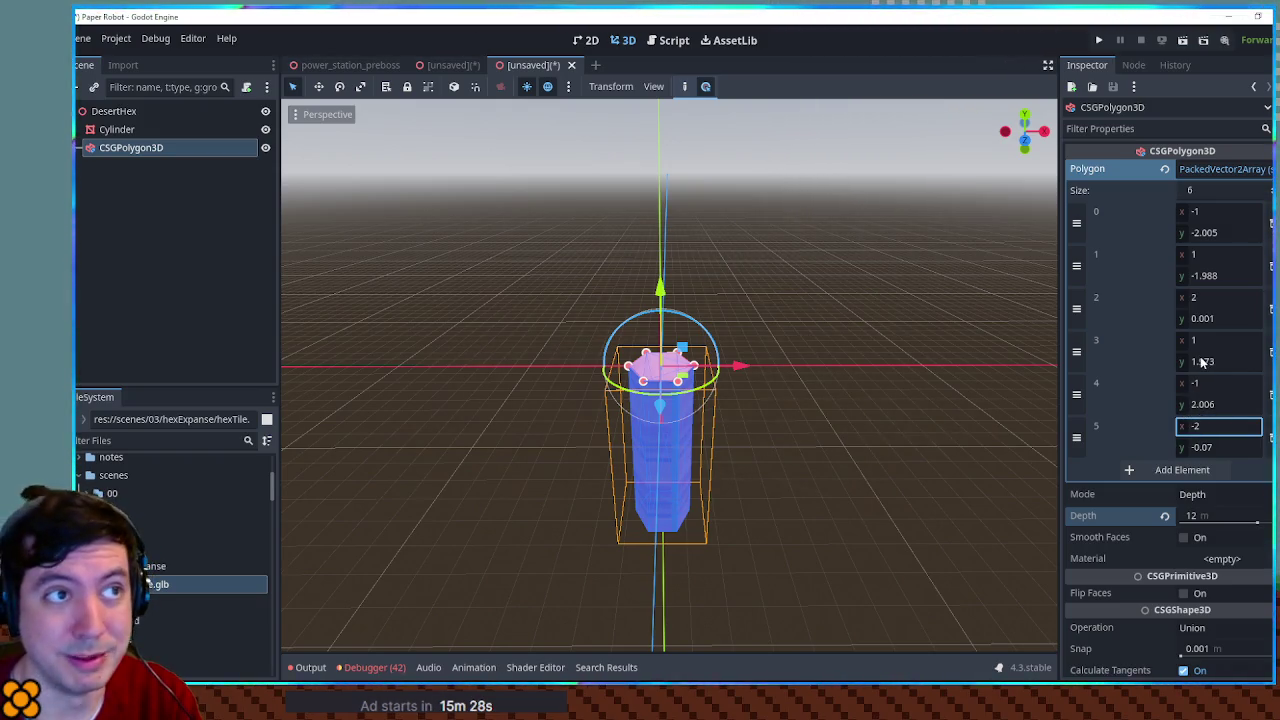
# Step: Round the six points' y values to -2, -2, 0, 2, 2, 0 and view from the front
pyautogui.click(1231, 232)
pyautogui.write('-2')
pyautogui.click(1220, 276)
pyautogui.write('-2')
pyautogui.click(1220, 318)
pyautogui.write('0')
pyautogui.click(1223, 361)
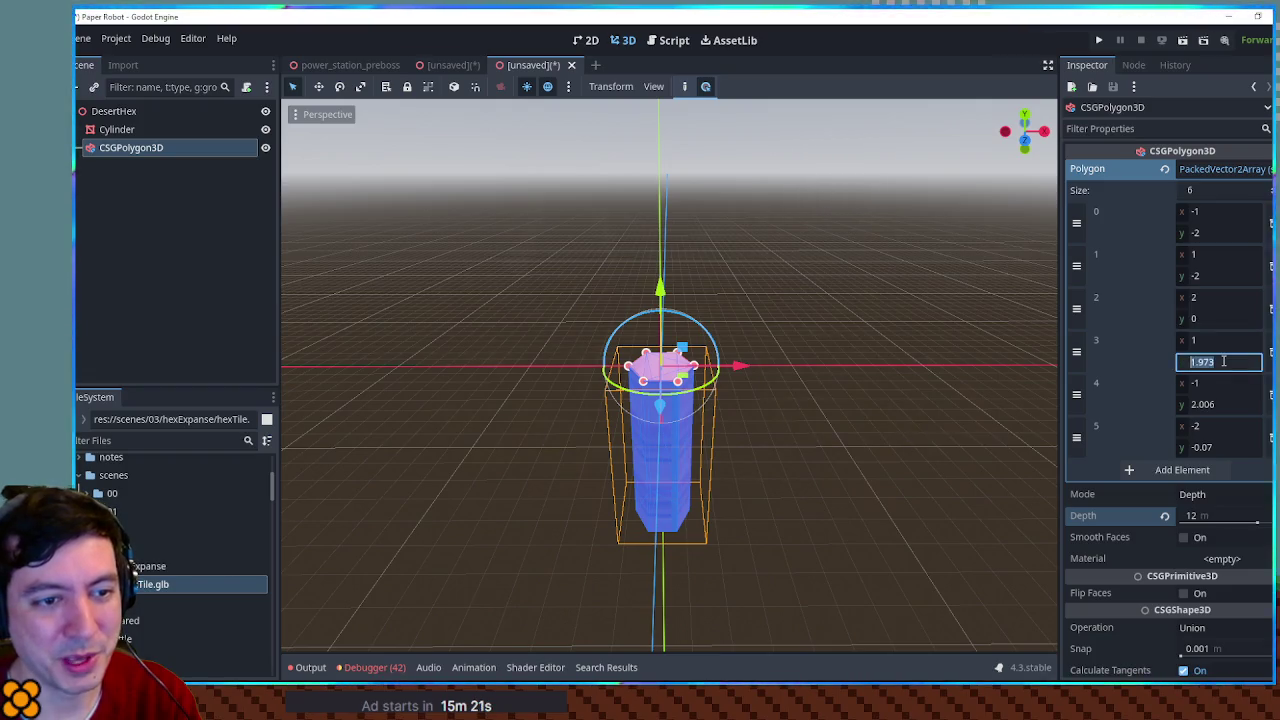
pyautogui.write('2')
pyautogui.click(1213, 402)
pyautogui.write('2')
pyautogui.click(1216, 447)
pyautogui.write('0')
pyautogui.press('Return')
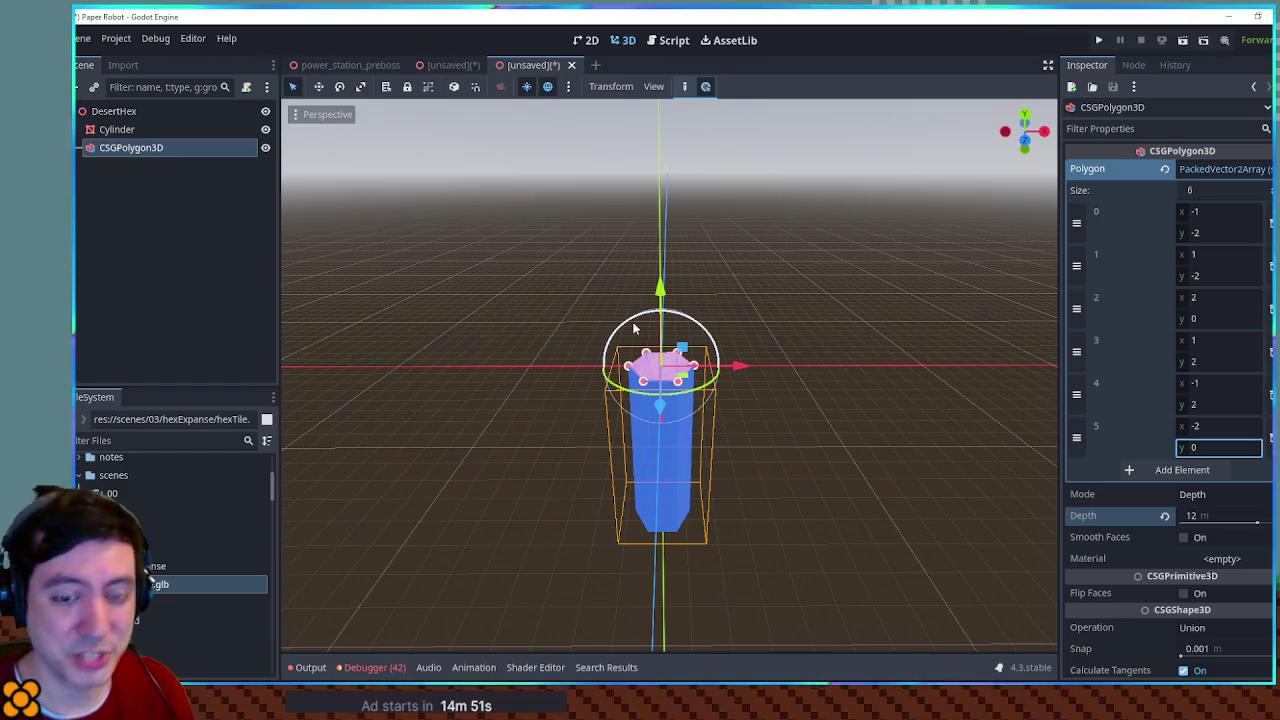
pyautogui.click(1240, 170)
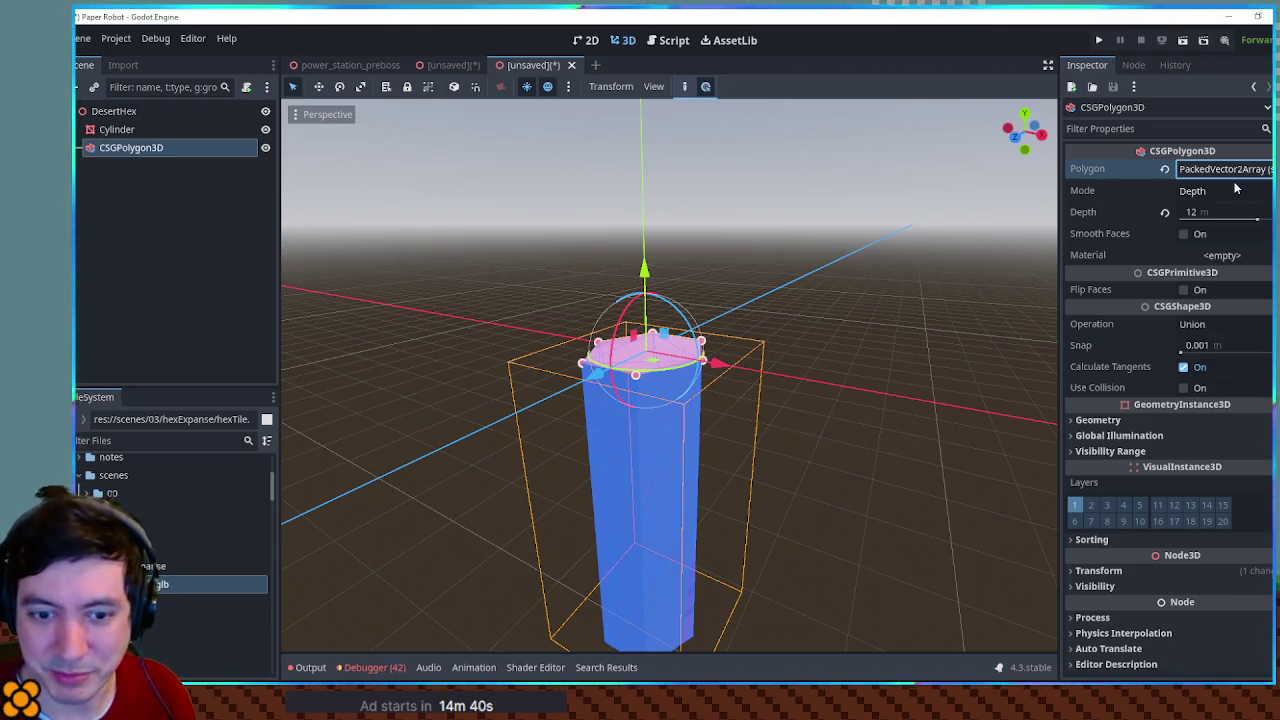
pyautogui.press('KP_1')
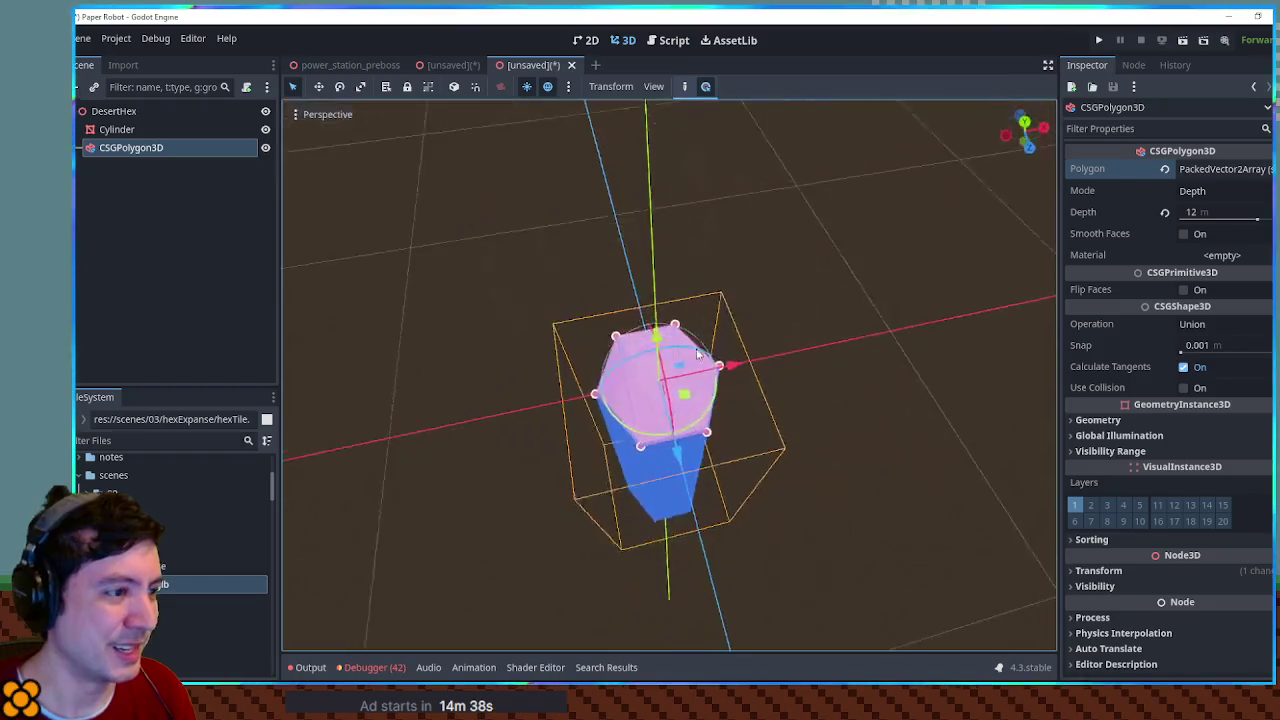
# Step: Hide the CSGPolygon3D prism under DesertHex so the textured pillar shows alone, then reselect it
pyautogui.click(140, 112)
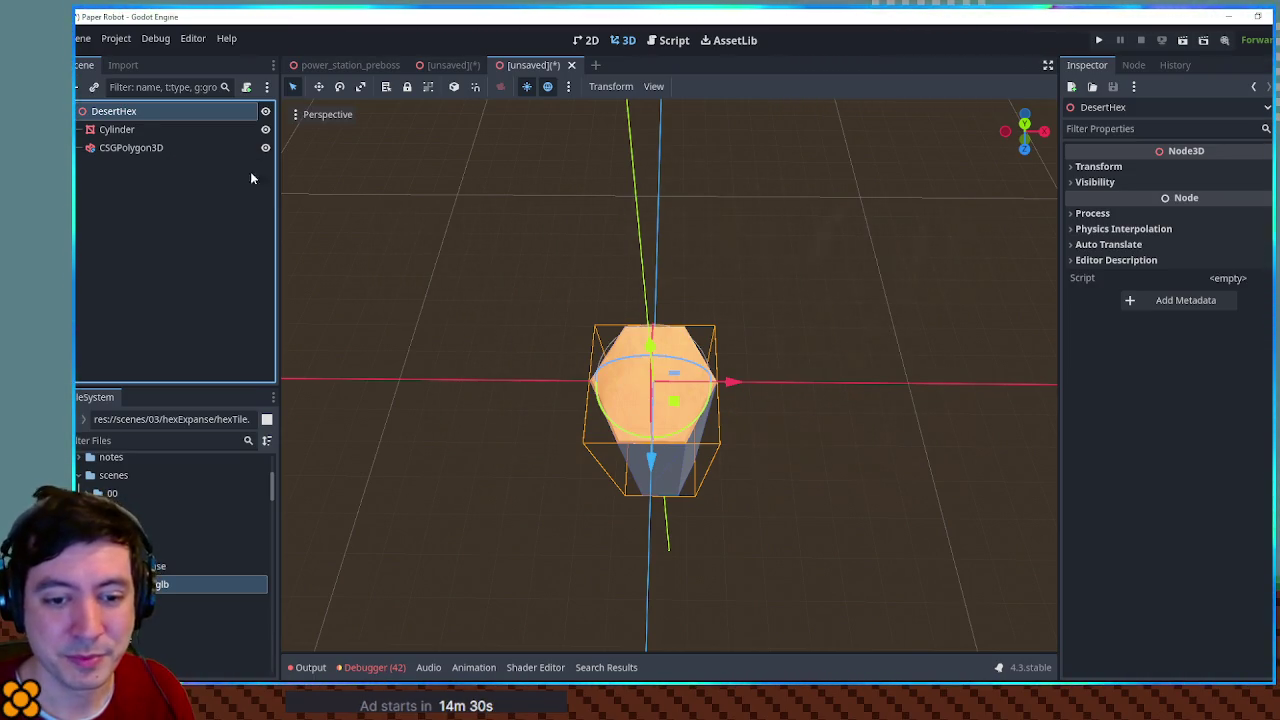
pyautogui.scroll(4, 597, 300)
pyautogui.moveTo(691, 292)
pyautogui.mouseDown()
pyautogui.moveTo(791, 266)
pyautogui.moveTo(740, 234)
pyautogui.moveTo(660, 237)
pyautogui.moveTo(836, 341)
pyautogui.mouseUp()
pyautogui.scroll(2, 836, 341)
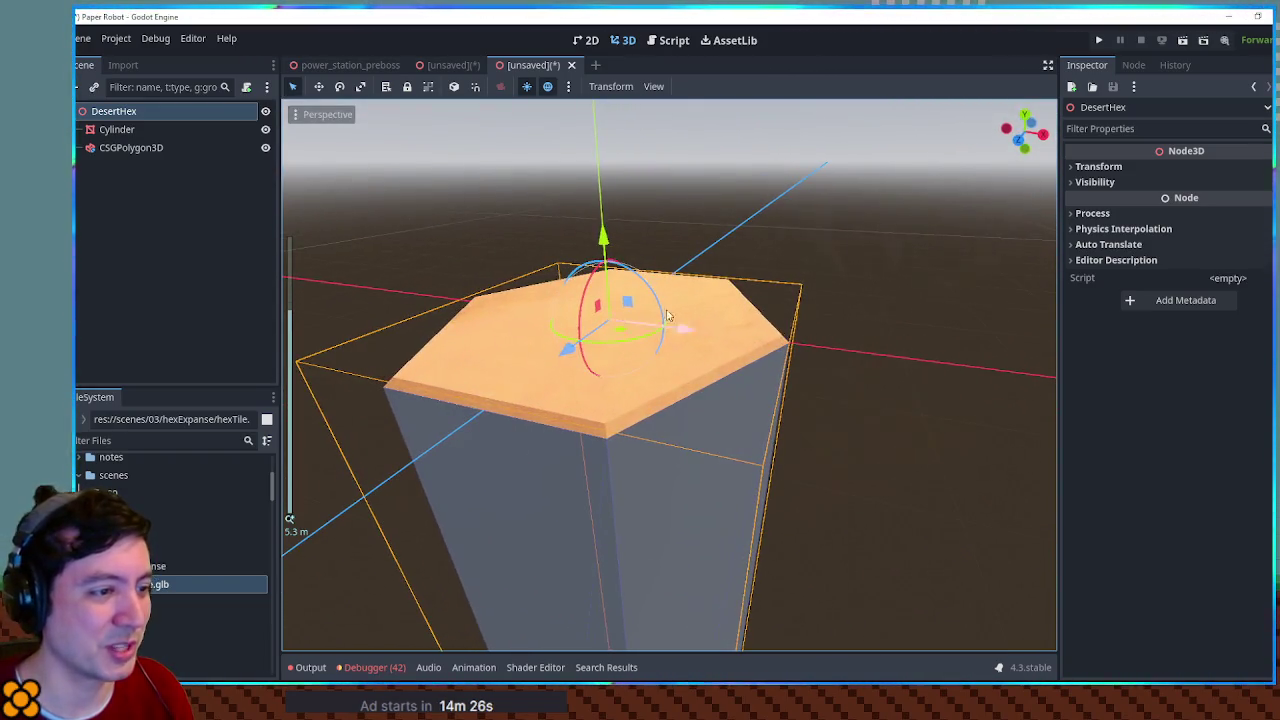
pyautogui.click(172, 148)
pyautogui.click(265, 147)
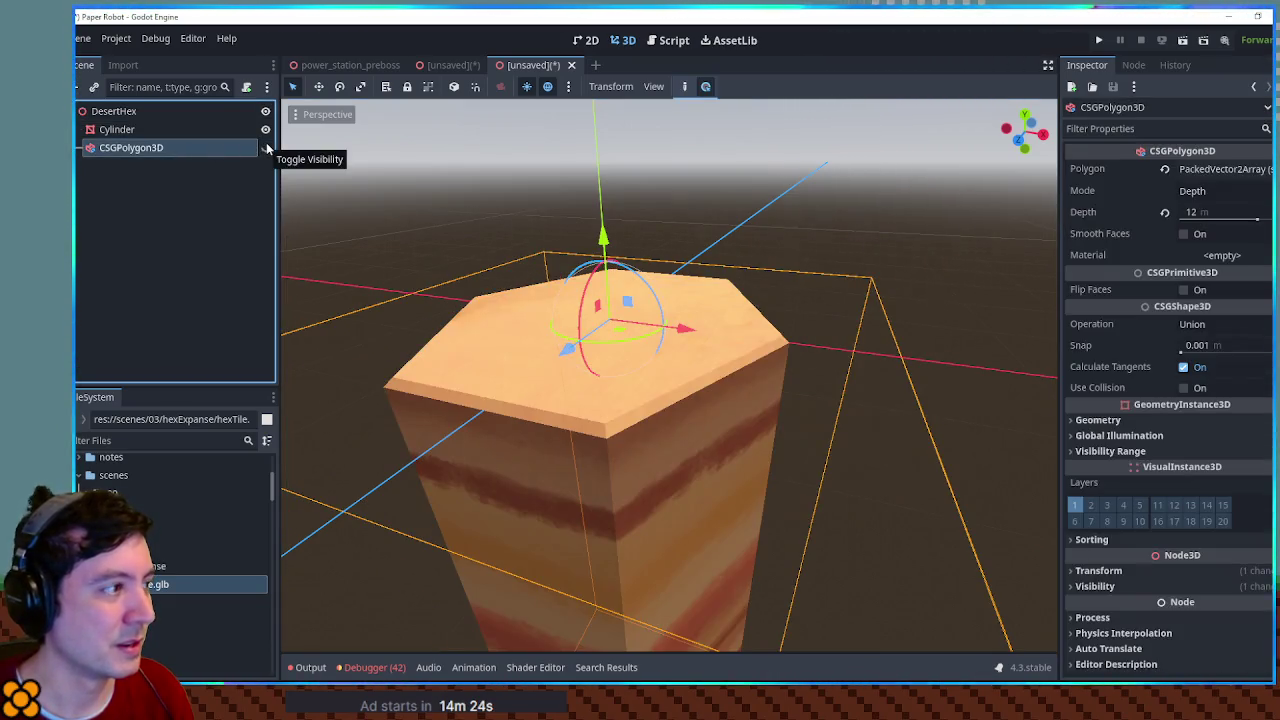
pyautogui.moveTo(680, 300); pyautogui.dragTo(719, 277)
pyautogui.click(172, 148)
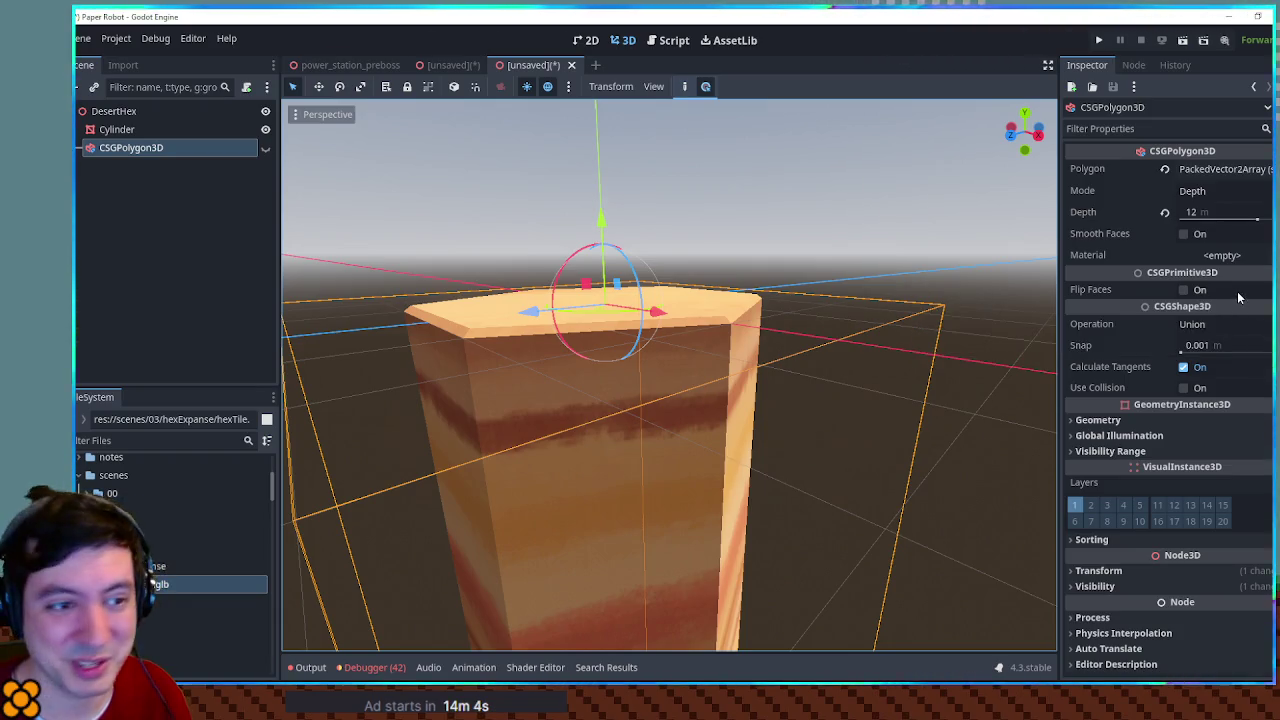
# Step: Enable Use Collision on the CSGPolygon3D, then deselect it to see the pillar
pyautogui.click(1186, 388)
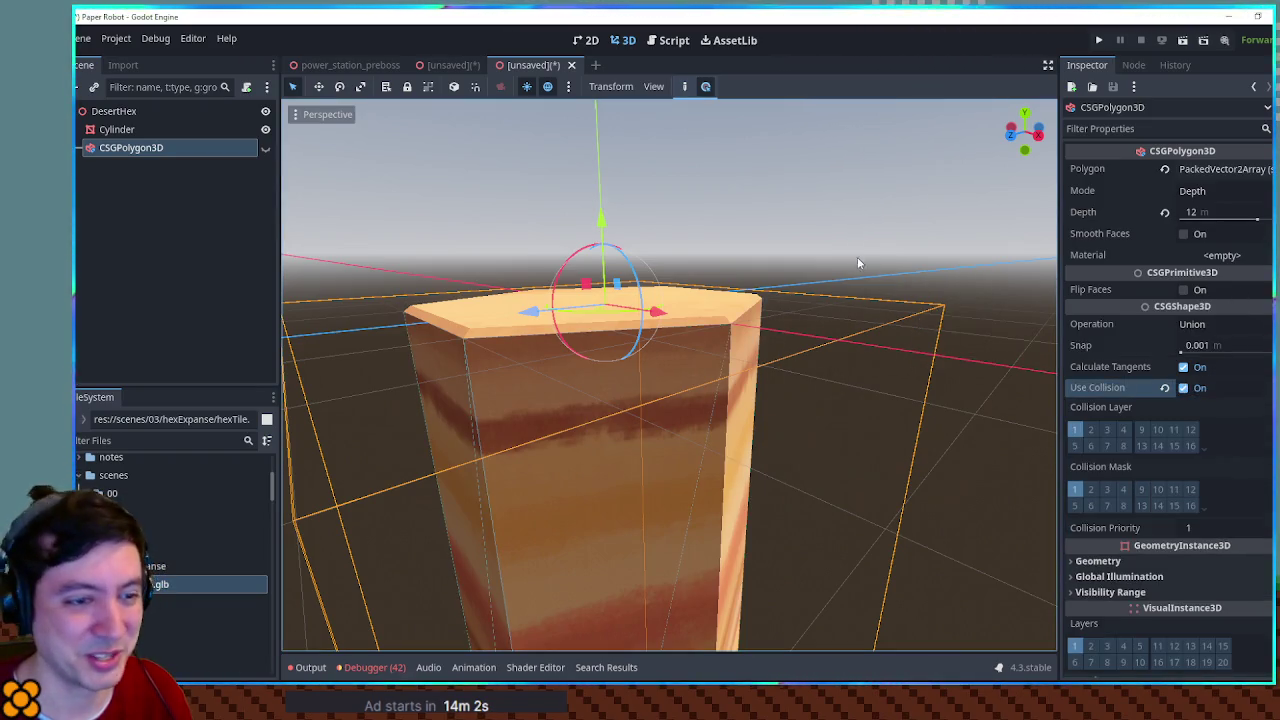
pyautogui.moveTo(849, 254); pyautogui.dragTo(953, 312)
pyautogui.scroll(2, 951, 312)
pyautogui.click(951, 318)
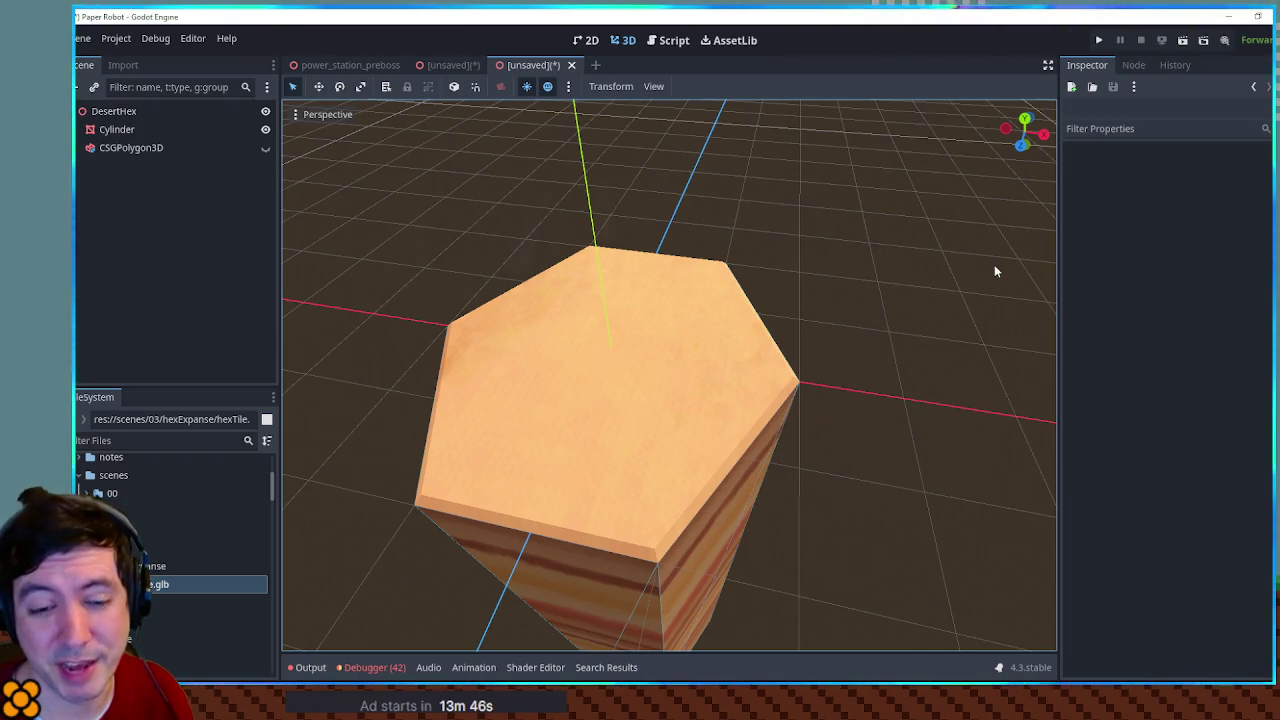
# Step: Orbit and zoom around the hex pillar to inspect it from side and overhead angles
pyautogui.moveTo(993, 272)
pyautogui.mouseDown()
pyautogui.moveTo(971, 314)
pyautogui.moveTo(871, 349)
pyautogui.moveTo(846, 343)
pyautogui.moveTo(895, 373)
pyautogui.mouseUp()
pyautogui.scroll(2, 895, 373)
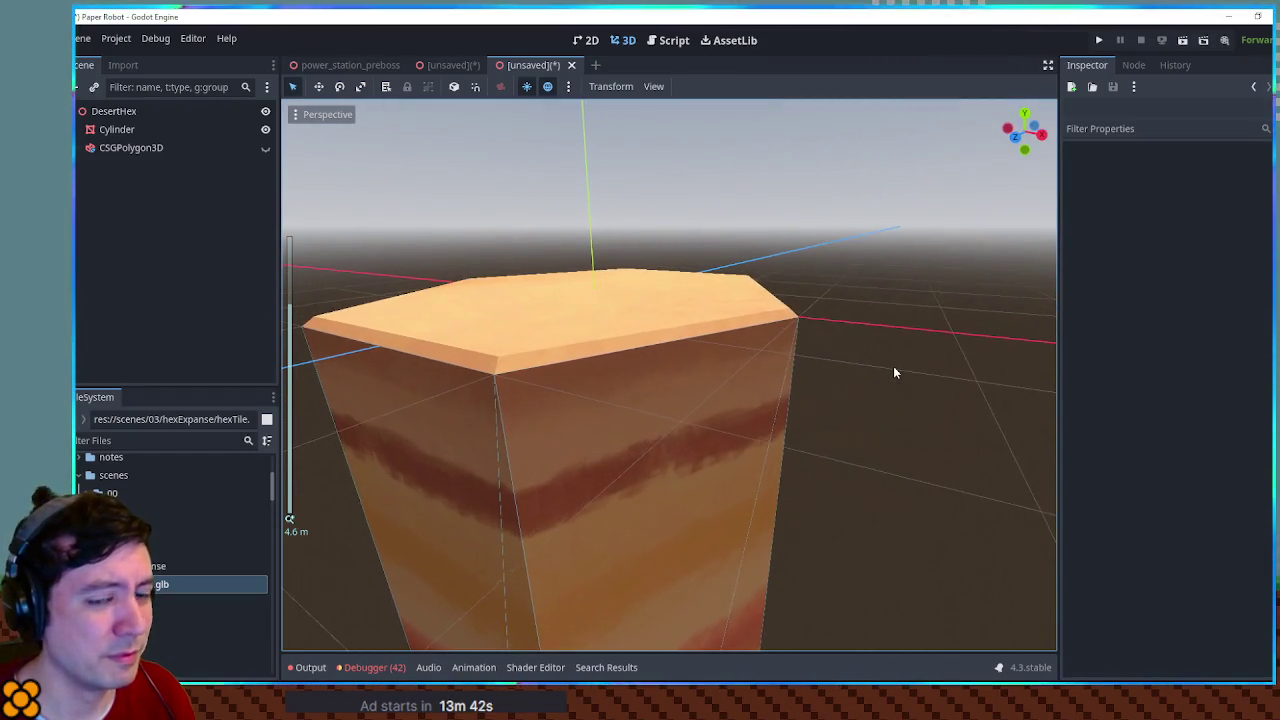
pyautogui.scroll(-2, 895, 373)
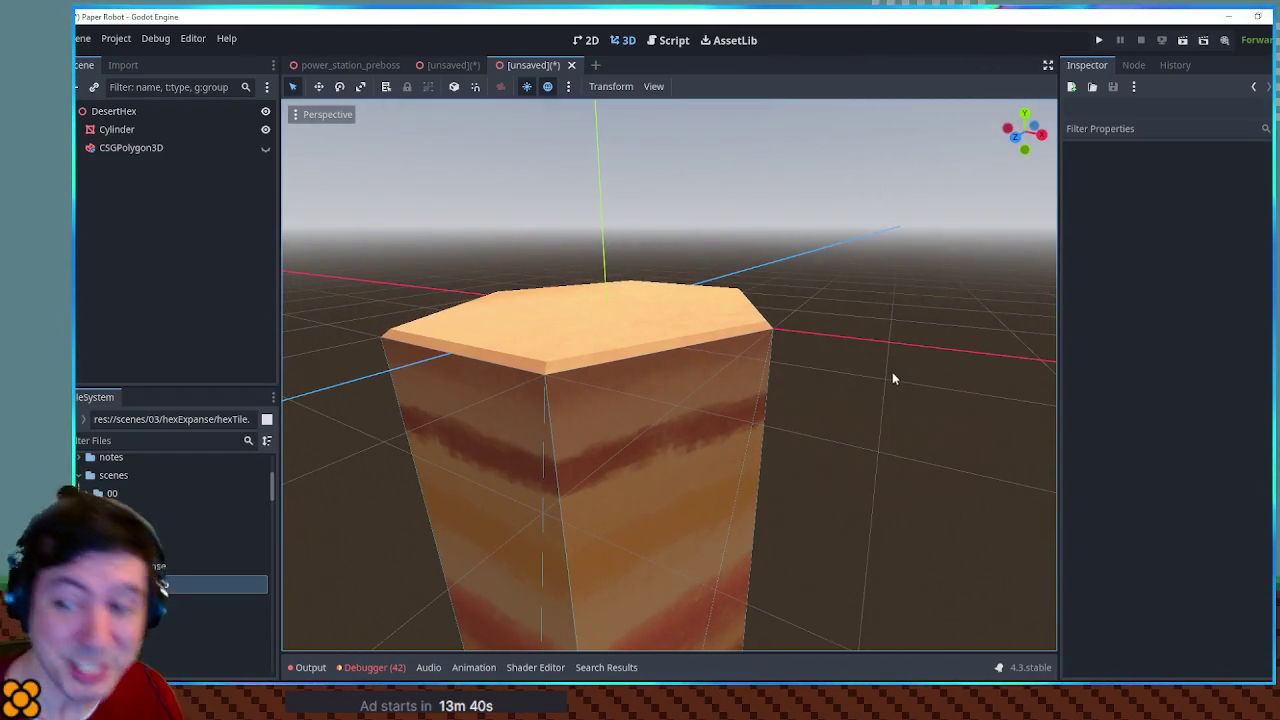
pyautogui.moveTo(523, 314)
pyautogui.mouseDown()
pyautogui.moveTo(578, 327)
pyautogui.moveTo(777, 309)
pyautogui.moveTo(1014, 417)
pyautogui.moveTo(794, 377)
pyautogui.moveTo(813, 400)
pyautogui.mouseUp()
pyautogui.scroll(-4, 813, 400)
pyautogui.moveTo(677, 401)
pyautogui.mouseDown()
pyautogui.moveTo(870, 425)
pyautogui.moveTo(831, 417)
pyautogui.mouseUp()
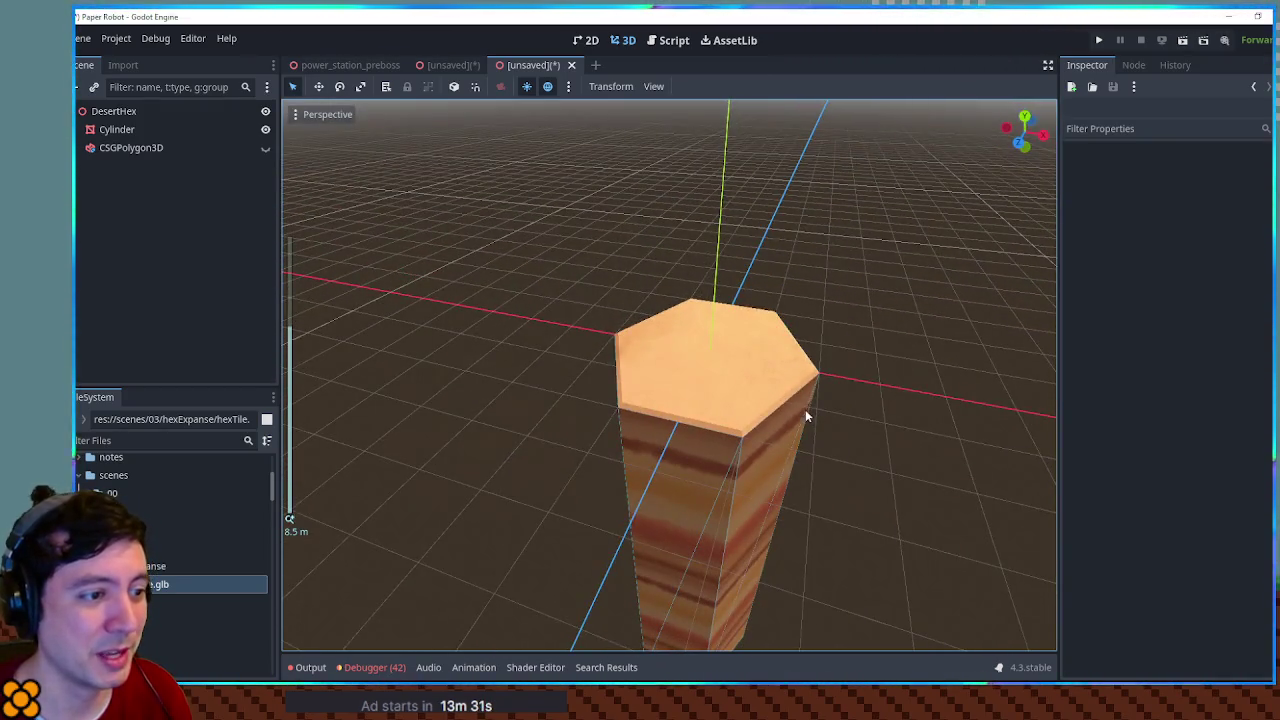
pyautogui.click(115, 130)
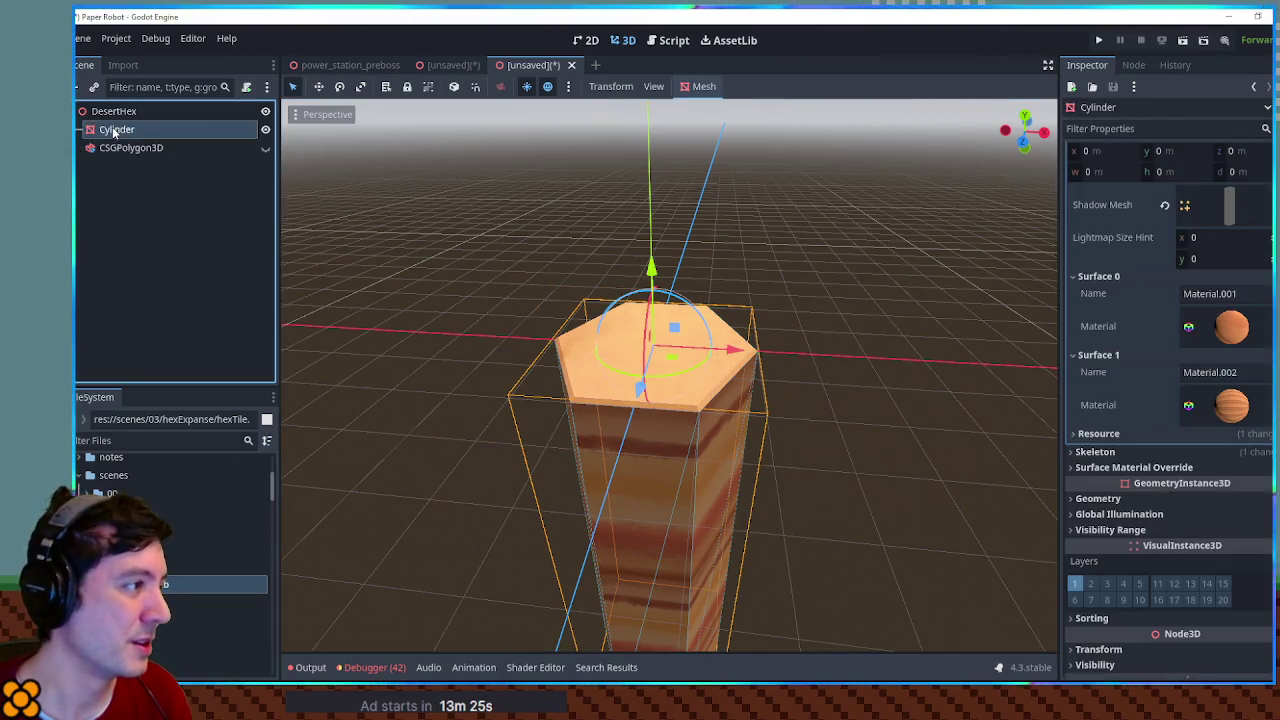
pyautogui.hotkey('ctrl', 's')
pyautogui.press('Escape')
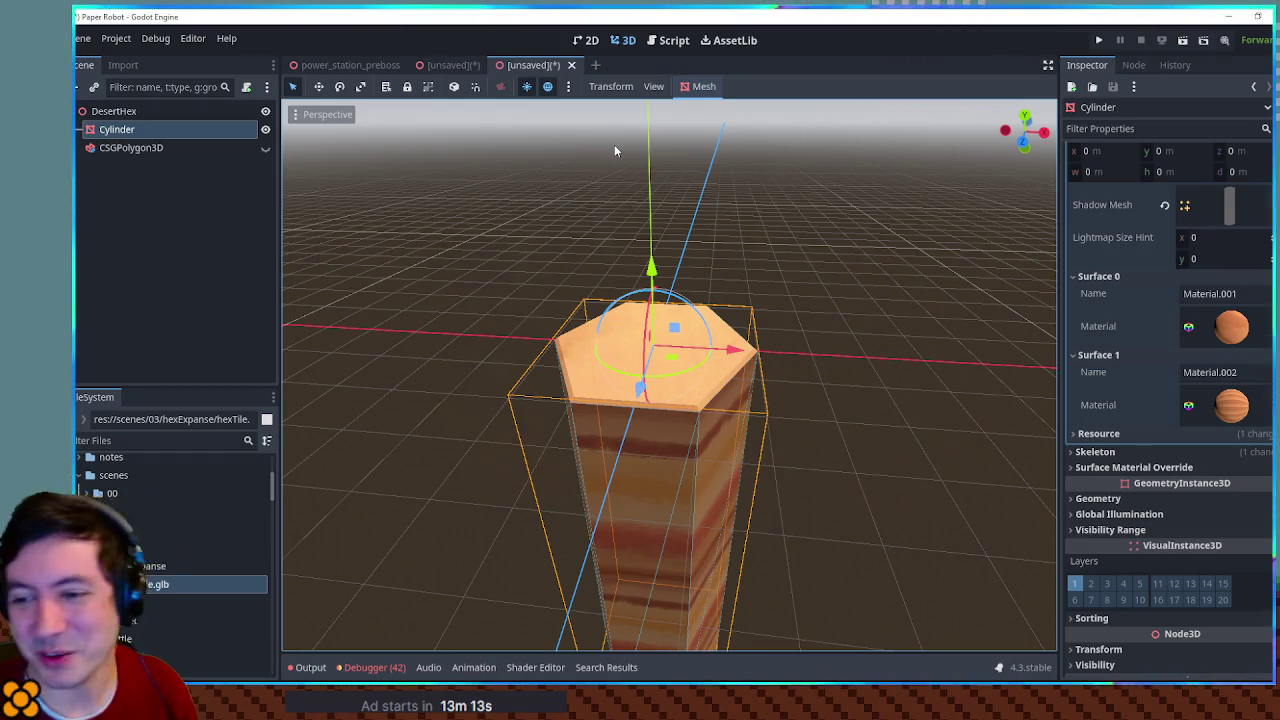
pyautogui.click(142, 110)
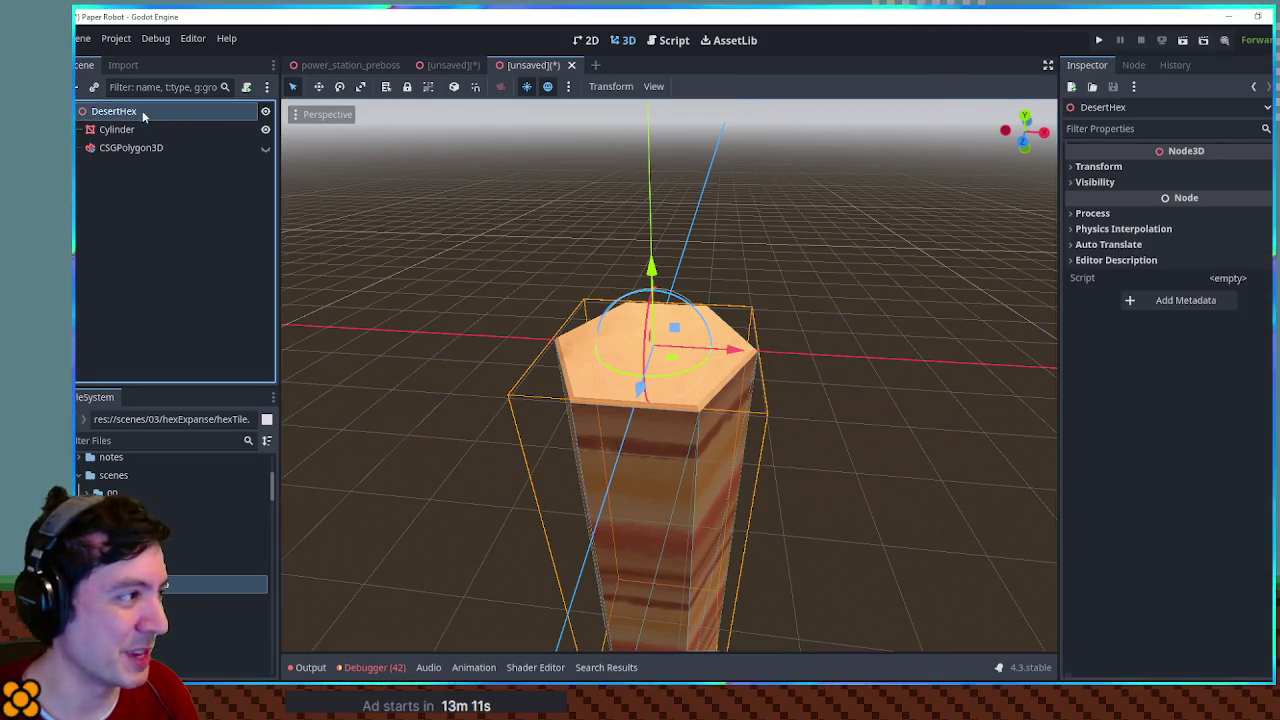
# Step: Save the scene as desert_hex.tscn in res://scenes/03/hexExpanse
pyautogui.hotkey('ctrl', 's')
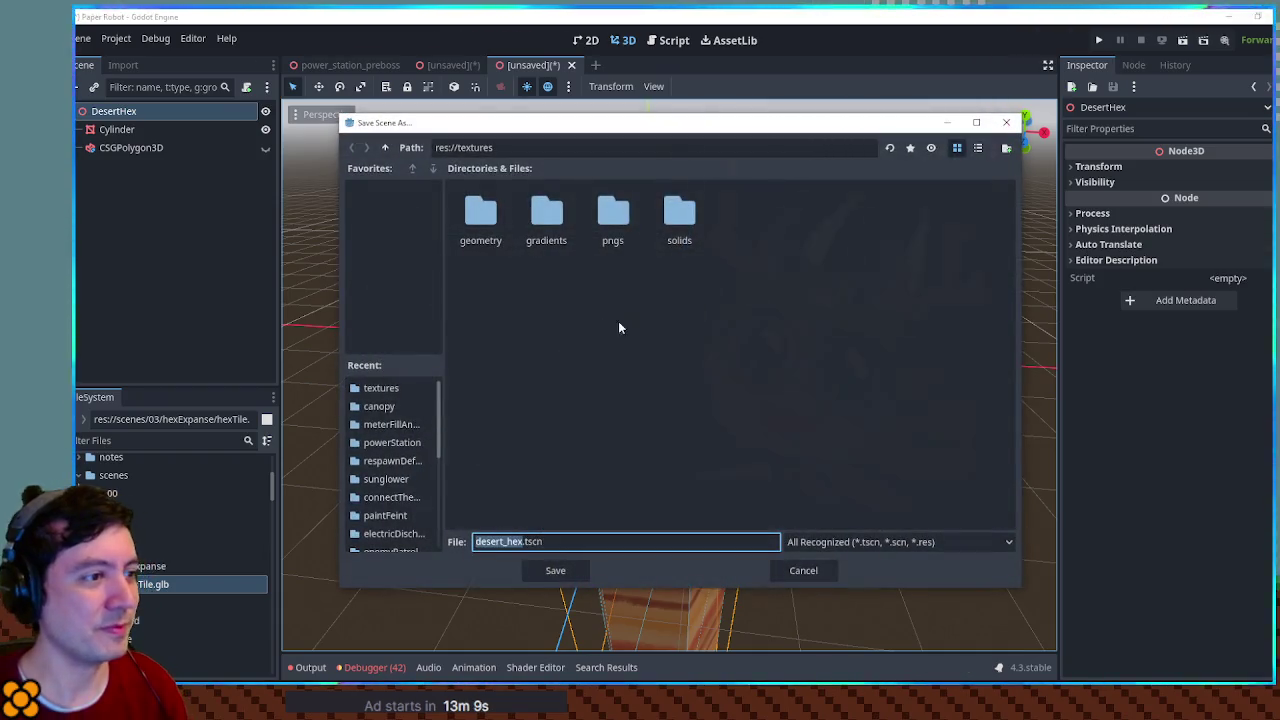
pyautogui.click(384, 148)
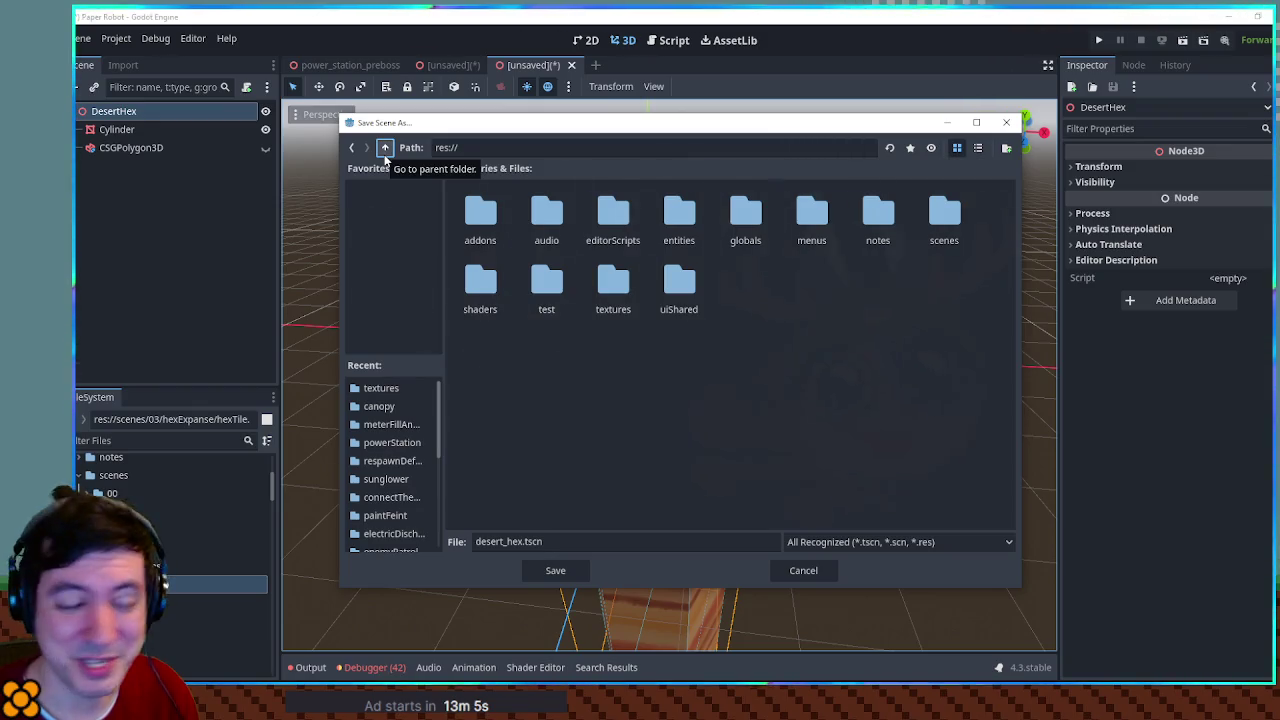
pyautogui.click(954, 226)
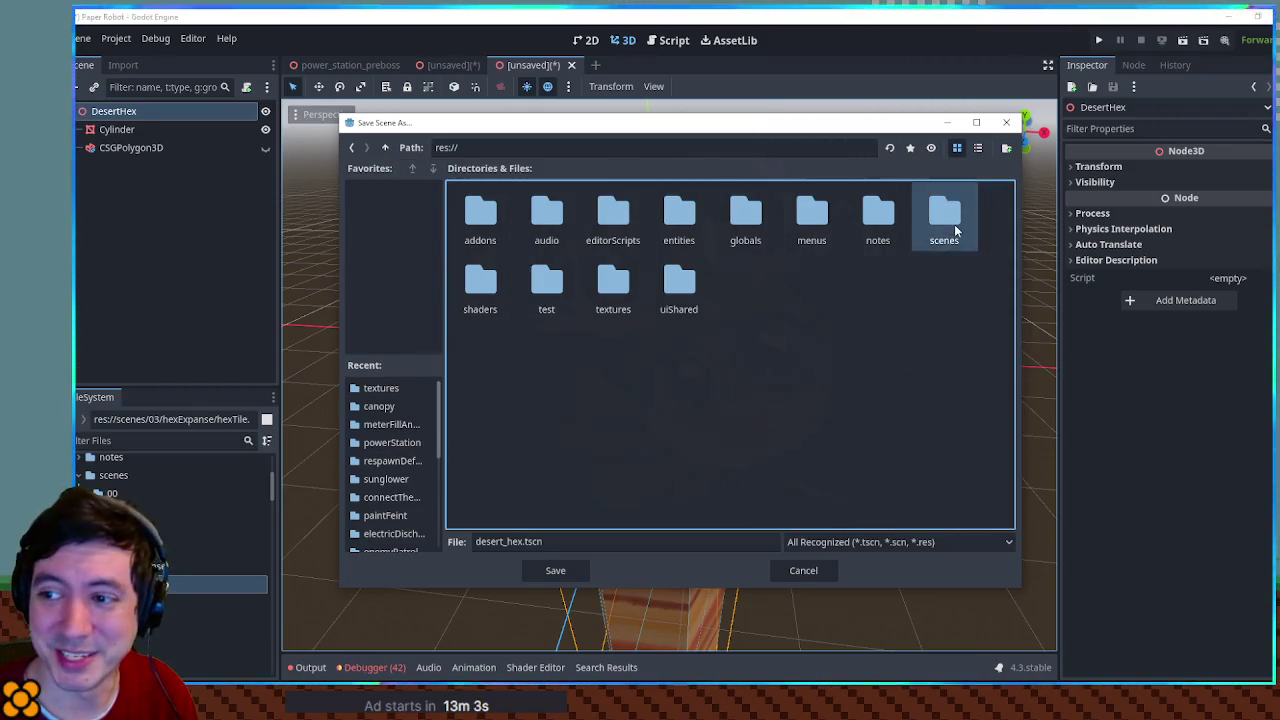
pyautogui.doubleClick(954, 226)
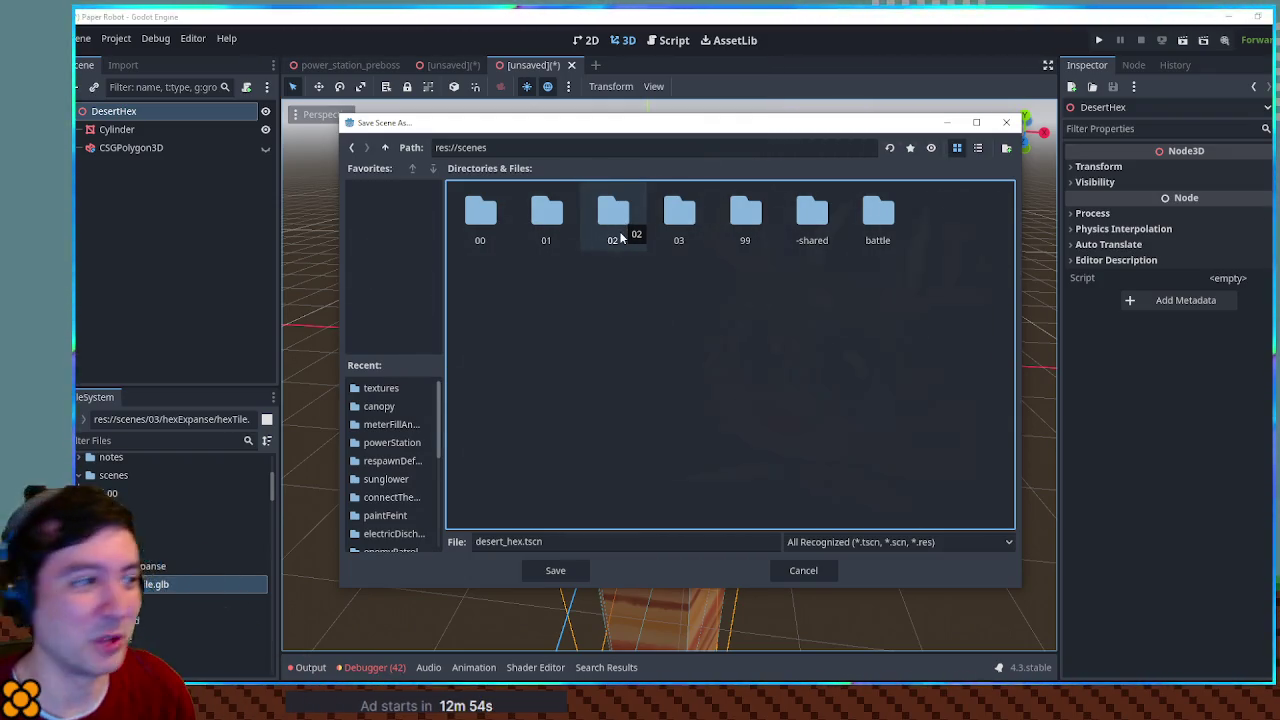
pyautogui.doubleClick(613, 215)
pyautogui.scroll(-1, 766, 360)
pyautogui.scroll(1, 766, 360)
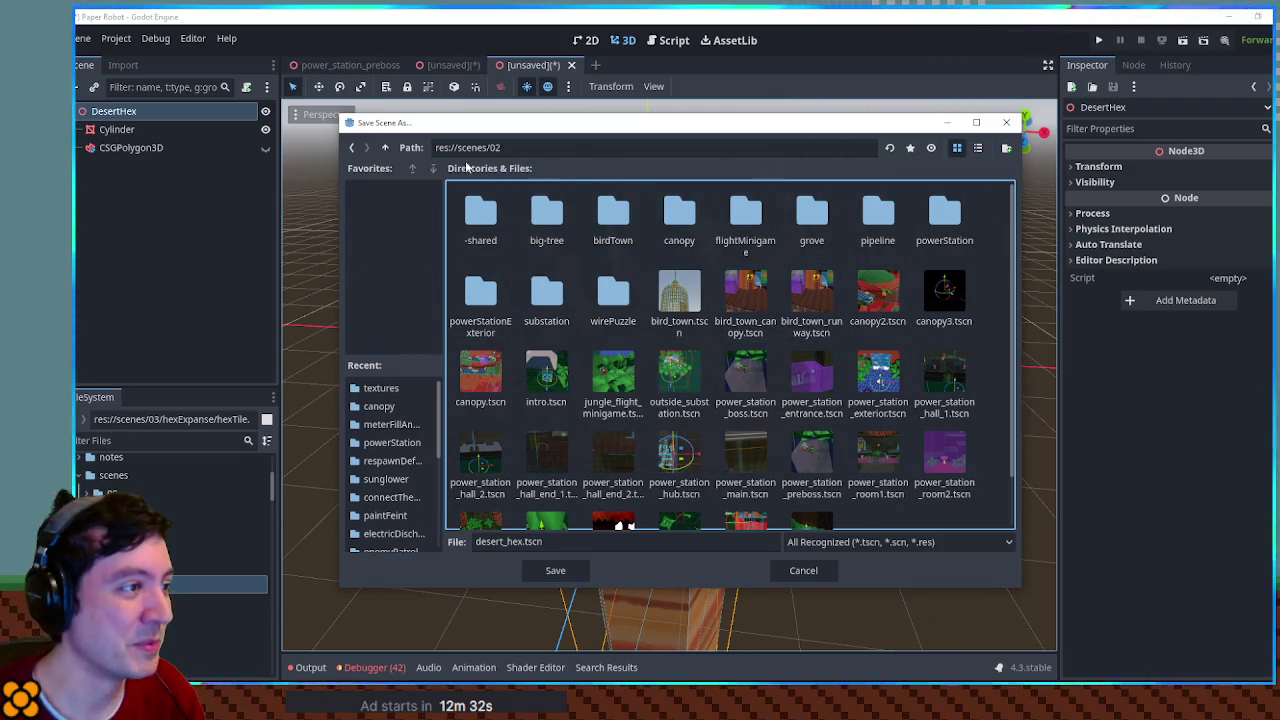
pyautogui.click(386, 148)
pyautogui.doubleClick(680, 237)
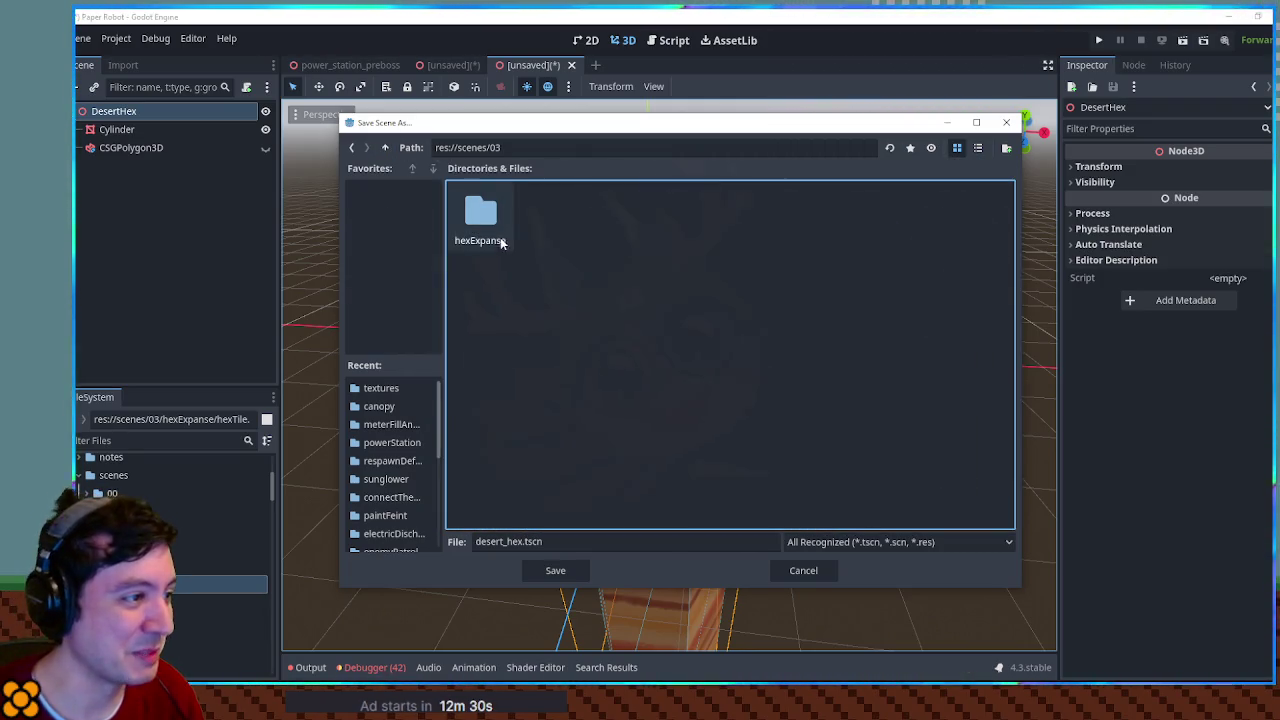
pyautogui.doubleClick(486, 233)
pyautogui.click(560, 571)
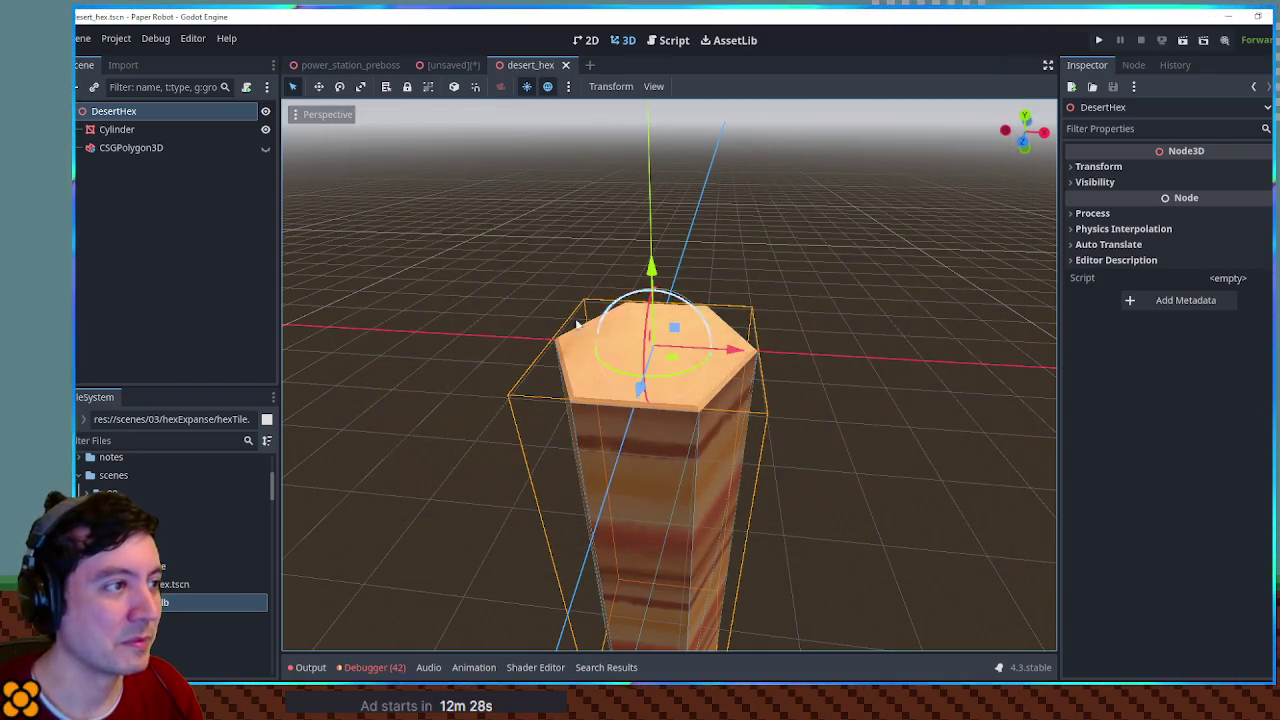
pyautogui.moveTo(572, 264)
pyautogui.mouseDown()
pyautogui.moveTo(554, 277)
pyautogui.moveTo(443, 163)
pyautogui.moveTo(621, 383)
pyautogui.moveTo(729, 439)
pyautogui.mouseUp()
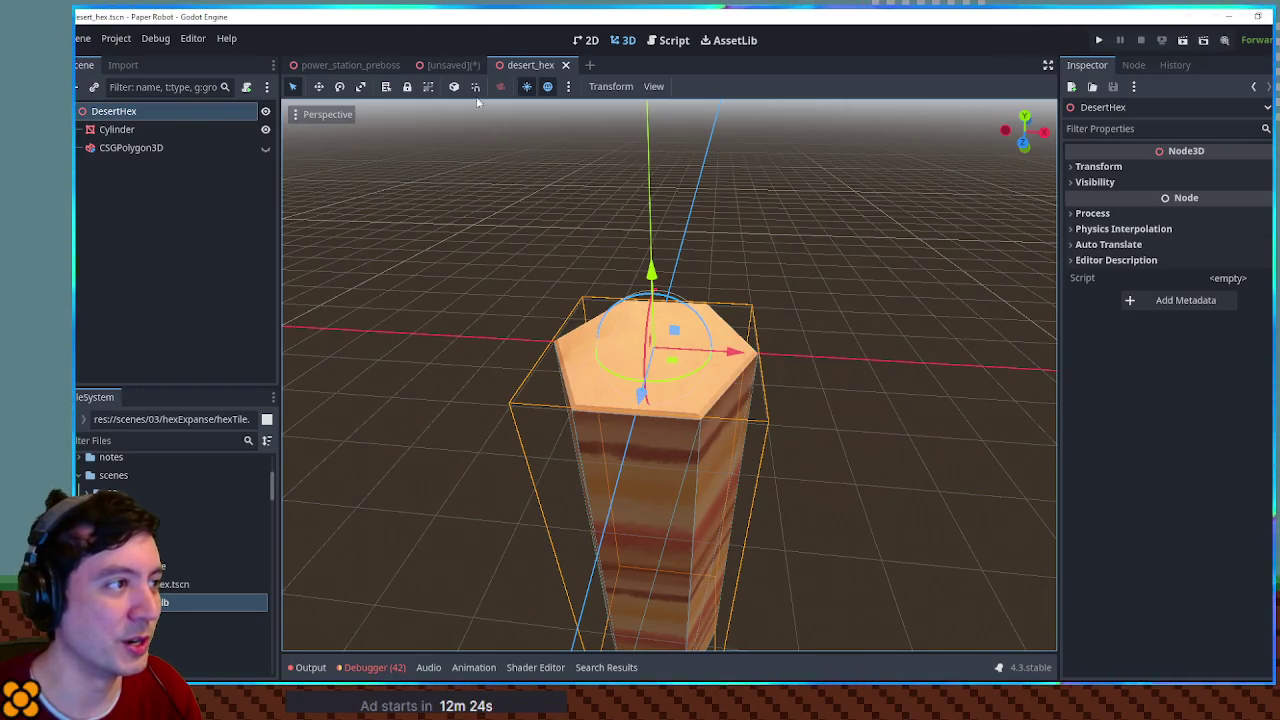
# Step: In the rock scene, set the Cube's Albedo Wall colour to ffffff
pyautogui.click(452, 68)
pyautogui.moveTo(599, 363)
pyautogui.mouseDown()
pyautogui.moveTo(773, 341)
pyautogui.moveTo(704, 423)
pyautogui.moveTo(694, 313)
pyautogui.mouseUp()
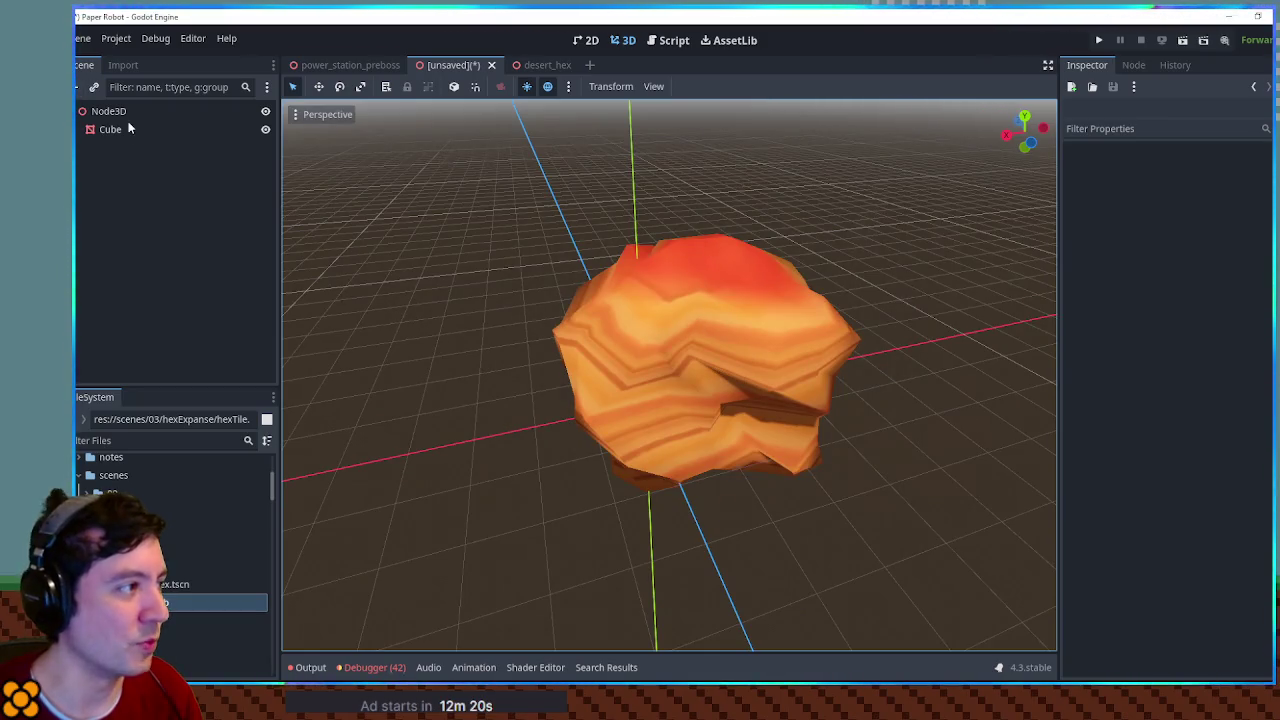
pyautogui.click(112, 129)
pyautogui.click(1229, 382)
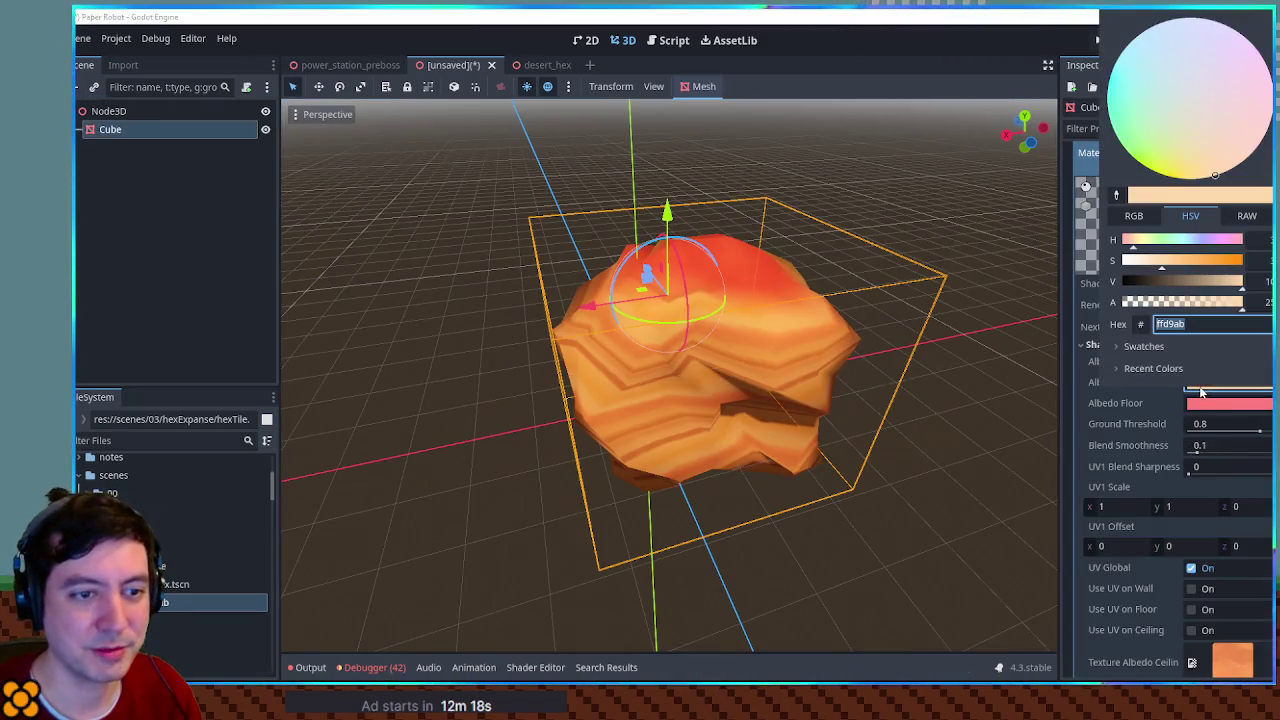
pyautogui.write('ffffff')
pyautogui.press('Return')
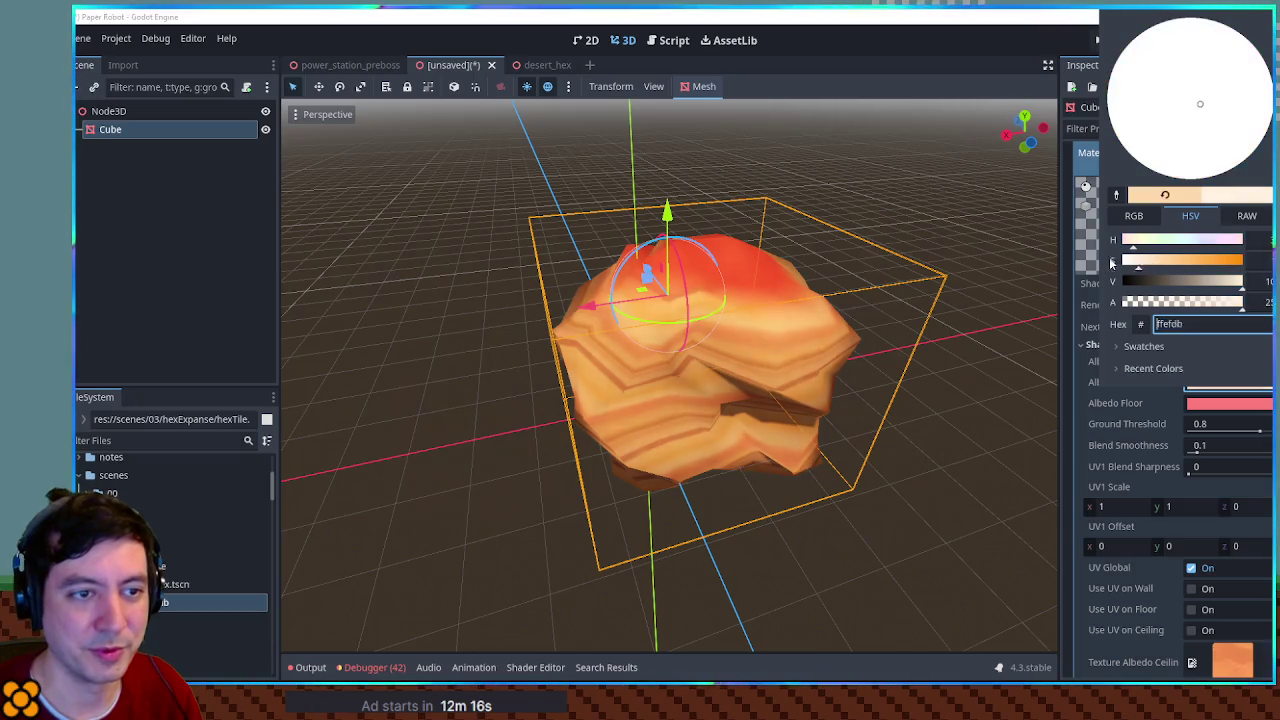
pyautogui.click(1229, 403)
# Step: Set the Cube's Albedo Floor colour to ffffff as well and check the result
pyautogui.click(1229, 403)
pyautogui.write('ffffff')
pyautogui.press('Return')
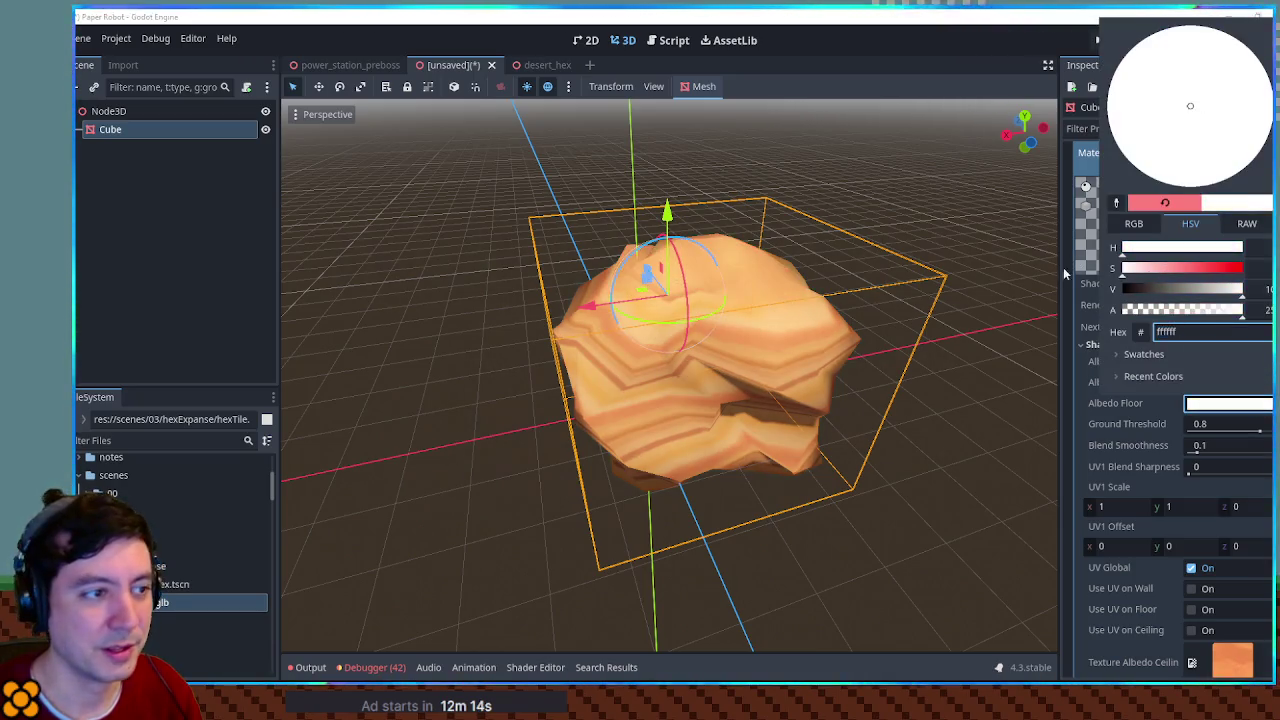
pyautogui.click(968, 355)
pyautogui.moveTo(968, 355)
pyautogui.mouseDown()
pyautogui.moveTo(716, 464)
pyautogui.moveTo(611, 466)
pyautogui.moveTo(603, 364)
pyautogui.moveTo(571, 431)
pyautogui.moveTo(737, 403)
pyautogui.moveTo(760, 383)
pyautogui.moveTo(620, 406)
pyautogui.moveTo(988, 507)
pyautogui.moveTo(760, 300)
pyautogui.mouseUp()
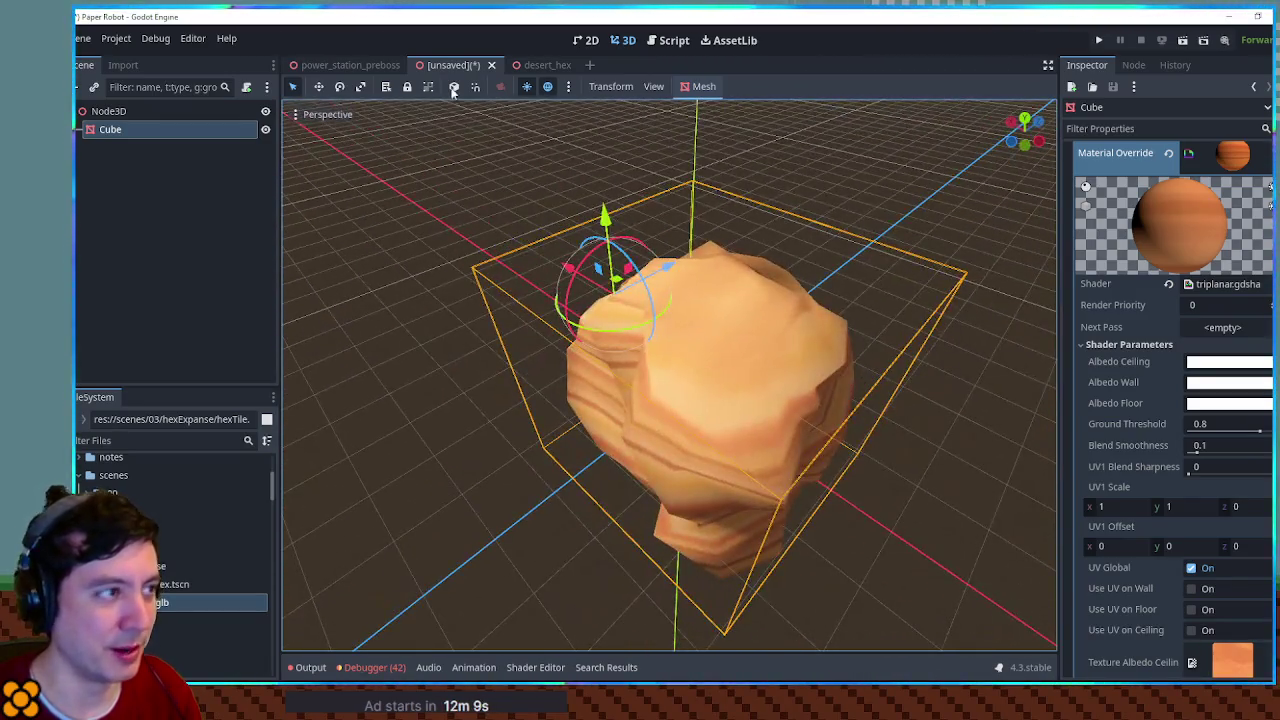
# Step: Create a new 3D scene named hexExpanse in the scenes/03 folder
pyautogui.click(536, 66)
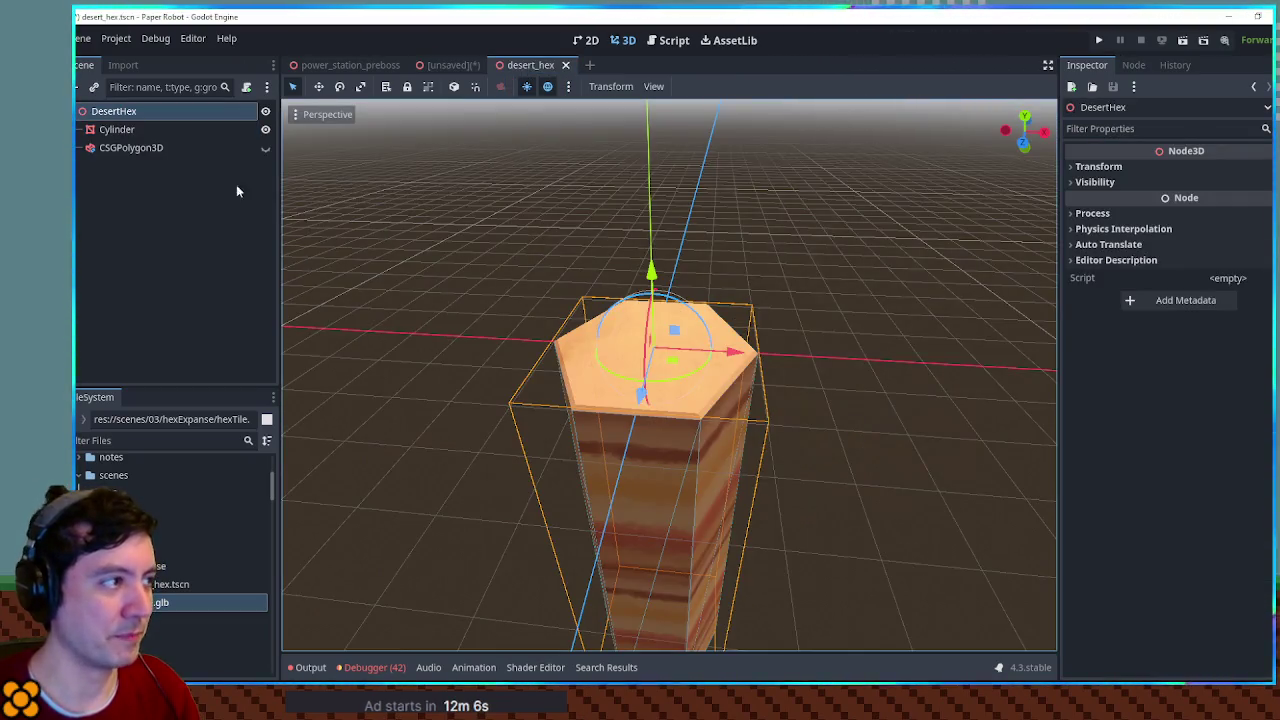
pyautogui.rightClick(115, 551)
pyautogui.moveTo(200, 409)
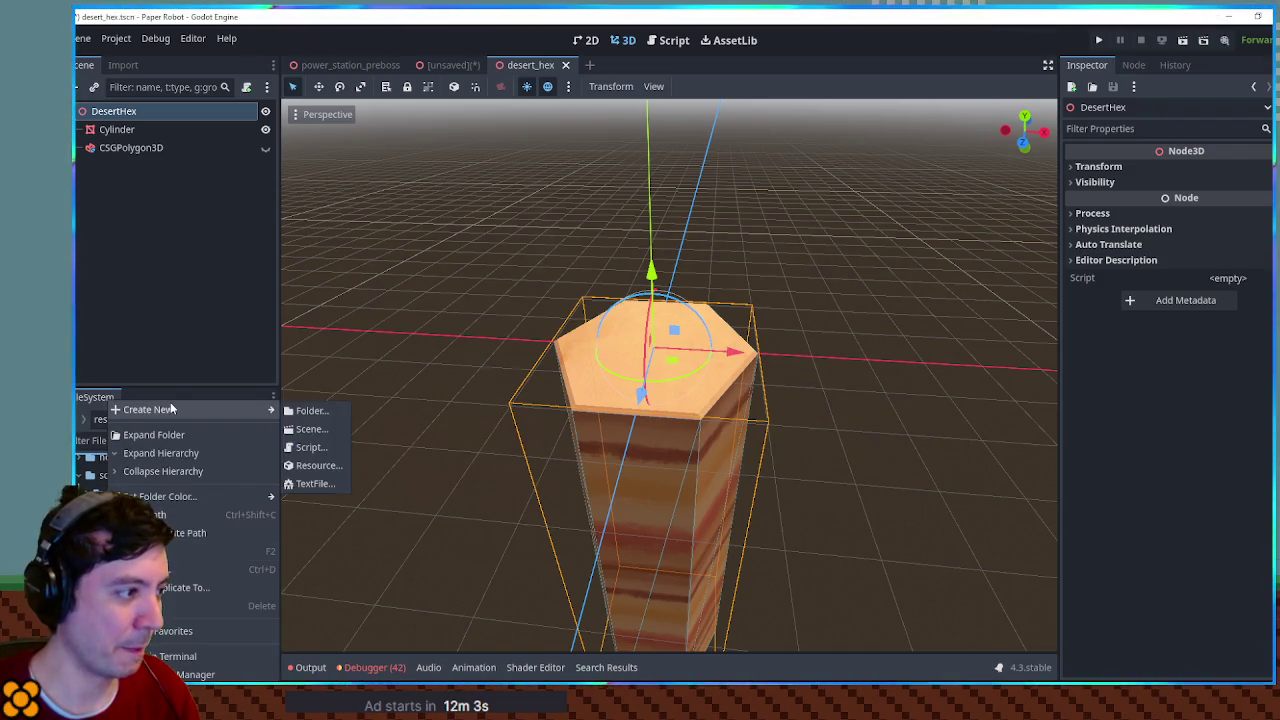
pyautogui.click(343, 428)
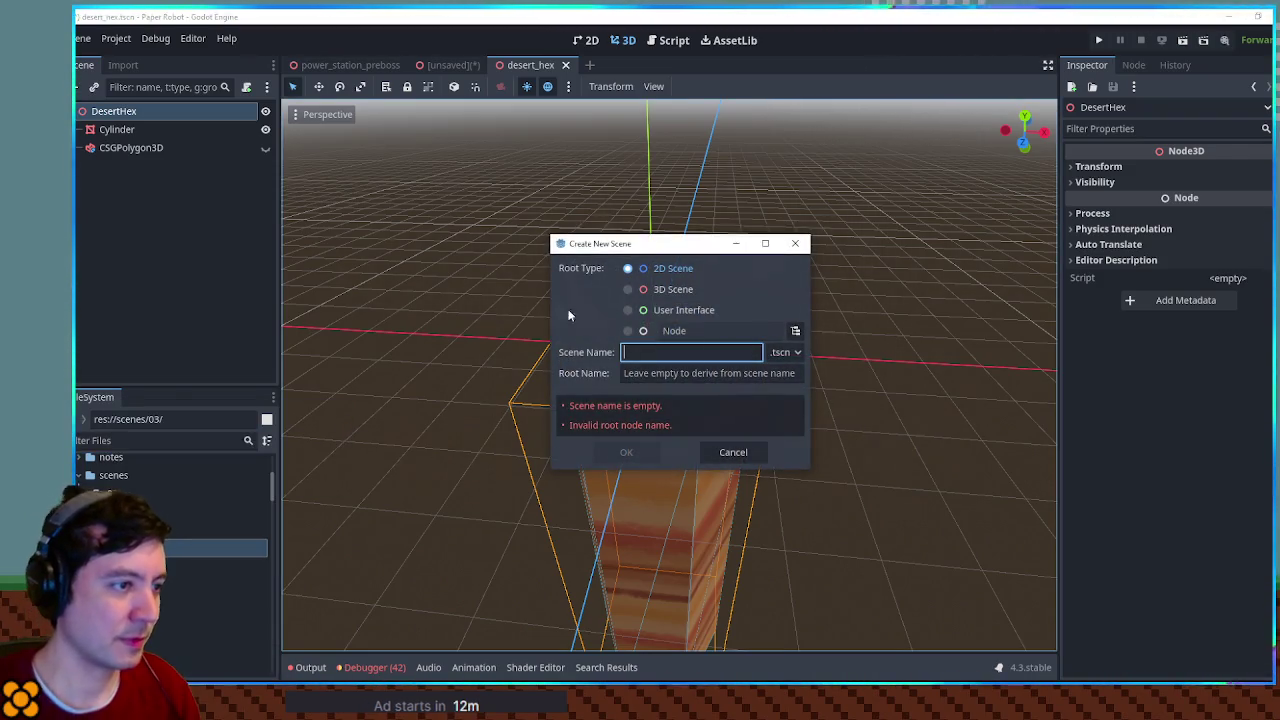
pyautogui.click(665, 289)
pyautogui.click(656, 355)
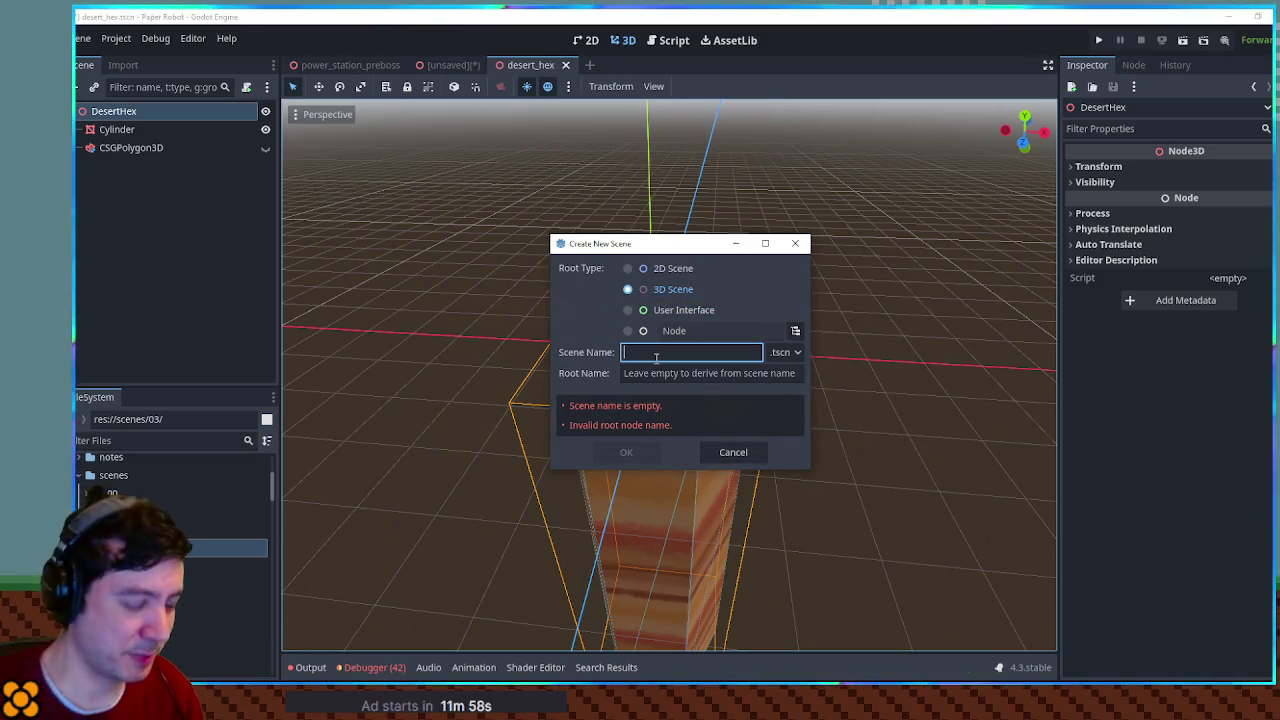
pyautogui.write('hexExpanse')
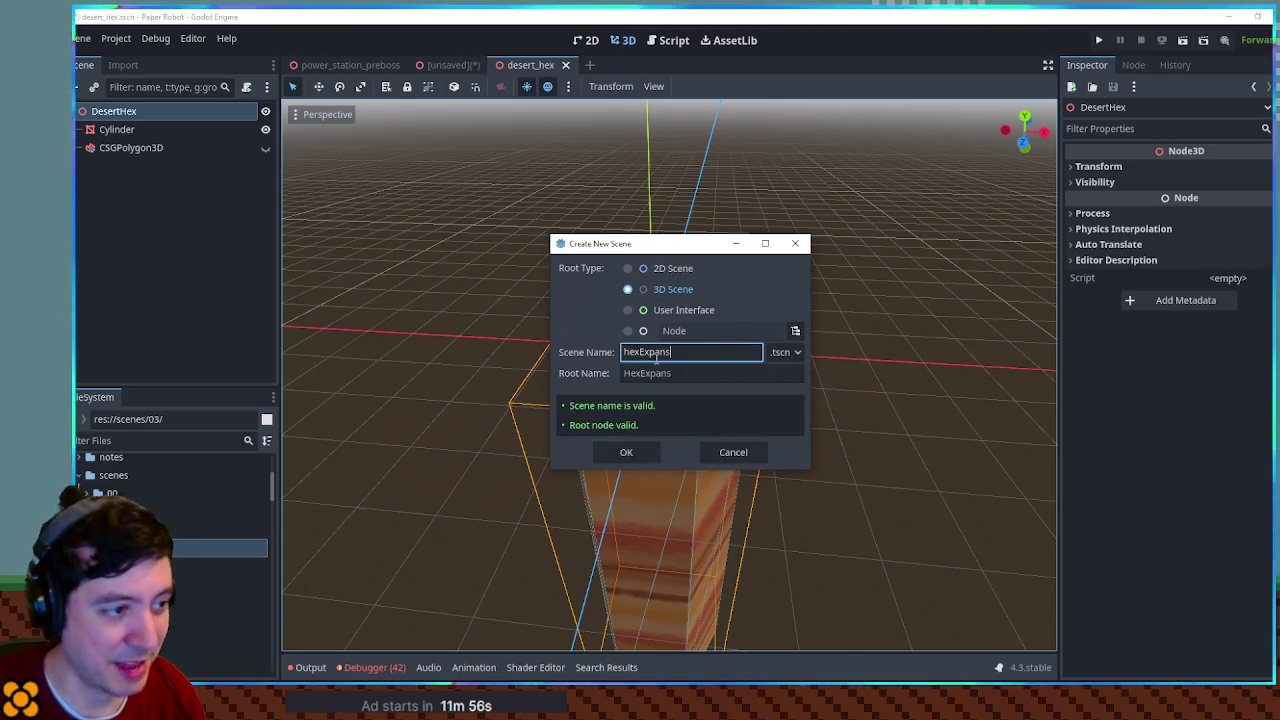
pyautogui.press('Return')
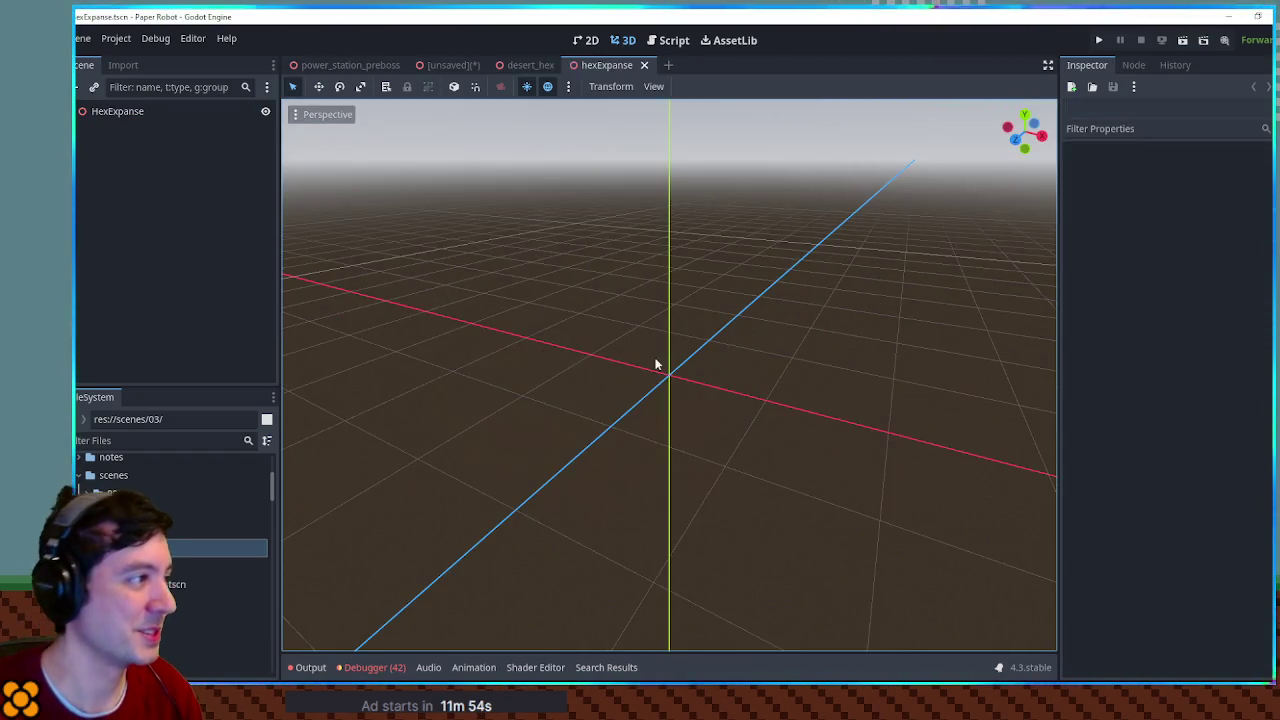
# Step: Add a Node3D named Geometry under the HexExpanse root
pyautogui.click(125, 113)
pyautogui.hotkey('ctrl', 'a')
pyautogui.write('node')
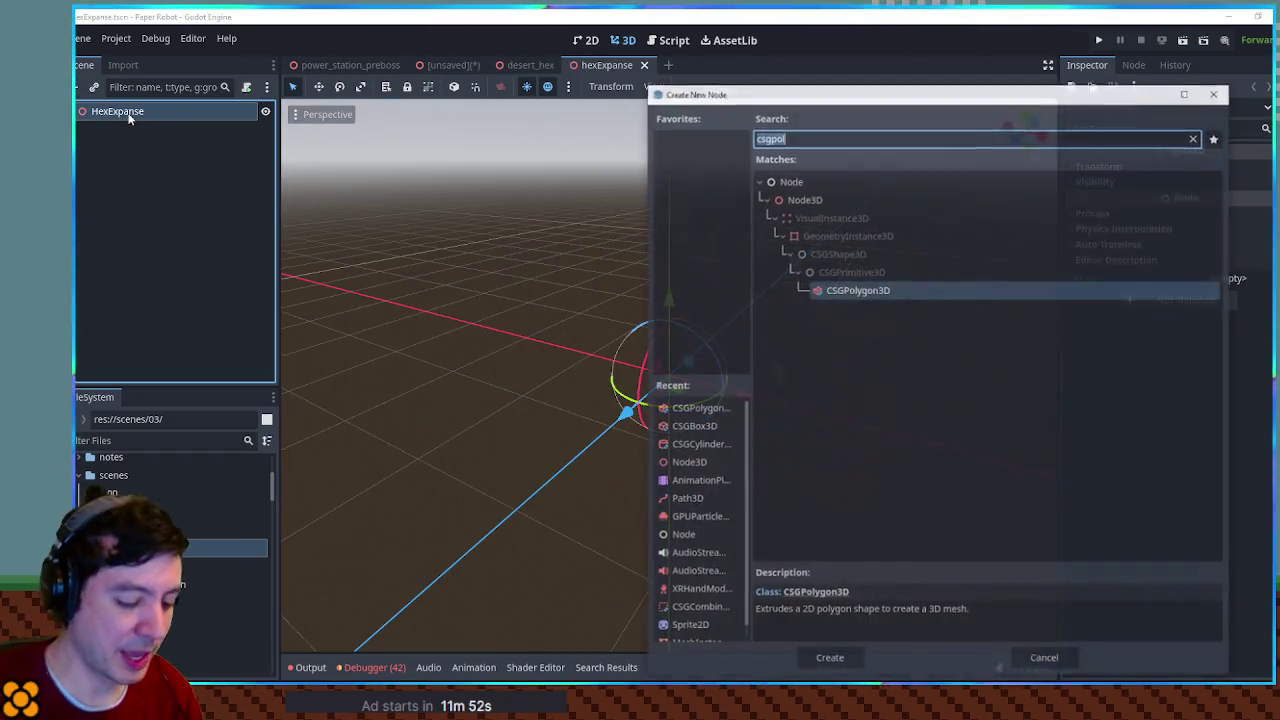
pyautogui.write('3d')
pyautogui.press('Return')
pyautogui.press('F2')
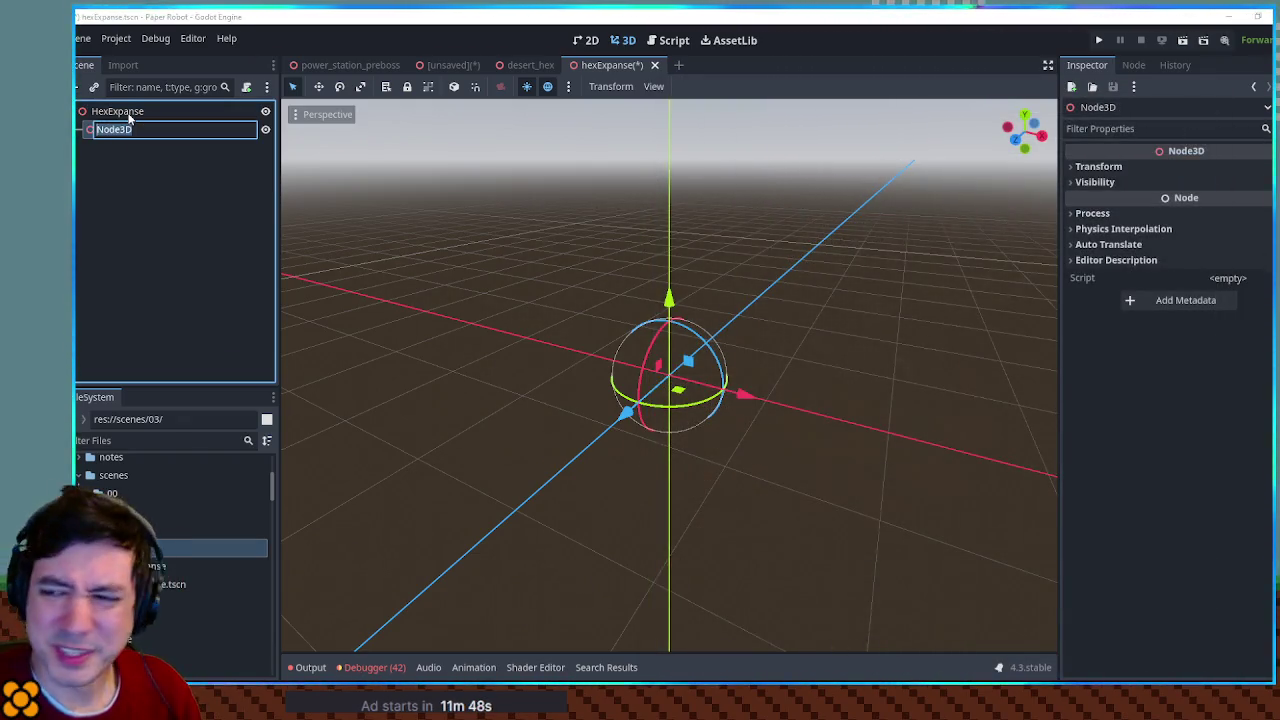
pyautogui.write('G')
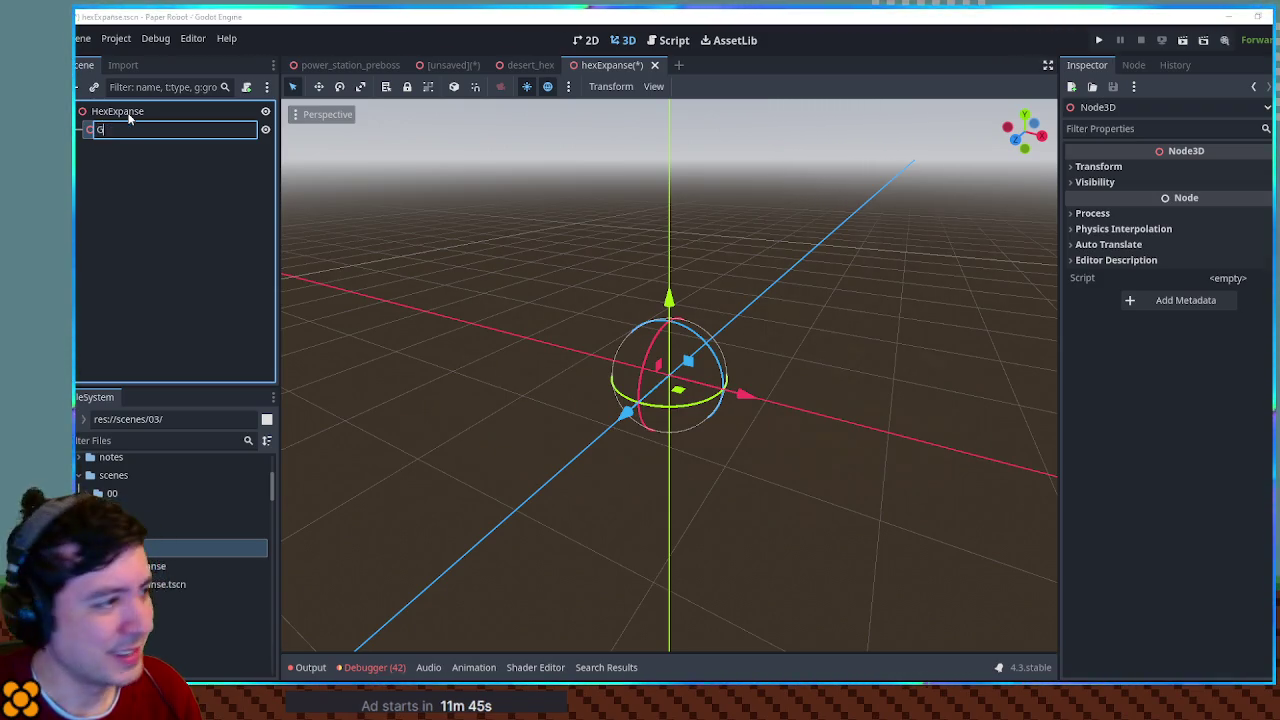
pyautogui.write('eometry')
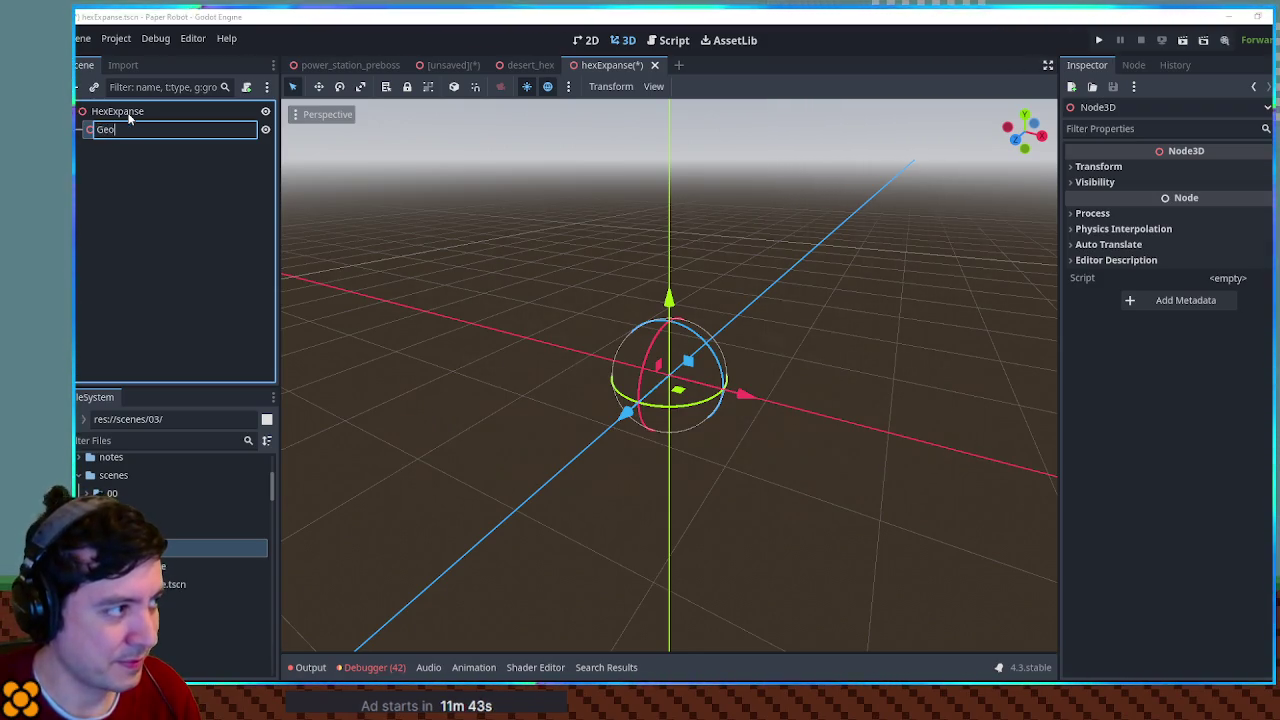
pyautogui.press('Return')
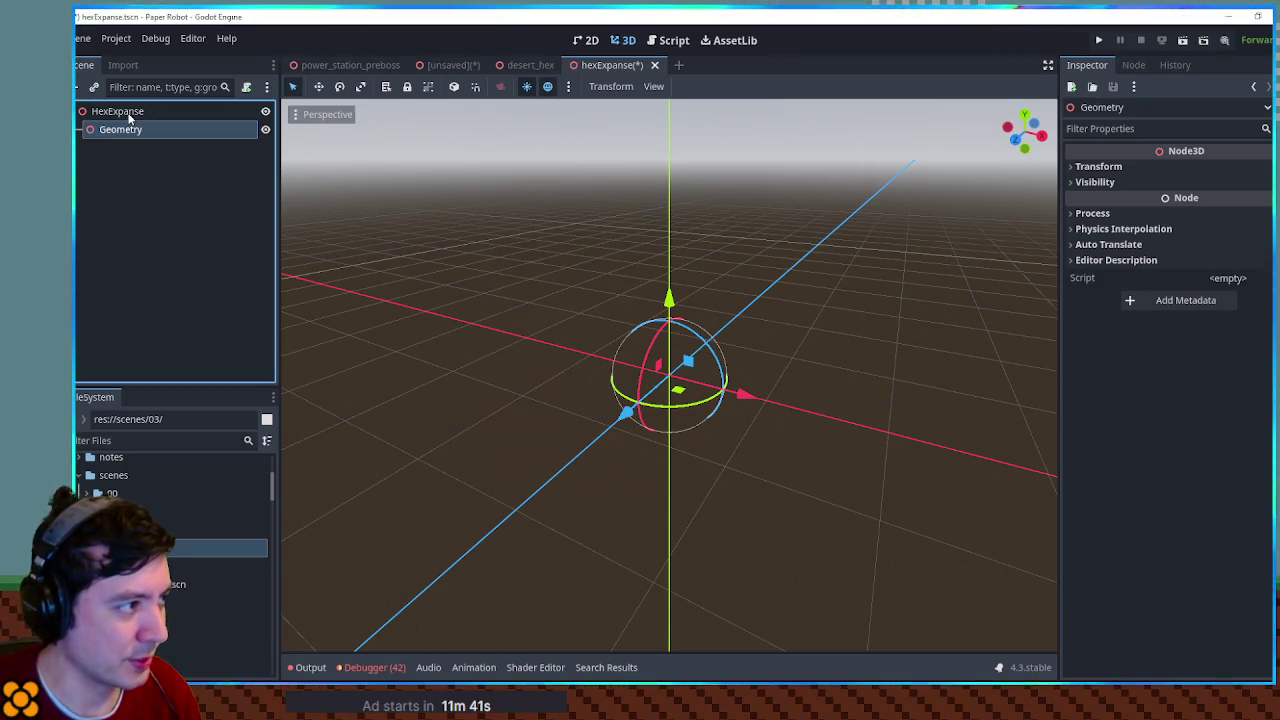
# Step: Add a Node3D named Hexes under Geometry
pyautogui.hotkey('ctrl', 'a')
pyautogui.write('node3d')
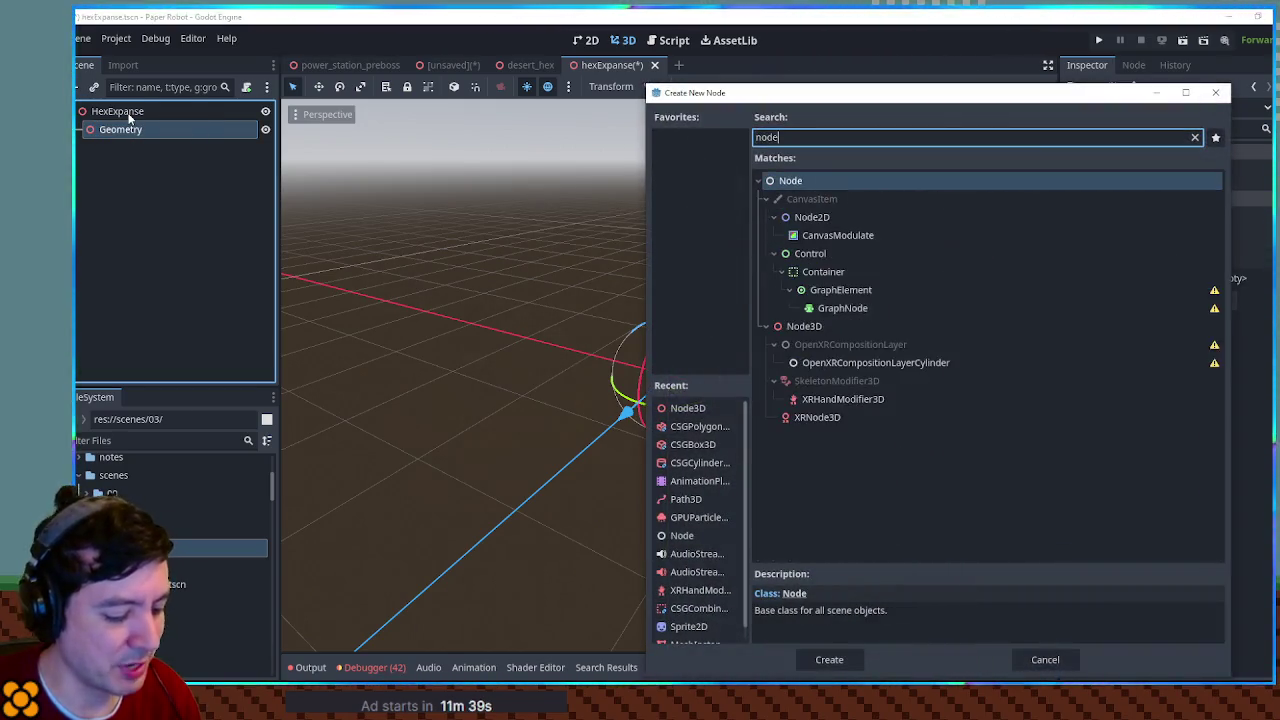
pyautogui.press('Return')
pyautogui.press('BackSpace')
pyautogui.write('Tiles')
pyautogui.hotkey('ctrl', 'BackSpace')
pyautogui.write('Hexes')
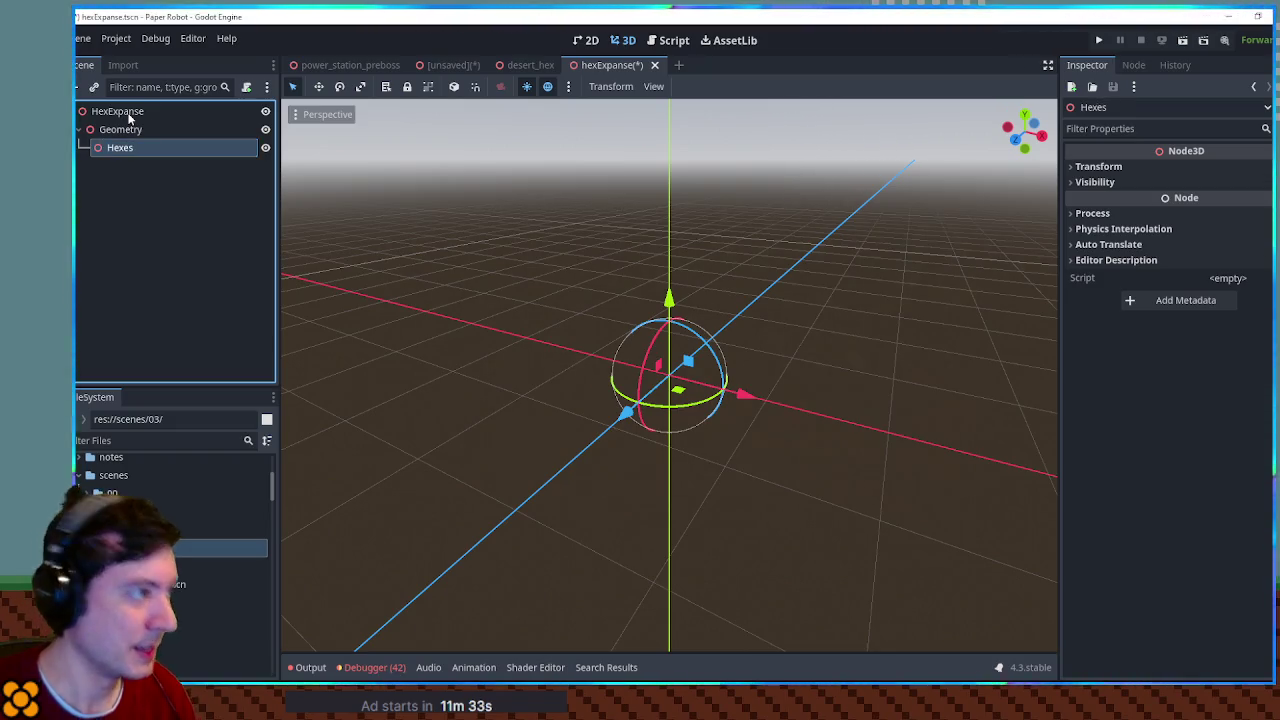
pyautogui.press('Return')
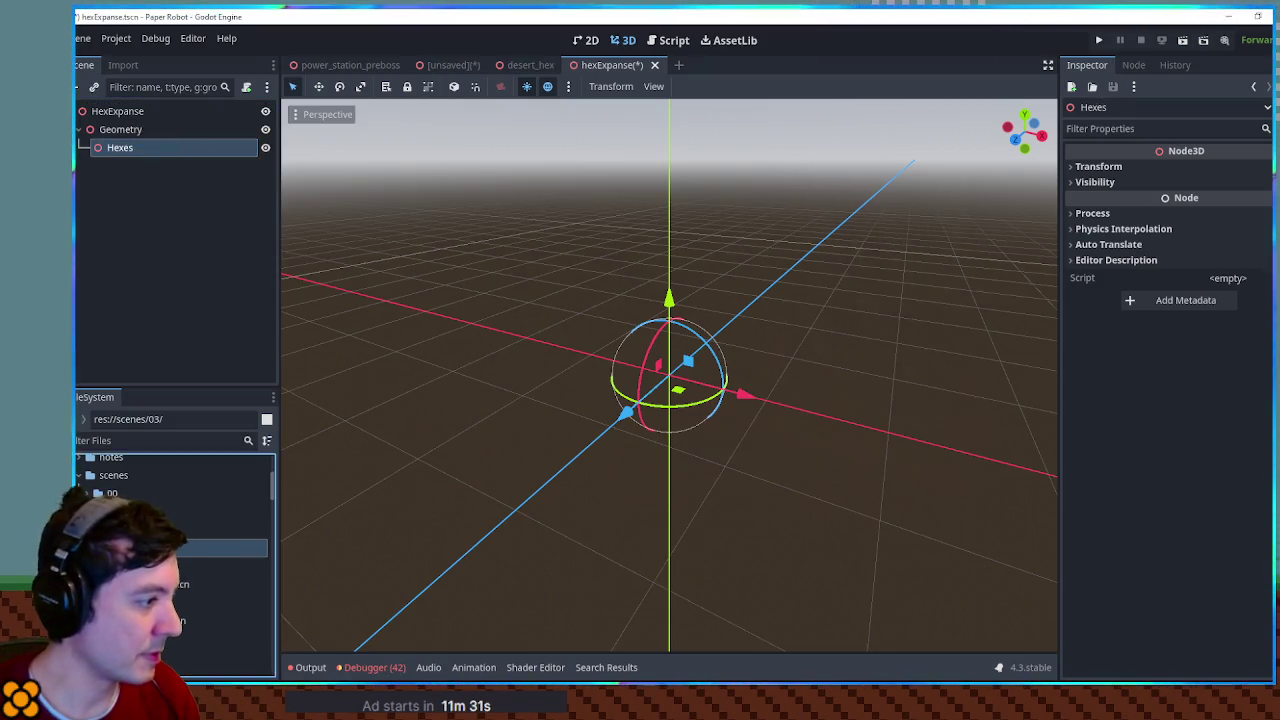
# Step: Instance desert_hex.tscn into the scene tree
pyautogui.moveTo(175, 591); pyautogui.dragTo(129, 164)
pyautogui.scroll(-5, 730, 462)
pyautogui.moveTo(688, 429)
pyautogui.mouseDown()
pyautogui.moveTo(734, 506)
pyautogui.moveTo(748, 477)
pyautogui.moveTo(735, 481)
pyautogui.moveTo(752, 477)
pyautogui.mouseUp()
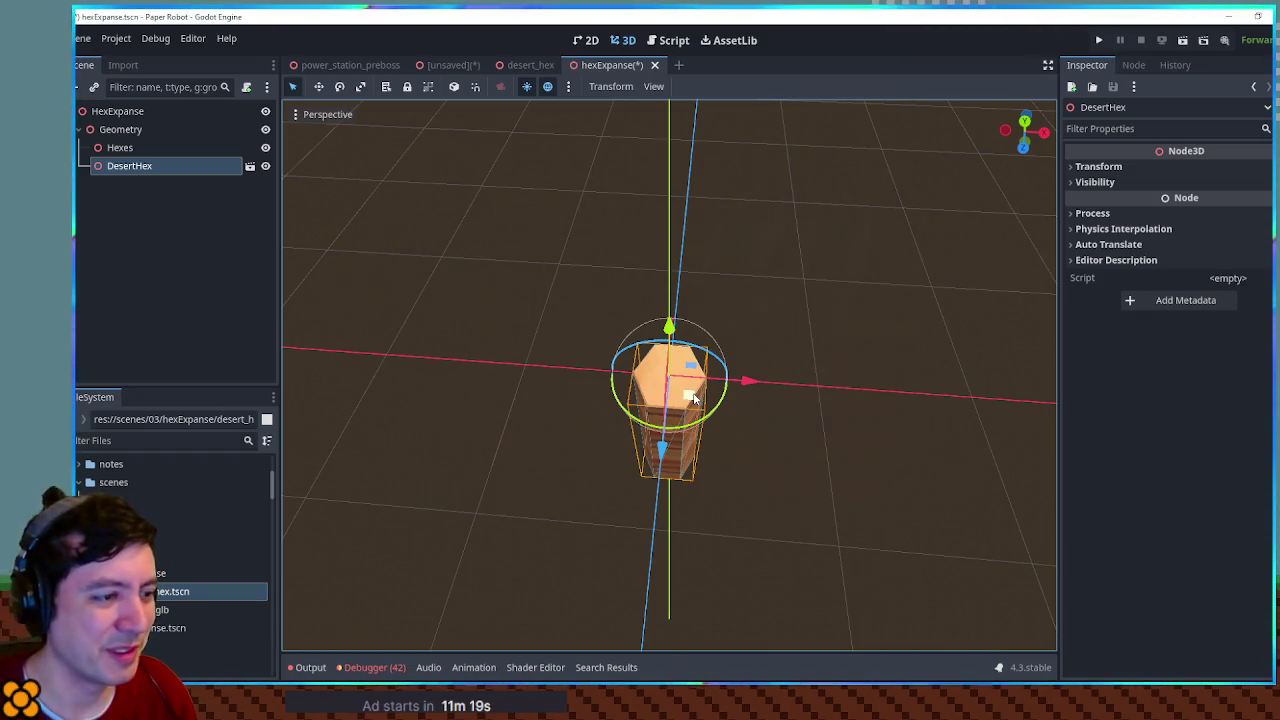
# Step: In Top view, duplicate the desert hex and place DesertHex2 and DesertHex3 beside the original
pyautogui.press('KP_7')
pyautogui.scroll(5, 712, 396)
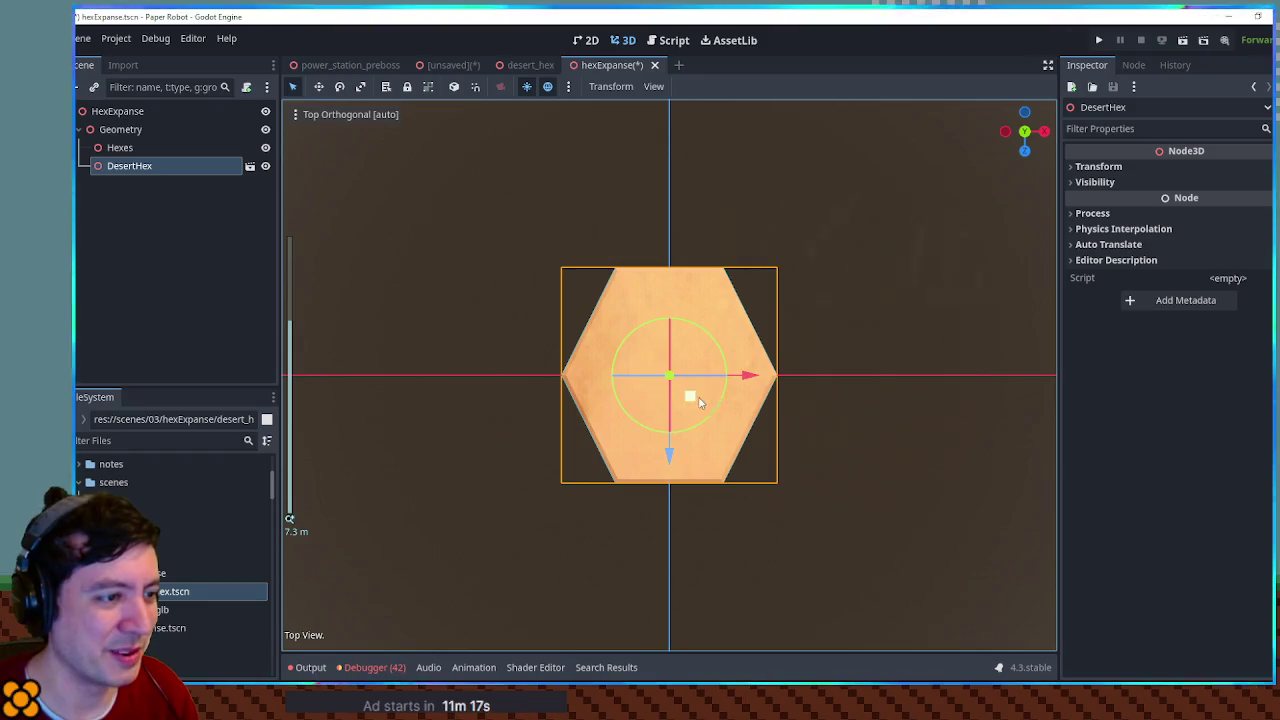
pyautogui.hotkey('shift', 'd')
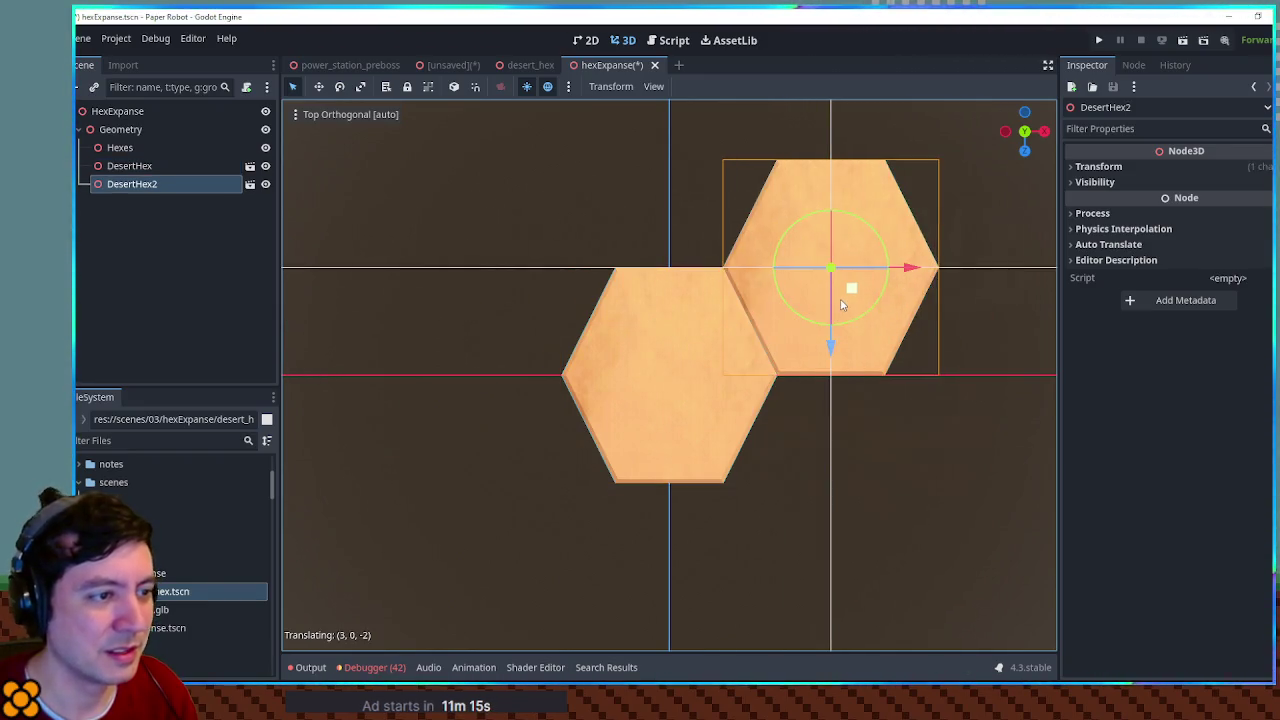
pyautogui.click(856, 376)
pyautogui.scroll(-1, 856, 376)
pyautogui.scroll(-5, 856, 374)
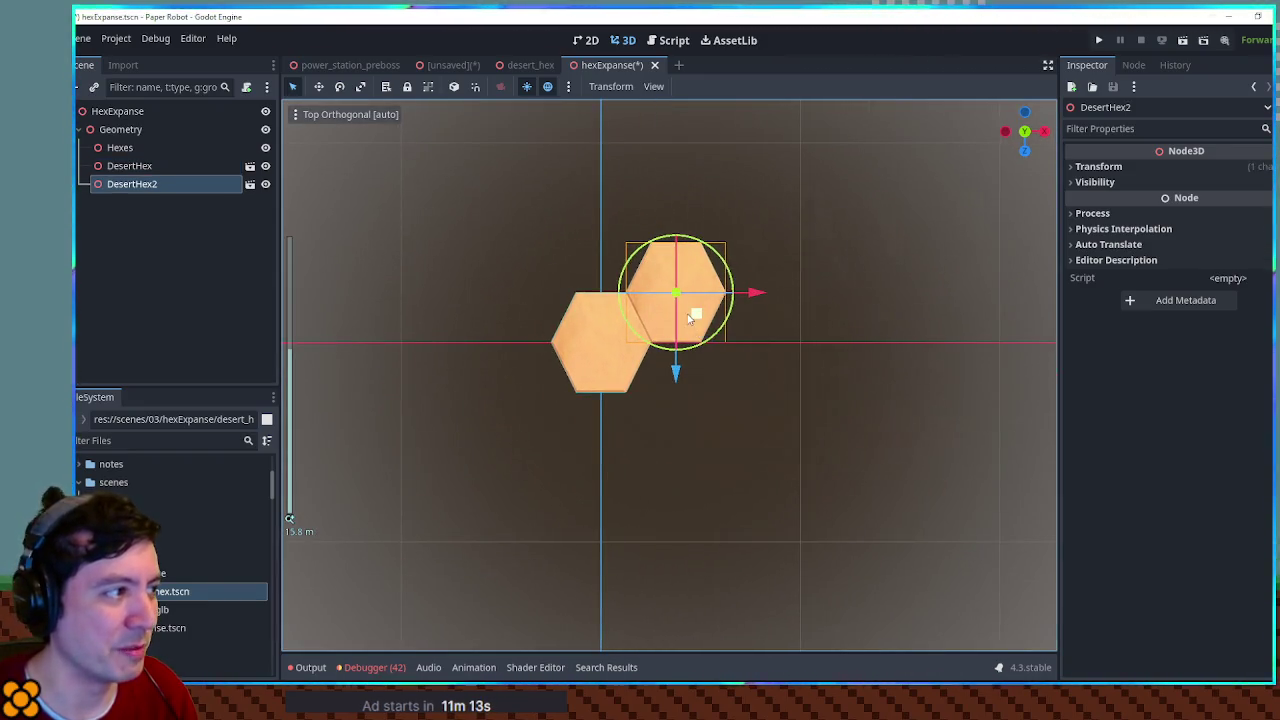
pyautogui.hotkey('shift', 'd')
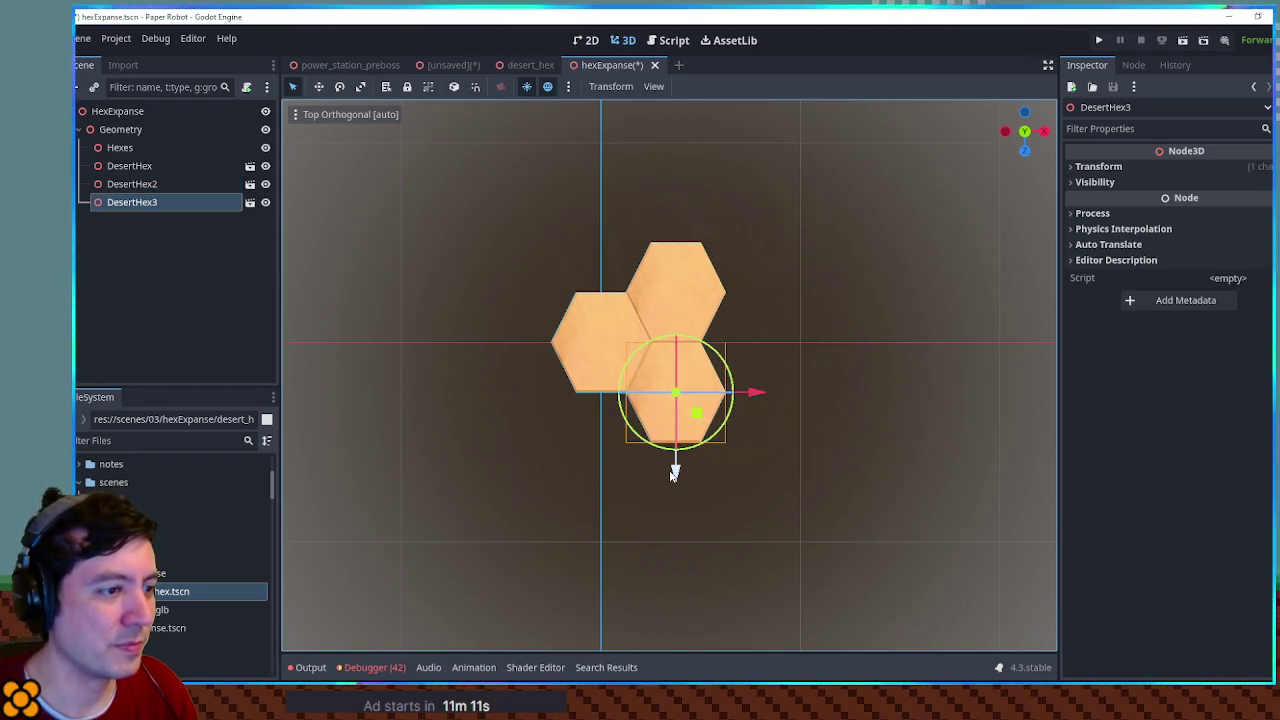
pyautogui.click(675, 455)
# Step: Place DesertHex4 through DesertHex7 around the centre hex to complete the seven-hex cluster
pyautogui.hotkey('shift', 'd')
pyautogui.click(622, 465)
pyautogui.hotkey('shift', 'd')
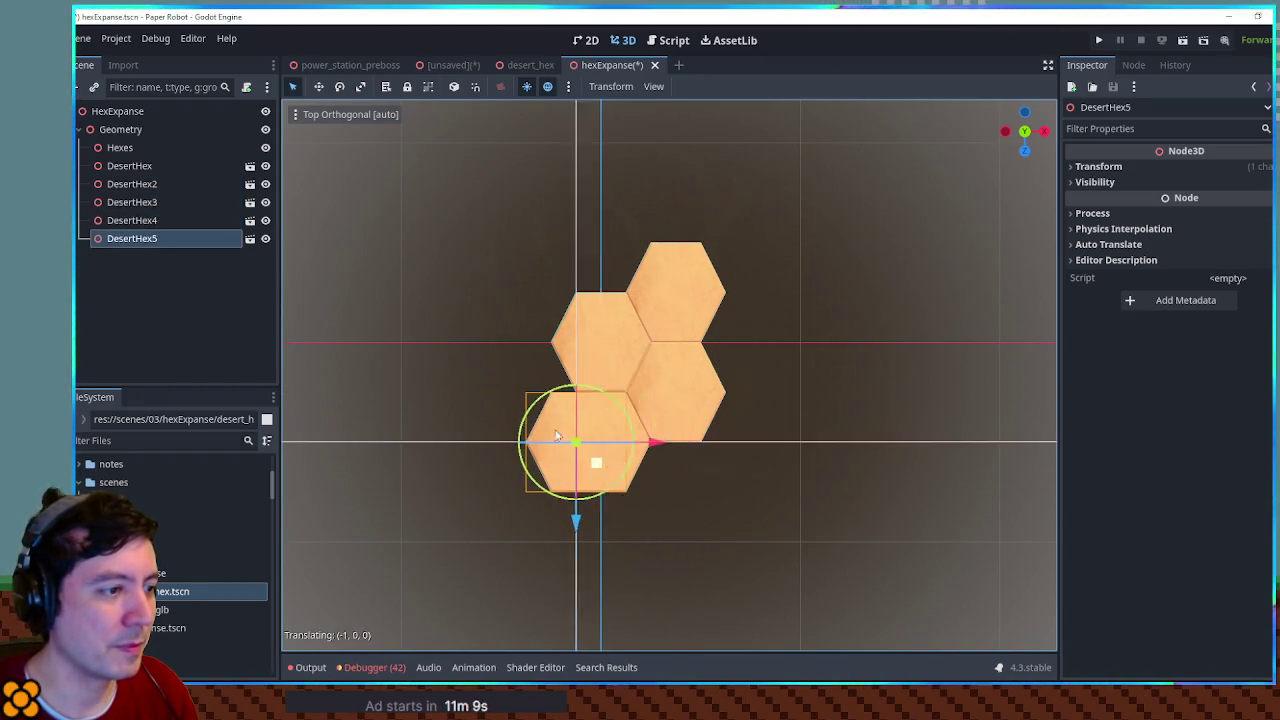
pyautogui.click(548, 418)
pyautogui.hotkey('shift', 'd')
pyautogui.click(543, 308)
pyautogui.hotkey('shift', 'd')
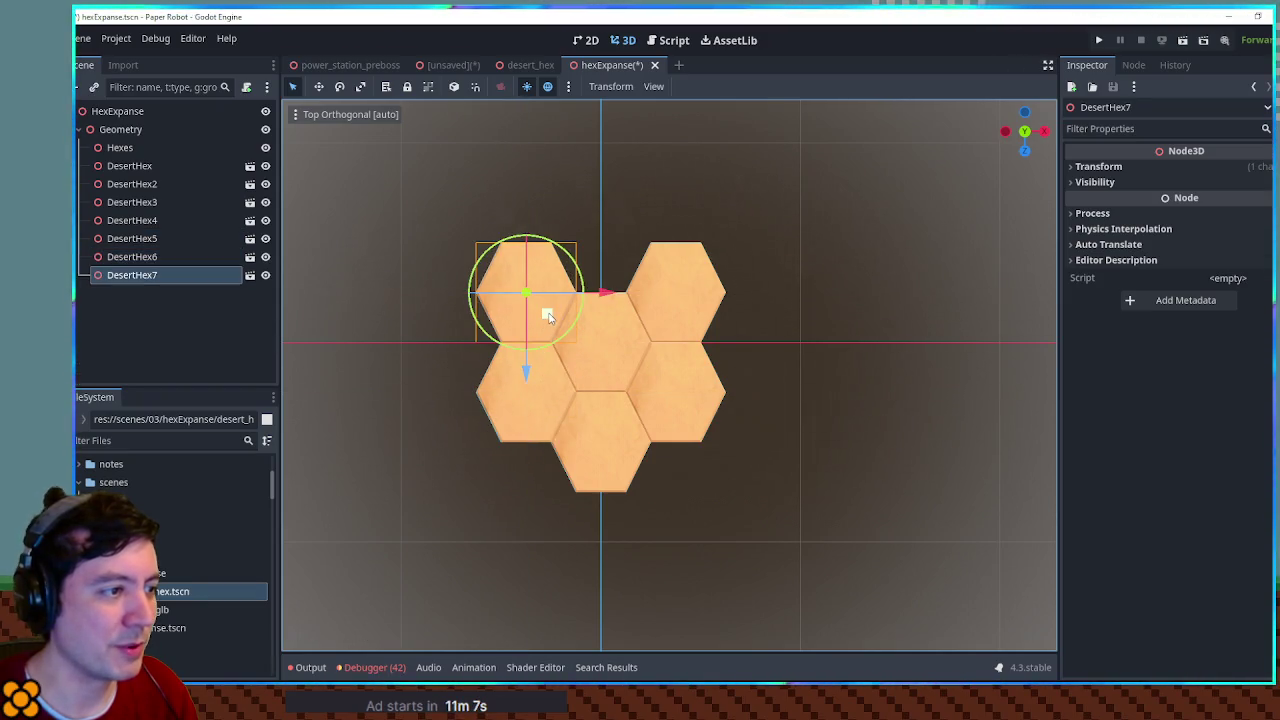
pyautogui.click(623, 263)
# Step: Orbit and zoom around the hex cluster to inspect the tall columns from several angles
pyautogui.moveTo(623, 263)
pyautogui.mouseDown()
pyautogui.moveTo(766, 450)
pyautogui.moveTo(837, 423)
pyautogui.moveTo(651, 449)
pyautogui.moveTo(737, 489)
pyautogui.moveTo(773, 436)
pyautogui.mouseUp()
pyautogui.scroll(8, 767, 455)
pyautogui.scroll(10, 773, 436)
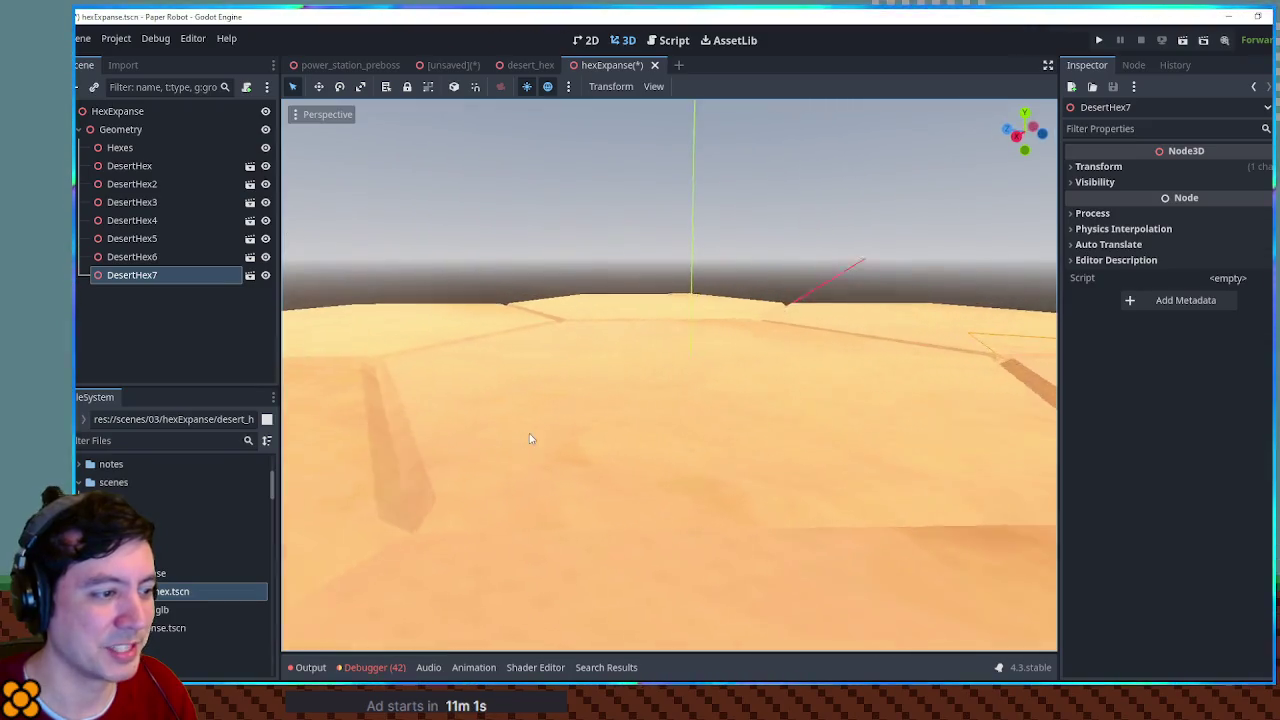
pyautogui.moveTo(530, 438)
pyautogui.mouseDown()
pyautogui.moveTo(840, 460)
pyautogui.moveTo(958, 436)
pyautogui.mouseUp()
pyautogui.scroll(-10, 958, 436)
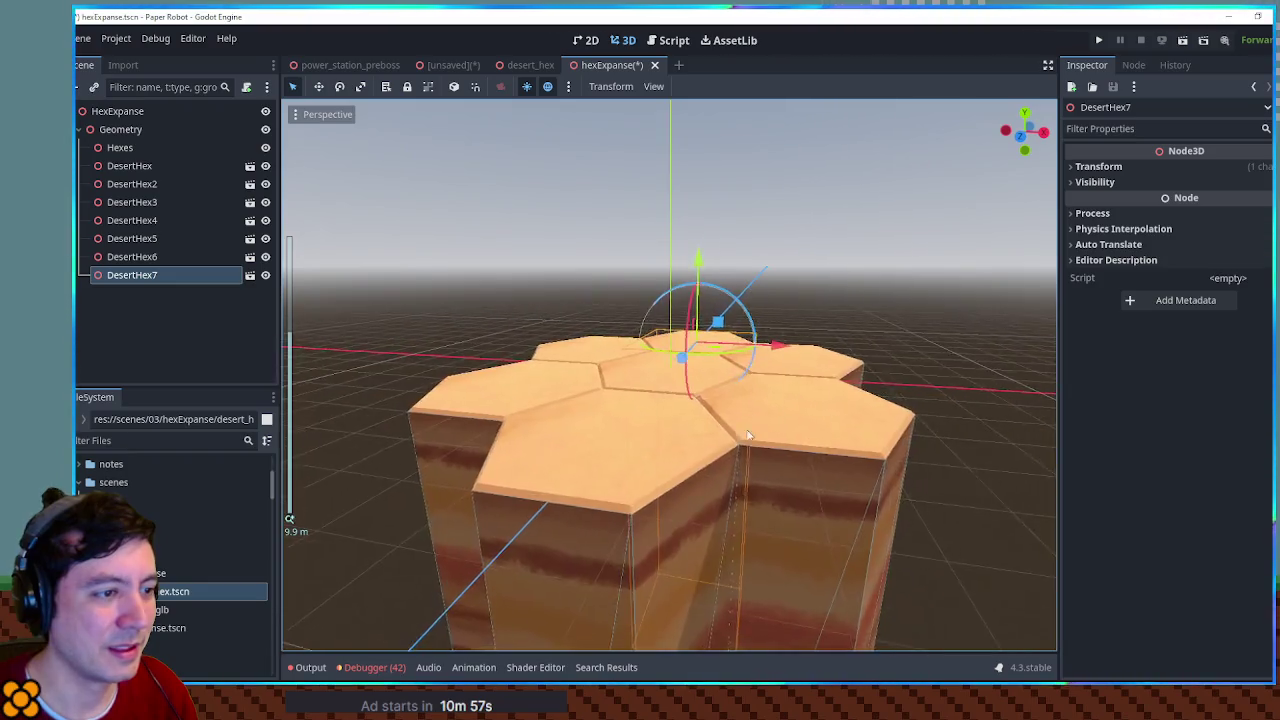
pyautogui.moveTo(748, 435)
pyautogui.mouseDown()
pyautogui.moveTo(611, 446)
pyautogui.moveTo(820, 443)
pyautogui.moveTo(822, 388)
pyautogui.moveTo(723, 380)
pyautogui.moveTo(641, 425)
pyautogui.mouseUp()
pyautogui.scroll(3, 611, 446)
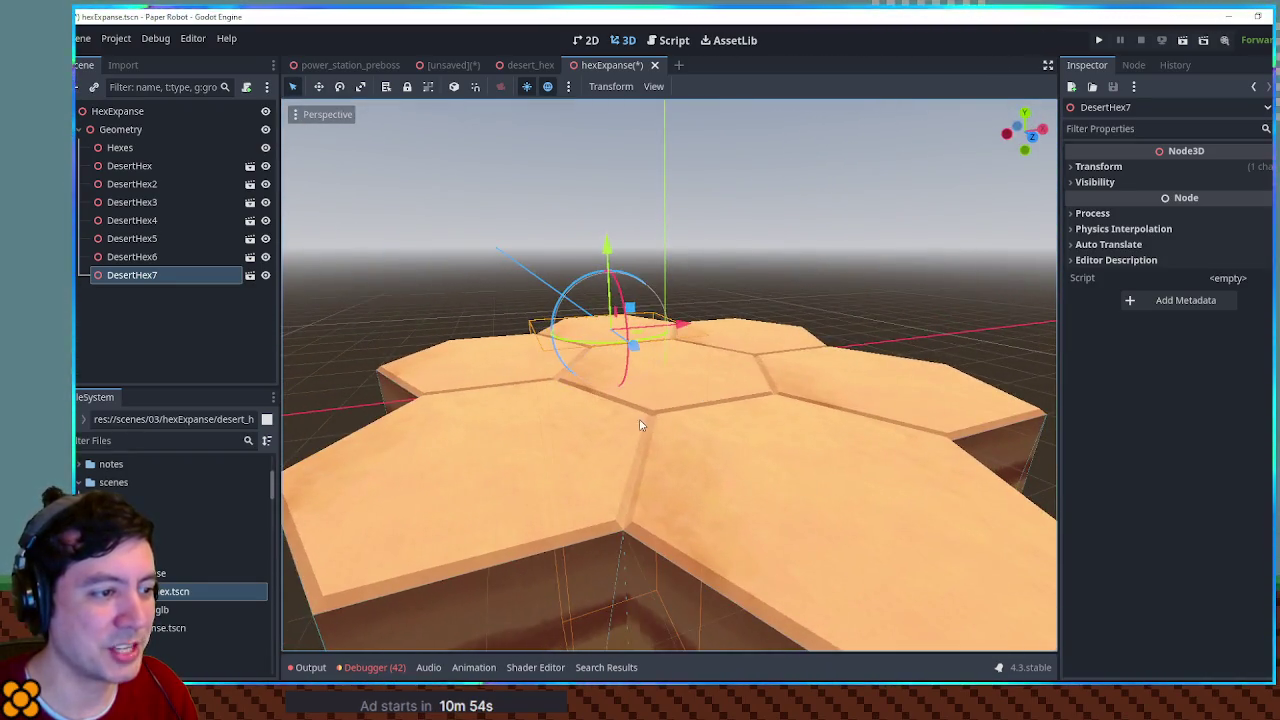
pyautogui.scroll(-10, 694, 463)
pyautogui.moveTo(607, 548)
pyautogui.mouseDown()
pyautogui.moveTo(694, 463)
pyautogui.moveTo(637, 491)
pyautogui.mouseUp()
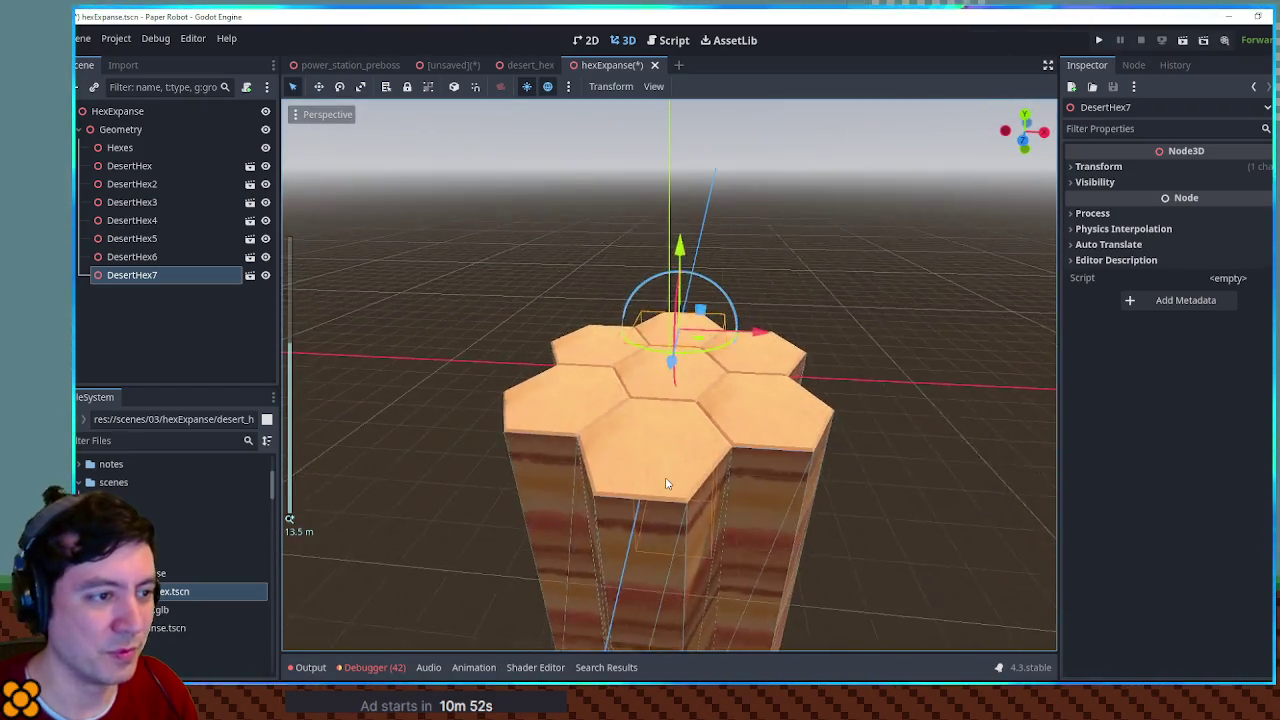
pyautogui.click(904, 406)
pyautogui.moveTo(853, 441)
pyautogui.mouseDown()
pyautogui.moveTo(671, 380)
pyautogui.moveTo(877, 442)
pyautogui.moveTo(628, 413)
pyautogui.mouseUp()
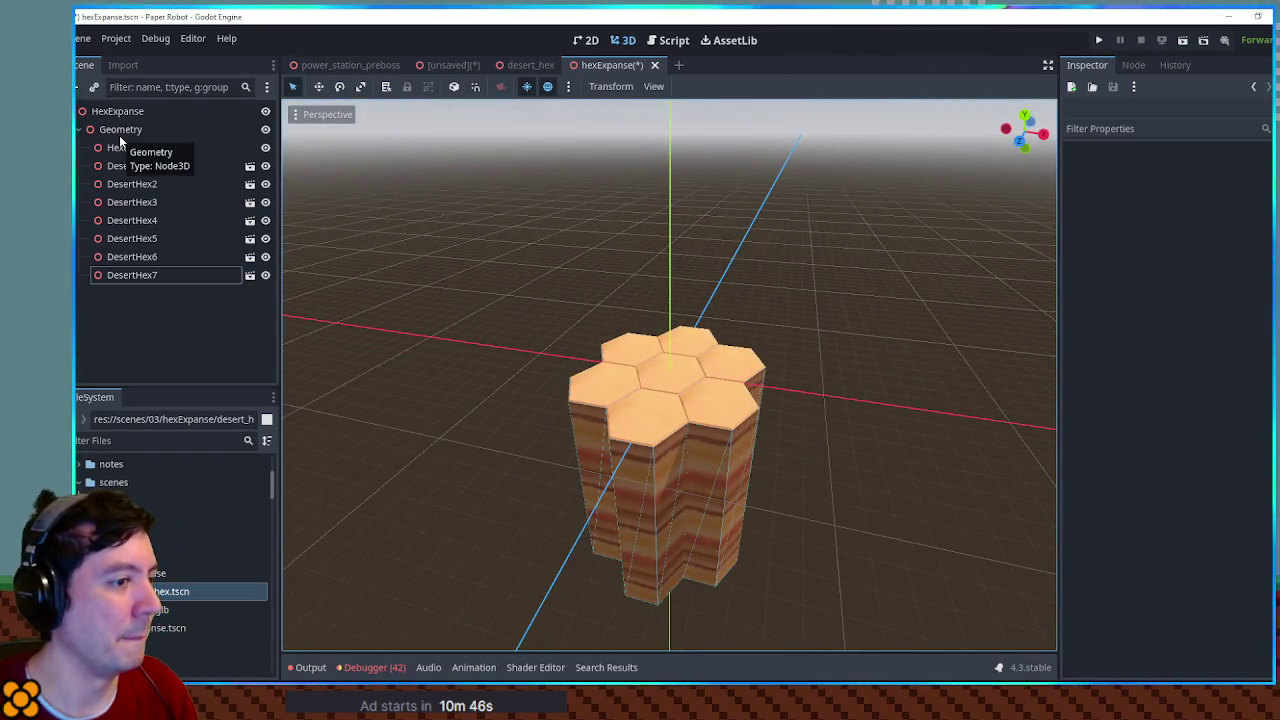
# Step: Add a Node3D named SuperHex under the Hexes node
pyautogui.moveTo(625, 368)
pyautogui.mouseDown()
pyautogui.moveTo(686, 457)
pyautogui.moveTo(648, 448)
pyautogui.moveTo(658, 323)
pyautogui.mouseUp()
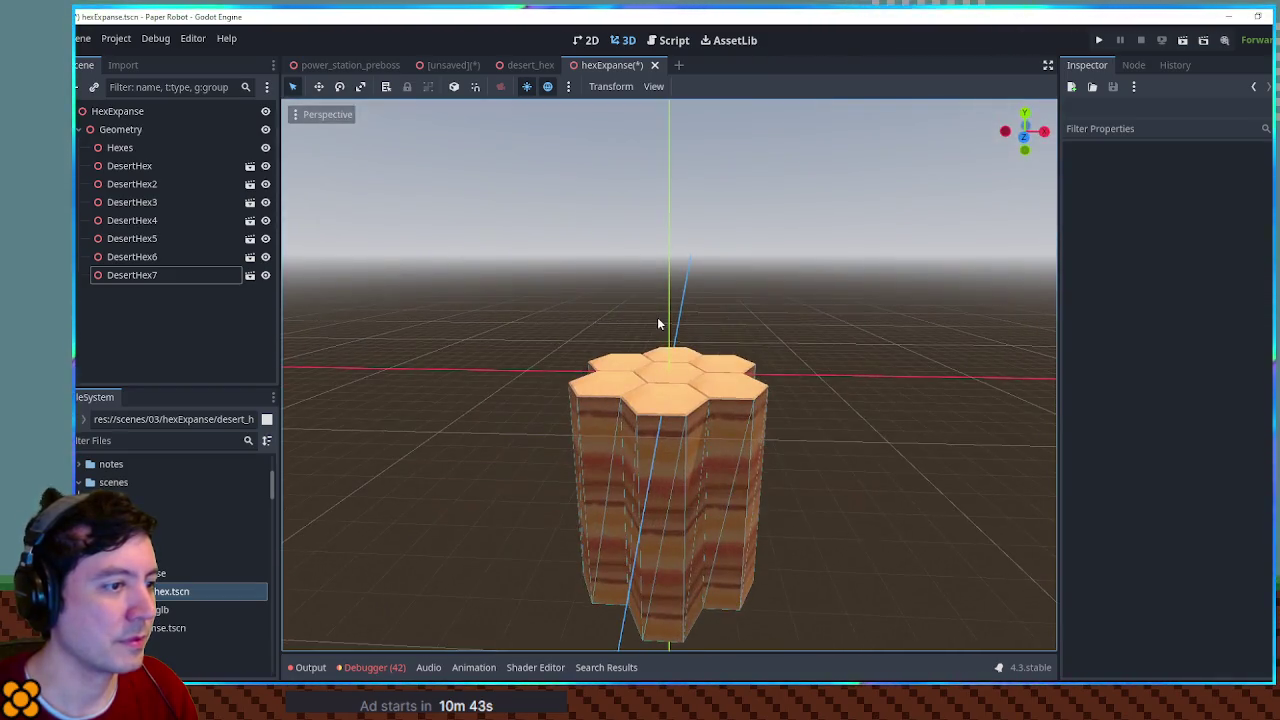
pyautogui.click(129, 148)
pyautogui.hotkey('ctrl', 'a')
pyautogui.write('node3d')
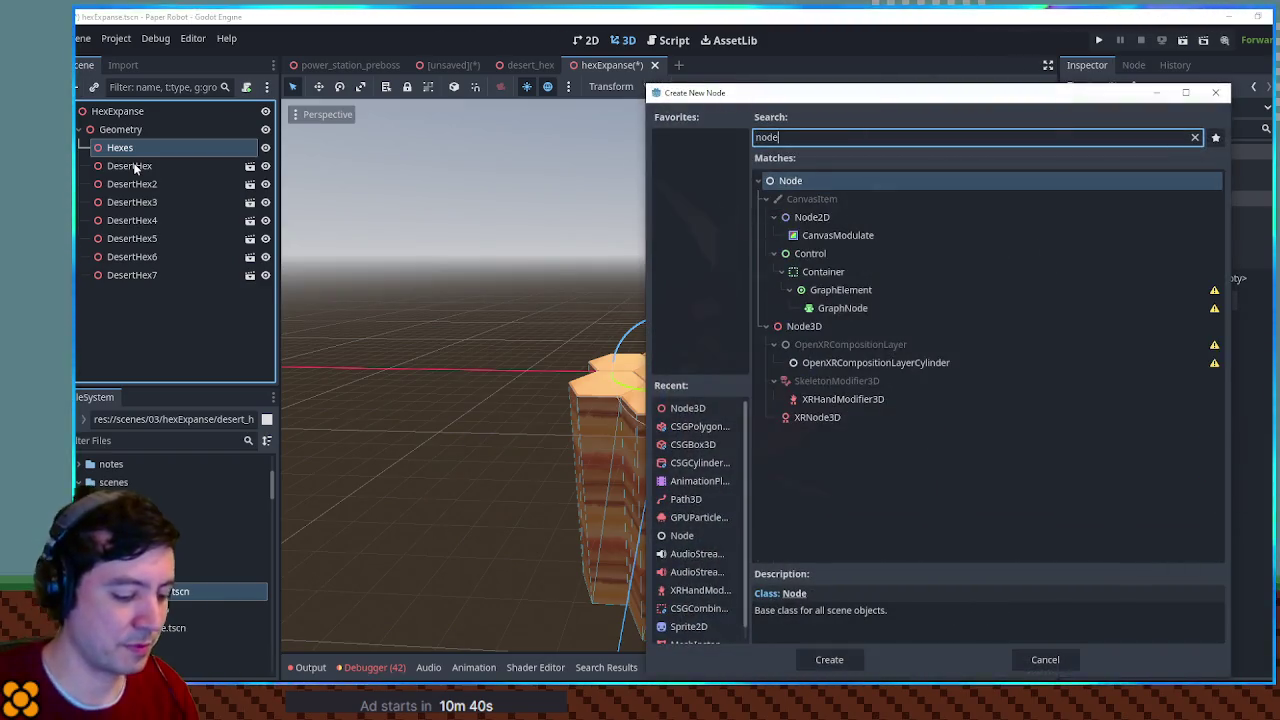
pyautogui.press('Return')
pyautogui.write('S')
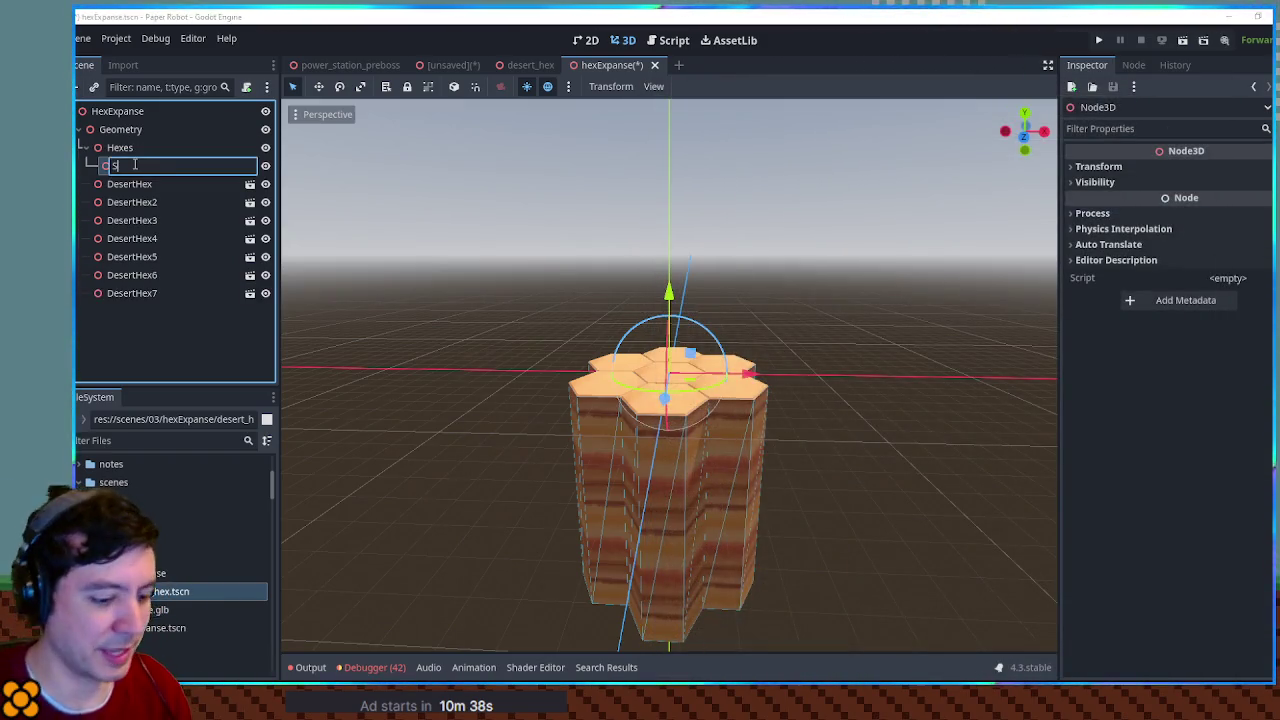
pyautogui.write('uperHex')
pyautogui.press('Return')
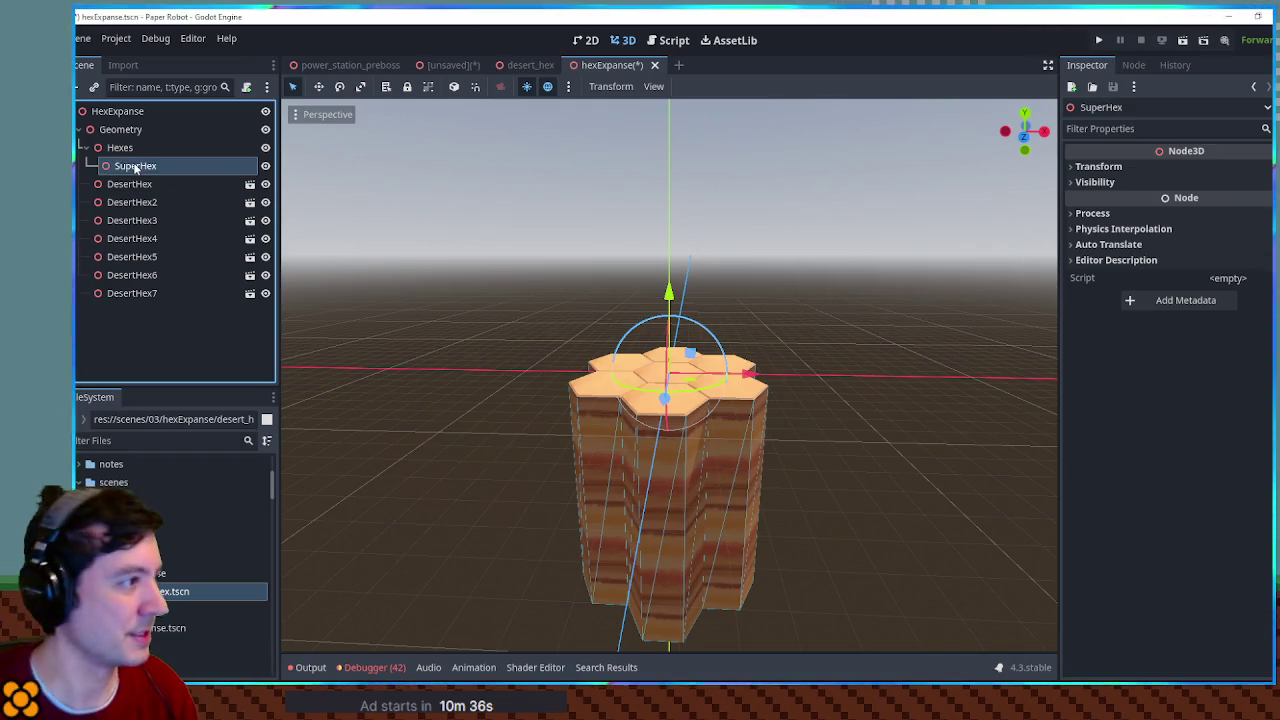
# Step: Move DesertHex through DesertHex7 under SuperHex and view the grouped cluster
pyautogui.click(160, 189)
pyautogui.keyDown('shift'); pyautogui.click(142, 290); pyautogui.keyUp('shift')
pyautogui.moveTo(142, 290); pyautogui.dragTo(130, 172)
pyautogui.click(135, 166)
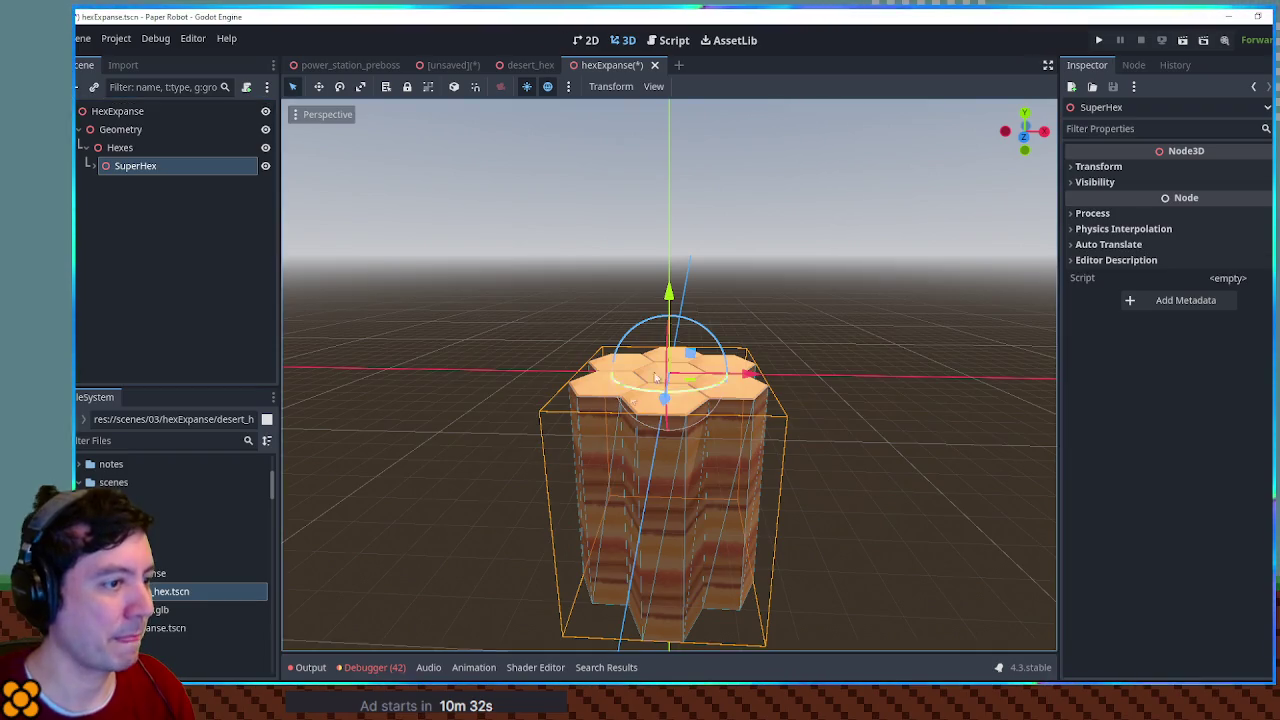
pyautogui.moveTo(789, 440); pyautogui.dragTo(753, 427)
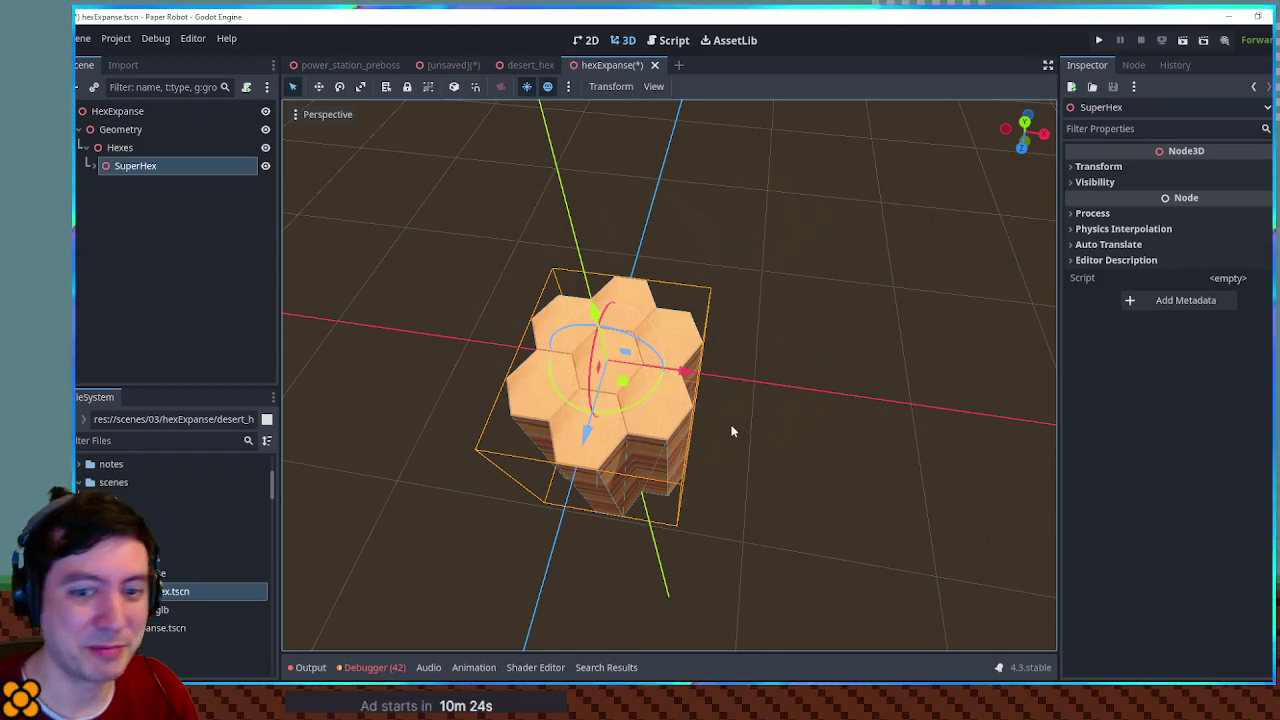
pyautogui.moveTo(730, 426)
pyautogui.mouseDown()
pyautogui.moveTo(737, 380)
pyautogui.moveTo(723, 340)
pyautogui.moveTo(746, 404)
pyautogui.mouseUp()
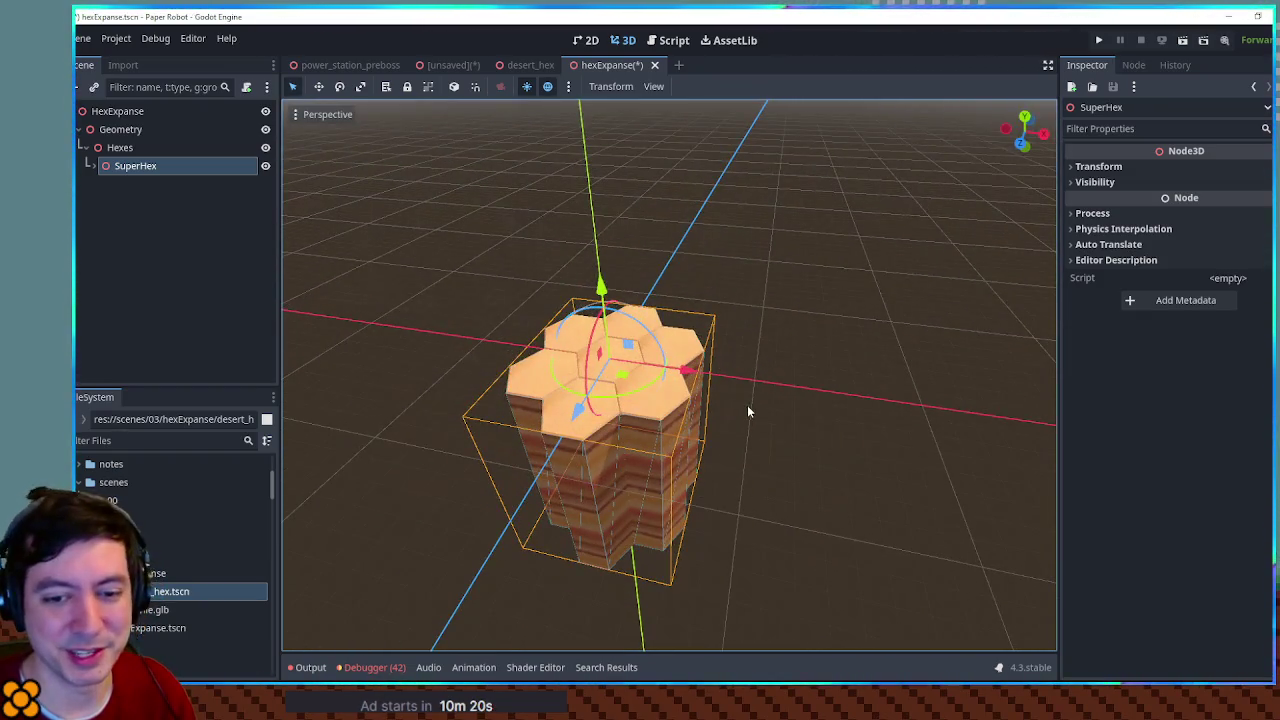
pyautogui.scroll(3, 750, 405)
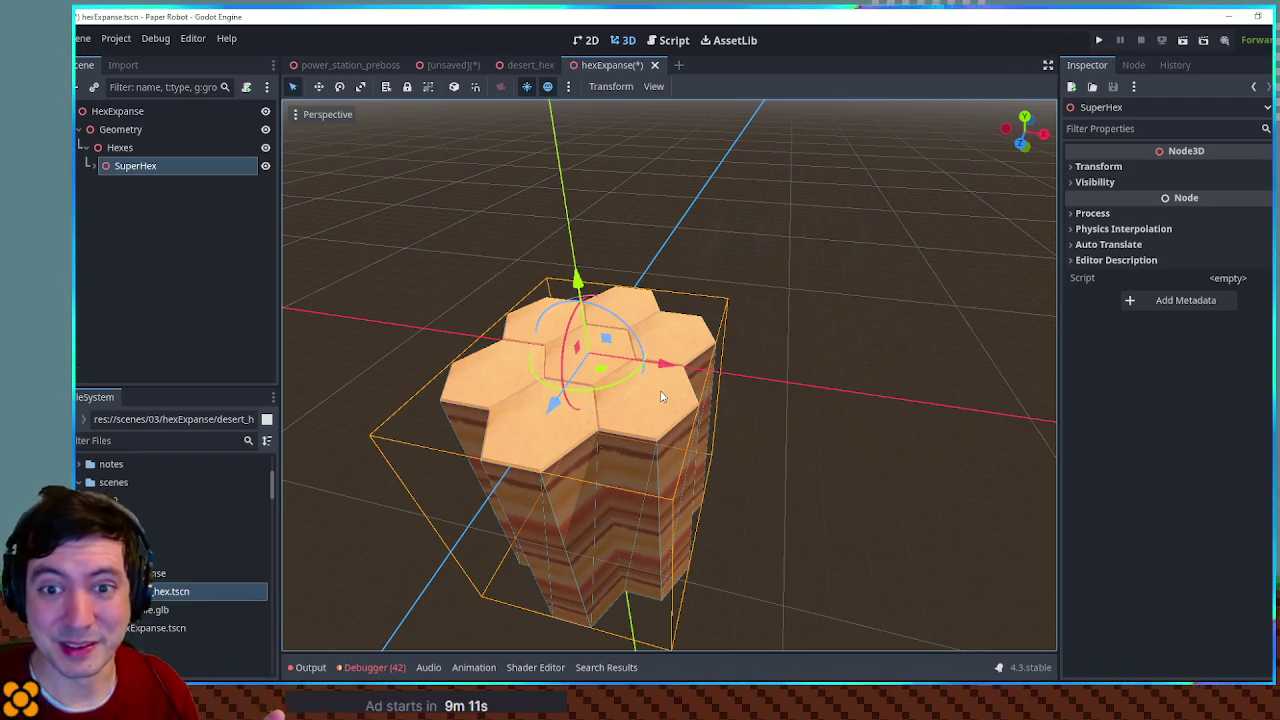
pyautogui.scroll(-5, 810, 389)
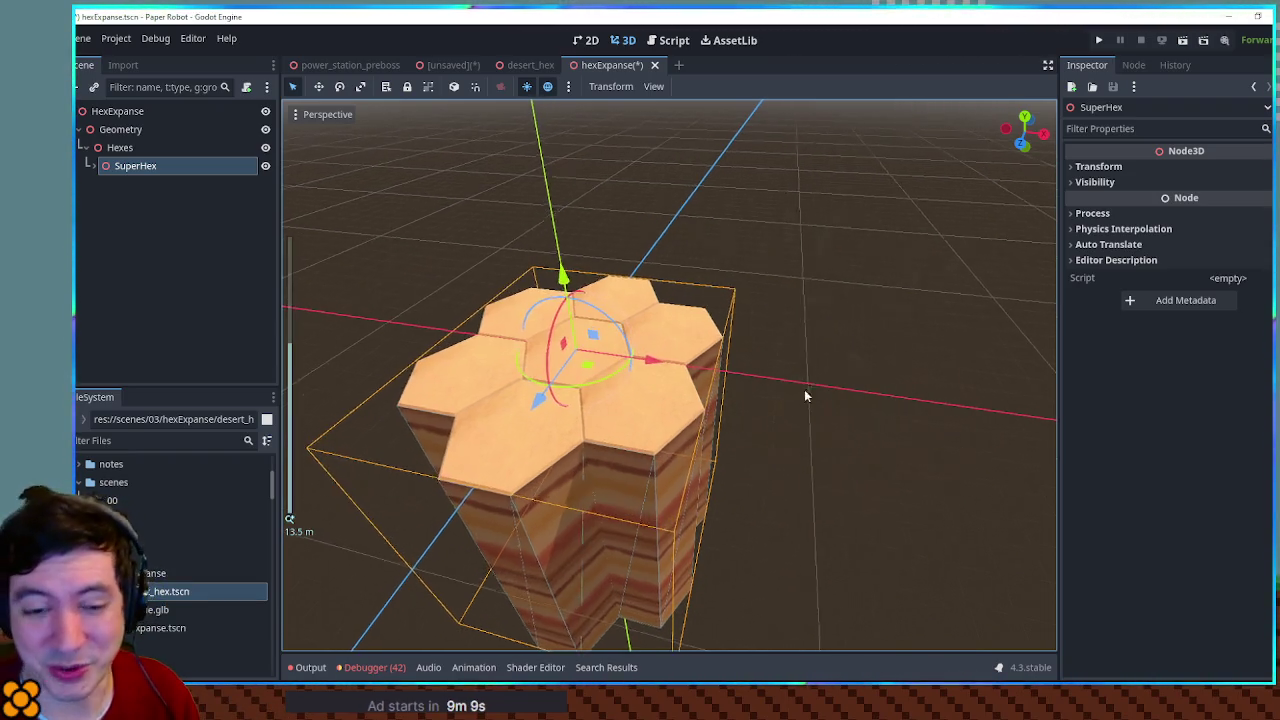
# Step: Duplicate the SuperHex group and tile the copies around it in Top view
pyautogui.moveTo(705, 418); pyautogui.dragTo(770, 446)
pyautogui.hotkey('ctrl', 'd')
pyautogui.moveTo(700, 417)
pyautogui.mouseDown()
pyautogui.moveTo(860, 385)
pyautogui.moveTo(825, 356)
pyautogui.mouseUp()
pyautogui.press('KP_7')
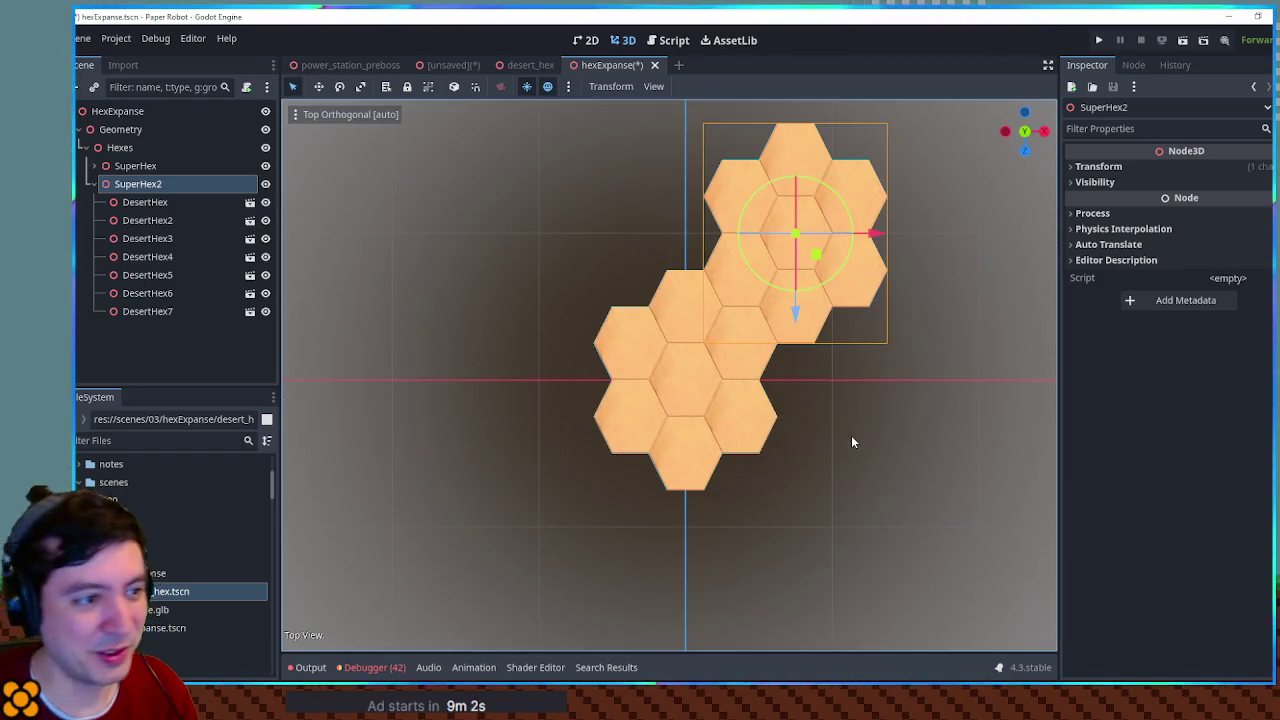
pyautogui.hotkey('ctrl', 'd')
pyautogui.moveTo(815, 253)
pyautogui.mouseDown()
pyautogui.moveTo(891, 437)
pyautogui.moveTo(780, 545)
pyautogui.moveTo(762, 585)
pyautogui.moveTo(580, 543)
pyautogui.moveTo(595, 549)
pyautogui.moveTo(523, 380)
pyautogui.moveTo(697, 230)
pyautogui.moveTo(652, 214)
pyautogui.mouseUp()
pyautogui.hotkey('ctrl', 'd')
pyautogui.hotkey('ctrl', 'd')
pyautogui.hotkey('ctrl', 'd')
pyautogui.hotkey('ctrl', 'd')
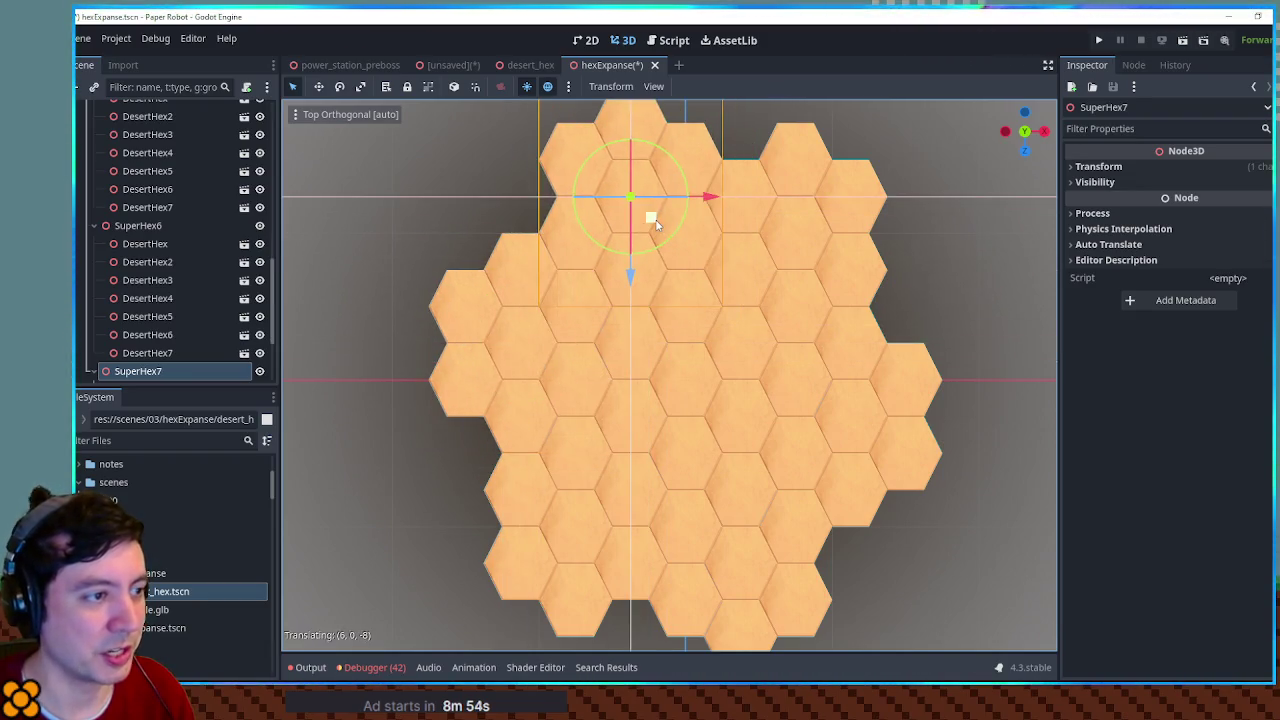
pyautogui.click(981, 380)
# Step: Save the hexExpanse scene and run the game with F5
pyautogui.moveTo(981, 380)
pyautogui.mouseDown()
pyautogui.moveTo(909, 305)
pyautogui.moveTo(782, 475)
pyautogui.moveTo(820, 585)
pyautogui.moveTo(818, 623)
pyautogui.moveTo(795, 426)
pyautogui.moveTo(843, 509)
pyautogui.moveTo(1011, 531)
pyautogui.moveTo(951, 487)
pyautogui.moveTo(772, 453)
pyautogui.moveTo(581, 440)
pyautogui.moveTo(760, 518)
pyautogui.moveTo(963, 523)
pyautogui.moveTo(1055, 462)
pyautogui.moveTo(825, 480)
pyautogui.moveTo(787, 507)
pyautogui.moveTo(811, 520)
pyautogui.moveTo(765, 505)
pyautogui.moveTo(761, 450)
pyautogui.moveTo(757, 516)
pyautogui.mouseUp()
pyautogui.scroll(-5, 782, 475)
pyautogui.scroll(3, 811, 520)
pyautogui.hotkey('ctrl', 's')
pyautogui.scroll(-5, 763, 508)
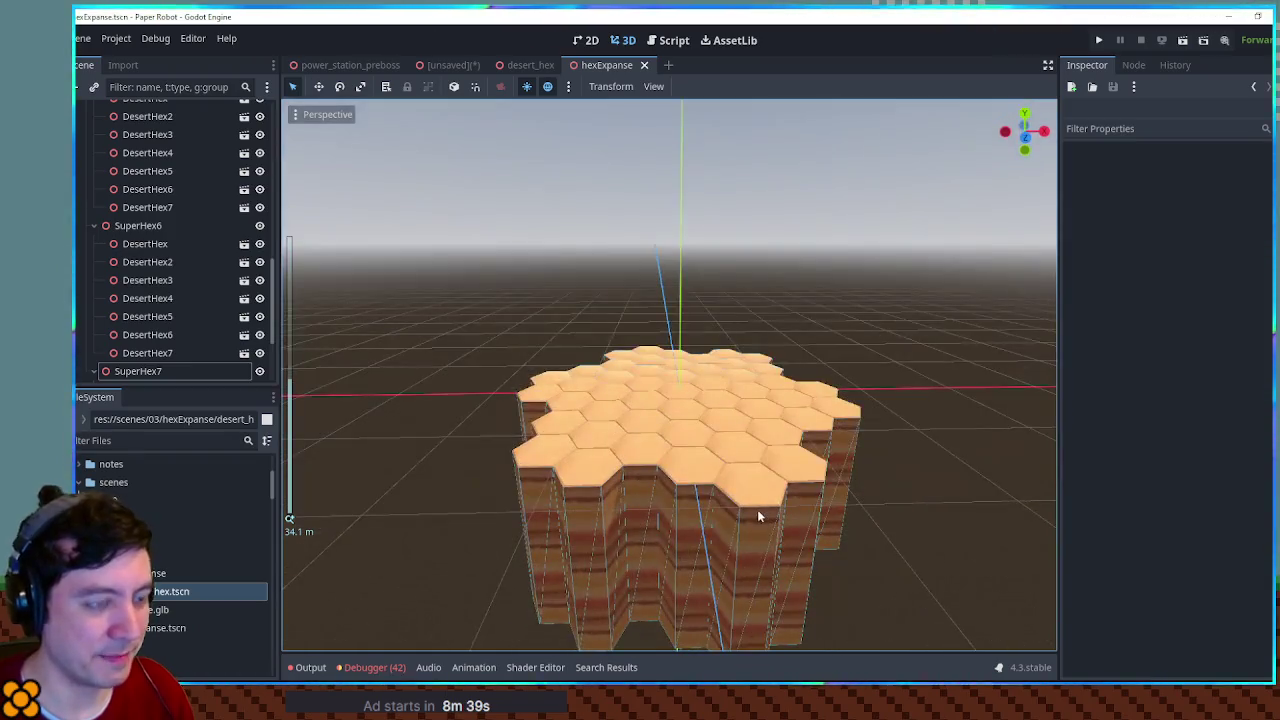
pyautogui.press('F5')
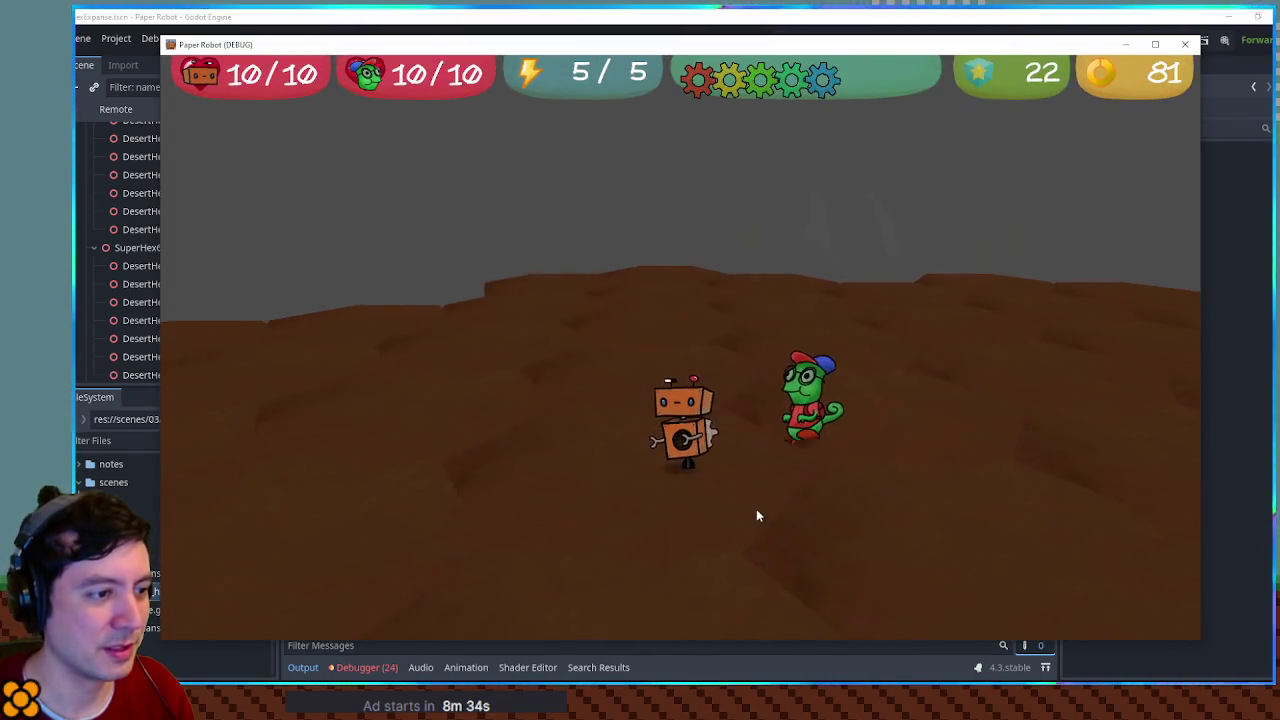
# Step: Turn the game camera with E to view the hex terrain, then close the game window
pyautogui.press('e')
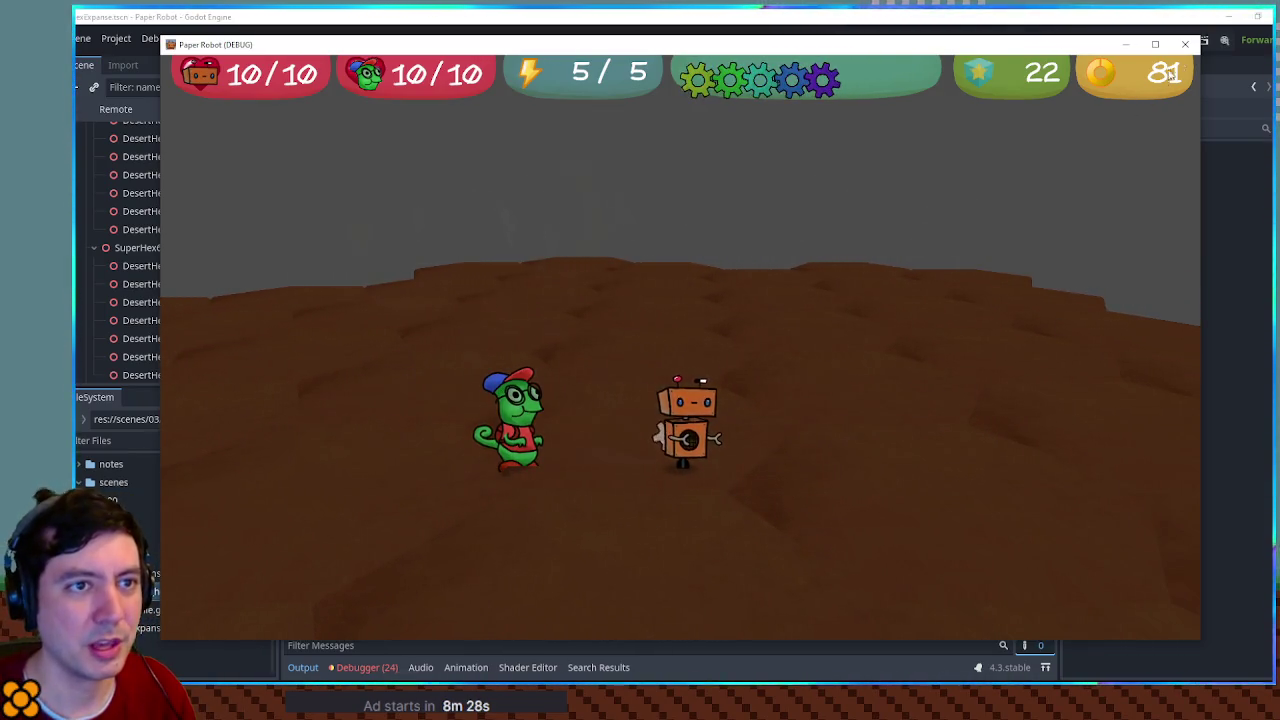
pyautogui.click(1185, 44)
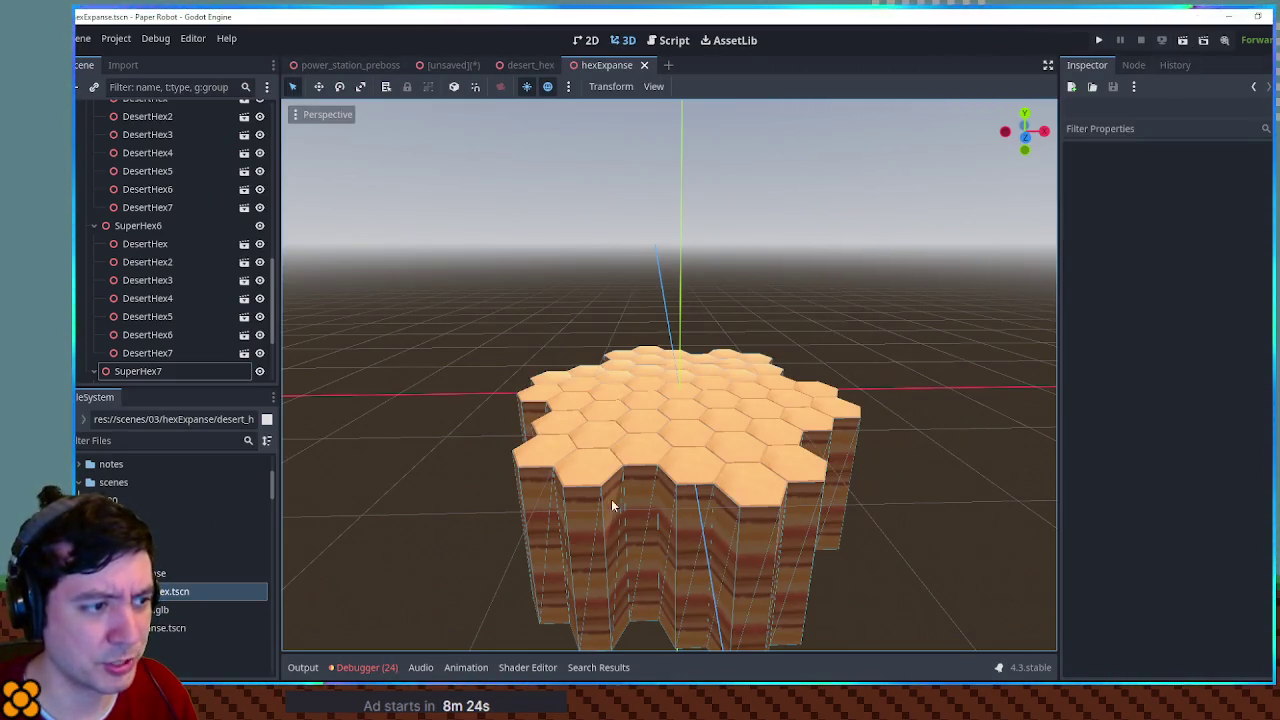
# Step: Filter project files by 'camera', inspect camera_3d.tscn, then close it and return to hexExpanse
pyautogui.click(126, 441)
pyautogui.write('camera')
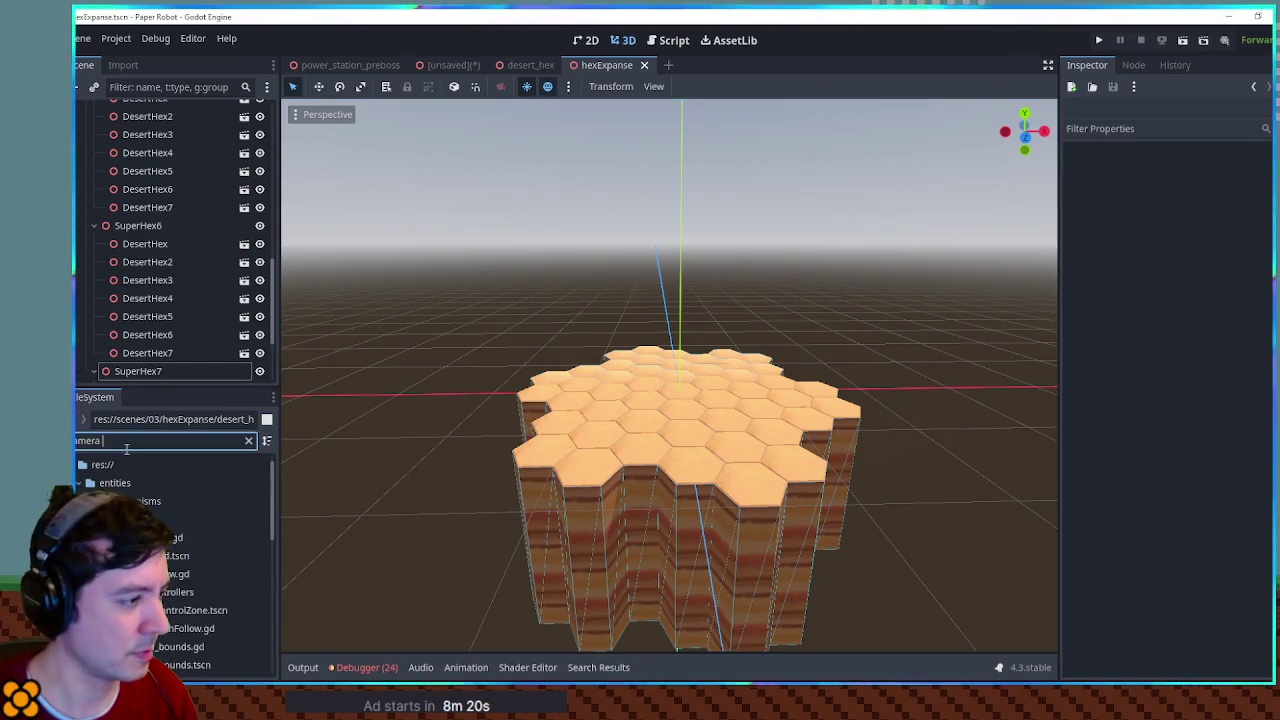
pyautogui.click(160, 555)
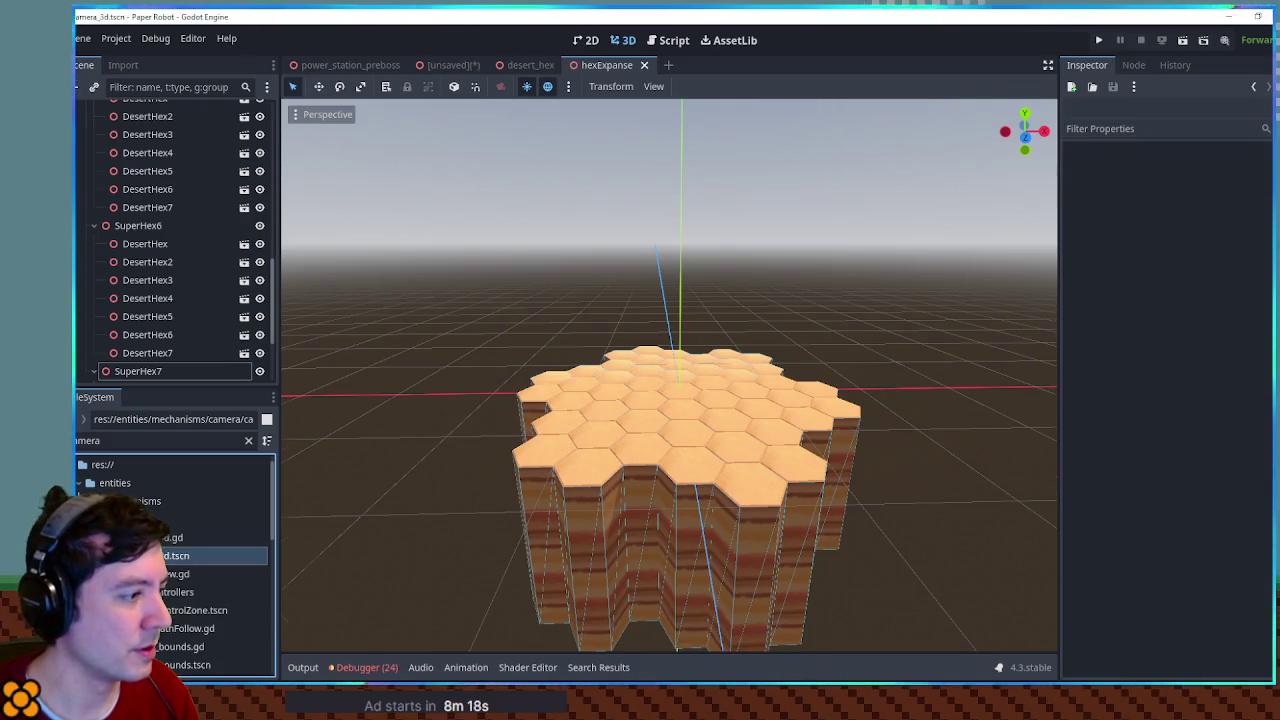
pyautogui.doubleClick(160, 555)
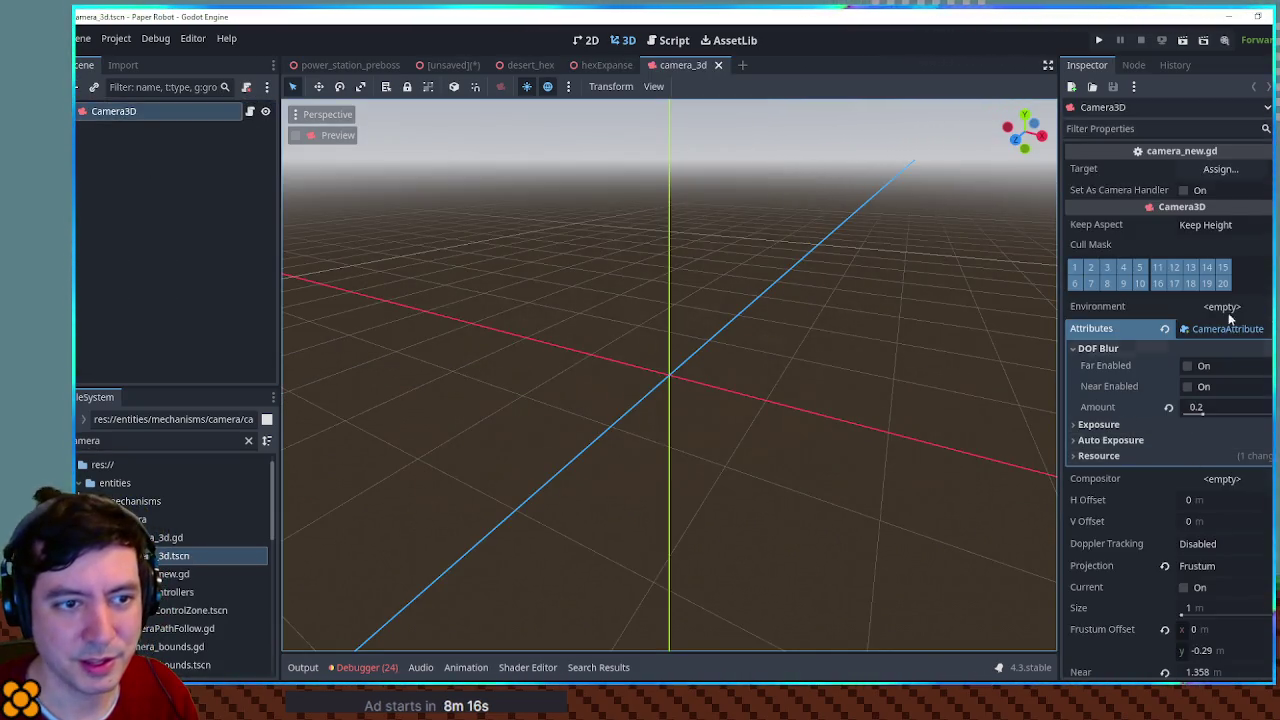
pyautogui.scroll(-5, 1156, 309)
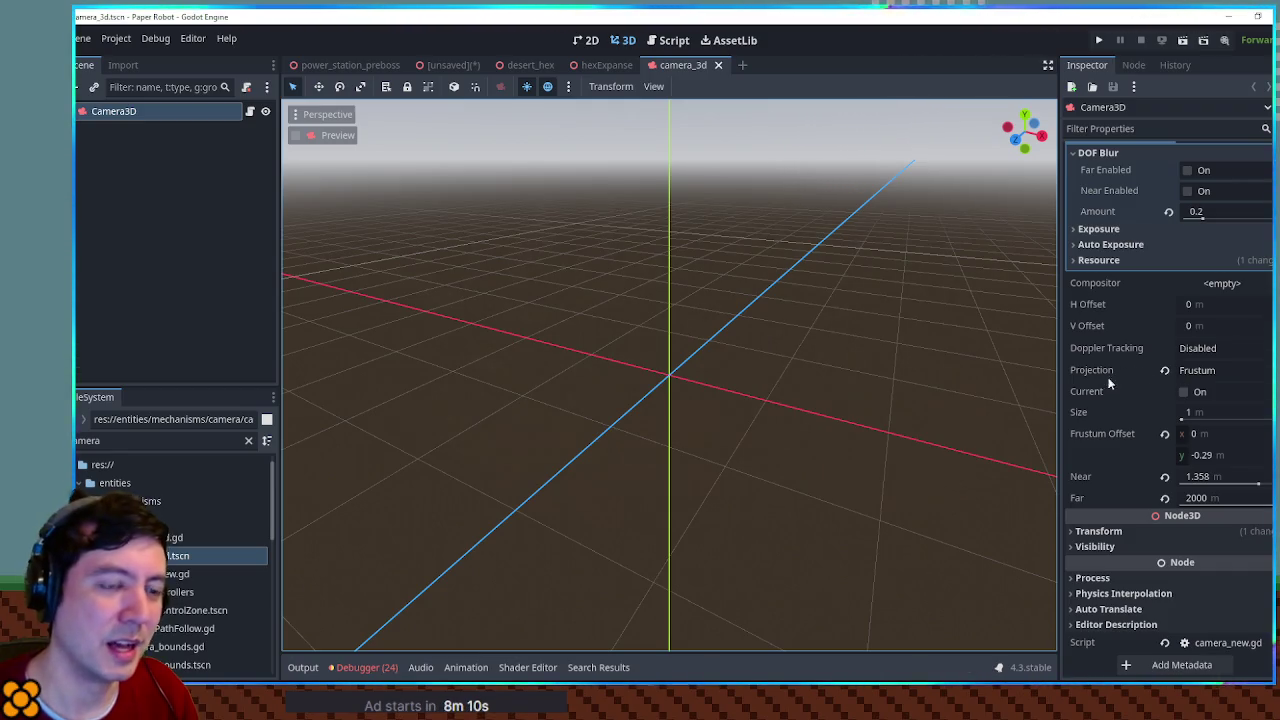
pyautogui.click(718, 65)
pyautogui.moveTo(796, 302)
pyautogui.mouseDown()
pyautogui.moveTo(792, 333)
pyautogui.moveTo(786, 315)
pyautogui.mouseUp()
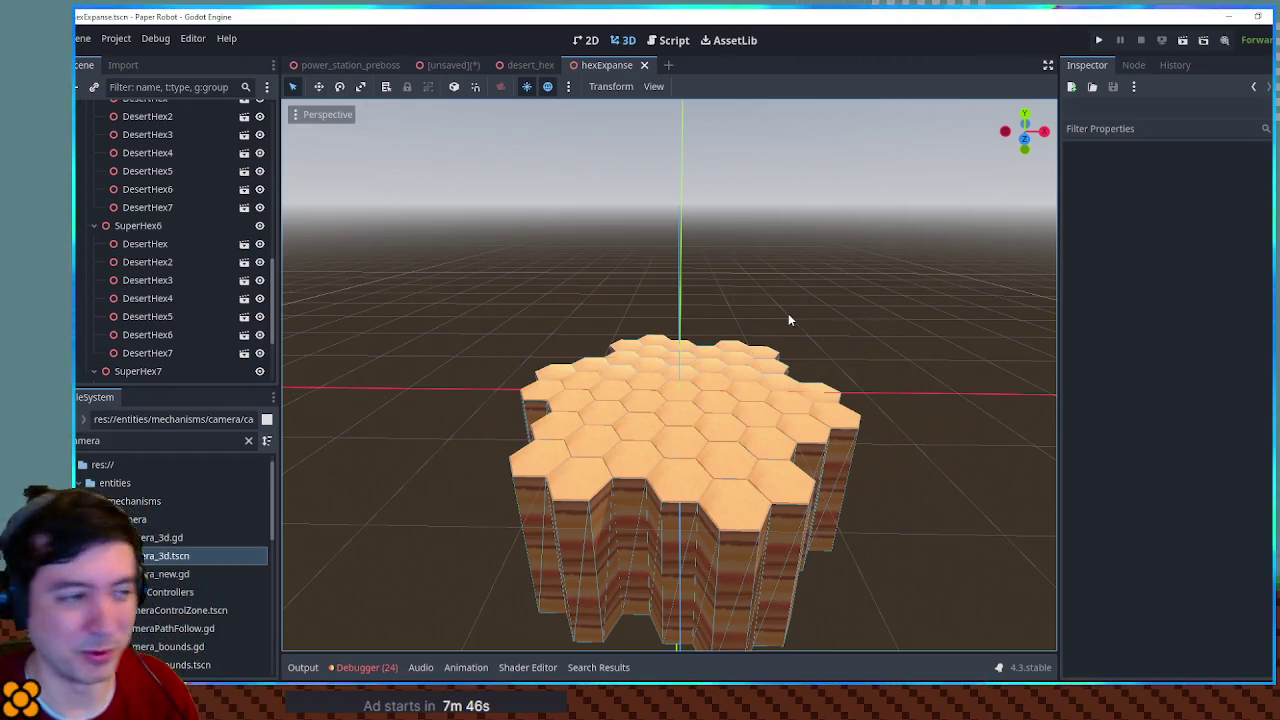
# Step: Add a WorldEnvironment node under the HexExpanse root with a new Environment resource
pyautogui.moveTo(788, 313); pyautogui.dragTo(769, 455)
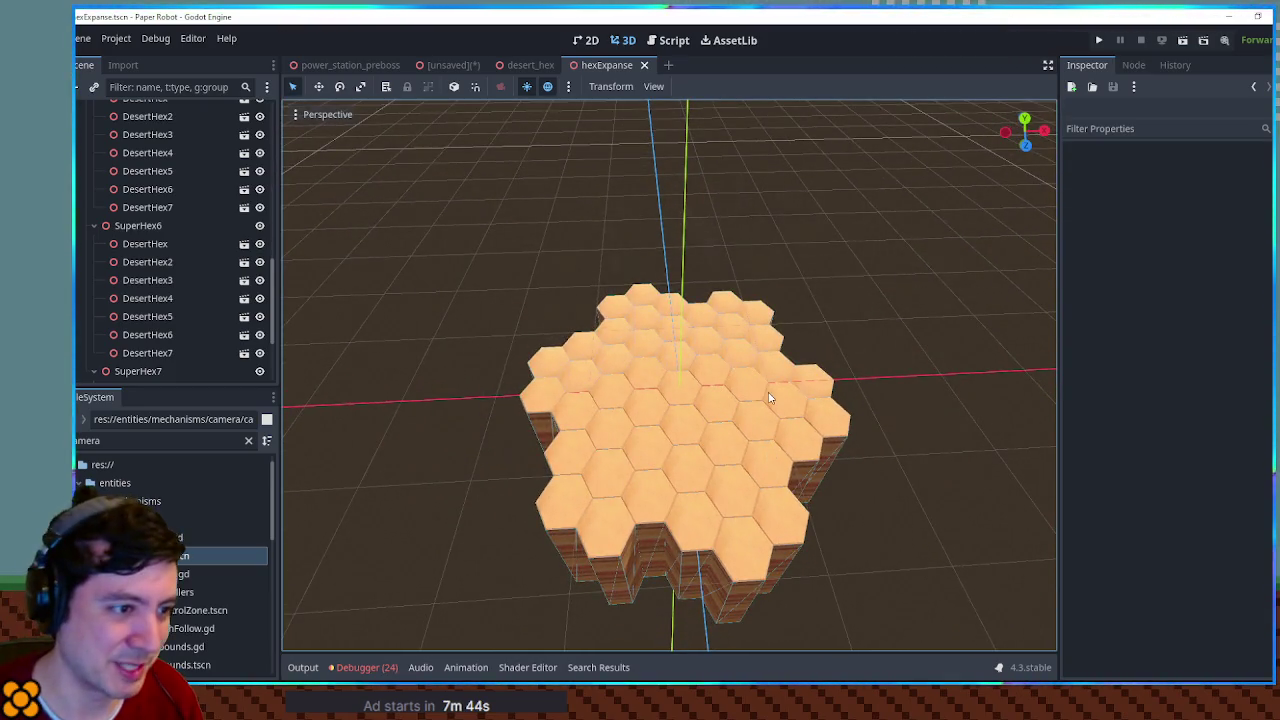
pyautogui.scroll(6, 767, 398)
pyautogui.moveTo(767, 398)
pyautogui.mouseDown()
pyautogui.moveTo(793, 305)
pyautogui.moveTo(809, 449)
pyautogui.moveTo(786, 351)
pyautogui.moveTo(804, 374)
pyautogui.mouseUp()
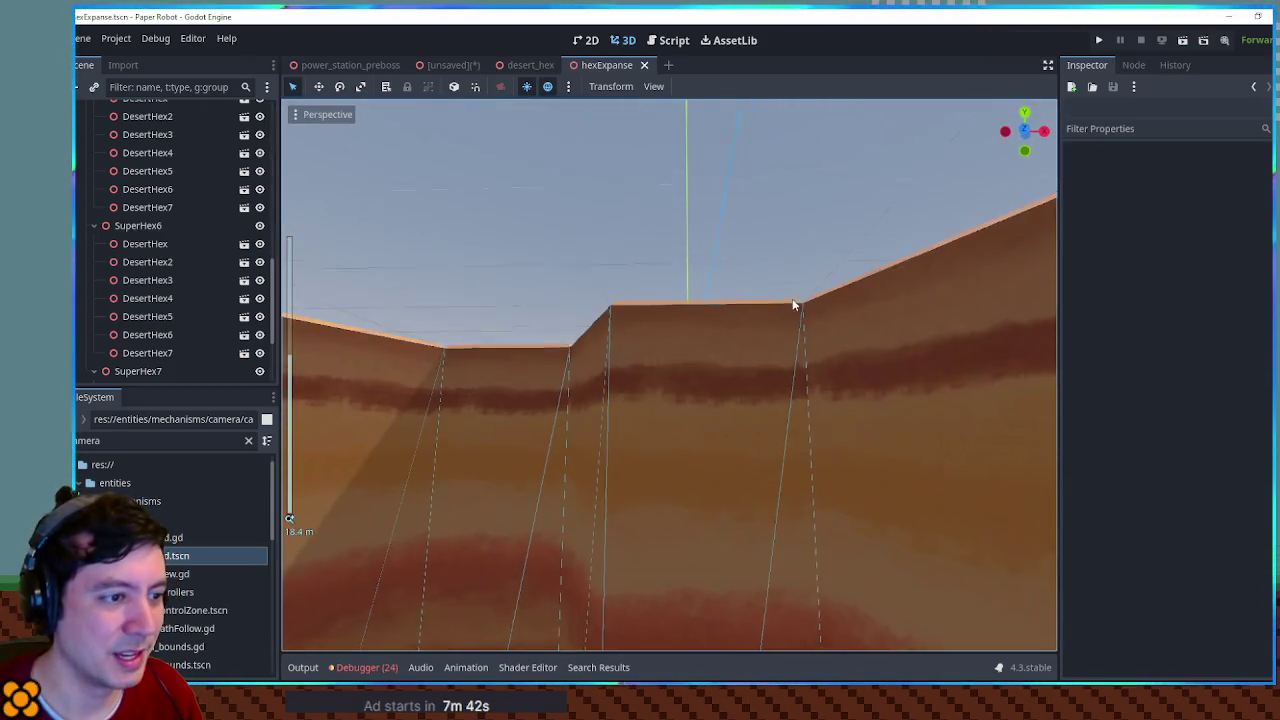
pyautogui.scroll(-5, 792, 298)
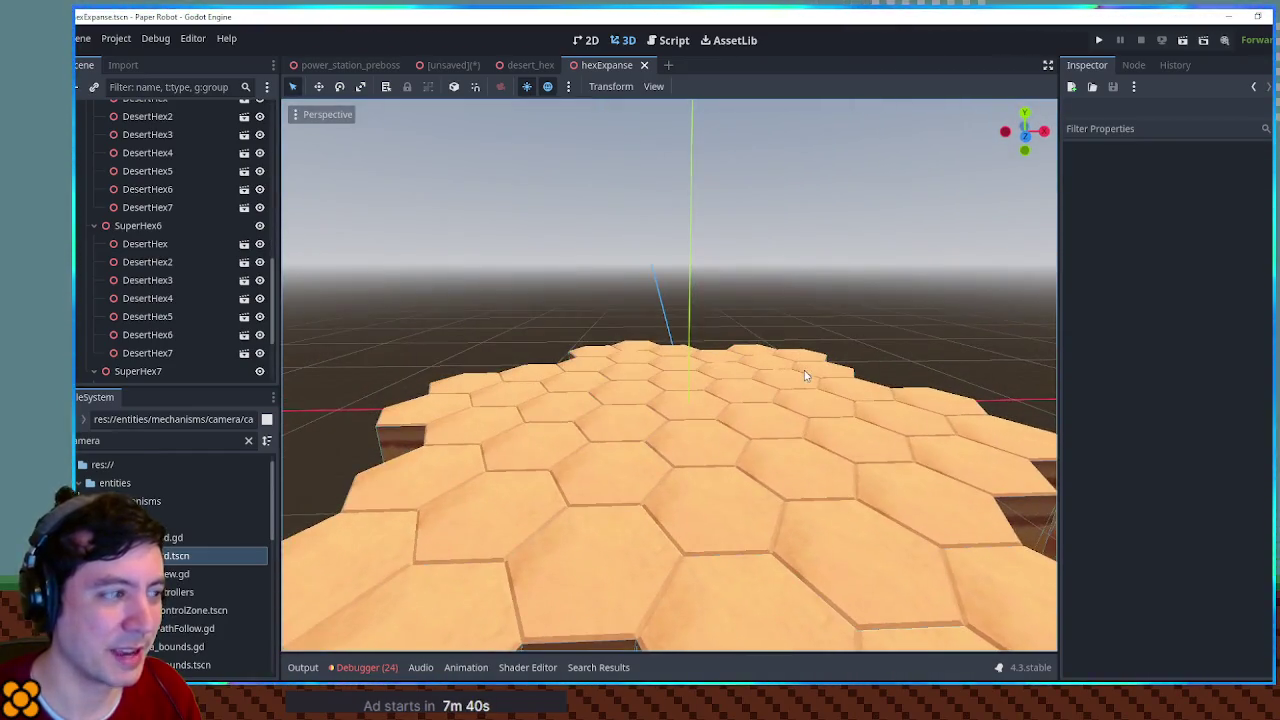
pyautogui.scroll(10, 100, 150)
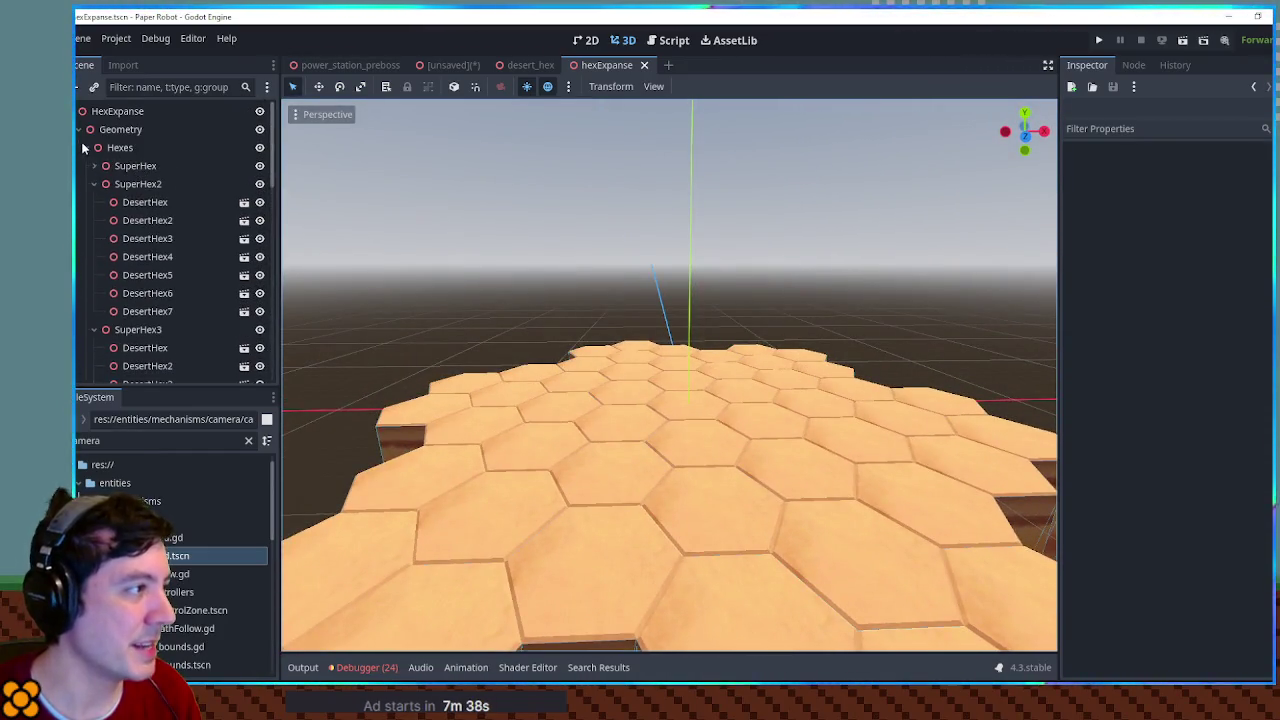
pyautogui.click(80, 130)
pyautogui.click(121, 113)
pyautogui.hotkey('ctrl', 'a')
pyautogui.write('worldenv')
pyautogui.press('Return')
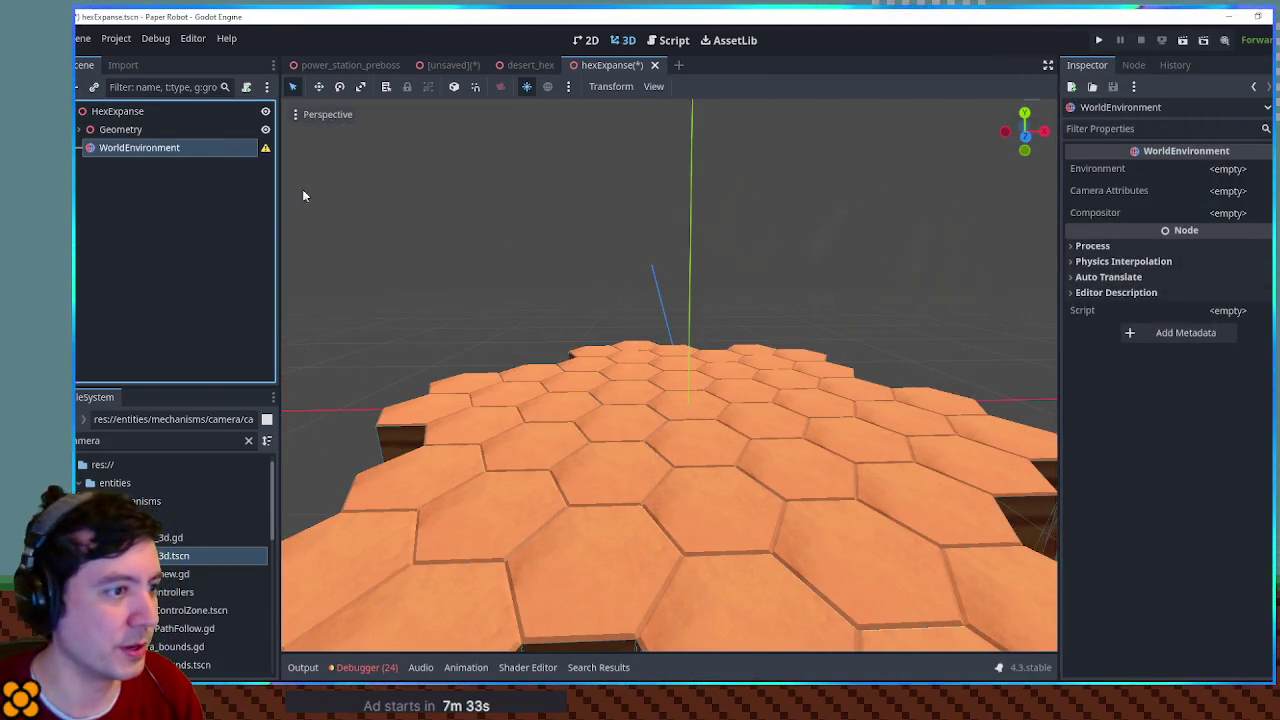
pyautogui.click(1228, 169)
pyautogui.click(1238, 190)
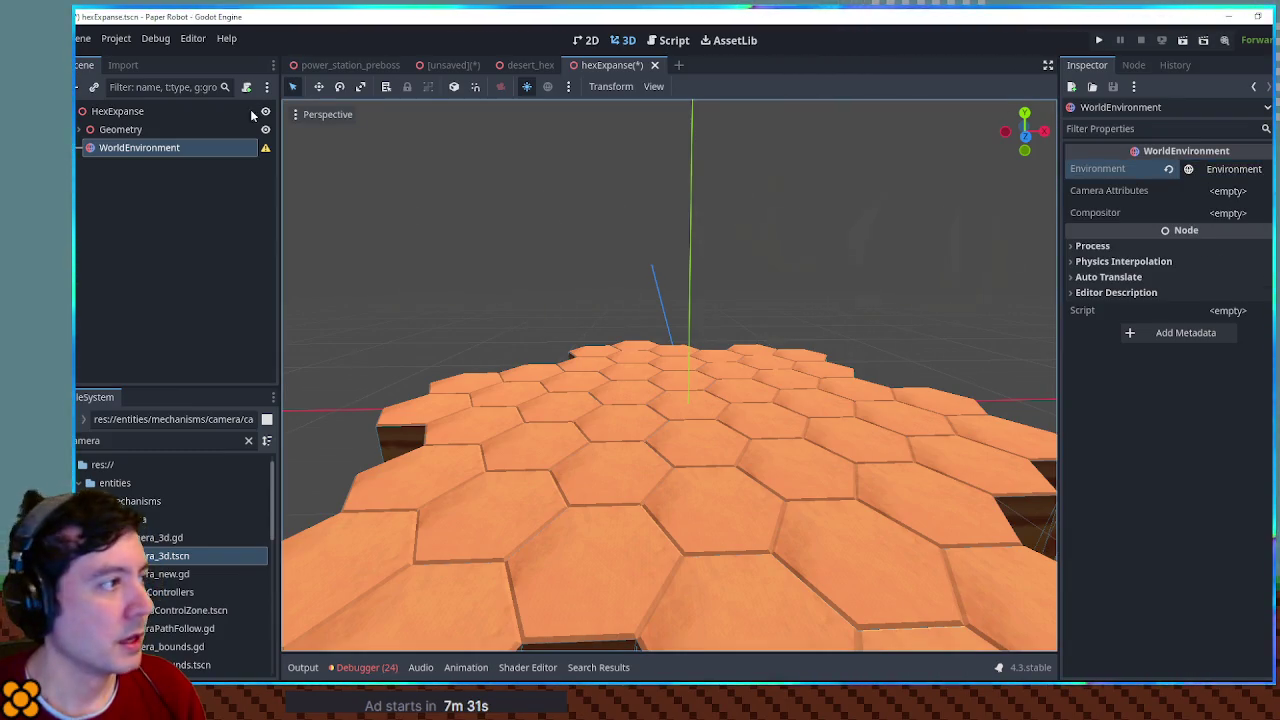
# Step: Filter files by 'env' and briefly open environment_outdoor_1.tscn for reference
pyautogui.click(248, 440)
pyautogui.write('env')
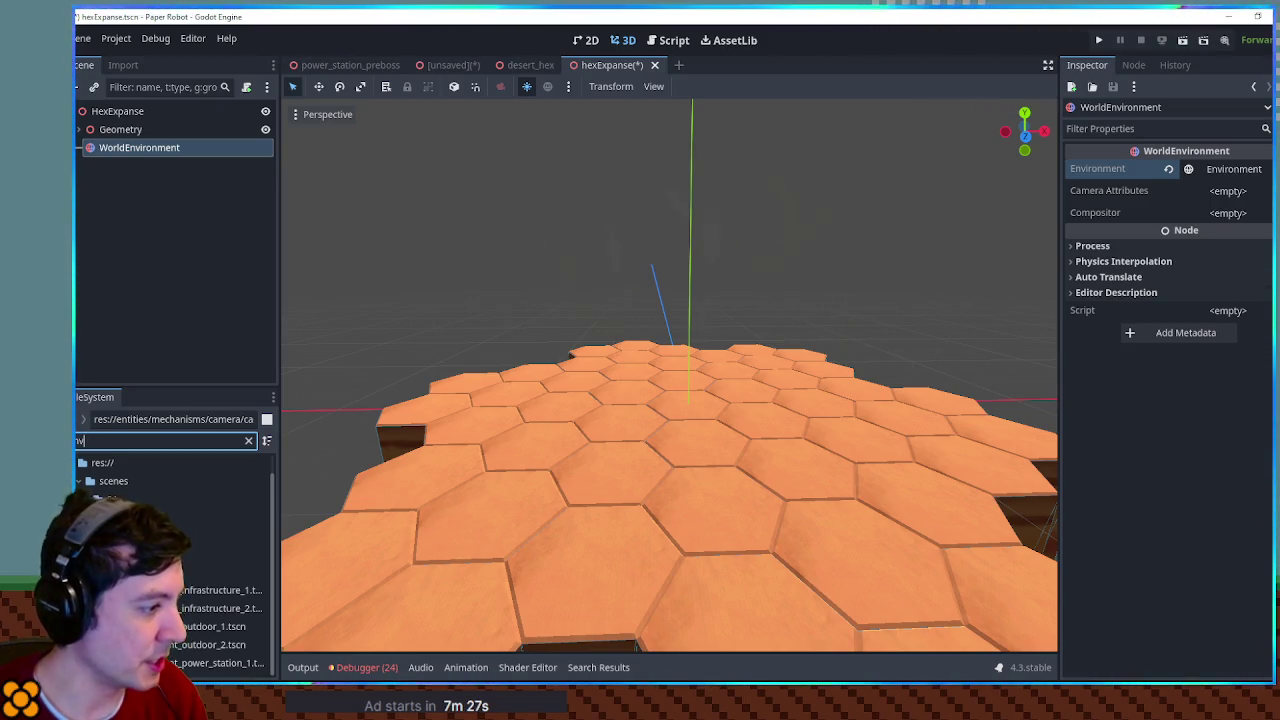
pyautogui.doubleClick(175, 627)
pyautogui.middleClick(730, 64)
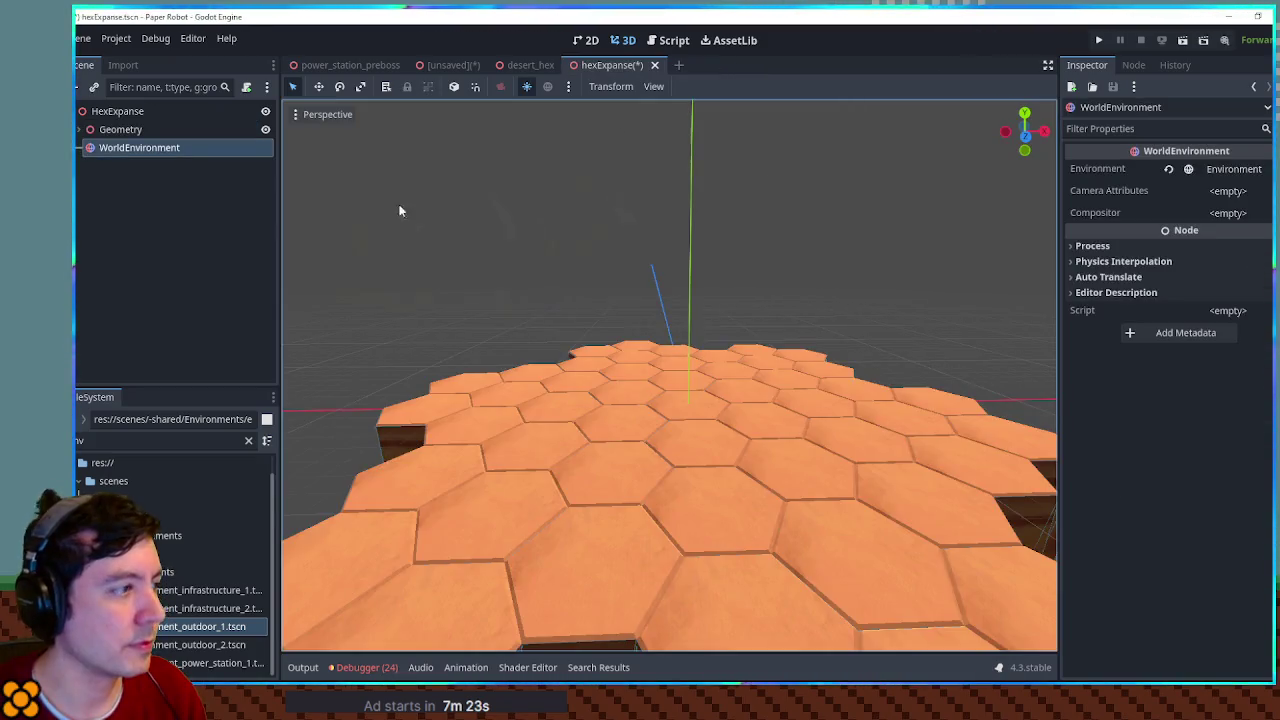
# Step: Rename the WorldEnvironment node to Environment_Desert_1, matching the outdoor scene's naming
pyautogui.doubleClick(140, 148)
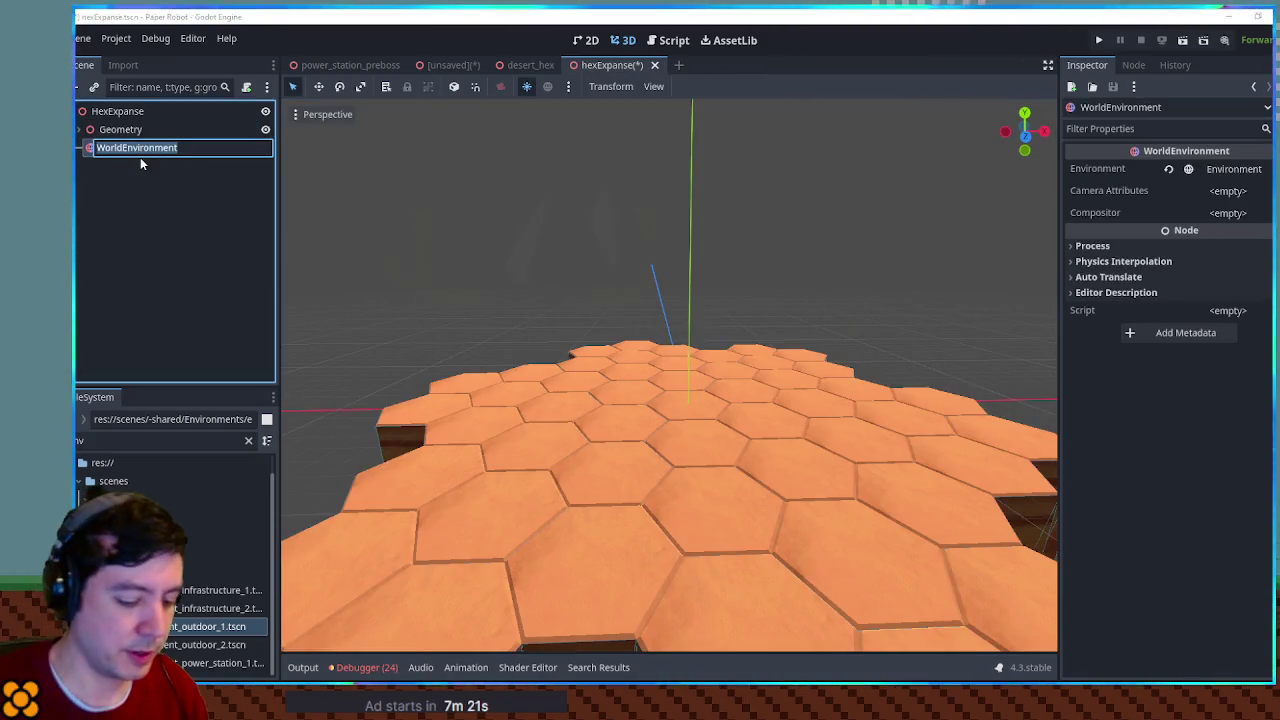
pyautogui.write('Environment')
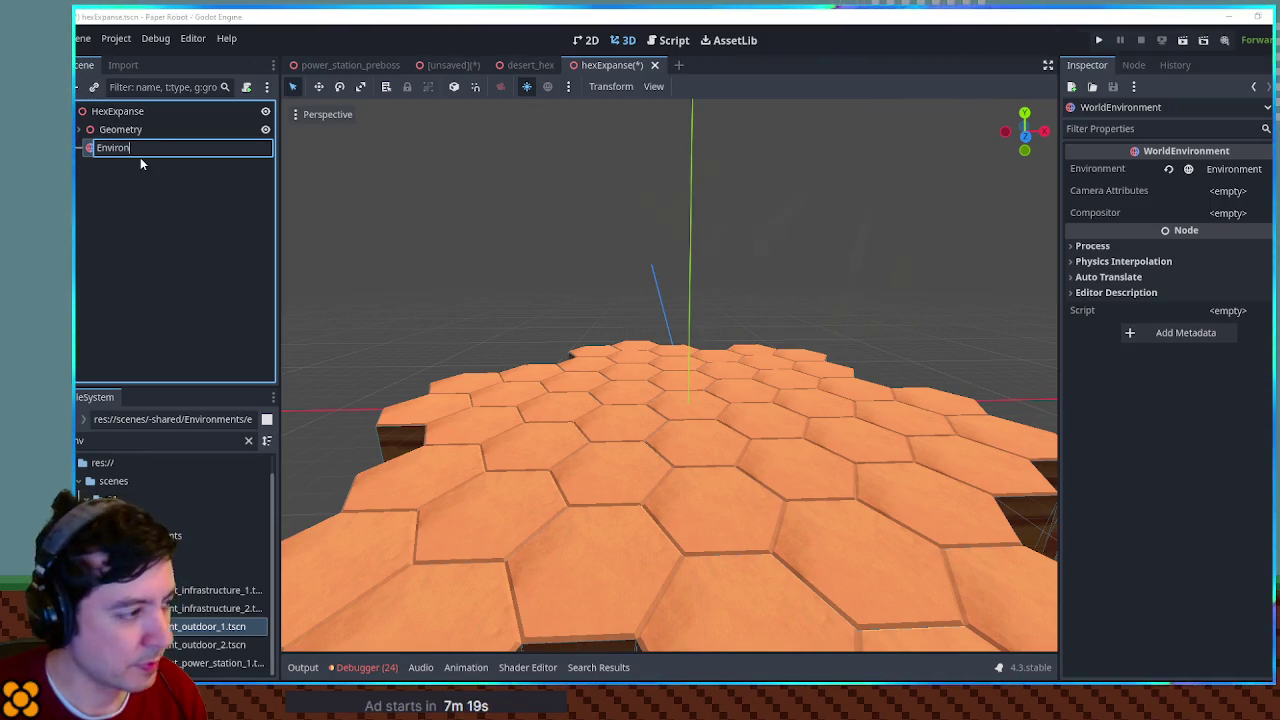
pyautogui.press('Return')
pyautogui.doubleClick(160, 628)
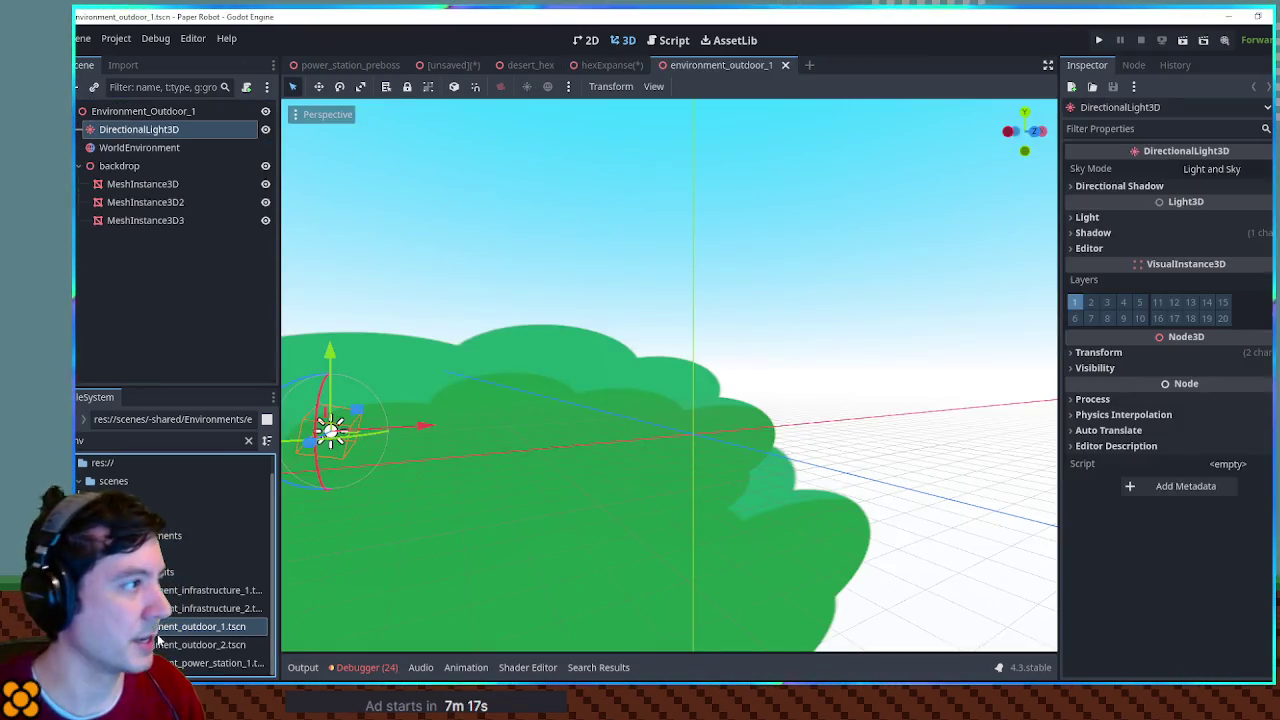
pyautogui.hotkey('ctrl', 'shift', 'w')
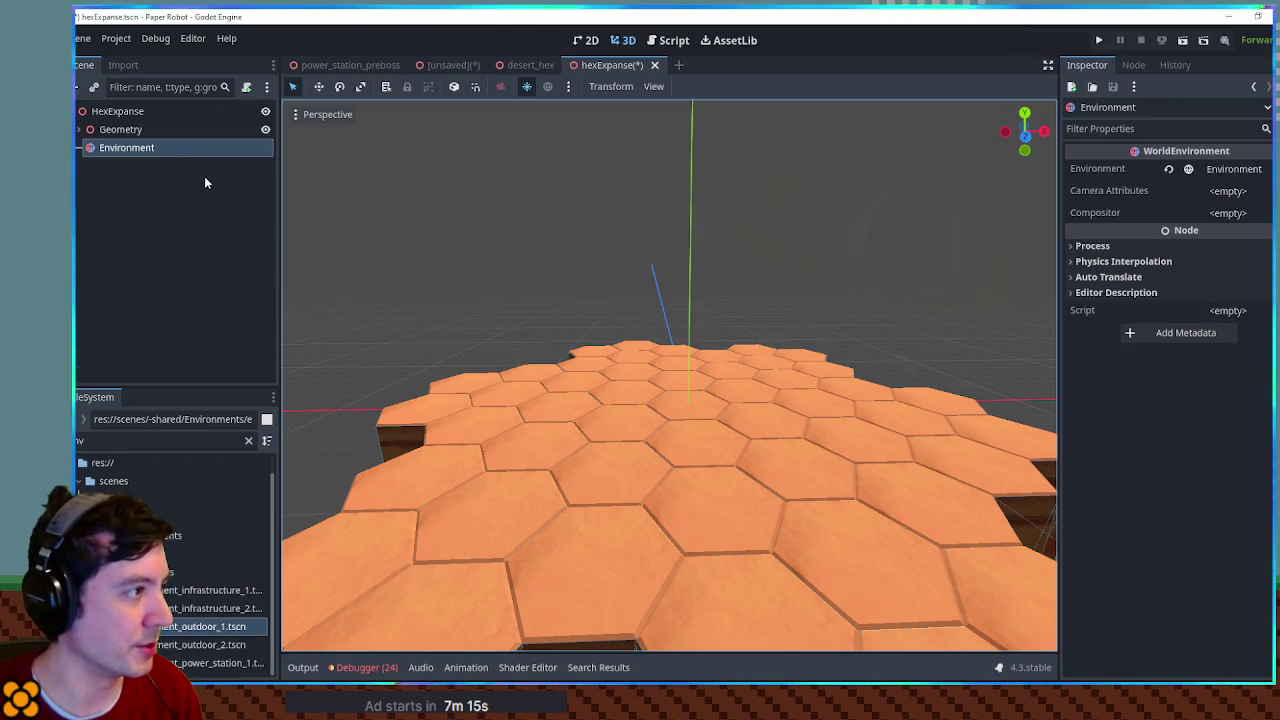
pyautogui.click(173, 145)
pyautogui.write('_D')
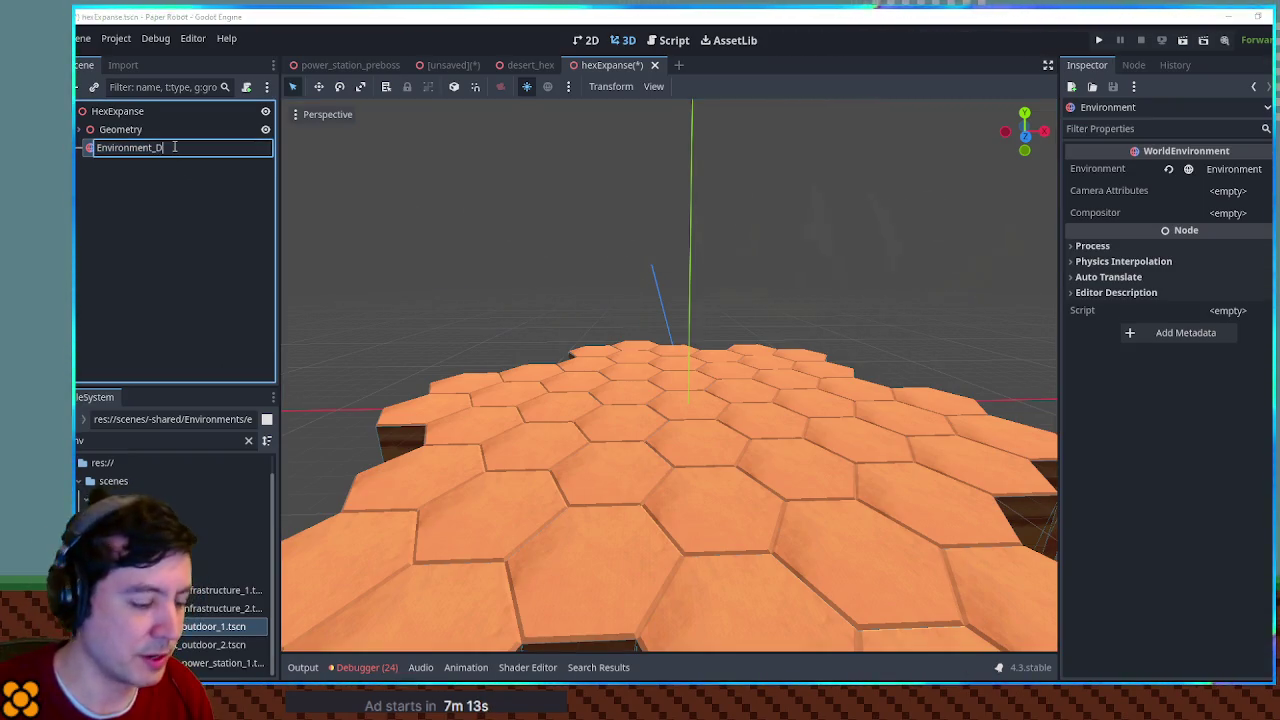
pyautogui.write('esert_1')
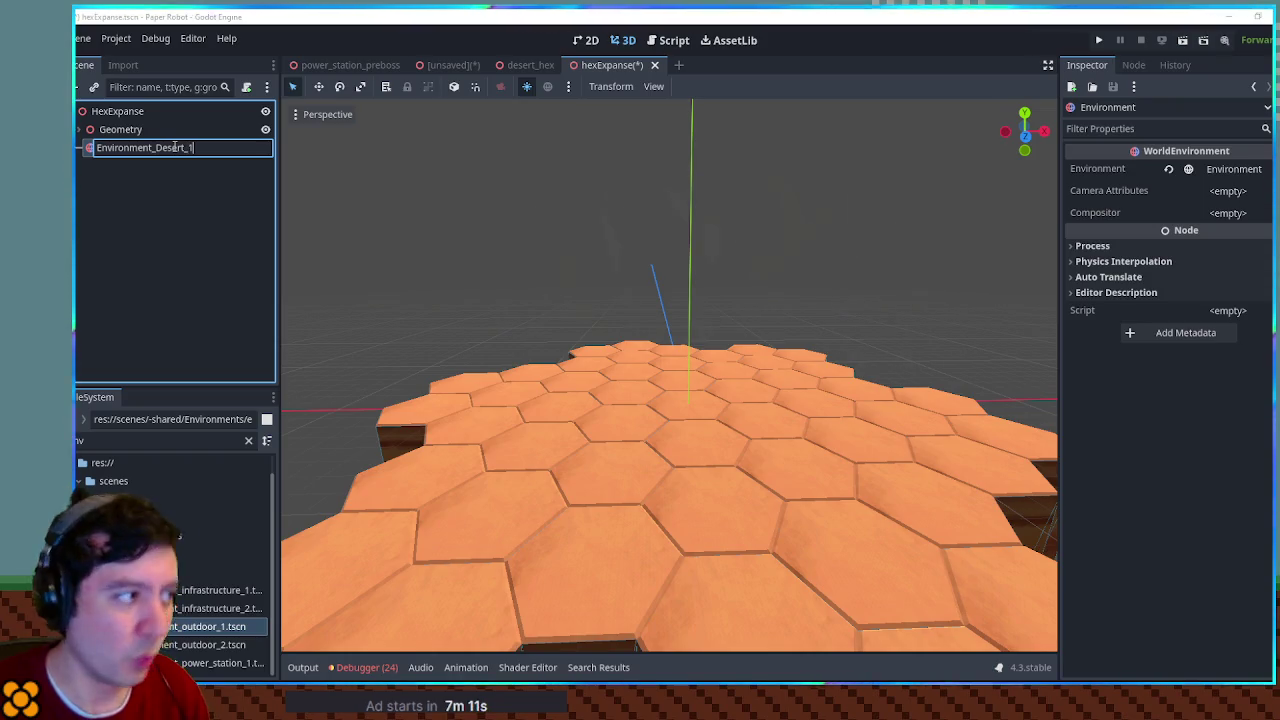
pyautogui.press('Return')
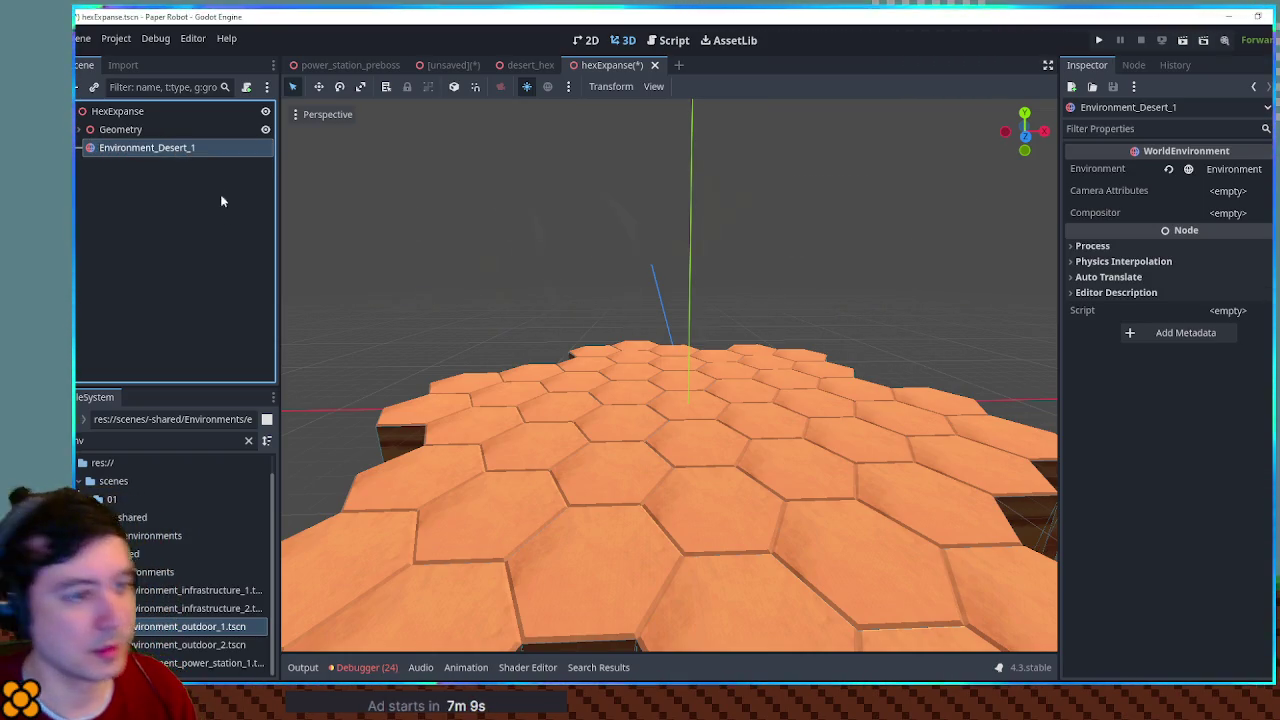
pyautogui.click(1234, 169)
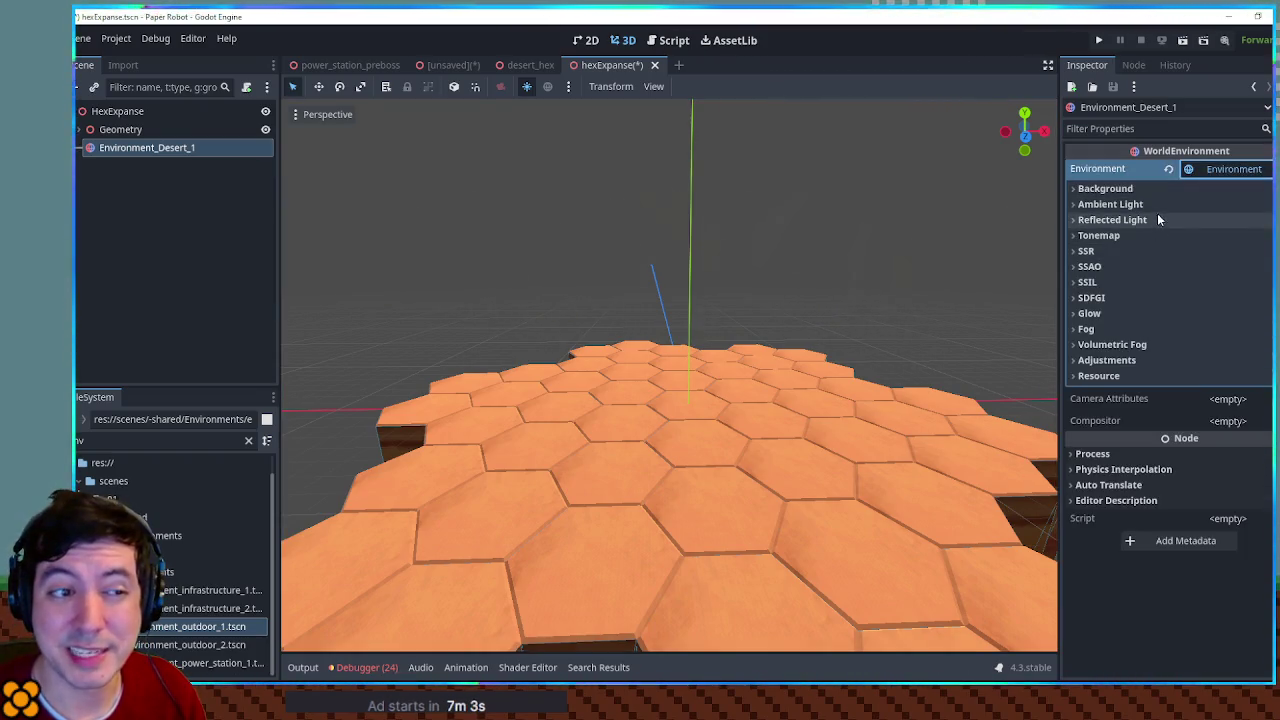
# Step: Set the Environment's Background mode to Sky
pyautogui.click(1148, 344)
pyautogui.click(1148, 343)
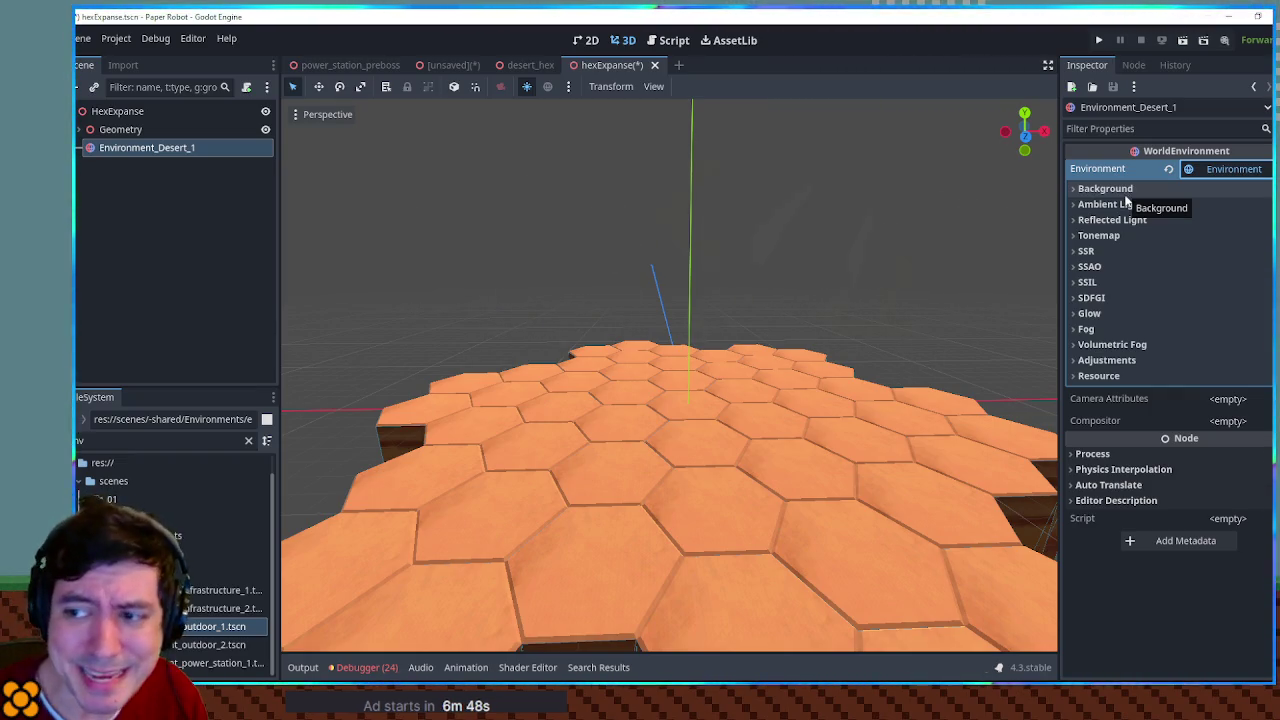
pyautogui.click(1124, 195)
pyautogui.click(1124, 195)
pyautogui.click(1126, 192)
pyautogui.click(1232, 207)
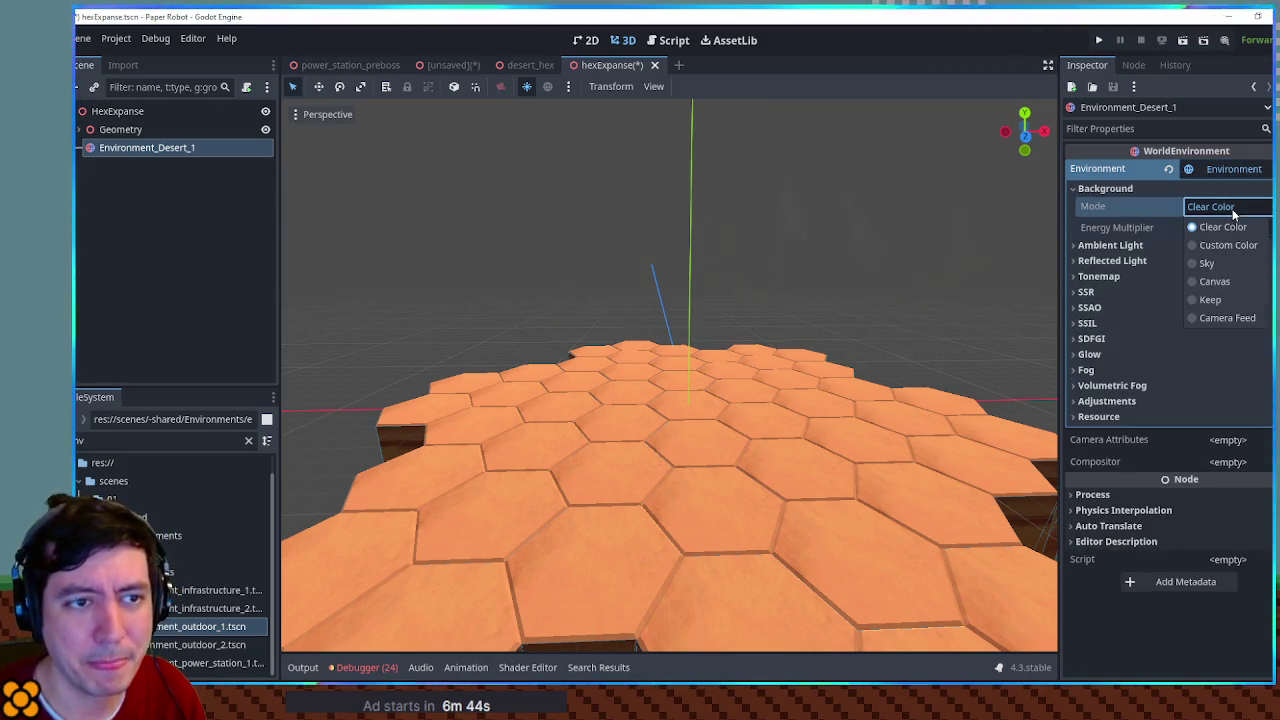
pyautogui.click(1210, 264)
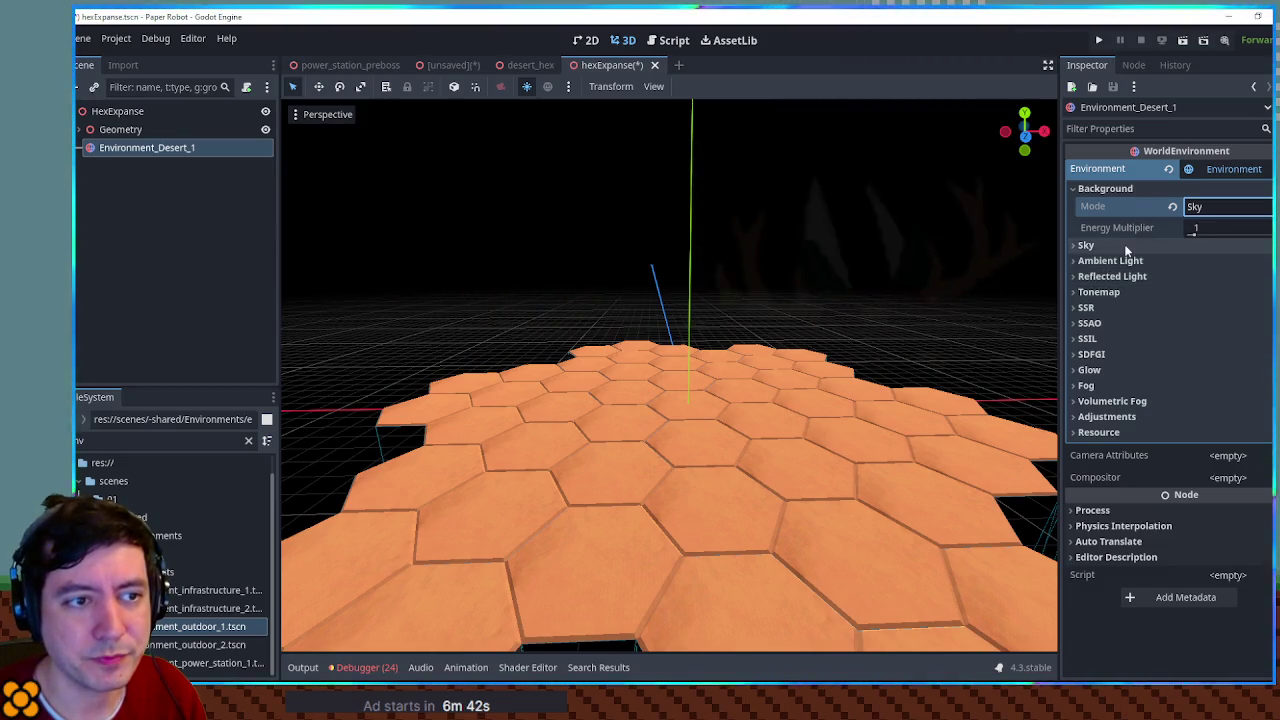
# Step: Give the background a new Sky resource using a new ProceduralSkyMaterial
pyautogui.click(1128, 246)
pyautogui.click(1232, 264)
pyautogui.click(1230, 286)
pyautogui.click(1228, 263)
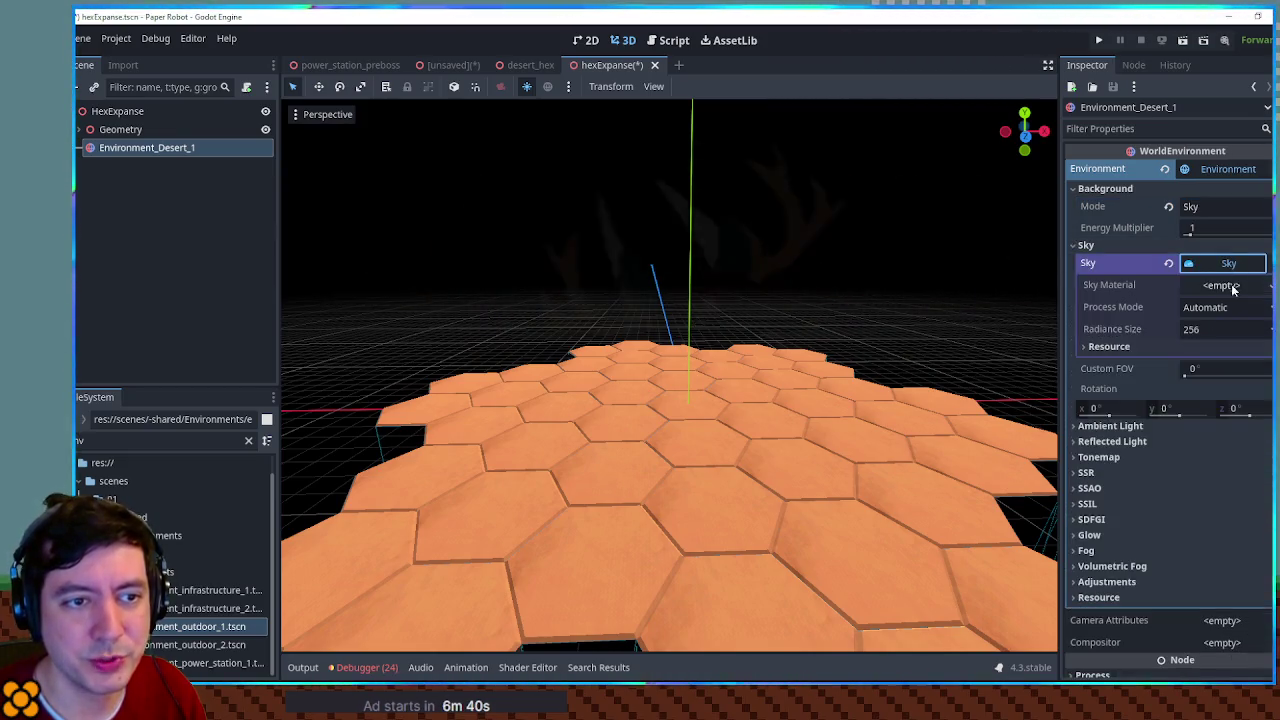
pyautogui.click(1221, 285)
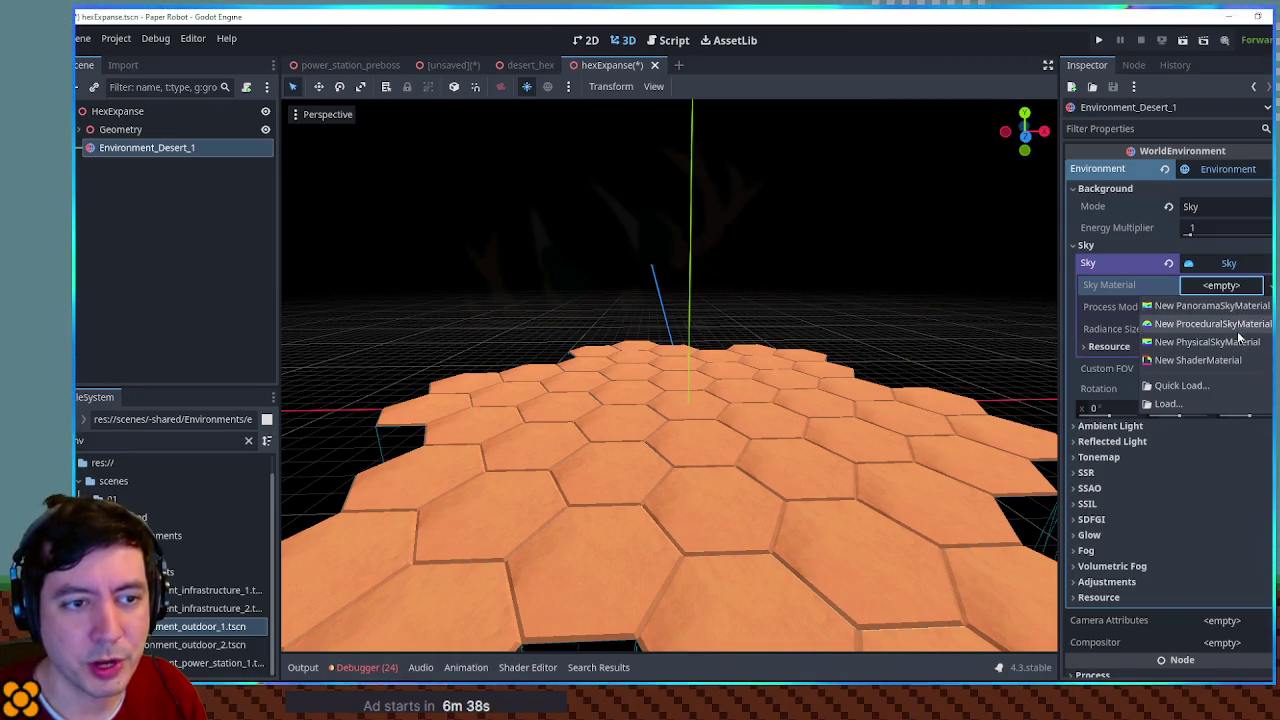
pyautogui.click(1238, 324)
pyautogui.click(1226, 285)
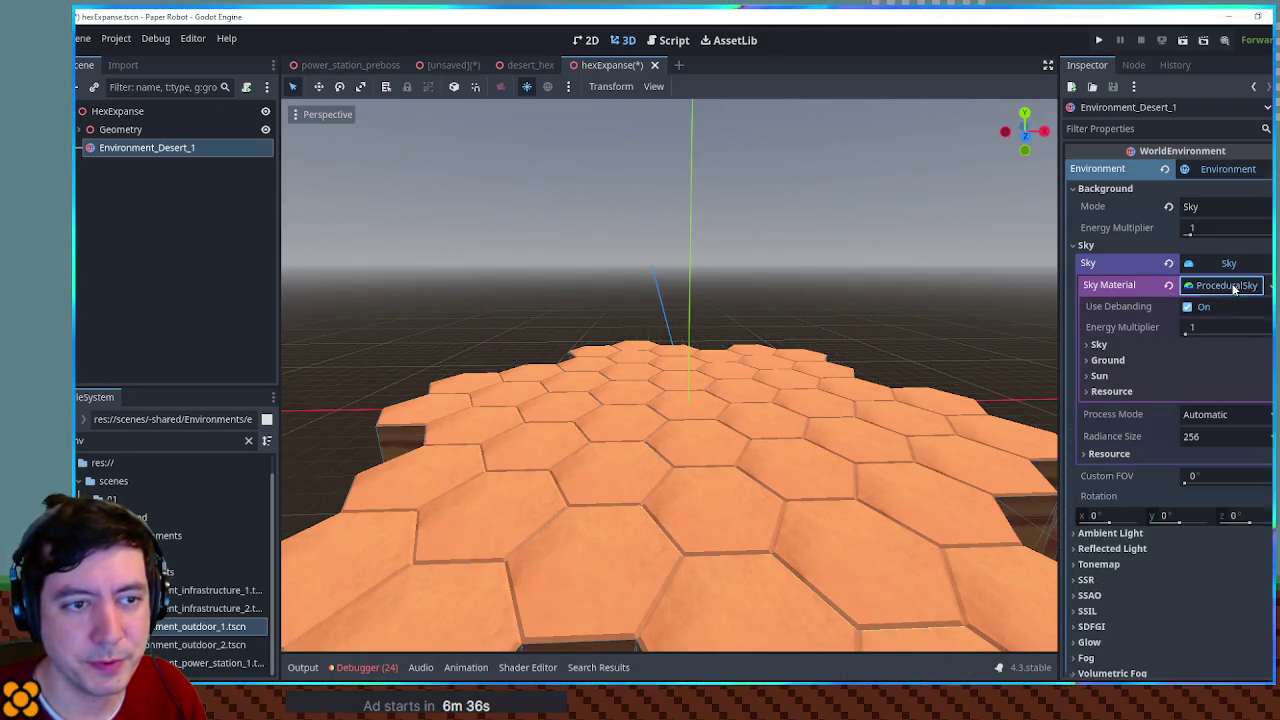
pyautogui.click(1147, 346)
pyautogui.moveTo(1050, 328)
pyautogui.mouseDown()
pyautogui.moveTo(993, 323)
pyautogui.moveTo(961, 278)
pyautogui.moveTo(1040, 300)
pyautogui.mouseUp()
# Step: Saturate the sky top colour and make the ground horizon colour orange
pyautogui.click(1217, 367)
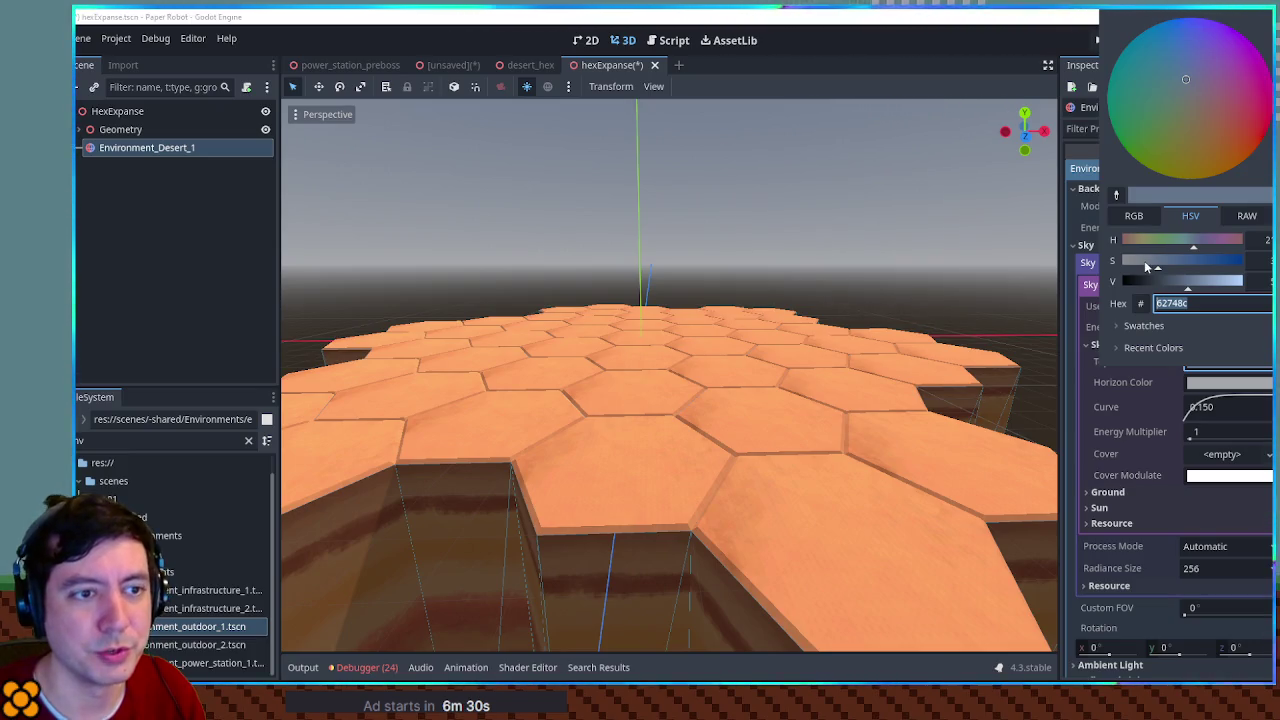
pyautogui.moveTo(1146, 265)
pyautogui.mouseDown()
pyautogui.moveTo(1253, 265)
pyautogui.moveTo(1139, 247)
pyautogui.mouseUp()
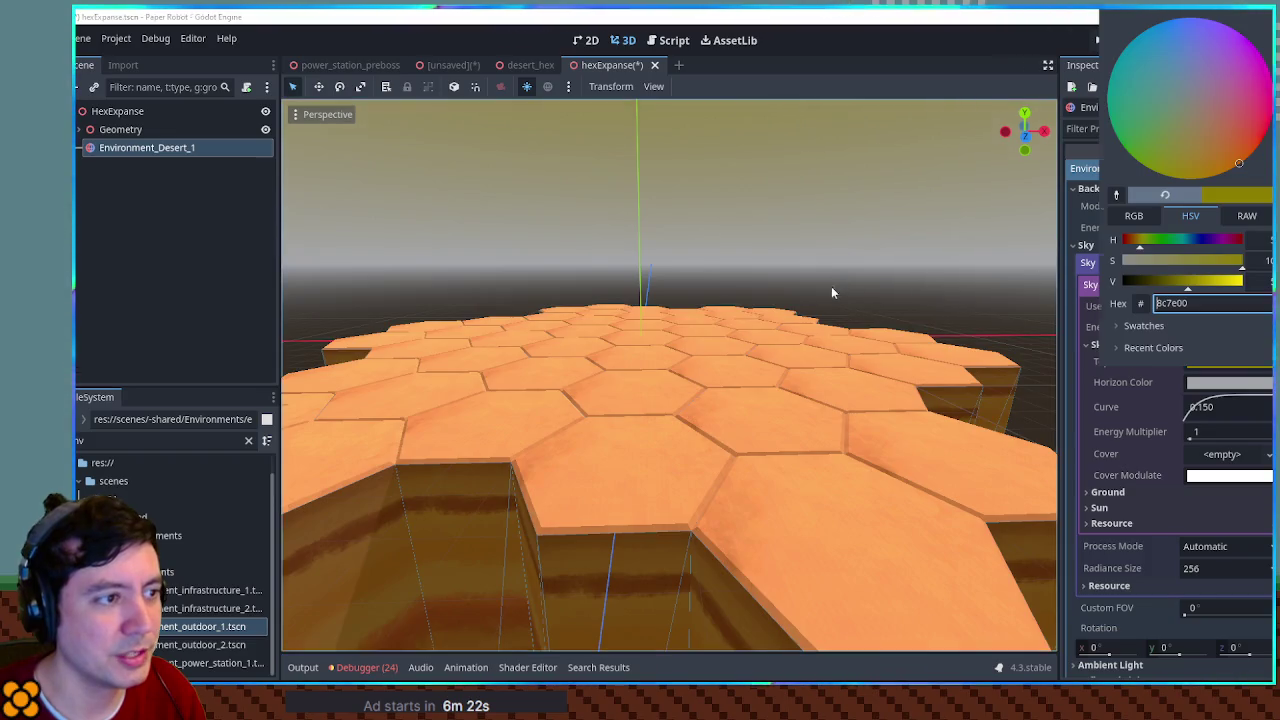
pyautogui.click(832, 285)
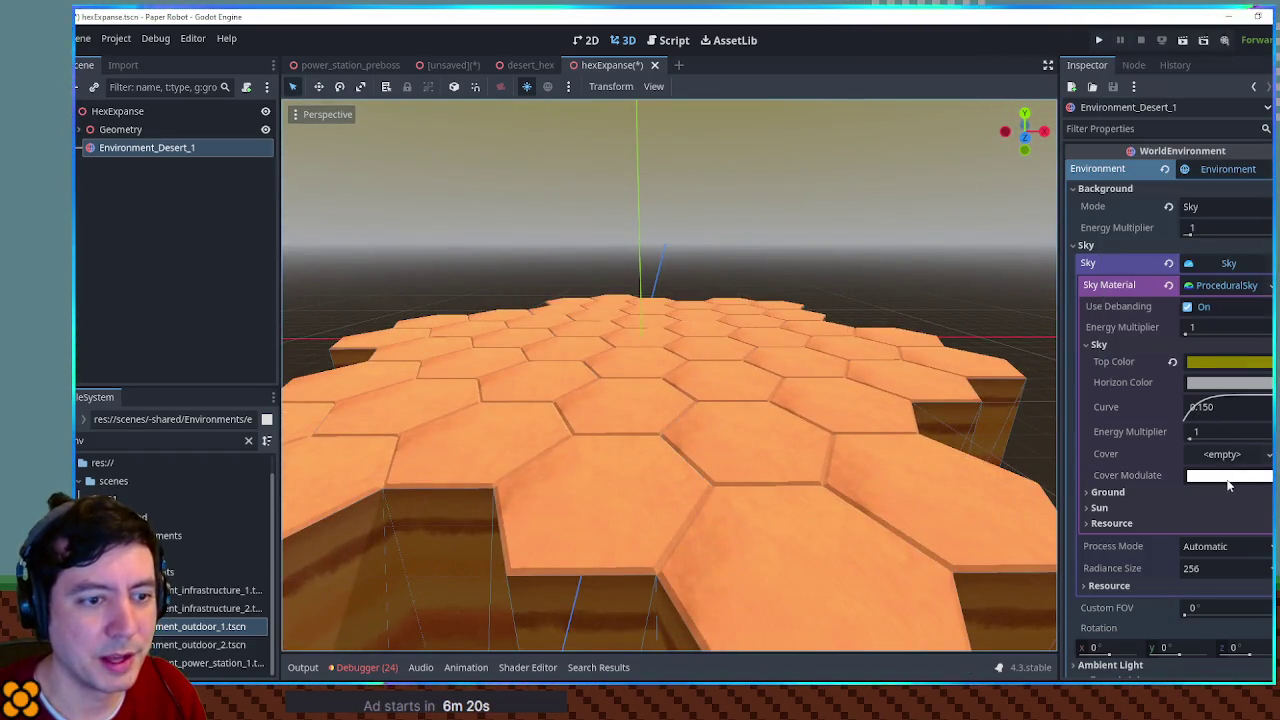
pyautogui.click(1106, 493)
pyautogui.scroll(-3, 1165, 463)
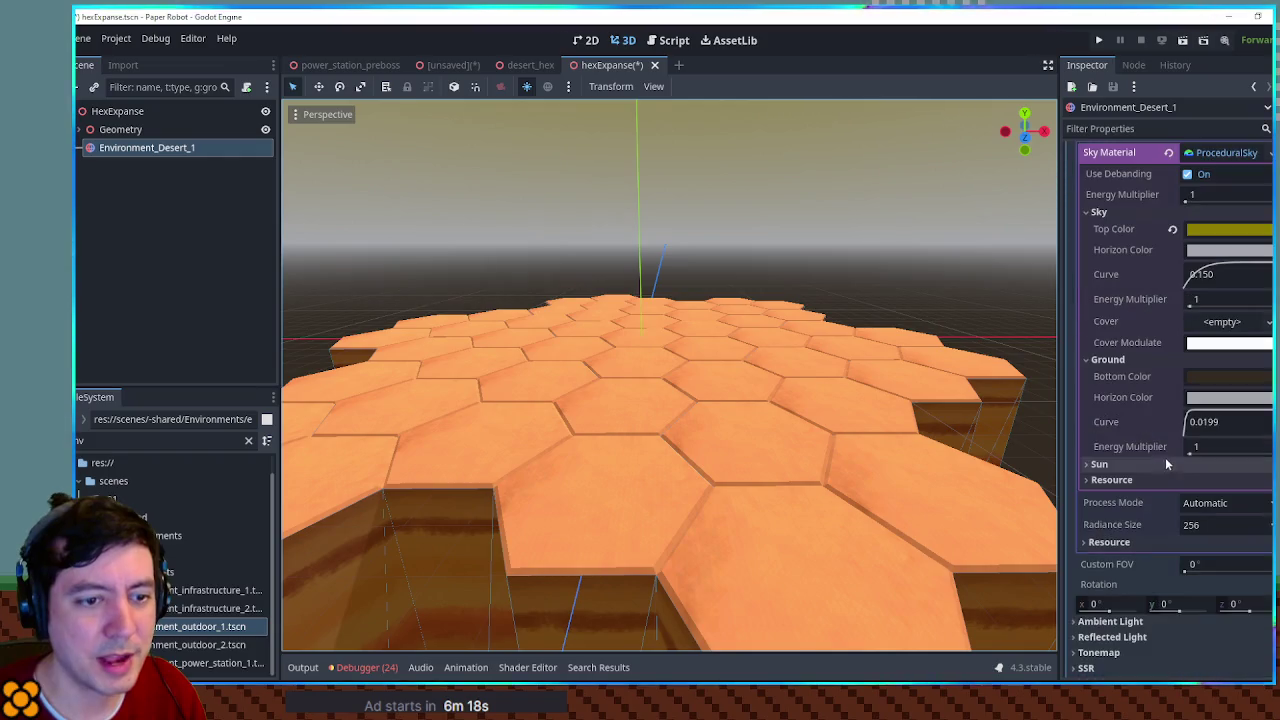
pyautogui.click(1232, 399)
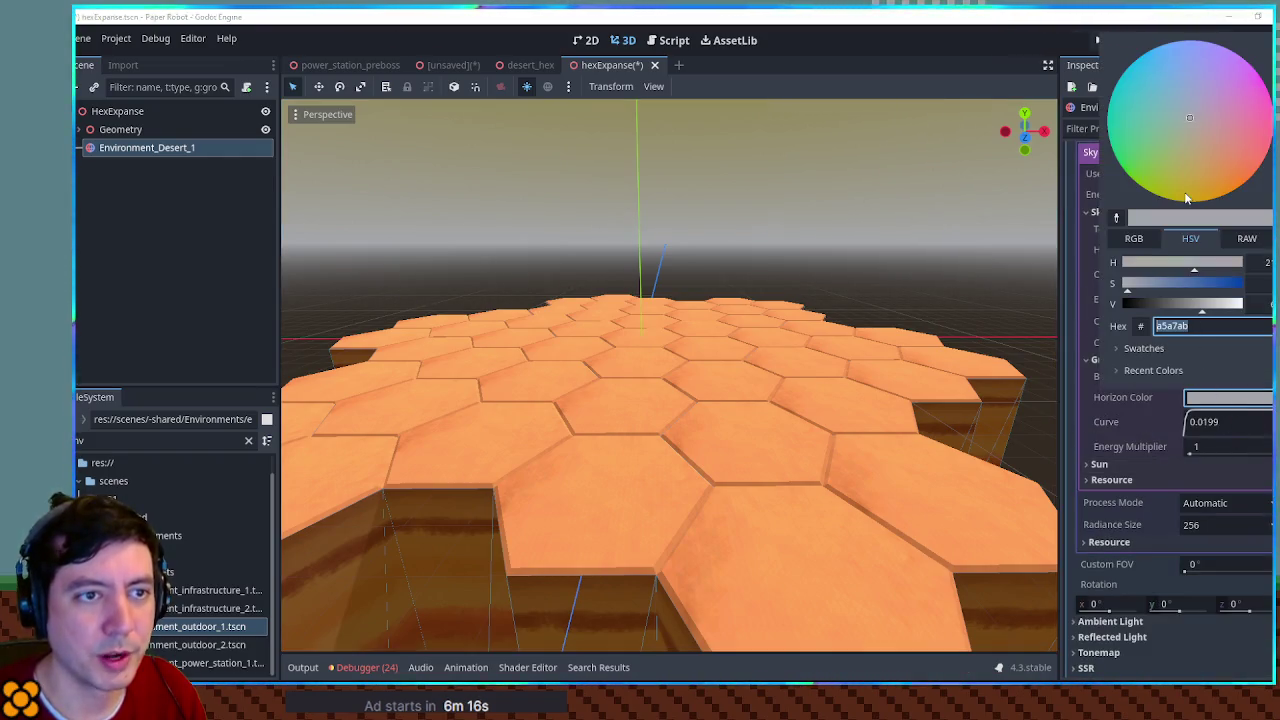
pyautogui.click(1212, 151)
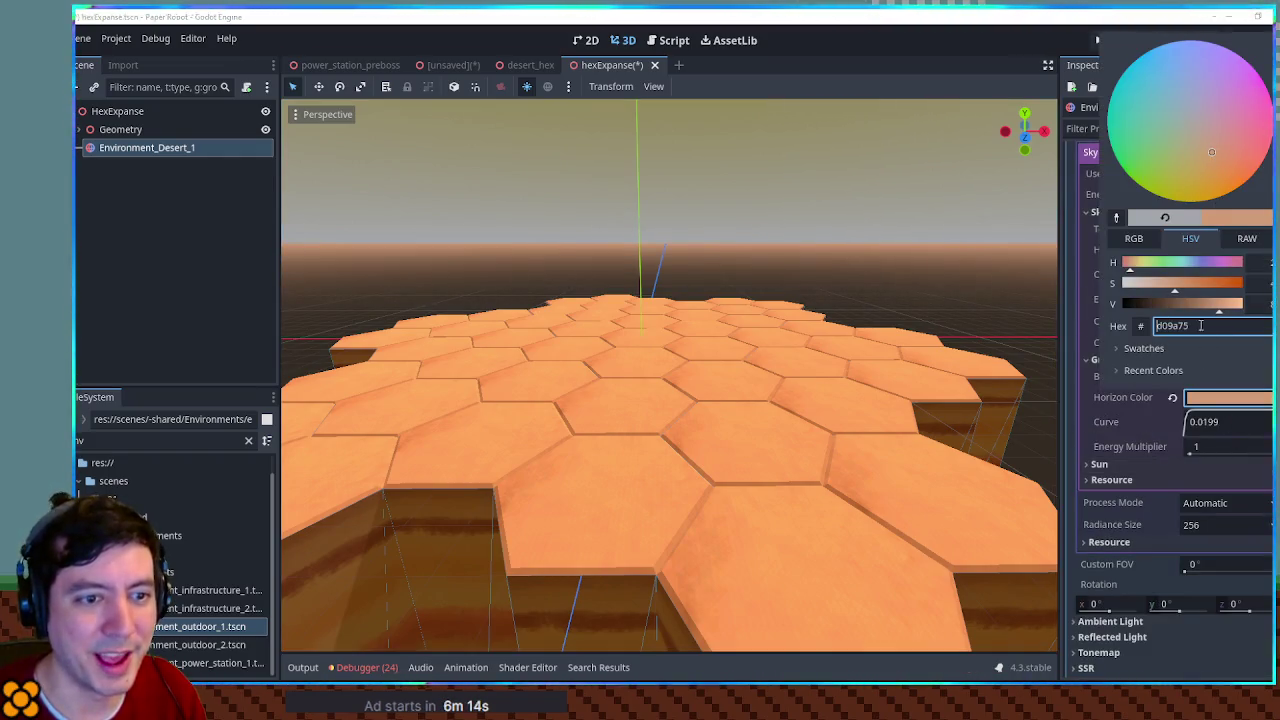
pyautogui.press('Escape')
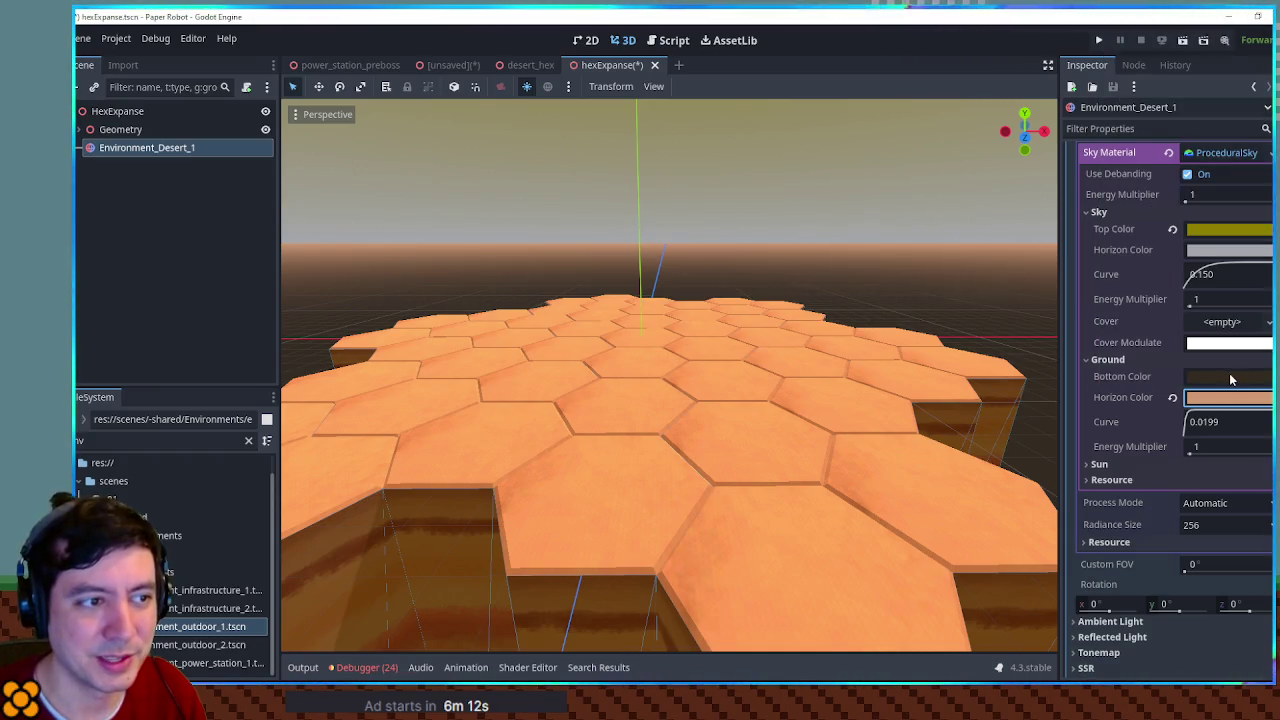
# Step: Set the ground bottom to a darkened sampled tan (785943) and ground curve to 0.0606
pyautogui.click(1229, 376)
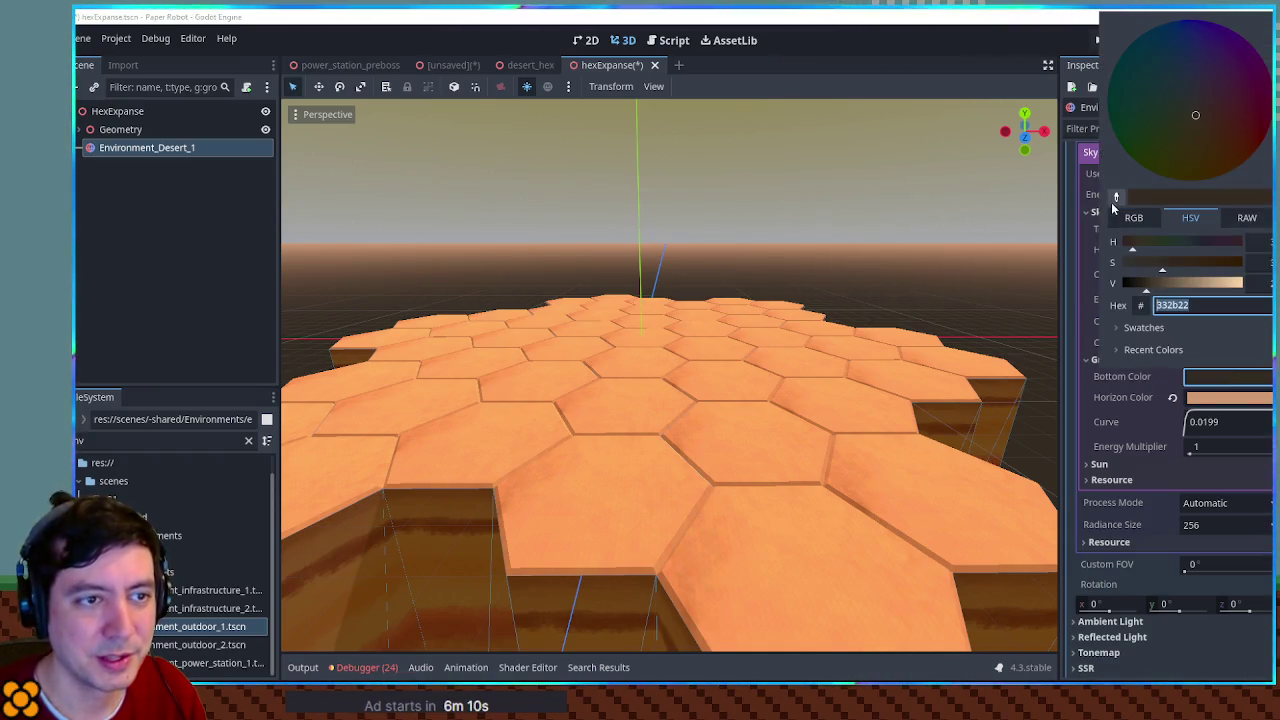
pyautogui.click(1116, 197)
pyautogui.click(1033, 252)
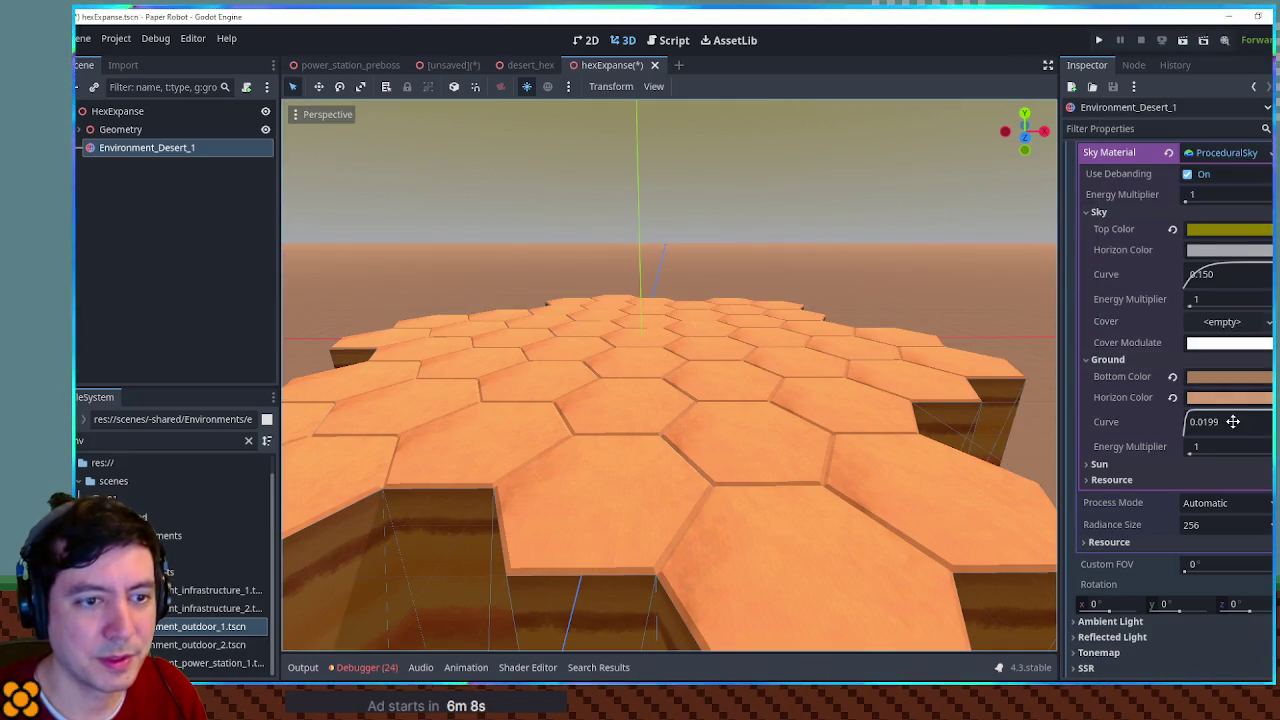
pyautogui.click(1229, 376)
pyautogui.moveTo(1205, 284); pyautogui.dragTo(1180, 290)
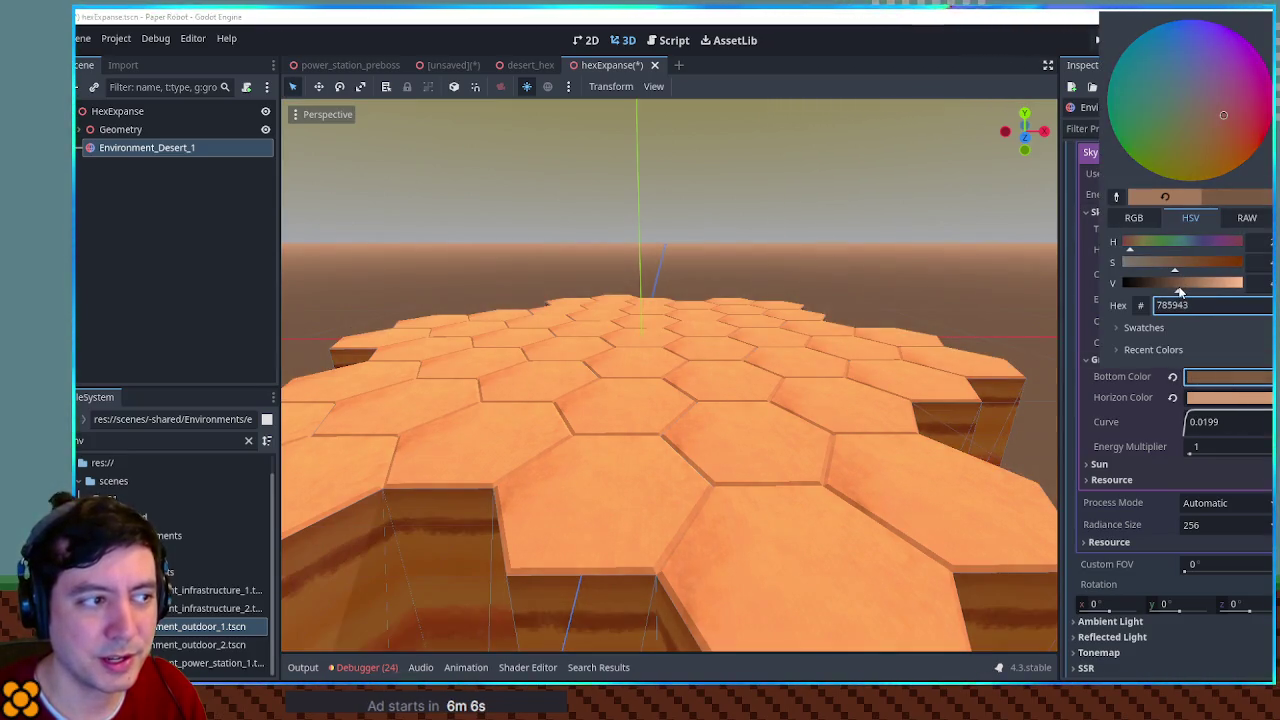
pyautogui.click(1217, 421)
pyautogui.moveTo(1217, 421); pyautogui.dragTo(1228, 410)
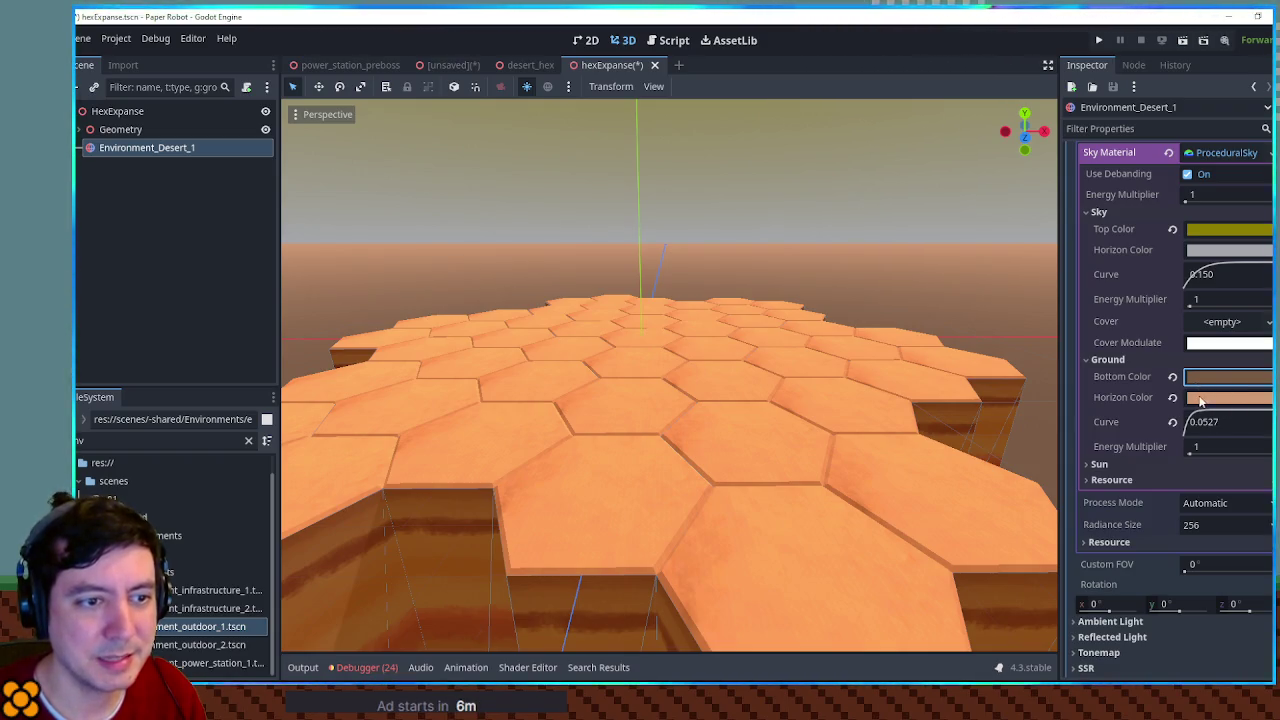
pyautogui.click(1197, 380)
# Step: Sample an orange from the hex tiles for the ground bottom colour
pyautogui.click(1113, 197)
pyautogui.click(894, 329)
pyautogui.moveTo(741, 396)
pyautogui.mouseDown()
pyautogui.moveTo(734, 365)
pyautogui.moveTo(745, 537)
pyautogui.moveTo(736, 370)
pyautogui.mouseUp()
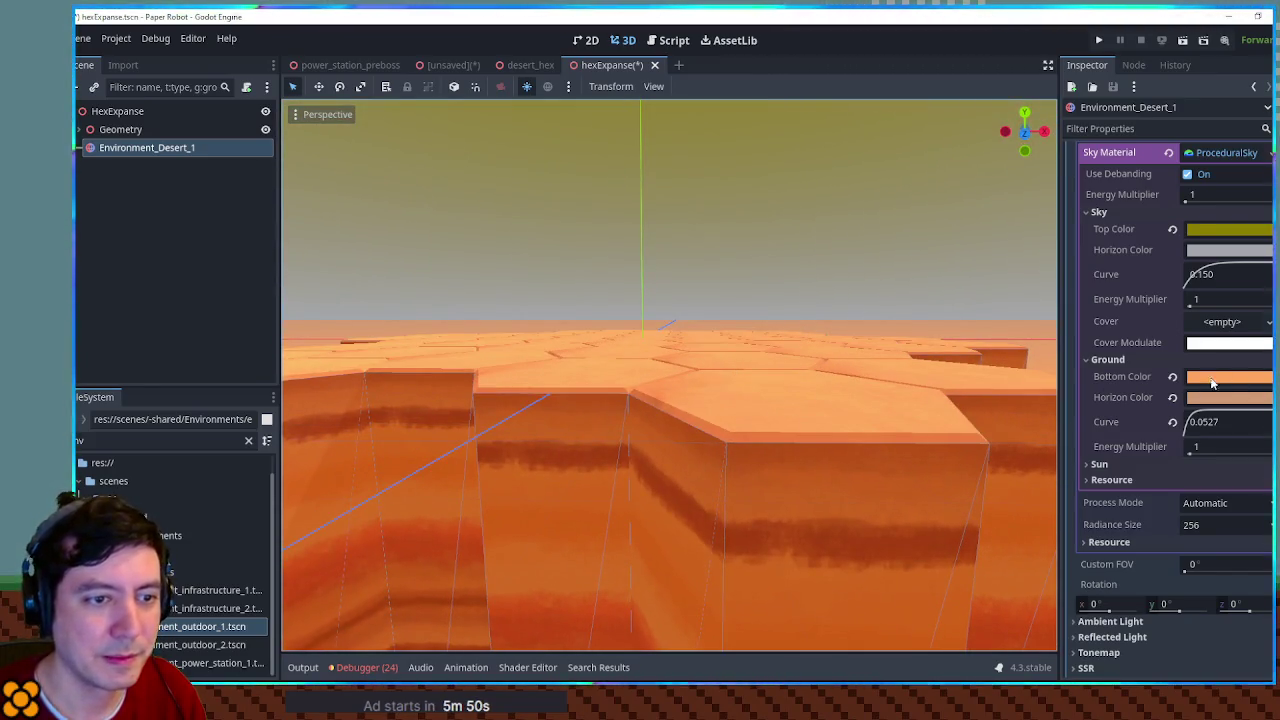
pyautogui.click(1206, 378)
pyautogui.click(1116, 197)
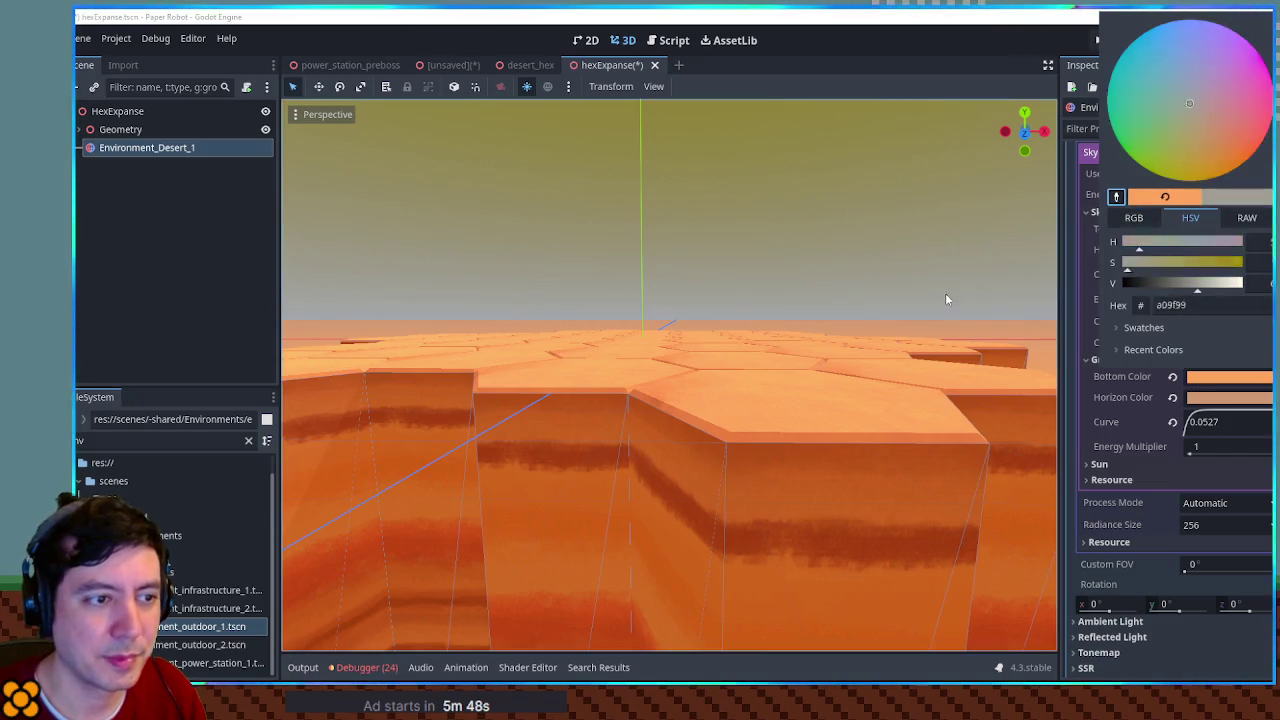
pyautogui.click(880, 417)
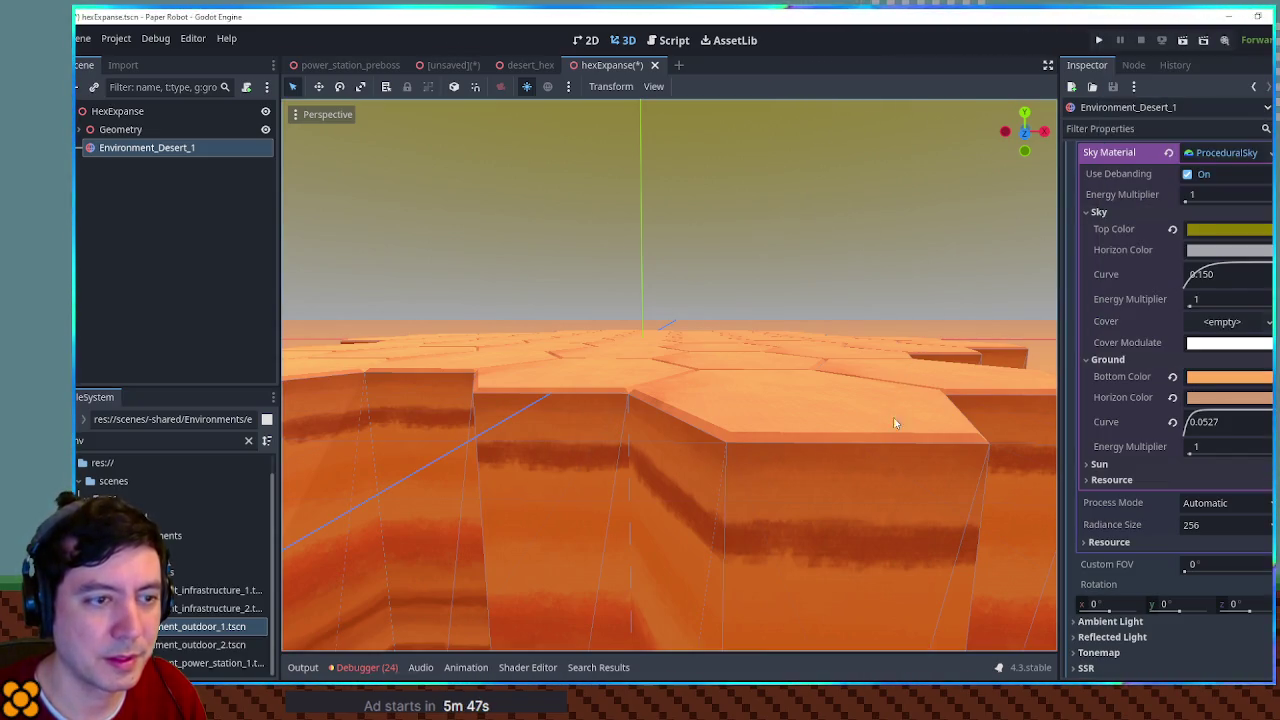
# Step: Sample the tile orange for the ground horizon colour too
pyautogui.click(1205, 399)
pyautogui.click(1117, 218)
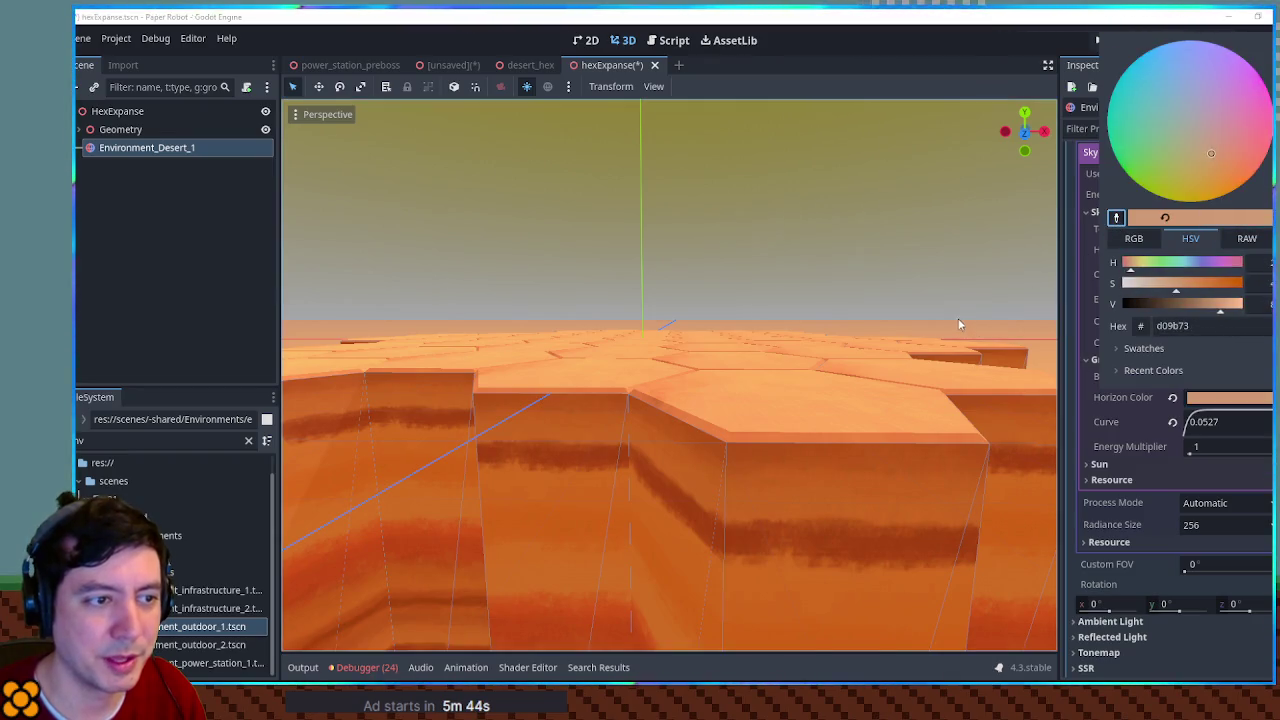
pyautogui.click(861, 397)
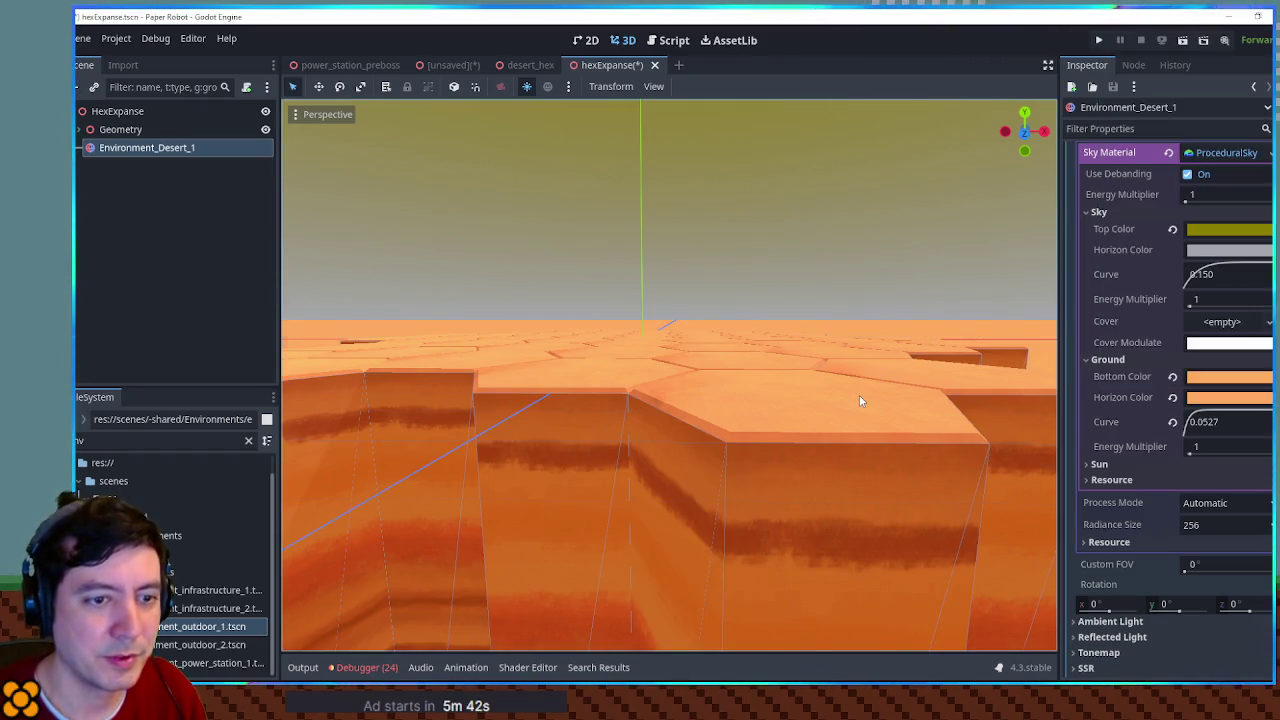
pyautogui.scroll(-3, 860, 395)
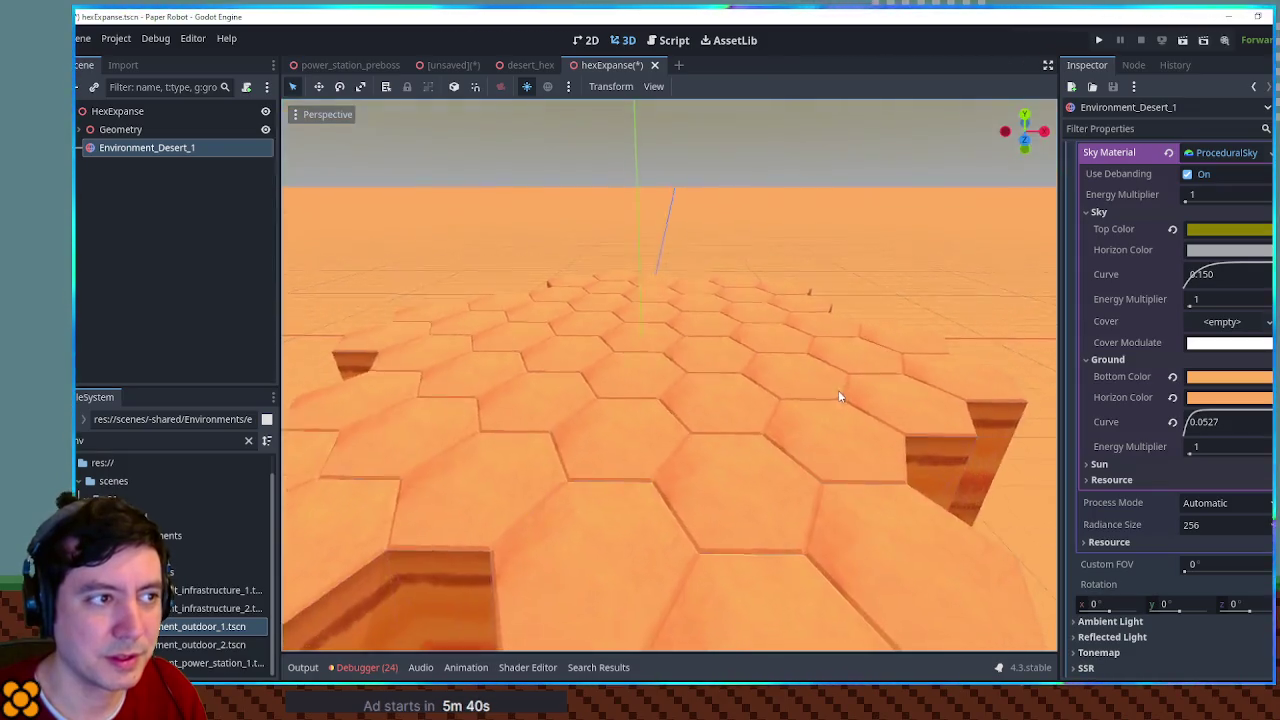
pyautogui.scroll(3, 832, 374)
pyautogui.scroll(2, 835, 374)
pyautogui.scroll(-3, 923, 414)
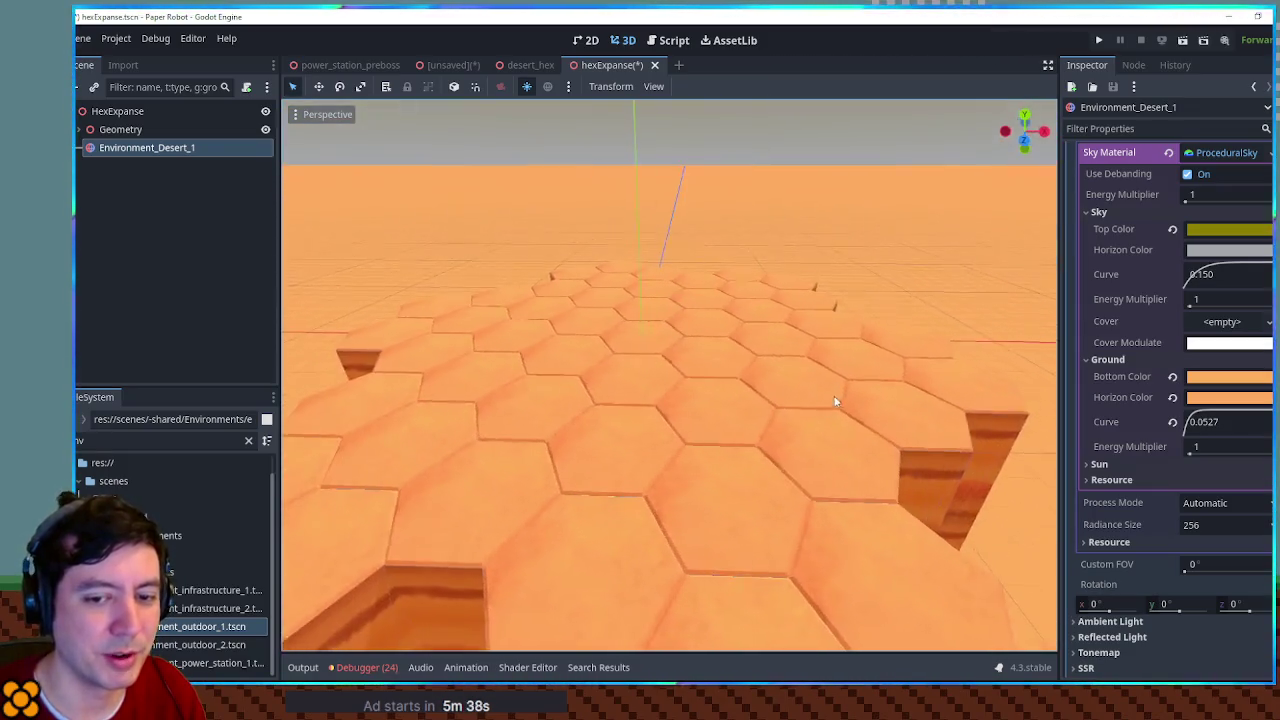
# Step: Desaturate the ground horizon to pale peach and lower the ground curve to 0.0292
pyautogui.click(1216, 377)
pyautogui.click(1218, 398)
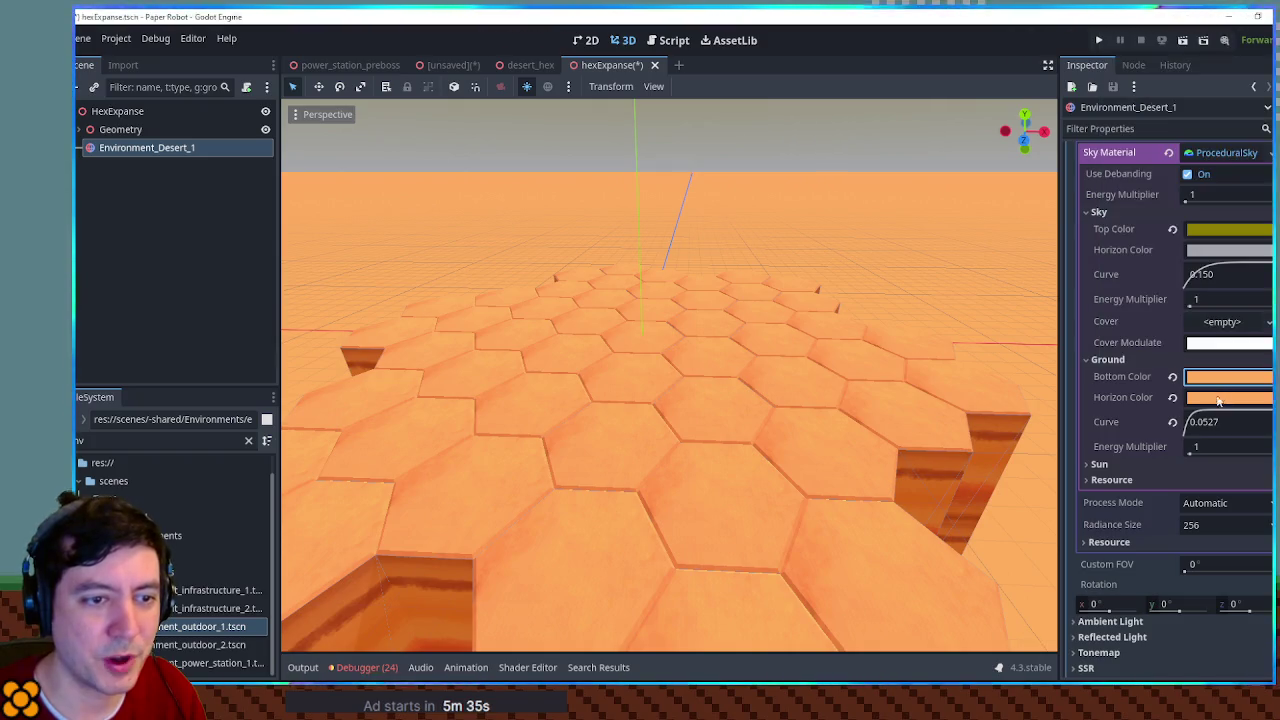
pyautogui.click(1218, 398)
pyautogui.click(1172, 288)
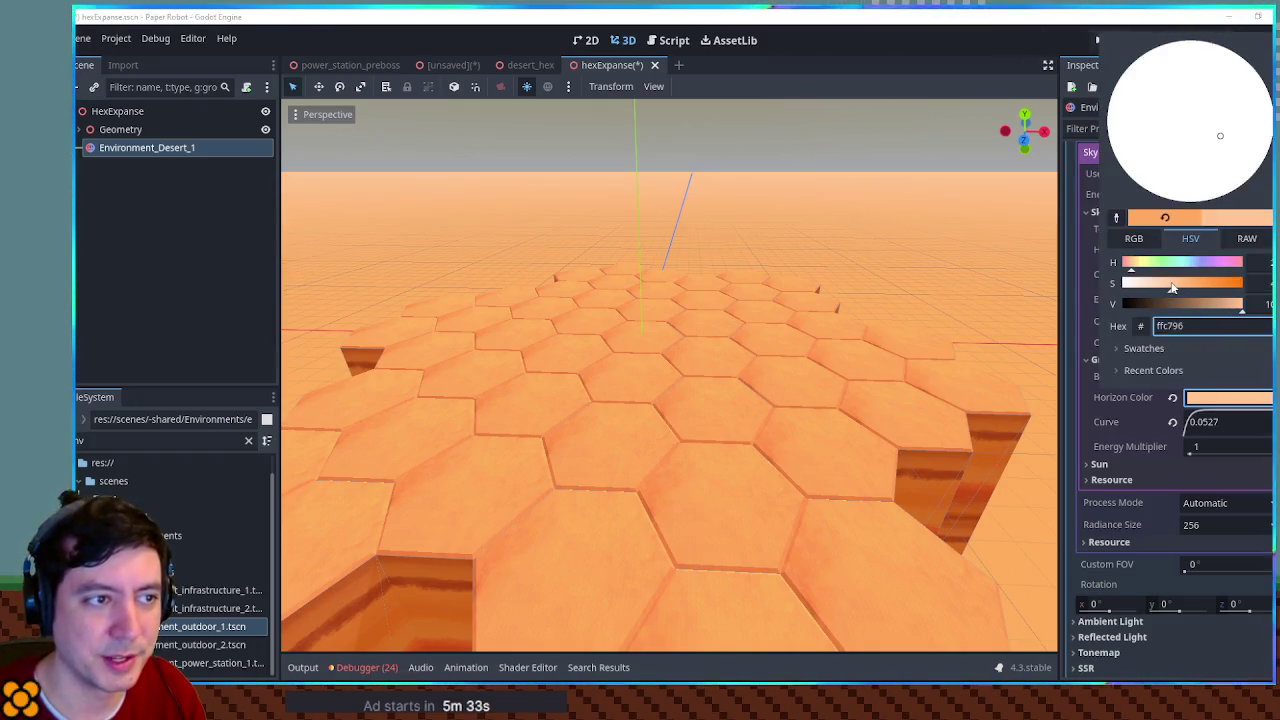
pyautogui.moveTo(1169, 289); pyautogui.dragTo(1158, 289)
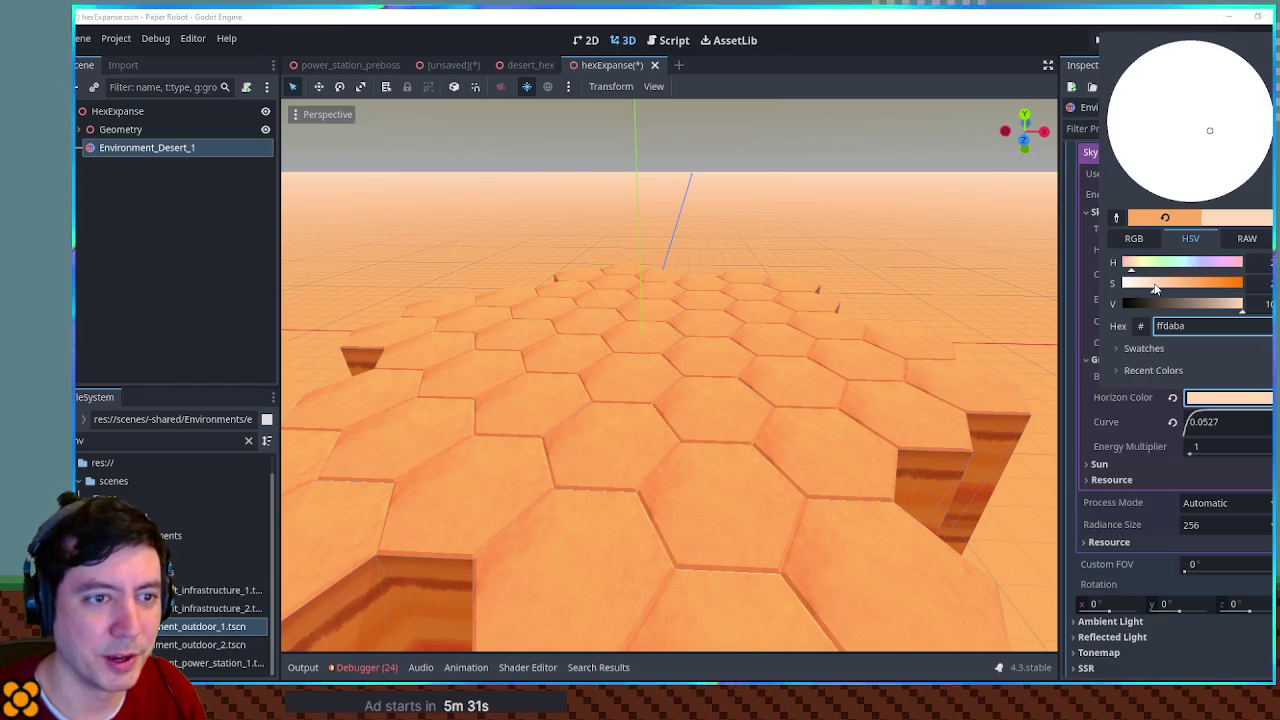
pyautogui.click(840, 403)
pyautogui.scroll(5, 840, 403)
pyautogui.scroll(-4, 831, 400)
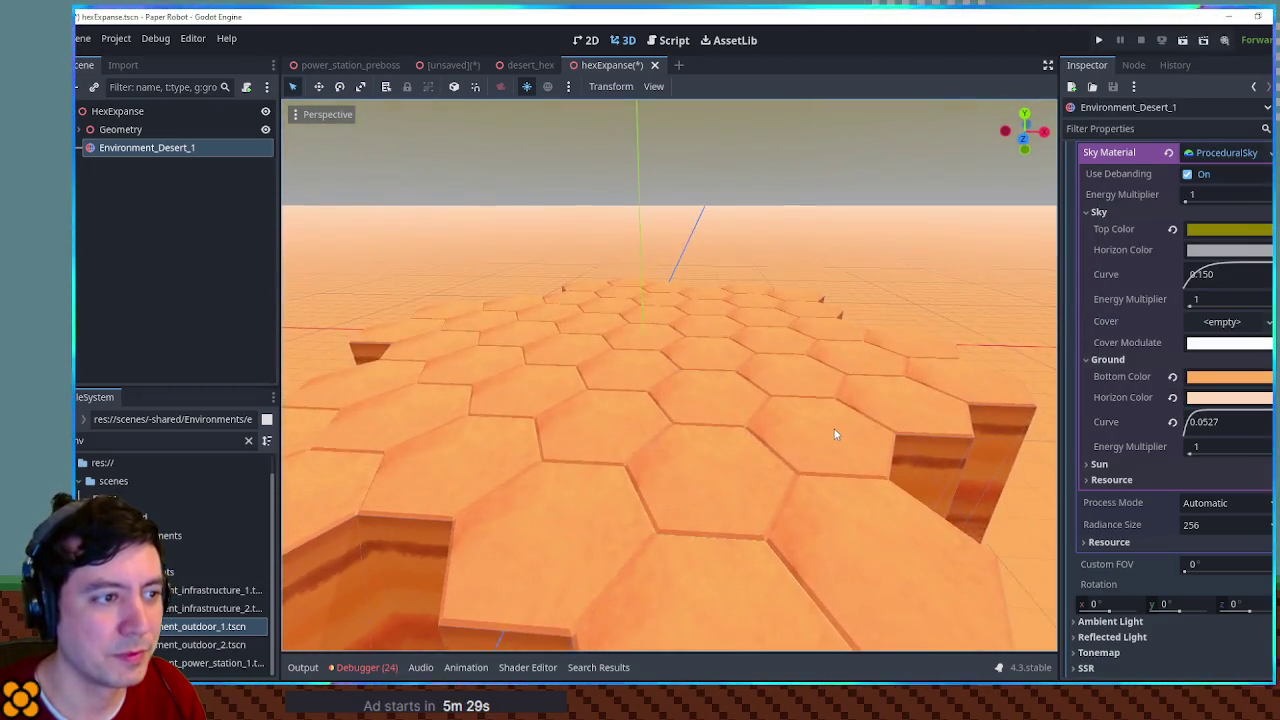
pyautogui.moveTo(1187, 421); pyautogui.dragTo(1181, 406)
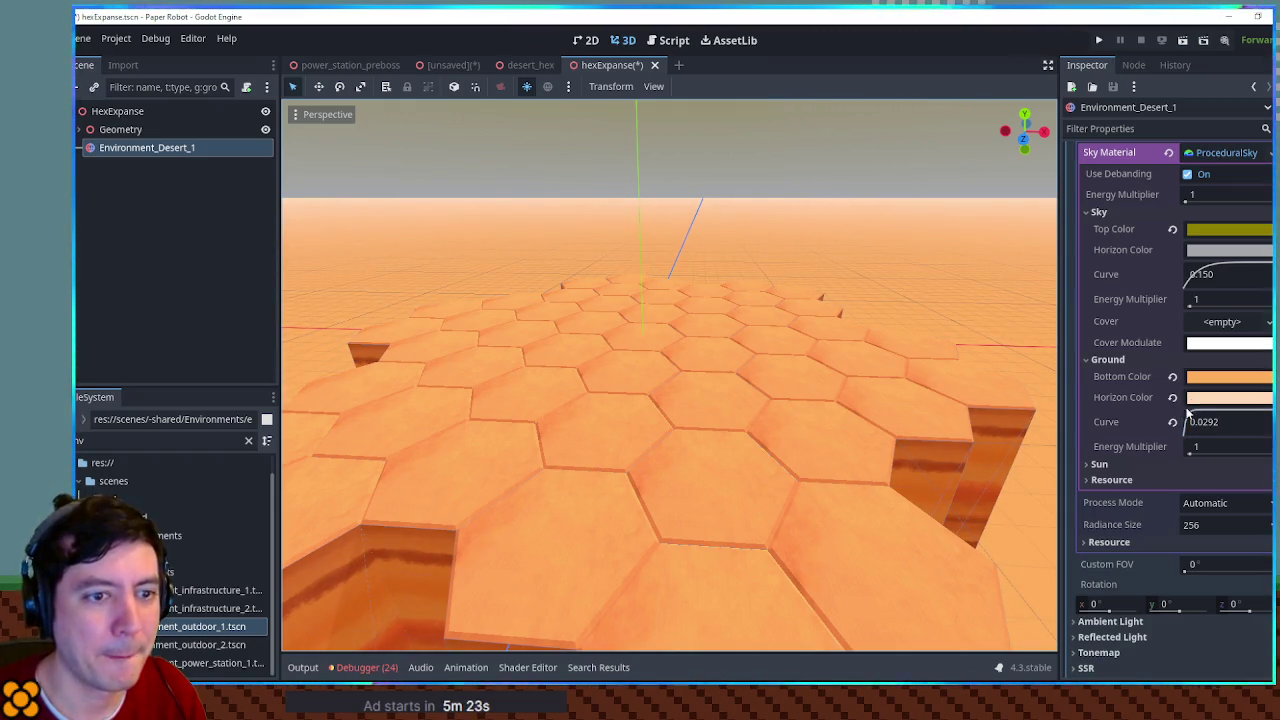
# Step: Make the sky horizon vivid yellow after trying white (ffffff) and grey (707276)
pyautogui.click(1205, 250)
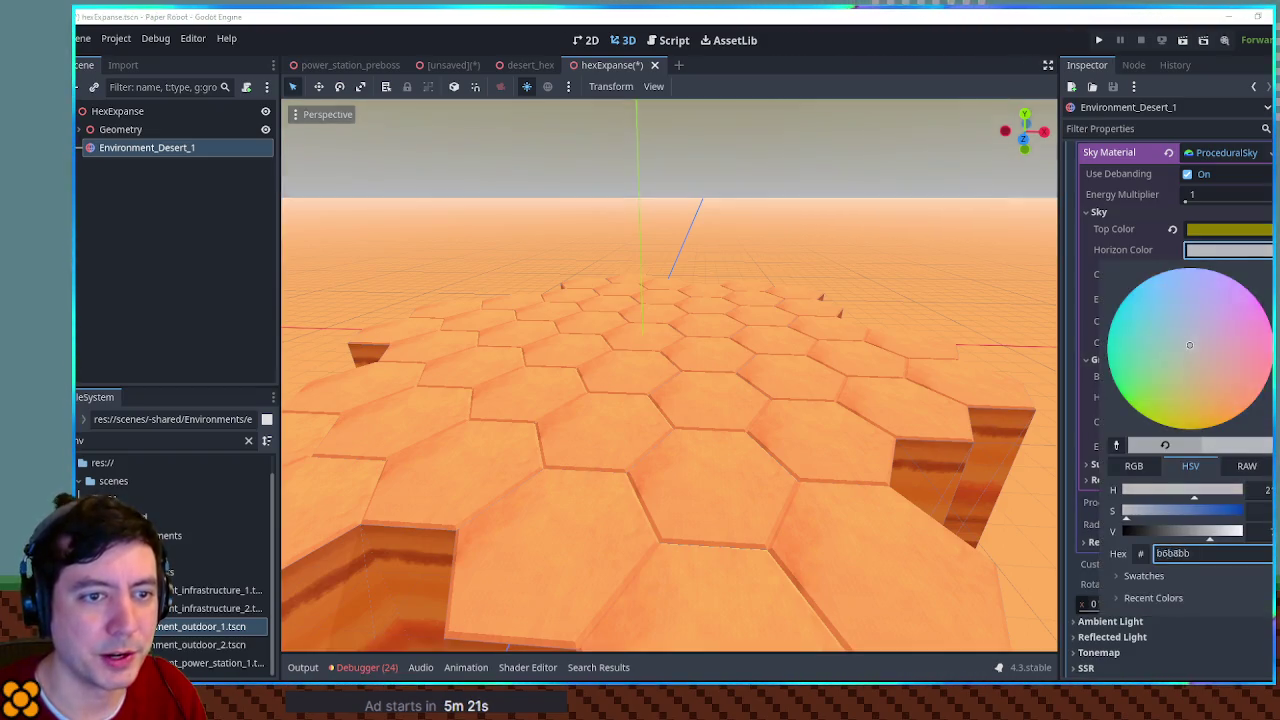
pyautogui.write('ffffff')
pyautogui.press('Return')
pyautogui.write('707276')
pyautogui.press('Return')
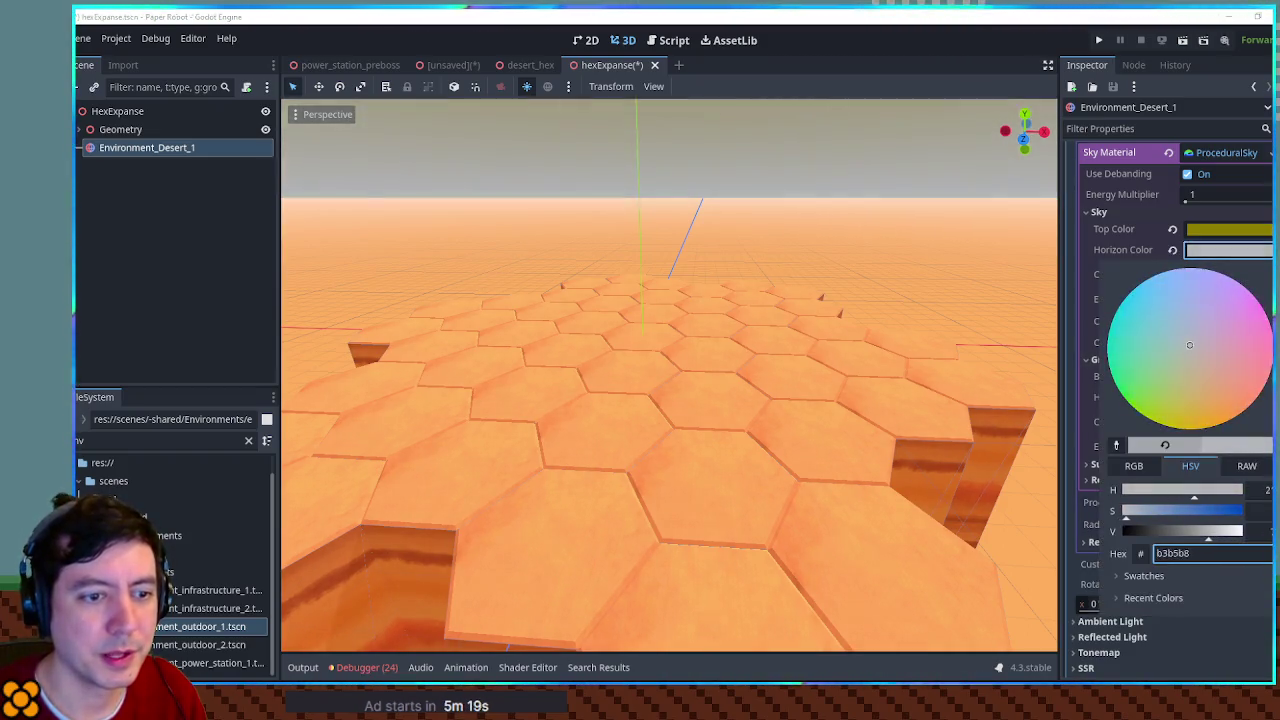
pyautogui.click(1165, 425)
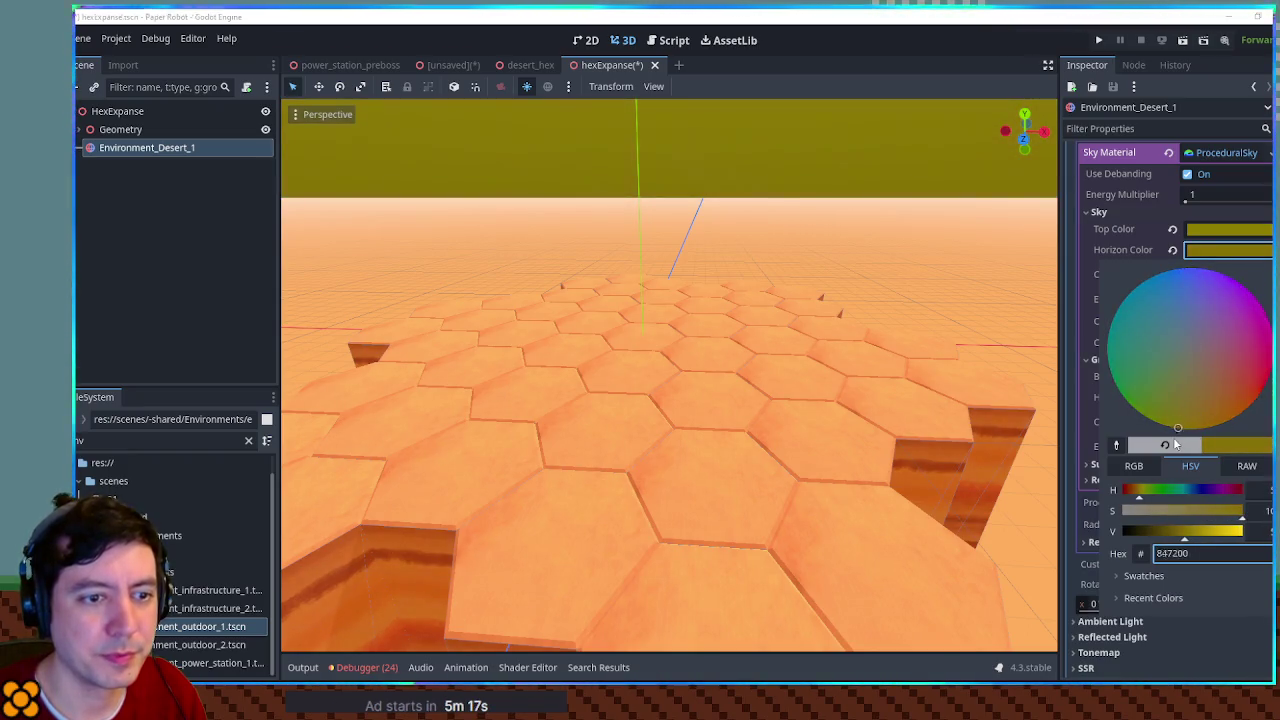
pyautogui.moveTo(1197, 538); pyautogui.dragTo(1243, 533)
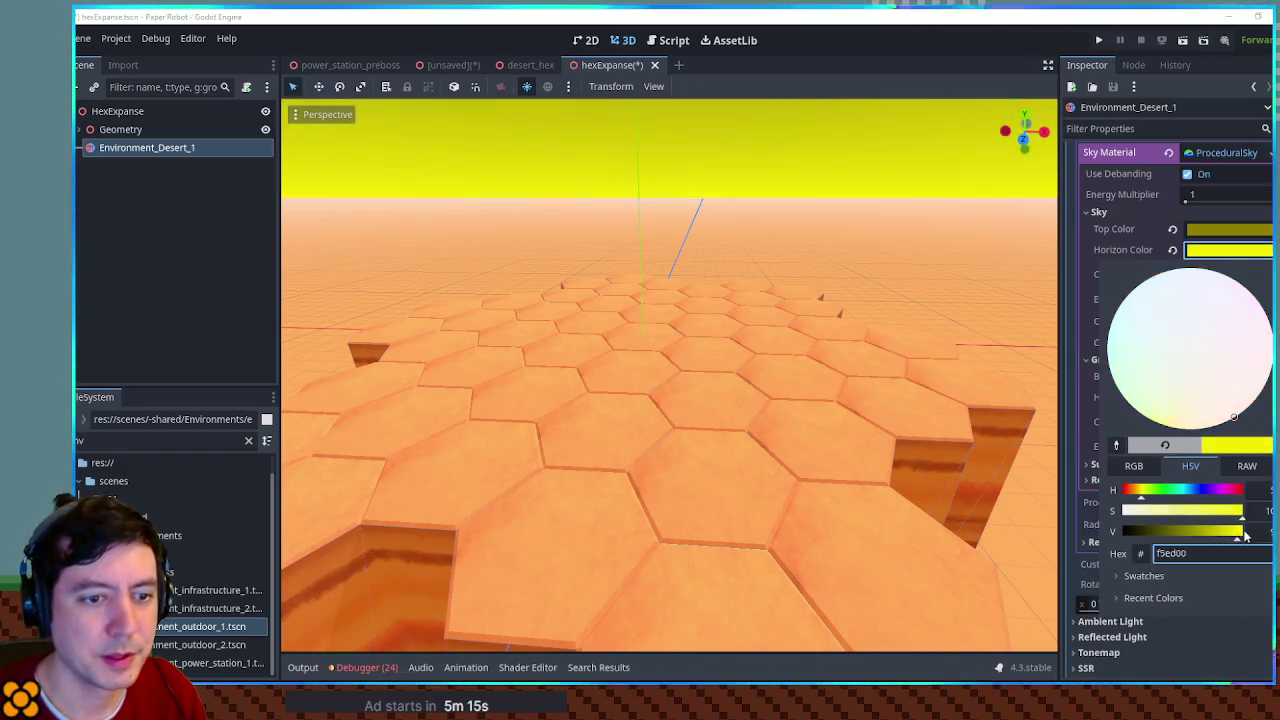
pyautogui.click(951, 328)
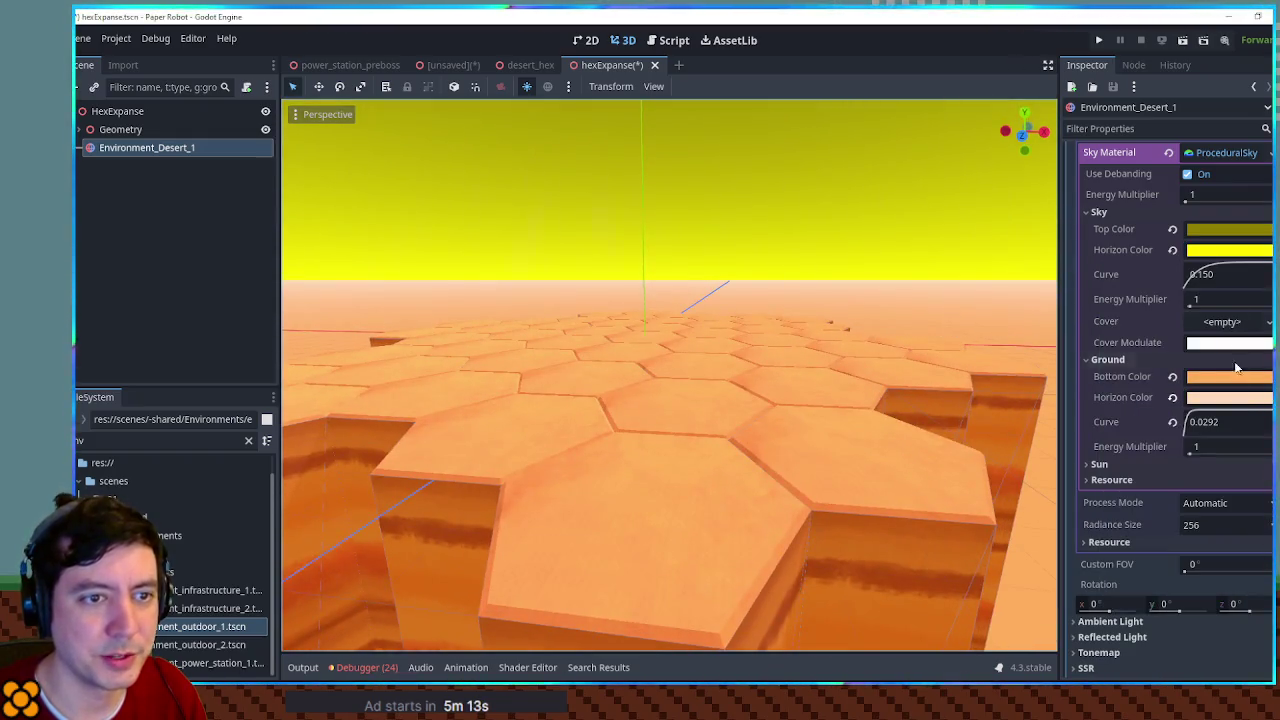
pyautogui.click(1234, 253)
# Step: Soften the sky horizon to pale yellow and try teal, then blue, for the top colour before reverting
pyautogui.moveTo(1162, 512); pyautogui.dragTo(1170, 514)
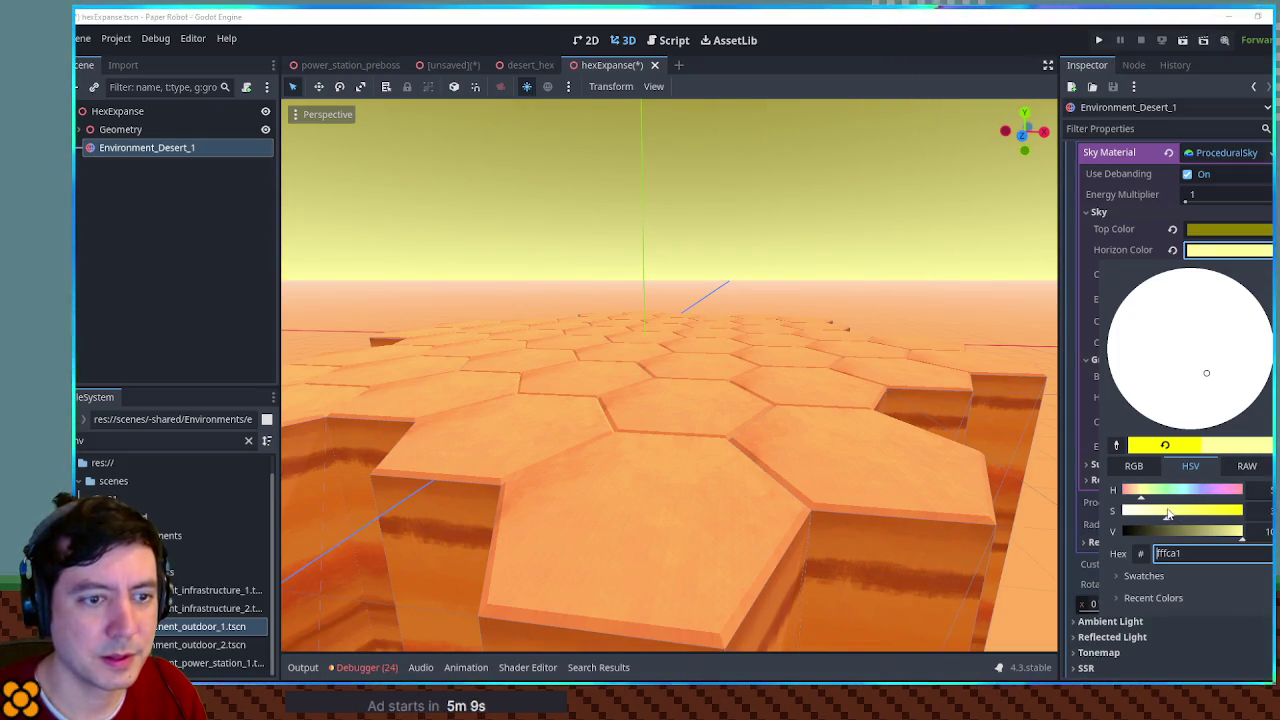
pyautogui.click(1238, 231)
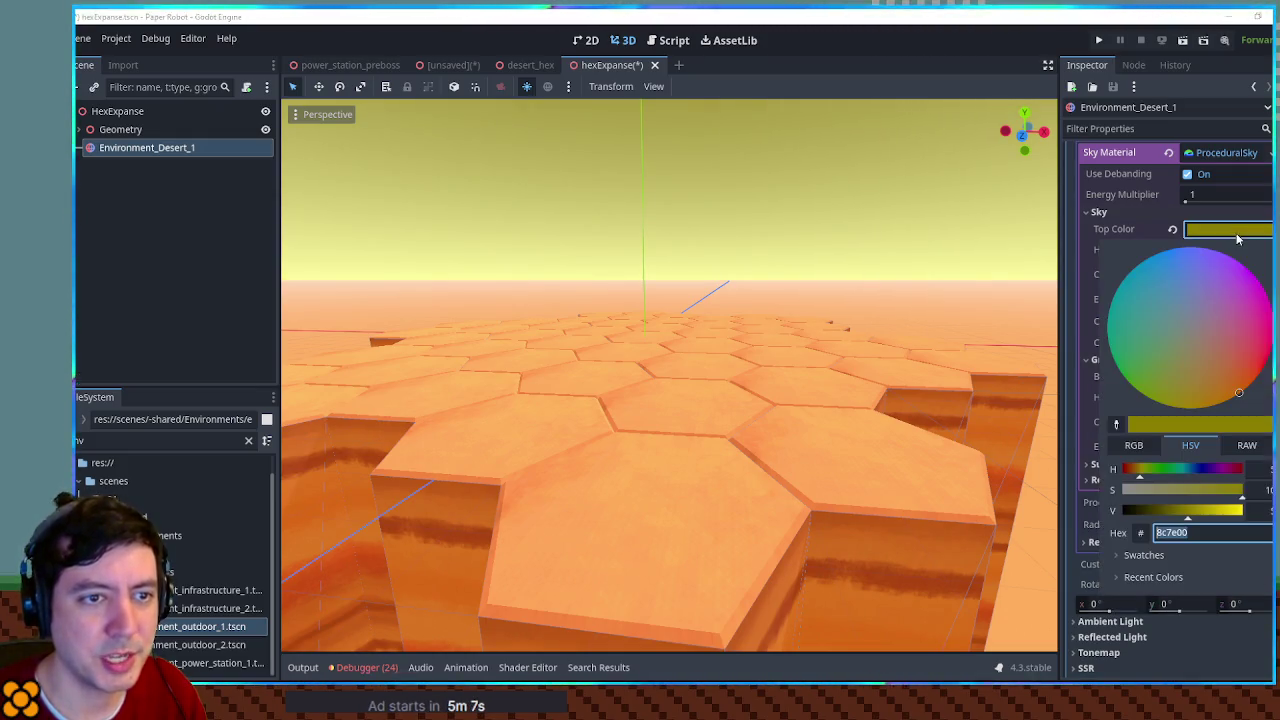
pyautogui.moveTo(1180, 337); pyautogui.dragTo(1107, 280)
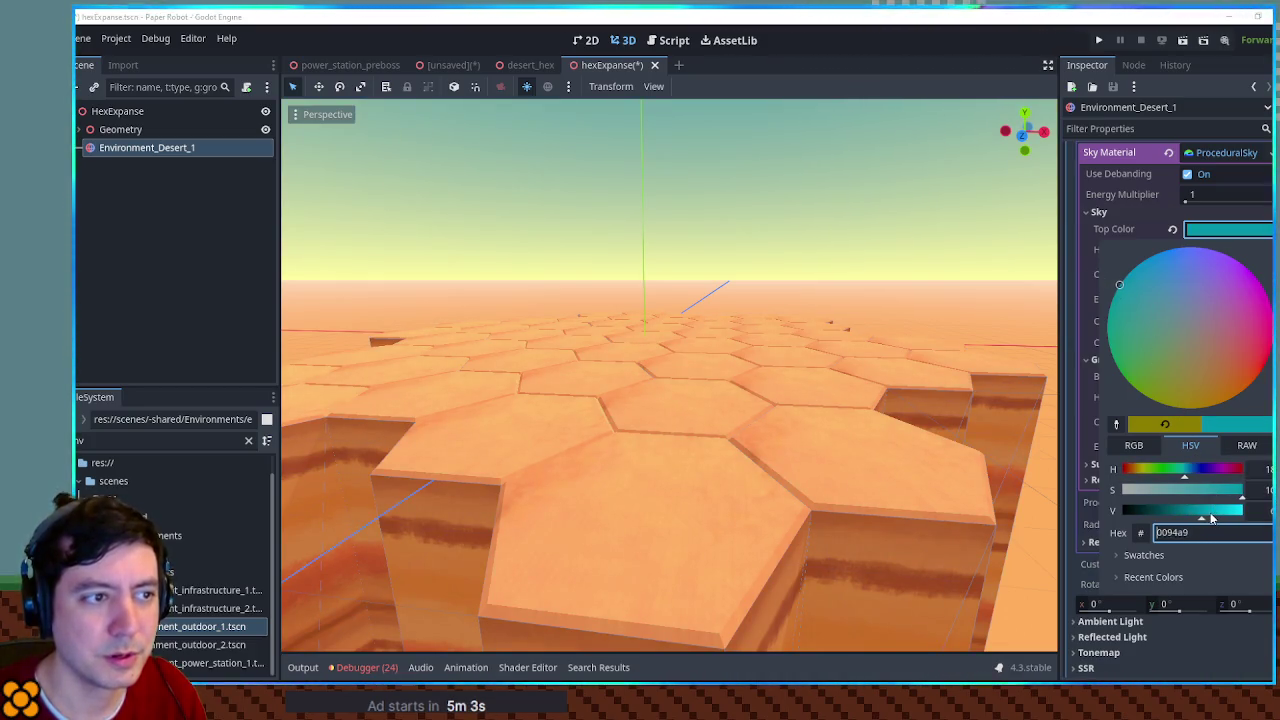
pyautogui.moveTo(1212, 517); pyautogui.dragTo(1180, 515)
pyautogui.click(1197, 472)
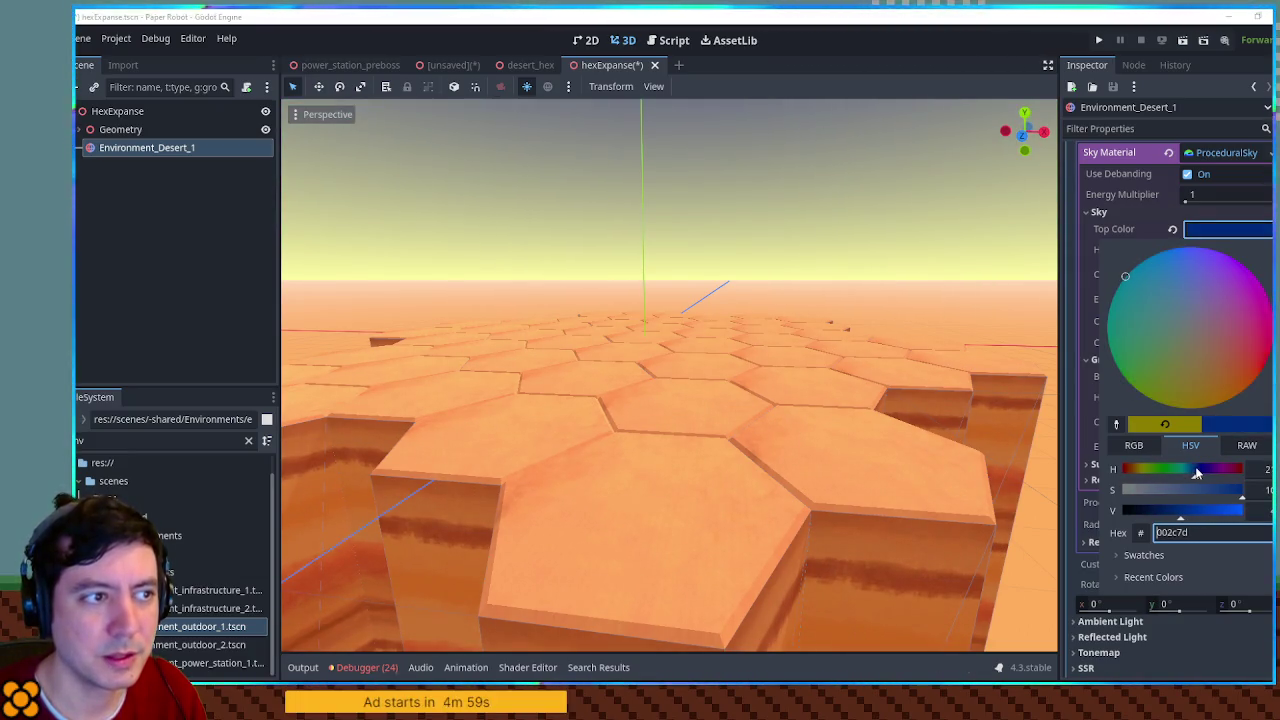
pyautogui.scroll(-3, 650, 300)
pyautogui.scroll(3, 650, 300)
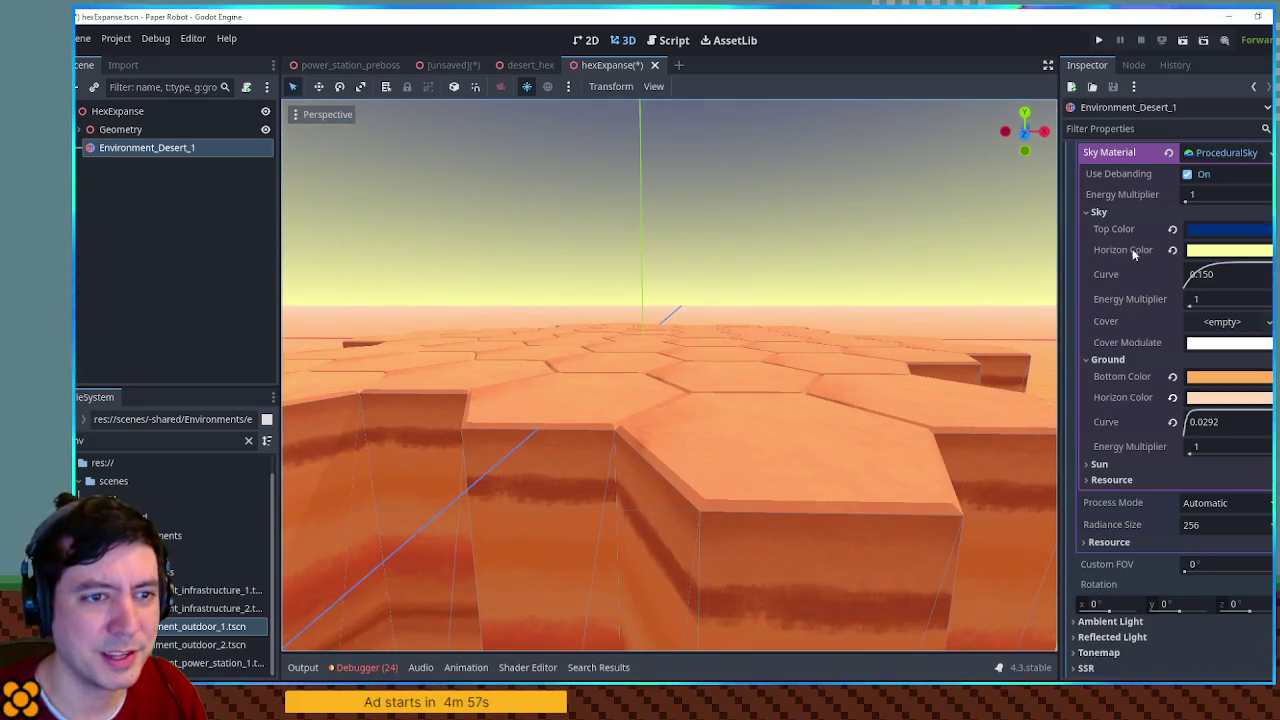
pyautogui.click(1168, 231)
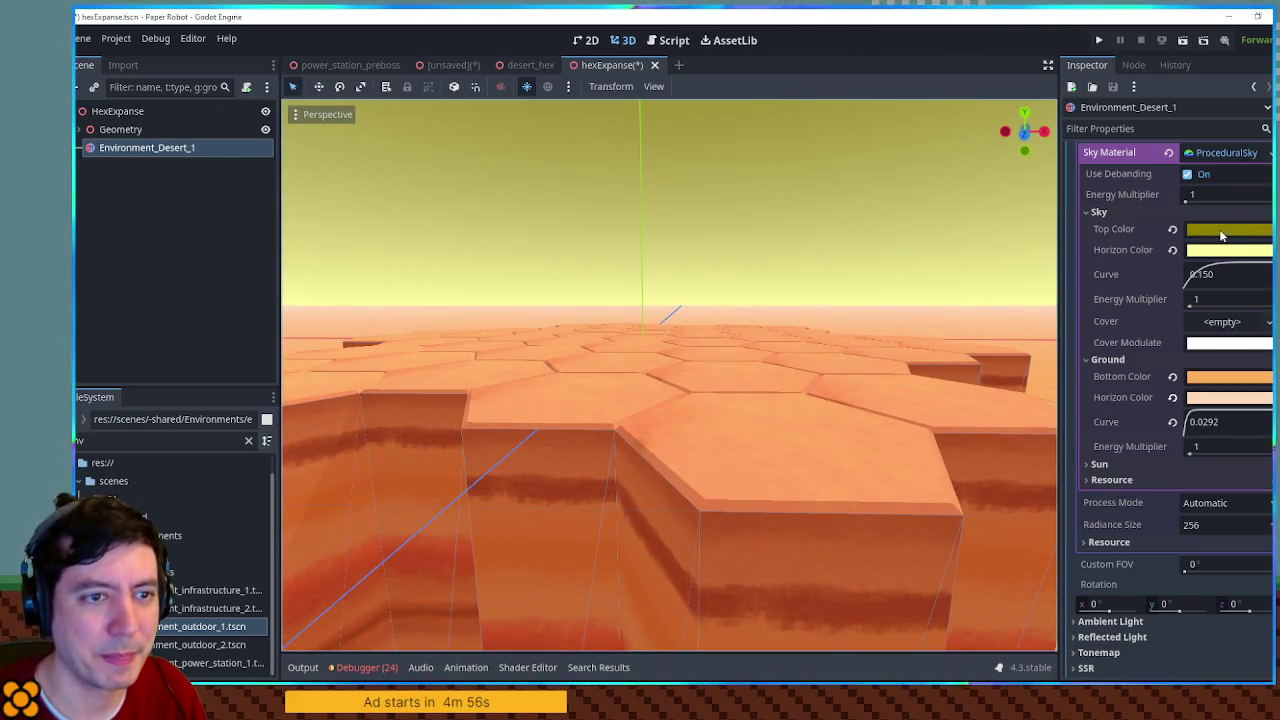
# Step: Desaturate the sky top colour to a muted grey
pyautogui.click(1220, 231)
pyautogui.moveTo(1158, 490); pyautogui.dragTo(1095, 488)
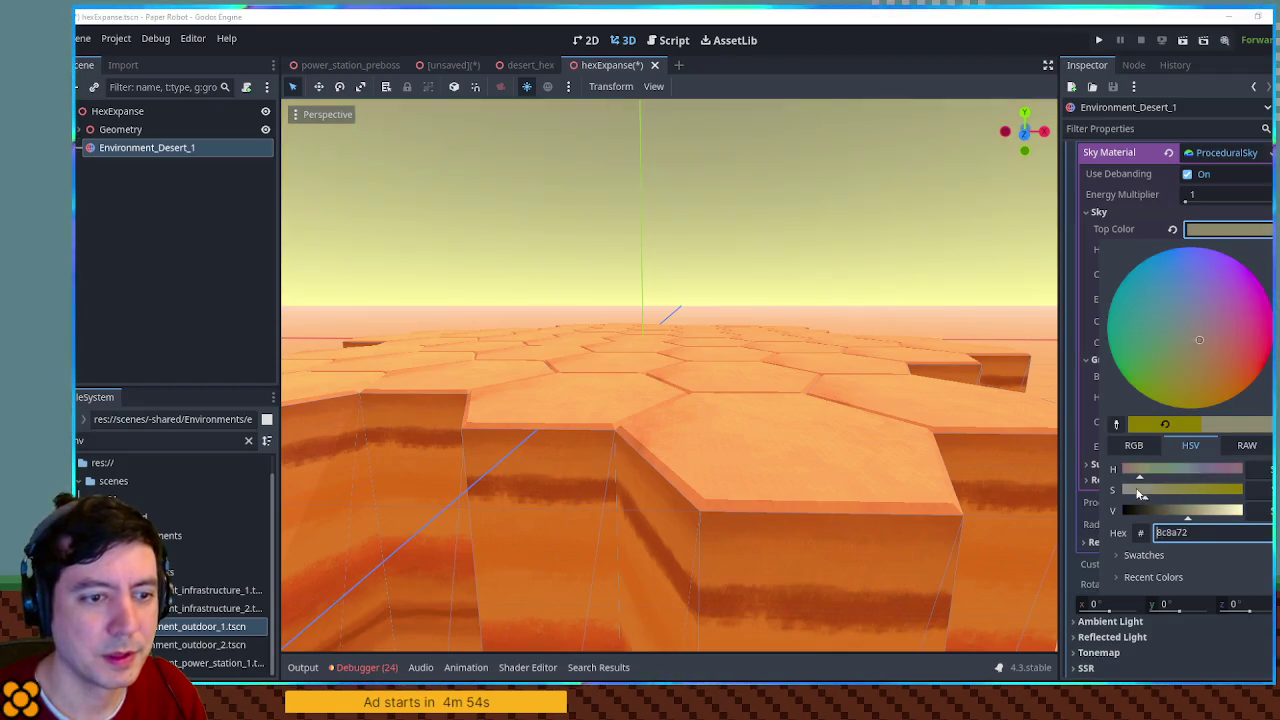
pyautogui.click(842, 323)
pyautogui.moveTo(842, 323)
pyautogui.mouseDown()
pyautogui.moveTo(845, 273)
pyautogui.moveTo(933, 260)
pyautogui.mouseUp()
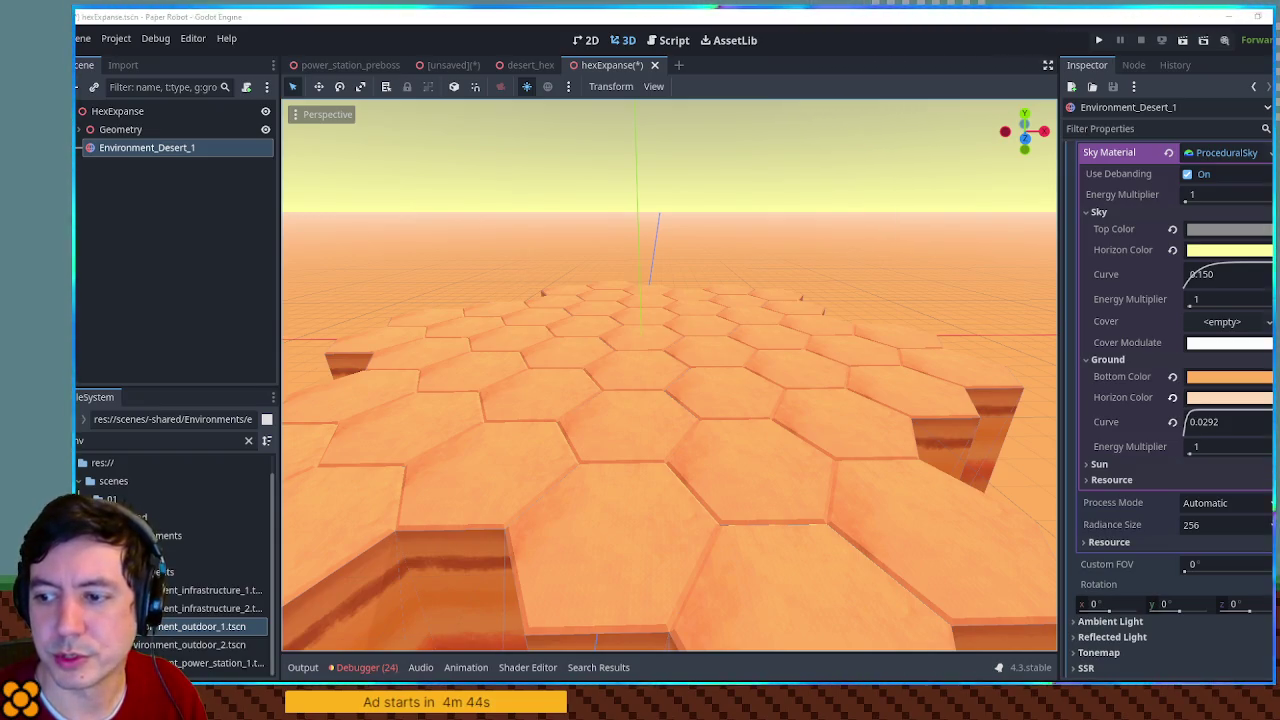
pyautogui.click(1229, 229)
pyautogui.click(1230, 288)
pyautogui.moveTo(1230, 288); pyautogui.dragTo(1258, 281)
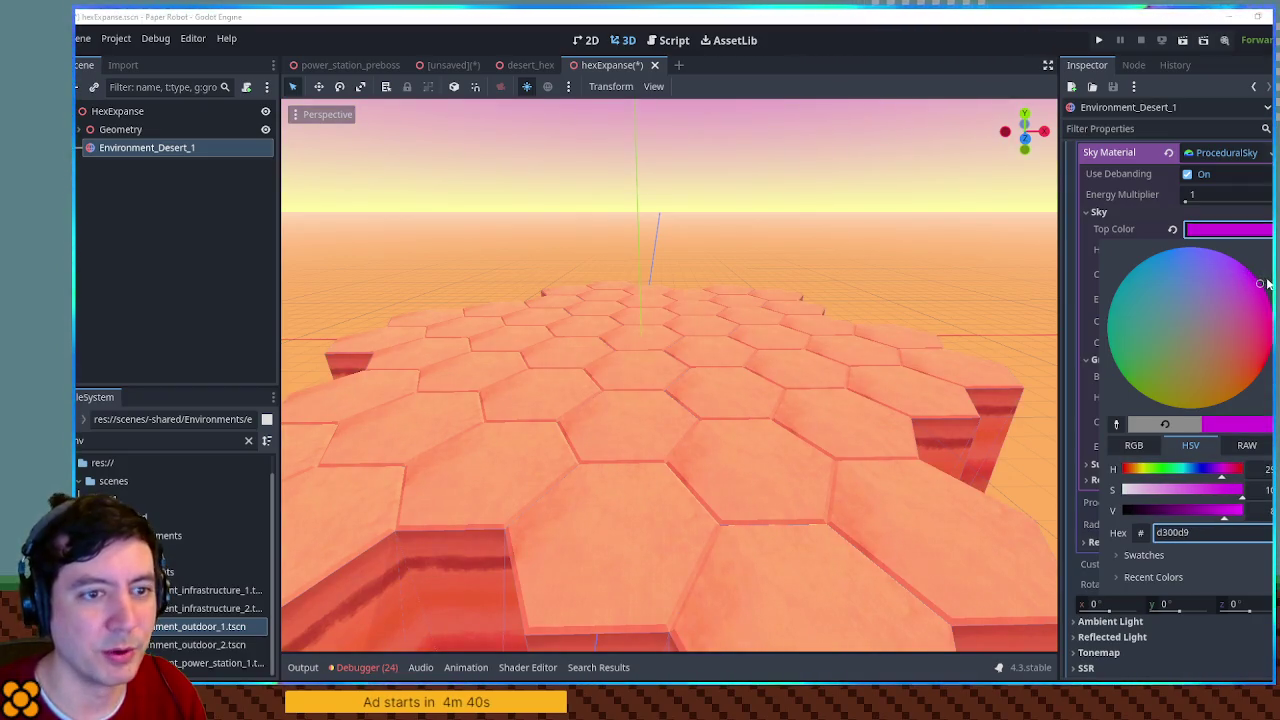
pyautogui.click(877, 262)
pyautogui.moveTo(877, 262); pyautogui.dragTo(878, 362)
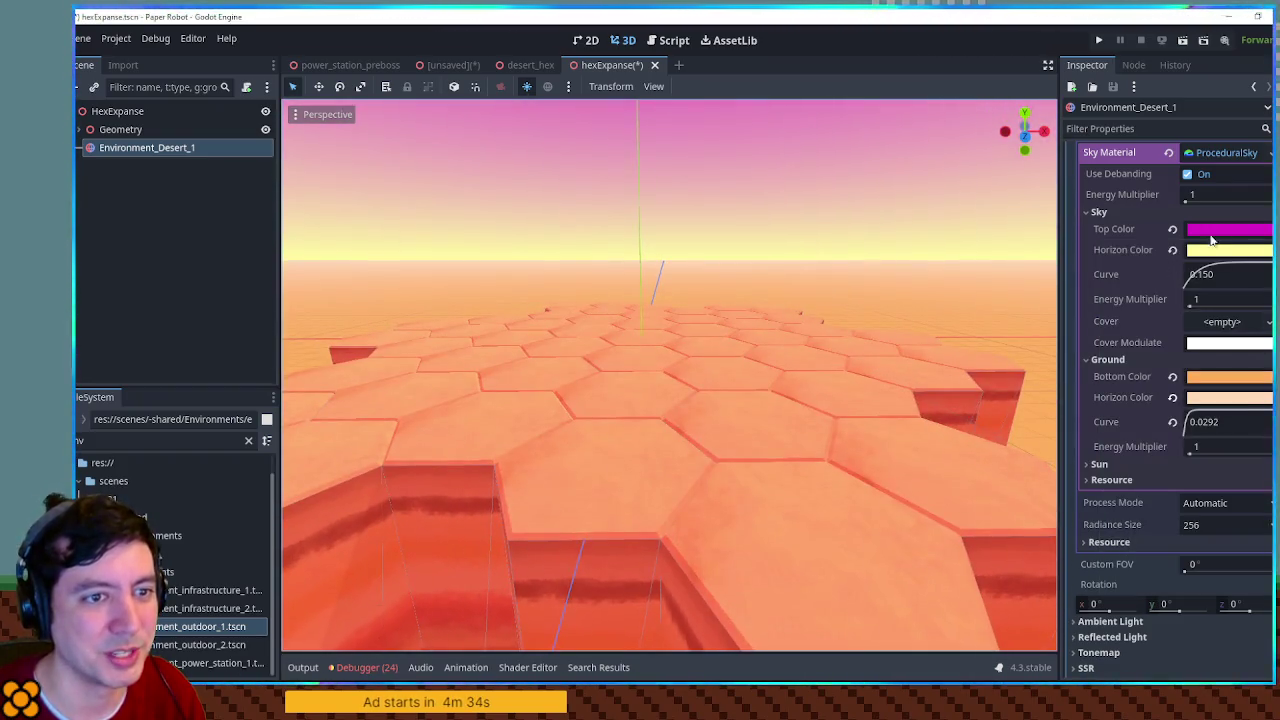
pyautogui.click(1218, 232)
pyautogui.moveTo(1258, 300); pyautogui.dragTo(1253, 277)
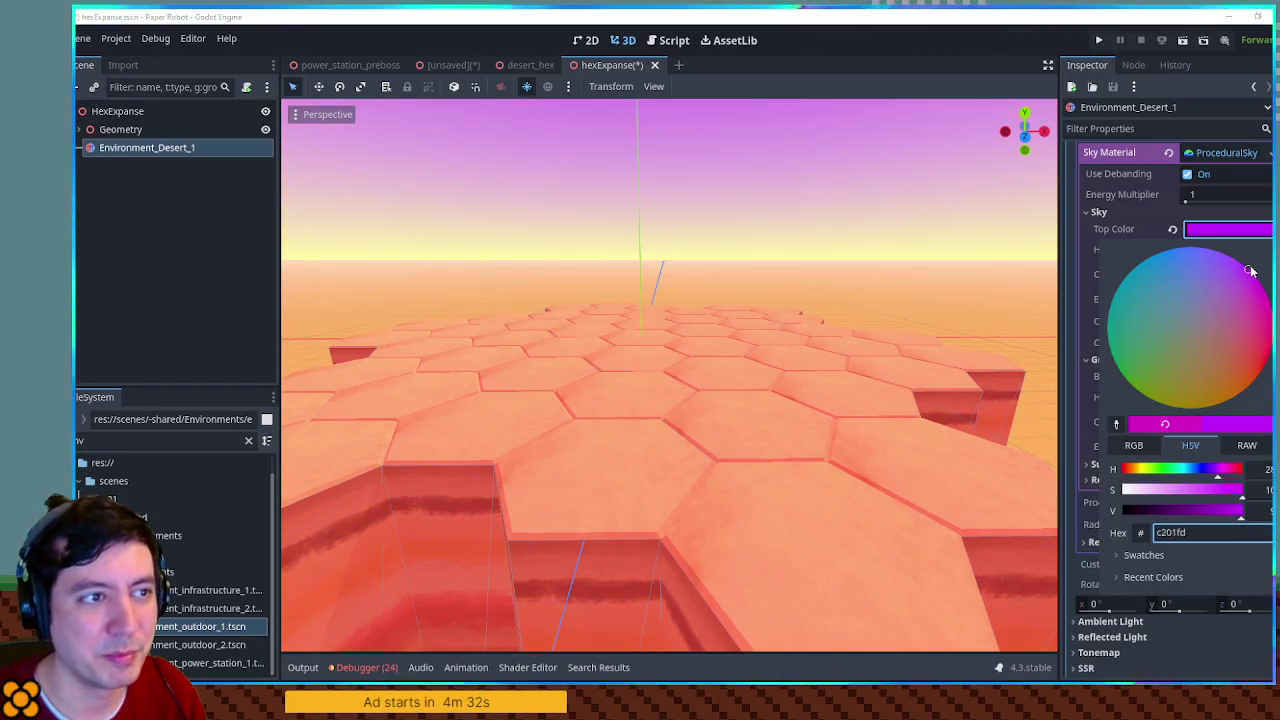
pyautogui.click(1232, 234)
pyautogui.moveTo(1216, 265); pyautogui.dragTo(1203, 253)
pyautogui.scroll(5, 909, 333)
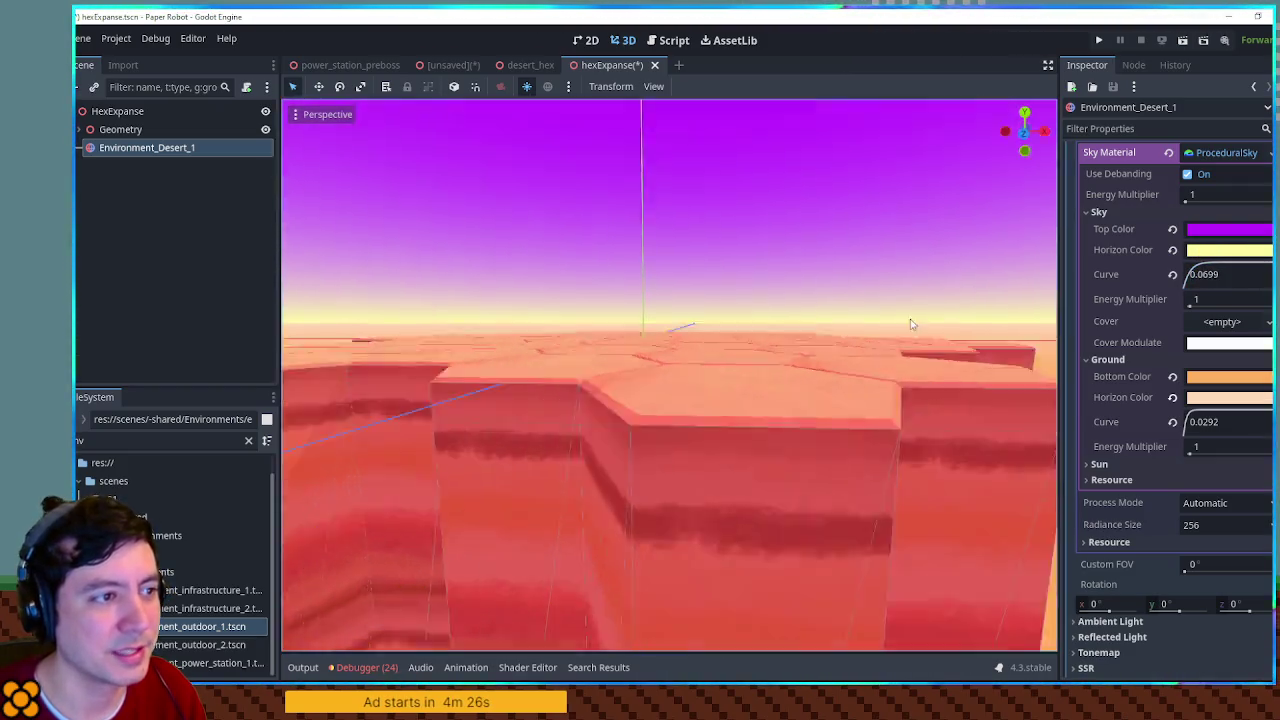
pyautogui.scroll(-5, 928, 392)
pyautogui.scroll(-2, 928, 390)
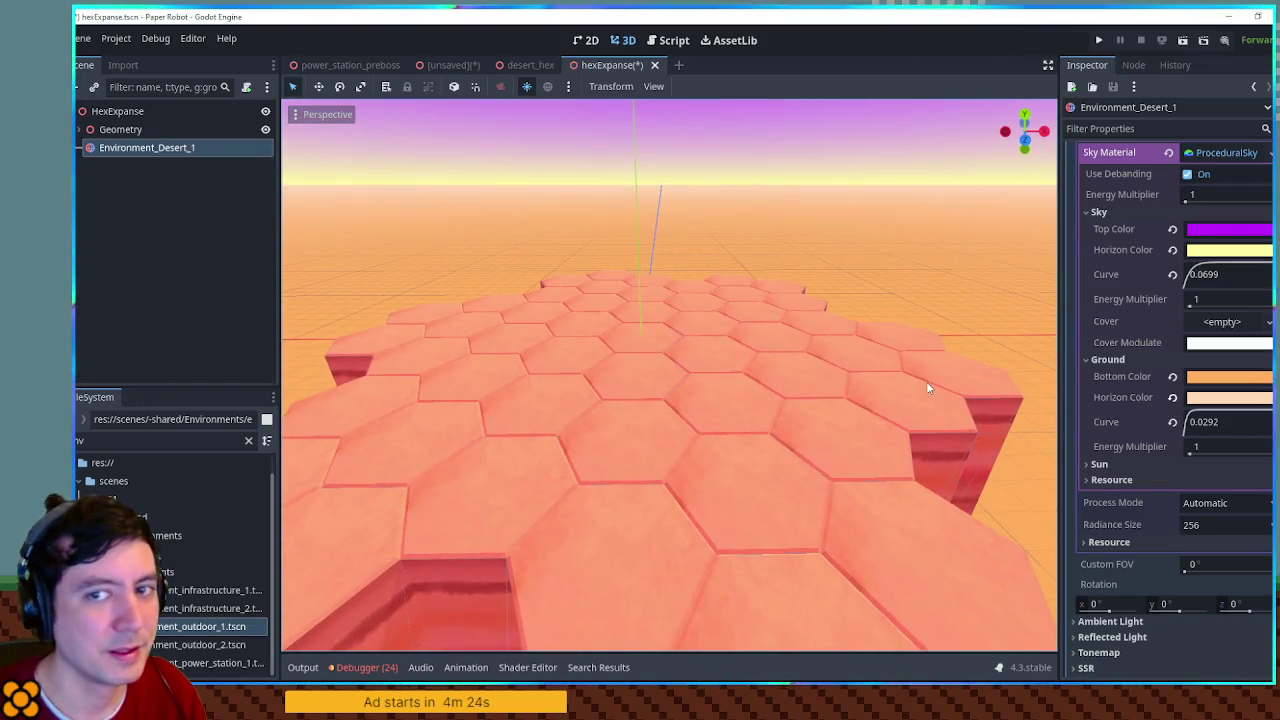
pyautogui.scroll(2, 927, 395)
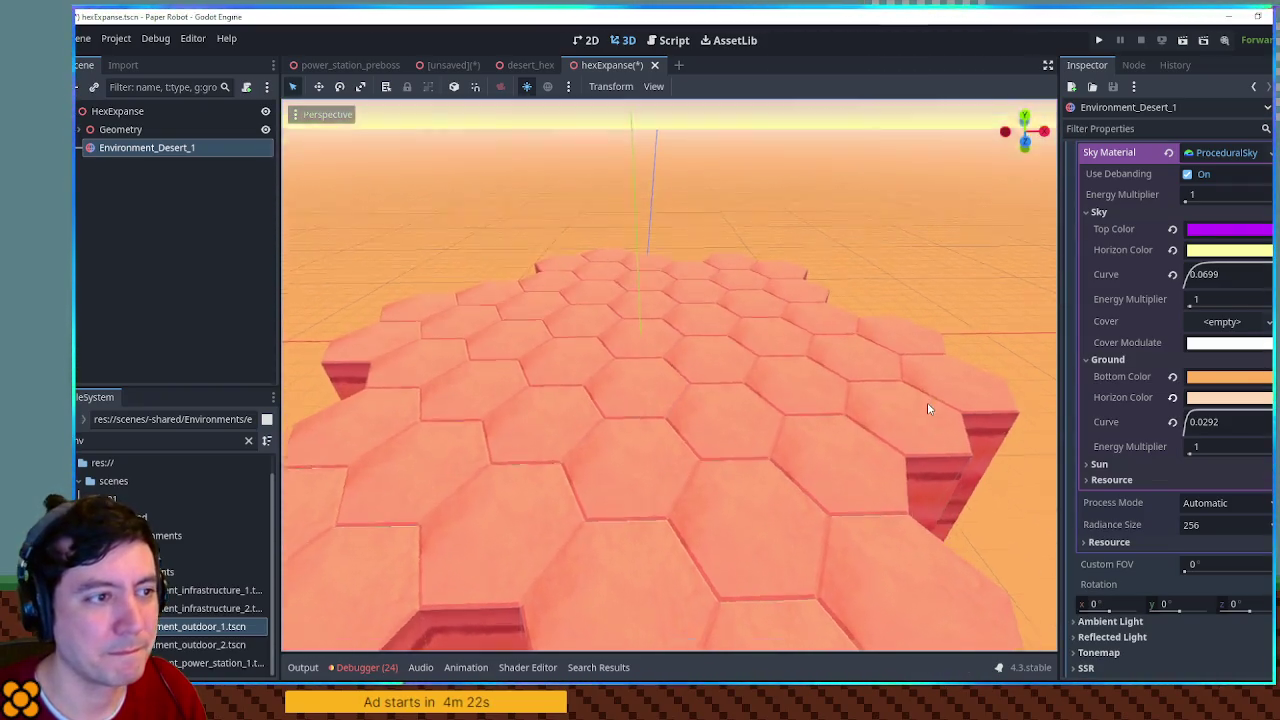
pyautogui.hotkey('ctrl', 'z')
pyautogui.scroll(4, 955, 390)
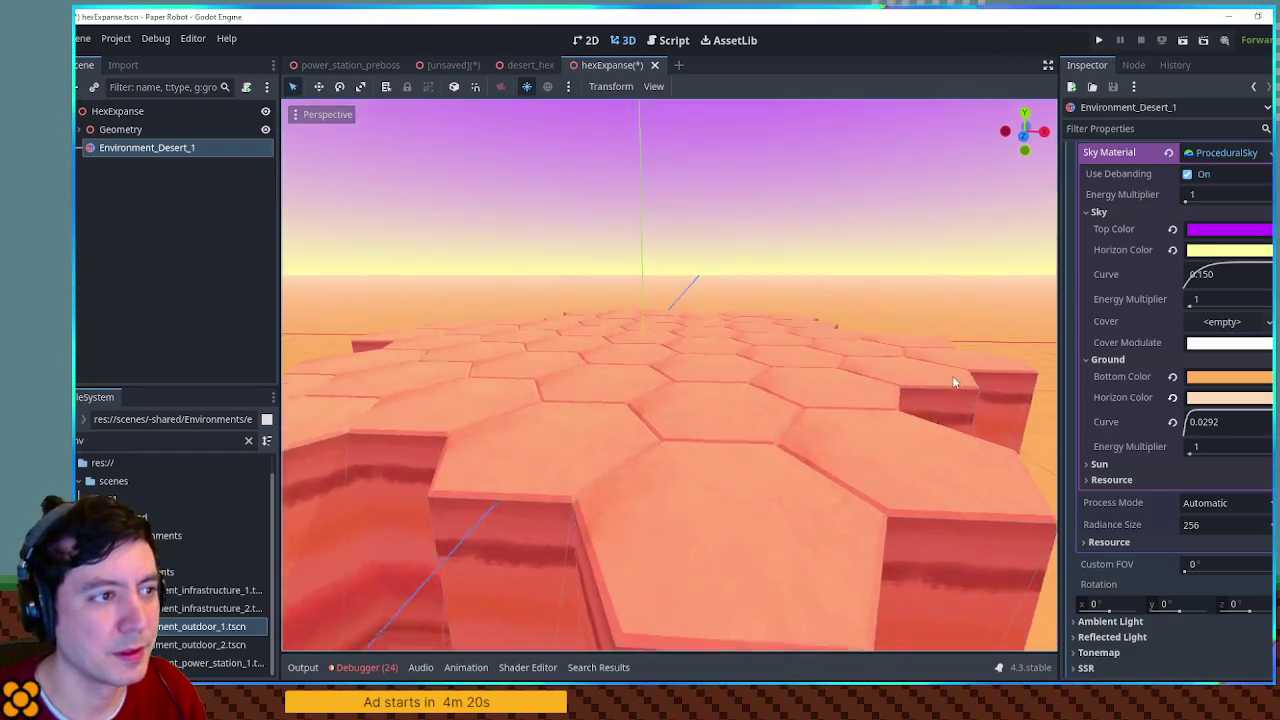
pyautogui.scroll(-4, 955, 400)
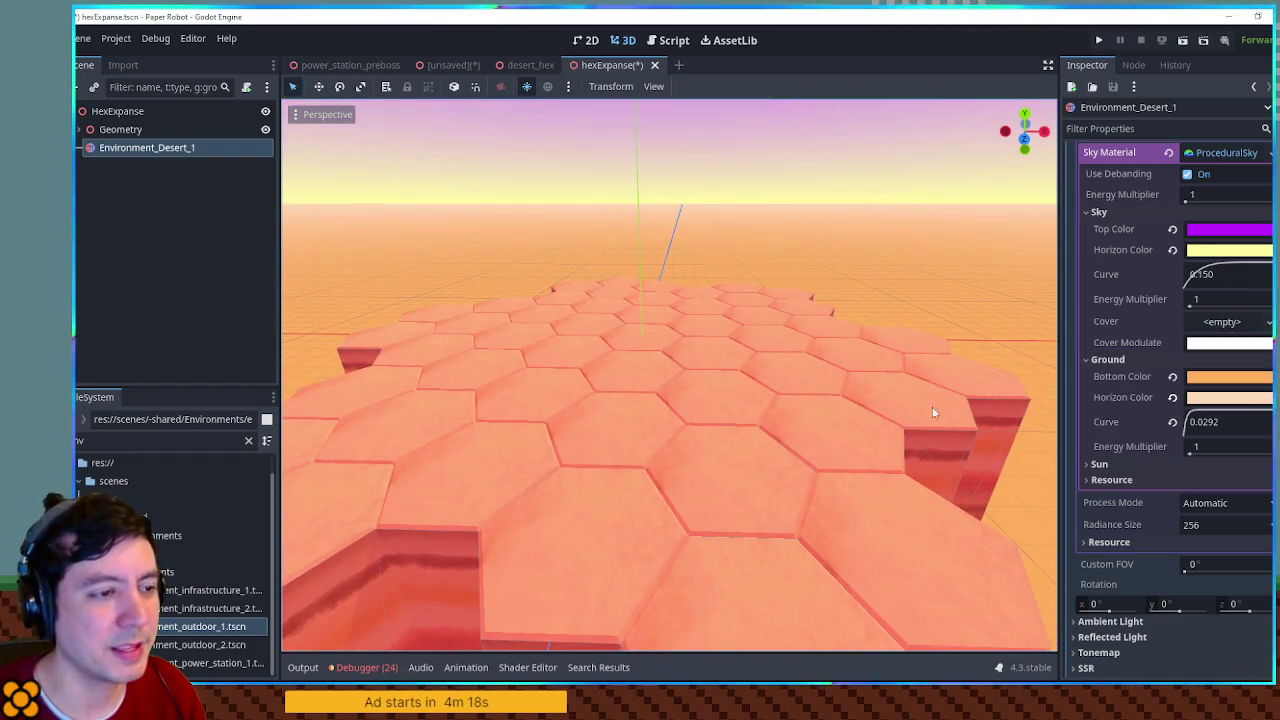
pyautogui.click(902, 172)
pyautogui.moveTo(776, 307)
pyautogui.mouseDown()
pyautogui.moveTo(914, 357)
pyautogui.moveTo(787, 364)
pyautogui.moveTo(822, 410)
pyautogui.moveTo(768, 340)
pyautogui.moveTo(812, 384)
pyautogui.moveTo(818, 332)
pyautogui.moveTo(831, 358)
pyautogui.moveTo(790, 393)
pyautogui.moveTo(819, 355)
pyautogui.moveTo(825, 380)
pyautogui.moveTo(779, 366)
pyautogui.mouseUp()
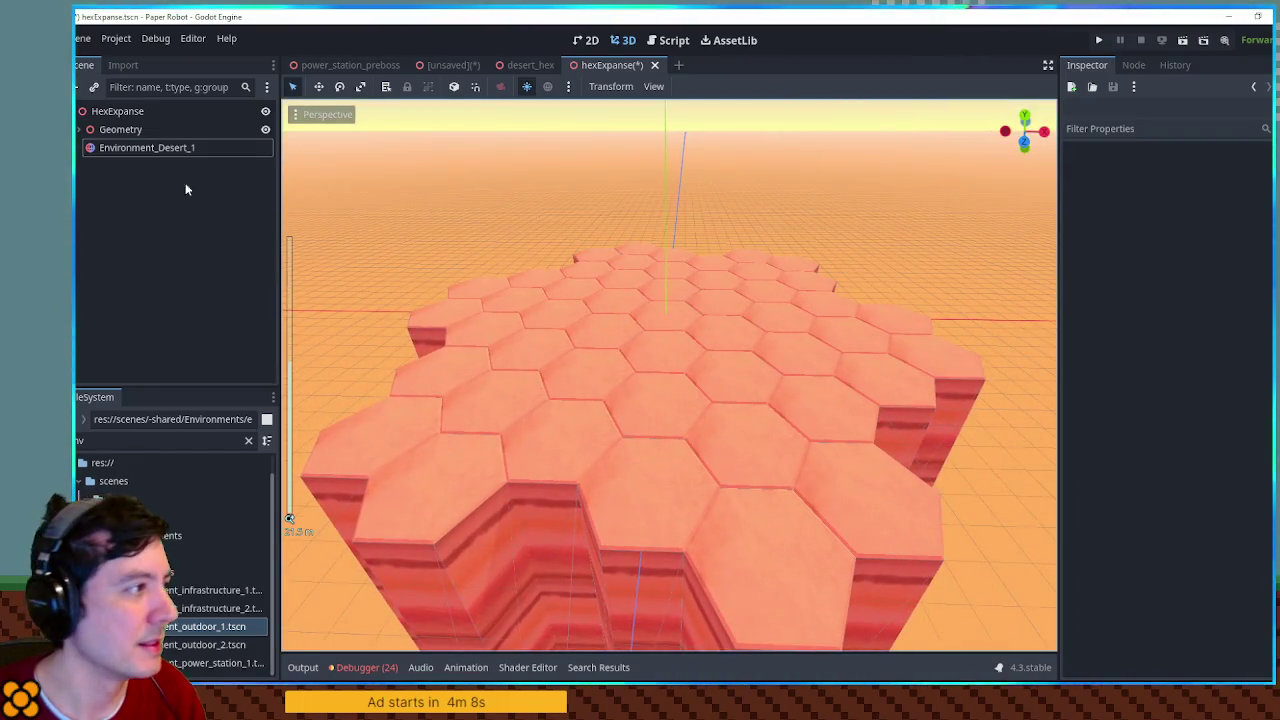
# Step: Add a DirectionalLight3D as a child of Environment_Desert_1
pyautogui.click(128, 149)
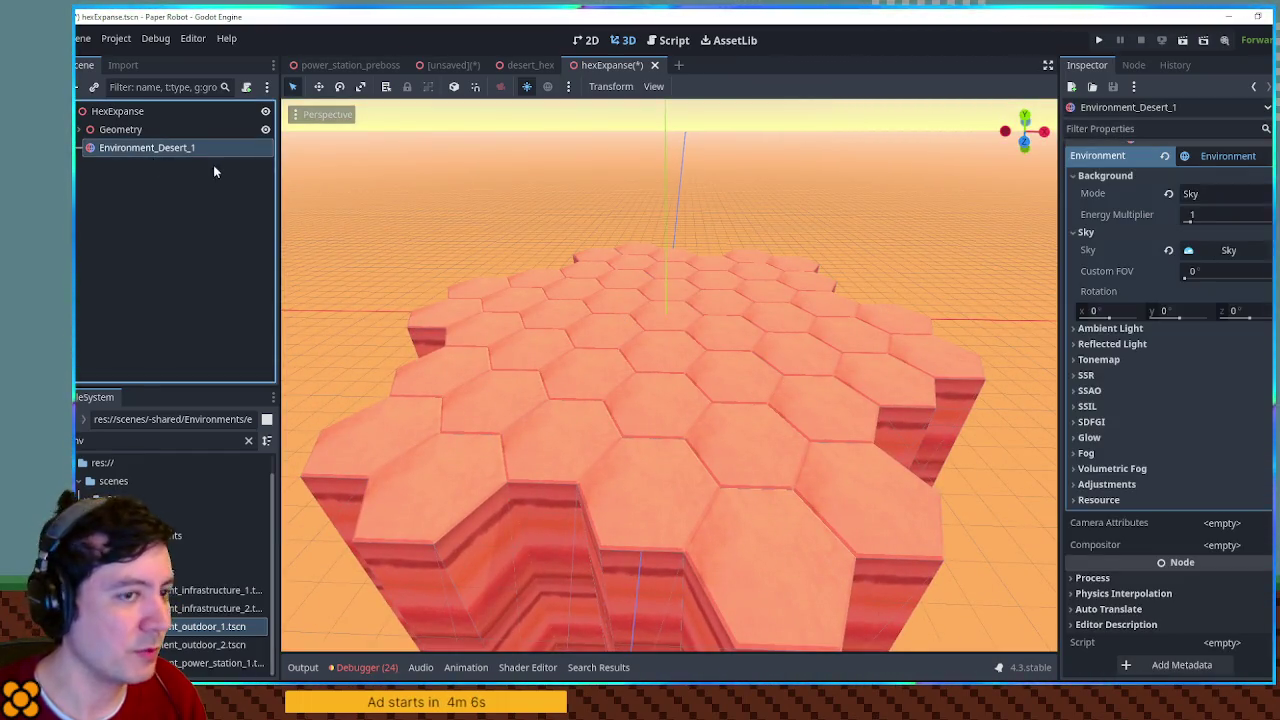
pyautogui.hotkey('ctrl', 'a')
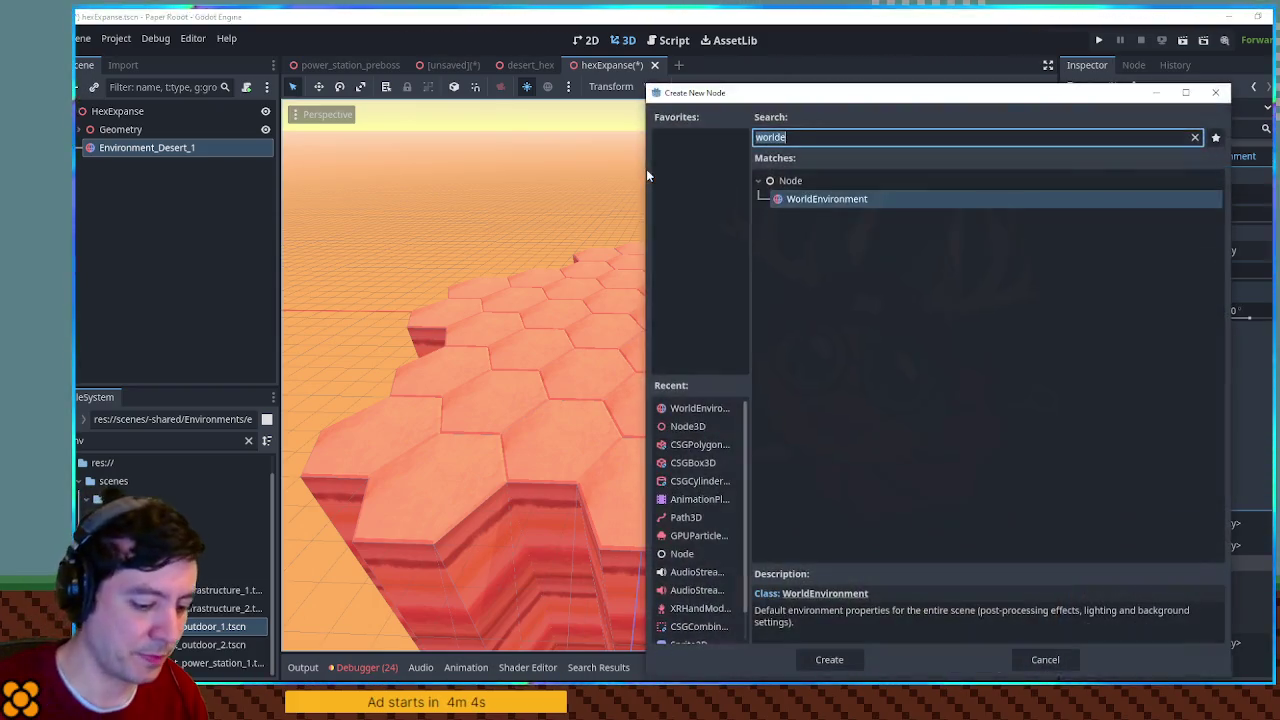
pyautogui.write('direc')
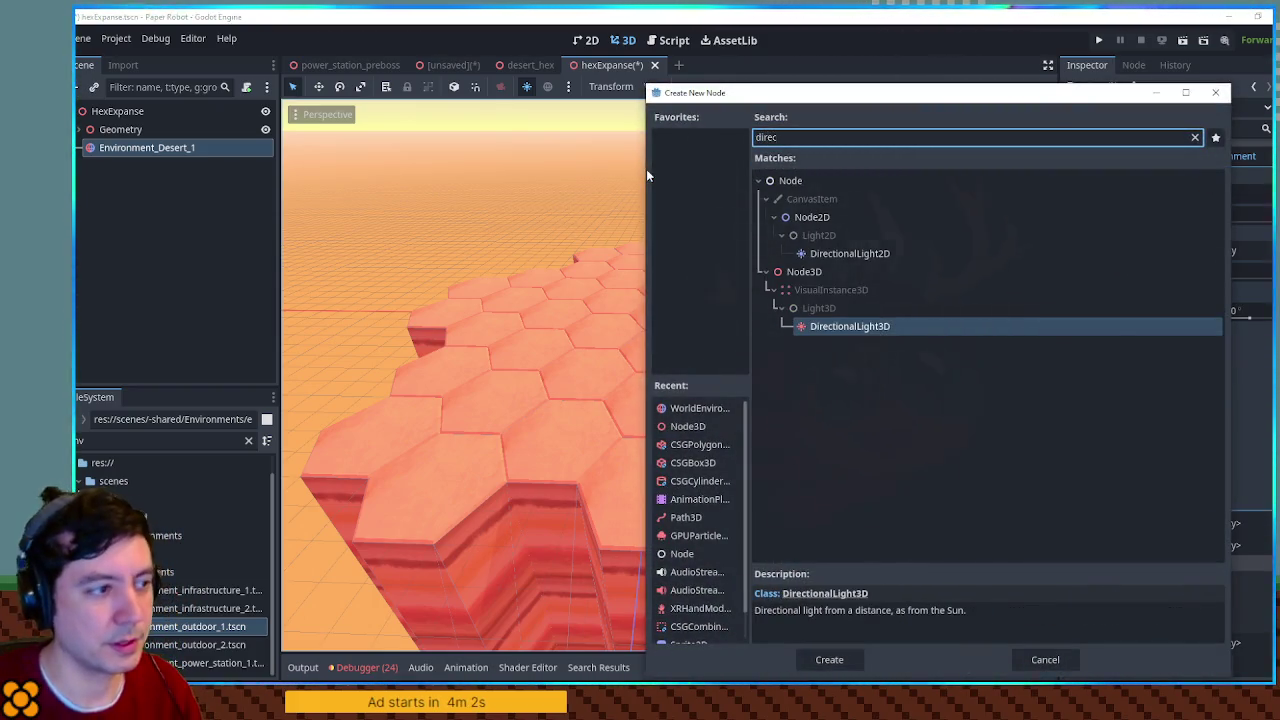
pyautogui.press('Return')
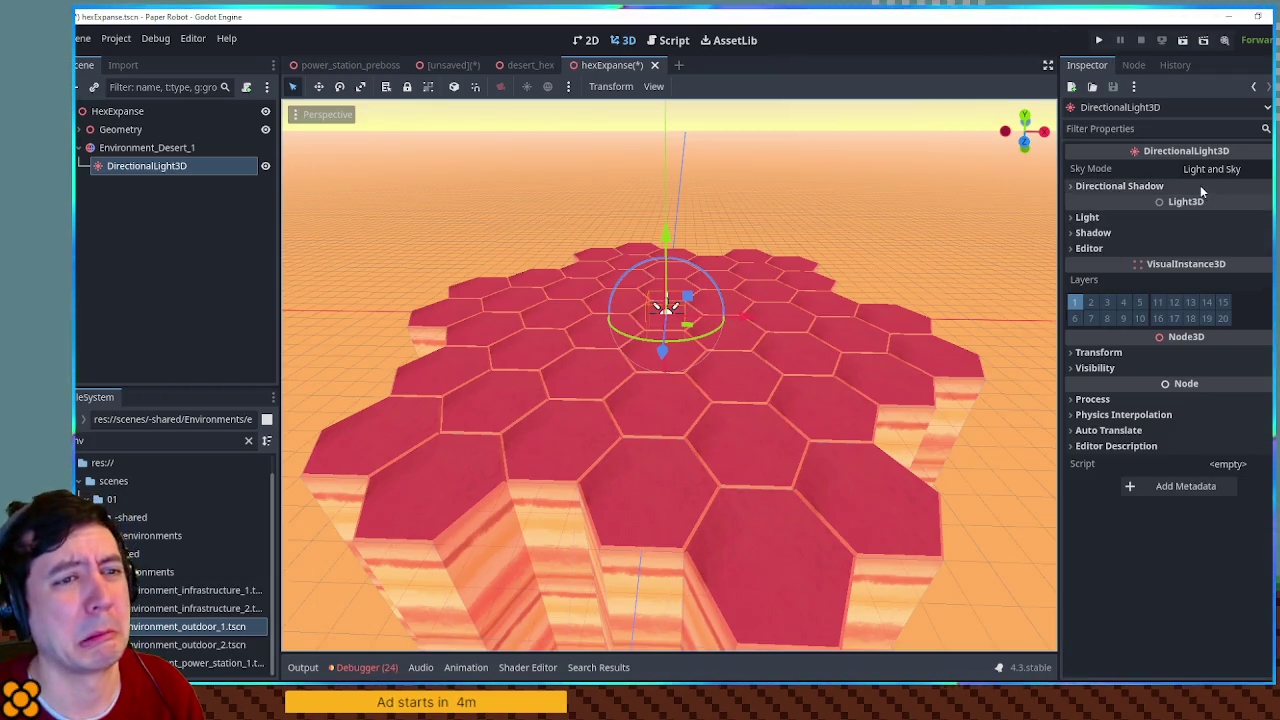
pyautogui.click(1163, 218)
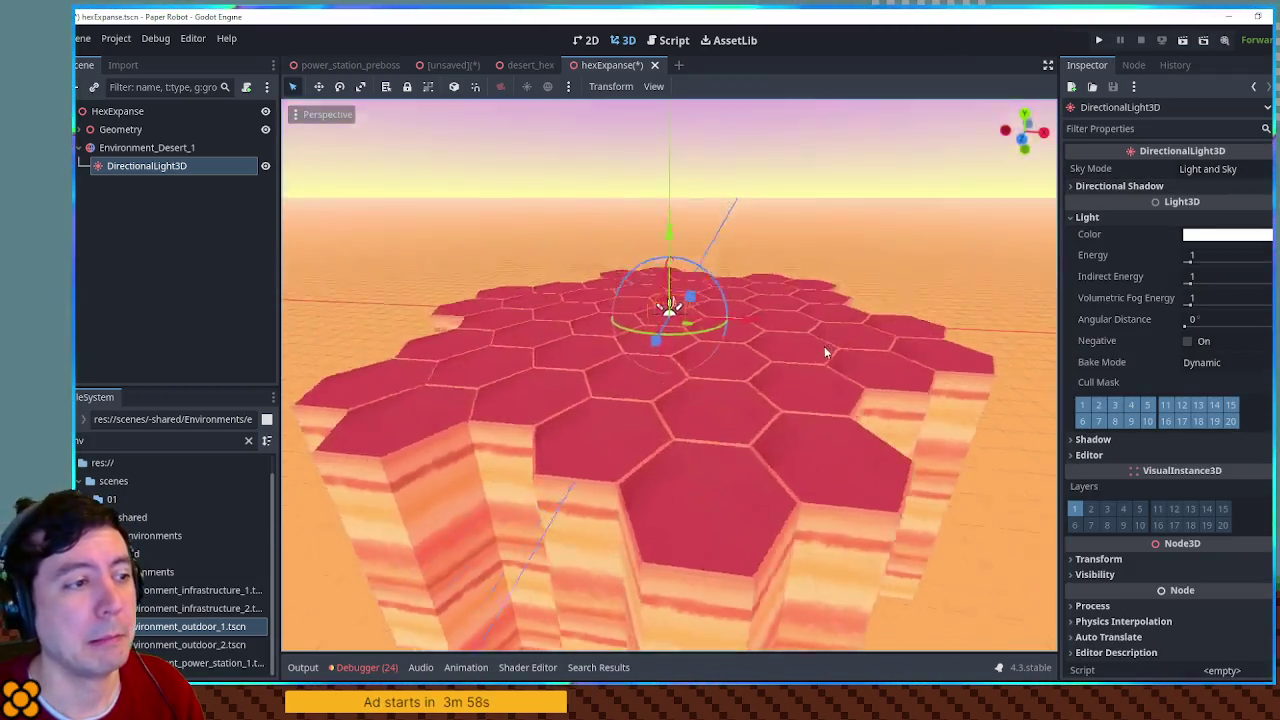
# Step: Rotate the light to about -68.9°, 44°, -46° so it rakes across the hex pillars
pyautogui.moveTo(665, 237)
pyautogui.mouseDown()
pyautogui.moveTo(677, 143)
pyautogui.moveTo(708, 194)
pyautogui.mouseUp()
pyautogui.scroll(5, 601, 208)
pyautogui.moveTo(601, 208)
pyautogui.mouseDown()
pyautogui.moveTo(768, 374)
pyautogui.moveTo(762, 422)
pyautogui.moveTo(770, 411)
pyautogui.mouseUp()
pyautogui.scroll(3, 770, 411)
pyautogui.moveTo(723, 373); pyautogui.dragTo(740, 371)
pyautogui.scroll(-5, 657, 392)
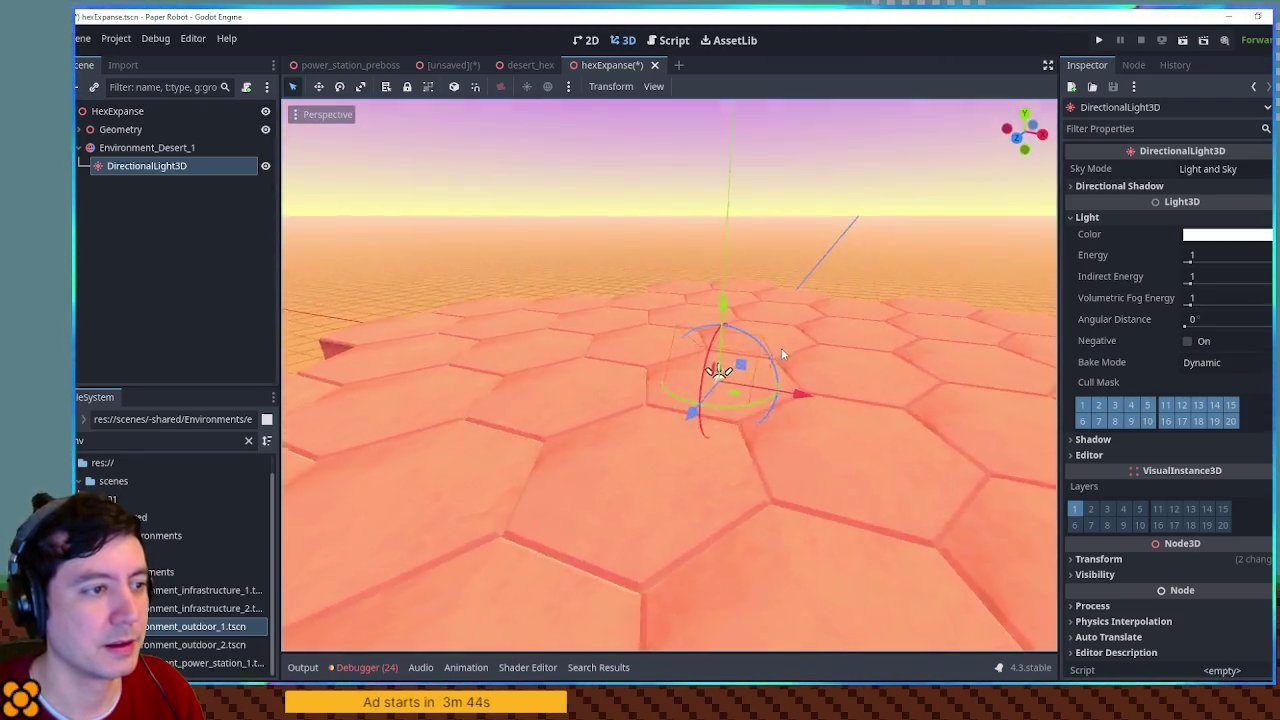
pyautogui.scroll(5, 540, 344)
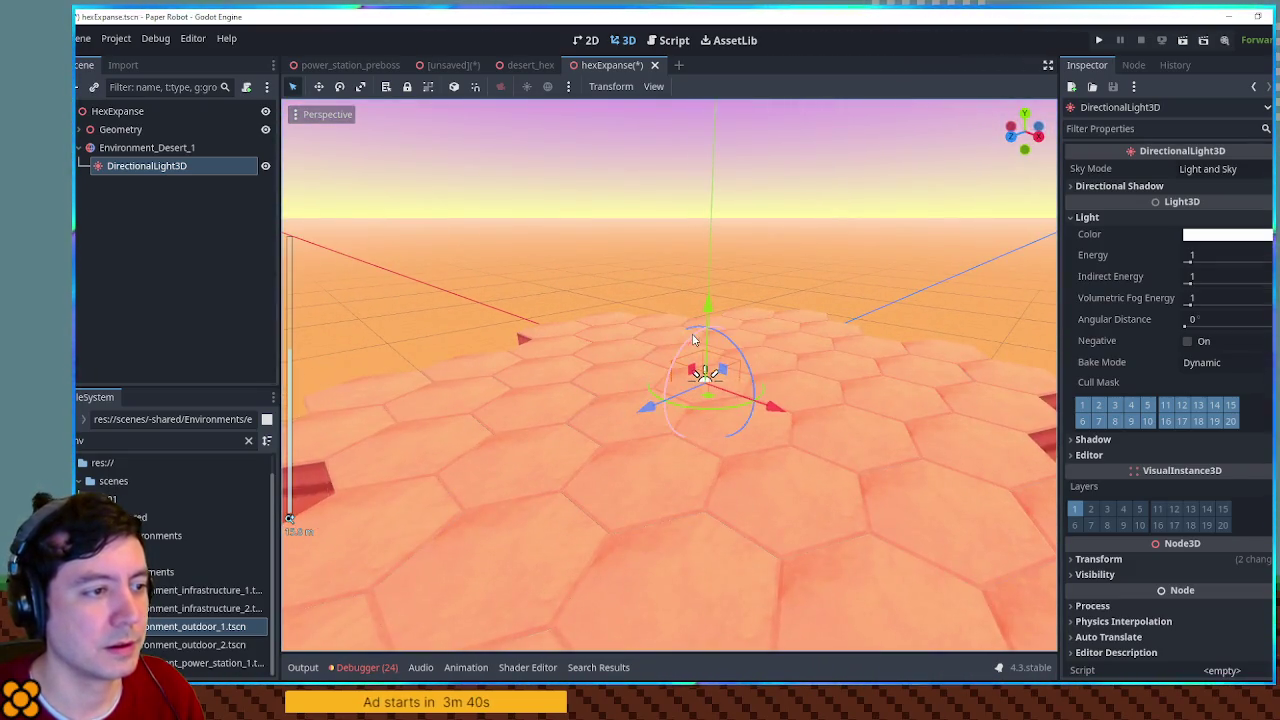
pyautogui.scroll(-3, 641, 397)
pyautogui.moveTo(641, 397)
pyautogui.mouseDown()
pyautogui.moveTo(699, 381)
pyautogui.moveTo(692, 348)
pyautogui.moveTo(717, 343)
pyautogui.moveTo(1032, 362)
pyautogui.mouseUp()
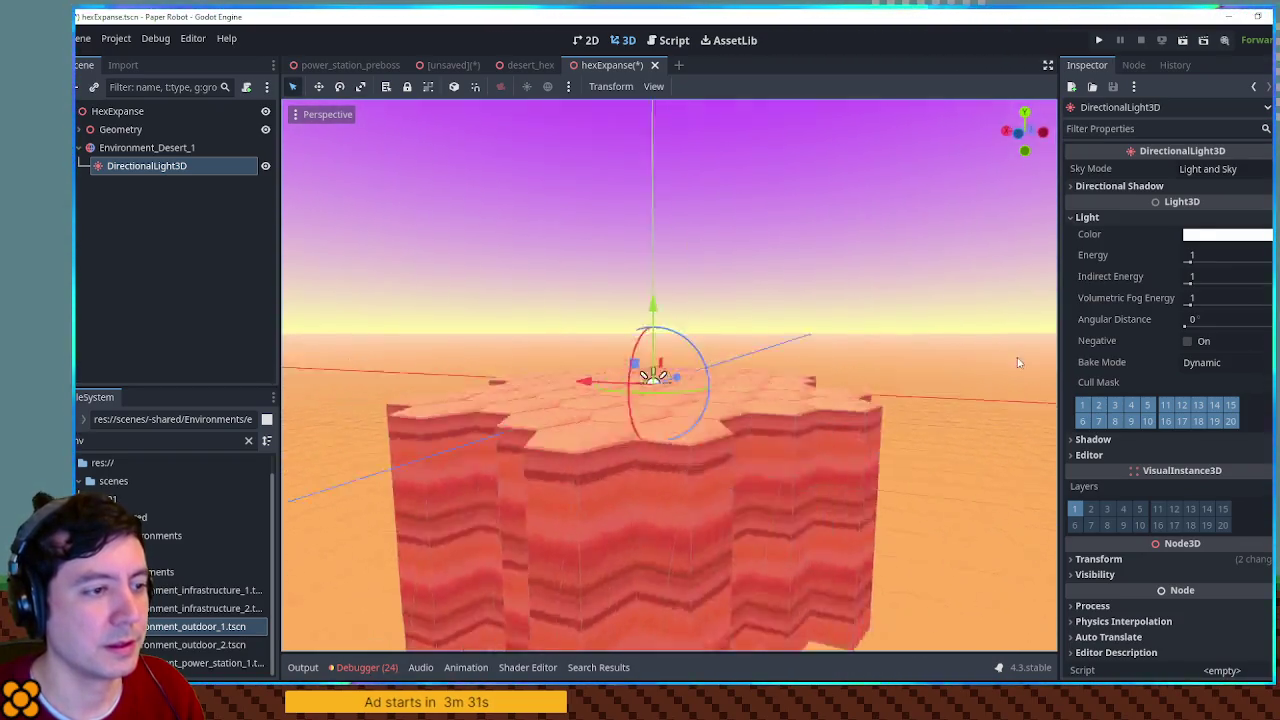
pyautogui.scroll(-3, 717, 380)
pyautogui.moveTo(717, 380)
pyautogui.mouseDown()
pyautogui.moveTo(724, 344)
pyautogui.moveTo(686, 332)
pyautogui.mouseUp()
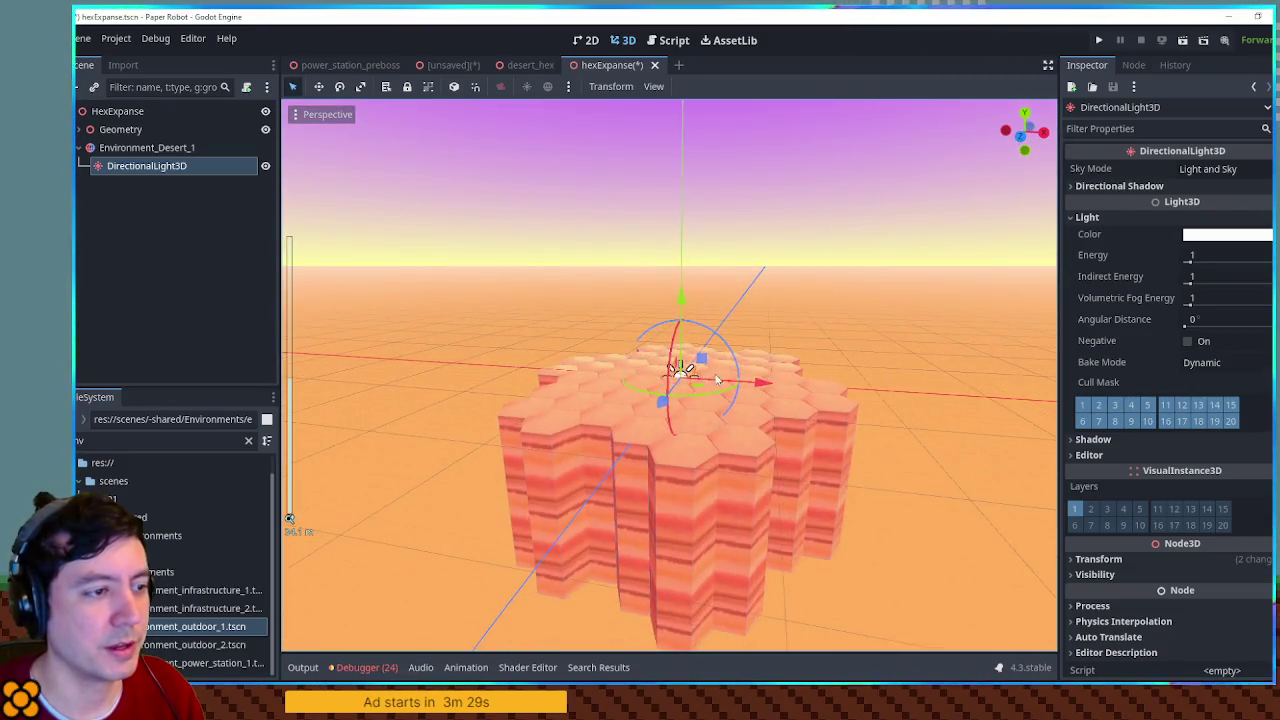
pyautogui.scroll(3, 717, 380)
pyautogui.scroll(-3, 690, 370)
# Step: Reset the light's rotation and re-aim it to 0°, -135°, 180°
pyautogui.click(1120, 559)
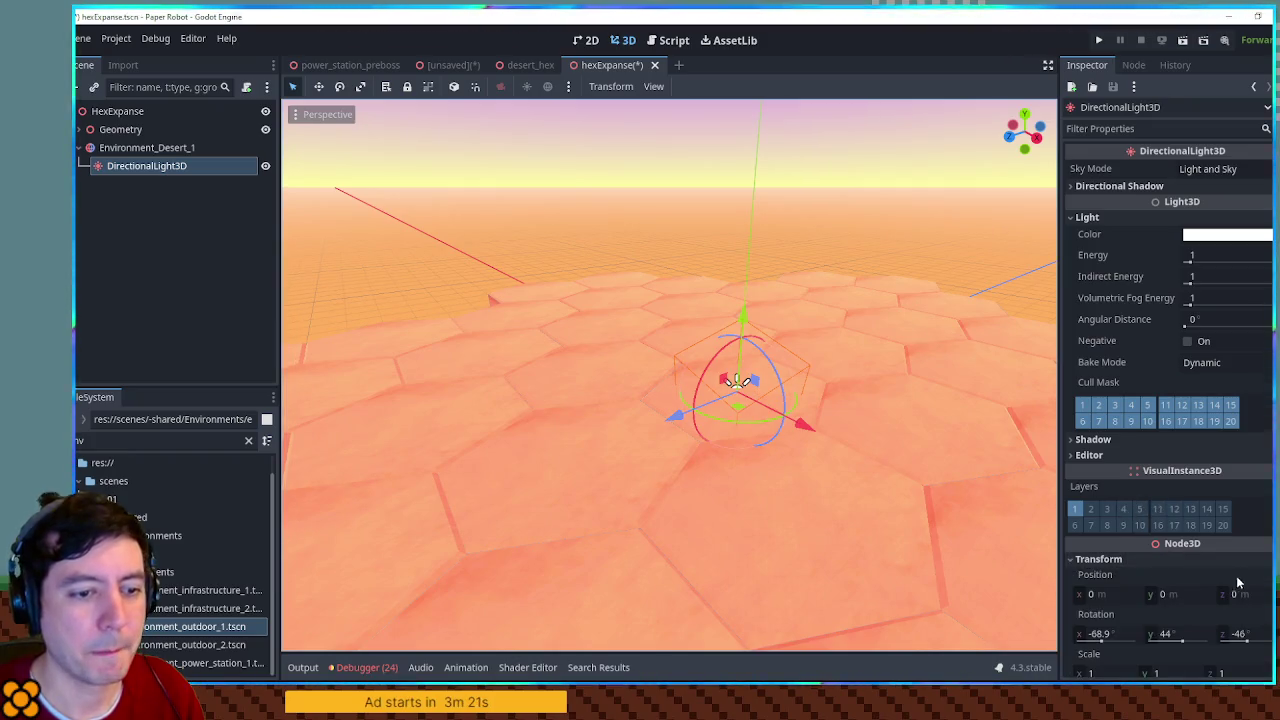
pyautogui.scroll(-3, 1260, 540)
pyautogui.click(1262, 481)
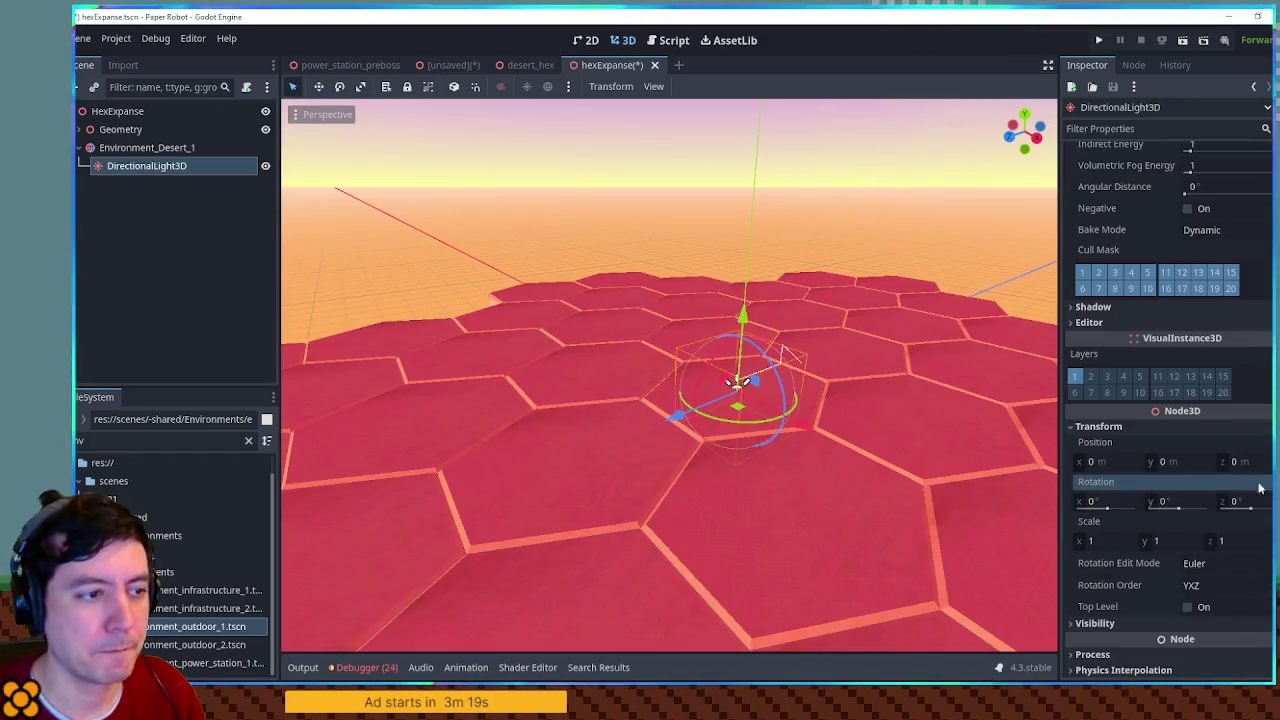
pyautogui.moveTo(723, 353); pyautogui.dragTo(708, 383)
pyautogui.scroll(3, 708, 383)
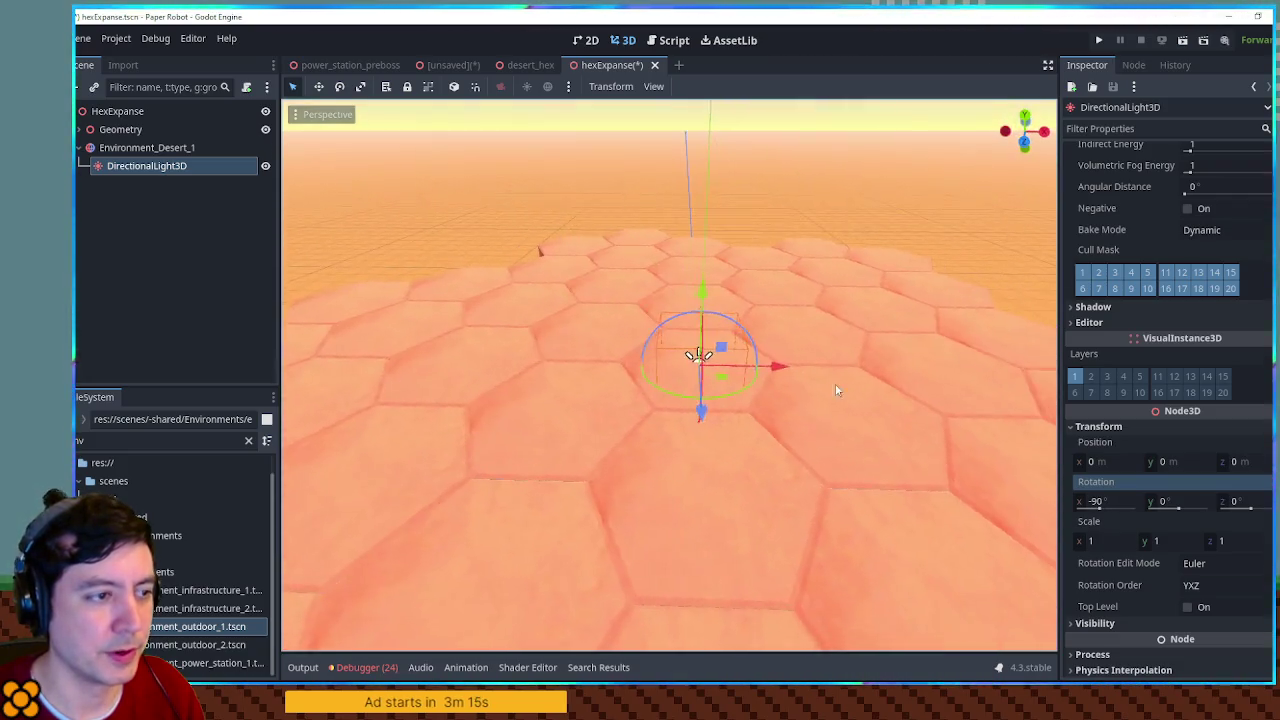
pyautogui.moveTo(762, 343)
pyautogui.mouseDown()
pyautogui.moveTo(727, 320)
pyautogui.moveTo(700, 348)
pyautogui.moveTo(790, 382)
pyautogui.moveTo(663, 368)
pyautogui.moveTo(641, 391)
pyautogui.moveTo(742, 396)
pyautogui.moveTo(568, 250)
pyautogui.moveTo(766, 365)
pyautogui.mouseUp()
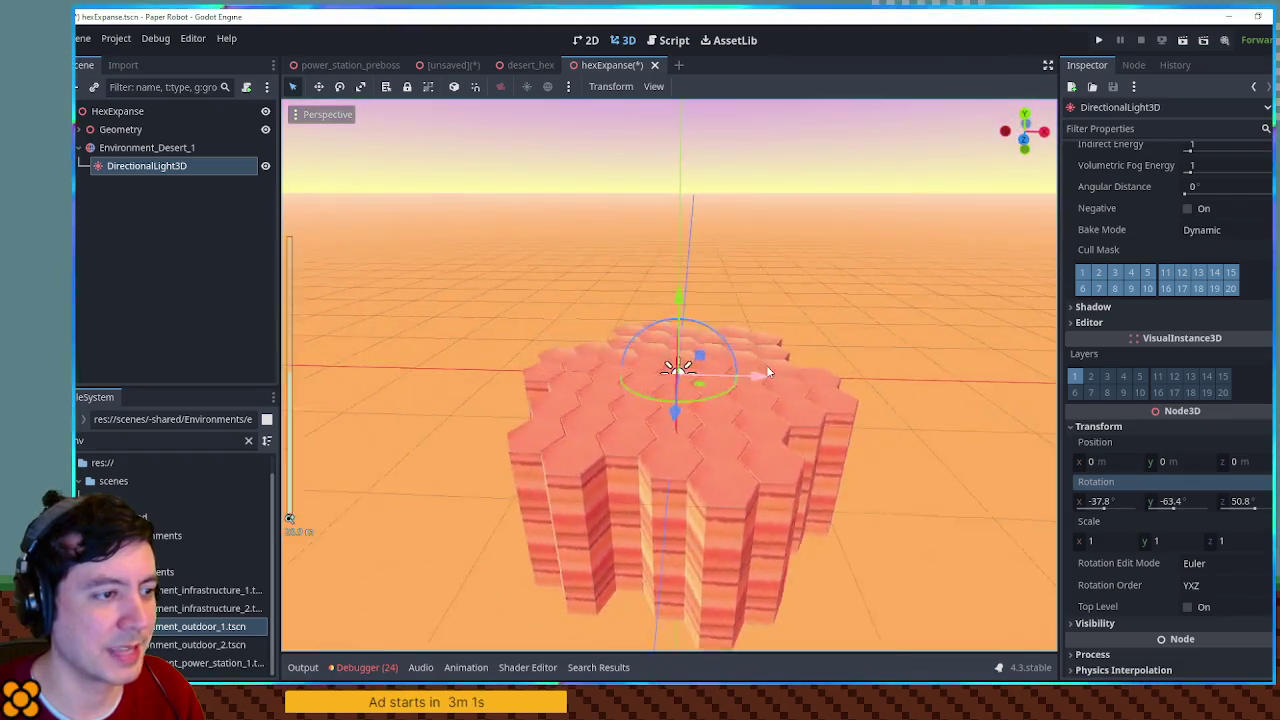
# Step: Check the deeper red lighting on the hex tiles, then reselect the DirectionalLight3D
pyautogui.scroll(3, 766, 365)
pyautogui.scroll(-3, 771, 366)
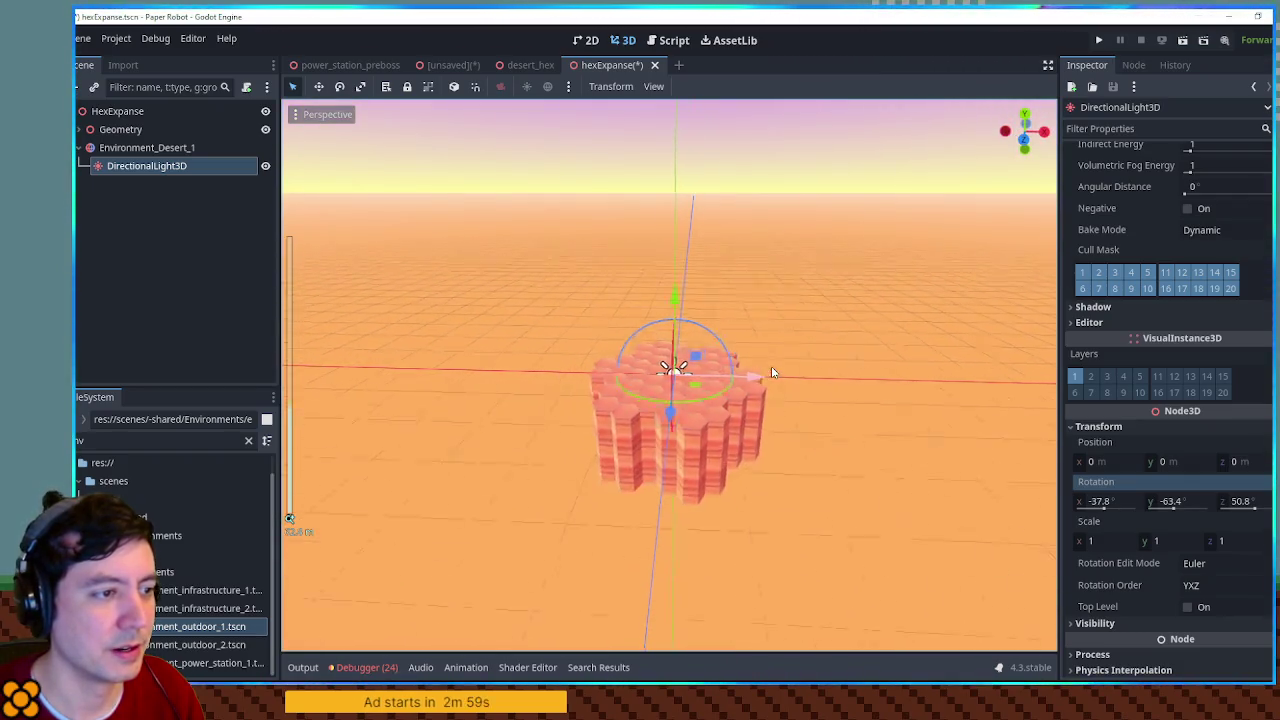
pyautogui.scroll(5, 760, 415)
pyautogui.click(921, 280)
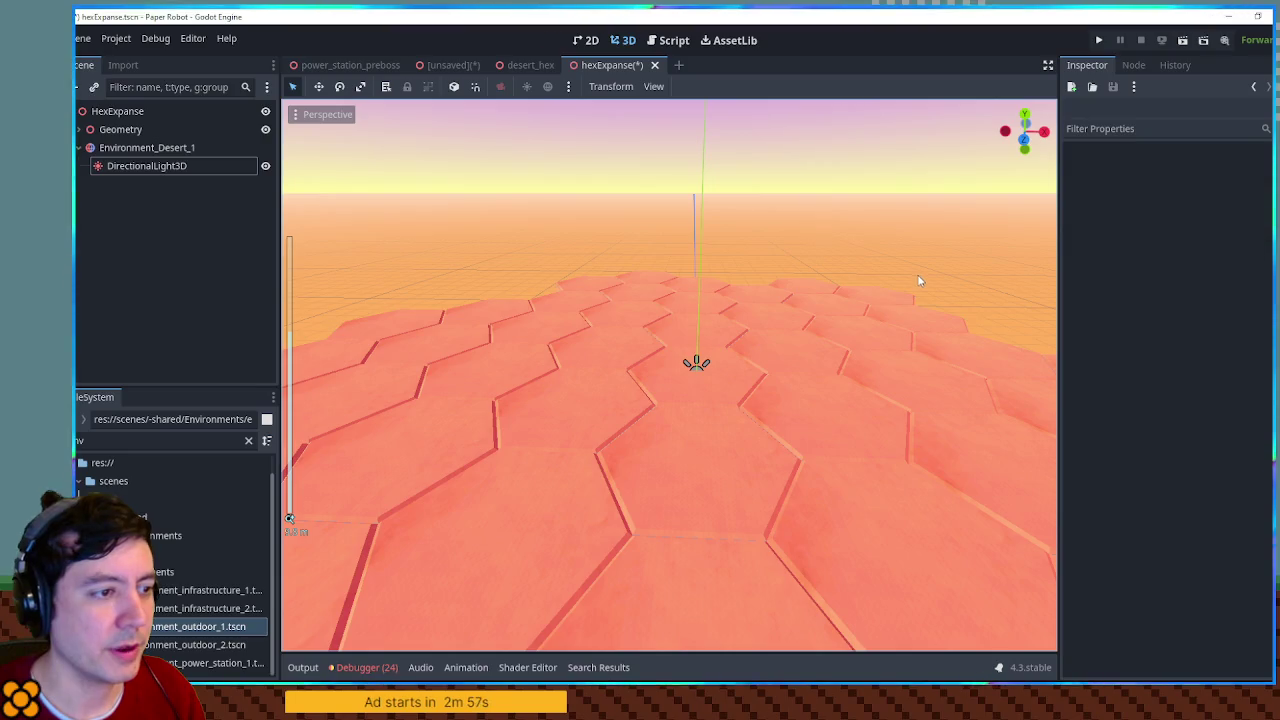
pyautogui.scroll(-2, 822, 441)
pyautogui.moveTo(824, 434)
pyautogui.mouseDown()
pyautogui.moveTo(810, 395)
pyautogui.moveTo(783, 469)
pyautogui.moveTo(811, 449)
pyautogui.moveTo(829, 471)
pyautogui.moveTo(846, 370)
pyautogui.moveTo(823, 400)
pyautogui.moveTo(809, 397)
pyautogui.moveTo(811, 437)
pyautogui.mouseUp()
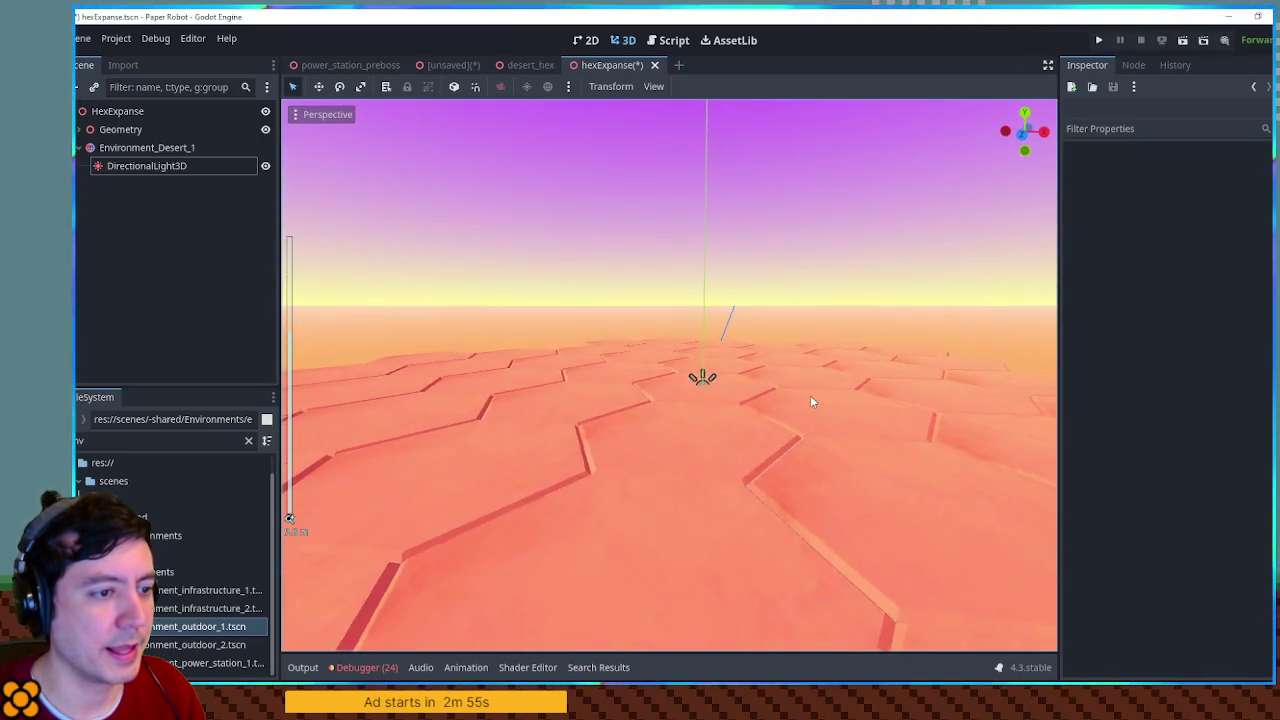
pyautogui.scroll(-2, 812, 440)
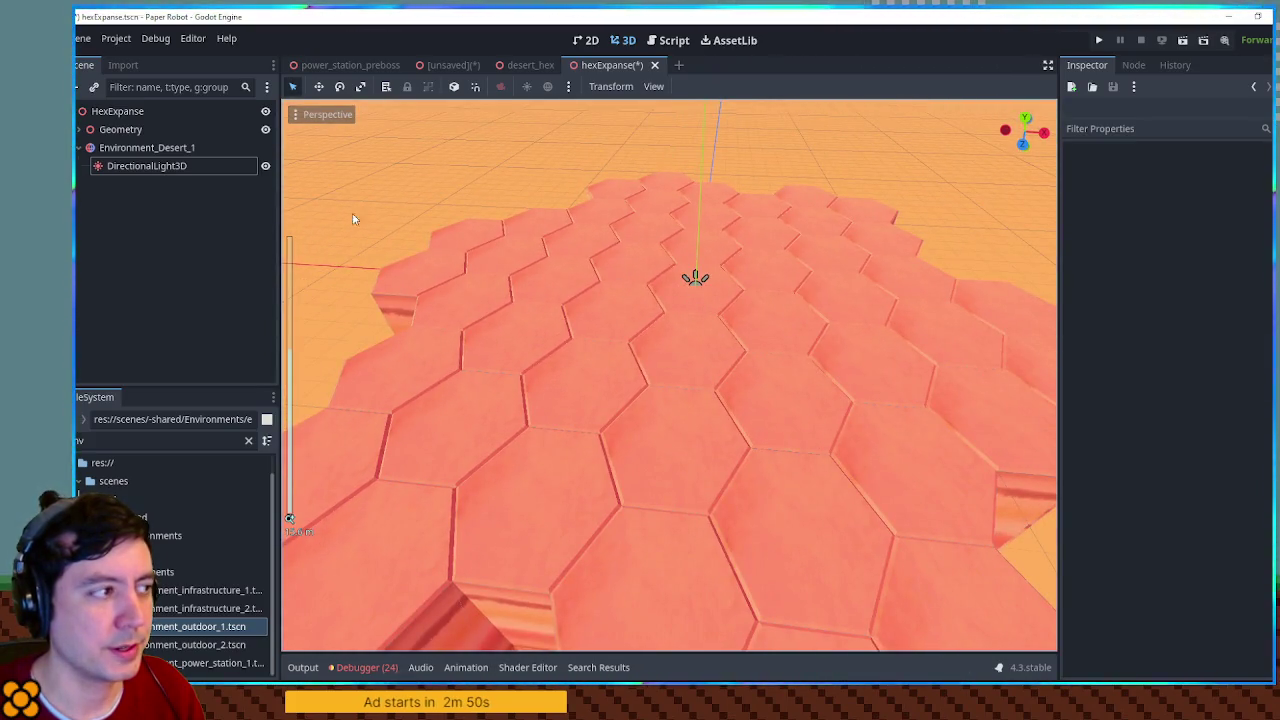
pyautogui.click(210, 167)
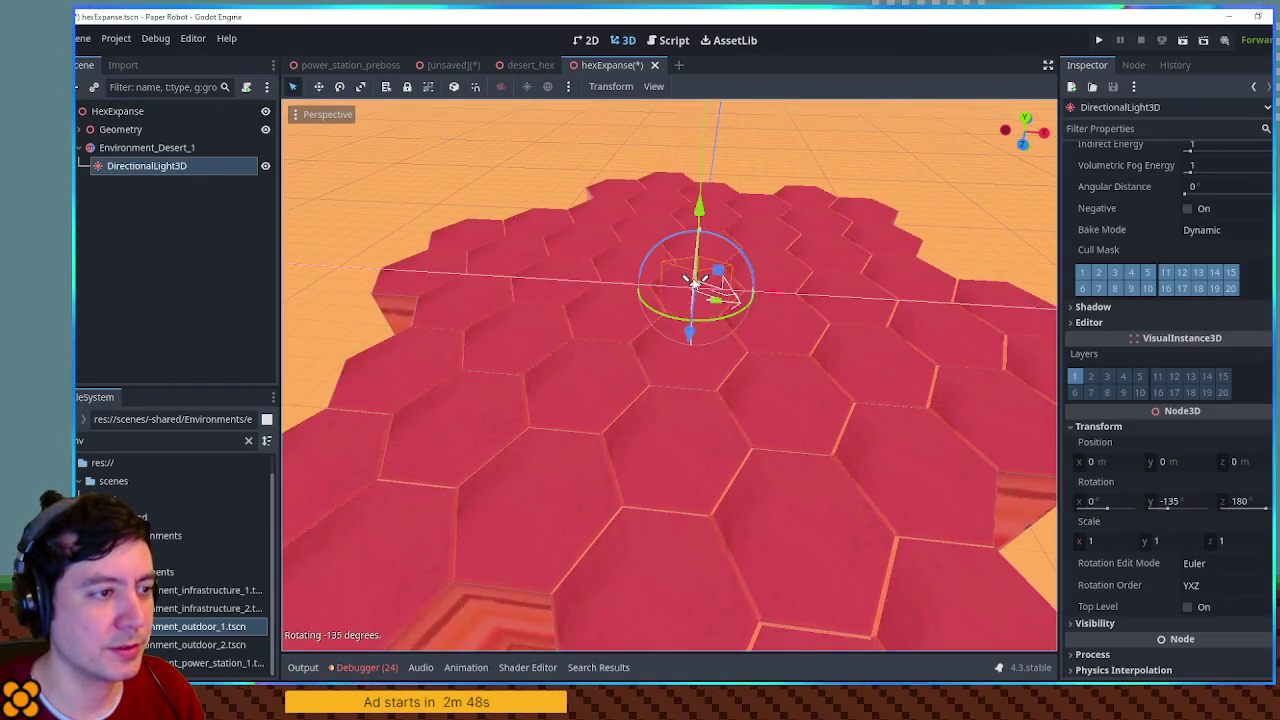
# Step: Rotate the DirectionalLight3D toward -32.4°, -115.9°, 140.6° to re-aim the desert light
pyautogui.moveTo(692, 304)
pyautogui.mouseDown()
pyautogui.moveTo(634, 274)
pyautogui.moveTo(760, 300)
pyautogui.mouseUp()
pyautogui.moveTo(700, 330)
pyautogui.mouseDown()
pyautogui.moveTo(660, 375)
pyautogui.moveTo(788, 390)
pyautogui.mouseUp()
pyautogui.scroll(5, 697, 268)
pyautogui.scroll(5, 697, 268)
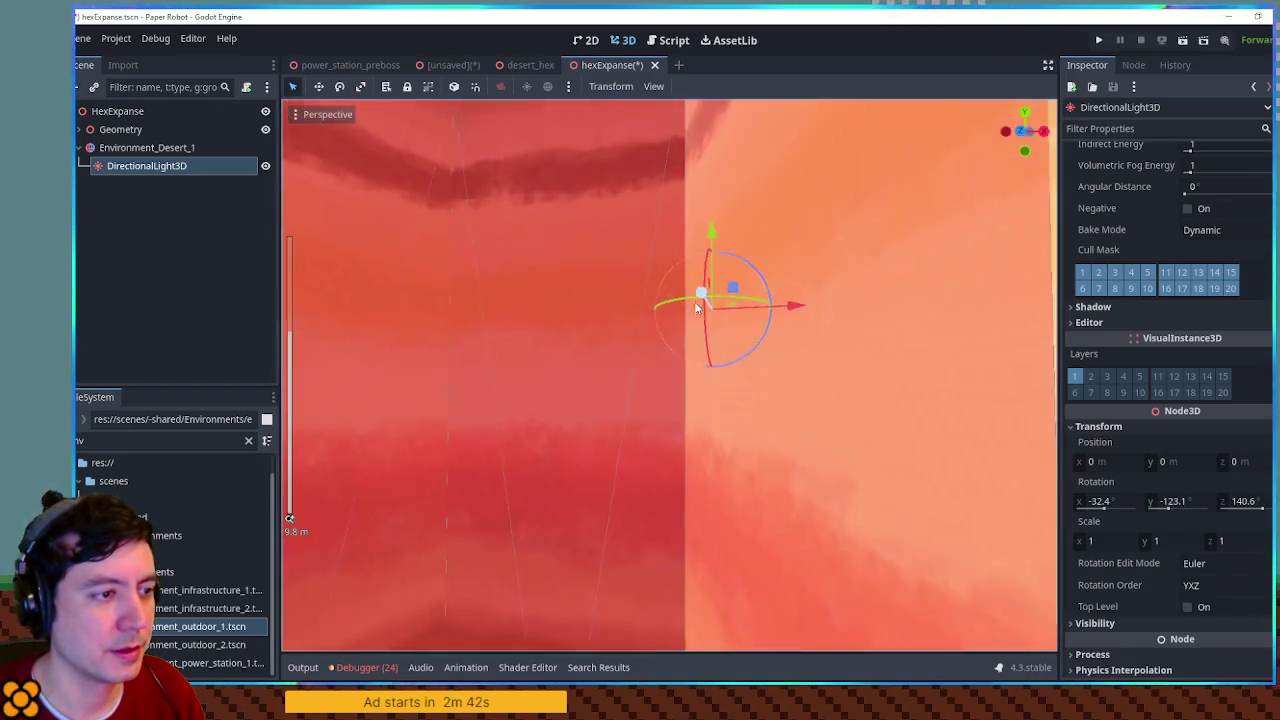
pyautogui.scroll(-5, 722, 336)
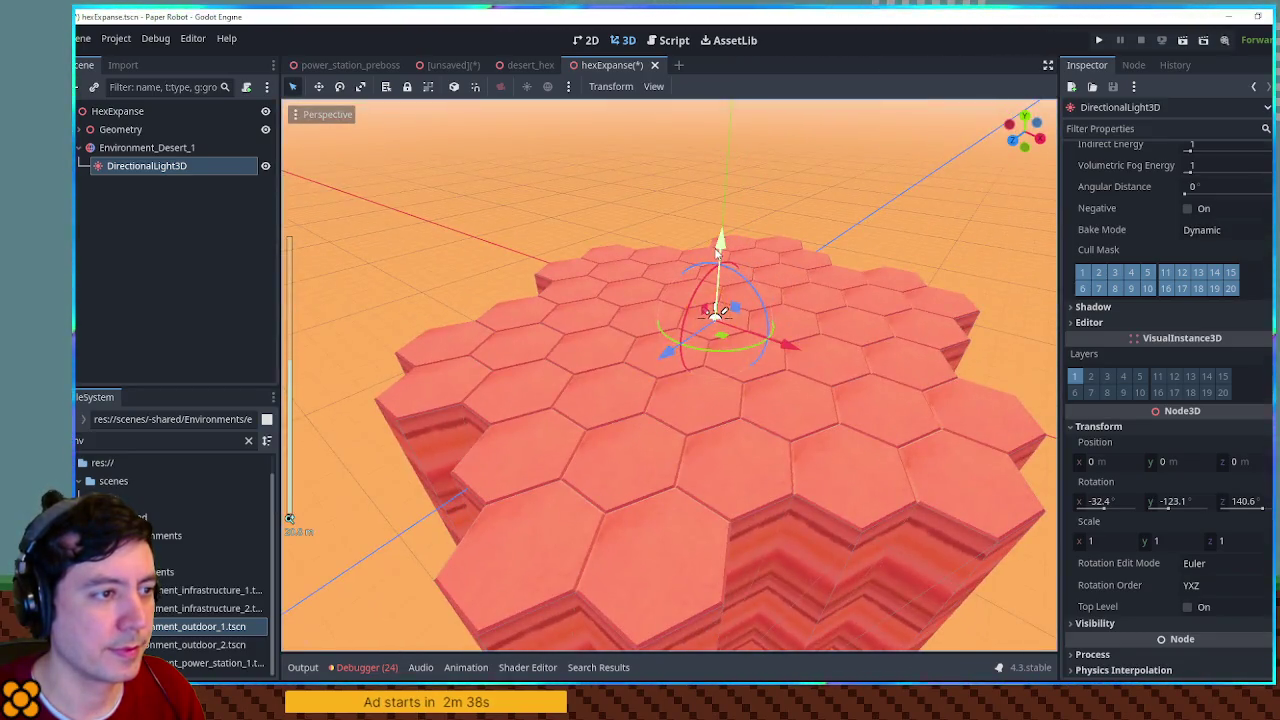
# Step: Raise the DirectionalLight3D 6 m above the hex pillars
pyautogui.moveTo(716, 255)
pyautogui.mouseDown()
pyautogui.moveTo(718, 205)
pyautogui.moveTo(790, 481)
pyautogui.moveTo(769, 297)
pyautogui.moveTo(766, 337)
pyautogui.mouseUp()
pyautogui.scroll(2, 649, 343)
pyautogui.scroll(3, 649, 342)
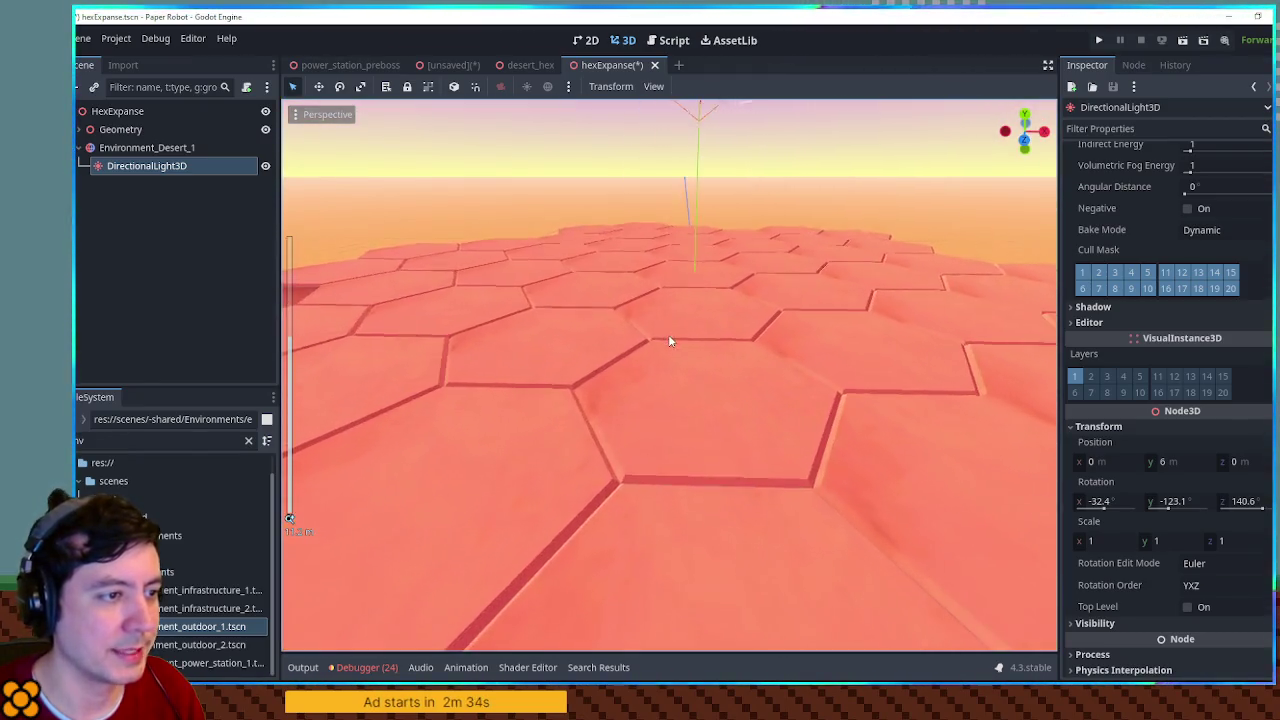
pyautogui.scroll(-4, 669, 369)
pyautogui.moveTo(706, 227)
pyautogui.mouseDown()
pyautogui.moveTo(534, 263)
pyautogui.moveTo(770, 303)
pyautogui.moveTo(626, 370)
pyautogui.moveTo(775, 340)
pyautogui.moveTo(769, 327)
pyautogui.moveTo(774, 384)
pyautogui.moveTo(763, 374)
pyautogui.moveTo(849, 263)
pyautogui.moveTo(868, 265)
pyautogui.moveTo(764, 333)
pyautogui.moveTo(797, 364)
pyautogui.moveTo(797, 397)
pyautogui.mouseUp()
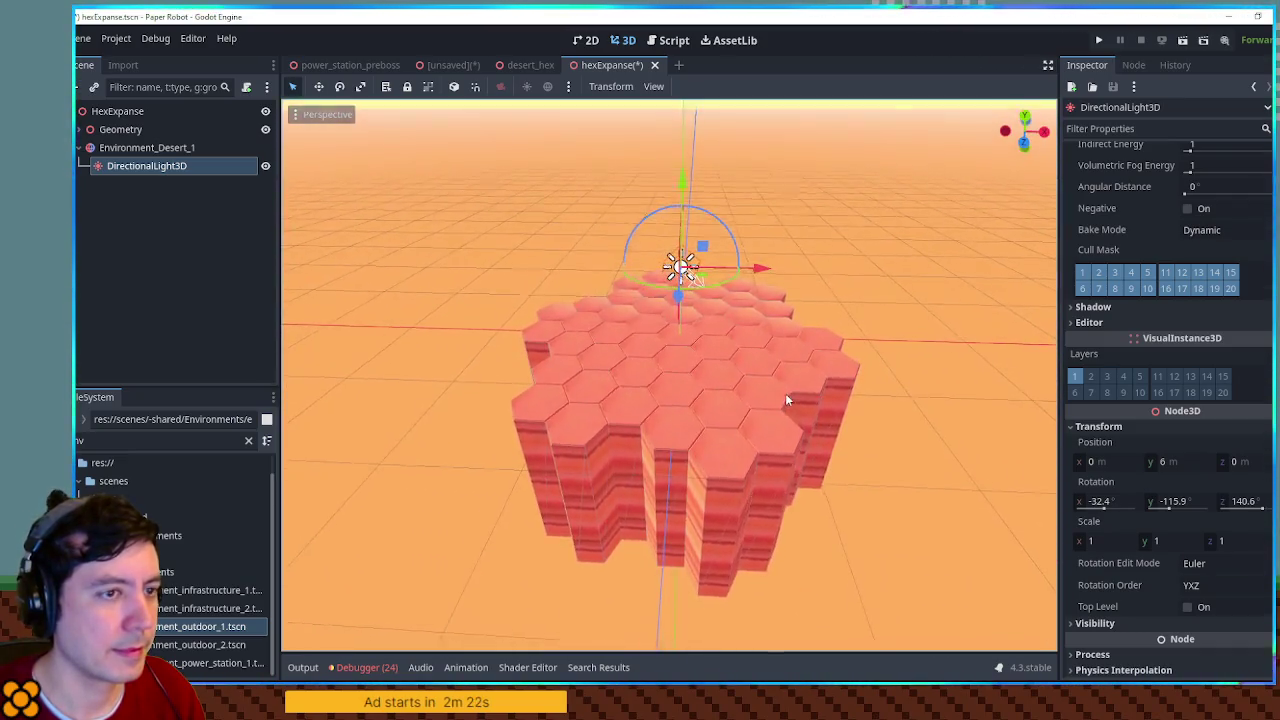
# Step: Deselect the light and save the hexExpanse scene with Ctrl+S
pyautogui.scroll(-3, 815, 390)
pyautogui.click(828, 408)
pyautogui.scroll(5, 782, 388)
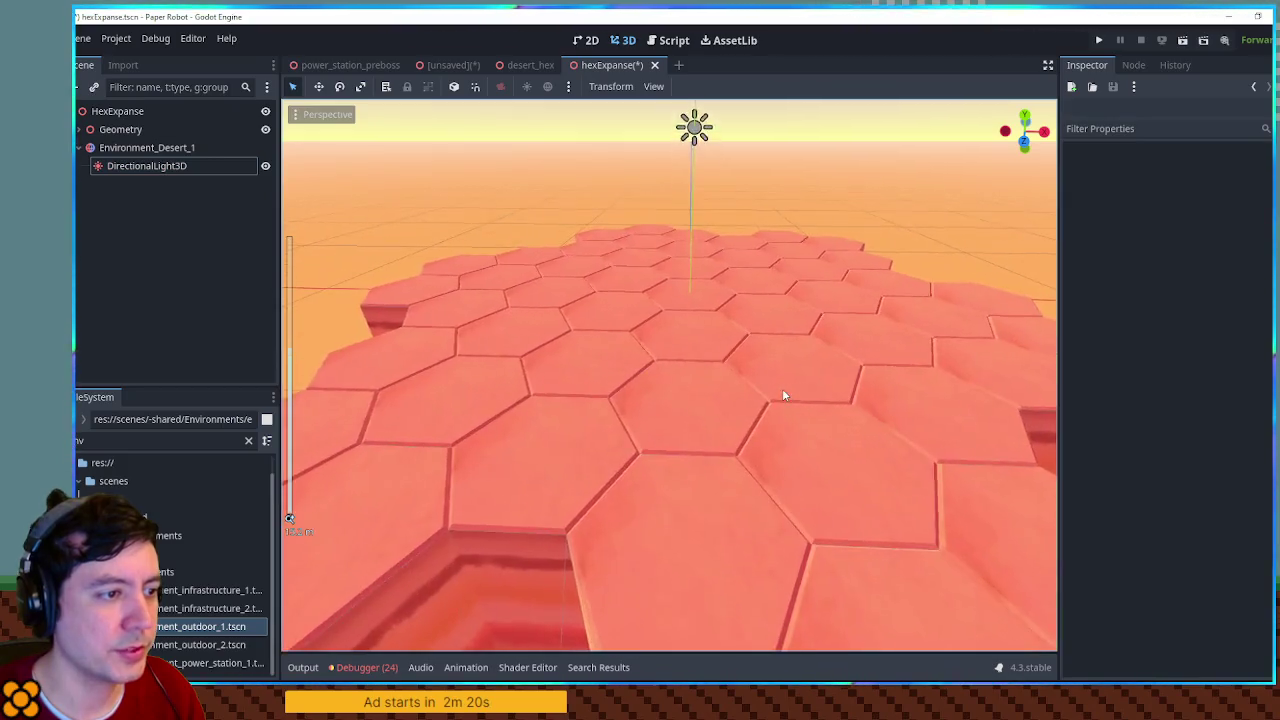
pyautogui.moveTo(782, 388); pyautogui.dragTo(775, 362)
pyautogui.hotkey('ctrl', 's')
# Step: Reselect the DirectionalLight3D and view the hex block from lower and closer
pyautogui.moveTo(579, 325)
pyautogui.mouseDown()
pyautogui.moveTo(654, 314)
pyautogui.moveTo(674, 443)
pyautogui.moveTo(662, 297)
pyautogui.mouseUp()
pyautogui.scroll(-5, 642, 305)
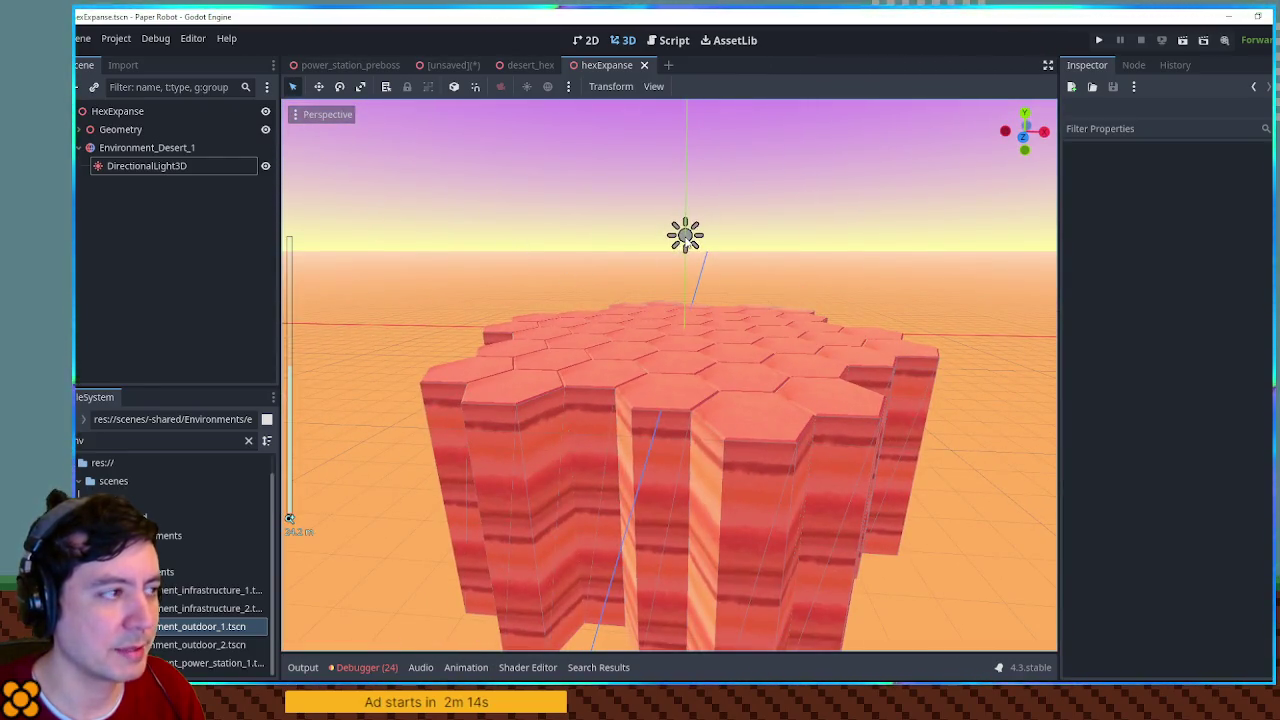
pyautogui.click(180, 165)
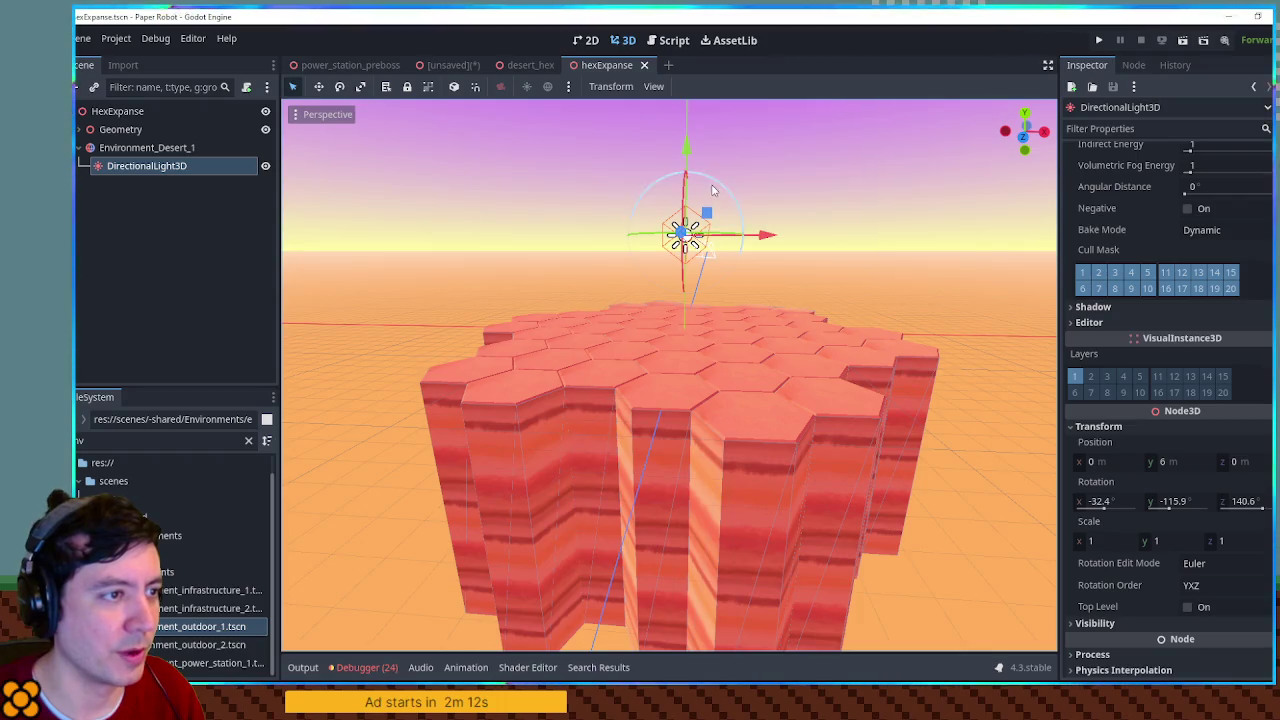
pyautogui.moveTo(475, 259)
pyautogui.mouseDown()
pyautogui.moveTo(514, 309)
pyautogui.moveTo(512, 253)
pyautogui.mouseUp()
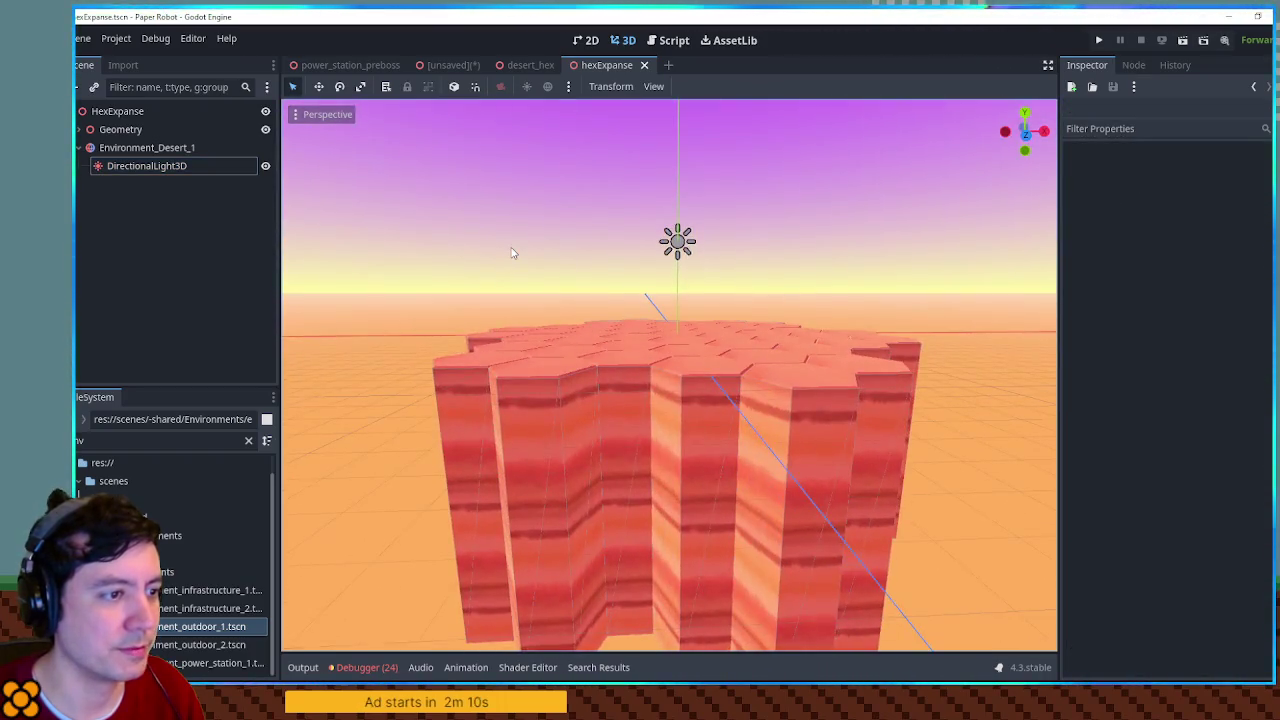
pyautogui.scroll(5, 748, 314)
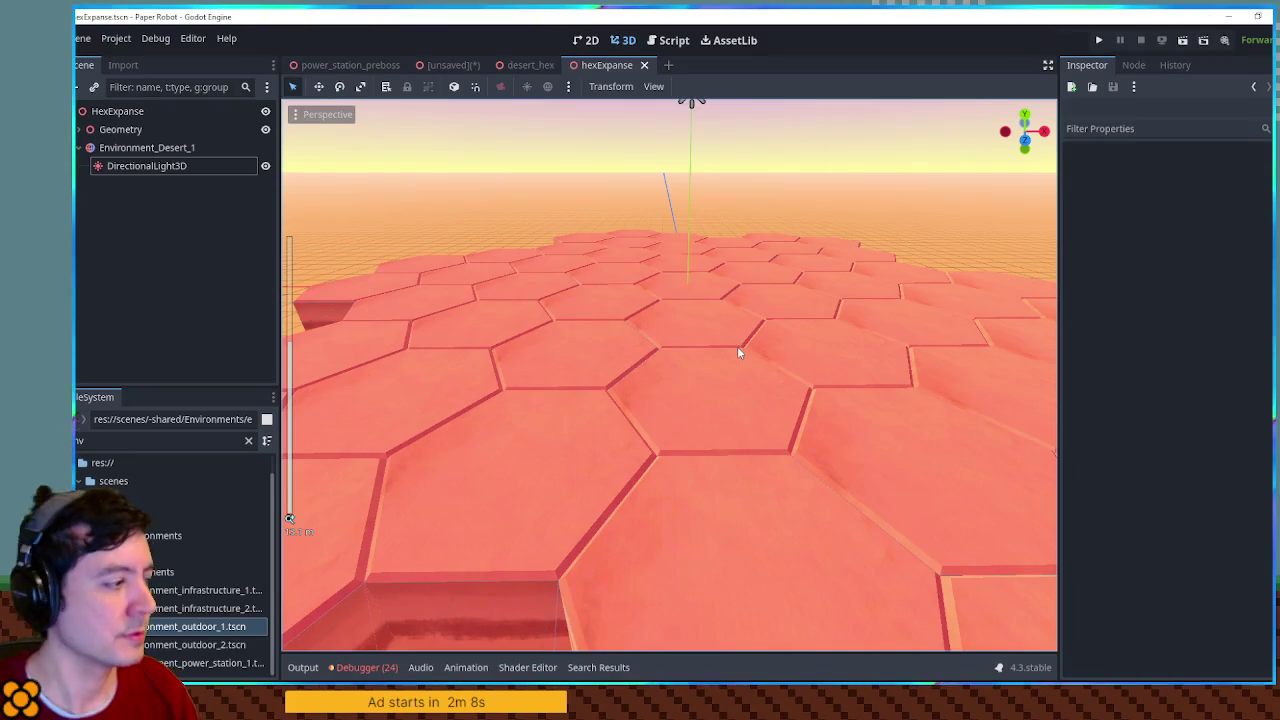
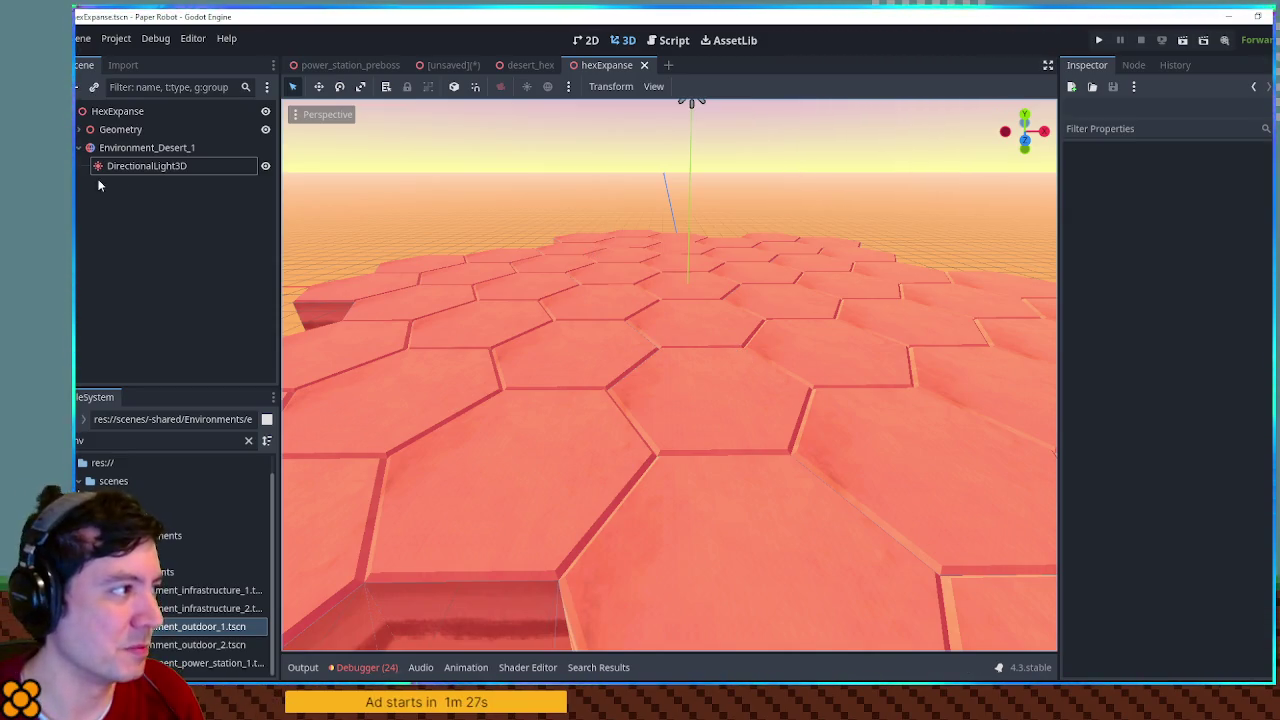
# Step: Save the Environment_Desert_1 branch as environment_desert_1.tscn in res://scenes/-shared/Environments
pyautogui.rightClick(118, 148)
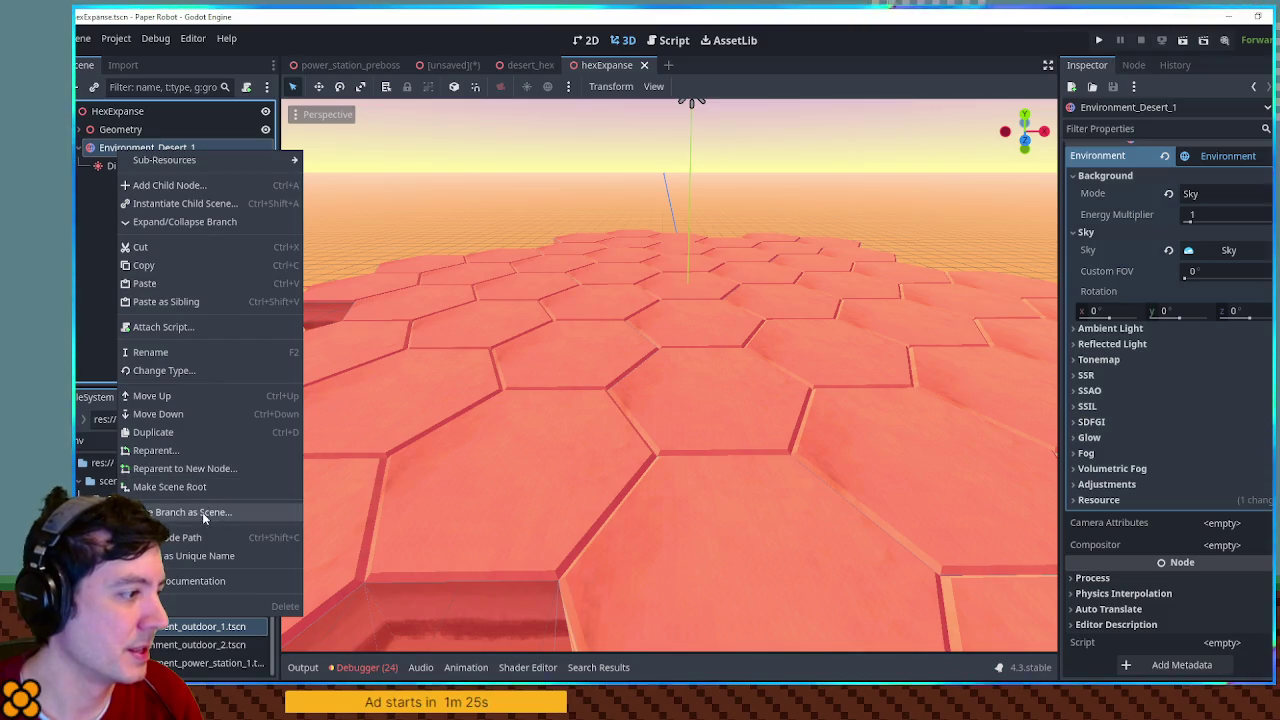
pyautogui.click(203, 513)
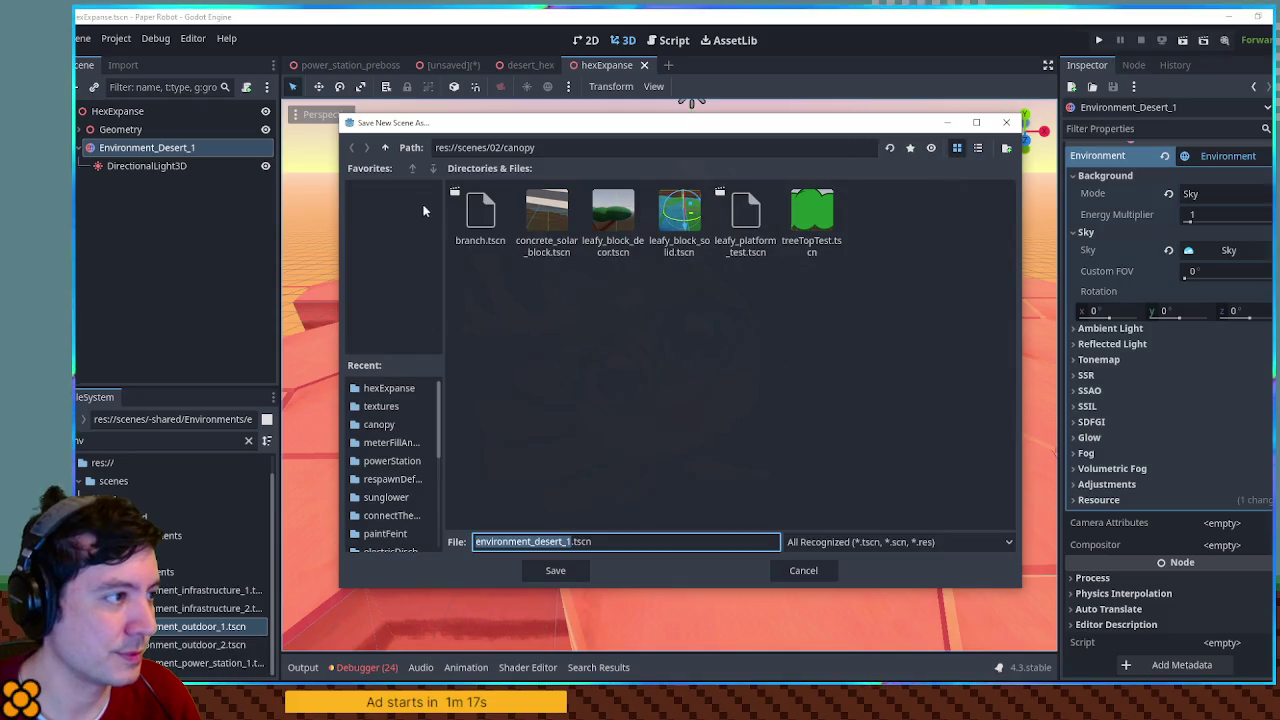
pyautogui.click(386, 148)
pyautogui.click(386, 148)
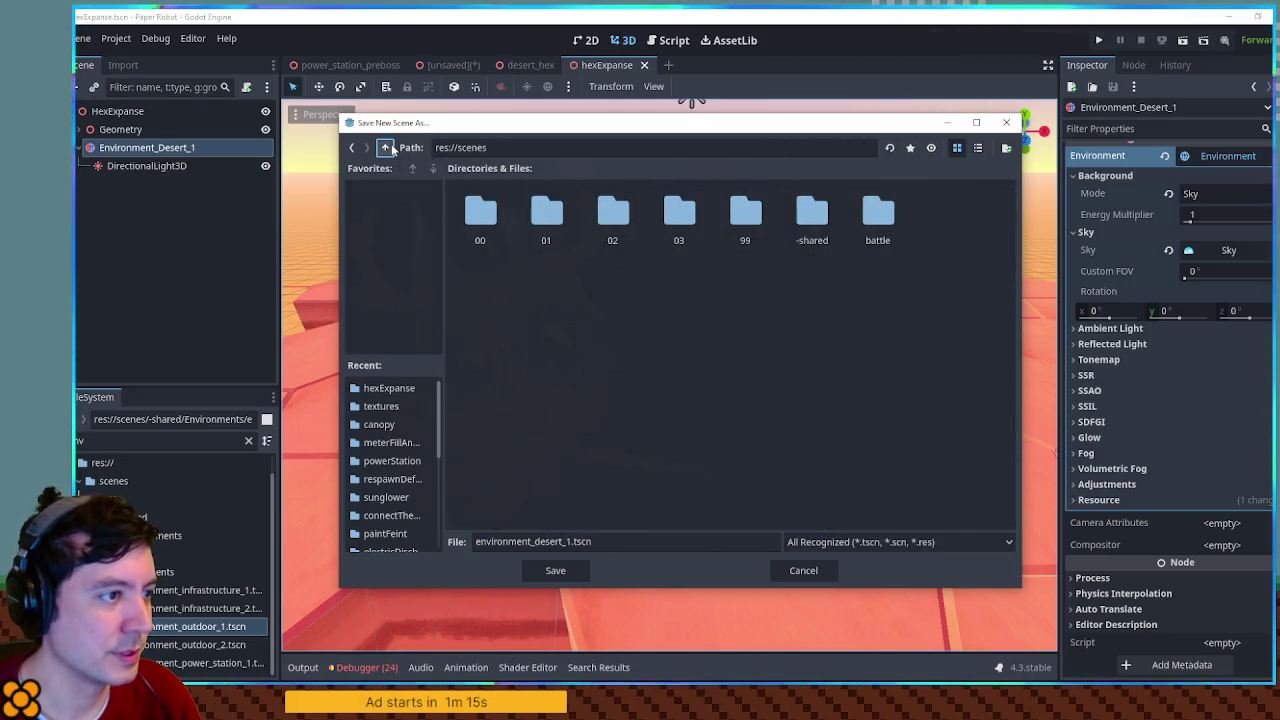
pyautogui.click(386, 148)
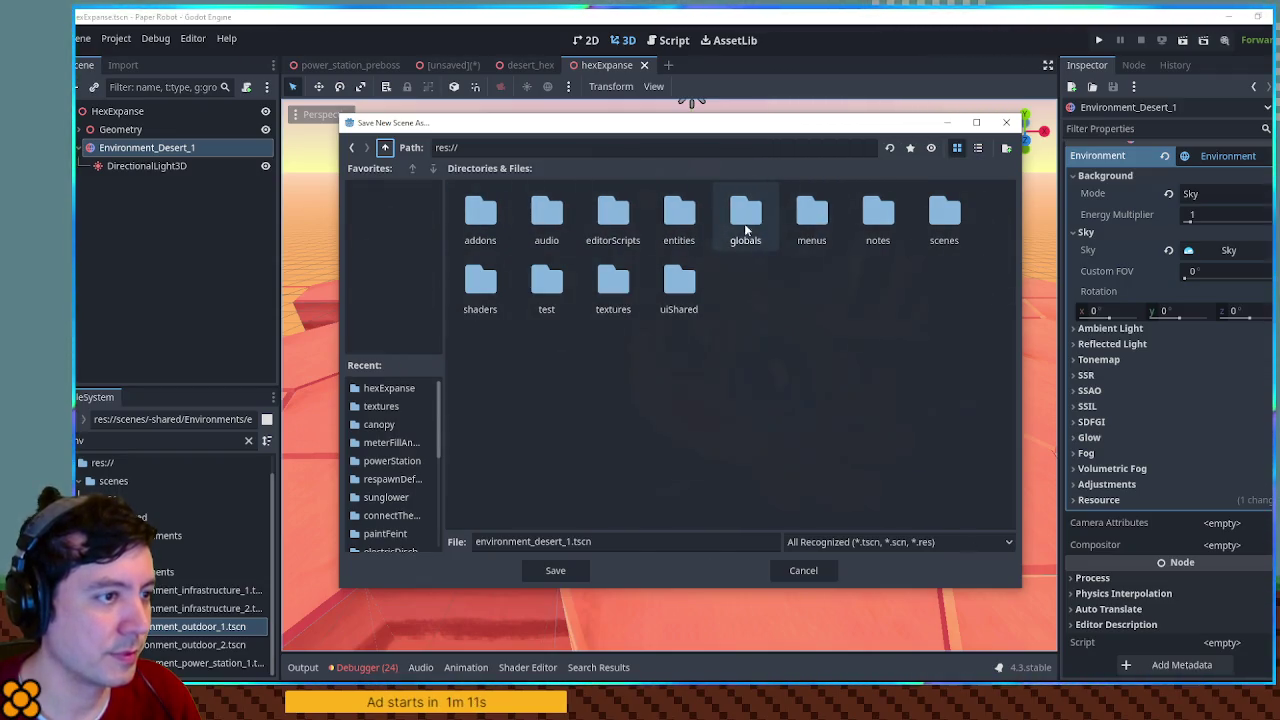
pyautogui.doubleClick(944, 215)
pyautogui.doubleClick(812, 215)
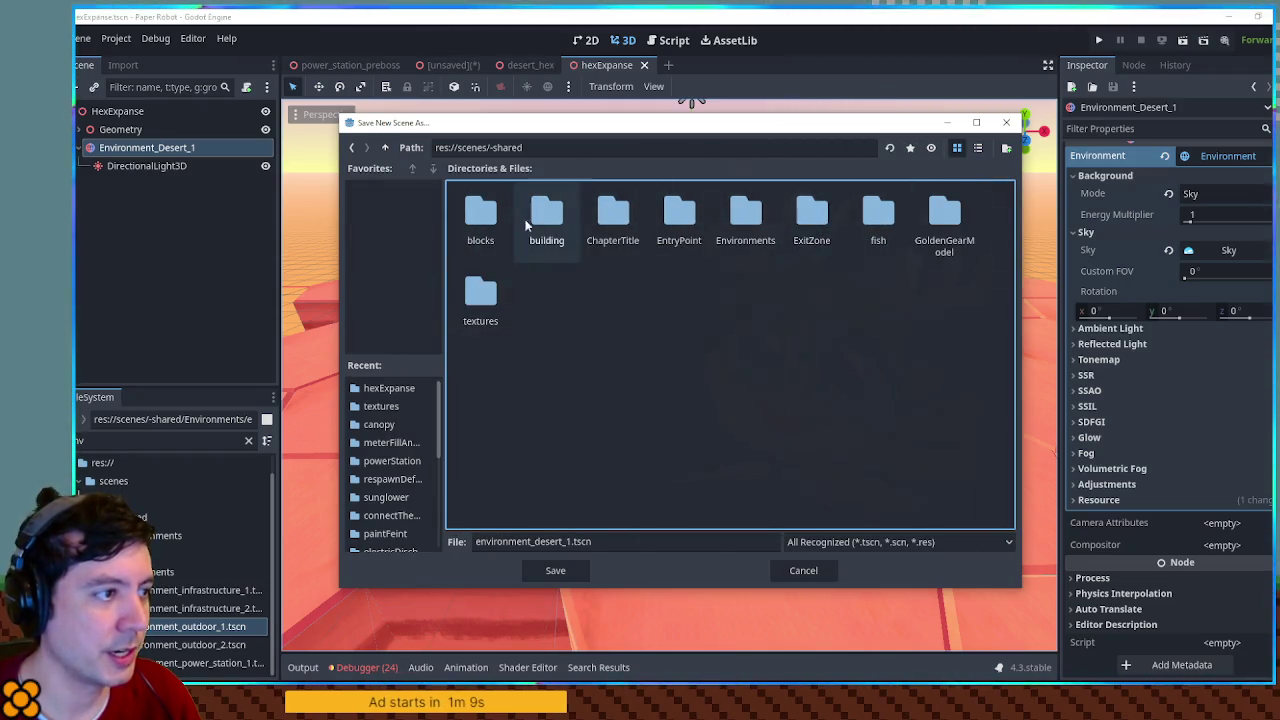
pyautogui.doubleClick(745, 215)
pyautogui.click(556, 570)
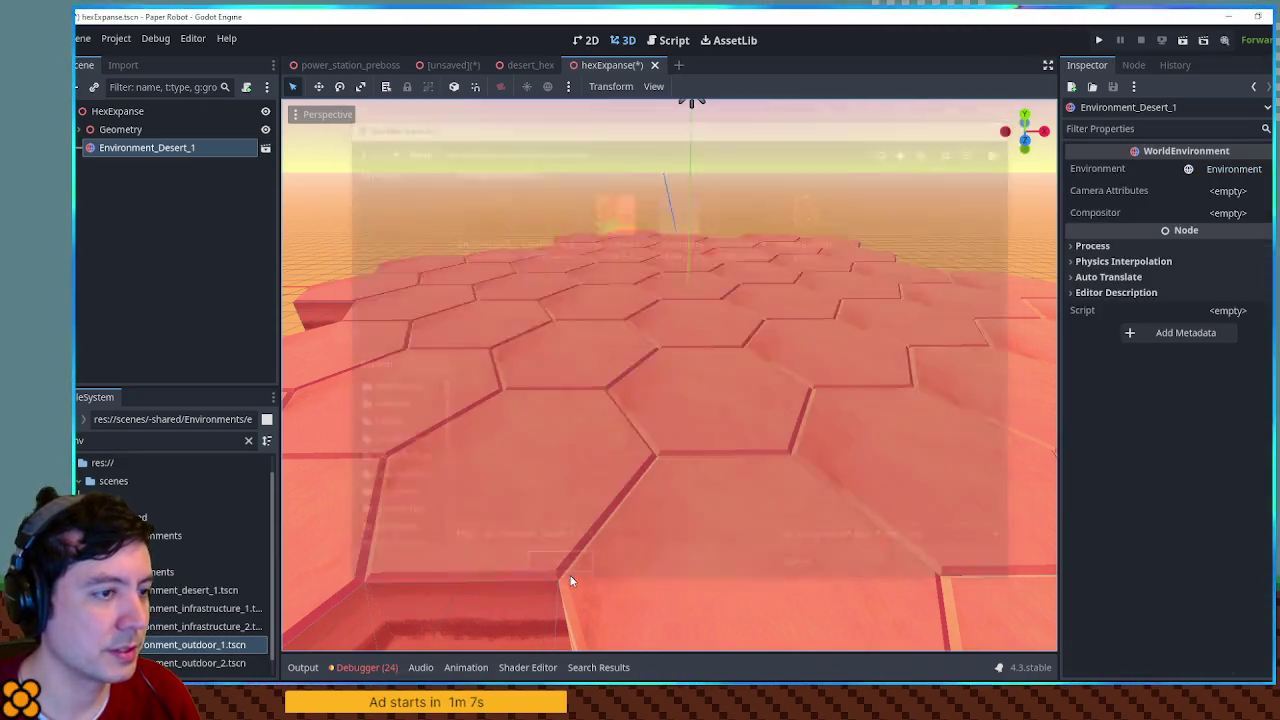
pyautogui.scroll(-5, 591, 297)
# Step: Clear the FileSystem filter and open the res://scenes/03/hexExpanse folder
pyautogui.moveTo(614, 323)
pyautogui.mouseDown()
pyautogui.moveTo(686, 363)
pyautogui.moveTo(608, 348)
pyautogui.moveTo(603, 333)
pyautogui.mouseUp()
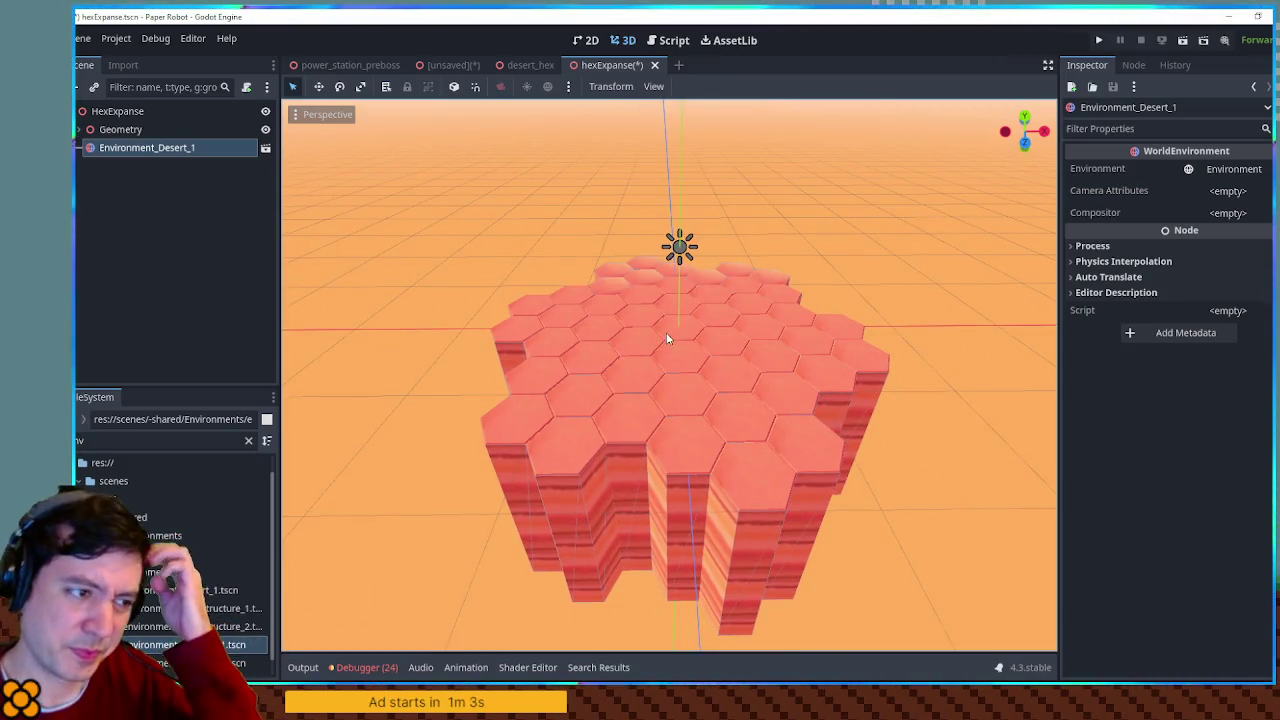
pyautogui.scroll(8, 667, 339)
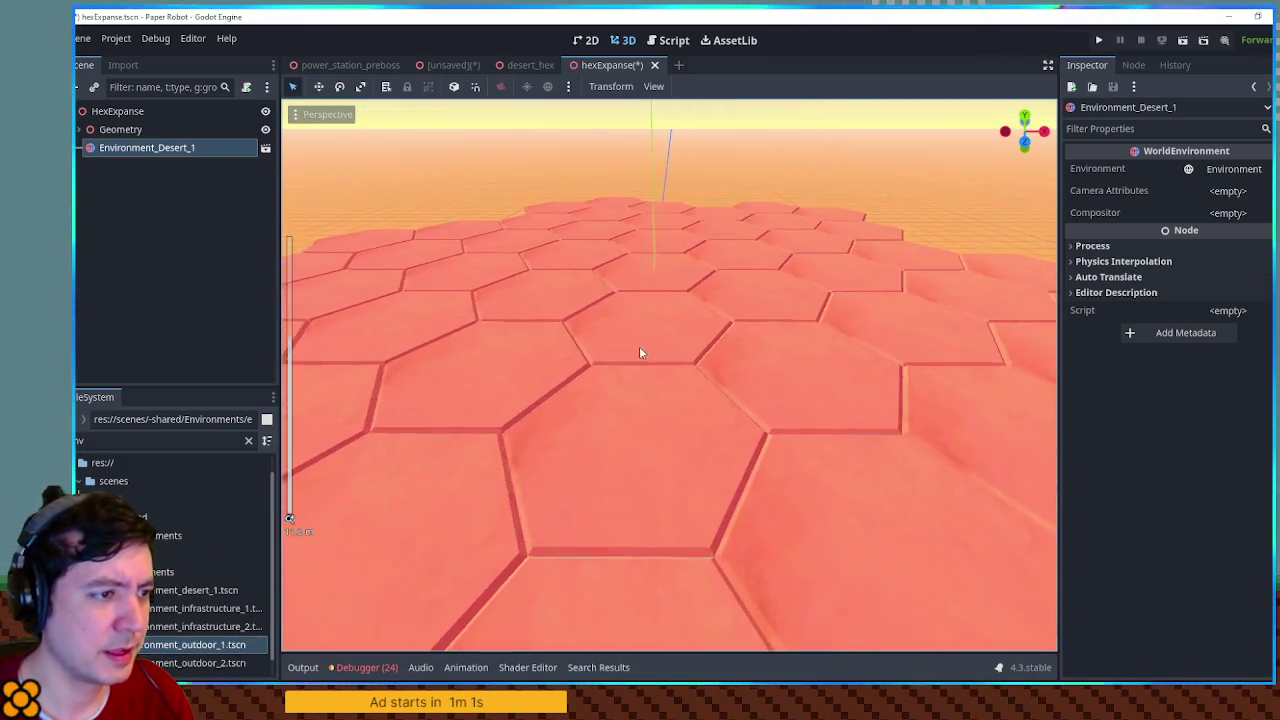
pyautogui.moveTo(641, 352); pyautogui.dragTo(786, 391)
pyautogui.moveTo(629, 351)
pyautogui.mouseDown()
pyautogui.moveTo(814, 380)
pyautogui.moveTo(750, 402)
pyautogui.mouseUp()
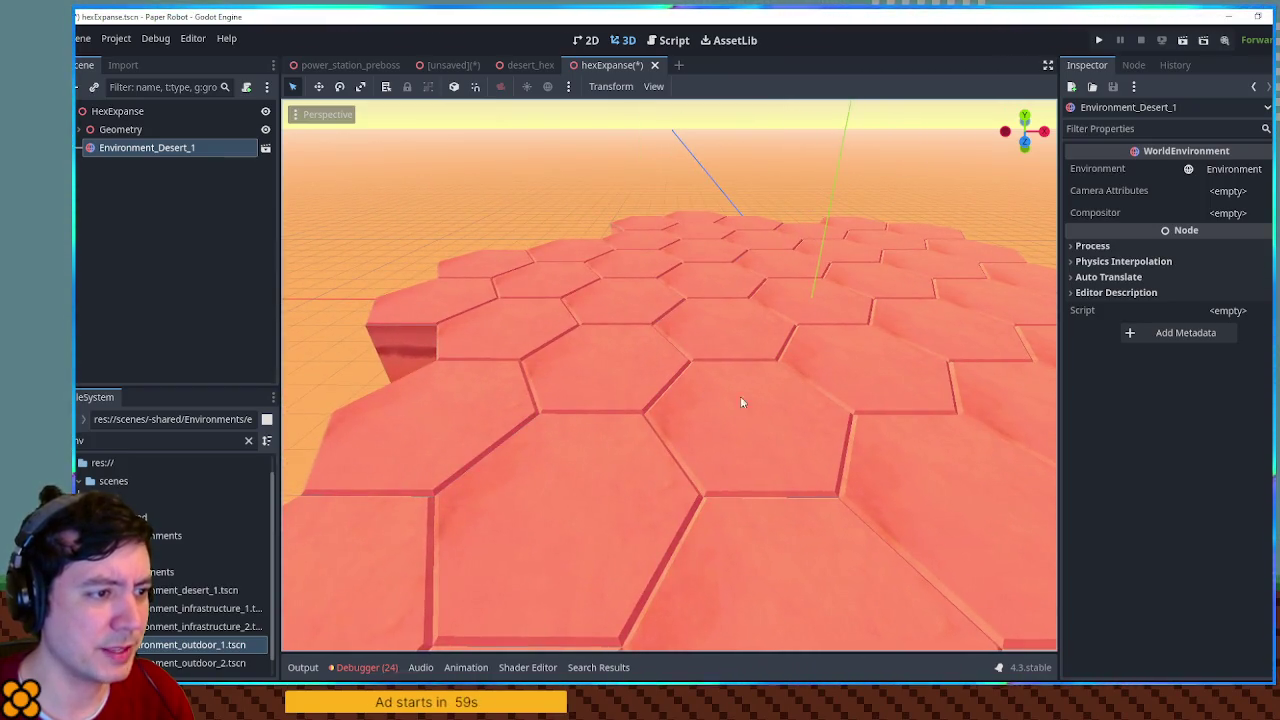
pyautogui.scroll(-1, 175, 560)
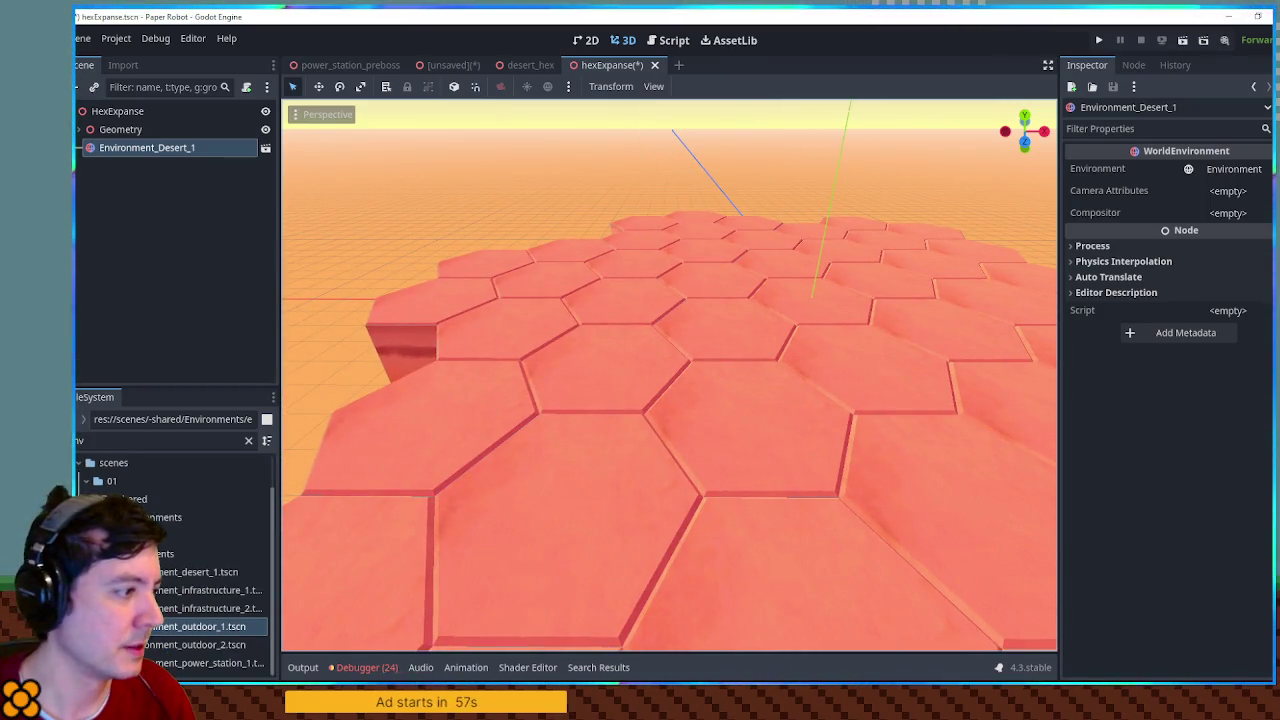
pyautogui.click(248, 441)
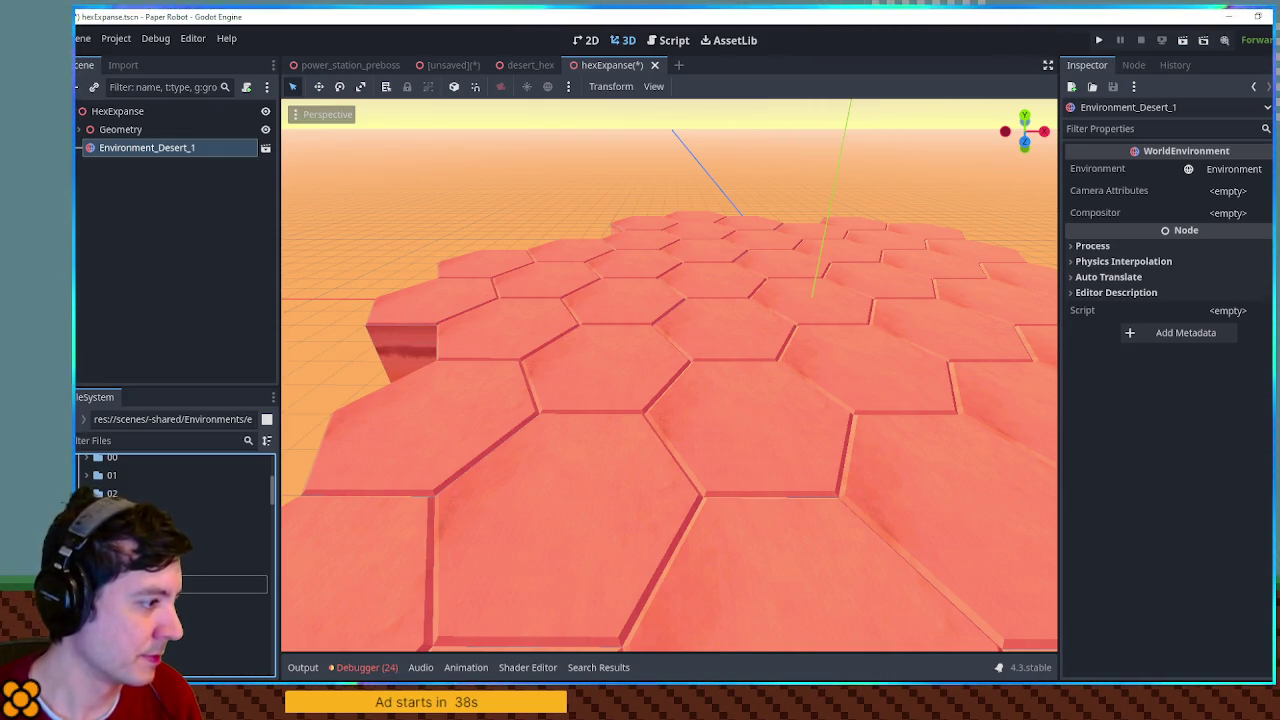
pyautogui.click(220, 529)
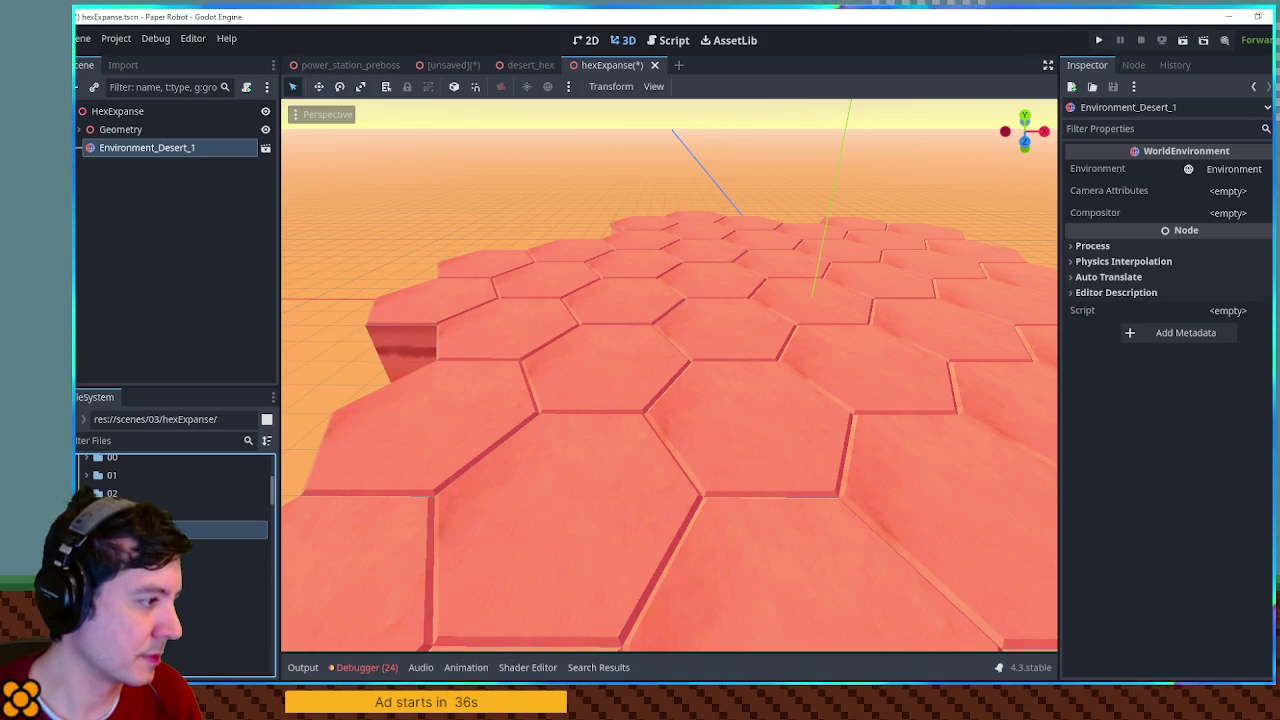
pyautogui.moveTo(640, 480)
pyautogui.mouseDown()
pyautogui.moveTo(482, 505)
pyautogui.moveTo(532, 603)
pyautogui.moveTo(633, 502)
pyautogui.moveTo(640, 449)
pyautogui.moveTo(640, 517)
pyautogui.moveTo(729, 477)
pyautogui.moveTo(651, 480)
pyautogui.mouseUp()
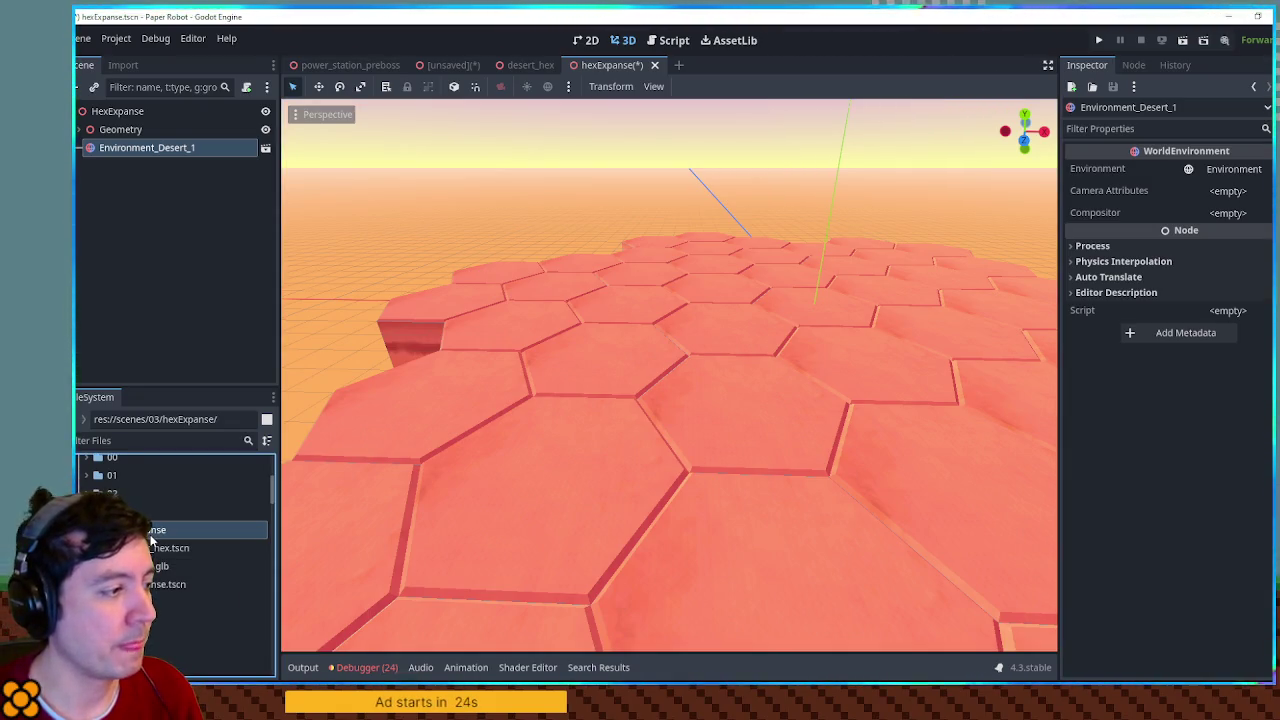
# Step: Add an empty Node3D under Environment_Desert_1
pyautogui.hotkey('ctrl', 'a')
pyautogui.write('node3d')
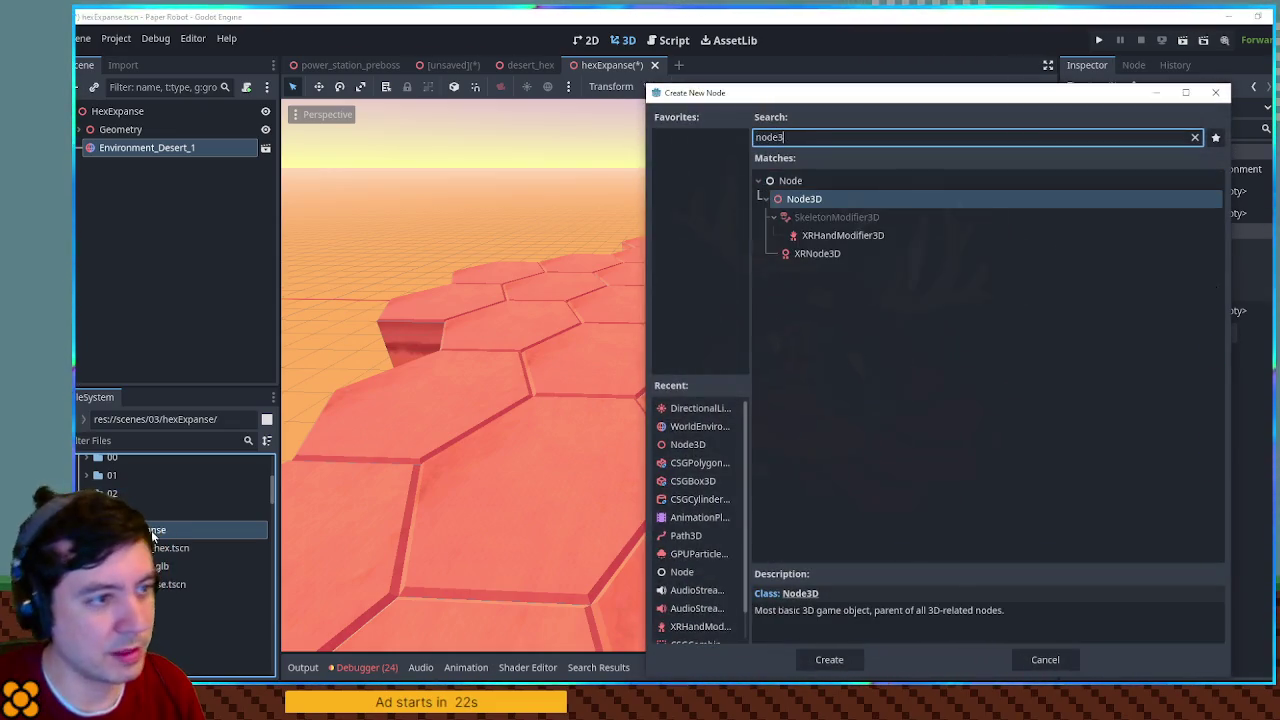
pyautogui.press('Return')
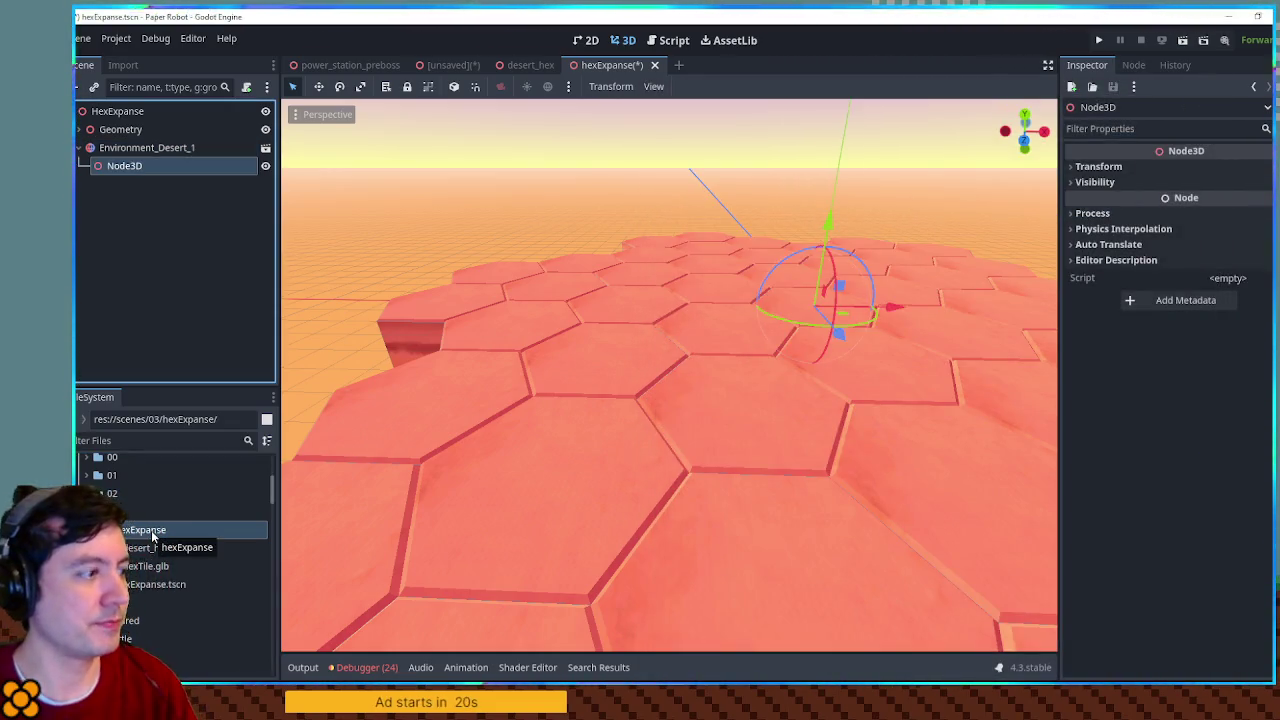
pyautogui.hotkey('ctrl', 'a')
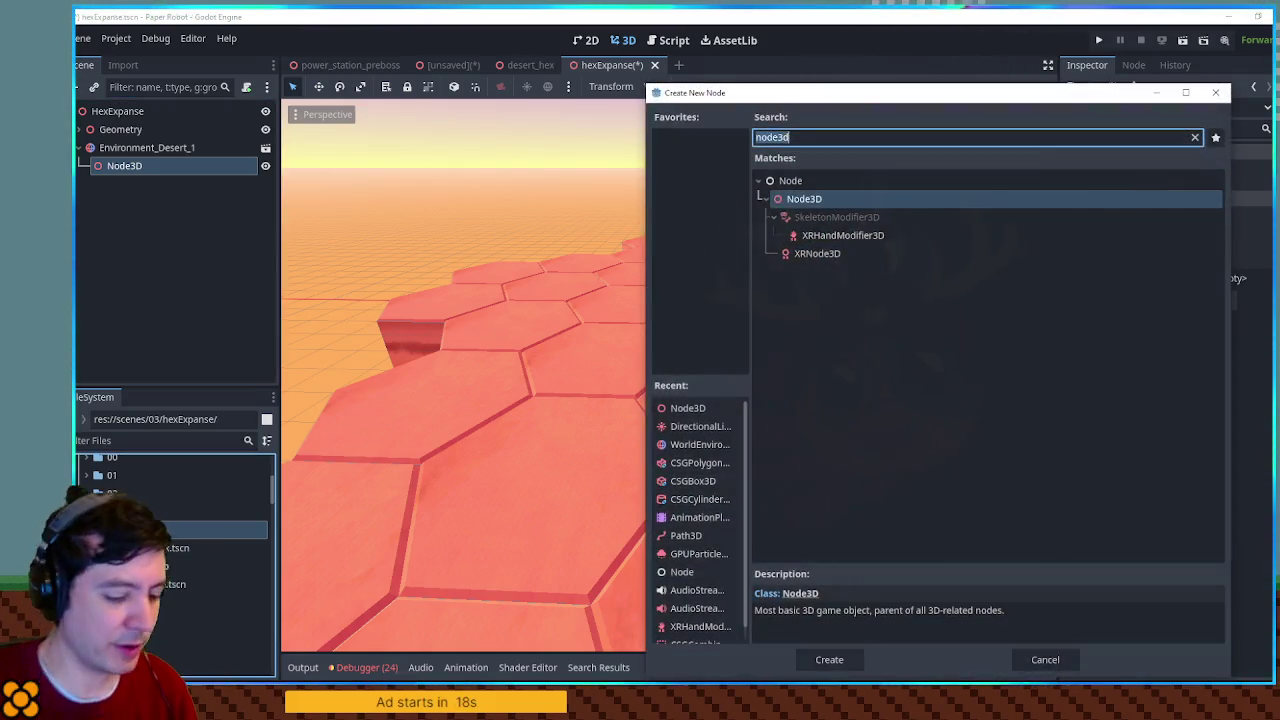
pyautogui.press('Escape')
# Step: Create a new subfolder inside the hexExpanse folder
pyautogui.rightClick(160, 529)
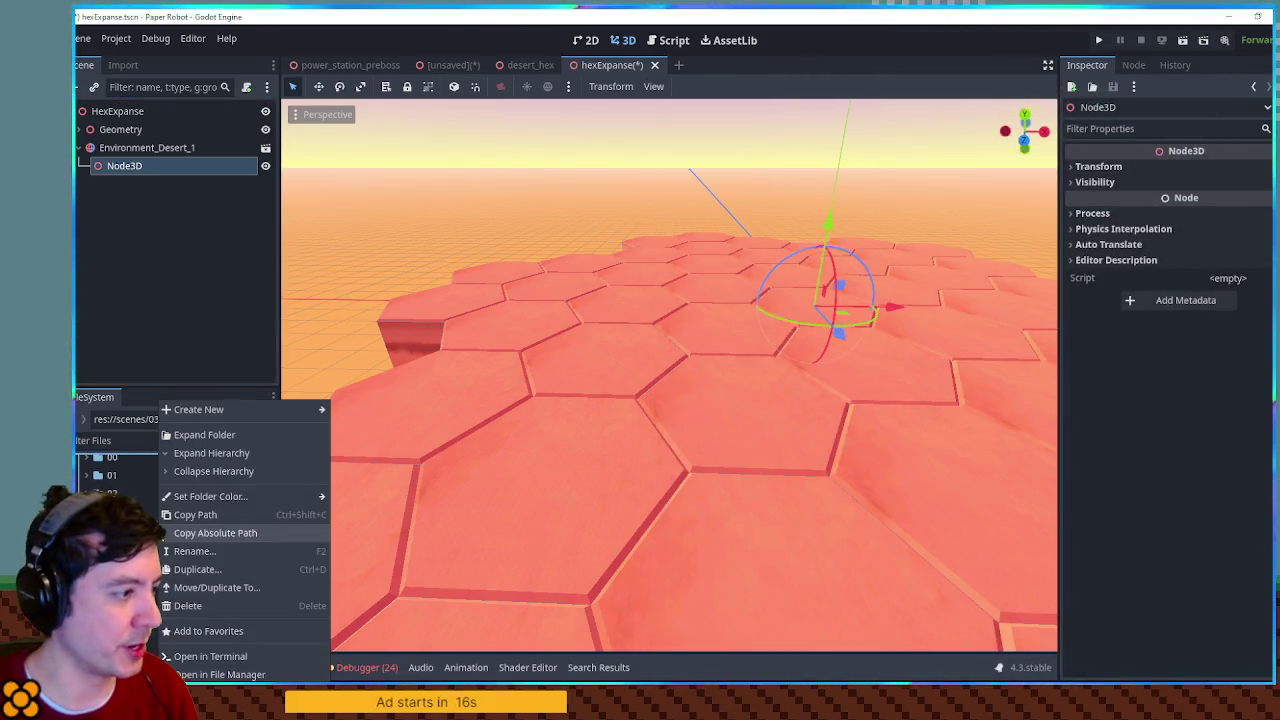
pyautogui.moveTo(250, 410)
pyautogui.click(349, 416)
pyautogui.write('mesh')
pyautogui.press('Return')
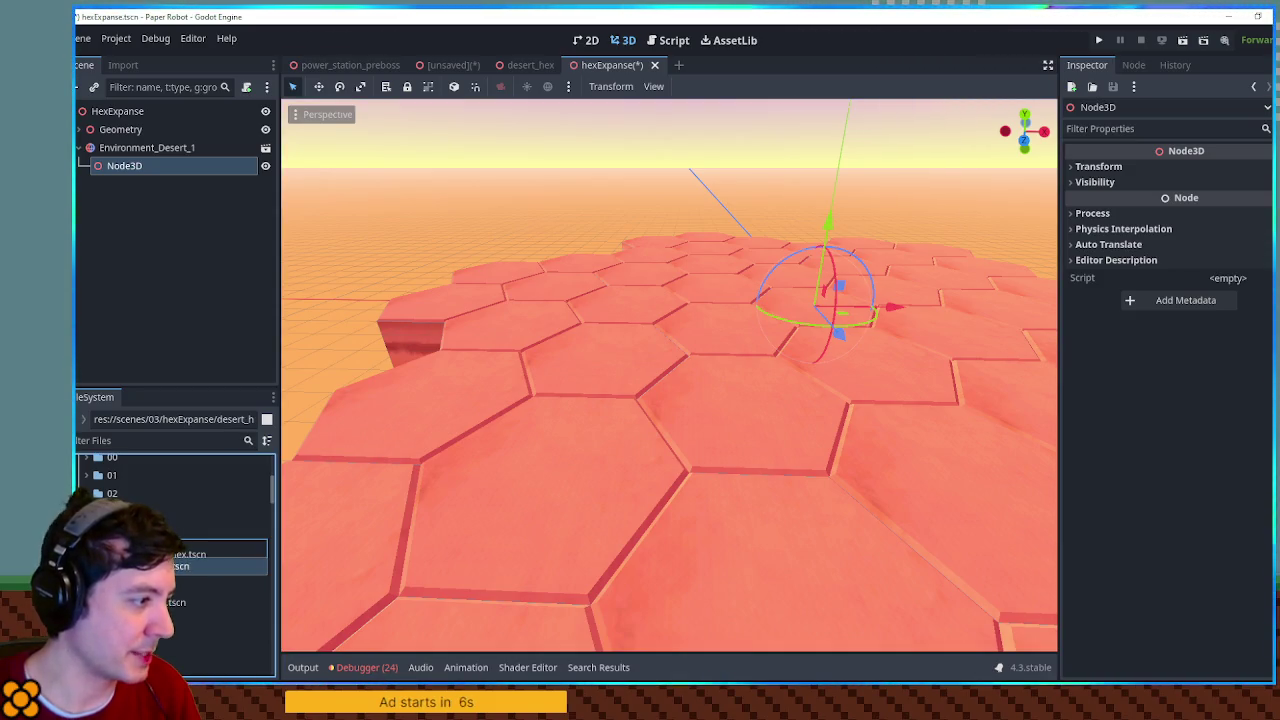
# Step: Move the desert hex scene into the tiles folder, renamed -desert_hex.tscn
pyautogui.click(180, 548)
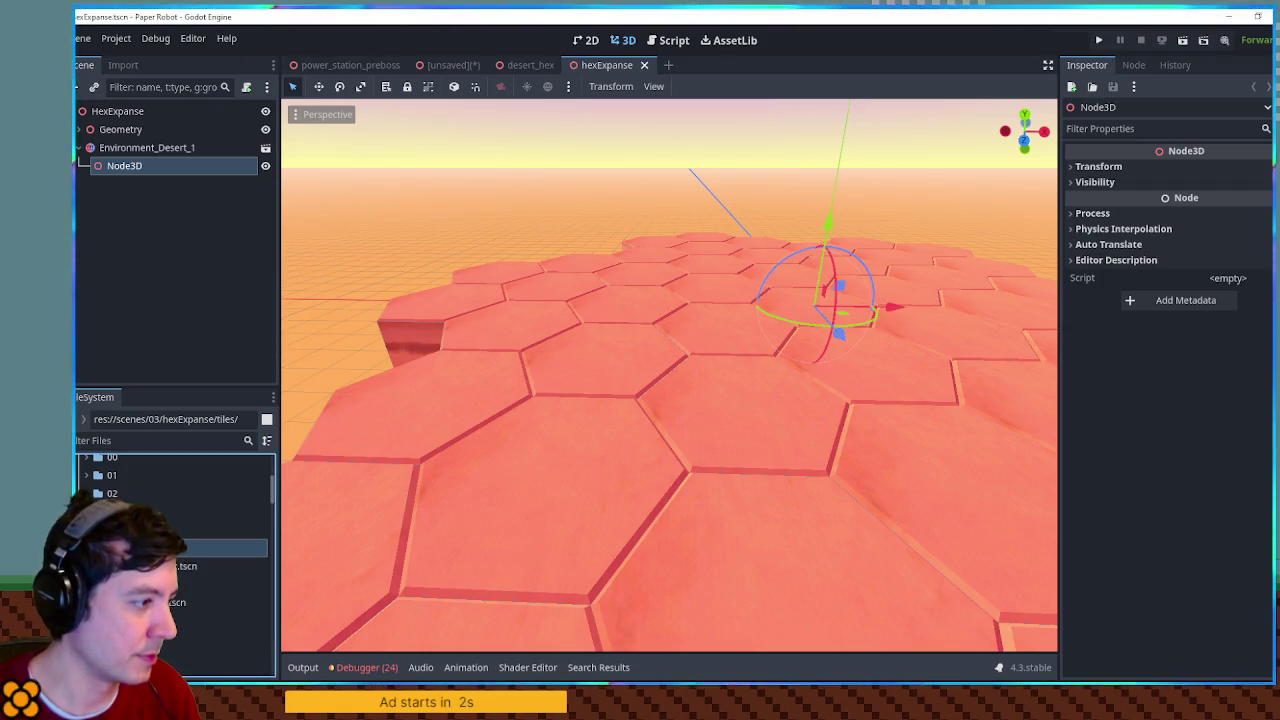
pyautogui.click(176, 566)
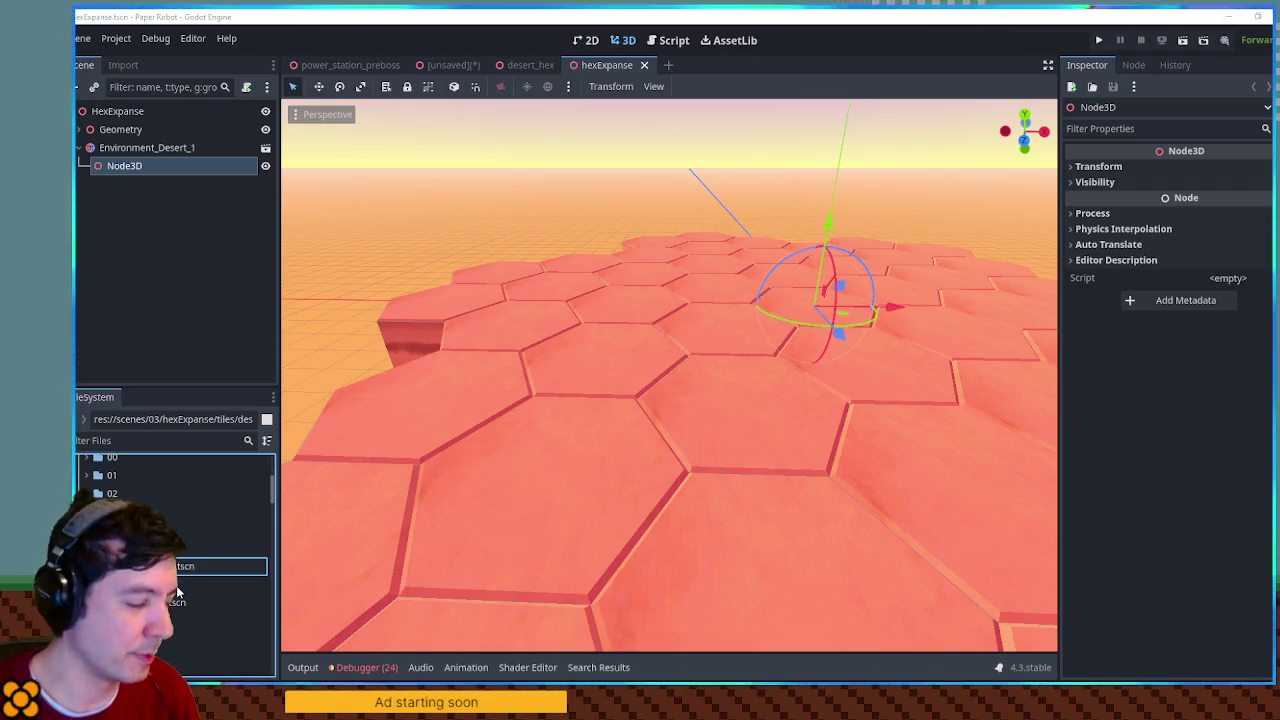
pyautogui.press('Escape')
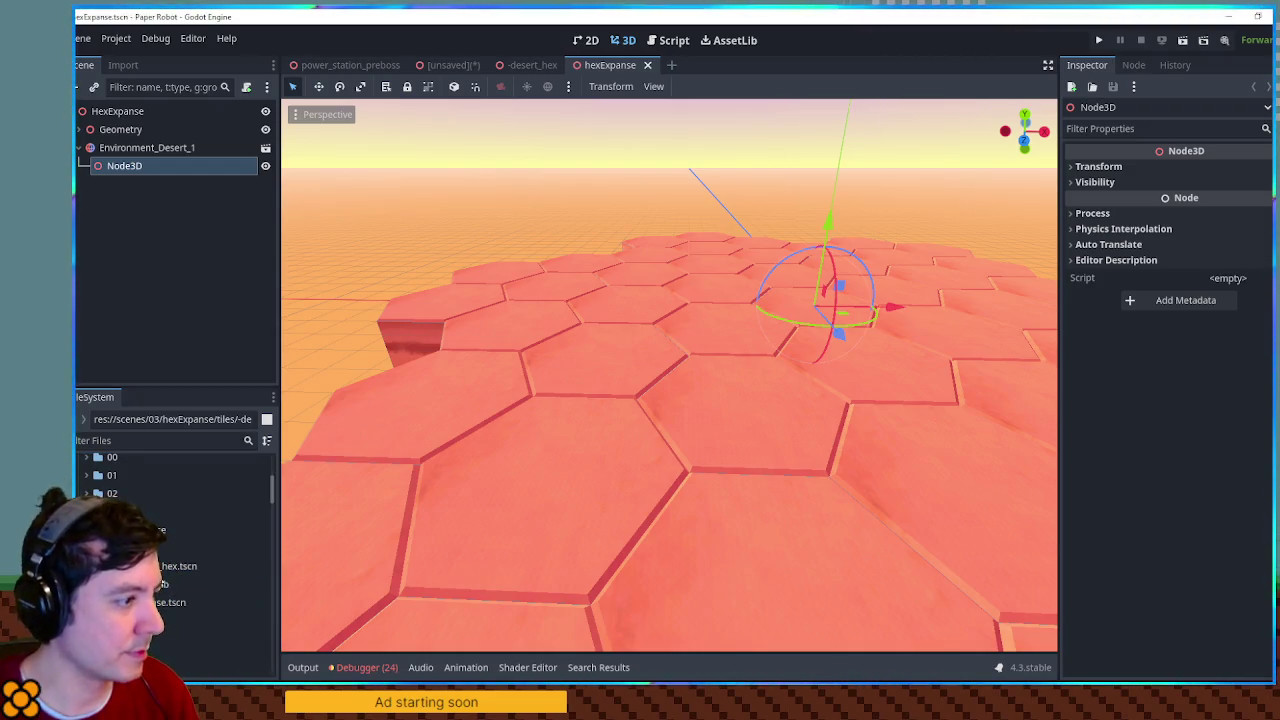
pyautogui.rightClick(148, 568)
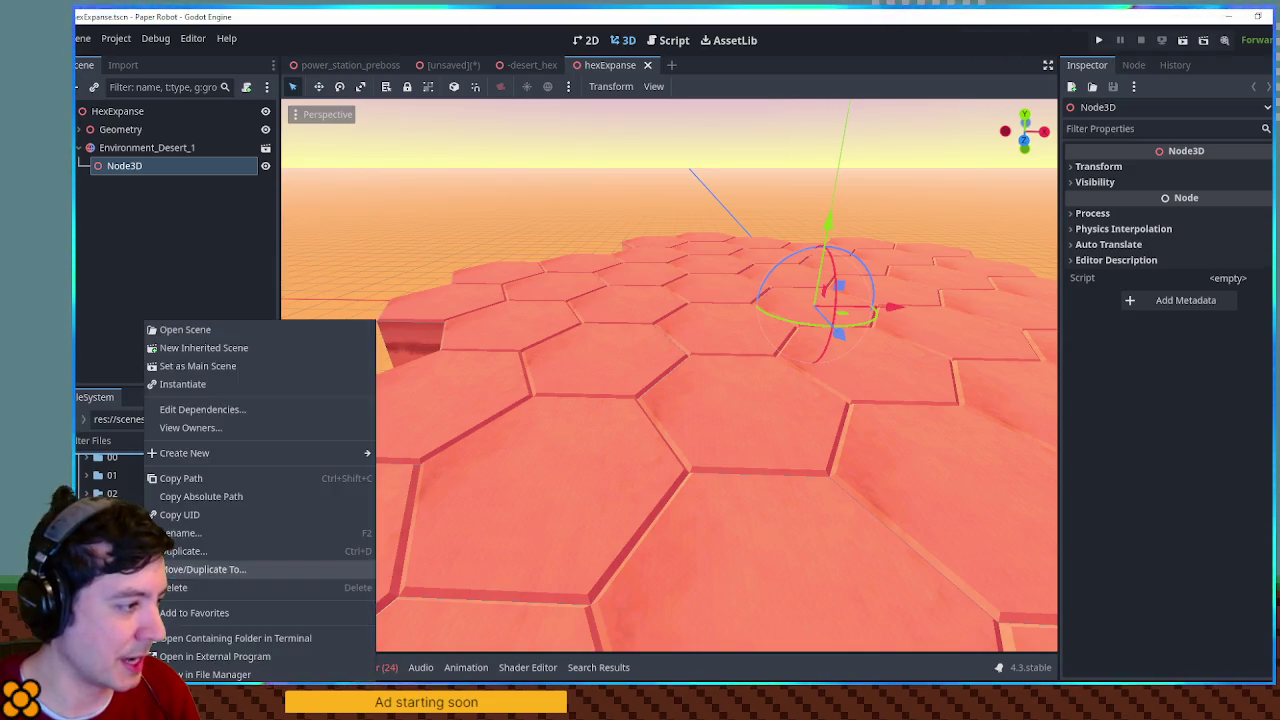
# Step: Create an inherited desert hex scene, rename its root DesertHex-Cactus, and save as desert_hex_cactus
pyautogui.click(230, 348)
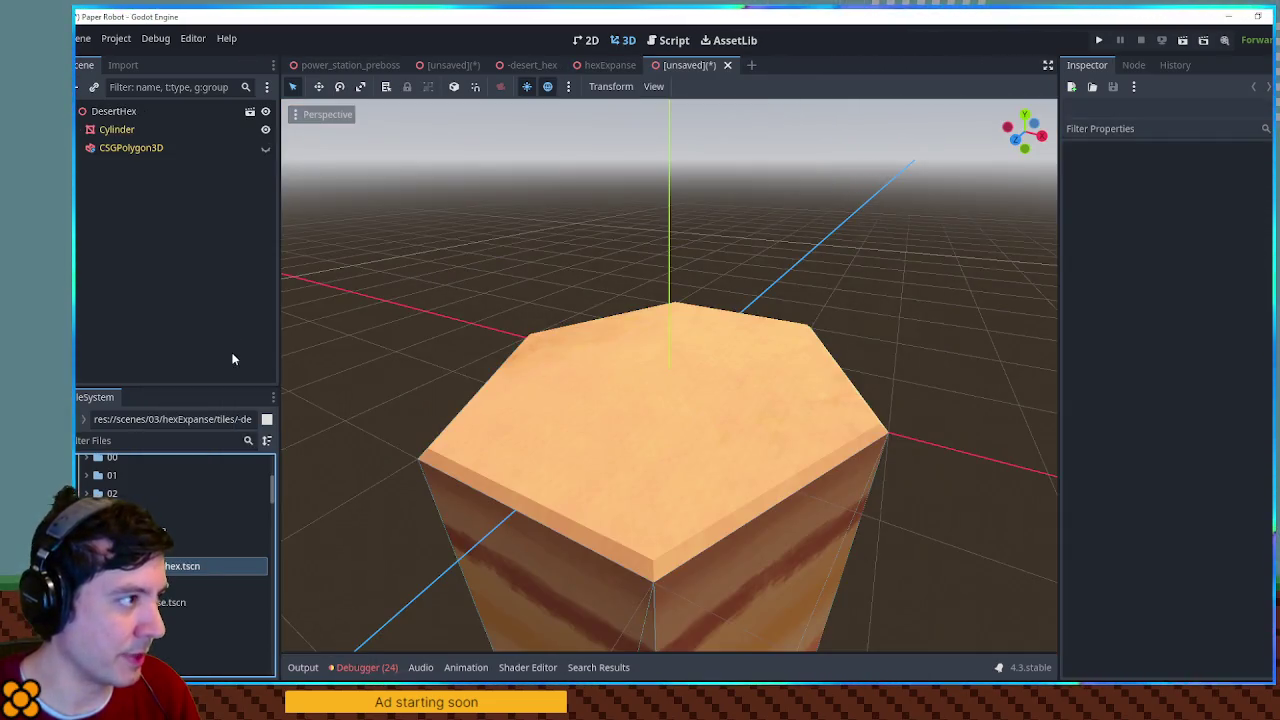
pyautogui.moveTo(542, 357)
pyautogui.mouseDown()
pyautogui.moveTo(619, 303)
pyautogui.moveTo(600, 357)
pyautogui.moveTo(611, 354)
pyautogui.mouseUp()
pyautogui.click(125, 112)
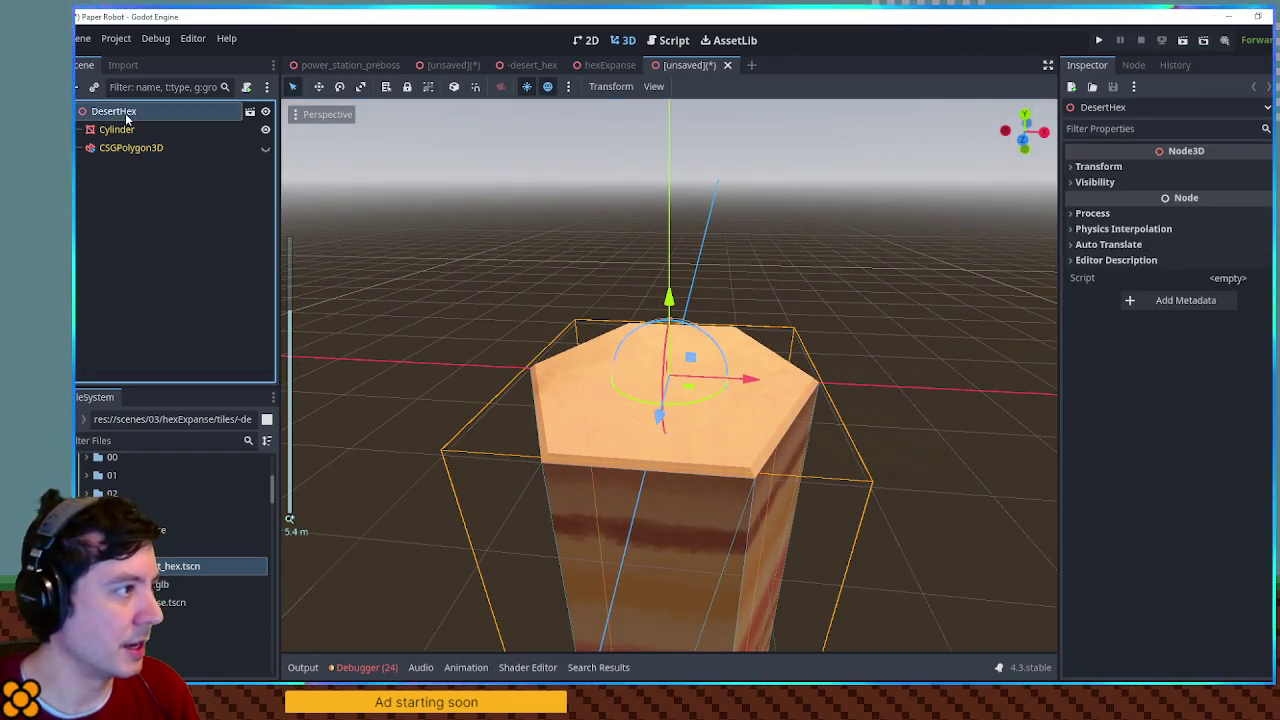
pyautogui.doubleClick(125, 113)
pyautogui.write('-Cactus')
pyautogui.press('Return')
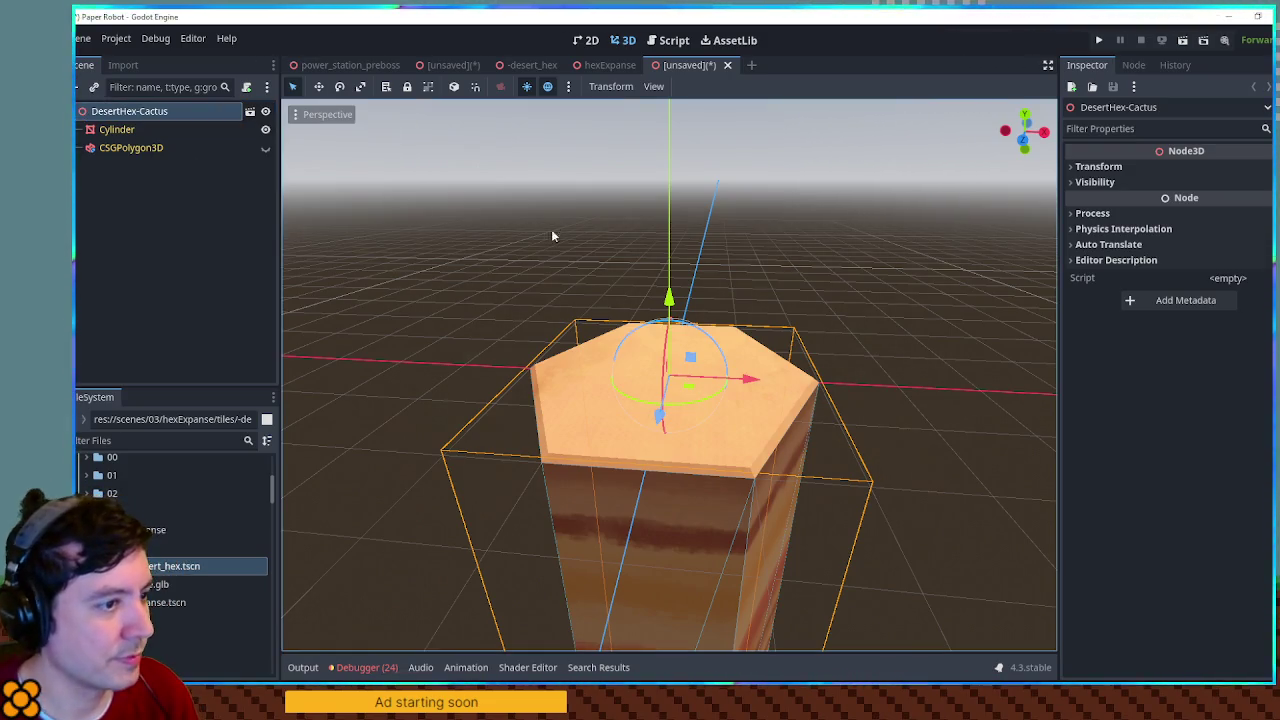
pyautogui.scroll(5, 557, 232)
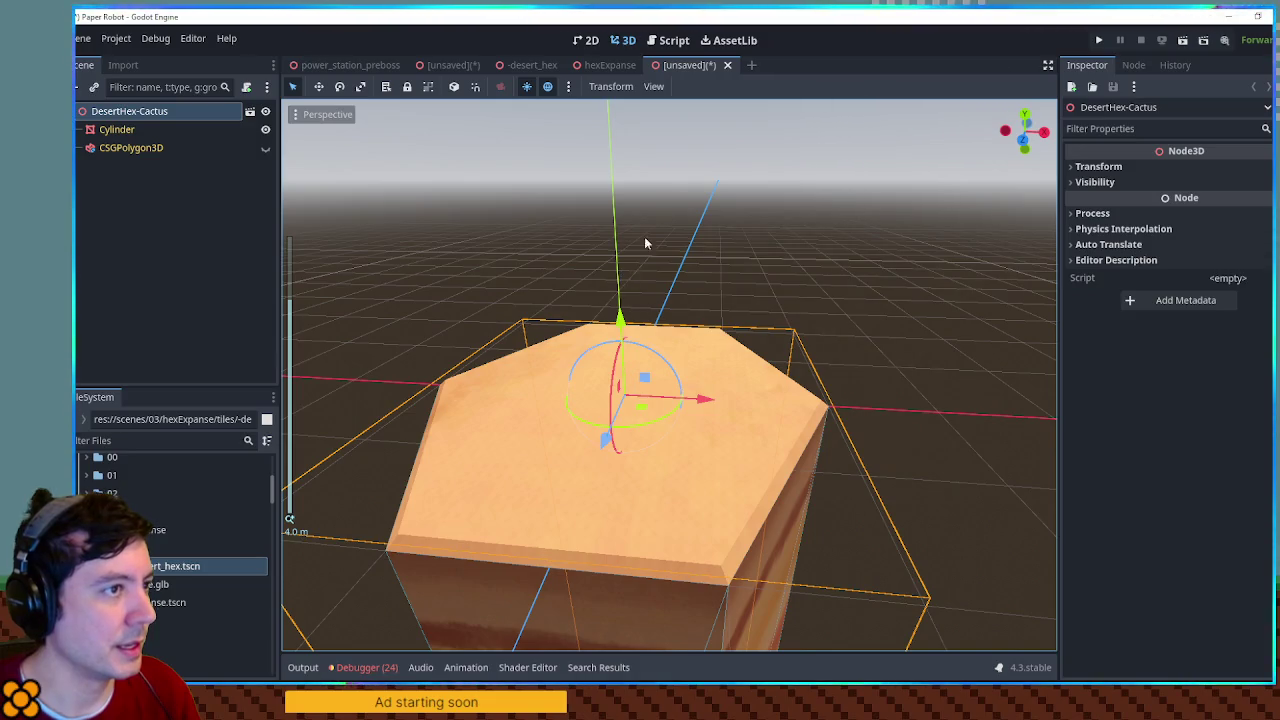
pyautogui.hotkey('ctrl', 's')
pyautogui.press('Return')
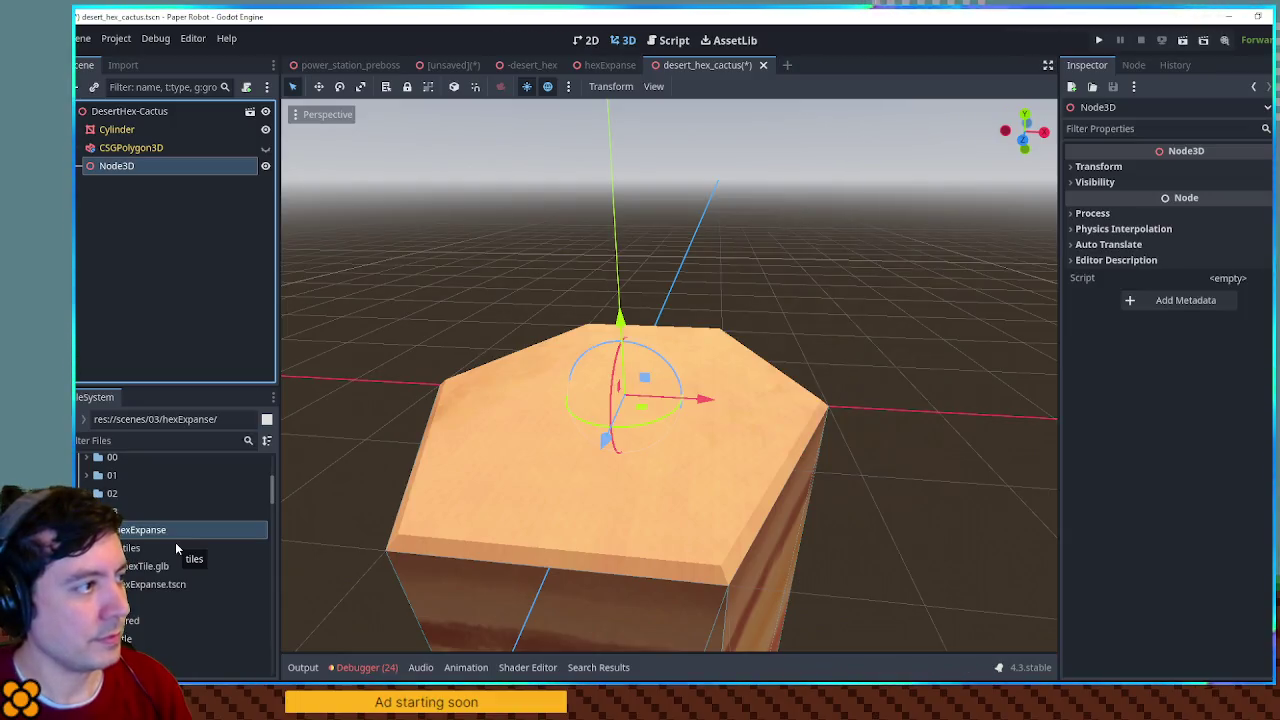
pyautogui.hotkey('ctrl', 'z')
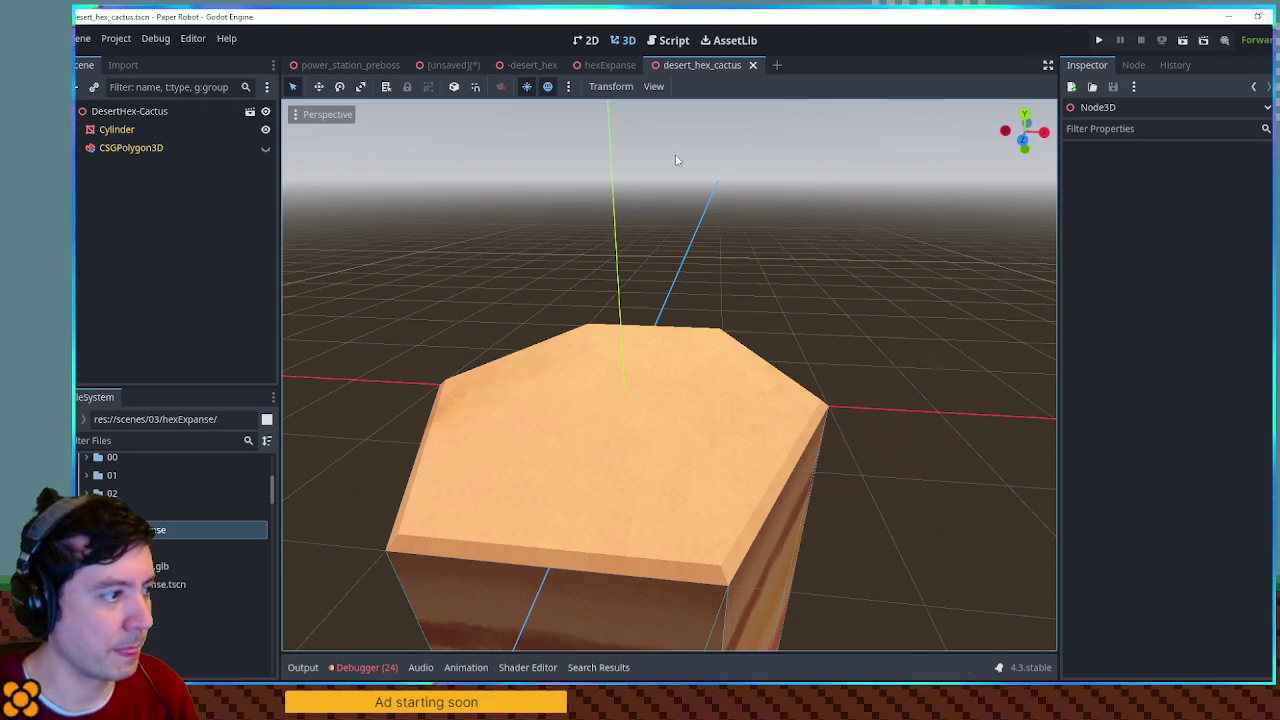
# Step: Create a new empty scene named cactus in the hexExpanse folder
pyautogui.rightClick(150, 529)
pyautogui.moveTo(213, 409)
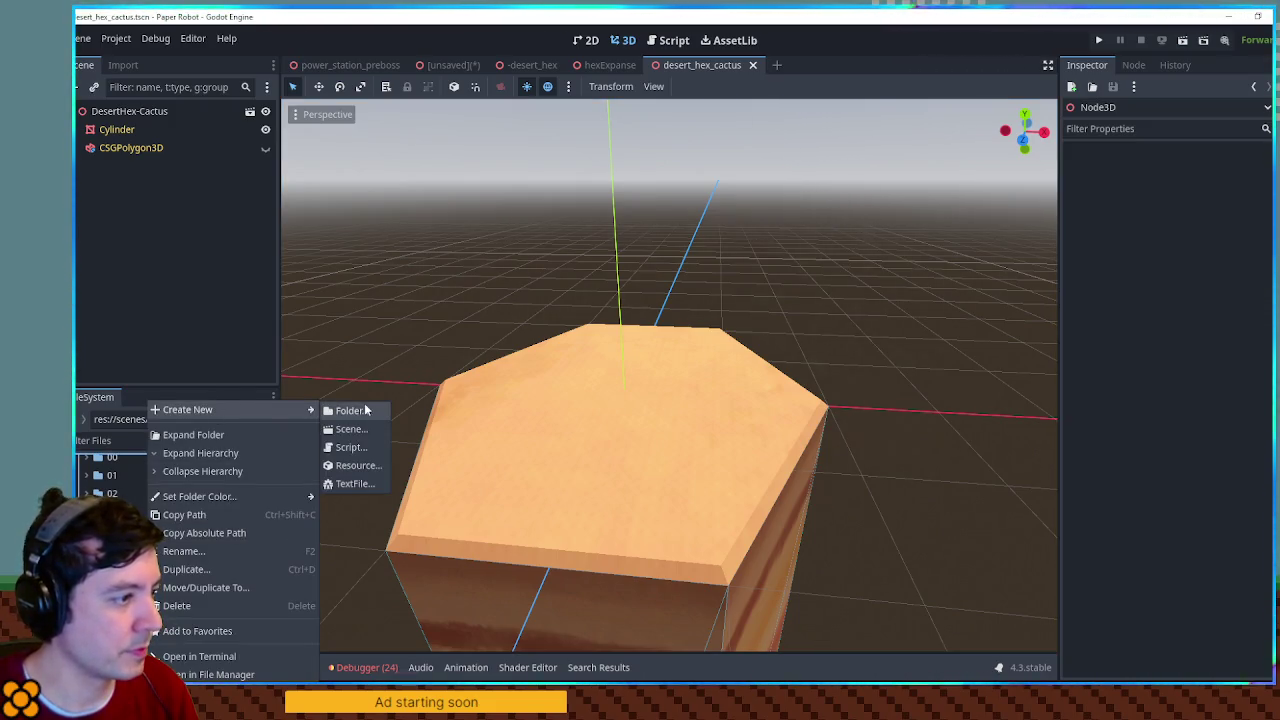
pyautogui.click(367, 435)
pyautogui.write('cactus')
pyautogui.press('Return')
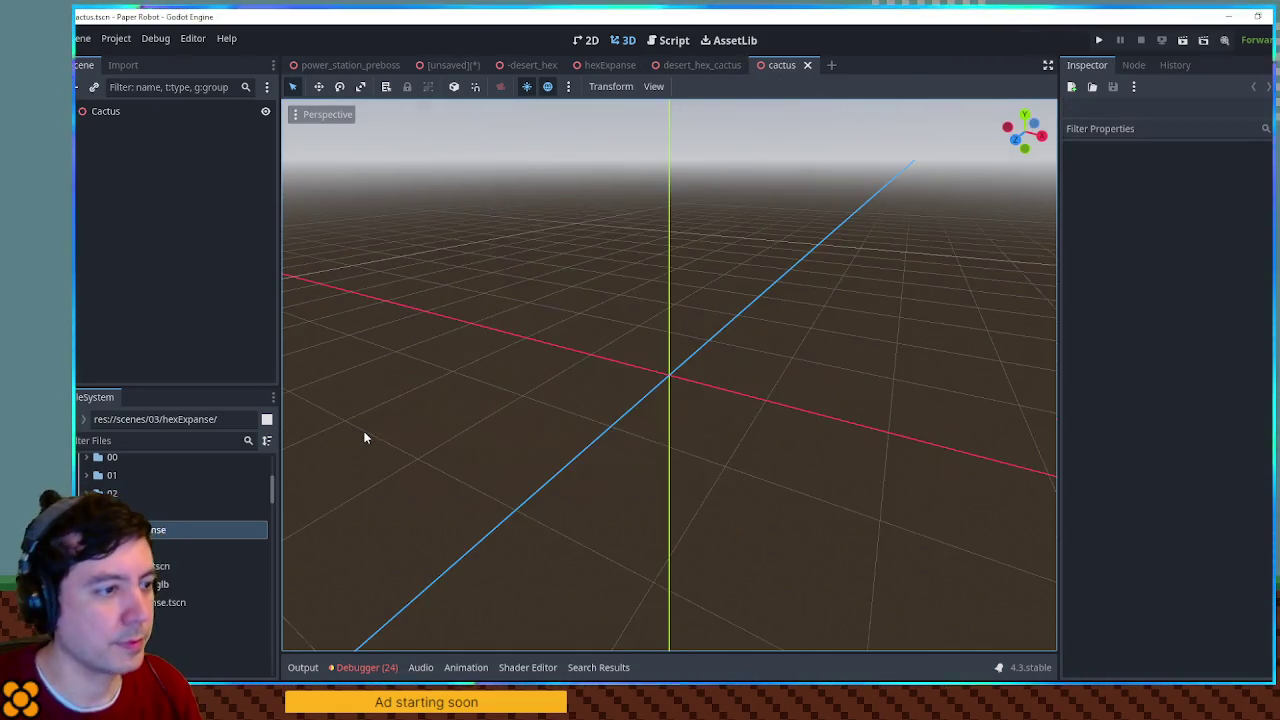
# Step: Rotate the octagonal CSGPolygon3D 90° so it juts sideways from the green trunk
pyautogui.click(105, 111)
pyautogui.scroll(4, 829, 335)
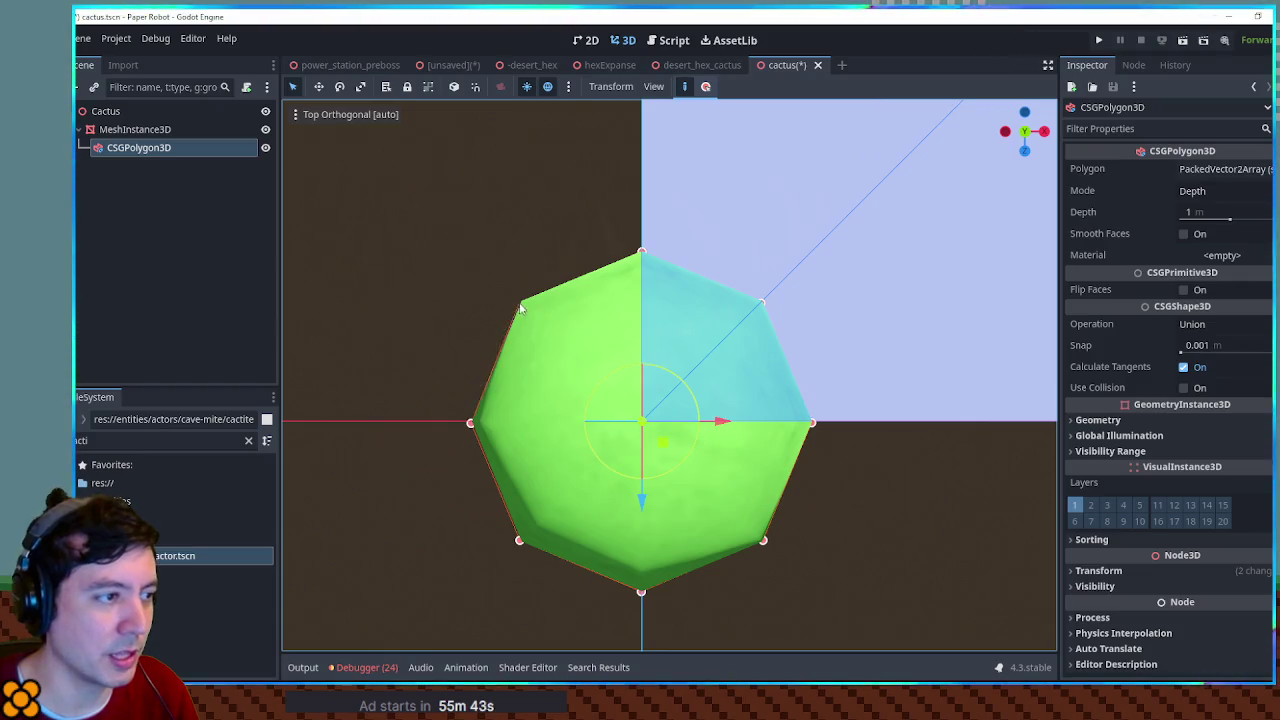
pyautogui.moveTo(523, 305)
pyautogui.mouseDown()
pyautogui.moveTo(694, 323)
pyautogui.moveTo(691, 297)
pyautogui.moveTo(748, 407)
pyautogui.moveTo(800, 423)
pyautogui.mouseUp()
pyautogui.scroll(-3, 748, 407)
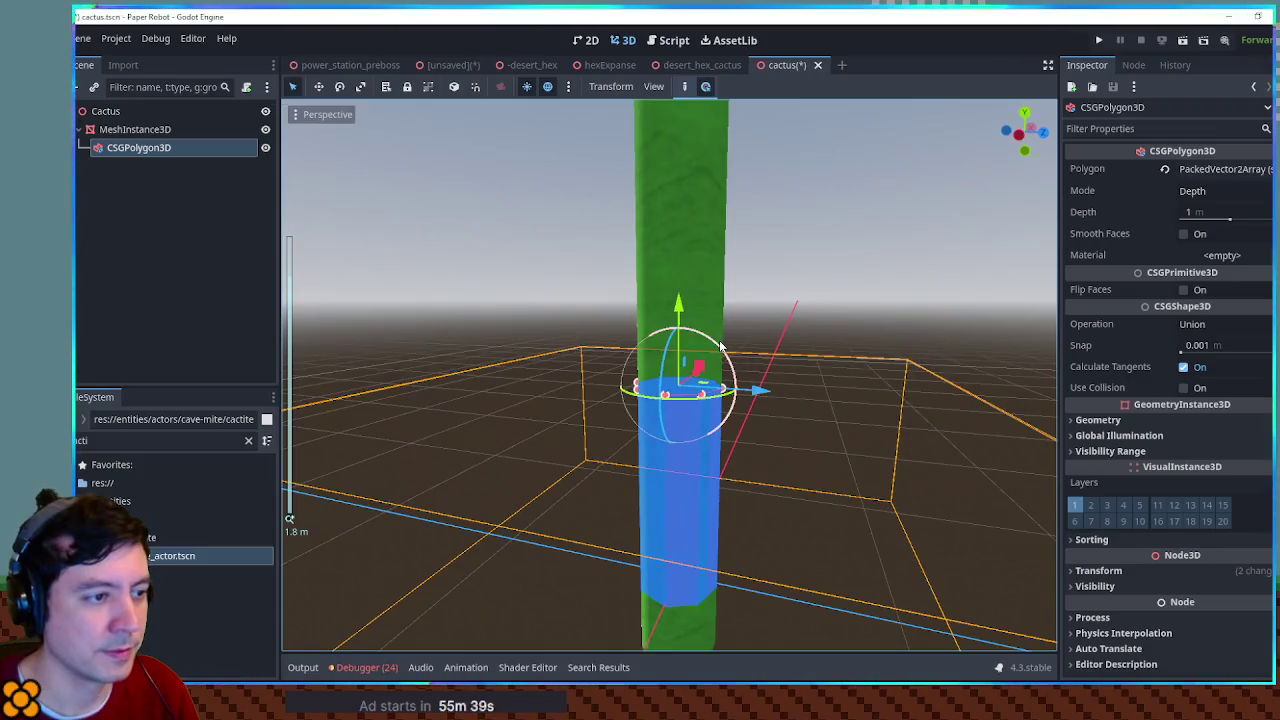
pyautogui.moveTo(720, 345)
pyautogui.mouseDown()
pyautogui.moveTo(749, 397)
pyautogui.moveTo(734, 434)
pyautogui.moveTo(757, 397)
pyautogui.moveTo(560, 330)
pyautogui.mouseUp()
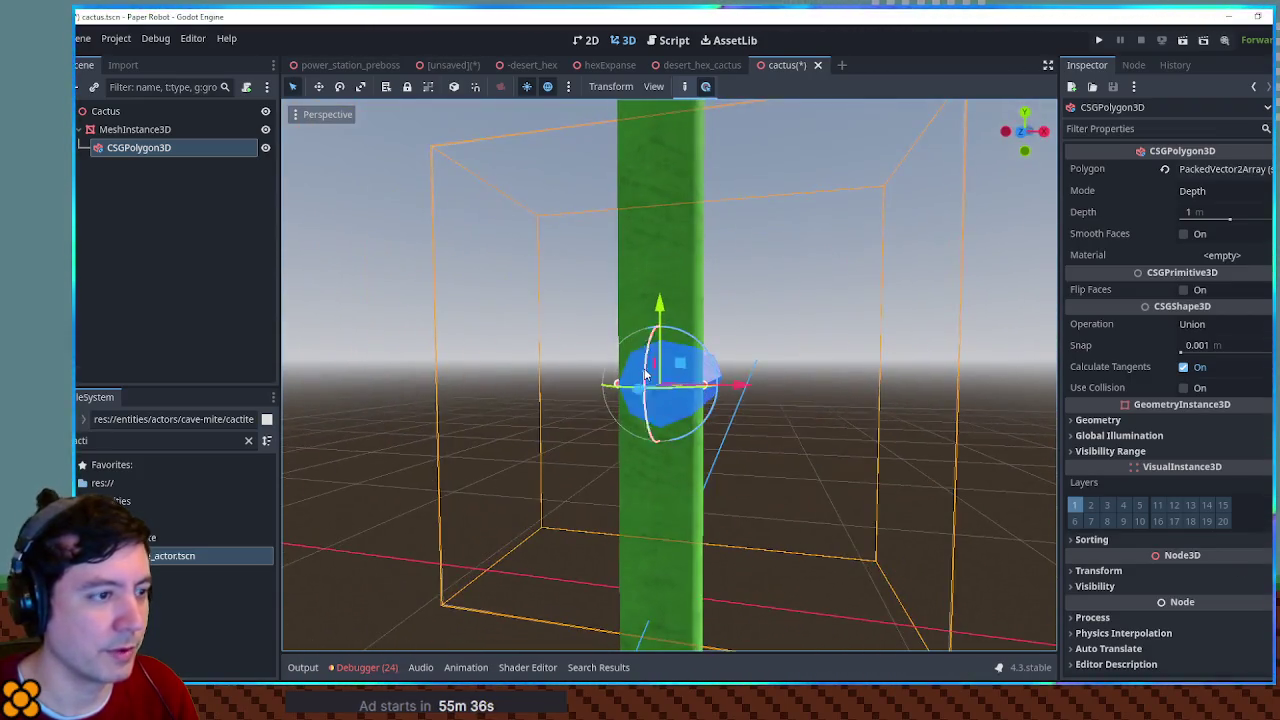
pyautogui.click(135, 129)
pyautogui.moveTo(500, 470)
pyautogui.mouseDown()
pyautogui.moveTo(548, 358)
pyautogui.moveTo(834, 363)
pyautogui.moveTo(722, 365)
pyautogui.mouseUp()
pyautogui.click(112, 111)
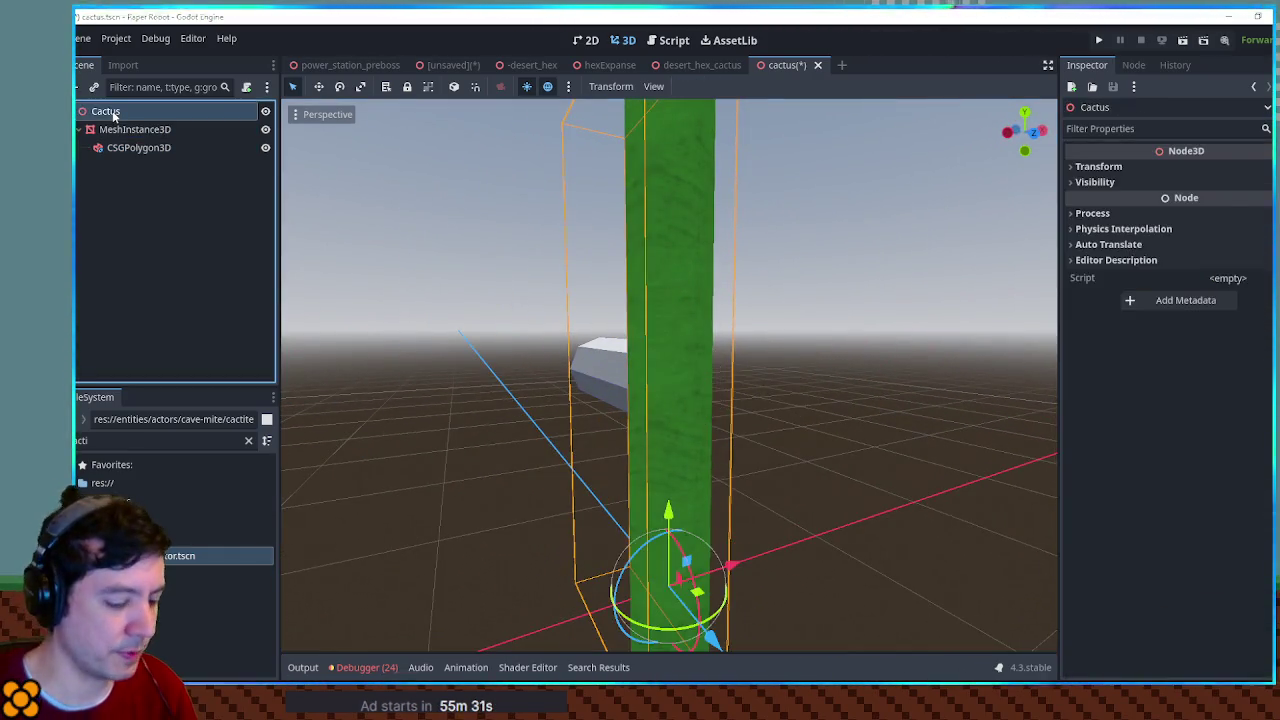
# Step: Add a Path3D under Cactus and draw arm curve points in front view
pyautogui.hotkey('ctrl', 'a')
pyautogui.write('path3')
pyautogui.press('Return')
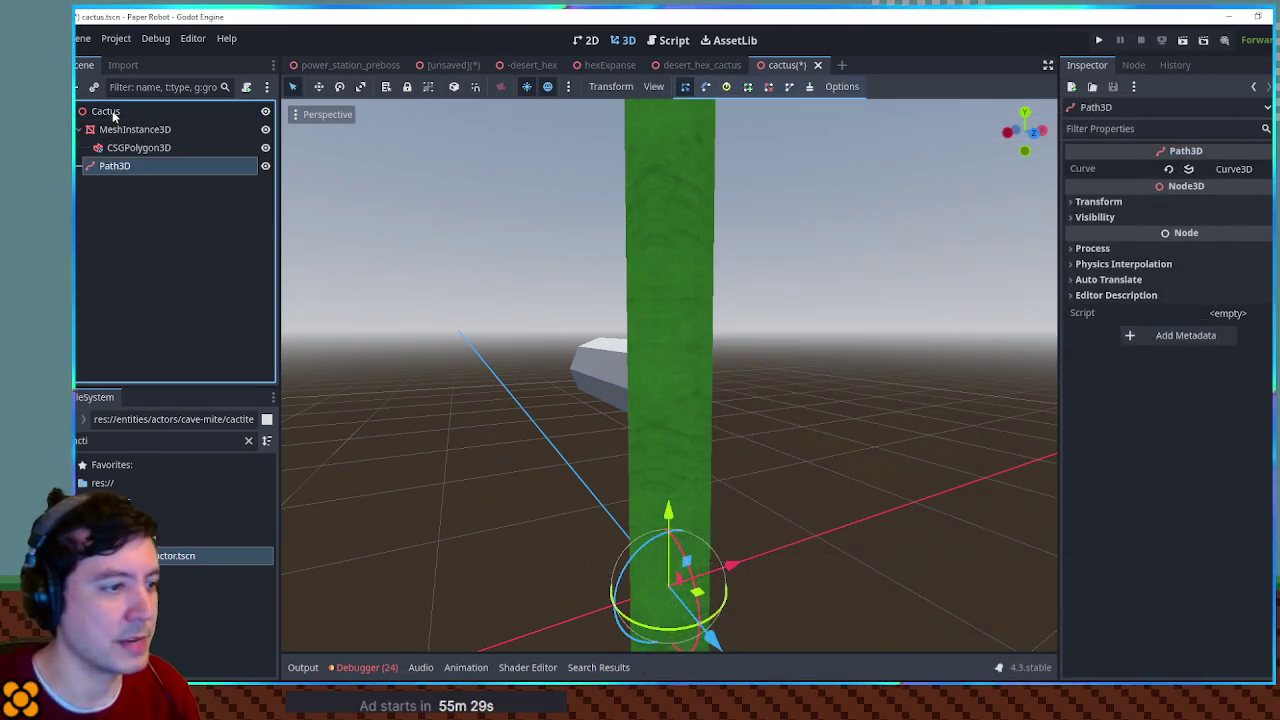
pyautogui.press('KP_1')
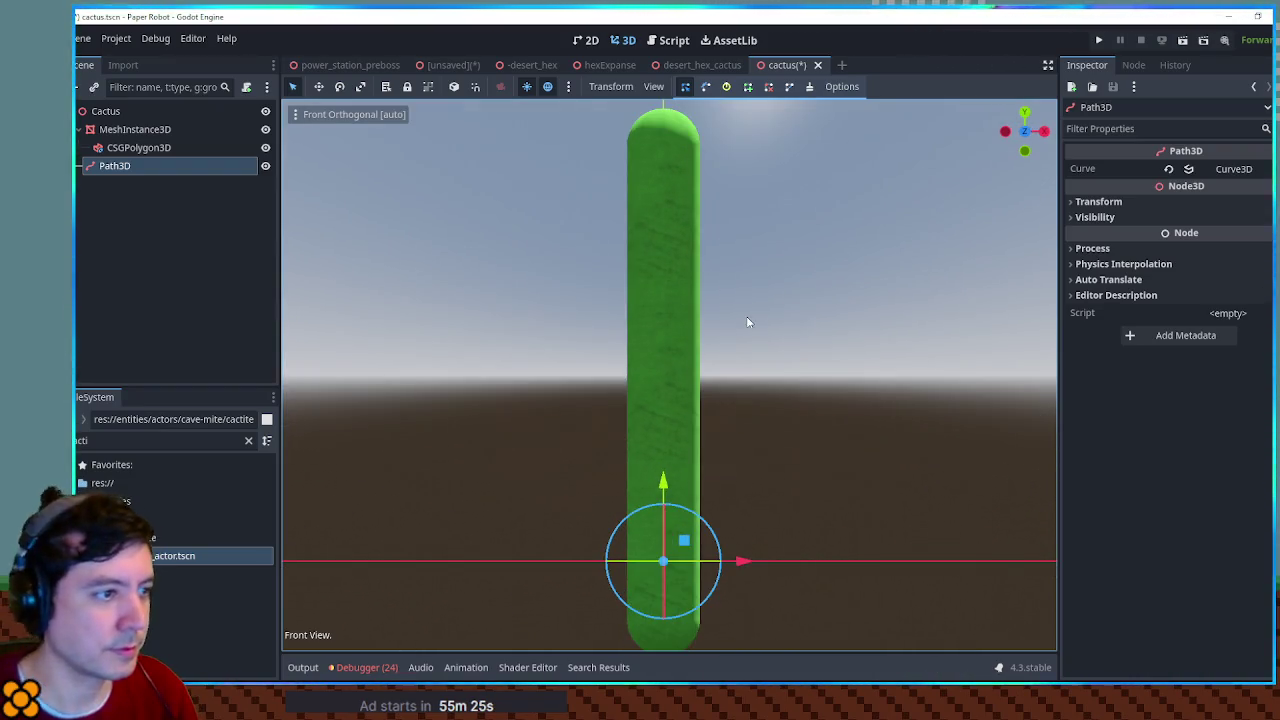
pyautogui.click(1230, 169)
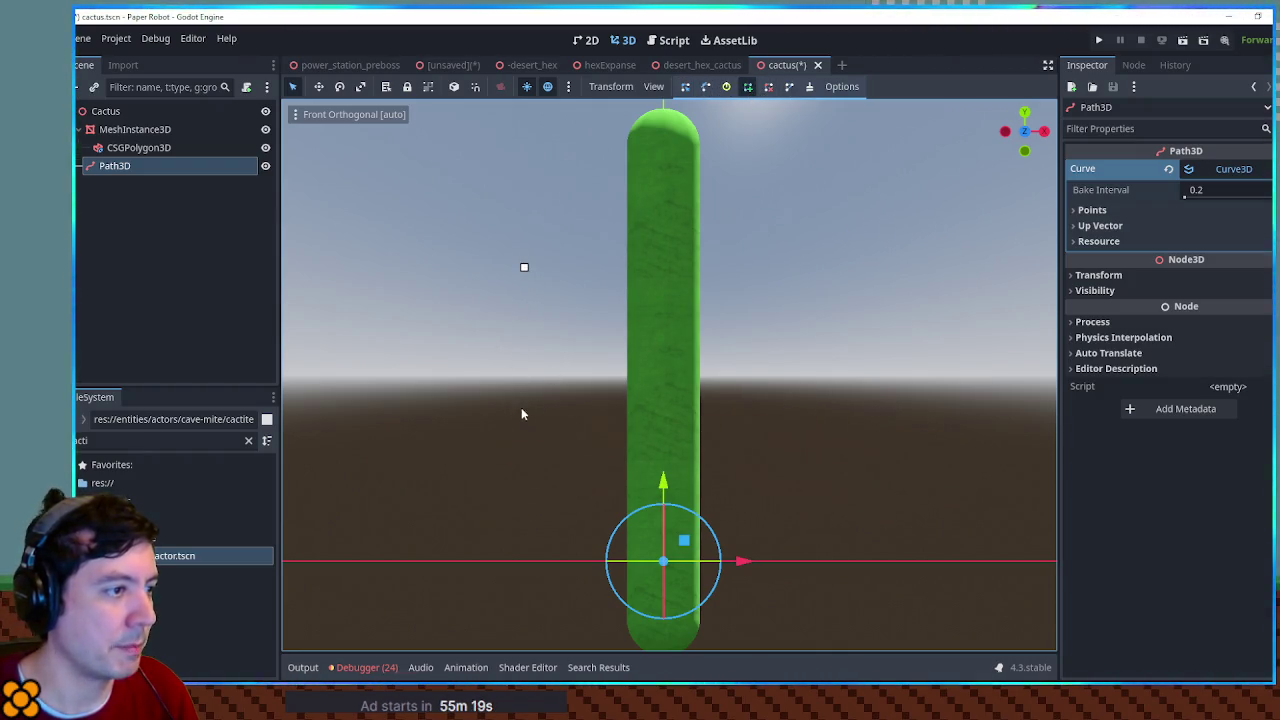
pyautogui.click(653, 411)
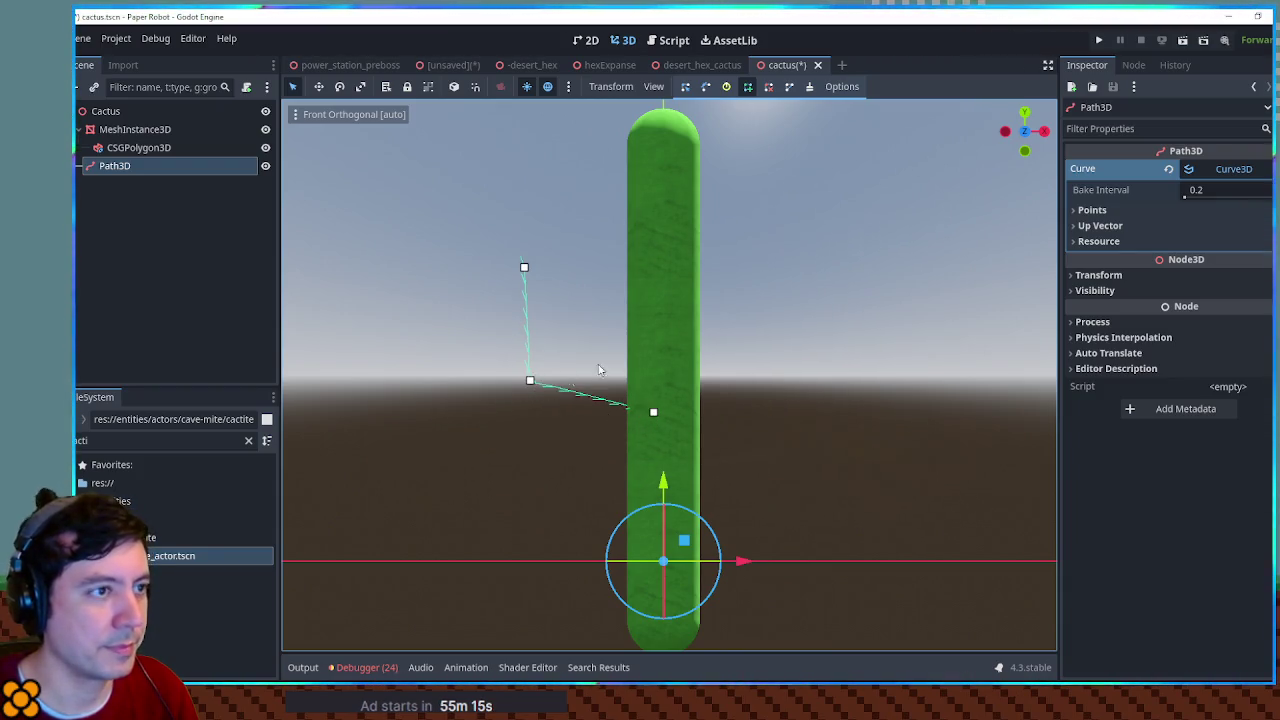
pyautogui.click(686, 88)
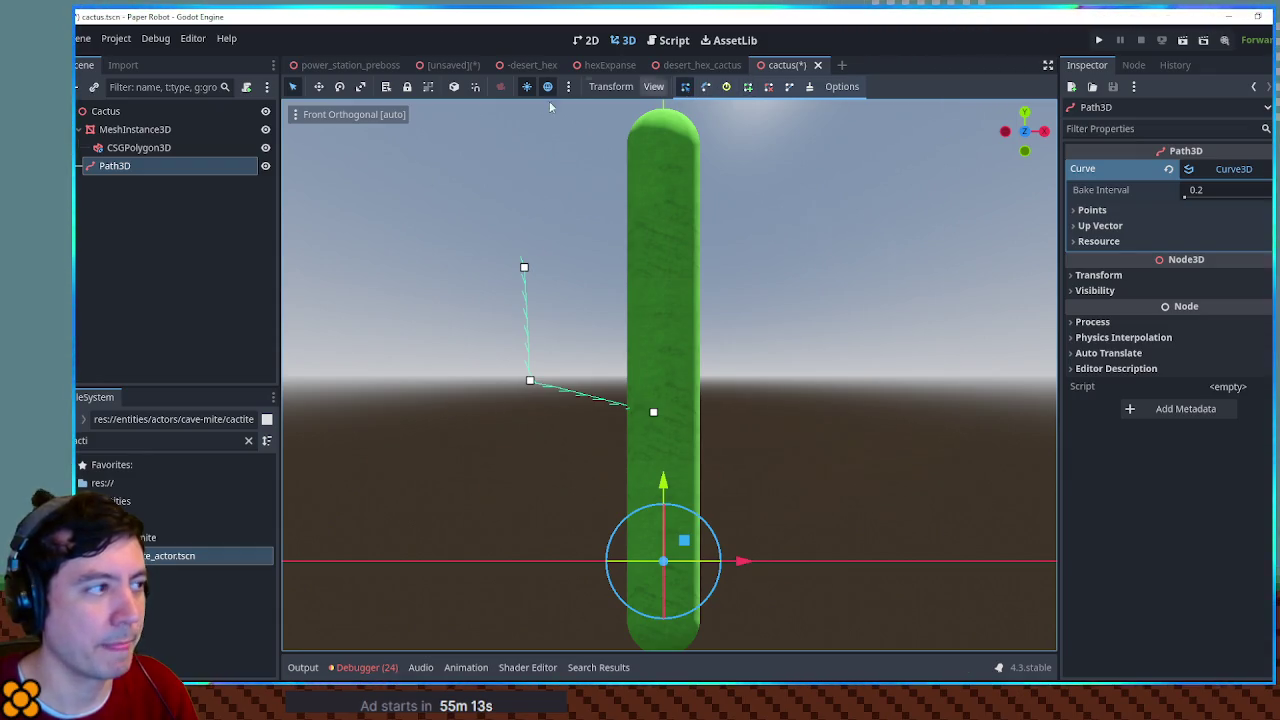
# Step: Set the CSGPolygon3D Mode to Path with Path3D as its Path Node
pyautogui.click(132, 147)
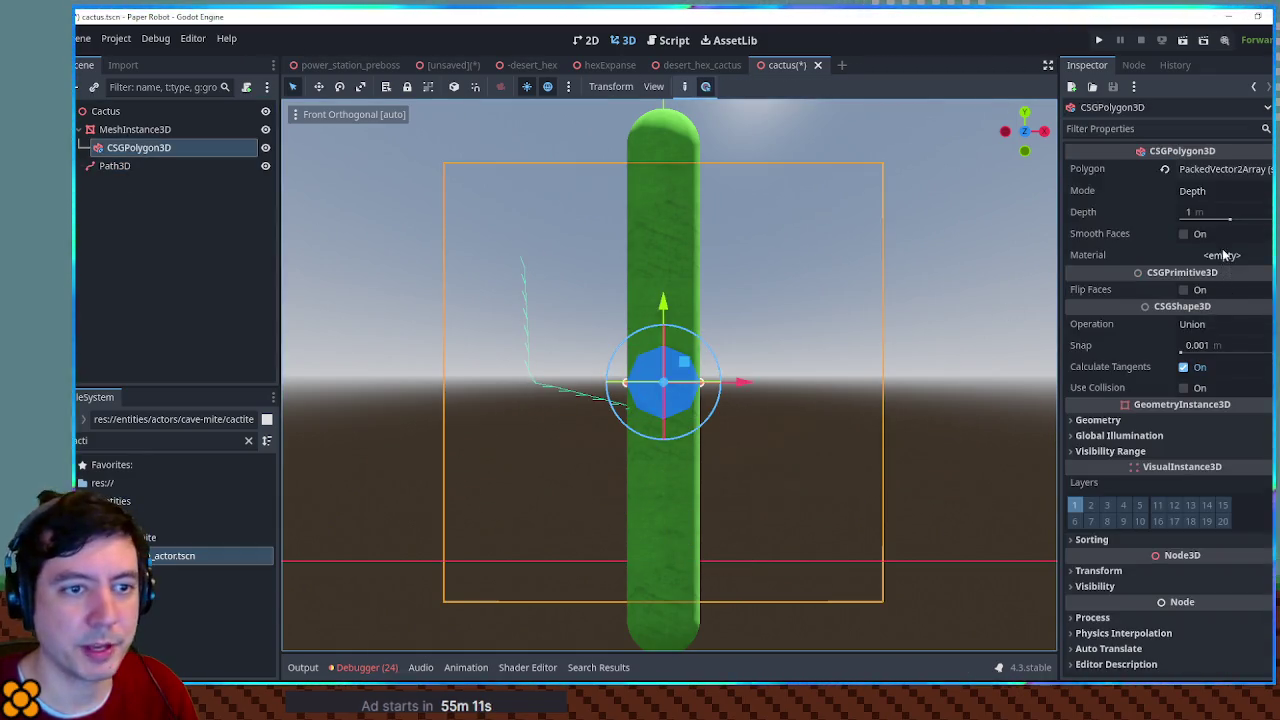
pyautogui.click(1220, 192)
pyautogui.click(1205, 245)
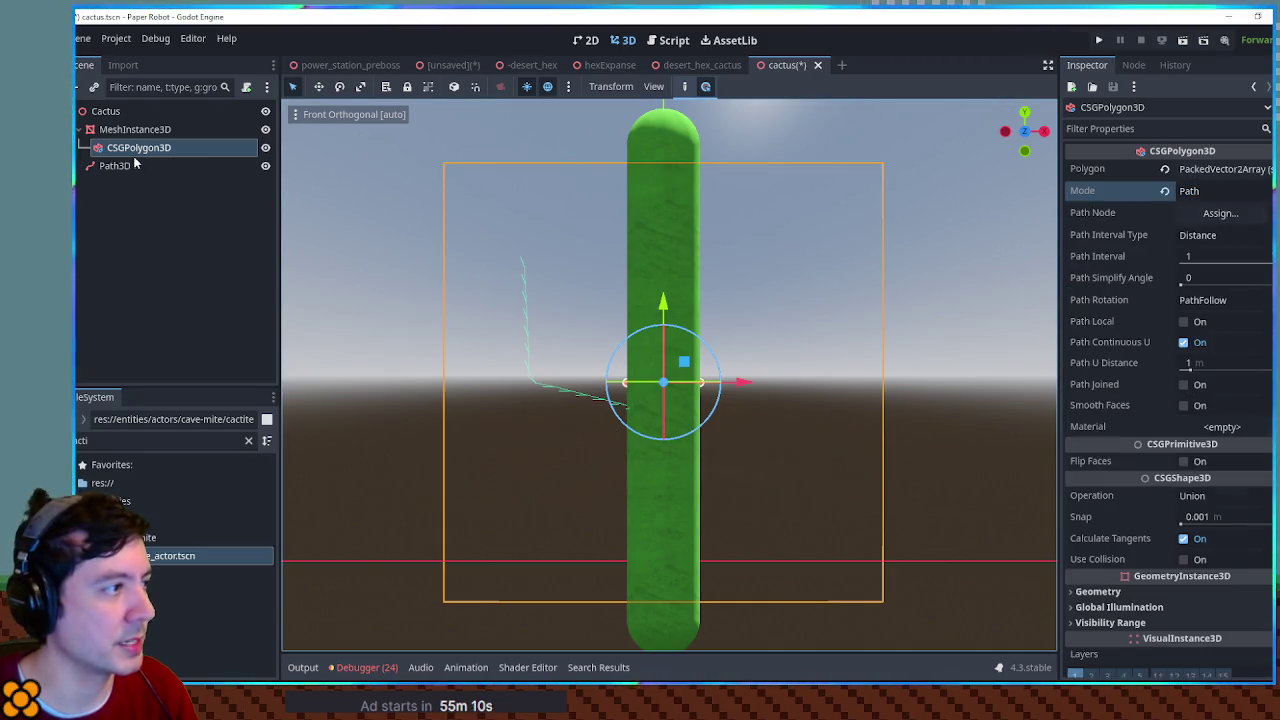
pyautogui.moveTo(118, 165)
pyautogui.mouseDown()
pyautogui.moveTo(1100, 180)
pyautogui.moveTo(1228, 215)
pyautogui.mouseUp()
pyautogui.moveTo(826, 254)
pyautogui.mouseDown()
pyautogui.moveTo(861, 240)
pyautogui.moveTo(980, 247)
pyautogui.moveTo(778, 247)
pyautogui.mouseUp()
pyautogui.click(139, 147)
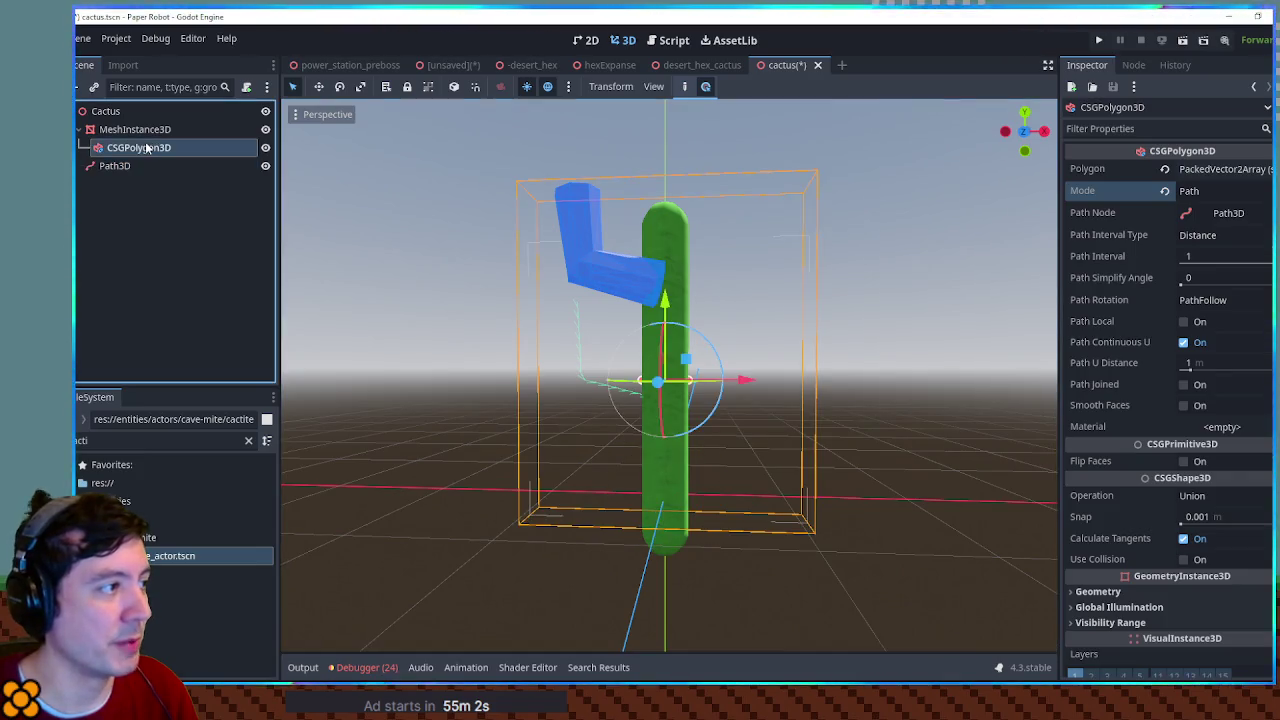
# Step: Move the extruded arm down one unit and lower the path's first curve point
pyautogui.moveTo(666, 303); pyautogui.dragTo(669, 422)
pyautogui.moveTo(673, 312)
pyautogui.mouseDown()
pyautogui.moveTo(748, 314)
pyautogui.moveTo(690, 320)
pyautogui.mouseUp()
pyautogui.click(146, 166)
pyautogui.moveTo(500, 340)
pyautogui.mouseDown()
pyautogui.moveTo(545, 394)
pyautogui.moveTo(519, 313)
pyautogui.mouseUp()
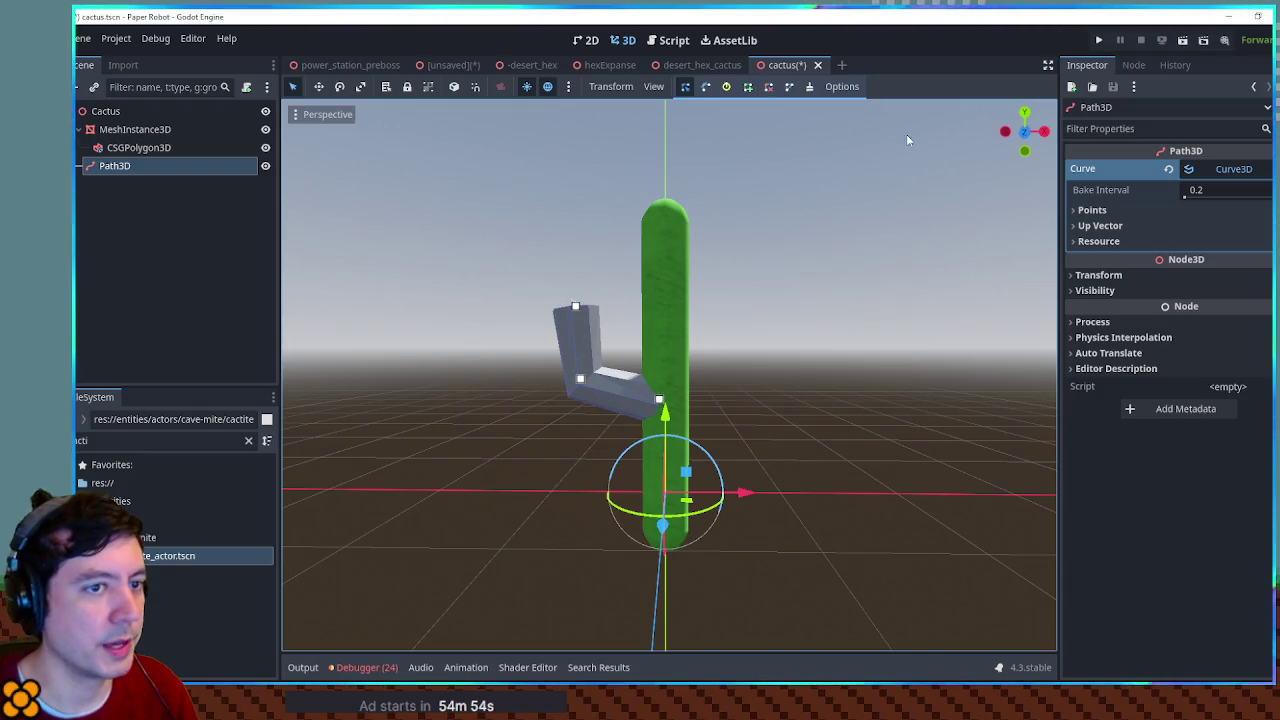
pyautogui.click(1229, 170)
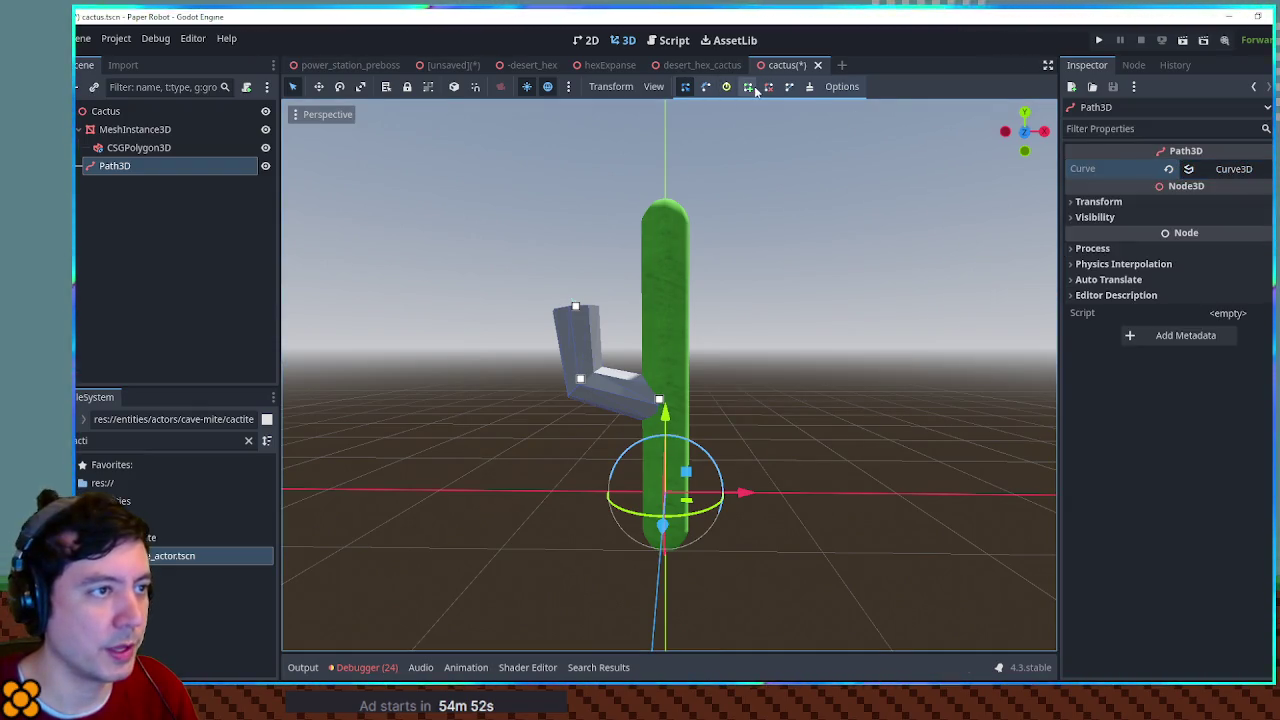
pyautogui.moveTo(584, 367)
pyautogui.mouseDown()
pyautogui.moveTo(601, 411)
pyautogui.moveTo(665, 458)
pyautogui.moveTo(591, 457)
pyautogui.moveTo(508, 423)
pyautogui.moveTo(523, 437)
pyautogui.moveTo(578, 378)
pyautogui.mouseUp()
pyautogui.press('KP_1')
pyautogui.scroll(3, 687, 254)
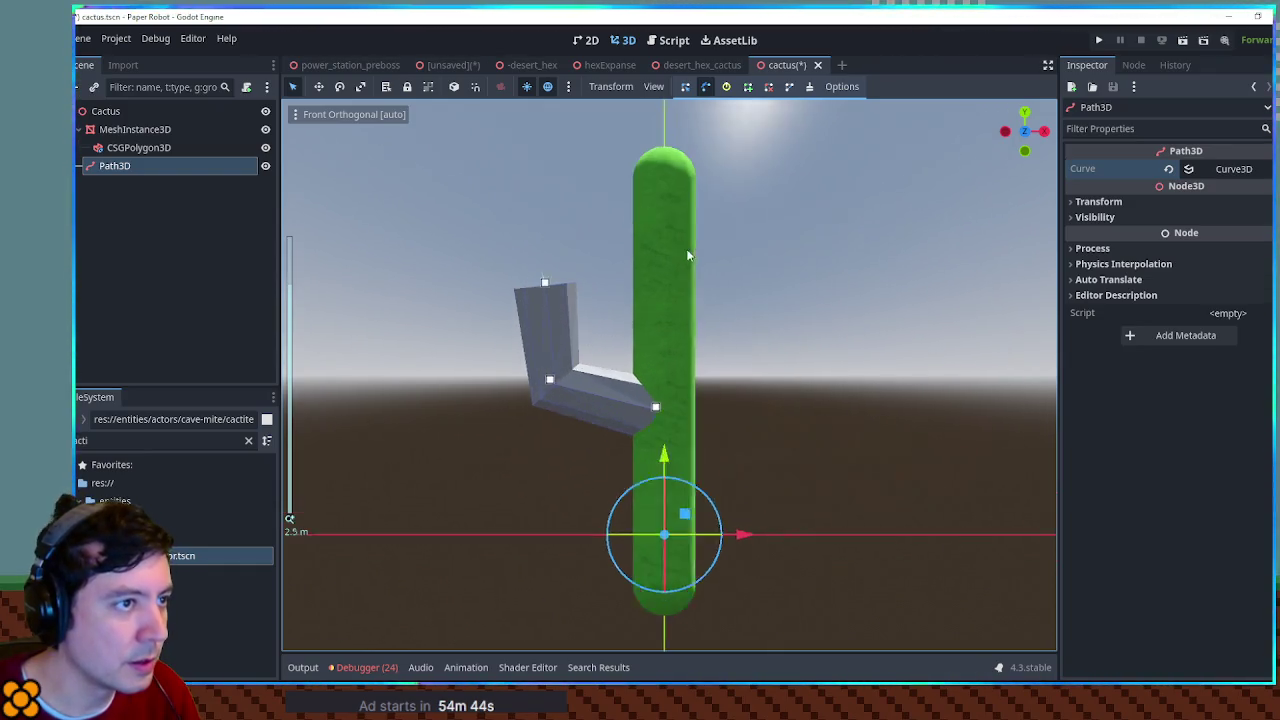
pyautogui.scroll(2, 785, 251)
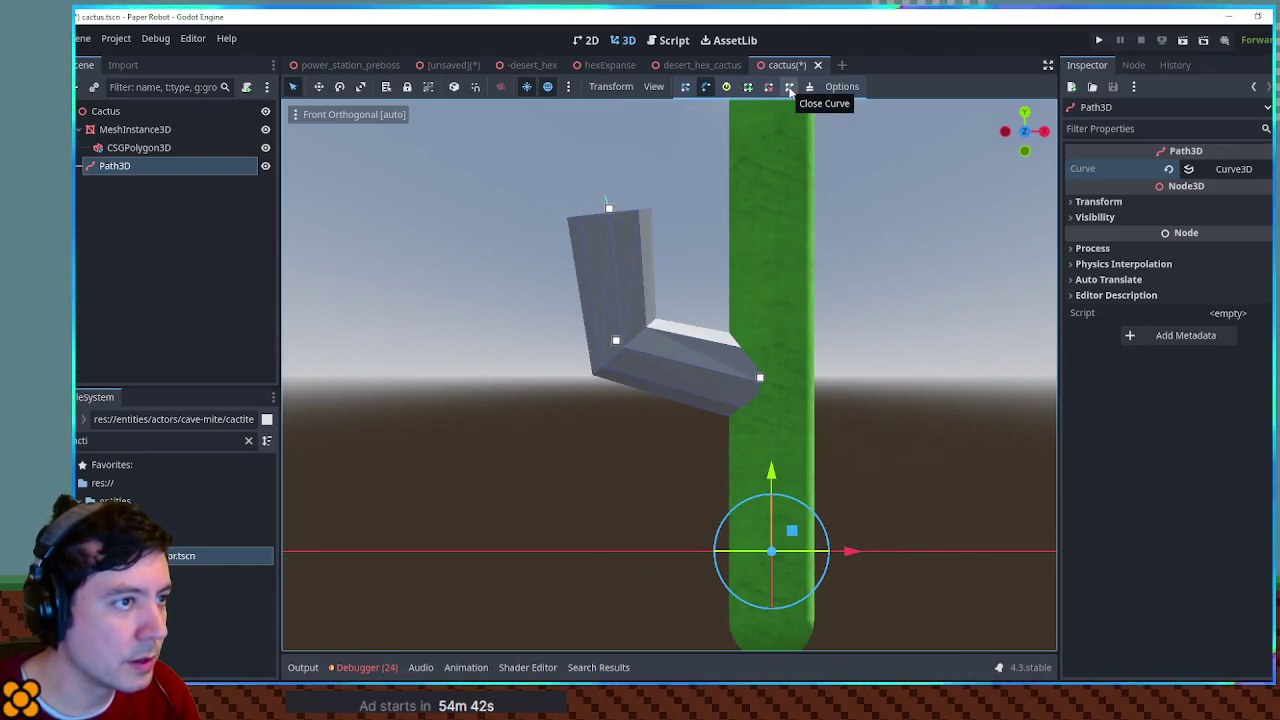
# Step: Reposition the middle curve points so the arm bends into an L, undoing Close Curve
pyautogui.click(708, 88)
pyautogui.moveTo(616, 342)
pyautogui.mouseDown()
pyautogui.moveTo(770, 500)
pyautogui.moveTo(706, 437)
pyautogui.moveTo(680, 378)
pyautogui.moveTo(681, 391)
pyautogui.mouseUp()
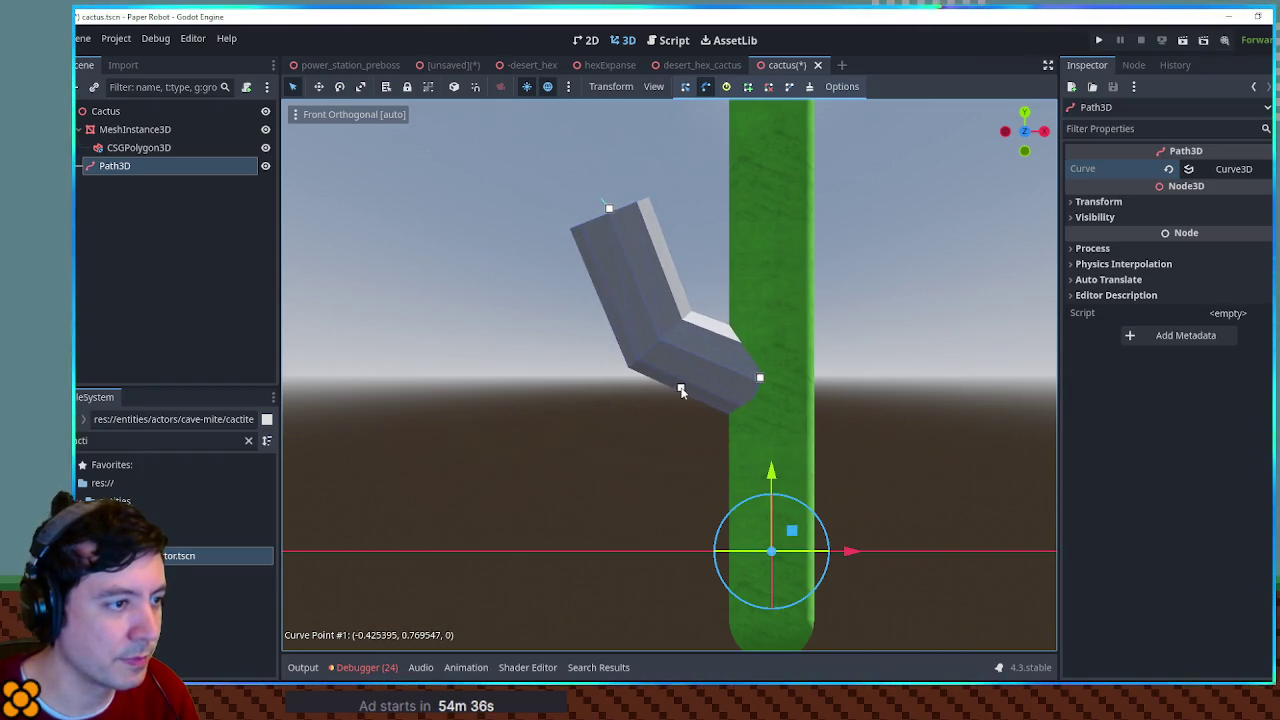
pyautogui.hotkey('ctrl', 'z')
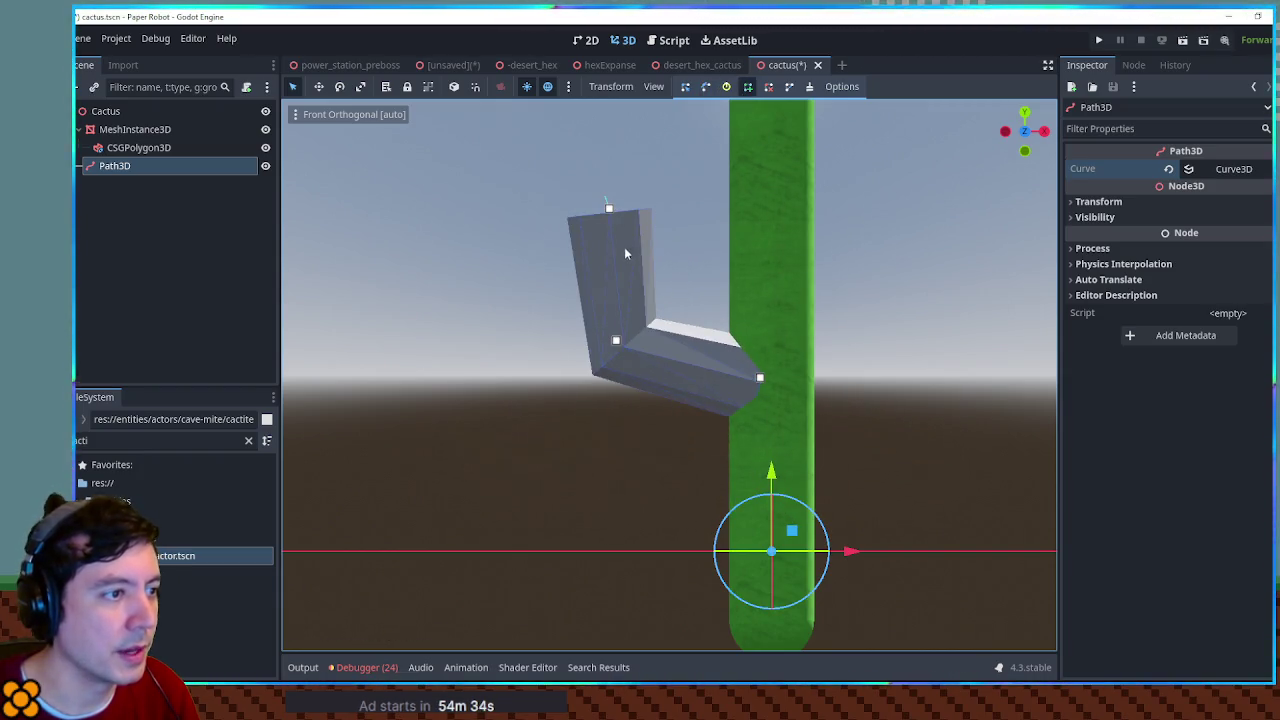
pyautogui.hotkey('ctrl', 'z')
pyautogui.hotkey('ctrl', 'shift', 'z')
pyautogui.hotkey('ctrl', 'z')
pyautogui.hotkey('ctrl', 'shift', 'z')
pyautogui.hotkey('ctrl', 'z')
pyautogui.hotkey('ctrl', 'shift', 'z')
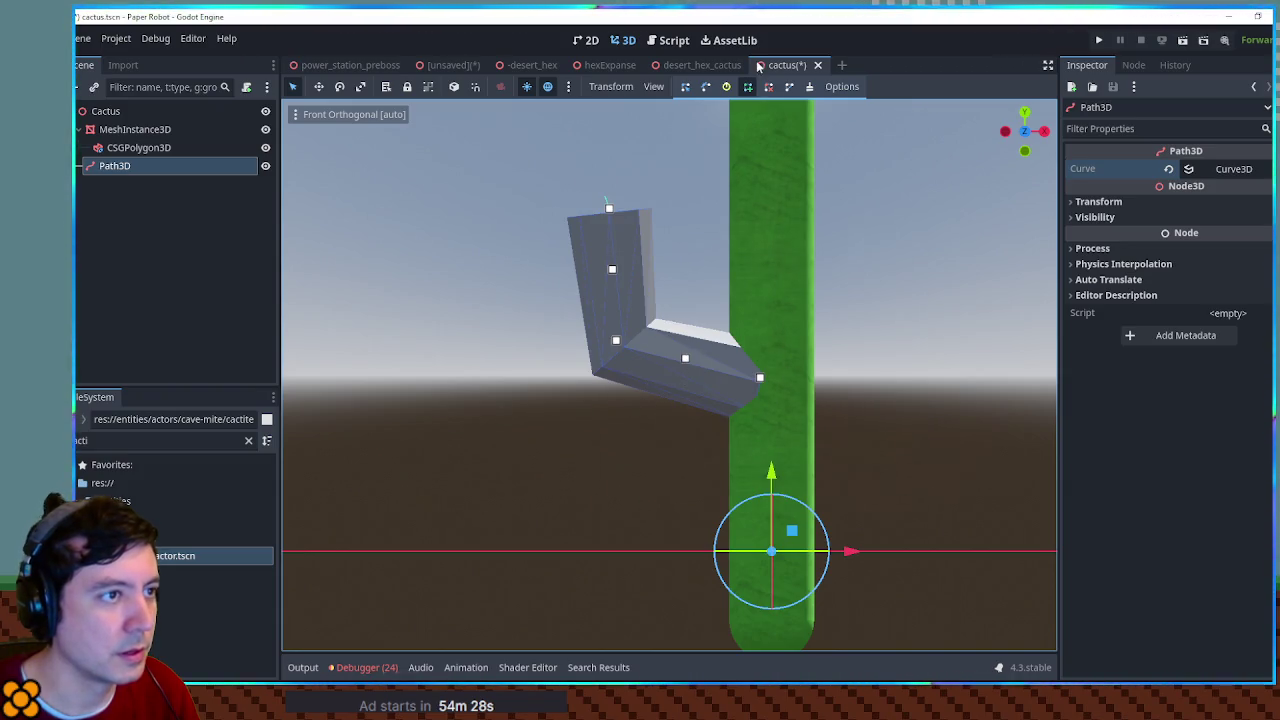
pyautogui.click(789, 89)
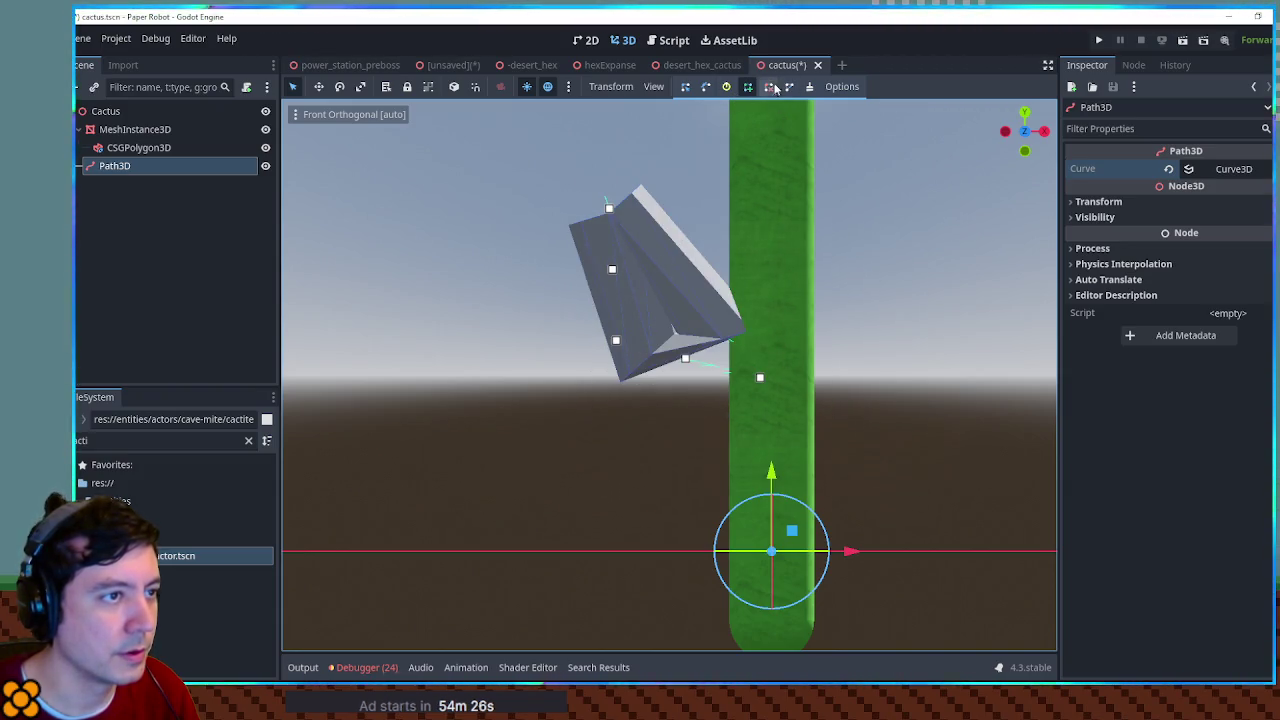
pyautogui.hotkey('ctrl', 'z')
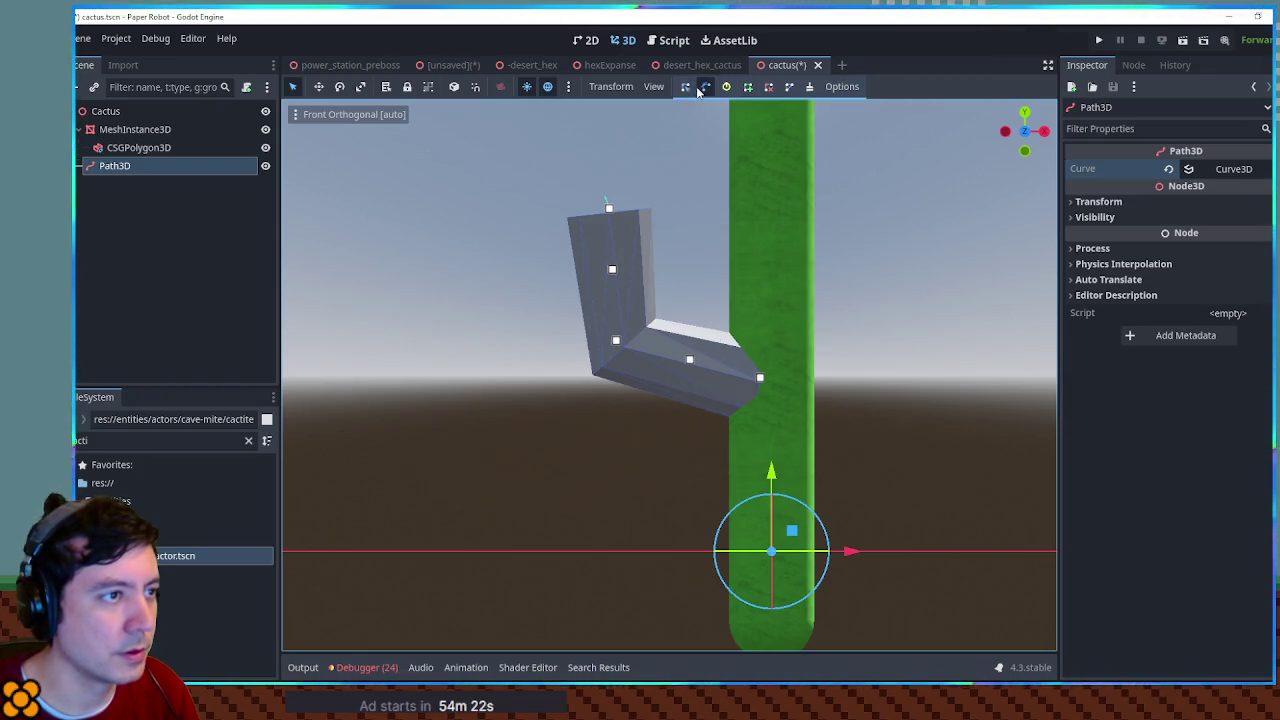
pyautogui.moveTo(690, 360)
pyautogui.mouseDown()
pyautogui.moveTo(700, 371)
pyautogui.moveTo(666, 451)
pyautogui.moveTo(678, 527)
pyautogui.moveTo(683, 365)
pyautogui.mouseUp()
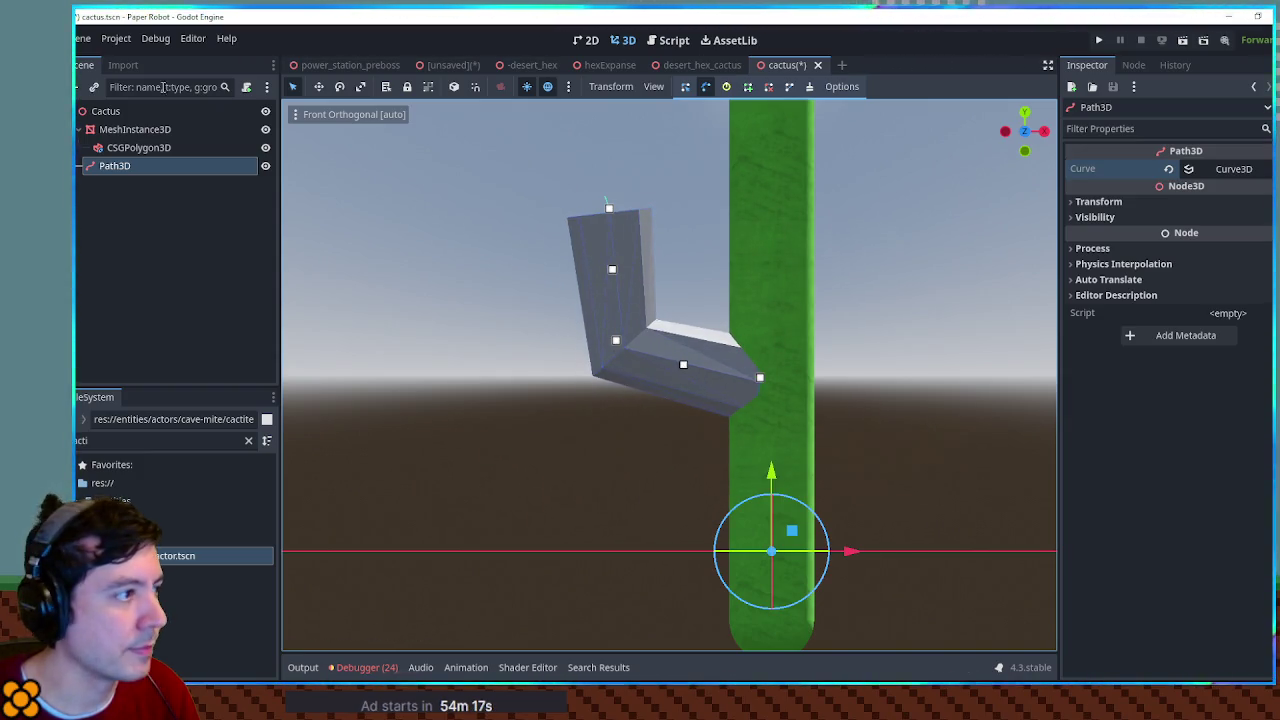
# Step: Hide the extruded arm, adjust the first two curve points, and pull out bezier handles
pyautogui.click(265, 147)
pyautogui.moveTo(613, 275); pyautogui.dragTo(602, 272)
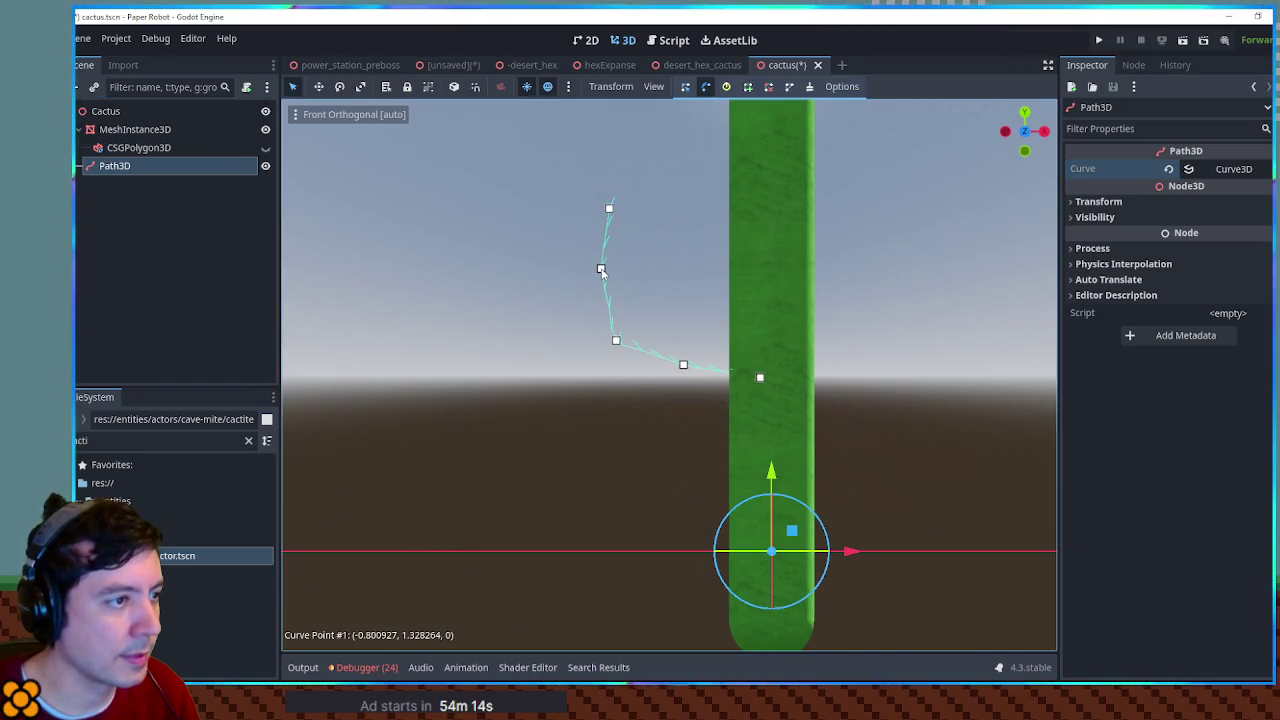
pyautogui.moveTo(618, 344)
pyautogui.mouseDown()
pyautogui.moveTo(641, 374)
pyautogui.moveTo(602, 325)
pyautogui.moveTo(617, 340)
pyautogui.mouseUp()
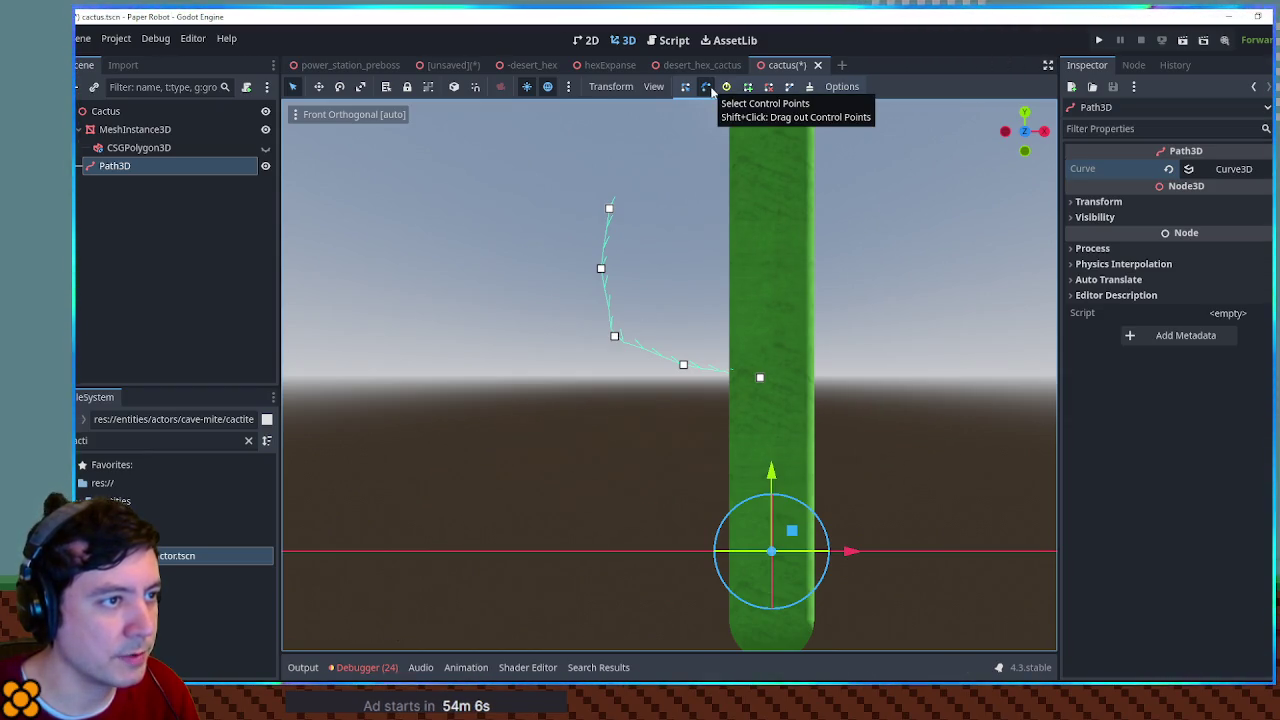
pyautogui.click(709, 88)
pyautogui.moveTo(616, 342); pyautogui.dragTo(588, 311)
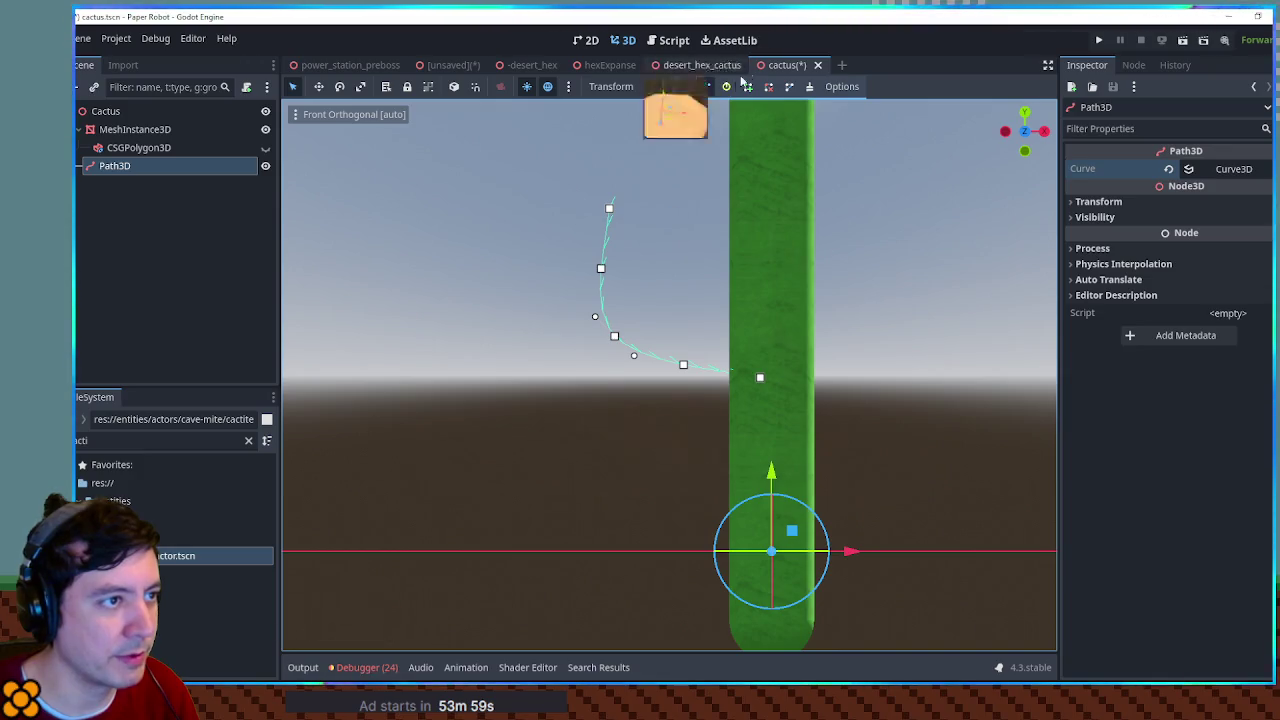
pyautogui.click(685, 87)
# Step: Delete two extra curve points and tweak the handles into a smooth rounded bend
pyautogui.rightClick(600, 268)
pyautogui.rightClick(683, 366)
pyautogui.moveTo(630, 364); pyautogui.dragTo(664, 378)
pyautogui.moveTo(617, 341); pyautogui.dragTo(640, 349)
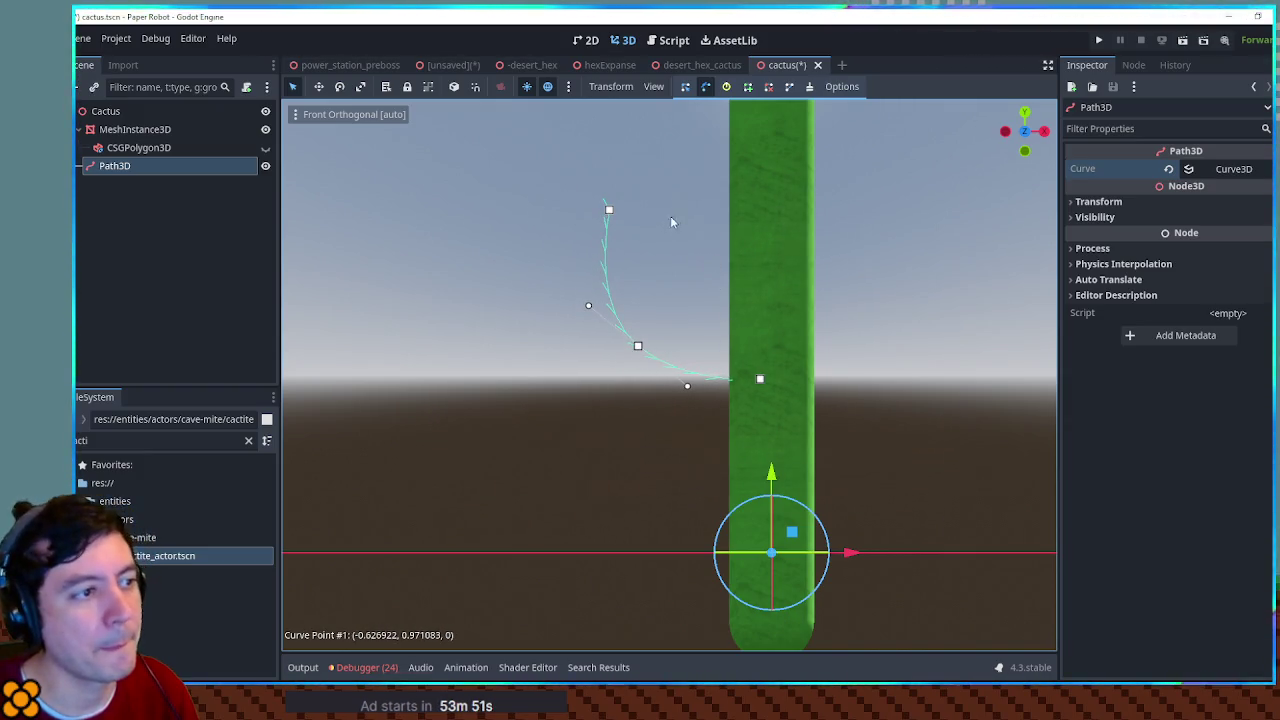
pyautogui.click(140, 148)
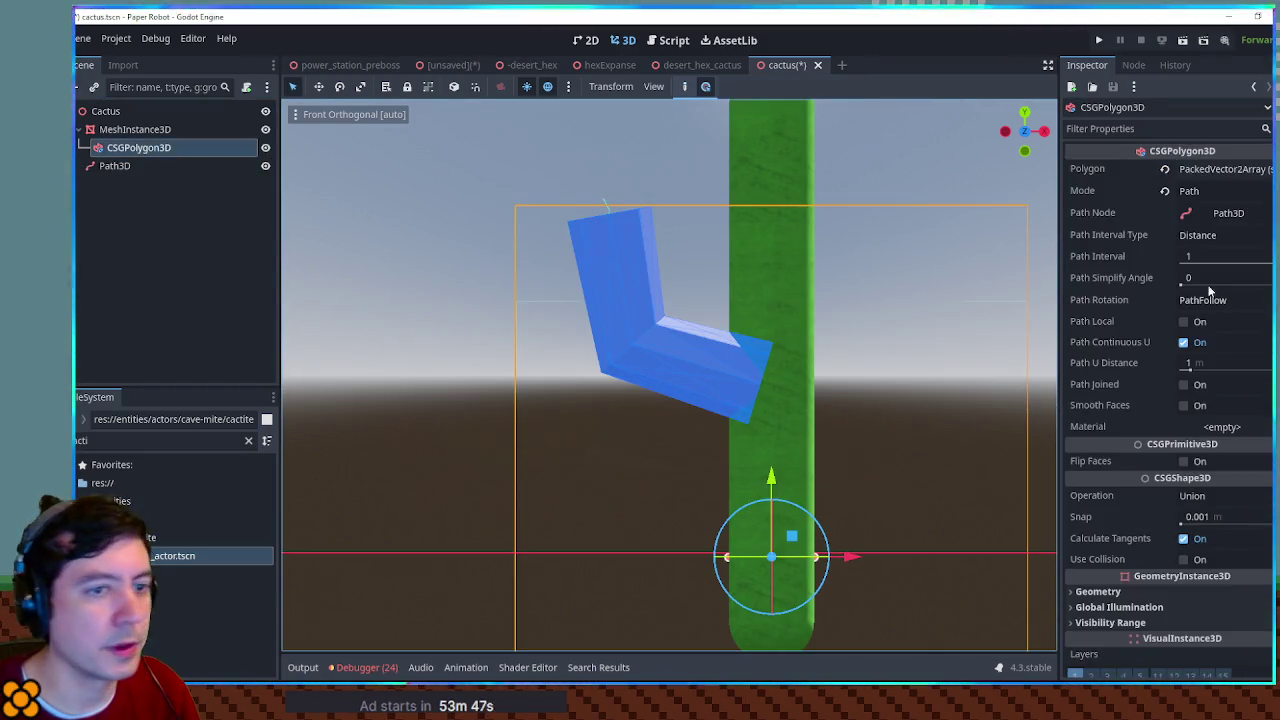
# Step: Set the arm's Path Interval to 0.5 and turn on smooth shading
pyautogui.click(1190, 259)
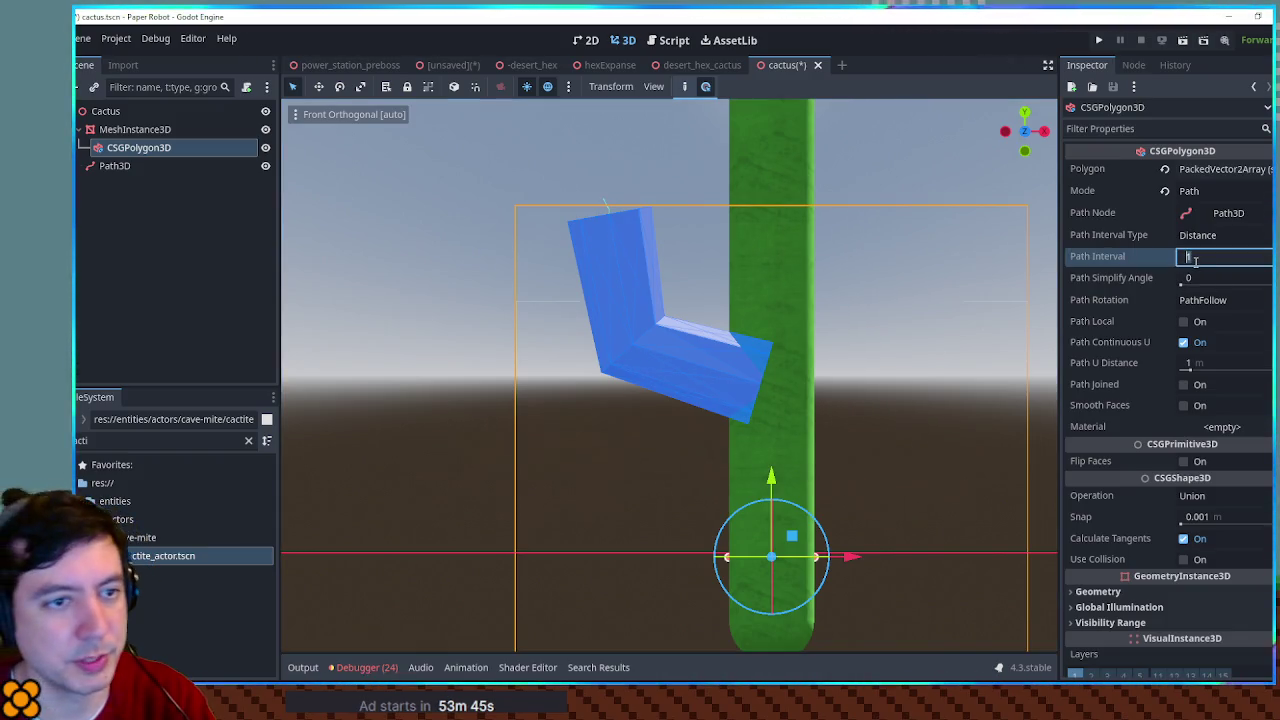
pyautogui.write('.3')
pyautogui.write('0.3')
pyautogui.press('Return')
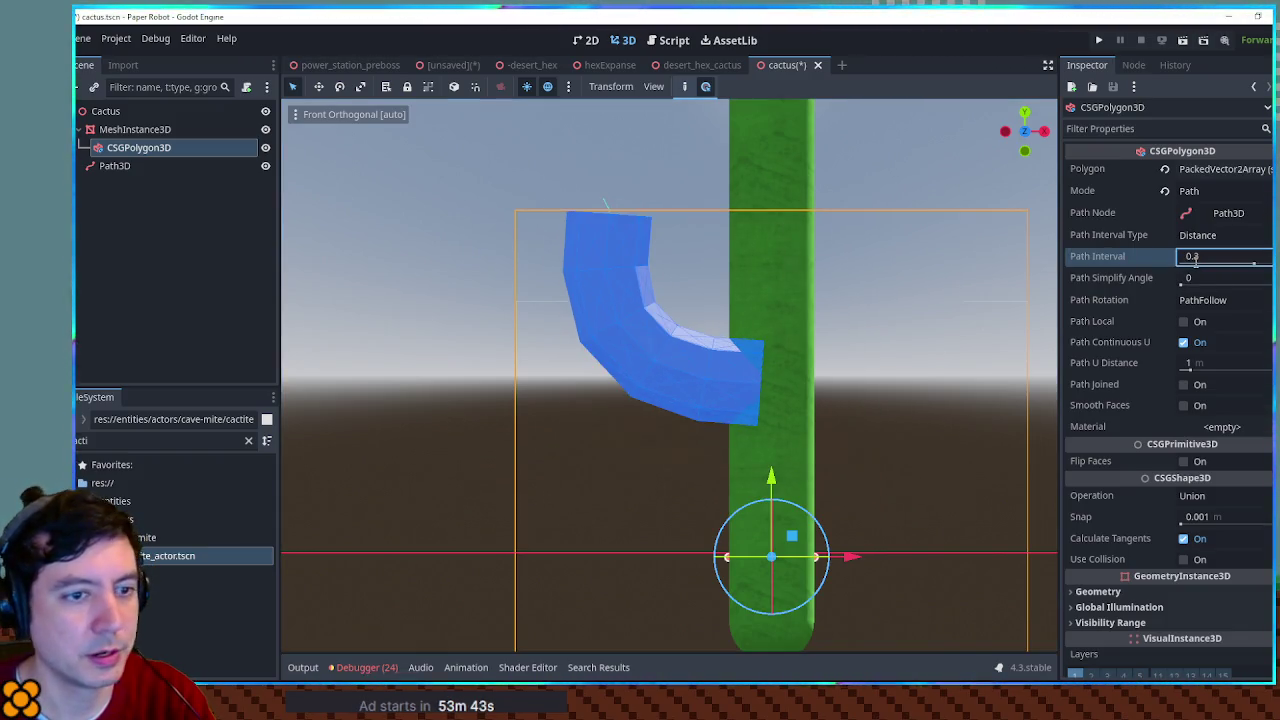
pyautogui.click(1184, 405)
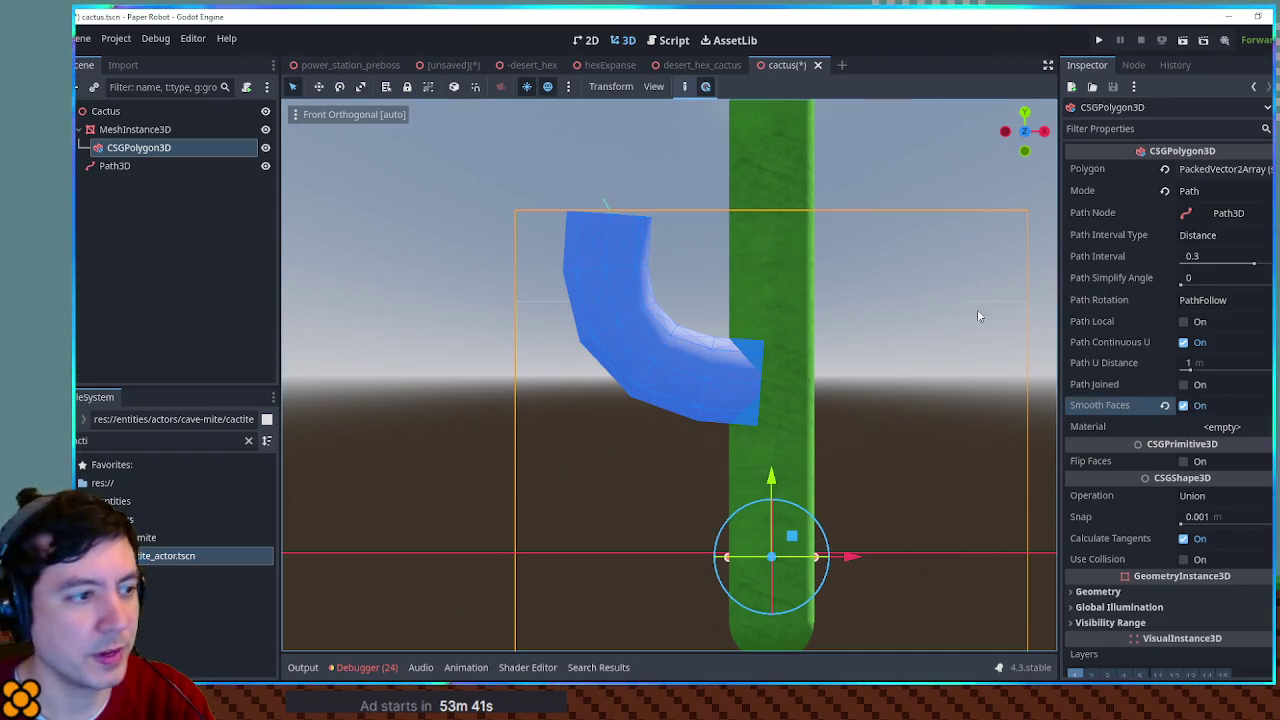
pyautogui.moveTo(1205, 258); pyautogui.dragTo(1212, 258)
pyautogui.click(1208, 256)
pyautogui.write('0.5')
pyautogui.press('Return')
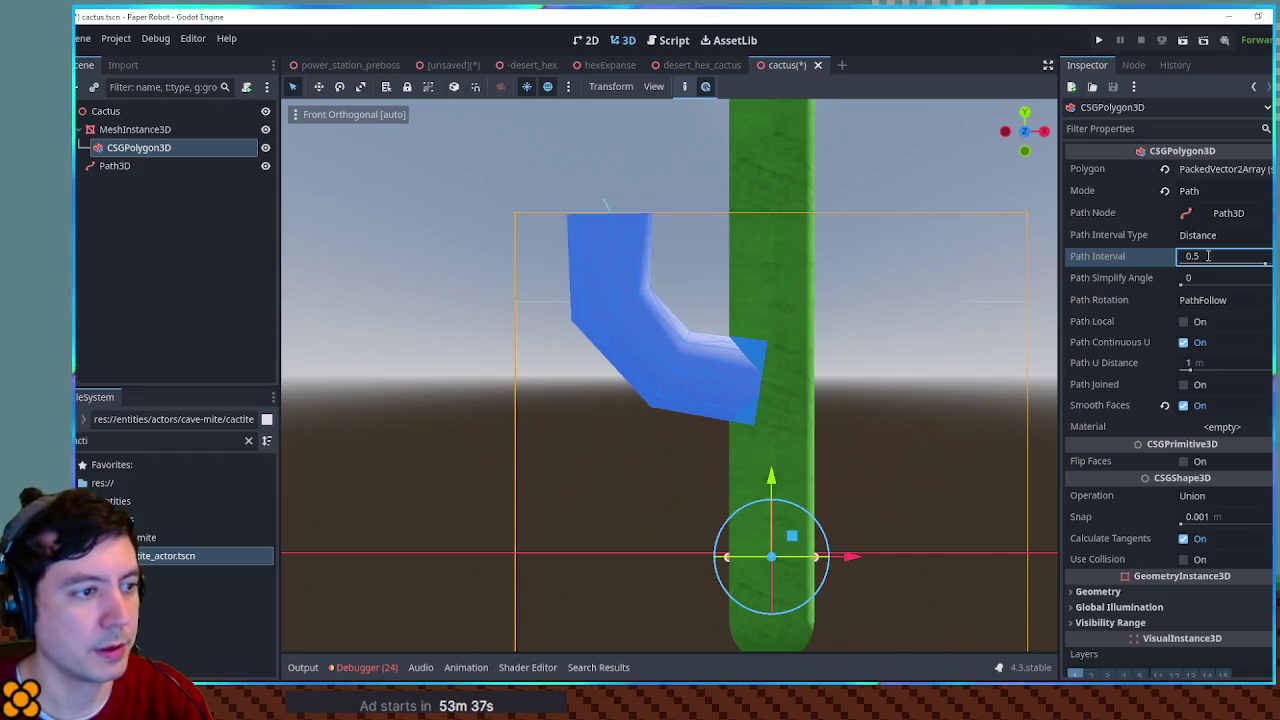
# Step: Assign the trunk's green cactus material to the arm's Material slot
pyautogui.click(181, 130)
pyautogui.moveTo(560, 300)
pyautogui.mouseDown()
pyautogui.moveTo(636, 322)
pyautogui.moveTo(614, 368)
pyautogui.moveTo(800, 260)
pyautogui.mouseUp()
pyautogui.rightClick(1230, 276)
pyautogui.click(1221, 503)
pyautogui.click(140, 148)
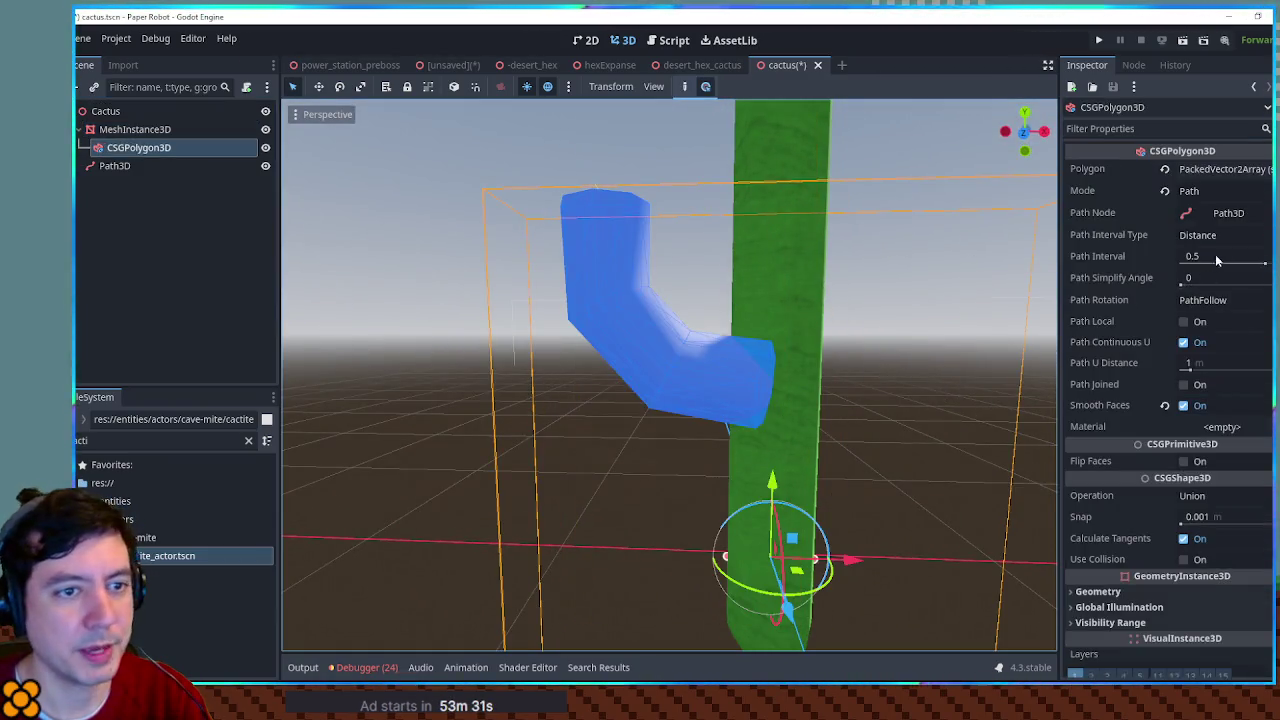
pyautogui.click(1222, 426)
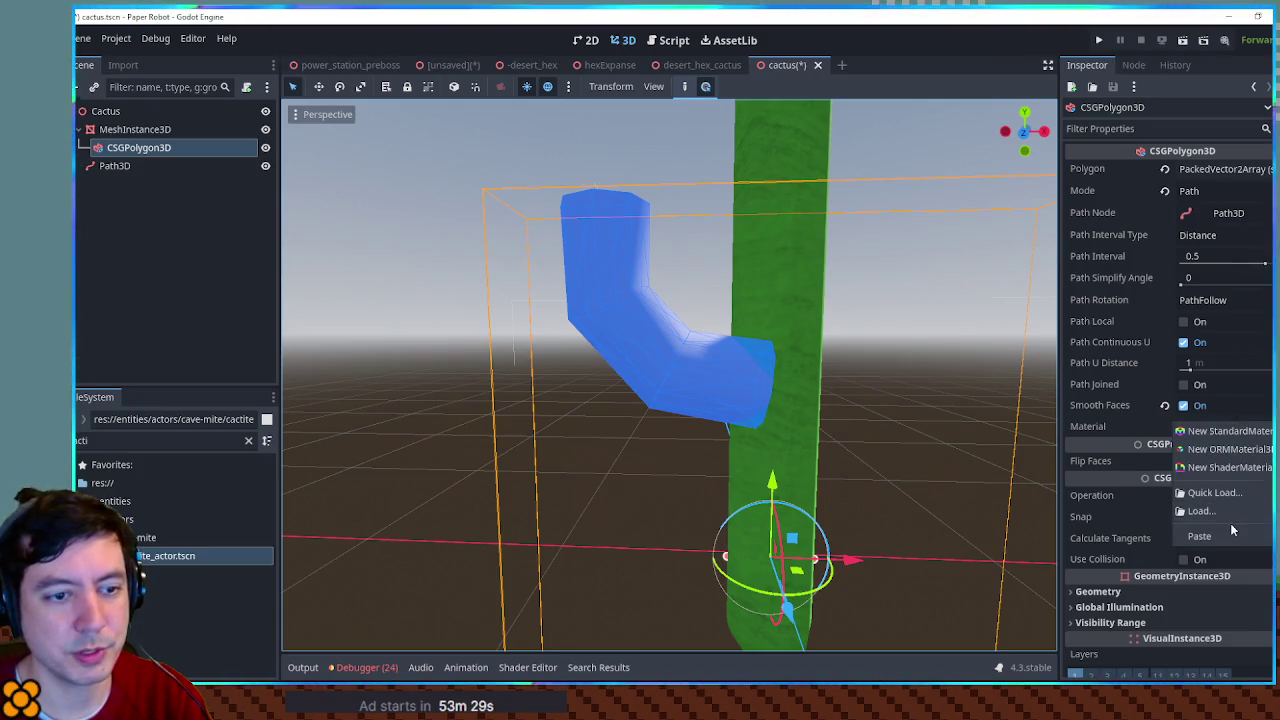
pyautogui.click(1235, 540)
# Step: Inspect the cactus from above and level views to confirm the green arm matches the trunk
pyautogui.click(798, 194)
pyautogui.moveTo(798, 194)
pyautogui.mouseDown()
pyautogui.moveTo(811, 267)
pyautogui.moveTo(830, 248)
pyautogui.moveTo(651, 206)
pyautogui.mouseUp()
pyautogui.scroll(3, 655, 203)
pyautogui.scroll(-4, 603, 249)
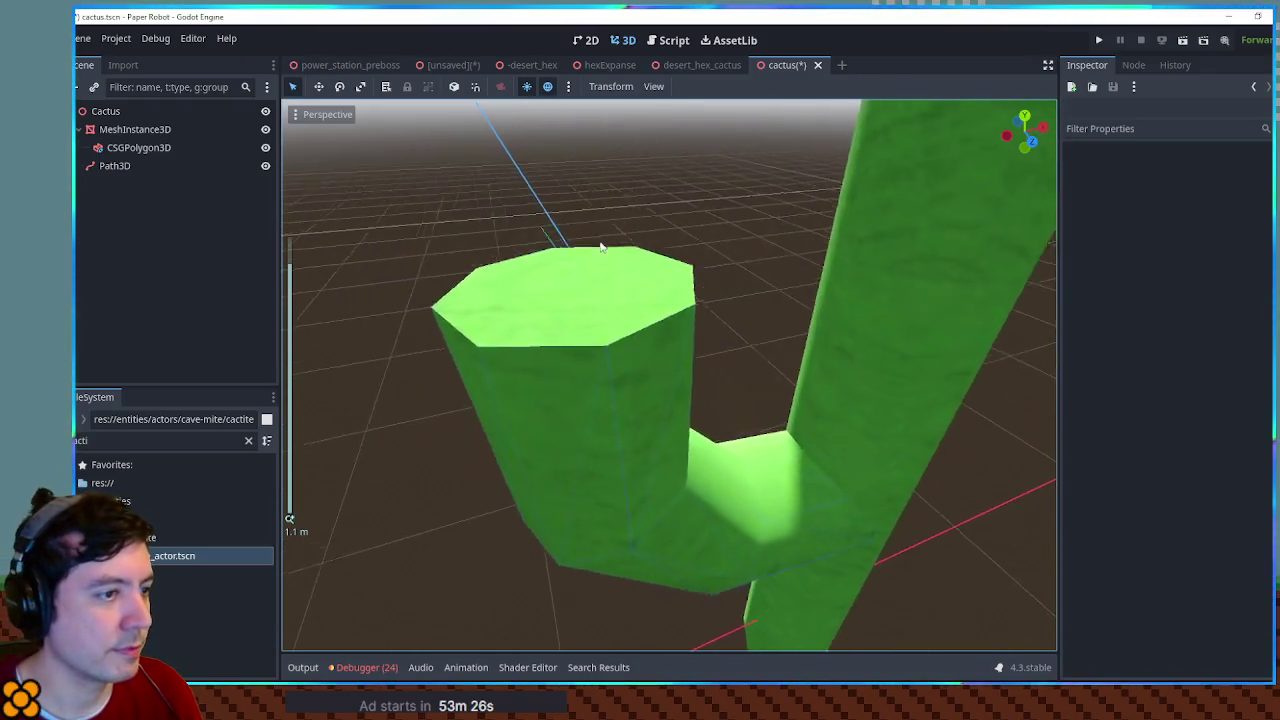
pyautogui.moveTo(676, 283)
pyautogui.mouseDown()
pyautogui.moveTo(643, 220)
pyautogui.moveTo(580, 246)
pyautogui.mouseUp()
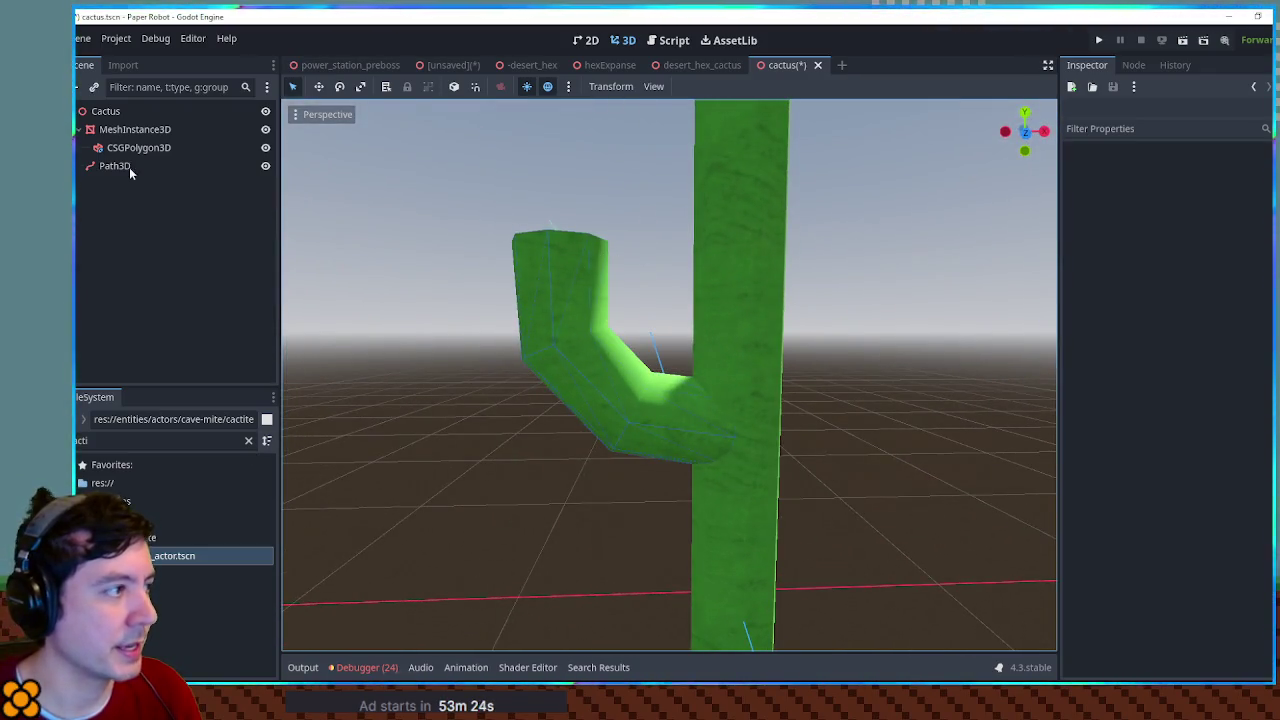
pyautogui.click(132, 129)
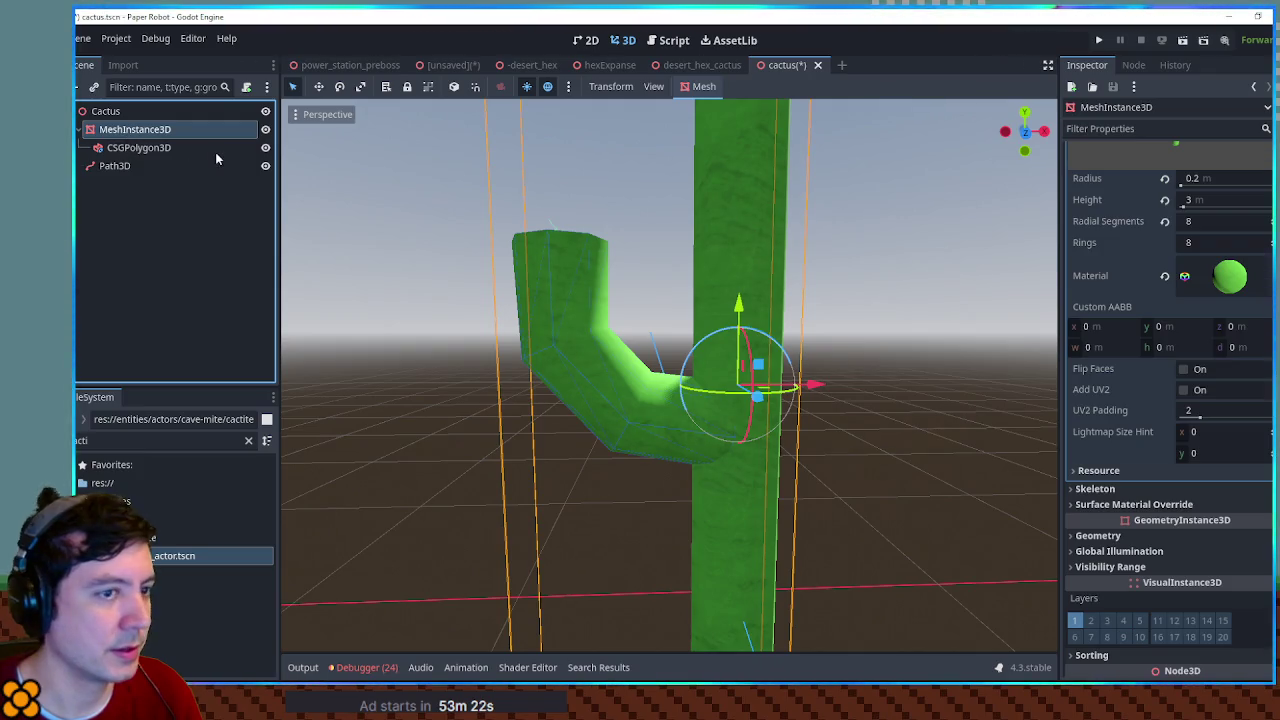
pyautogui.click(150, 148)
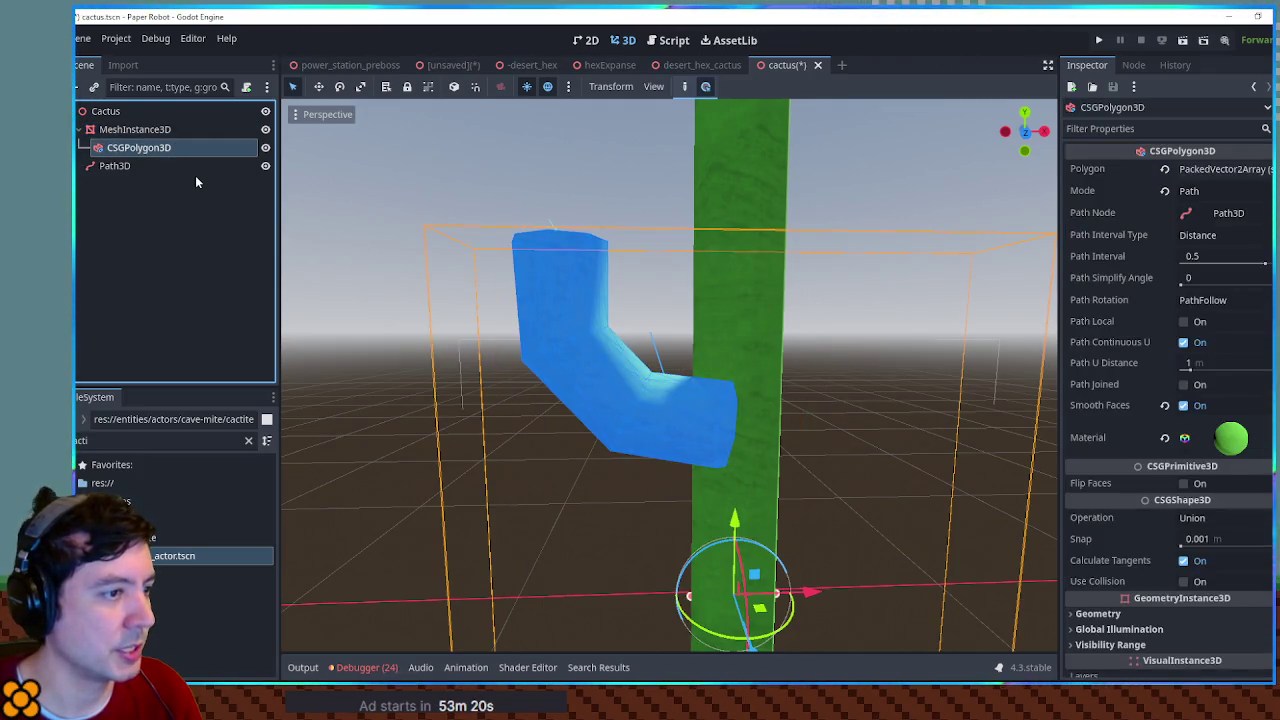
pyautogui.hotkey('ctrl', 'a')
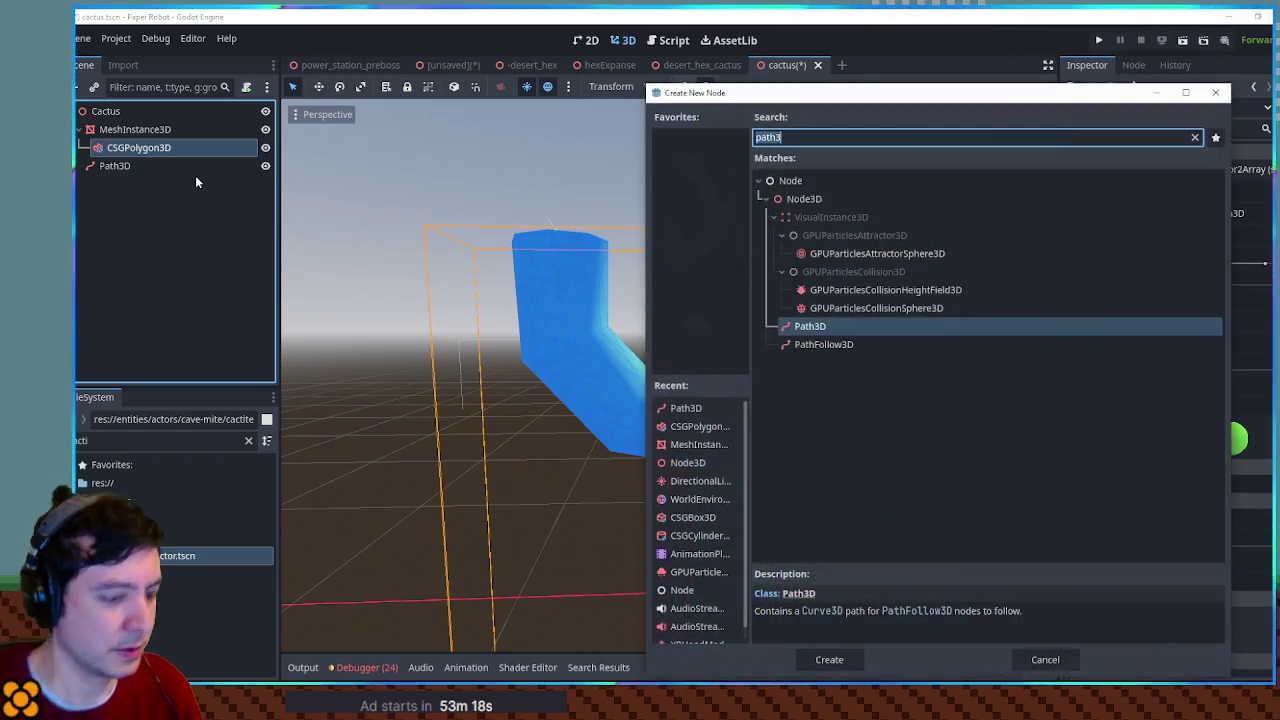
# Step: Add a MeshInstance3D child with a SphereMesh of 8 radial segments and 8 rings
pyautogui.write('meshin')
pyautogui.press('Return')
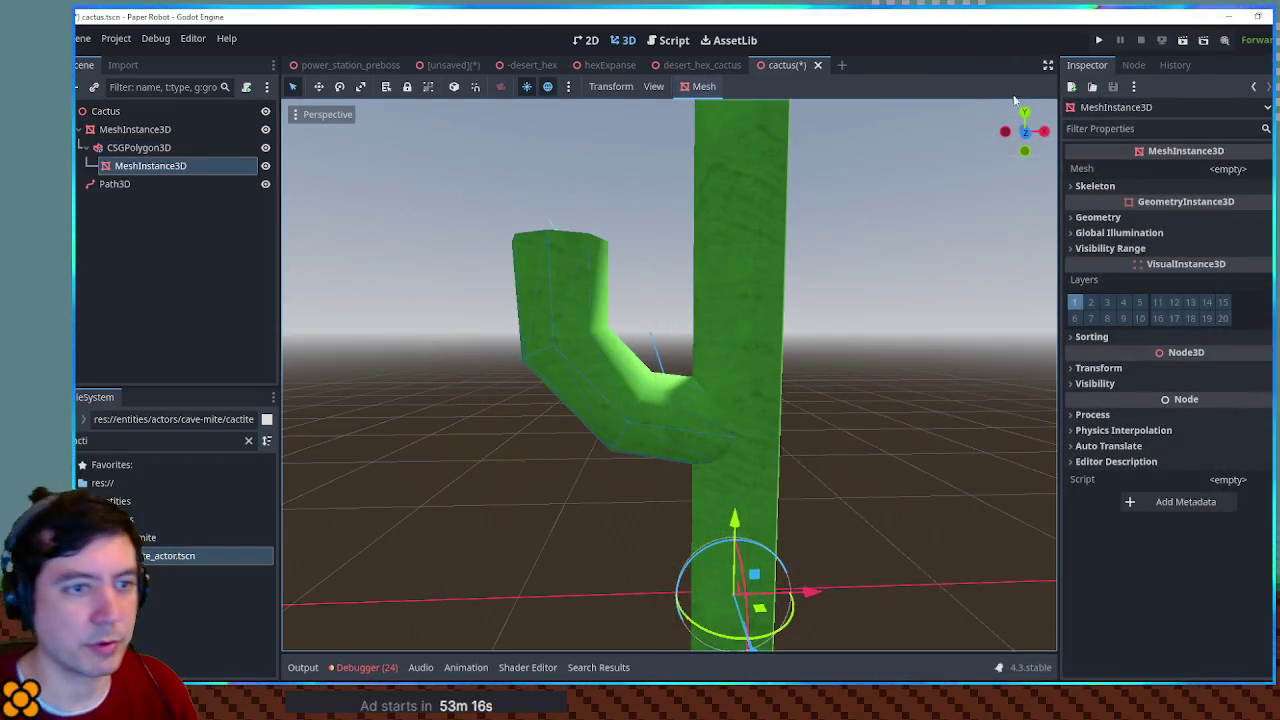
pyautogui.click(1240, 169)
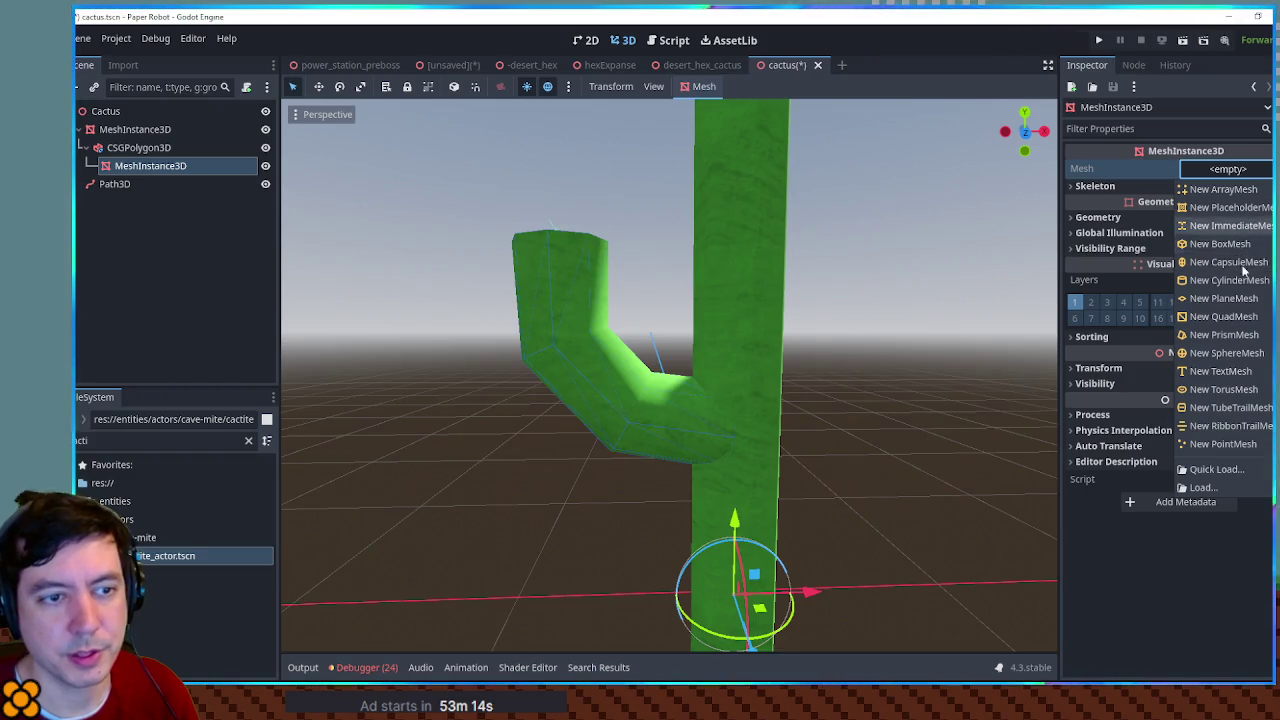
pyautogui.click(1254, 362)
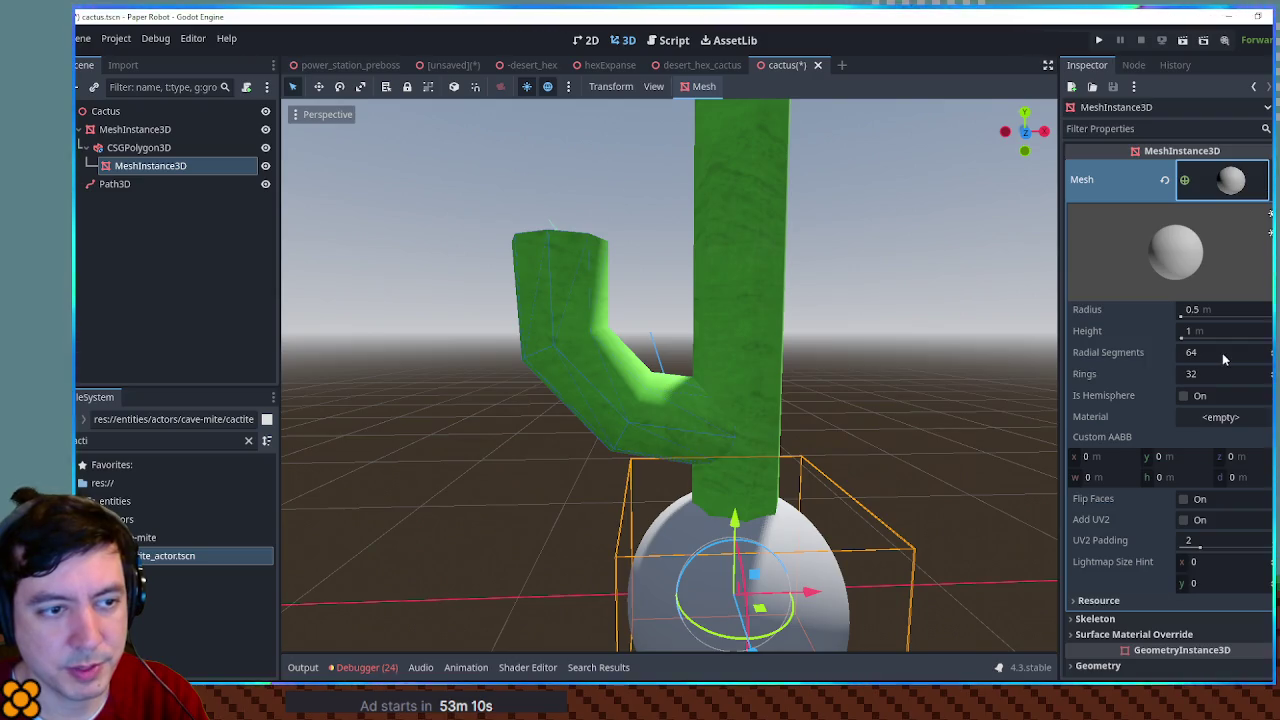
pyautogui.click(1222, 353)
pyautogui.write('8')
pyautogui.press('Tab')
pyautogui.write('8')
pyautogui.press('Return')
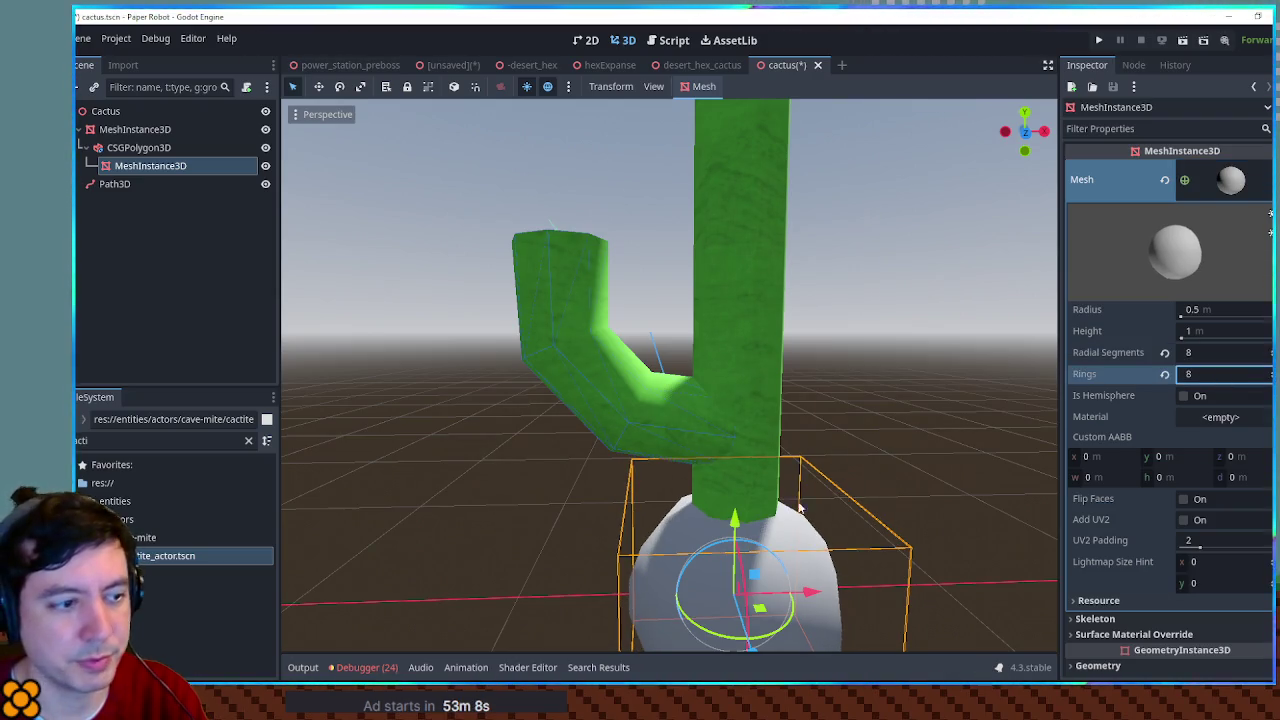
# Step: Give the sphere the green cactus material and radius 0.2, and seat it on the arm's tip
pyautogui.press('KP_1')
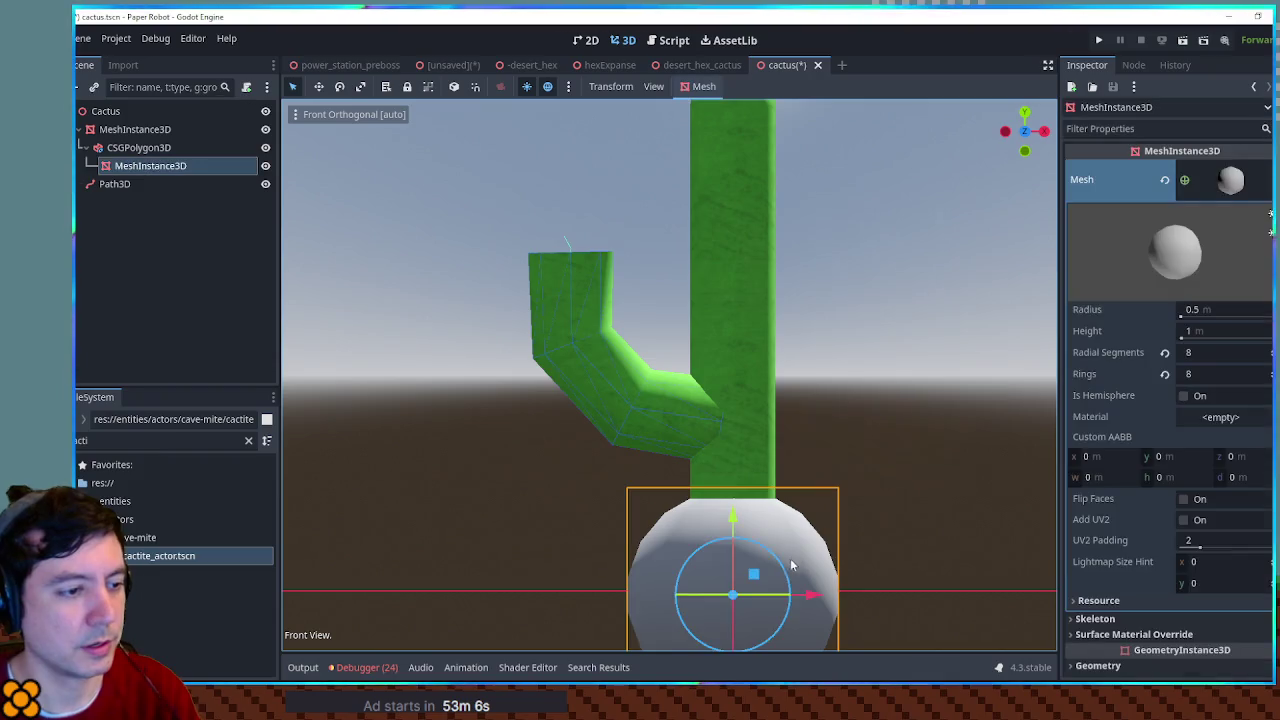
pyautogui.click(1220, 417)
pyautogui.click(1215, 525)
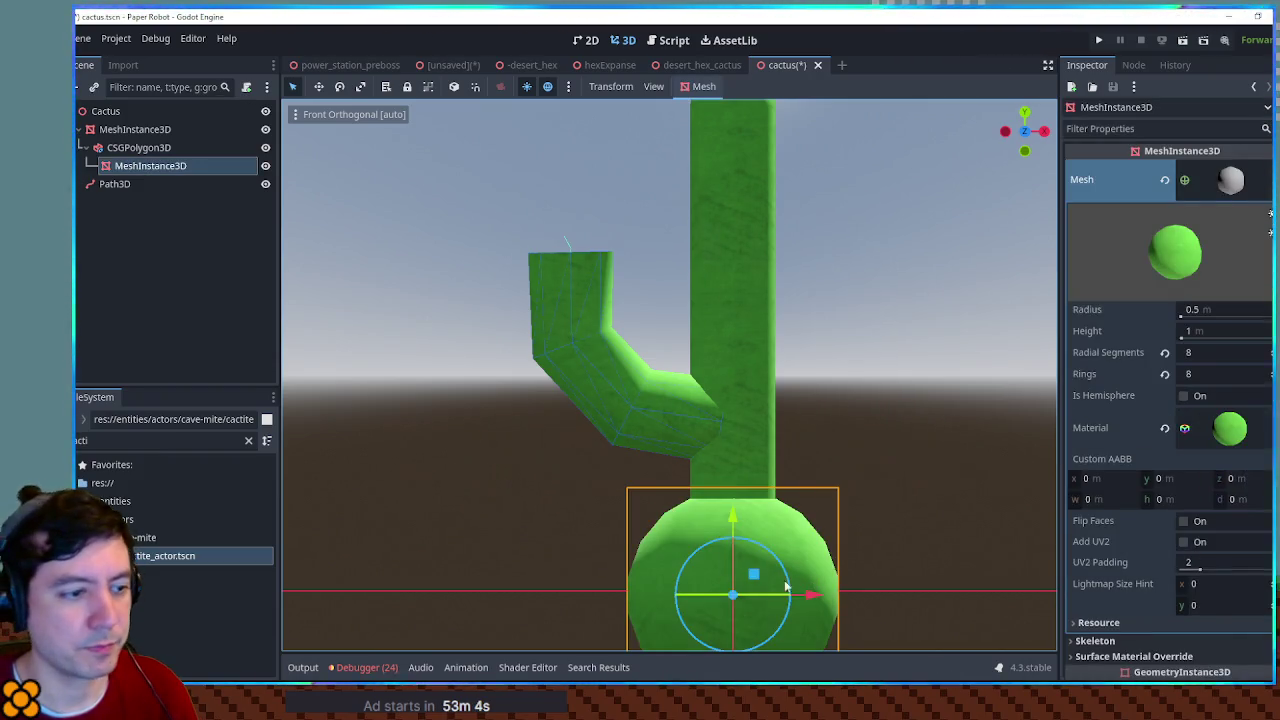
pyautogui.moveTo(757, 577)
pyautogui.mouseDown()
pyautogui.moveTo(577, 152)
pyautogui.moveTo(591, 210)
pyautogui.mouseUp()
pyautogui.moveTo(1192, 310); pyautogui.dragTo(1140, 310)
pyautogui.moveTo(648, 234); pyautogui.dragTo(650, 232)
pyautogui.click(1203, 309)
pyautogui.write('0.2')
pyautogui.moveTo(569, 154); pyautogui.dragTo(569, 175)
# Step: Enable World Triplanar in the cap material's UV1 settings and inspect the result
pyautogui.click(443, 194)
pyautogui.moveTo(443, 194)
pyautogui.mouseDown()
pyautogui.moveTo(615, 231)
pyautogui.moveTo(705, 227)
pyautogui.moveTo(580, 220)
pyautogui.moveTo(637, 254)
pyautogui.mouseUp()
pyautogui.scroll(-3, 705, 227)
pyautogui.scroll(5, 506, 145)
pyautogui.click(506, 145)
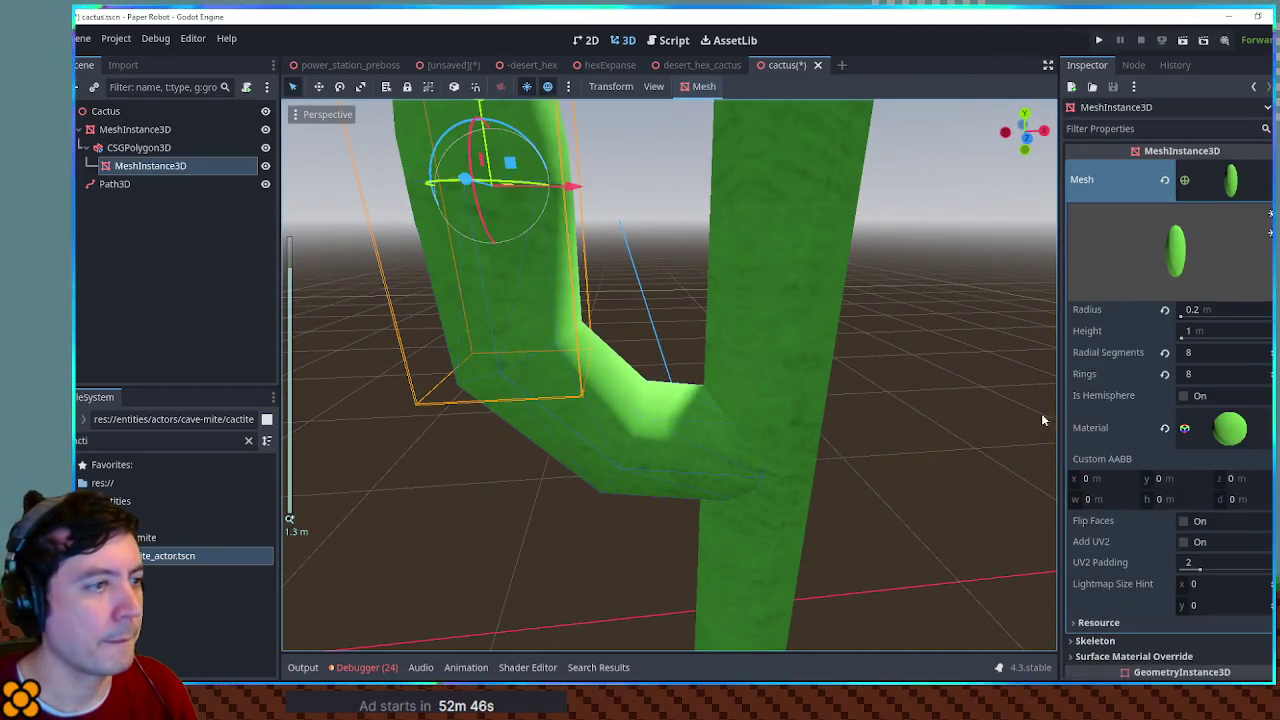
pyautogui.click(1232, 428)
pyautogui.click(1164, 533)
pyautogui.scroll(-5, 1165, 559)
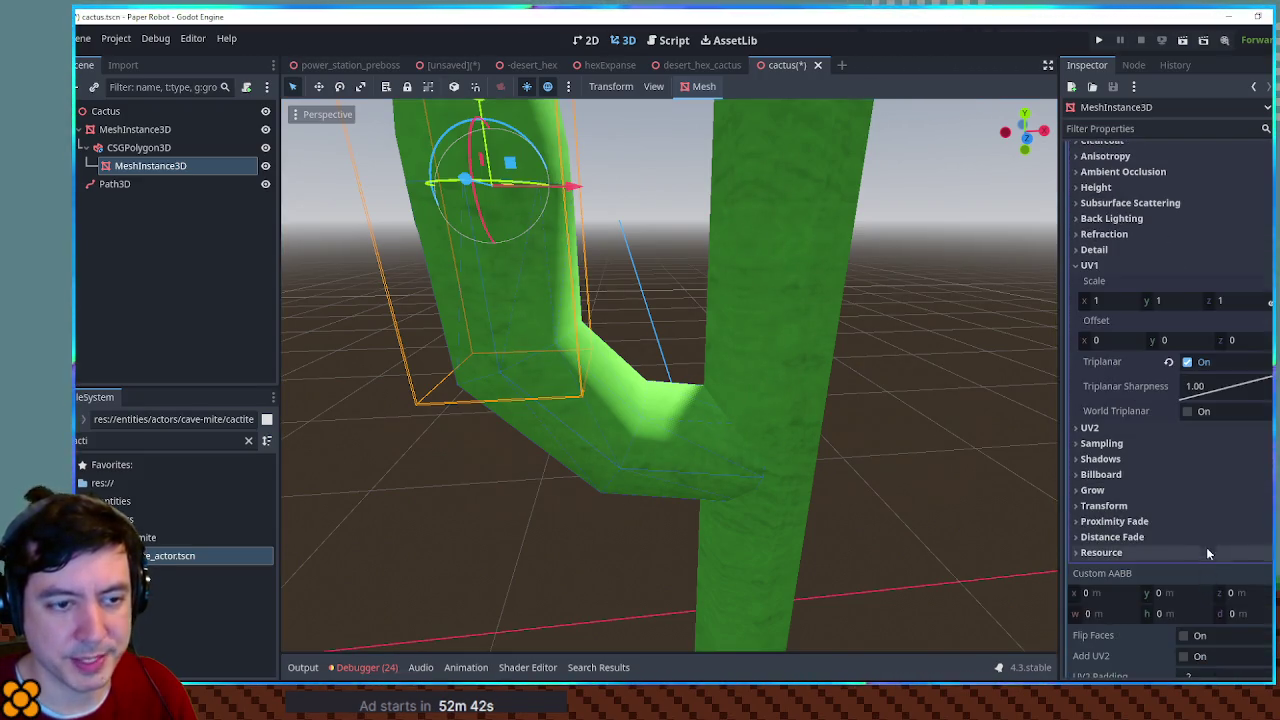
pyautogui.click(1186, 411)
pyautogui.click(790, 378)
pyautogui.moveTo(790, 378)
pyautogui.mouseDown()
pyautogui.moveTo(863, 401)
pyautogui.moveTo(833, 382)
pyautogui.moveTo(835, 440)
pyautogui.moveTo(763, 478)
pyautogui.moveTo(763, 440)
pyautogui.mouseUp()
pyautogui.press('KP_7')
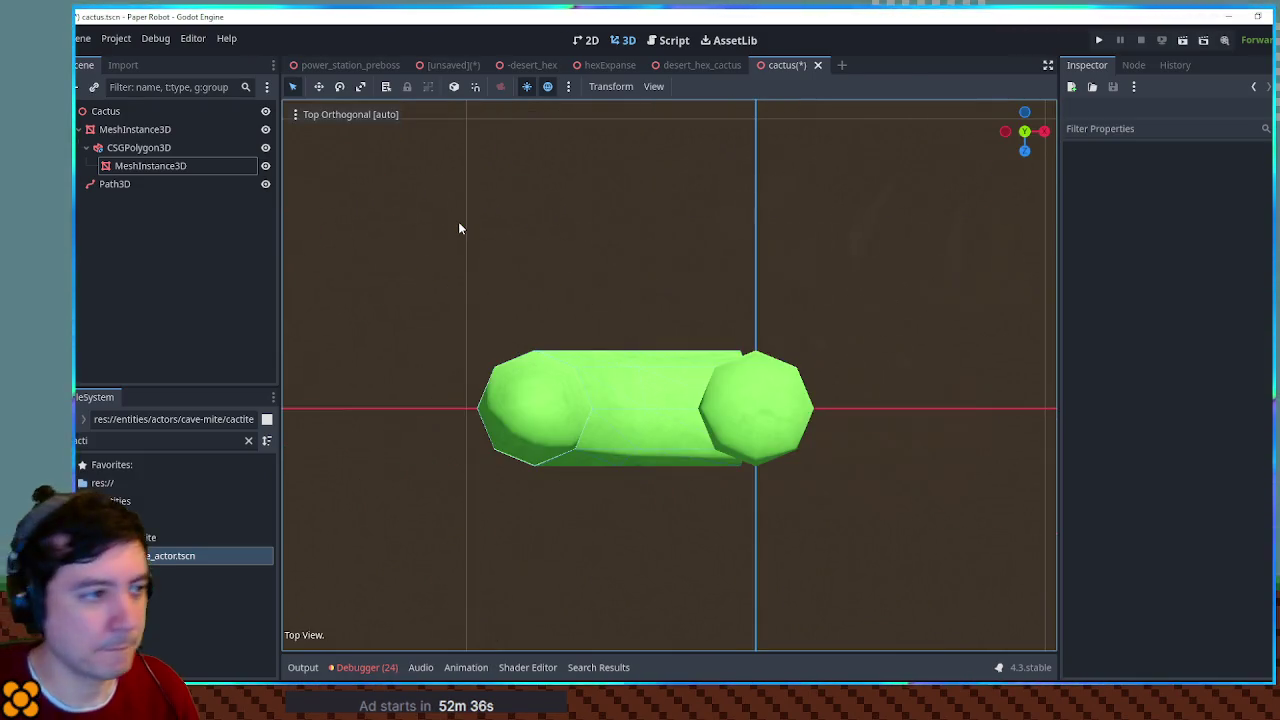
# Step: In Top view, nudge the cap along X and Z to align it with the arm's top
pyautogui.click(598, 442)
pyautogui.scroll(5, 585, 445)
pyautogui.scroll(10, 585, 445)
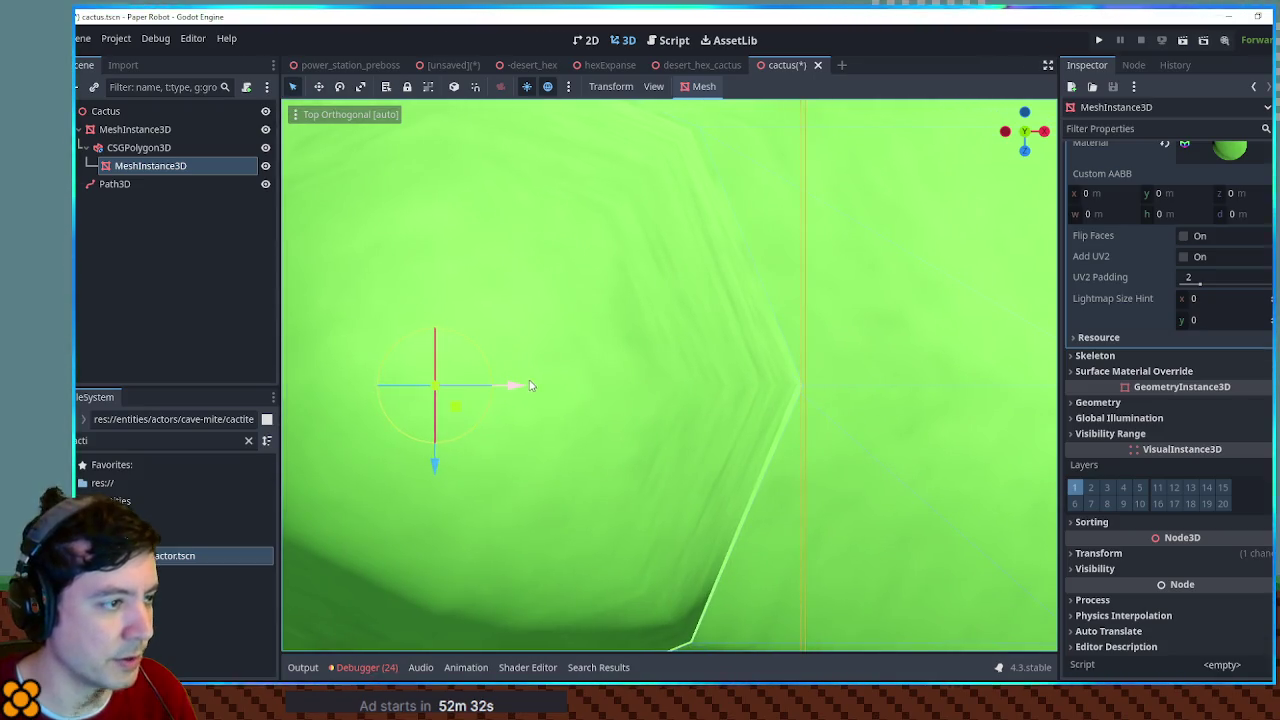
pyautogui.moveTo(521, 384); pyautogui.dragTo(524, 384)
pyautogui.press('f')
pyautogui.moveTo(665, 275); pyautogui.dragTo(660, 274)
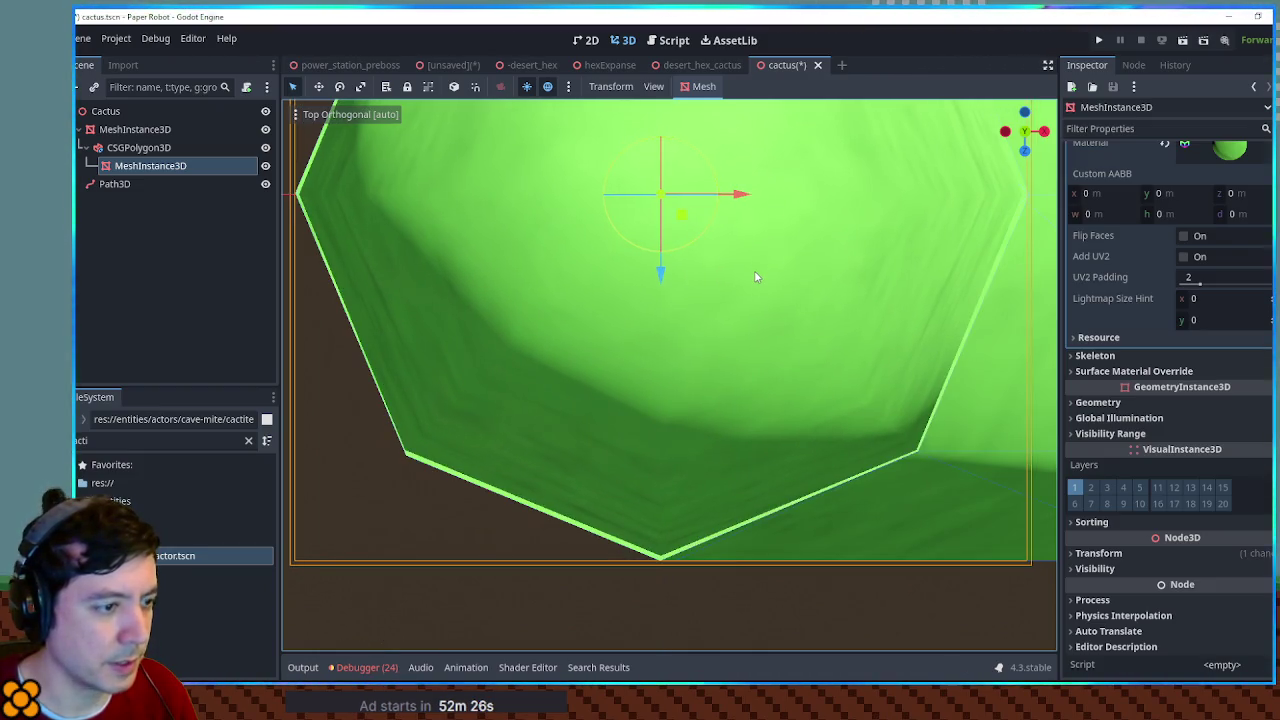
pyautogui.click(1136, 553)
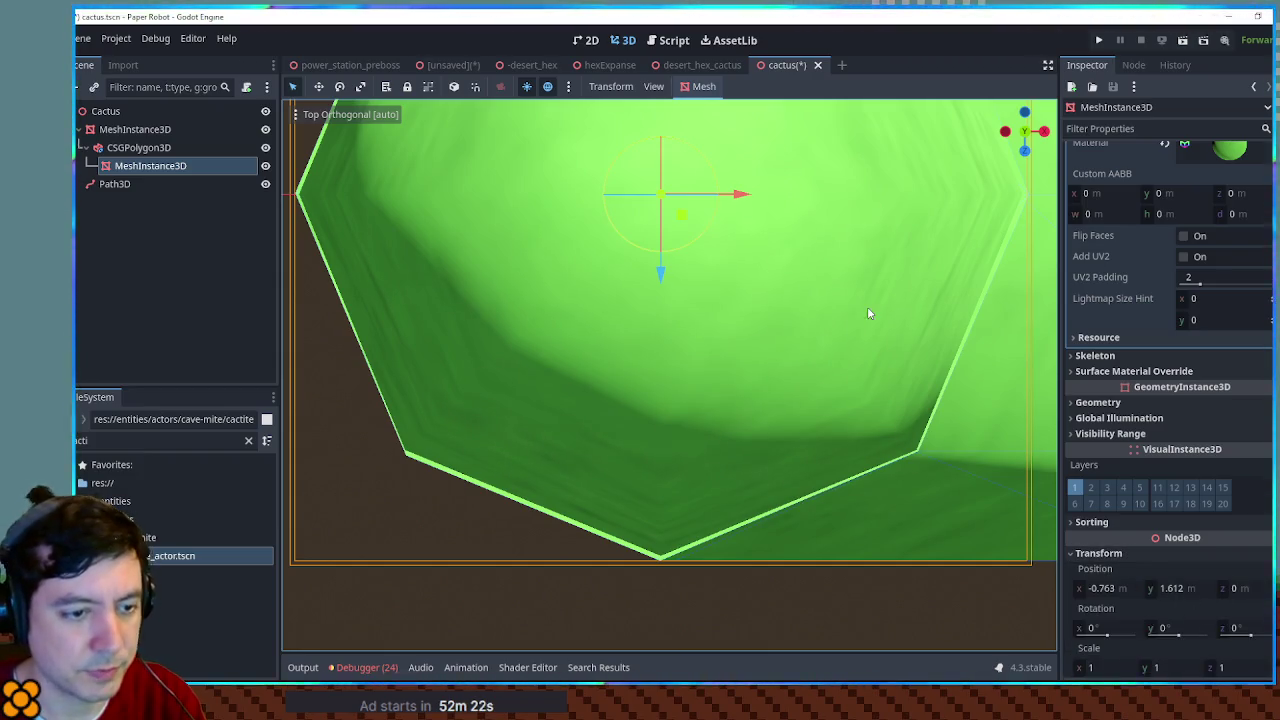
pyautogui.moveTo(818, 263); pyautogui.dragTo(823, 446)
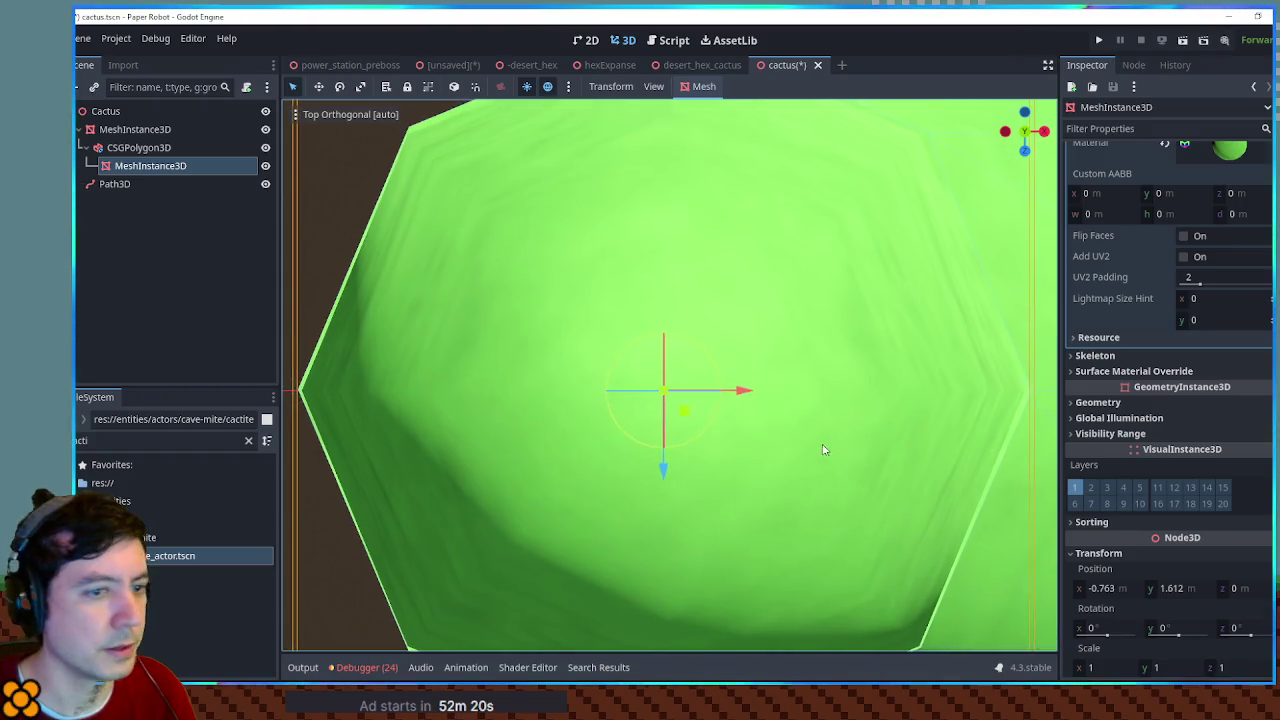
# Step: Set the cap's radius to 0.205 m and view it in perspective
pyautogui.scroll(3, 1219, 275)
pyautogui.click(1203, 290)
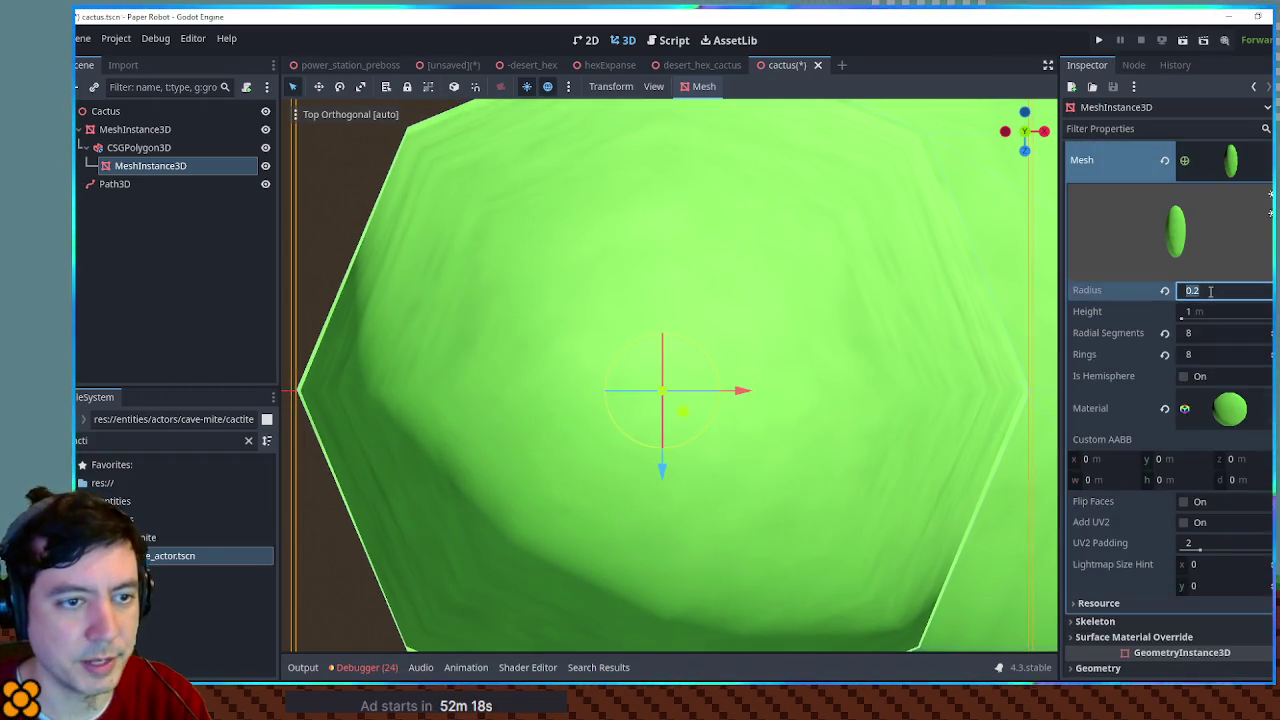
pyautogui.scroll(-2, 660, 390)
pyautogui.moveTo(700, 300)
pyautogui.mouseDown()
pyautogui.moveTo(846, 256)
pyautogui.moveTo(820, 316)
pyautogui.mouseUp()
pyautogui.scroll(-3, 846, 268)
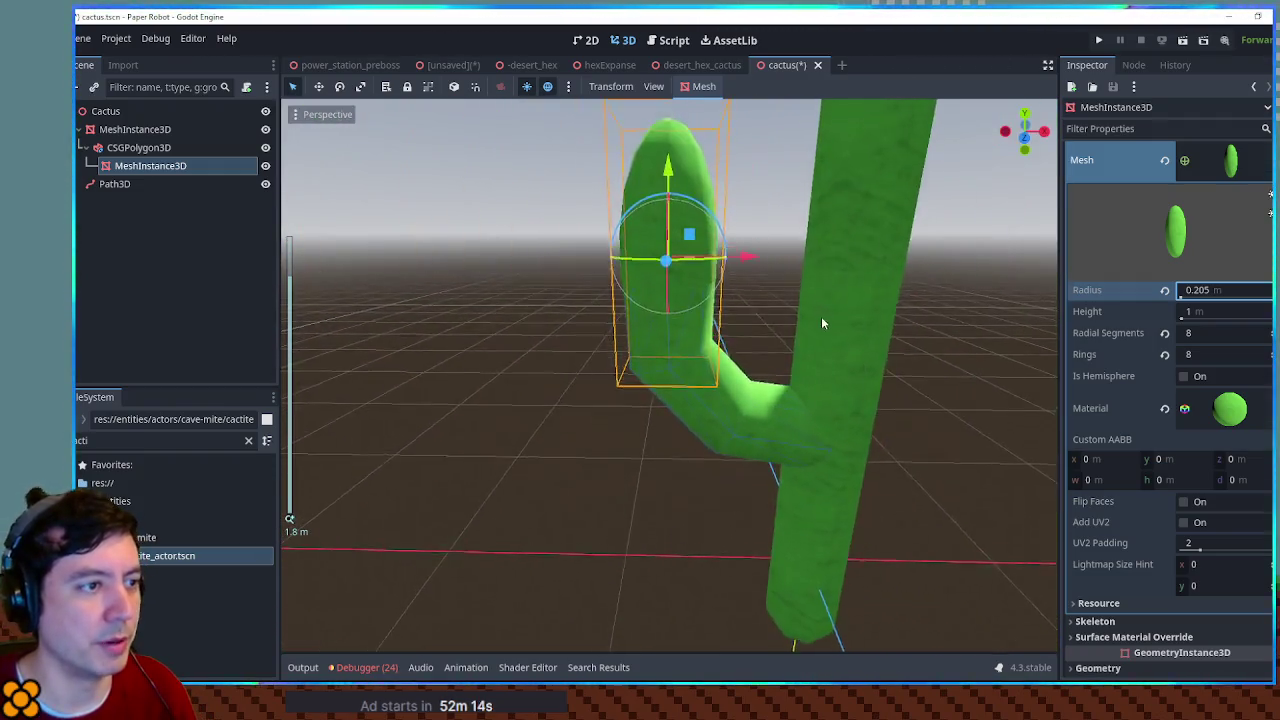
pyautogui.click(480, 306)
pyautogui.scroll(3, 657, 352)
pyautogui.moveTo(657, 352)
pyautogui.mouseDown()
pyautogui.moveTo(657, 363)
pyautogui.moveTo(811, 303)
pyautogui.moveTo(866, 363)
pyautogui.moveTo(1017, 345)
pyautogui.moveTo(309, 346)
pyautogui.moveTo(991, 340)
pyautogui.moveTo(885, 339)
pyautogui.mouseUp()
pyautogui.scroll(-3, 820, 346)
# Step: Recheck the cap's 0.205 radius from a side angle, then select the CSGPolygon3D arm node
pyautogui.moveTo(797, 355)
pyautogui.mouseDown()
pyautogui.moveTo(800, 320)
pyautogui.moveTo(726, 298)
pyautogui.mouseUp()
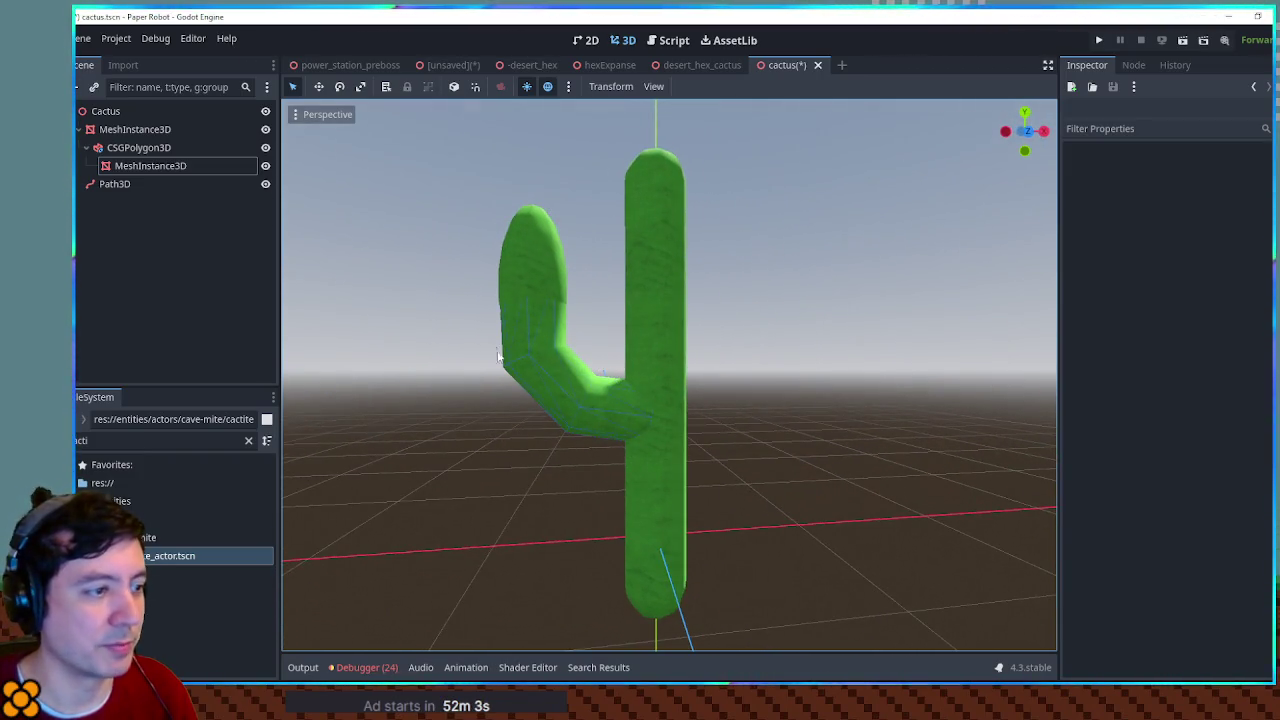
pyautogui.click(521, 279)
pyautogui.click(1211, 292)
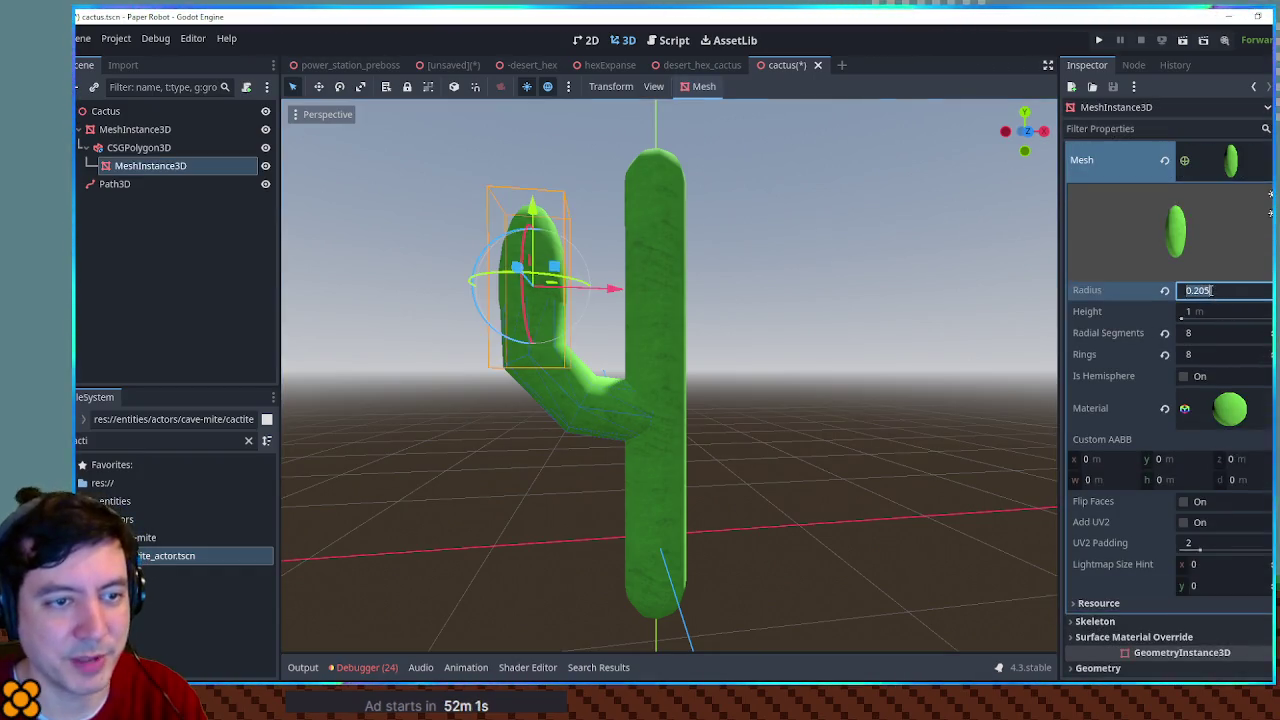
pyautogui.click(693, 316)
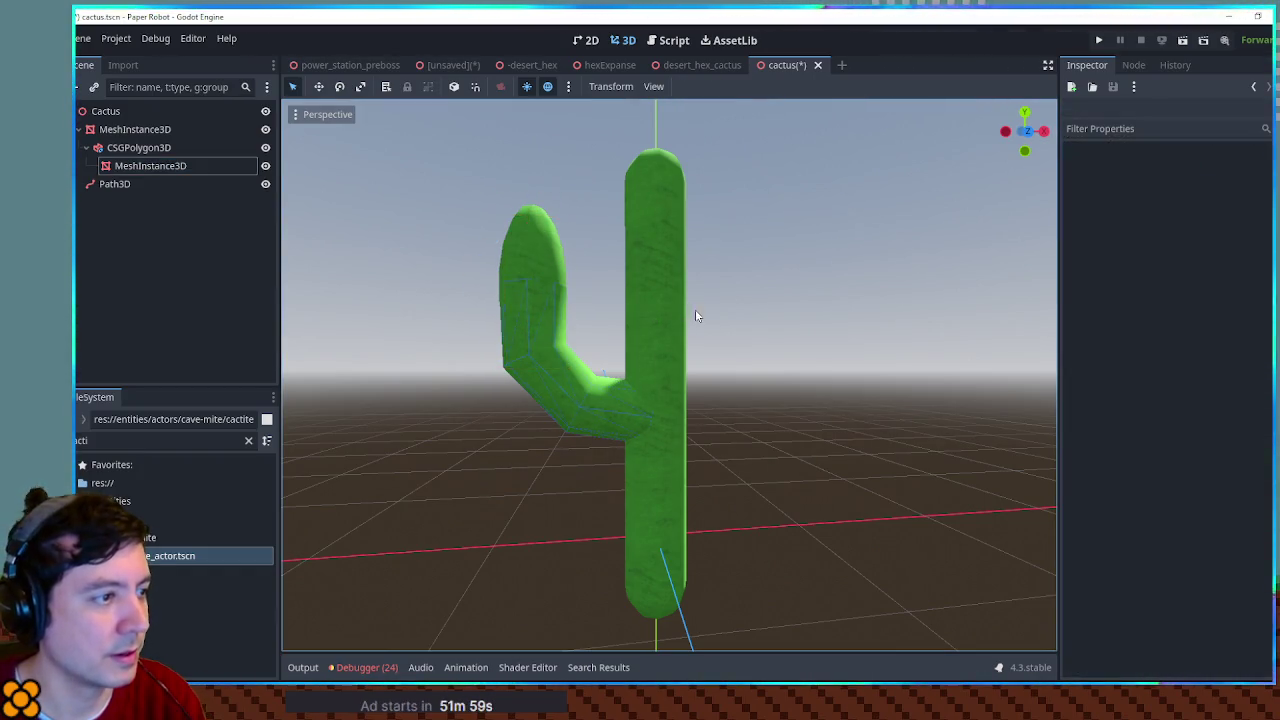
pyautogui.scroll(3, 741, 336)
pyautogui.moveTo(691, 320)
pyautogui.mouseDown()
pyautogui.moveTo(785, 443)
pyautogui.moveTo(608, 357)
pyautogui.moveTo(883, 415)
pyautogui.mouseUp()
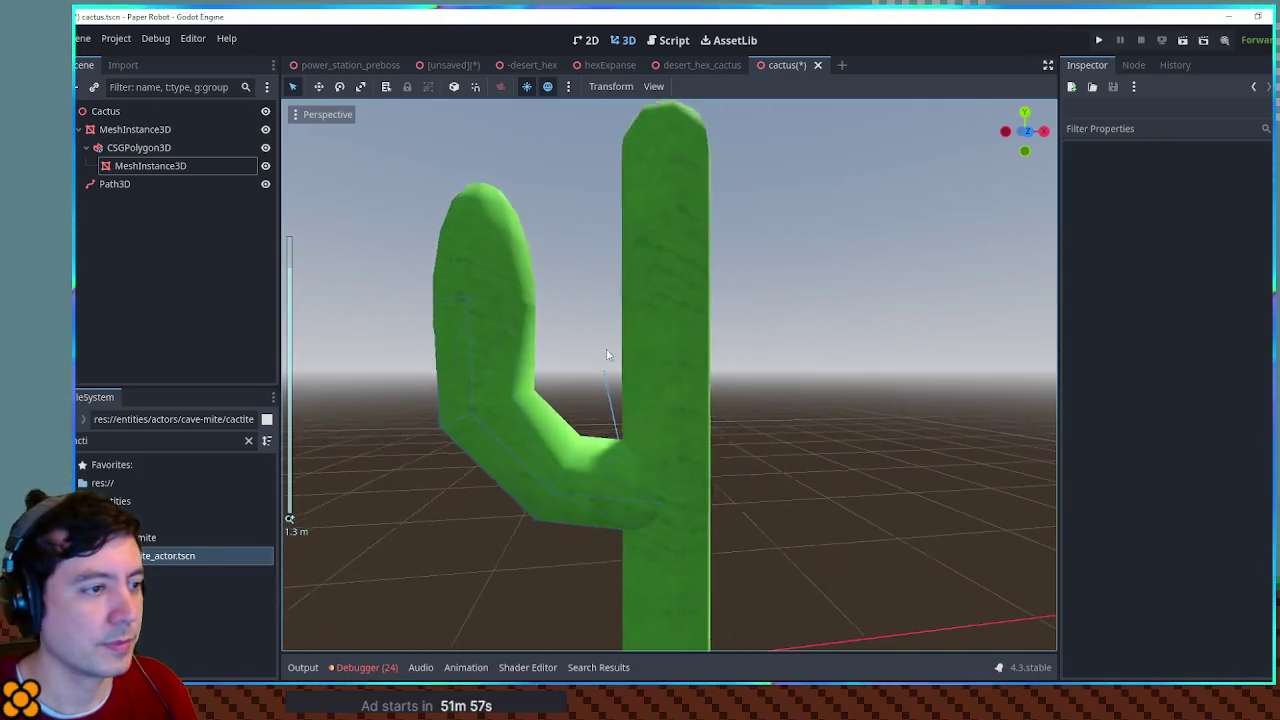
pyautogui.scroll(-5, 883, 415)
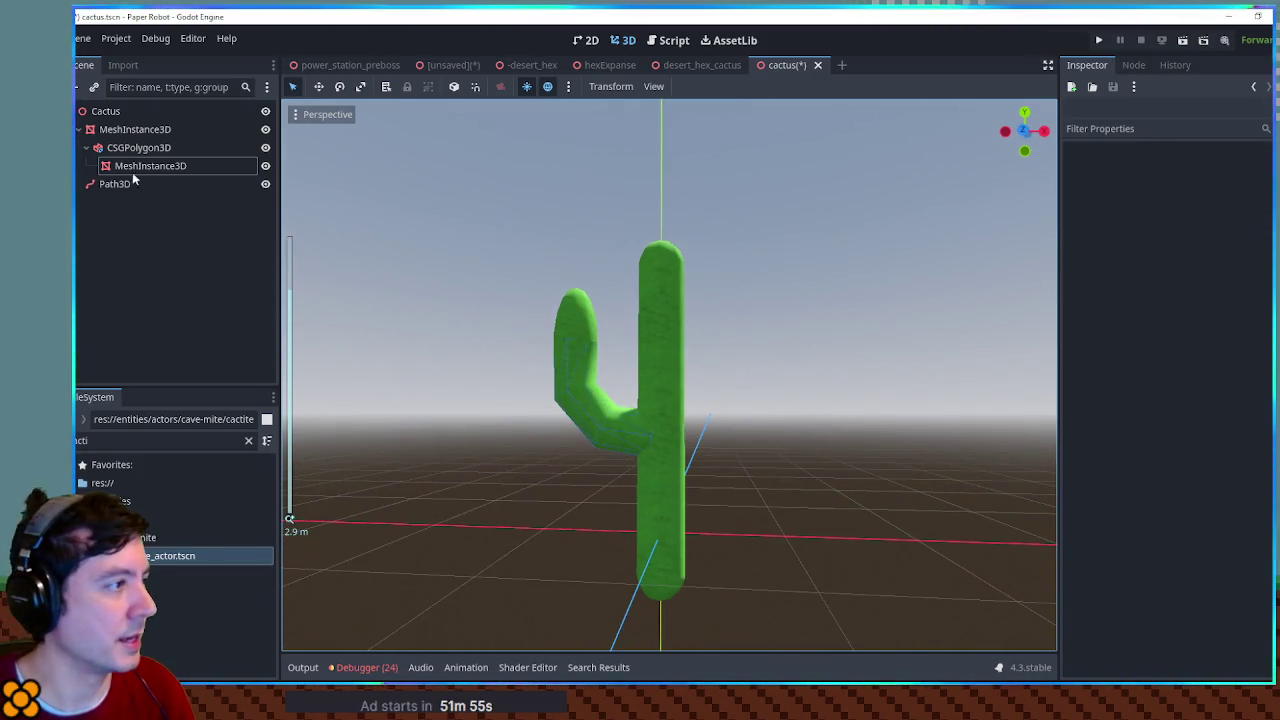
pyautogui.click(128, 150)
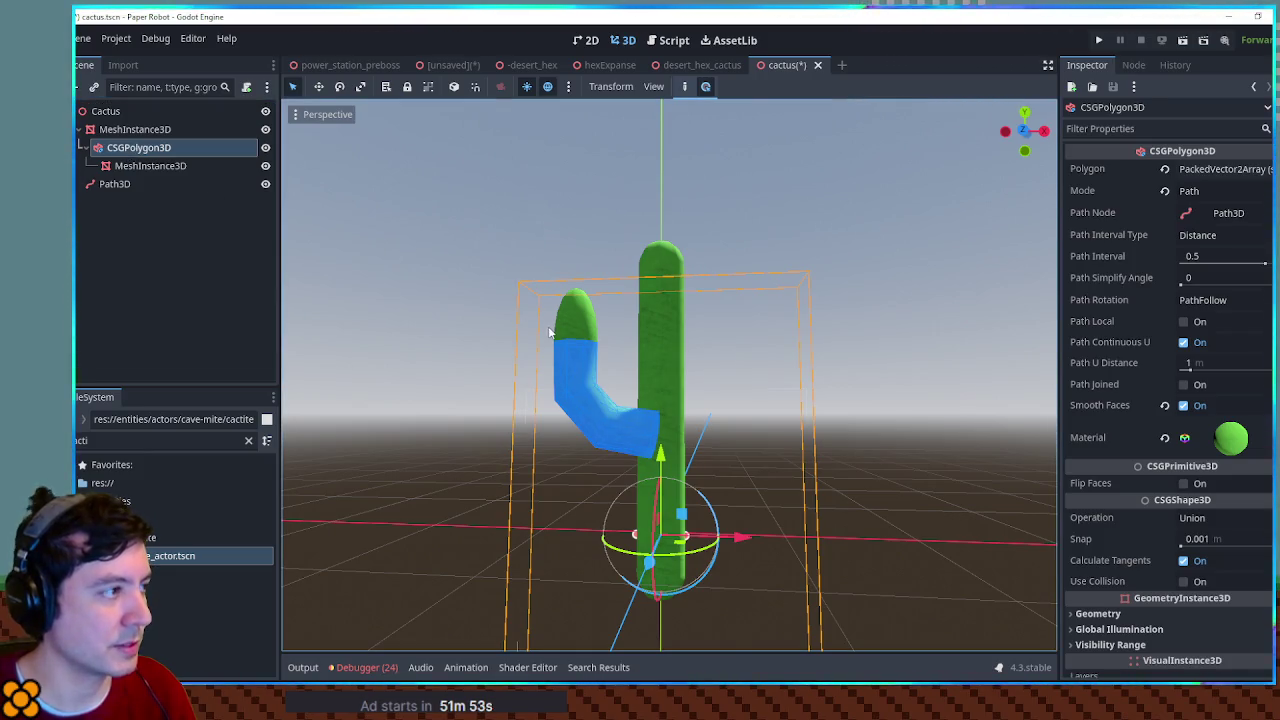
# Step: Duplicate the arm with its cap, rotate the copy 60 degrees and lower it on the trunk
pyautogui.hotkey('ctrl', 'd')
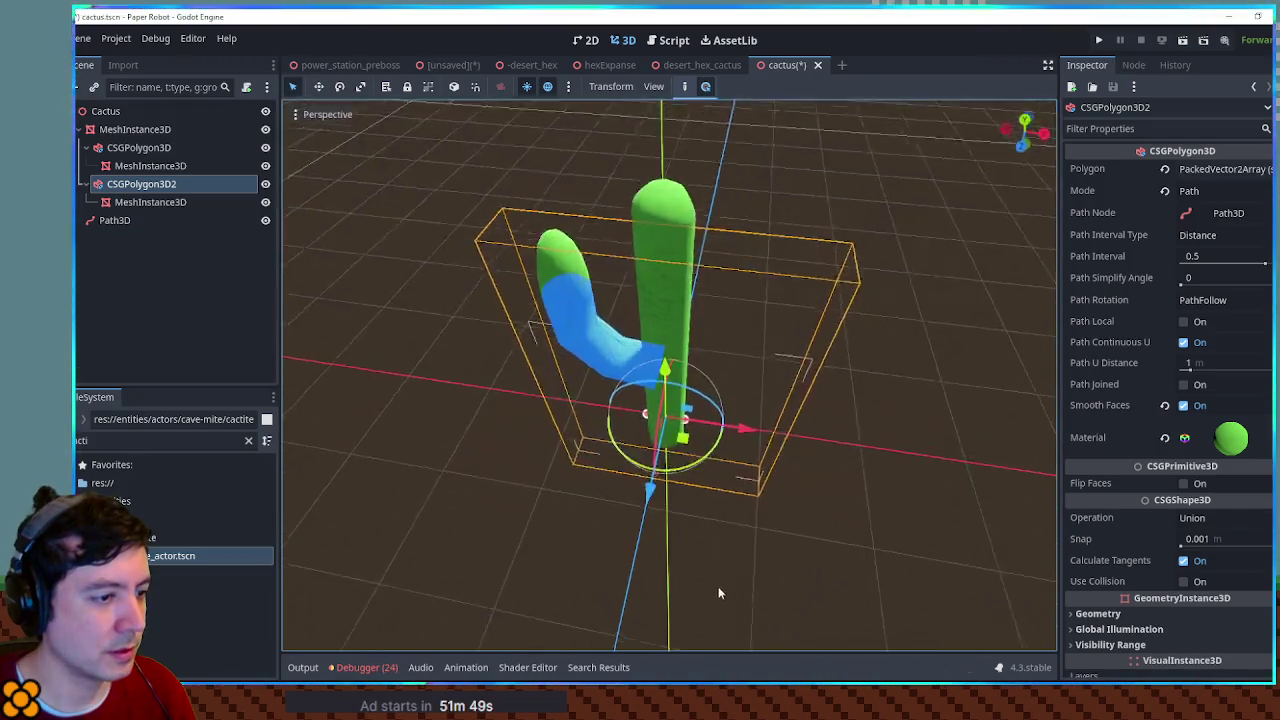
pyautogui.moveTo(690, 447)
pyautogui.mouseDown()
pyautogui.moveTo(703, 436)
pyautogui.moveTo(688, 387)
pyautogui.moveTo(740, 372)
pyautogui.mouseUp()
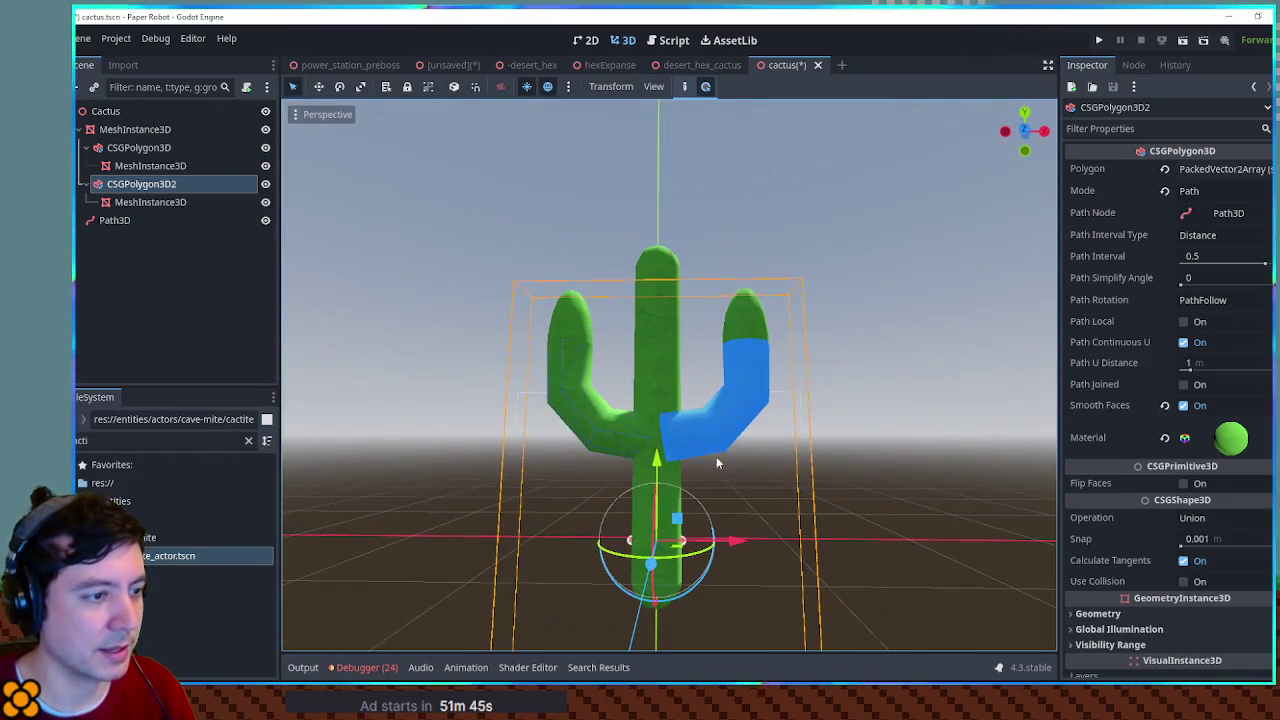
pyautogui.moveTo(660, 455)
pyautogui.mouseDown()
pyautogui.moveTo(657, 507)
pyautogui.moveTo(656, 390)
pyautogui.mouseUp()
pyautogui.click(669, 292)
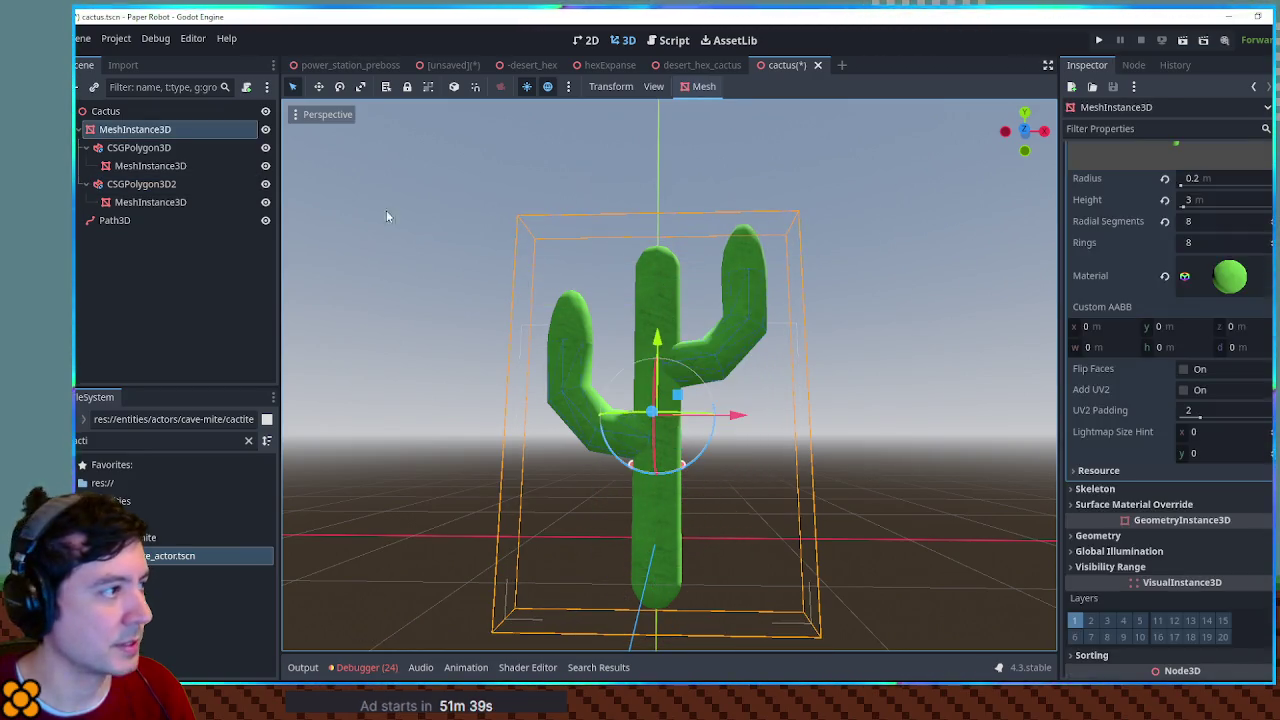
# Step: Set the trunk capsule's height to 4 m and raise it 1 m along Y
pyautogui.click(1212, 204)
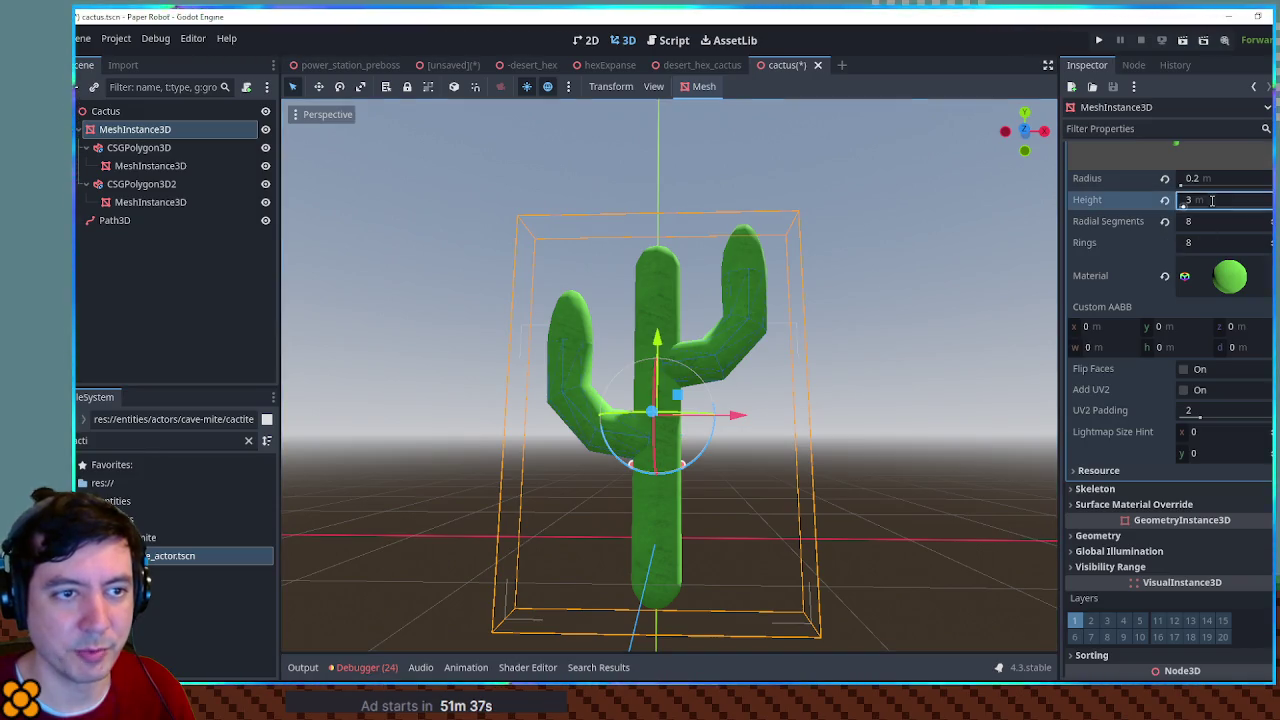
pyautogui.write('.5')
pyautogui.press('Return')
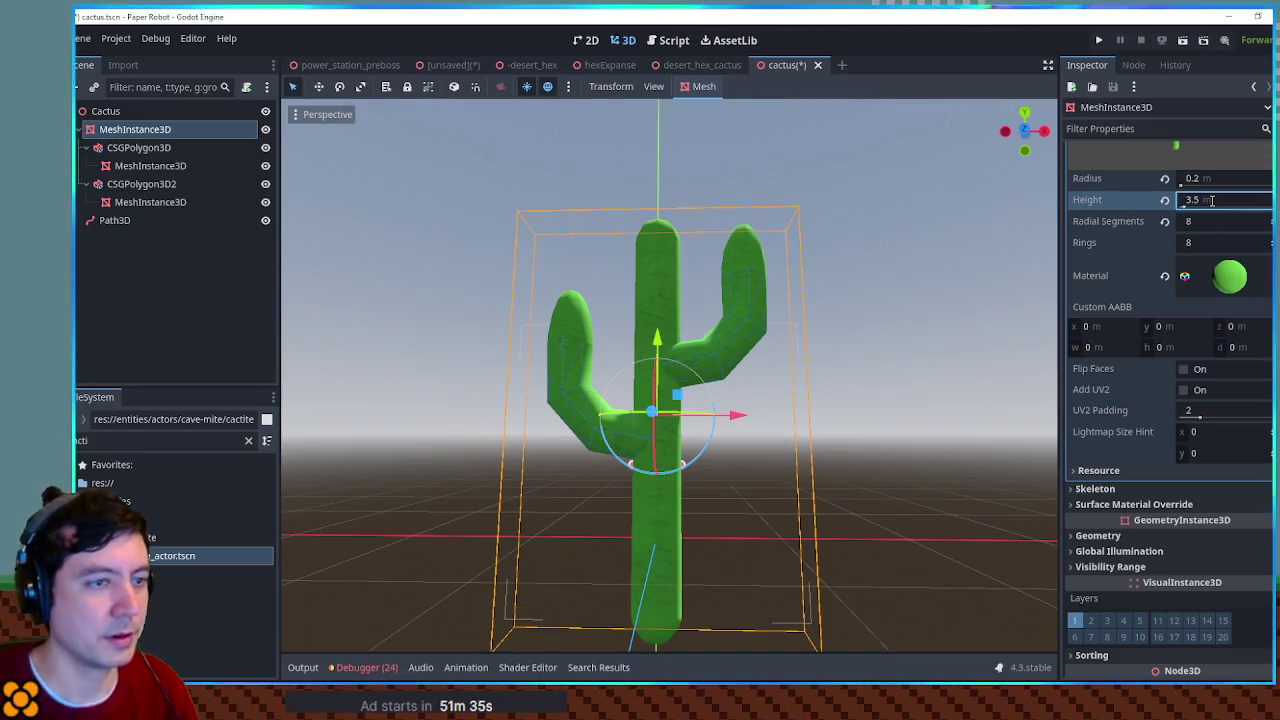
pyautogui.write('4')
pyautogui.press('Return')
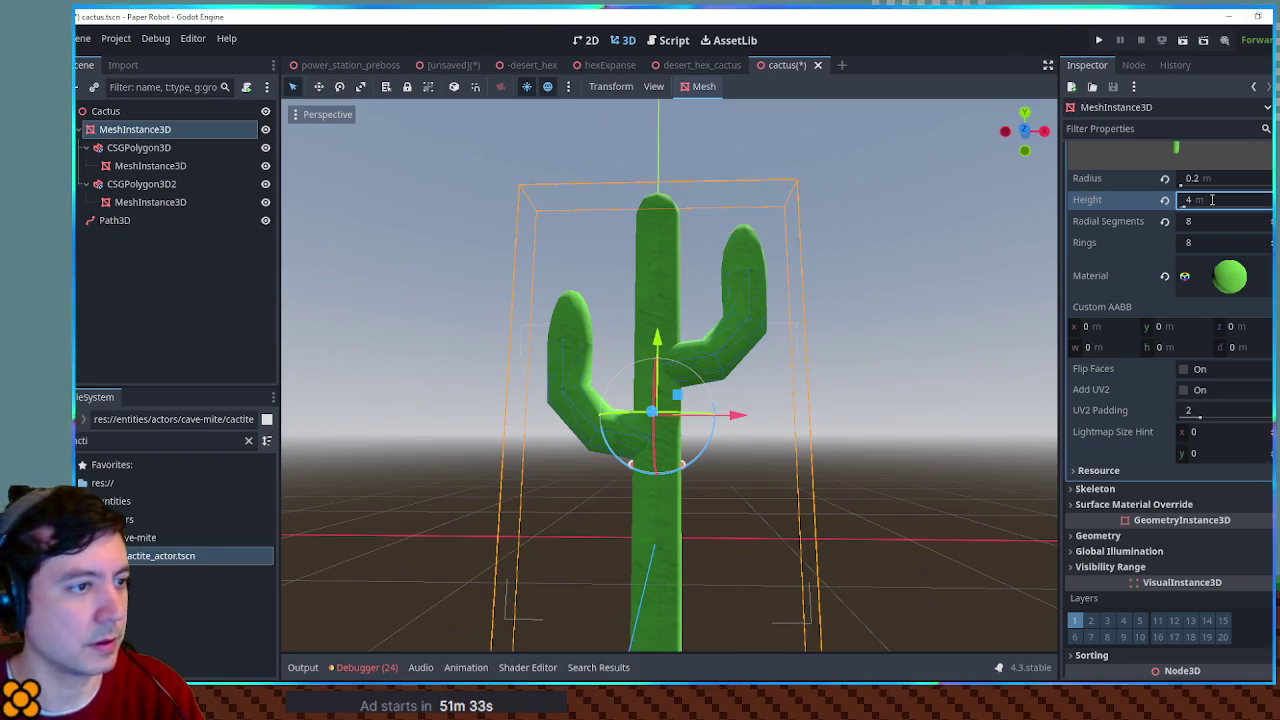
pyautogui.moveTo(648, 296)
pyautogui.mouseDown()
pyautogui.moveTo(648, 262)
pyautogui.moveTo(642, 320)
pyautogui.moveTo(656, 268)
pyautogui.moveTo(657, 284)
pyautogui.mouseUp()
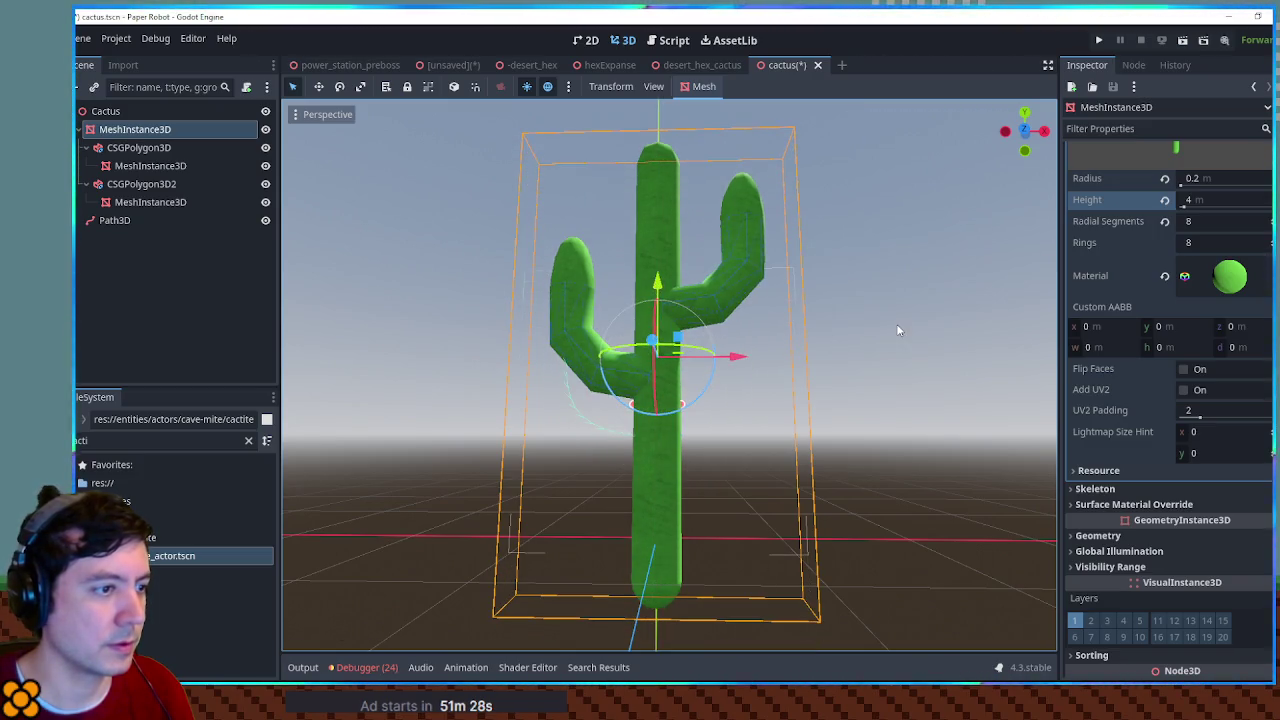
pyautogui.scroll(-3, 900, 340)
pyautogui.click(865, 352)
pyautogui.moveTo(865, 352)
pyautogui.mouseDown()
pyautogui.moveTo(774, 423)
pyautogui.moveTo(423, 420)
pyautogui.moveTo(410, 433)
pyautogui.moveTo(548, 467)
pyautogui.mouseUp()
pyautogui.scroll(6, 704, 377)
pyautogui.moveTo(704, 377)
pyautogui.mouseDown()
pyautogui.moveTo(706, 349)
pyautogui.moveTo(671, 349)
pyautogui.mouseUp()
# Step: Select both arm polygons and set their linked scale to 0.93, then drag it to about 0.835
pyautogui.click(474, 269)
pyautogui.scroll(-5, 543, 283)
pyautogui.moveTo(543, 283); pyautogui.dragTo(625, 290)
pyautogui.keyDown('ctrl'); pyautogui.click(170, 148); pyautogui.keyUp('ctrl')
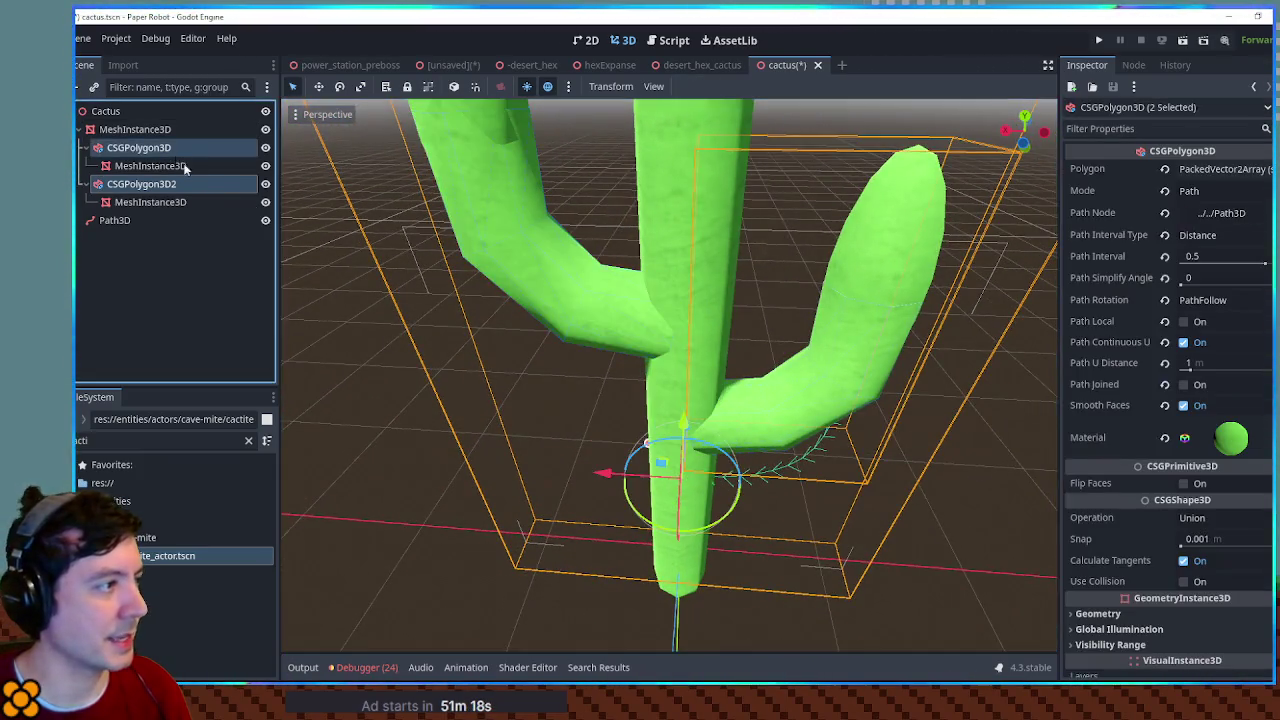
pyautogui.scroll(-5, 1147, 611)
pyautogui.click(1131, 566)
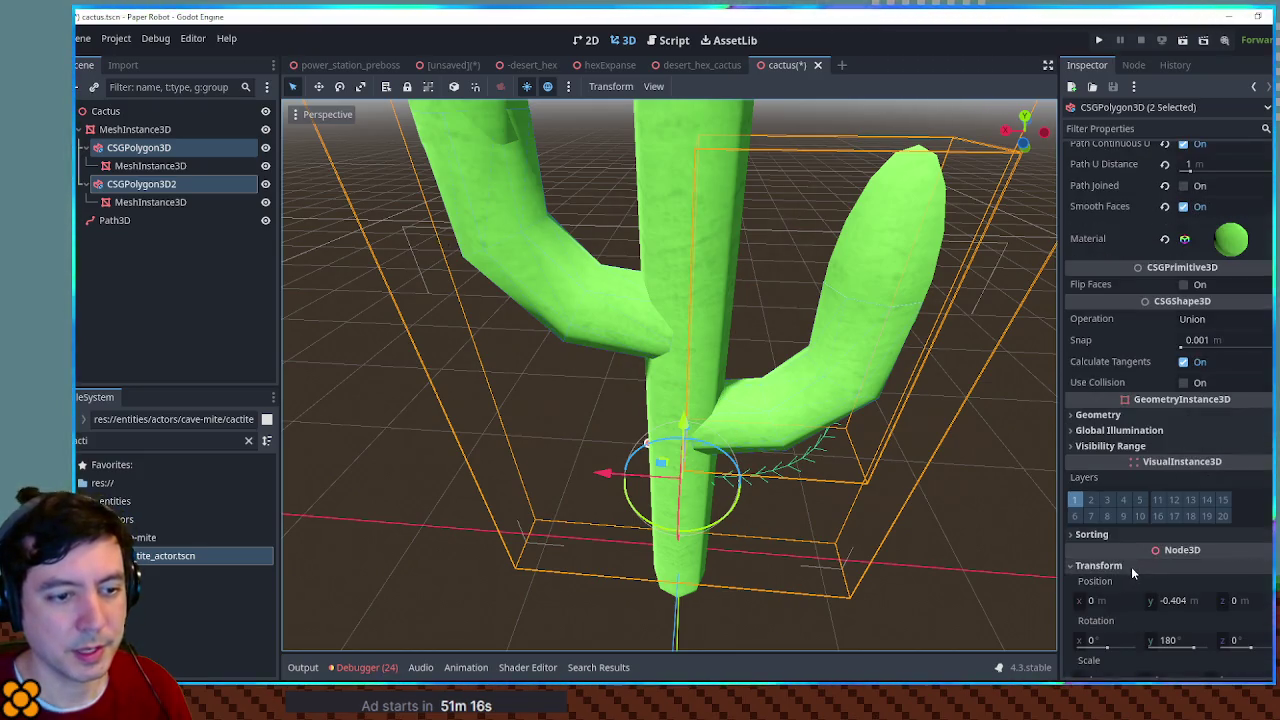
pyautogui.scroll(-3, 1159, 617)
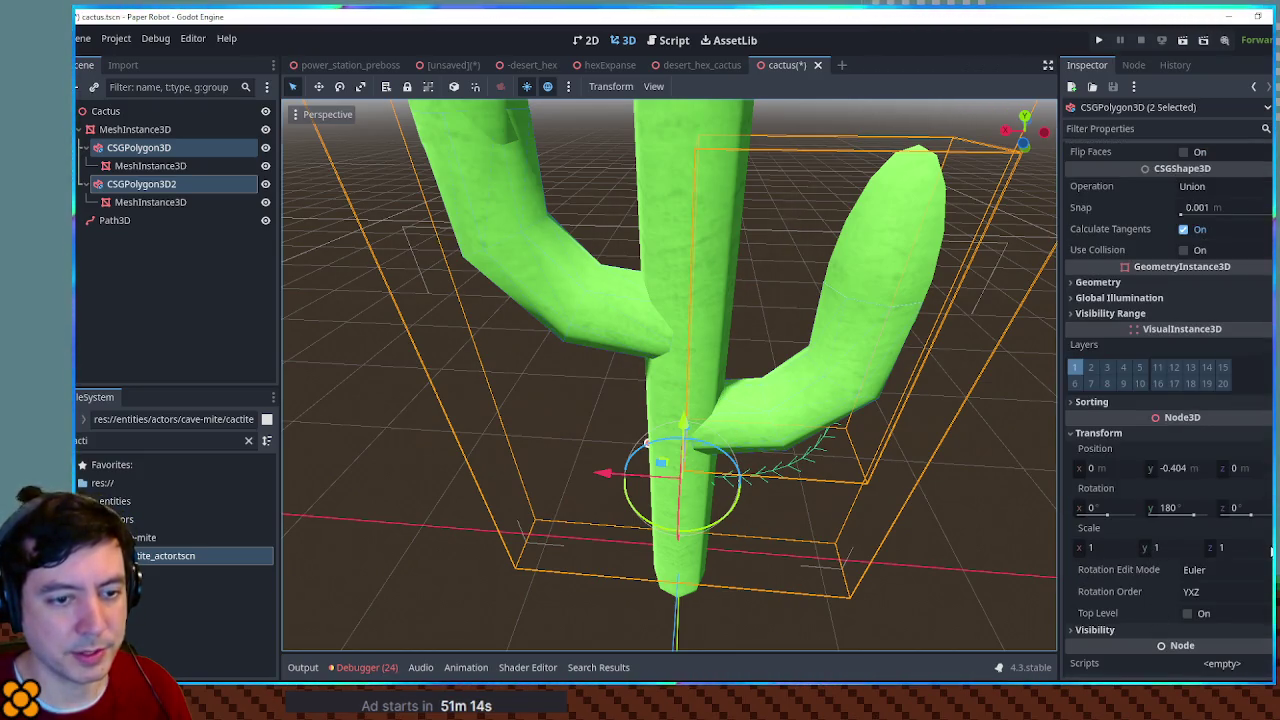
pyautogui.click(1222, 547)
pyautogui.write('0.93')
pyautogui.press('Return')
pyautogui.moveTo(1210, 549)
pyautogui.mouseDown()
pyautogui.moveTo(1178, 549)
pyautogui.moveTo(1210, 549)
pyautogui.mouseUp()
# Step: Orbit around the resized cactus to review it and select the trunk
pyautogui.moveTo(1020, 470)
pyautogui.mouseDown()
pyautogui.moveTo(366, 439)
pyautogui.moveTo(500, 420)
pyautogui.moveTo(593, 347)
pyautogui.mouseUp()
pyautogui.click(520, 424)
pyautogui.scroll(-3, 516, 349)
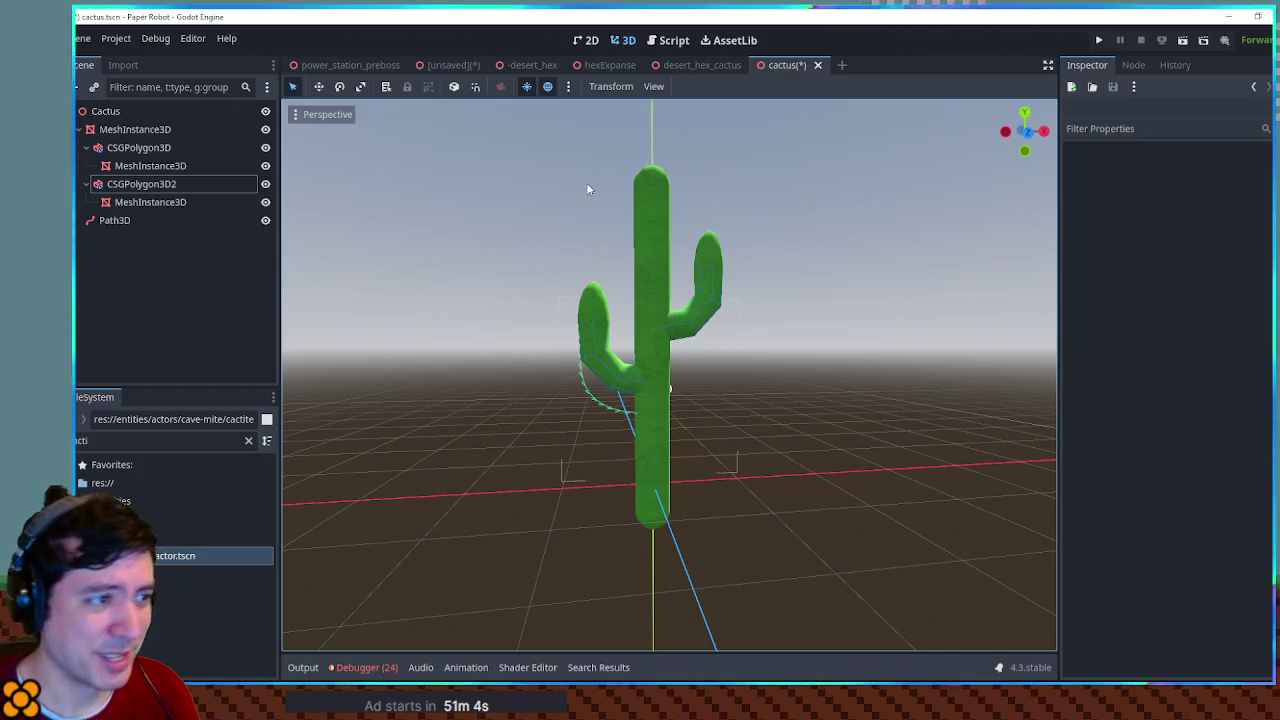
pyautogui.moveTo(642, 257)
pyautogui.mouseDown()
pyautogui.moveTo(820, 306)
pyautogui.moveTo(994, 283)
pyautogui.moveTo(605, 236)
pyautogui.mouseUp()
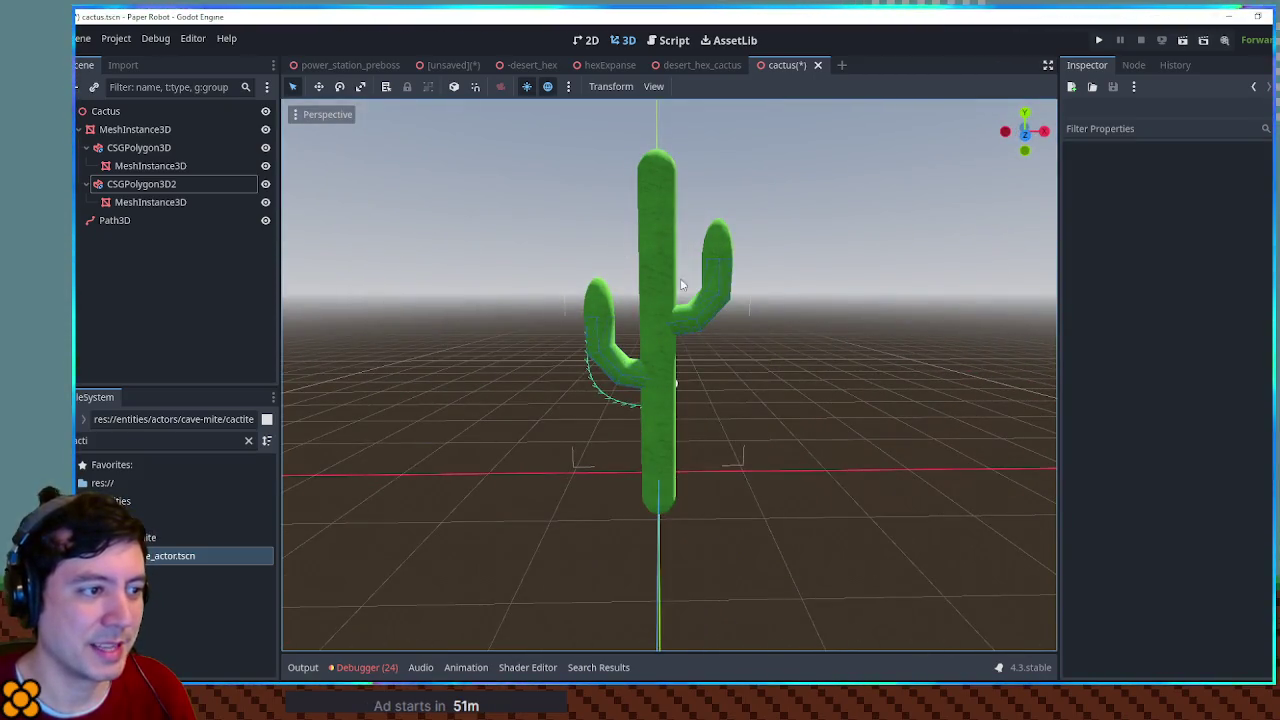
pyautogui.moveTo(671, 266); pyautogui.dragTo(677, 341)
pyautogui.scroll(3, 697, 338)
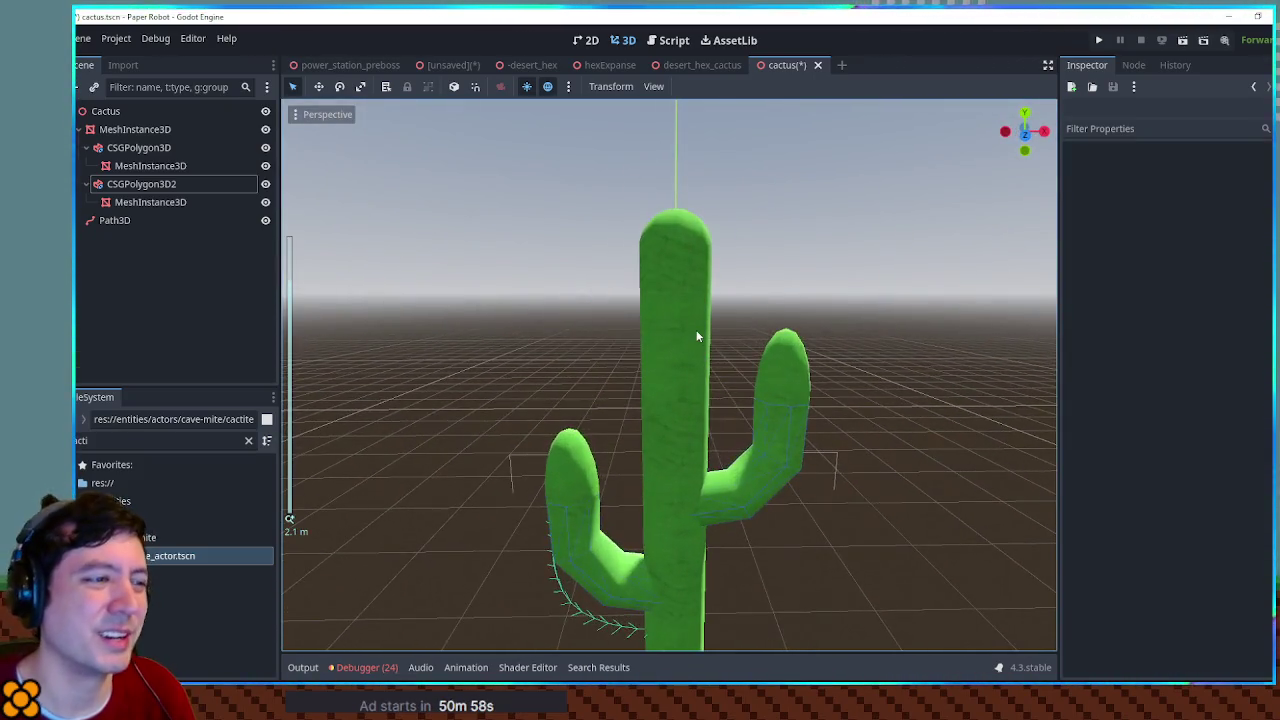
pyautogui.click(697, 337)
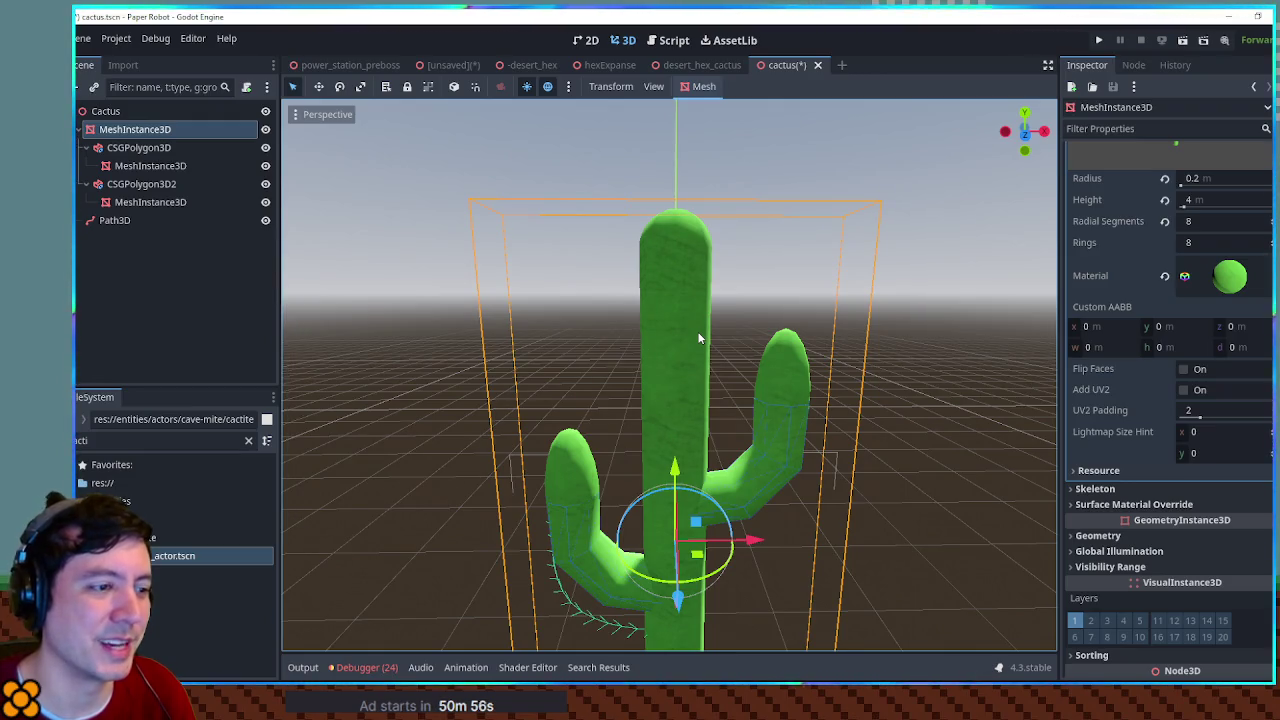
pyautogui.scroll(-5, 698, 338)
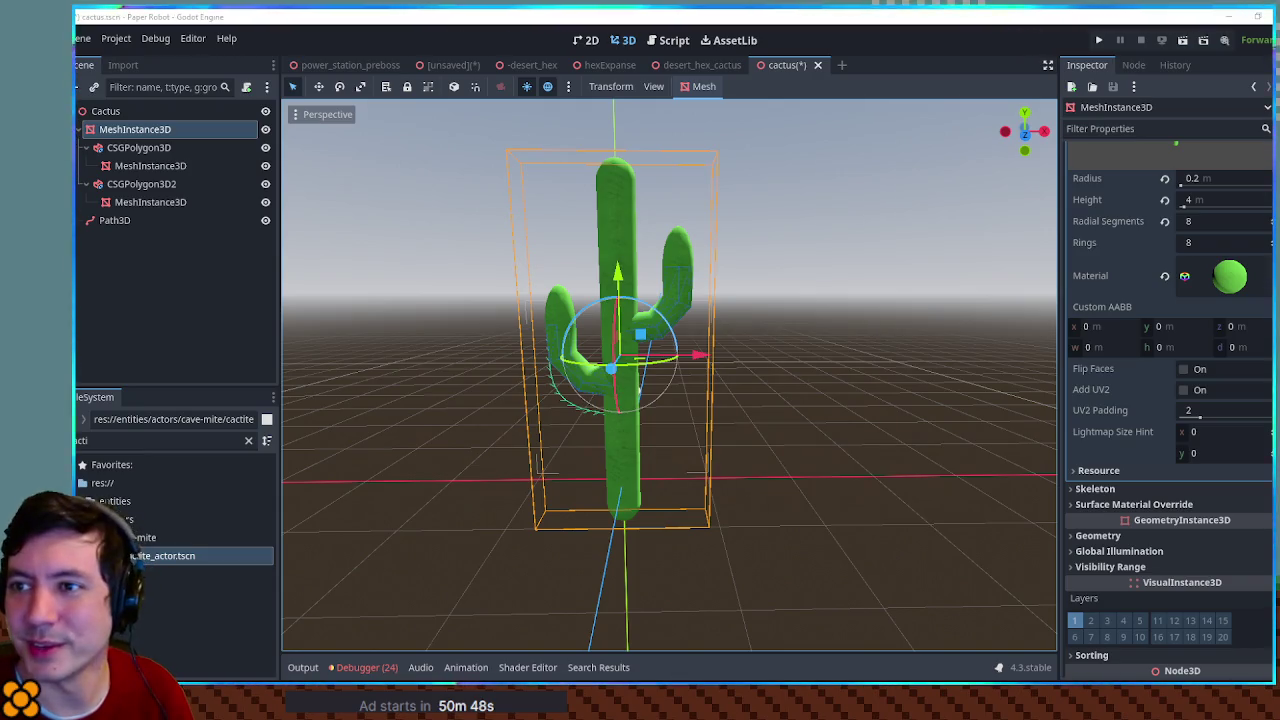
pyautogui.scroll(4, 670, 278)
pyautogui.scroll(-4, 670, 278)
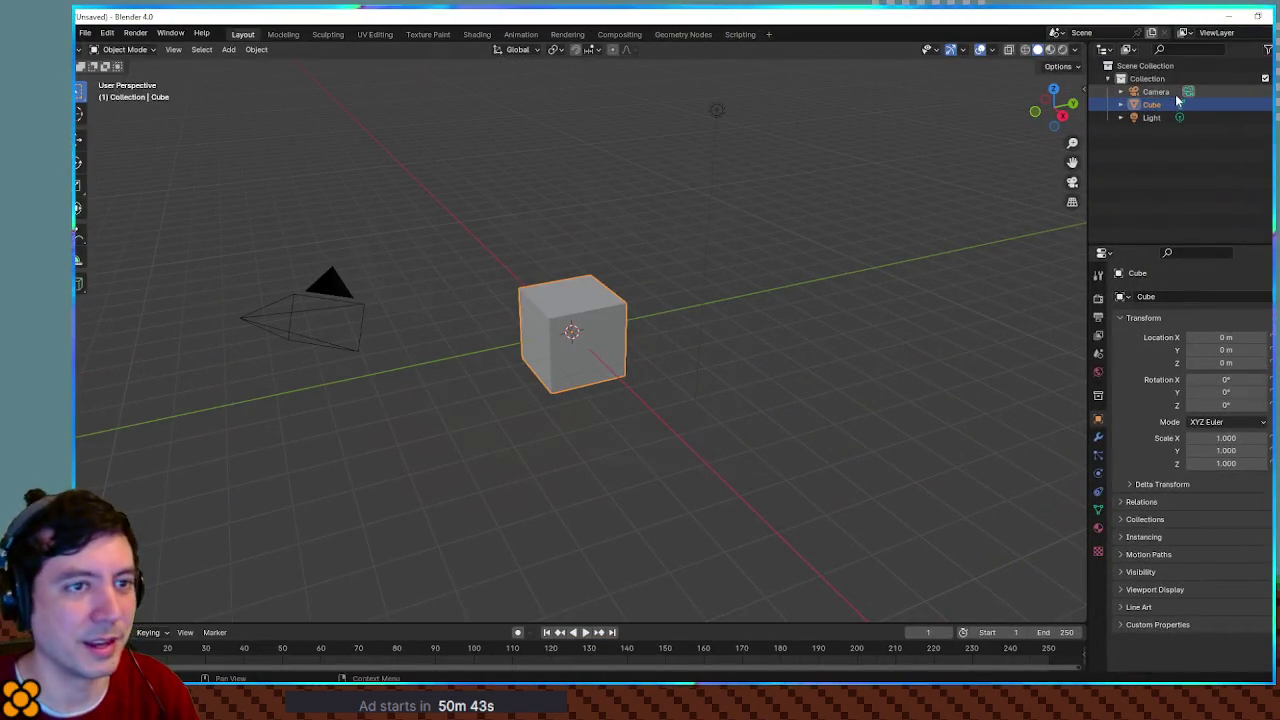
# Step: Delete the default Camera, Cube and Light from the Blender scene
pyautogui.click(1170, 92)
pyautogui.keyDown('shift'); pyautogui.click(1150, 117); pyautogui.keyUp('shift')
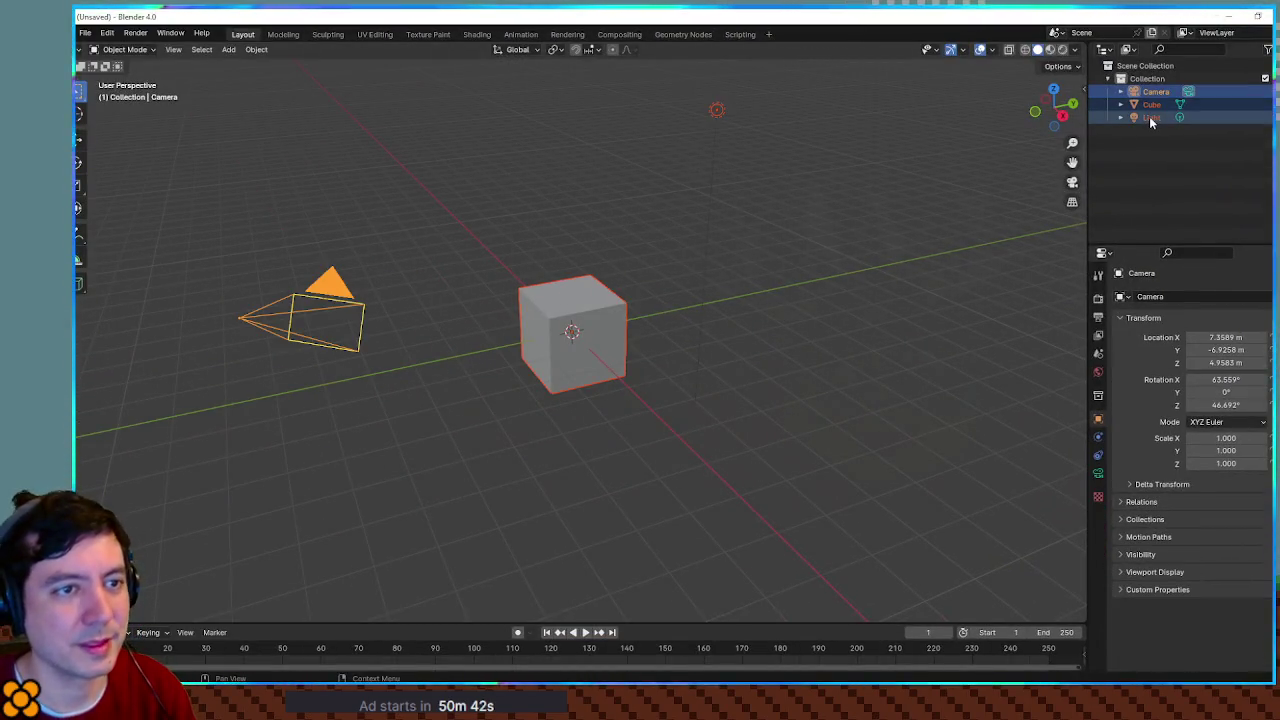
pyautogui.press('Delete')
pyautogui.moveTo(805, 322)
pyautogui.mouseDown()
pyautogui.moveTo(874, 351)
pyautogui.moveTo(963, 449)
pyautogui.moveTo(809, 366)
pyautogui.moveTo(805, 393)
pyautogui.moveTo(786, 297)
pyautogui.moveTo(793, 372)
pyautogui.mouseUp()
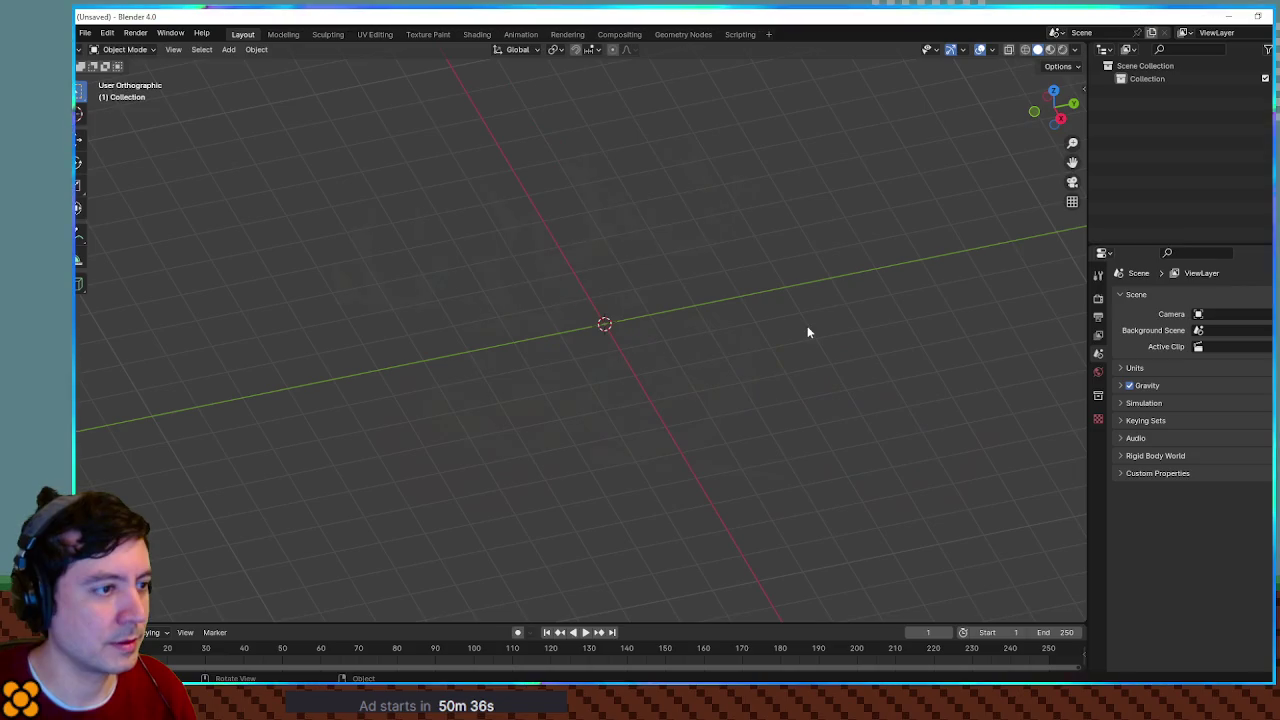
pyautogui.moveTo(809, 332)
pyautogui.mouseDown()
pyautogui.moveTo(780, 297)
pyautogui.moveTo(820, 323)
pyautogui.mouseUp()
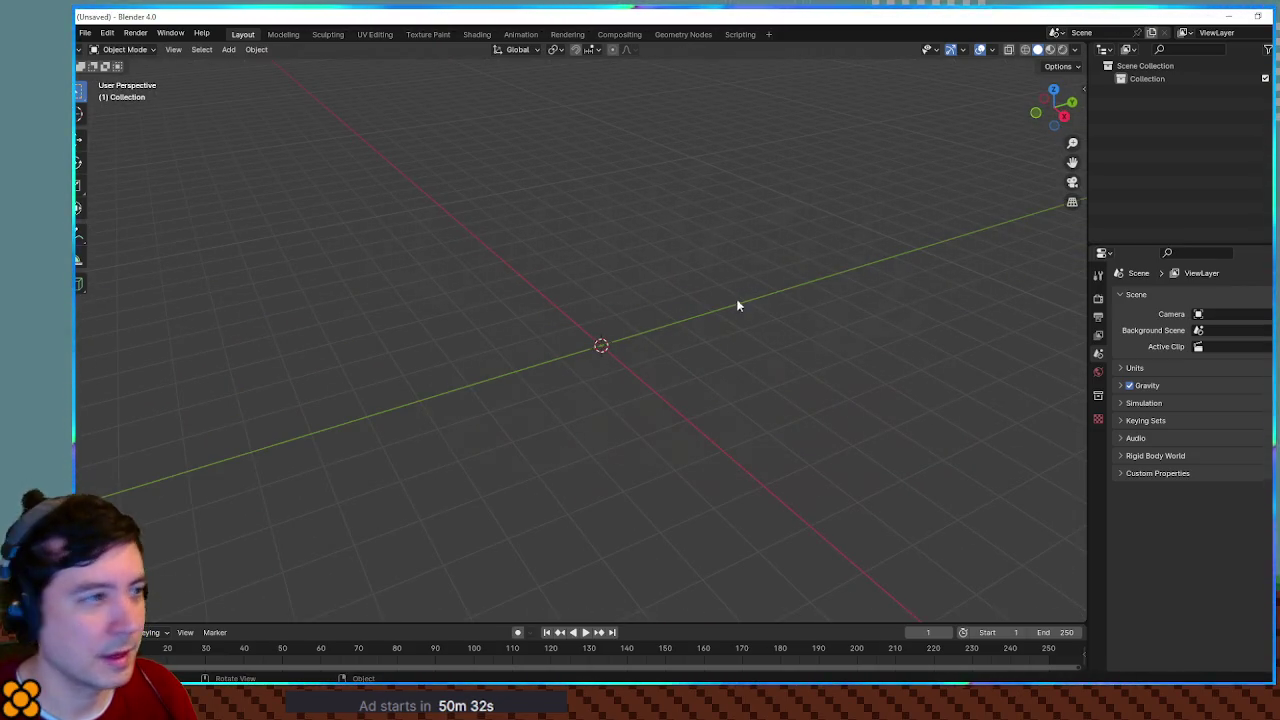
# Step: Add a UV Sphere at the origin, discarding a cylinder added by mistake
pyautogui.hotkey('shift', 'a')
pyautogui.moveTo(610, 305)
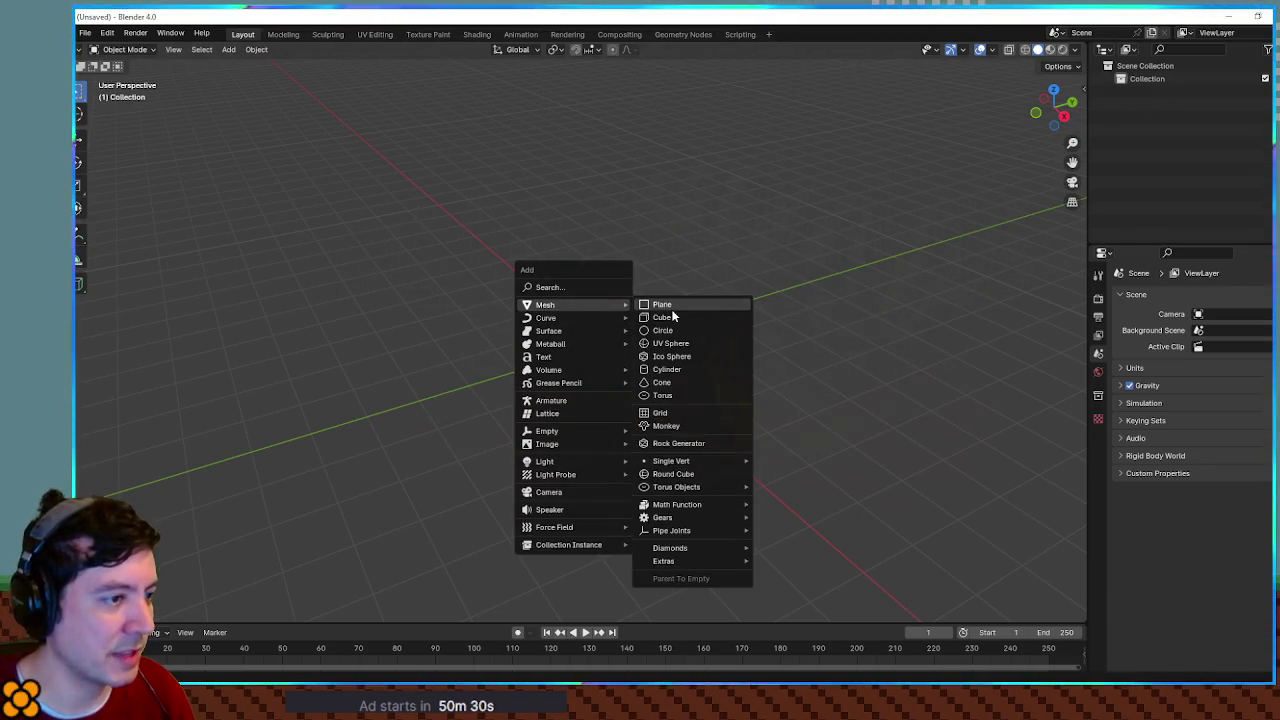
pyautogui.click(679, 370)
pyautogui.moveTo(677, 371)
pyautogui.mouseDown()
pyautogui.moveTo(735, 367)
pyautogui.moveTo(816, 336)
pyautogui.moveTo(715, 366)
pyautogui.mouseUp()
pyautogui.press('Delete')
pyautogui.hotkey('shift', 'a')
pyautogui.moveTo(646, 333)
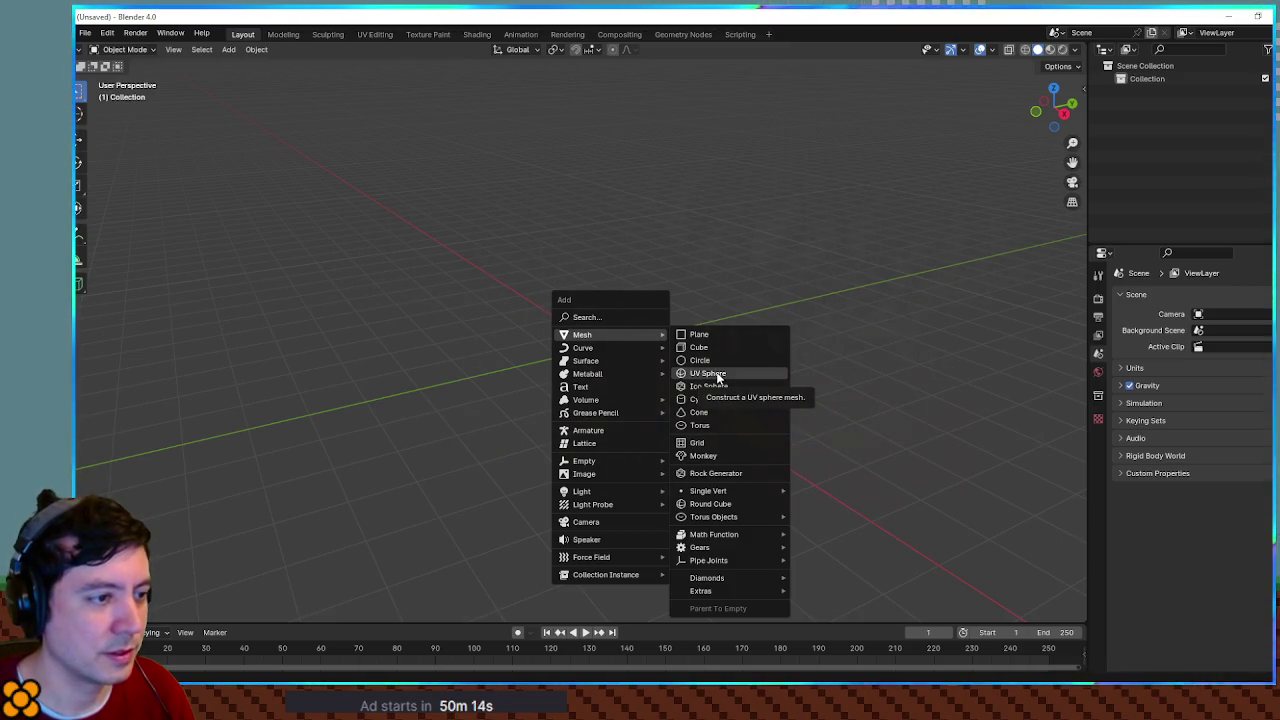
pyautogui.click(716, 373)
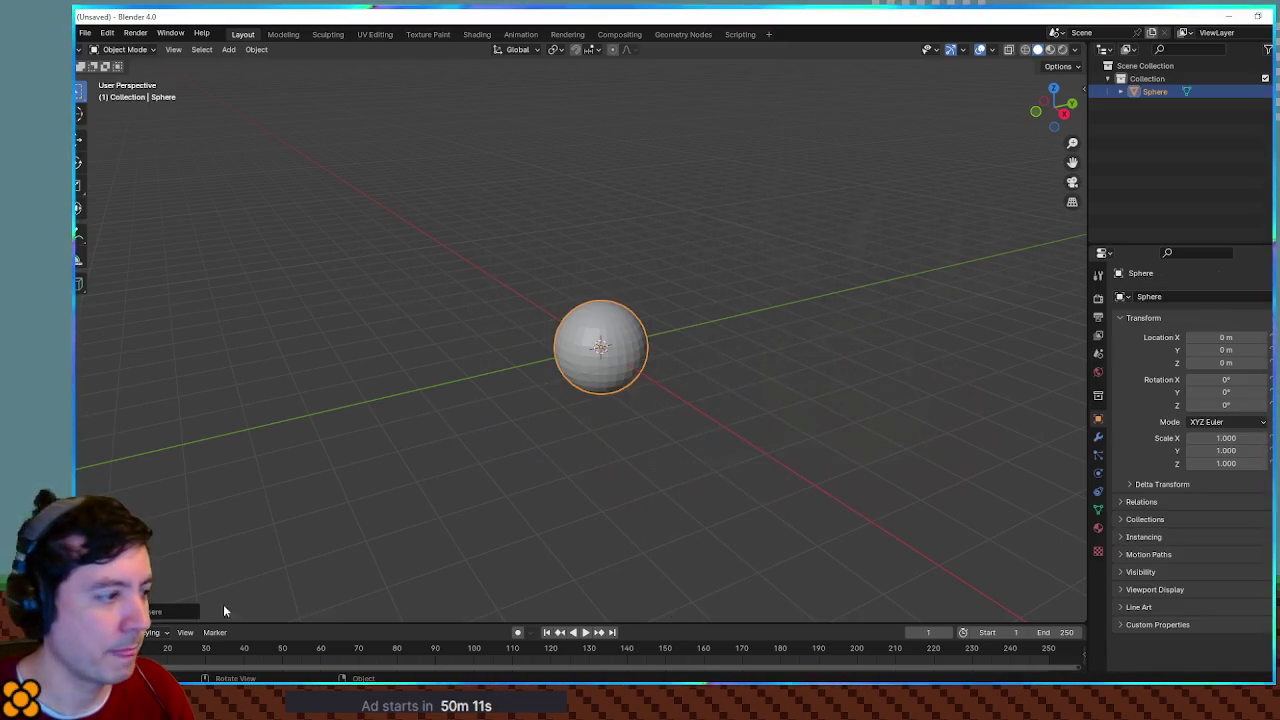
# Step: Give the new UV Sphere 8 segments and 8 rings
pyautogui.click(159, 614)
pyautogui.click(230, 470)
pyautogui.write('8')
pyautogui.press('Return')
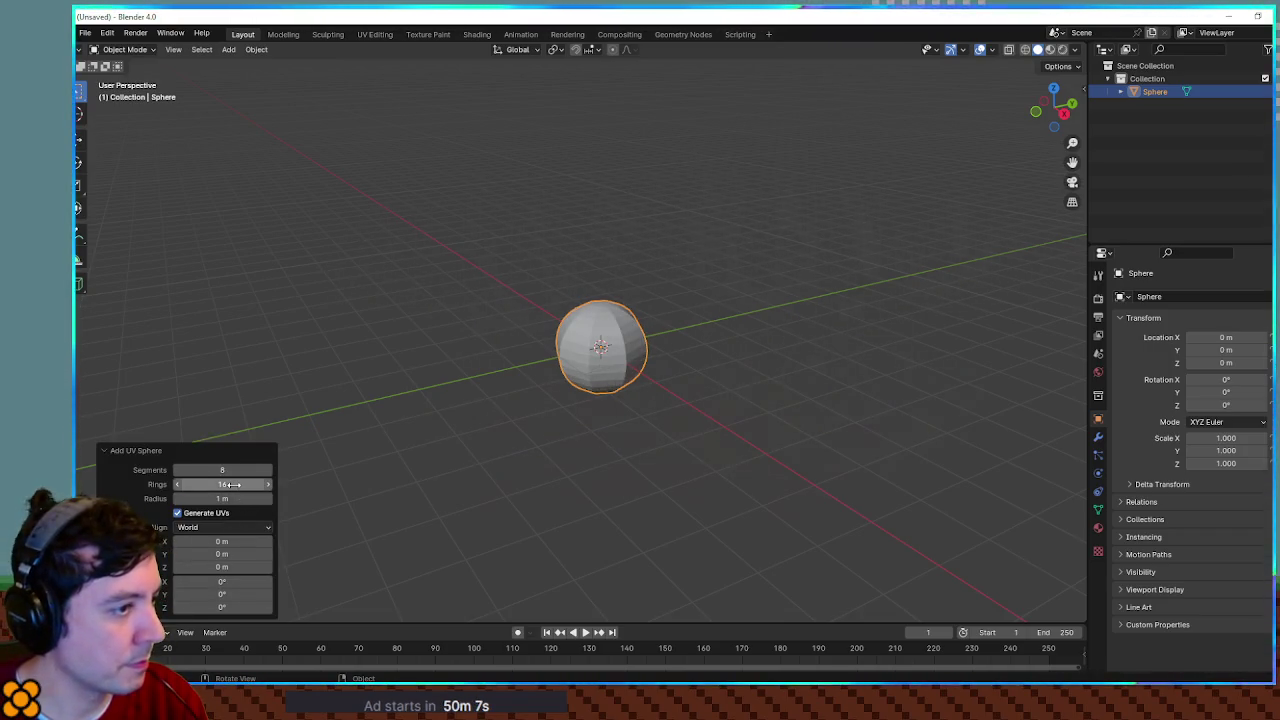
pyautogui.click(235, 484)
pyautogui.write('8')
pyautogui.press('Return')
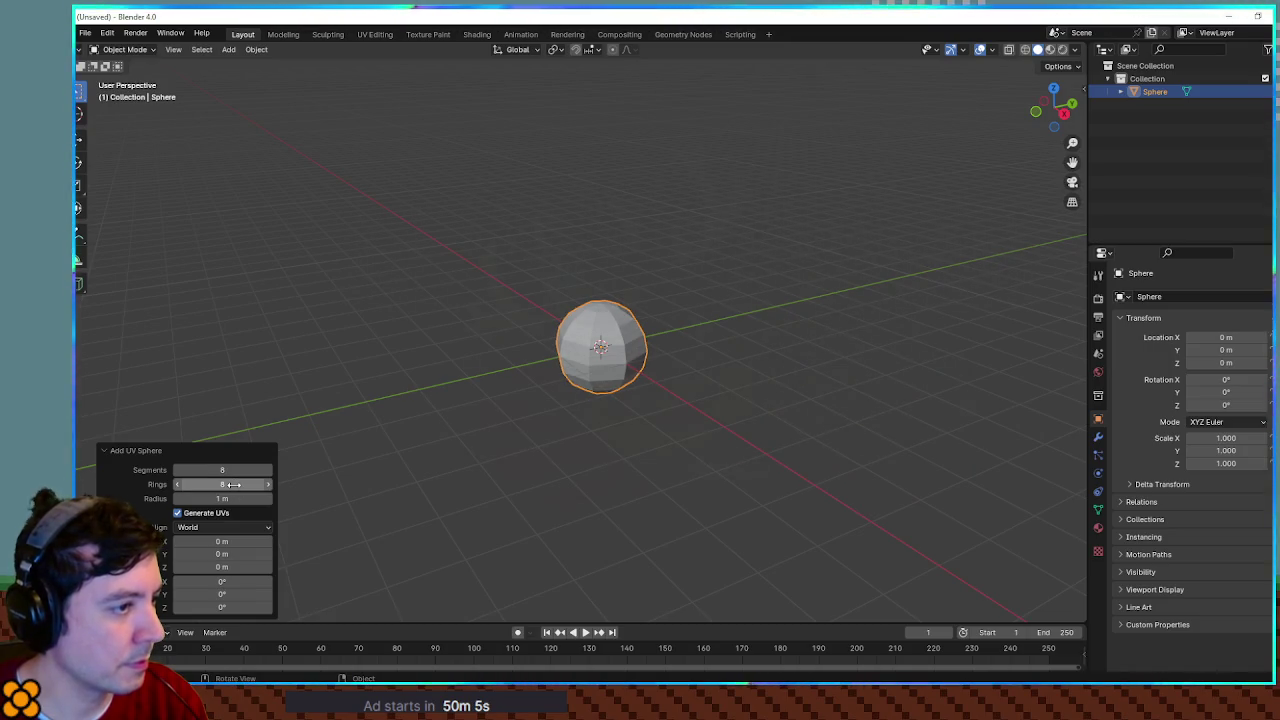
# Step: Frame the sphere, select all of it and enter Edit Mode
pyautogui.moveTo(683, 439); pyautogui.dragTo(652, 416)
pyautogui.scroll(3, 668, 414)
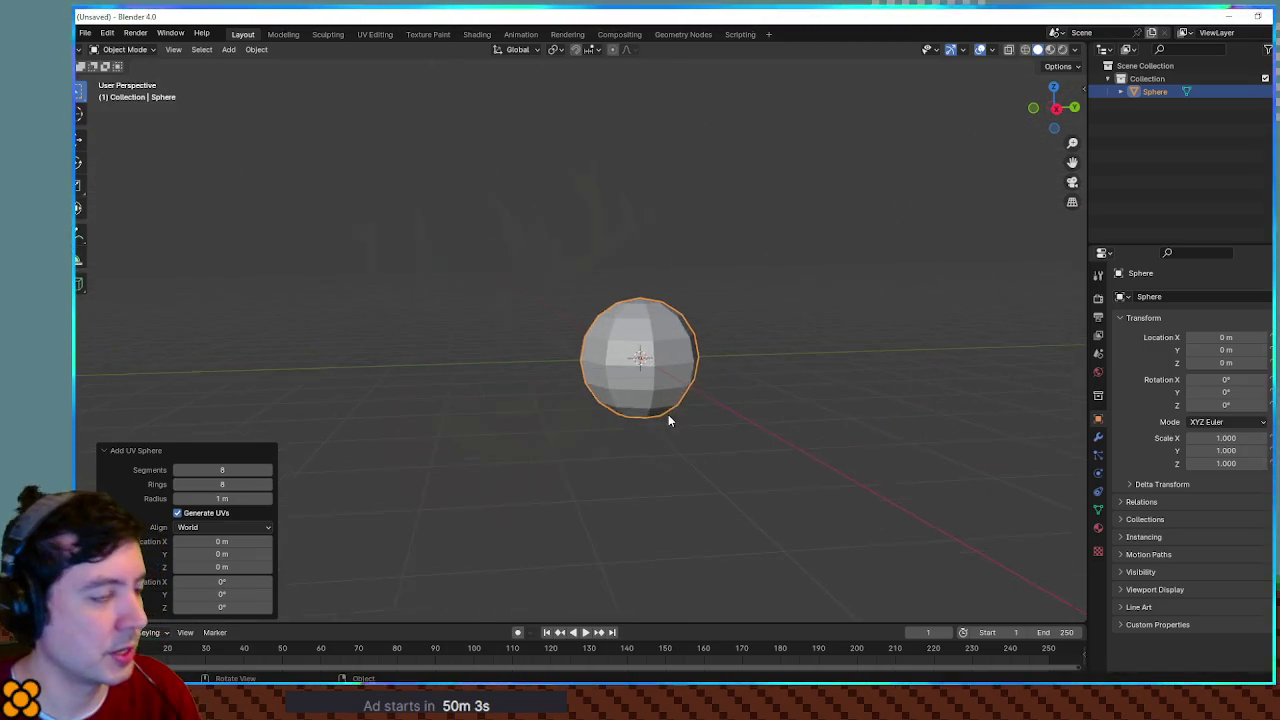
pyautogui.moveTo(779, 404); pyautogui.dragTo(643, 427)
pyautogui.scroll(2, 640, 425)
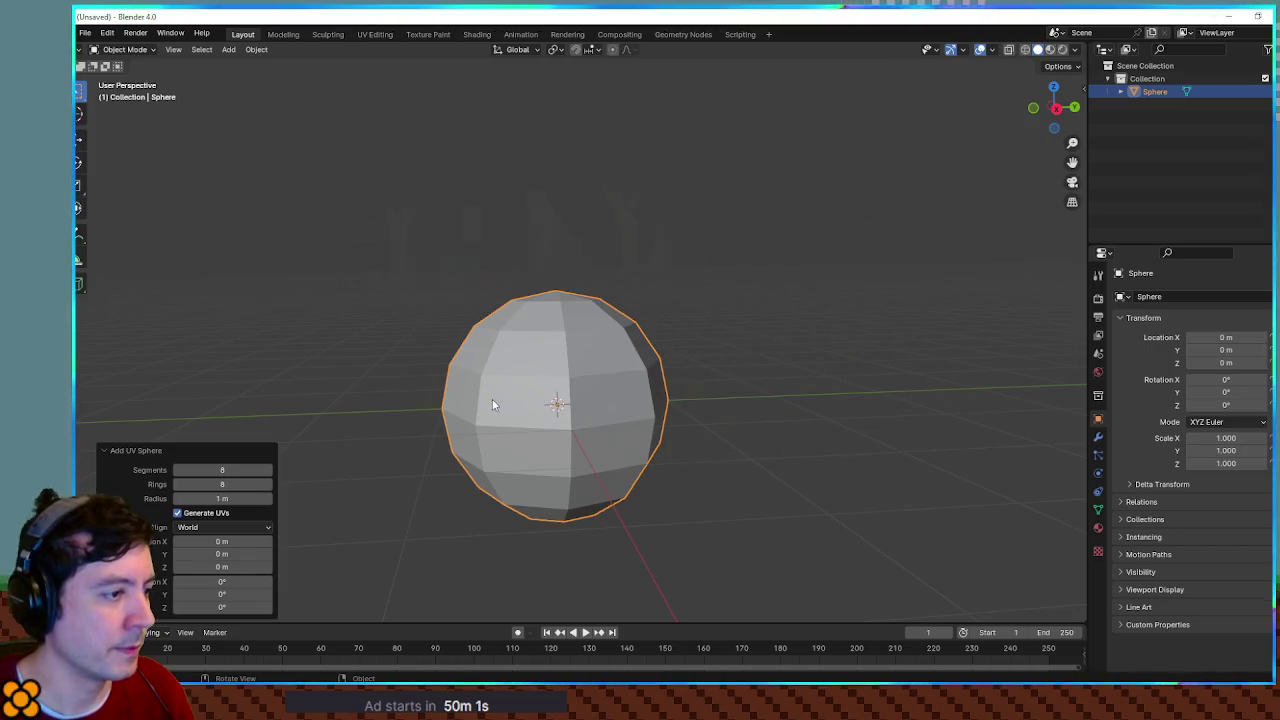
pyautogui.press('x')
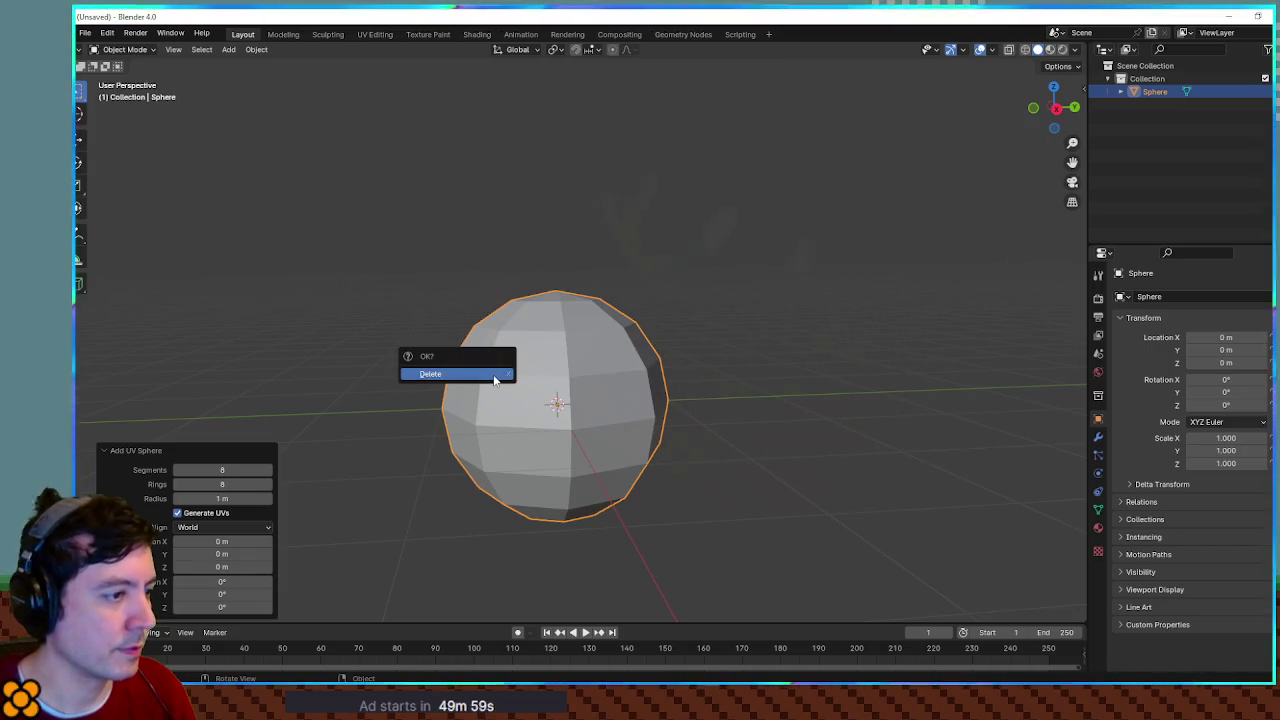
pyautogui.press('Escape')
pyautogui.click(345, 279)
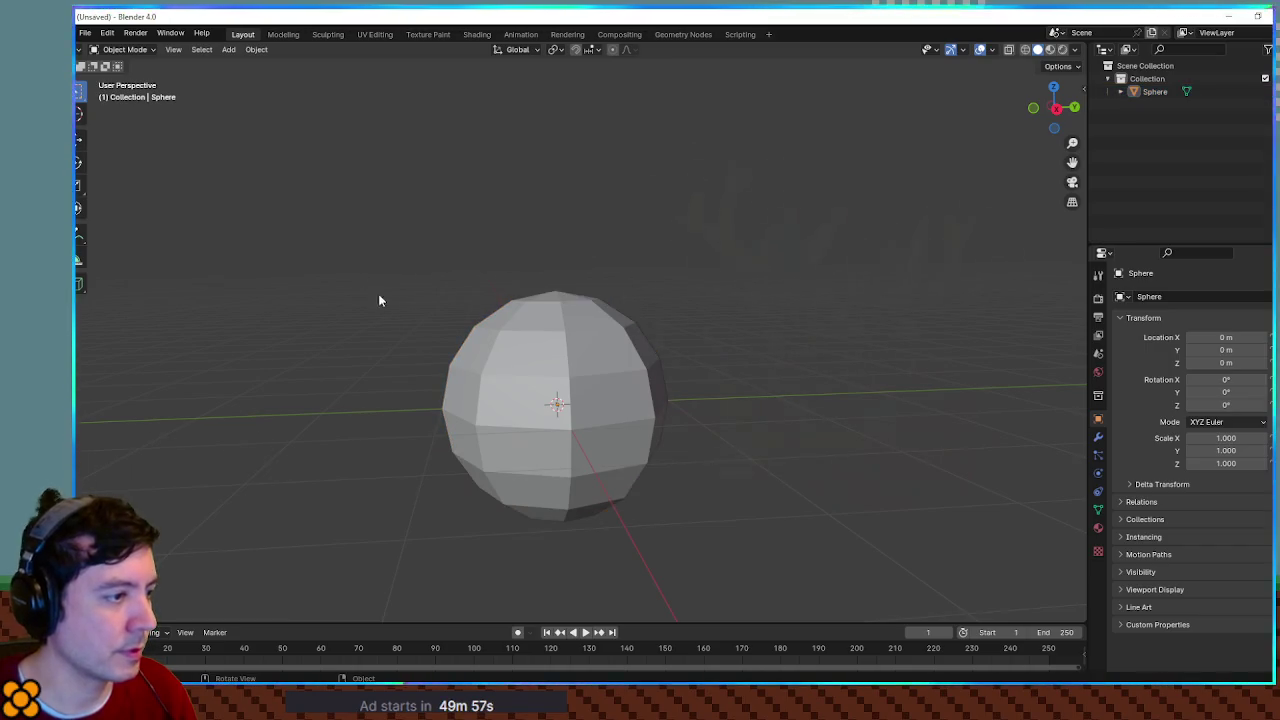
pyautogui.press('a')
pyautogui.press('Tab')
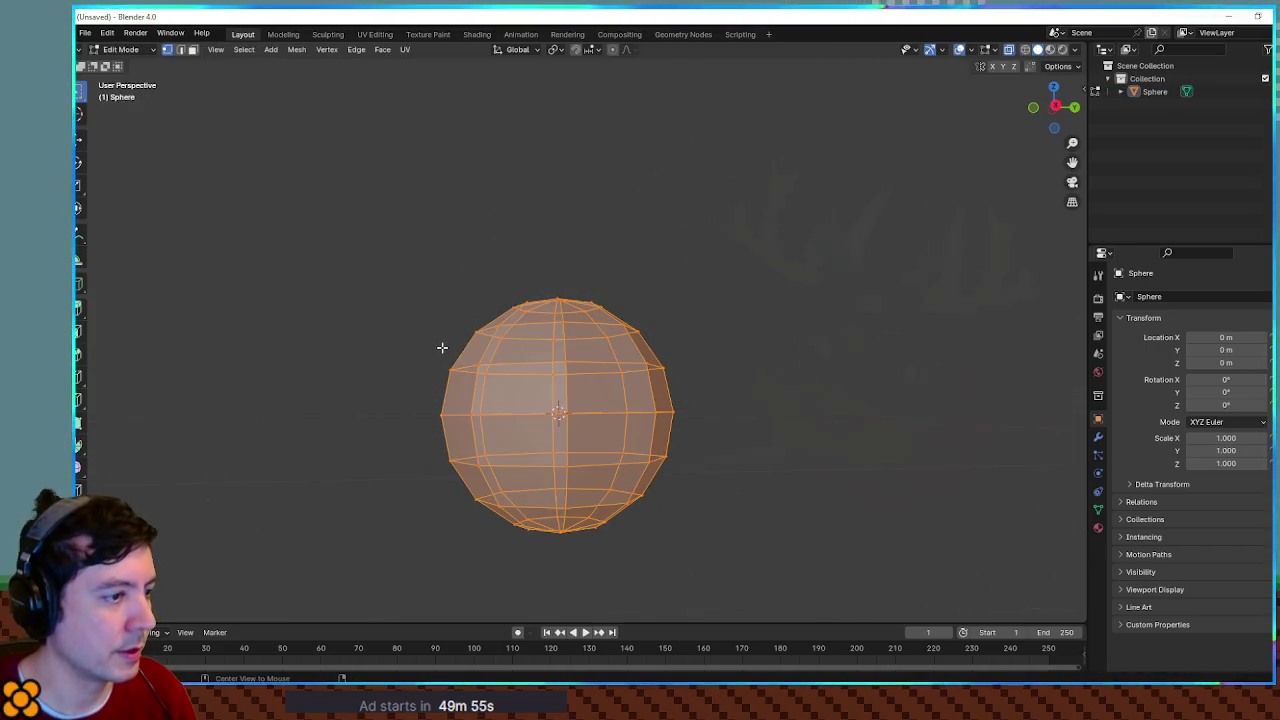
# Step: Select the sphere's upper half including the equator and move it up along Z
pyautogui.moveTo(383, 275); pyautogui.dragTo(717, 401)
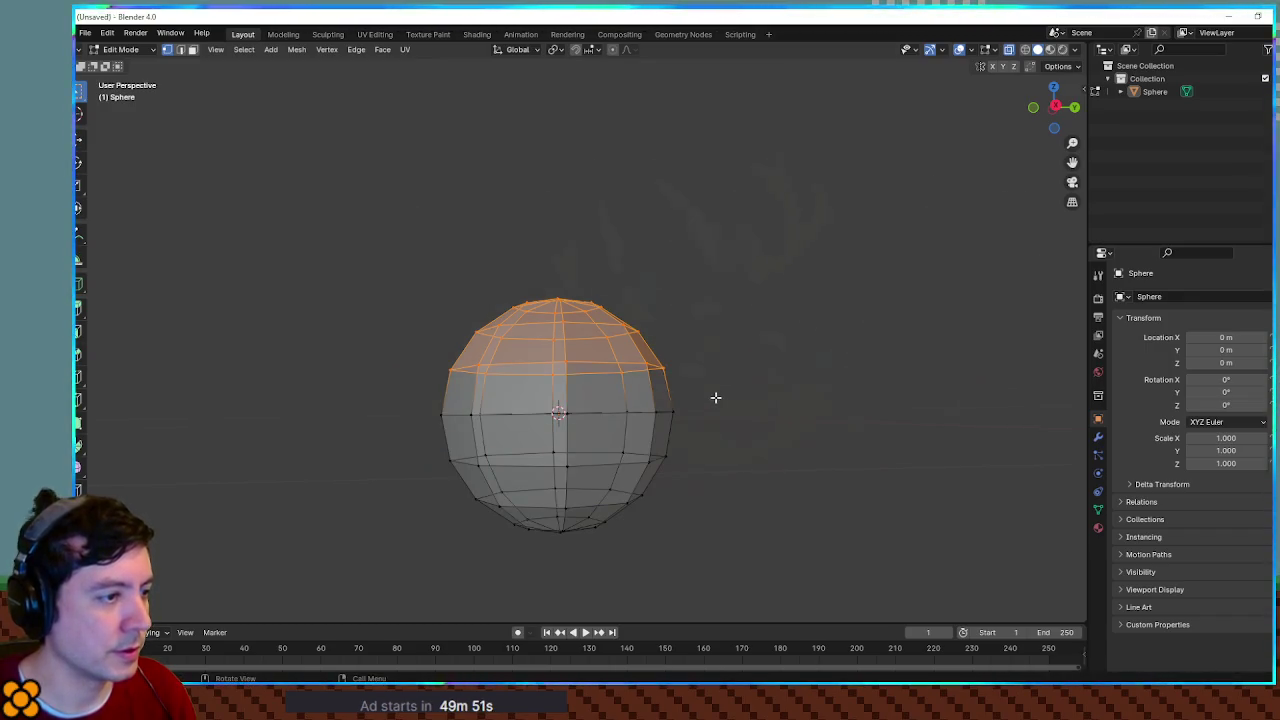
pyautogui.moveTo(354, 246); pyautogui.dragTo(766, 403)
pyautogui.press('g')
pyautogui.press('z')
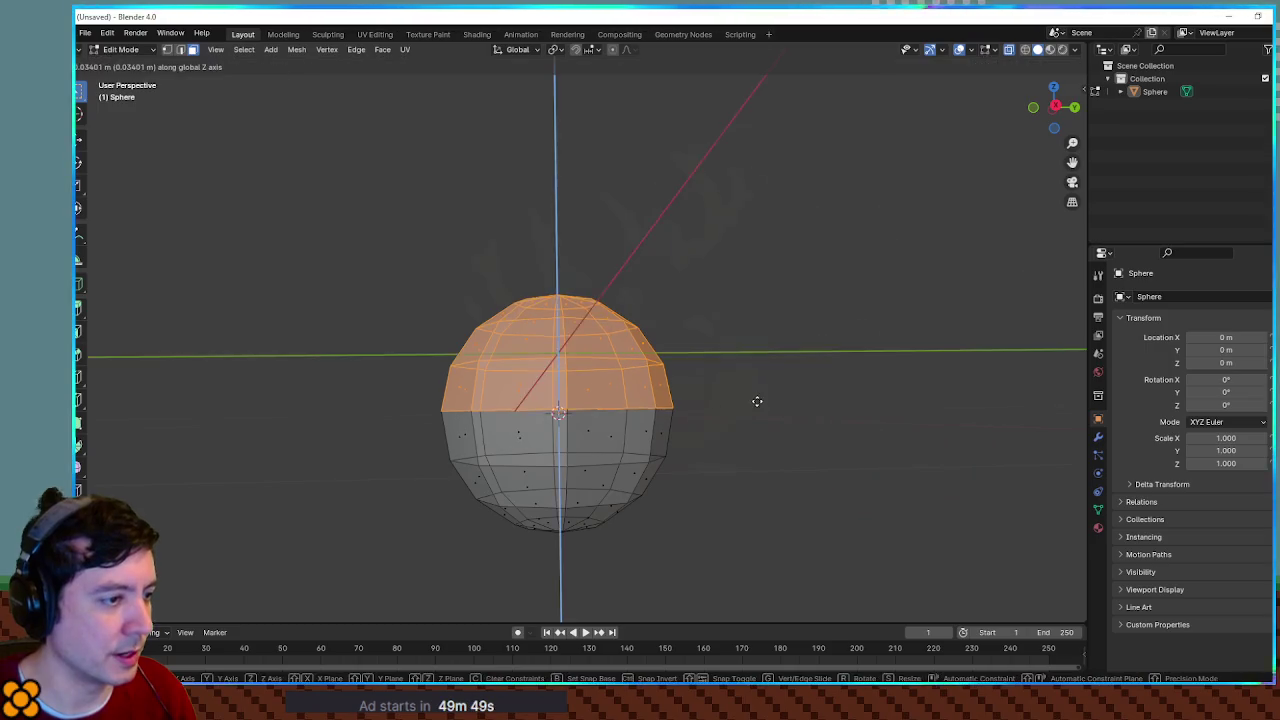
pyautogui.click(759, 392)
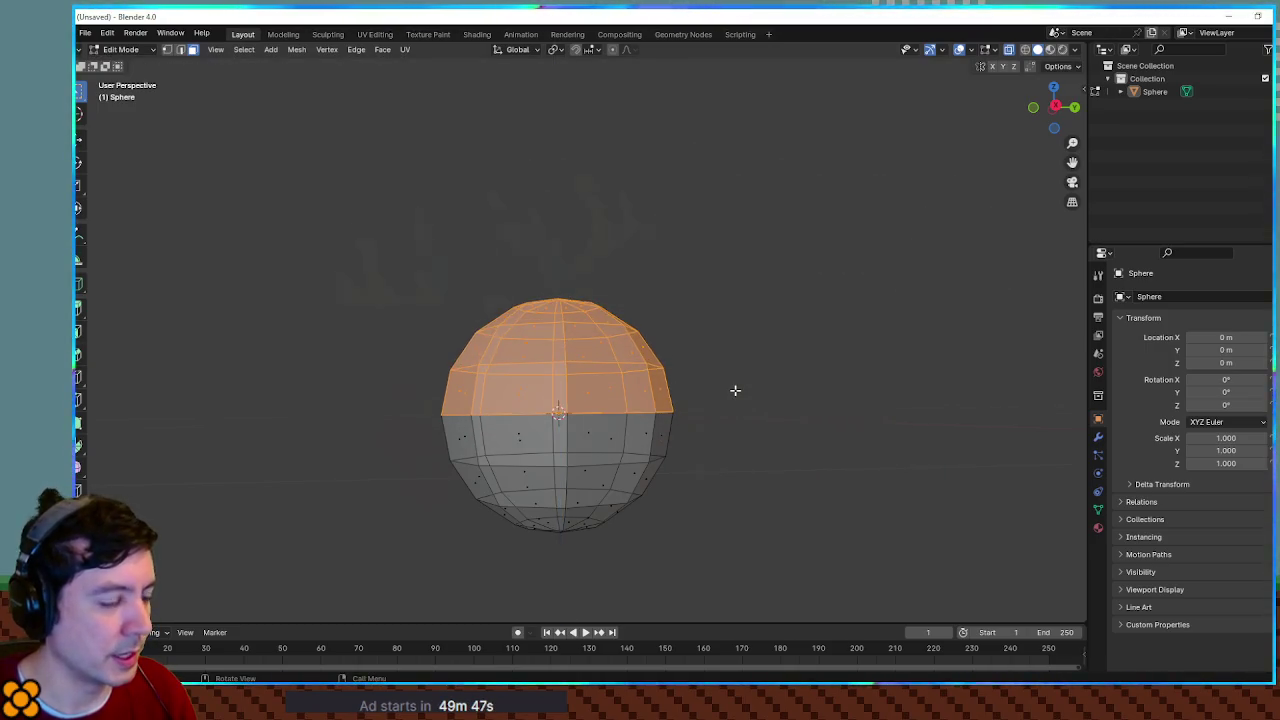
pyautogui.moveTo(715, 386)
pyautogui.mouseDown()
pyautogui.moveTo(709, 403)
pyautogui.moveTo(703, 386)
pyautogui.moveTo(666, 403)
pyautogui.moveTo(669, 382)
pyautogui.moveTo(663, 391)
pyautogui.mouseUp()
pyautogui.scroll(-3, 703, 386)
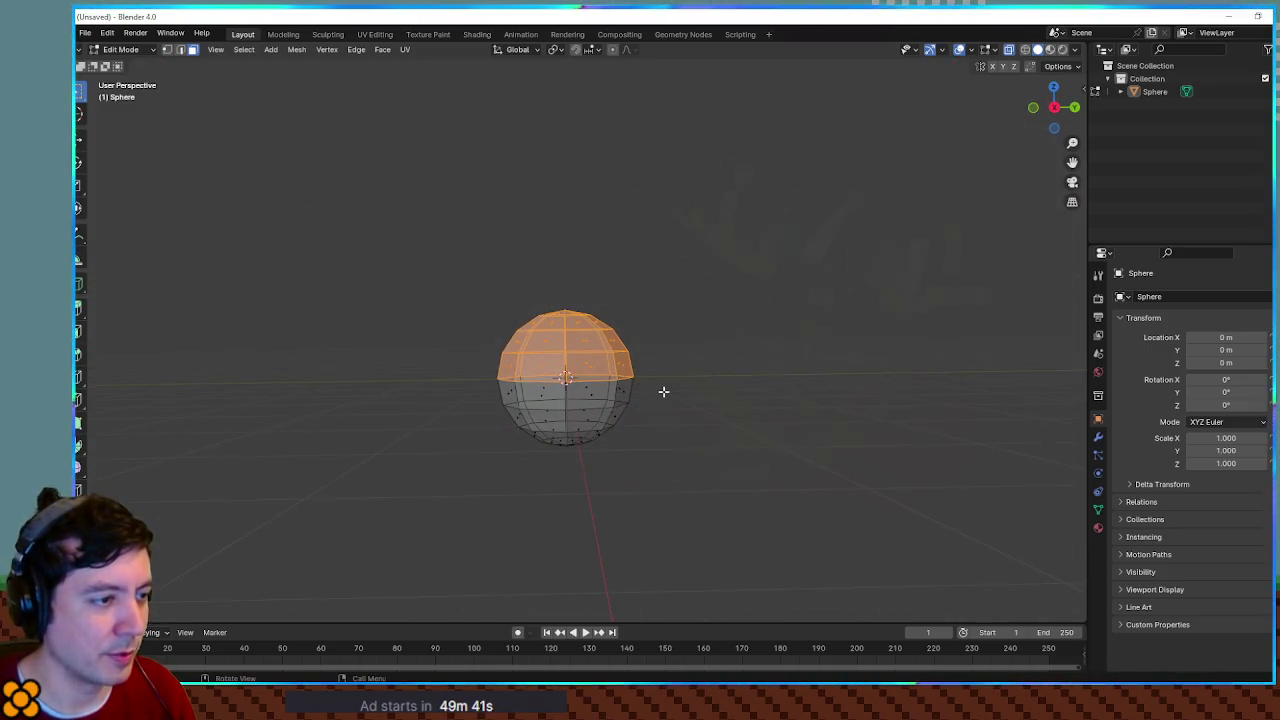
pyautogui.scroll(2, 662, 389)
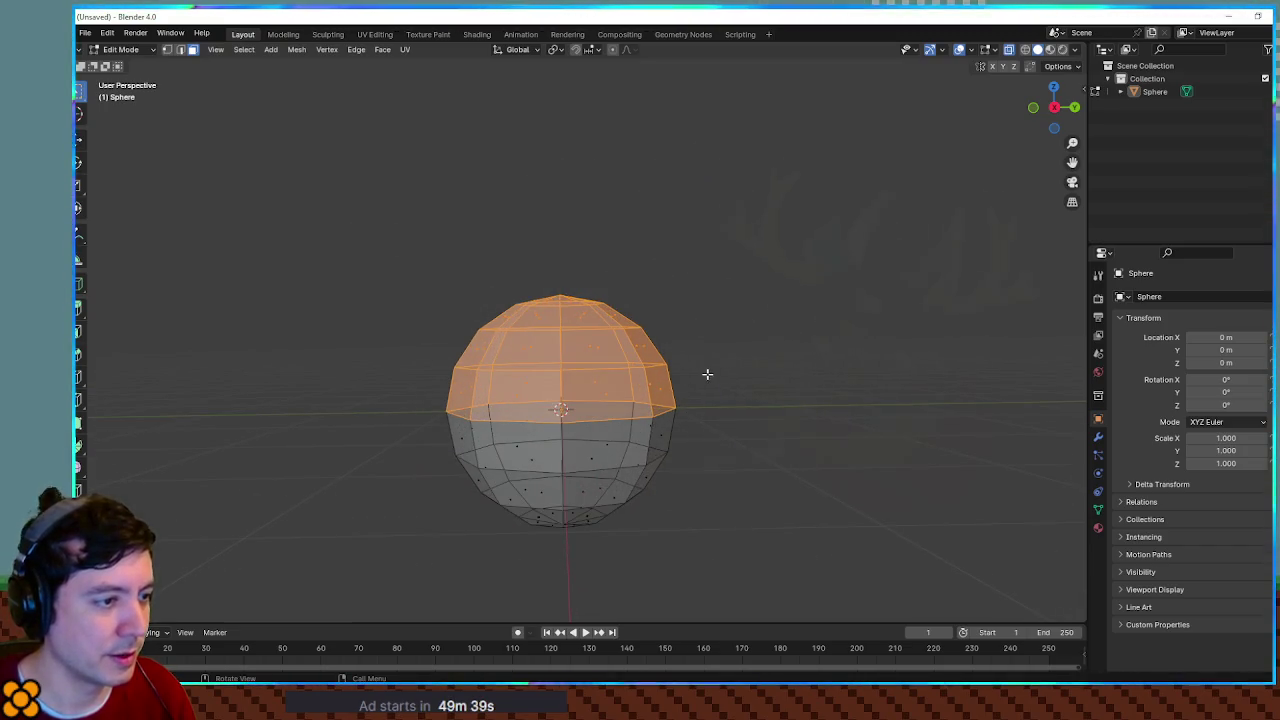
# Step: Raise and extrude the top half further in front view to form a tall capsule
pyautogui.press('g')
pyautogui.press('z')
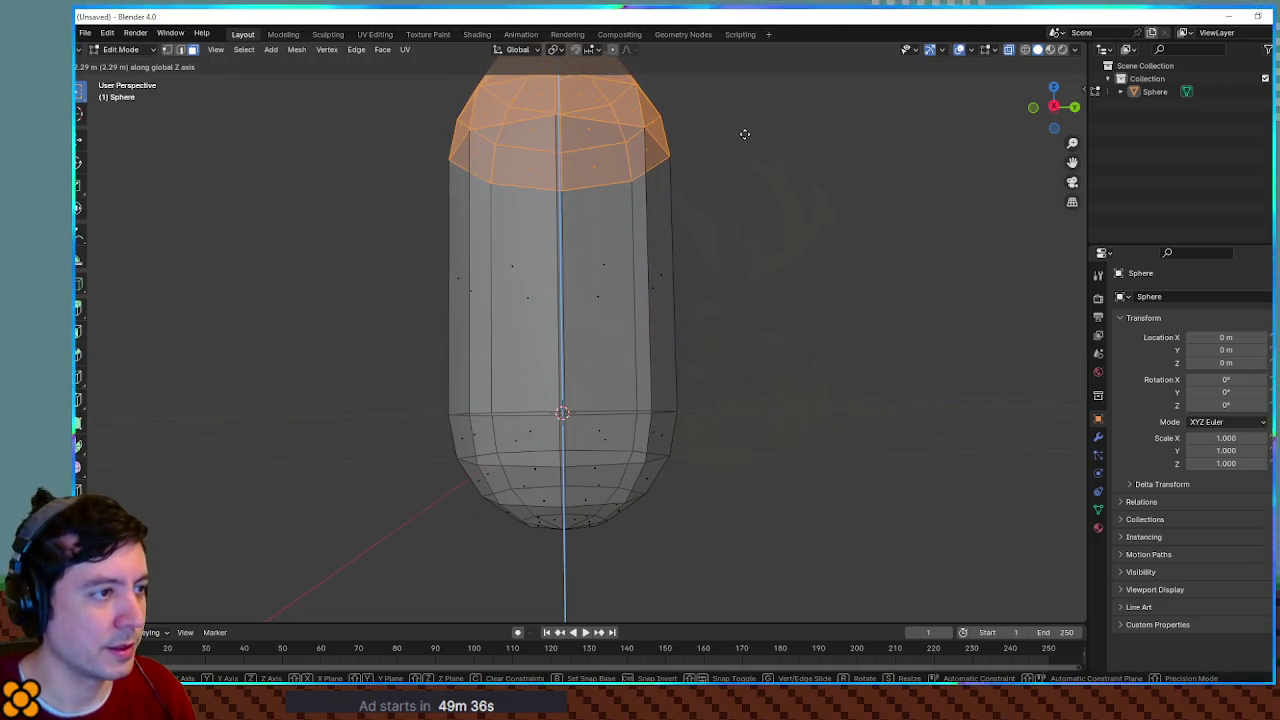
pyautogui.click(758, 269)
pyautogui.scroll(-4, 770, 282)
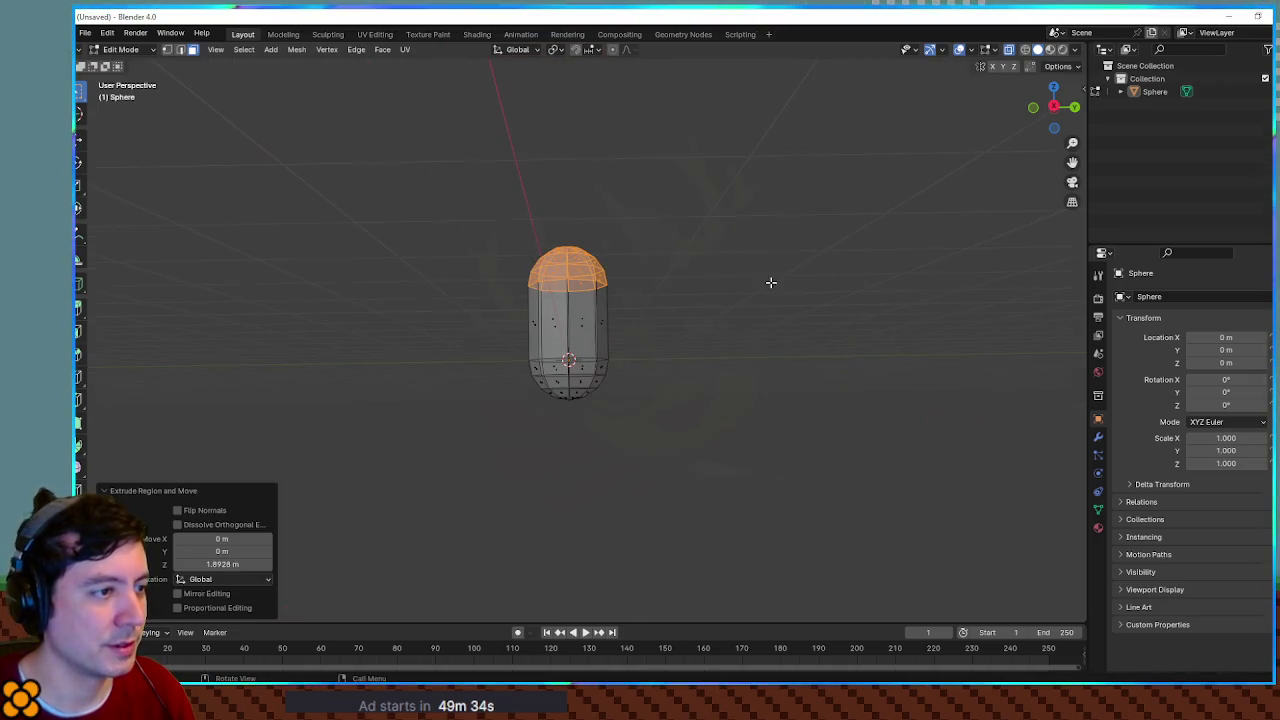
pyautogui.press('KP_1')
pyautogui.moveTo(700, 283); pyautogui.dragTo(725, 388)
pyautogui.press('e')
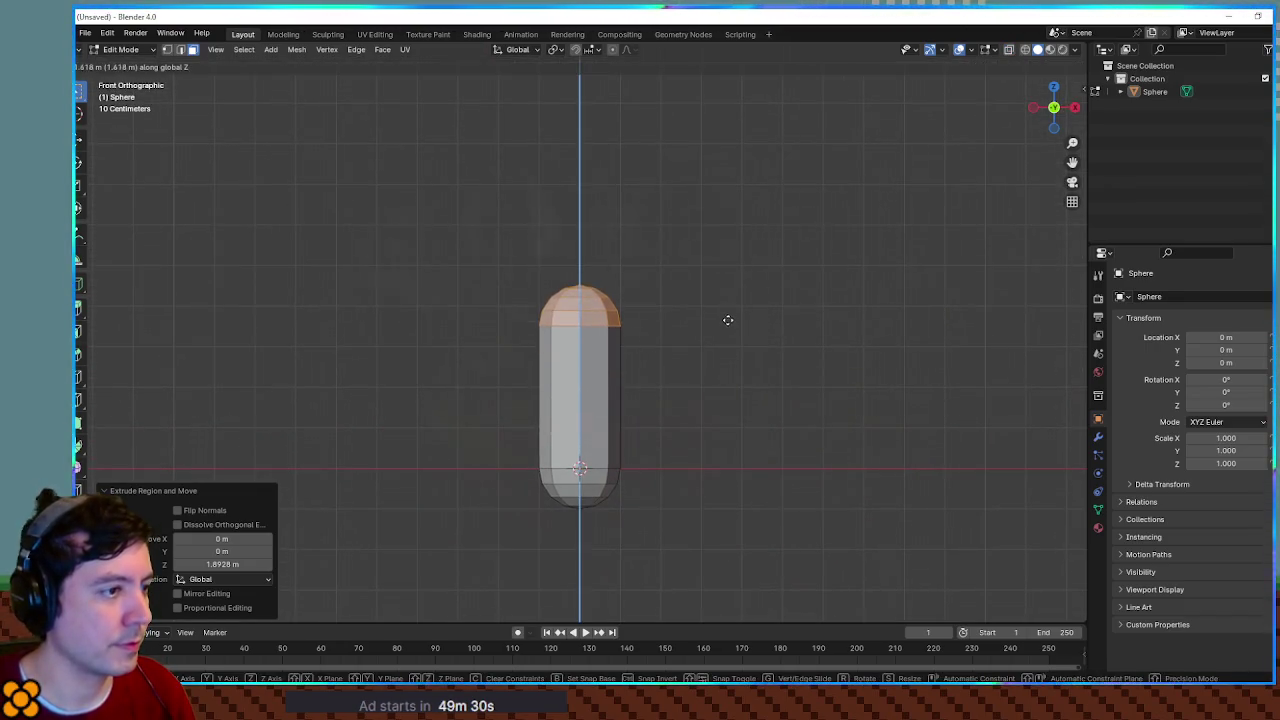
pyautogui.click(723, 266)
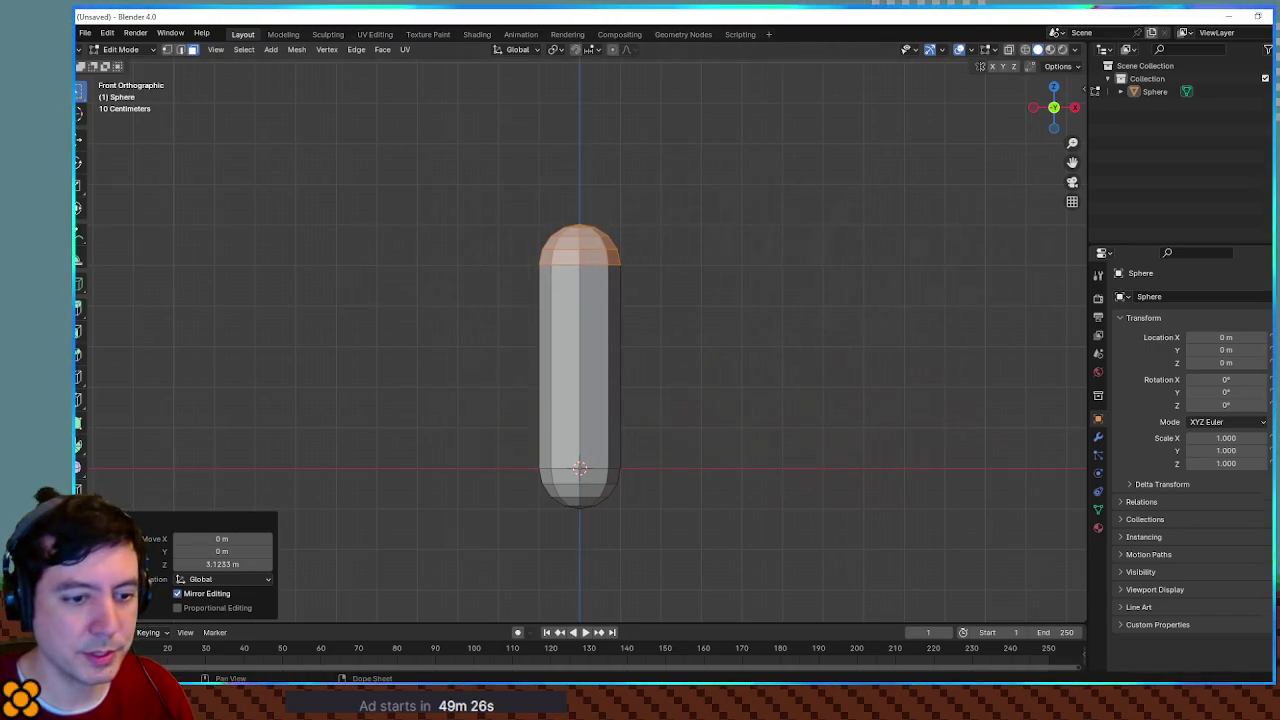
# Step: Compare the Blender capsule against the Godot cactus
pyautogui.hotkey('alt', 'Tab')
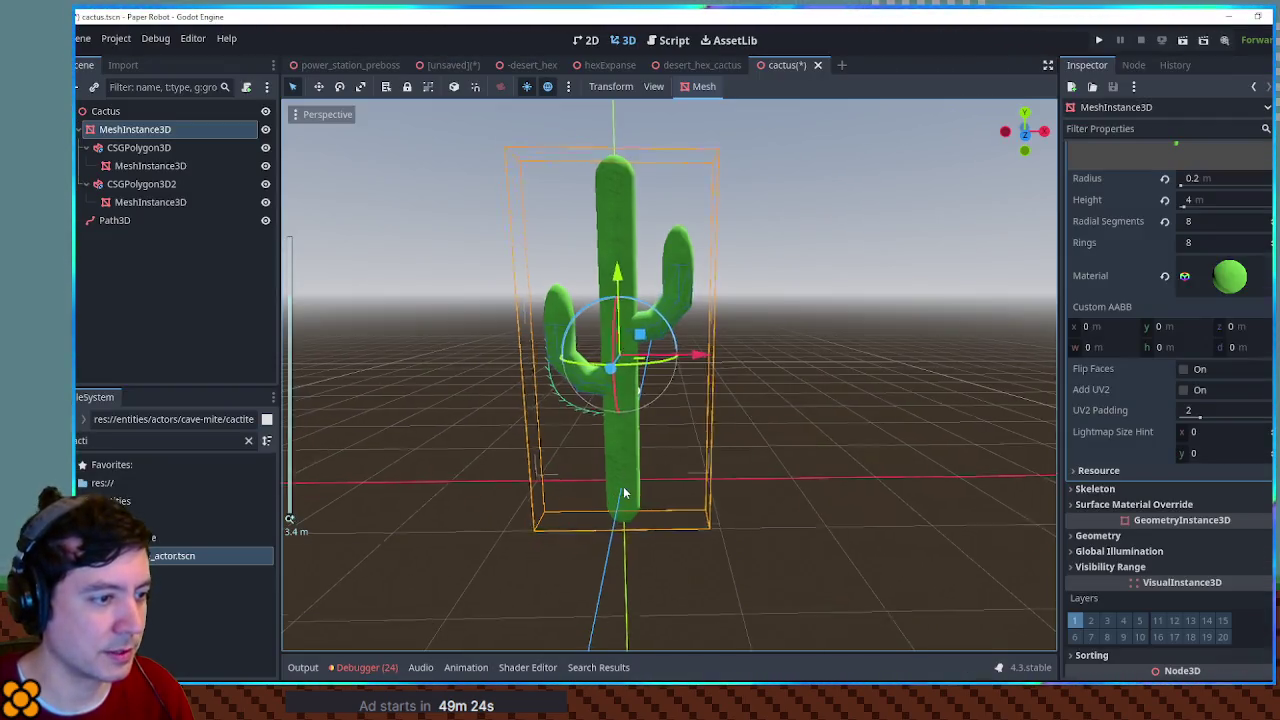
pyautogui.scroll(3, 627, 500)
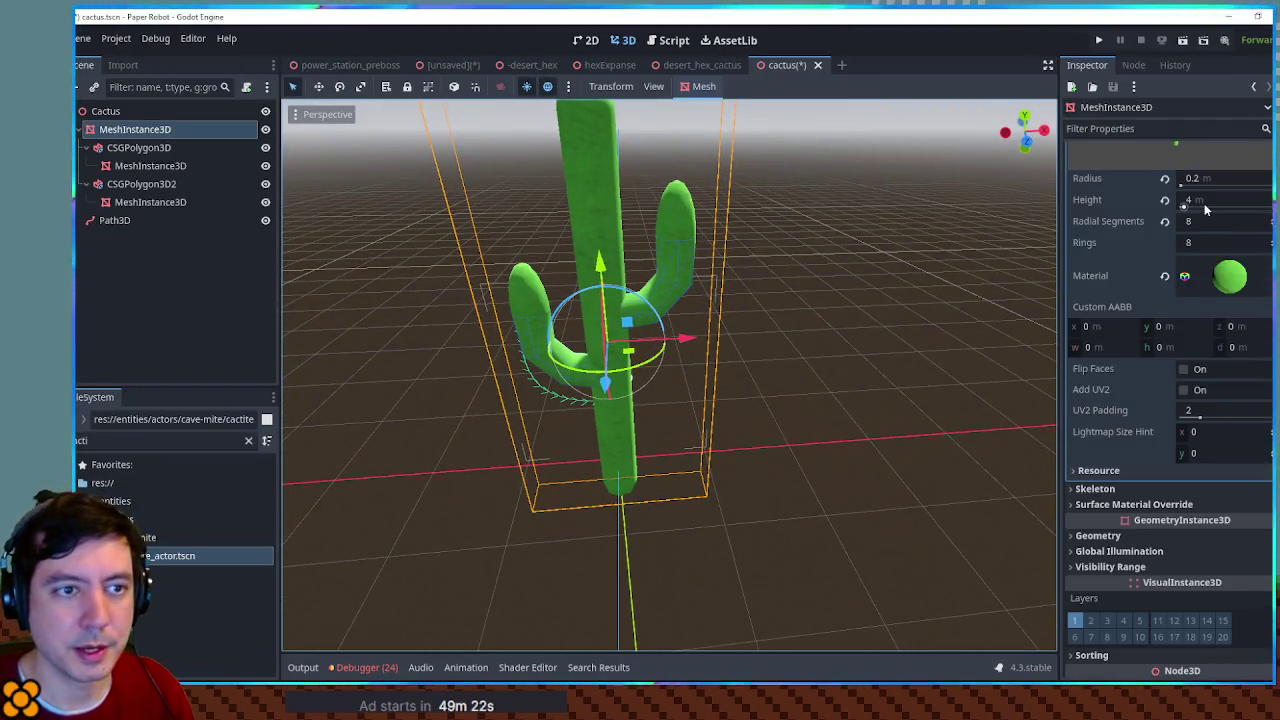
pyautogui.scroll(2, 1204, 203)
pyautogui.click(1231, 15)
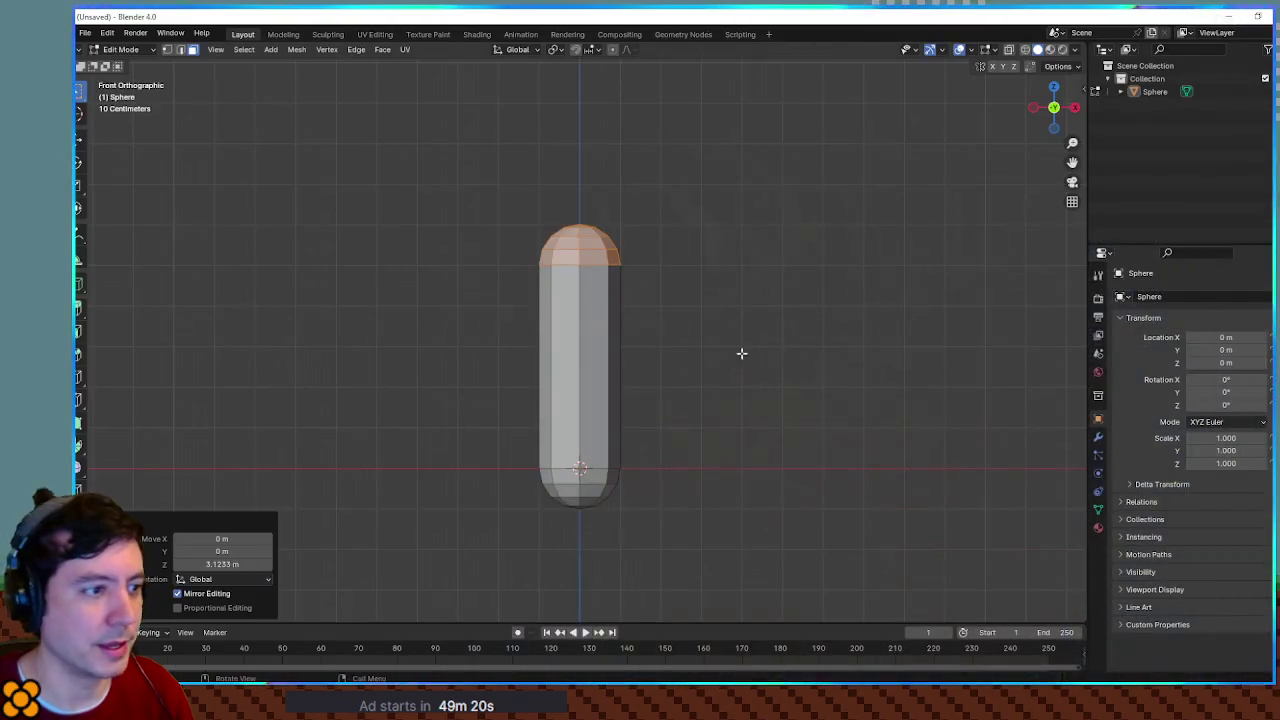
# Step: Select the whole capsule and scale it down to 0.2 of its size
pyautogui.moveTo(673, 333)
pyautogui.mouseDown()
pyautogui.moveTo(677, 400)
pyautogui.moveTo(638, 339)
pyautogui.mouseUp()
pyautogui.moveTo(481, 190)
pyautogui.mouseDown()
pyautogui.moveTo(700, 551)
pyautogui.moveTo(729, 423)
pyautogui.mouseUp()
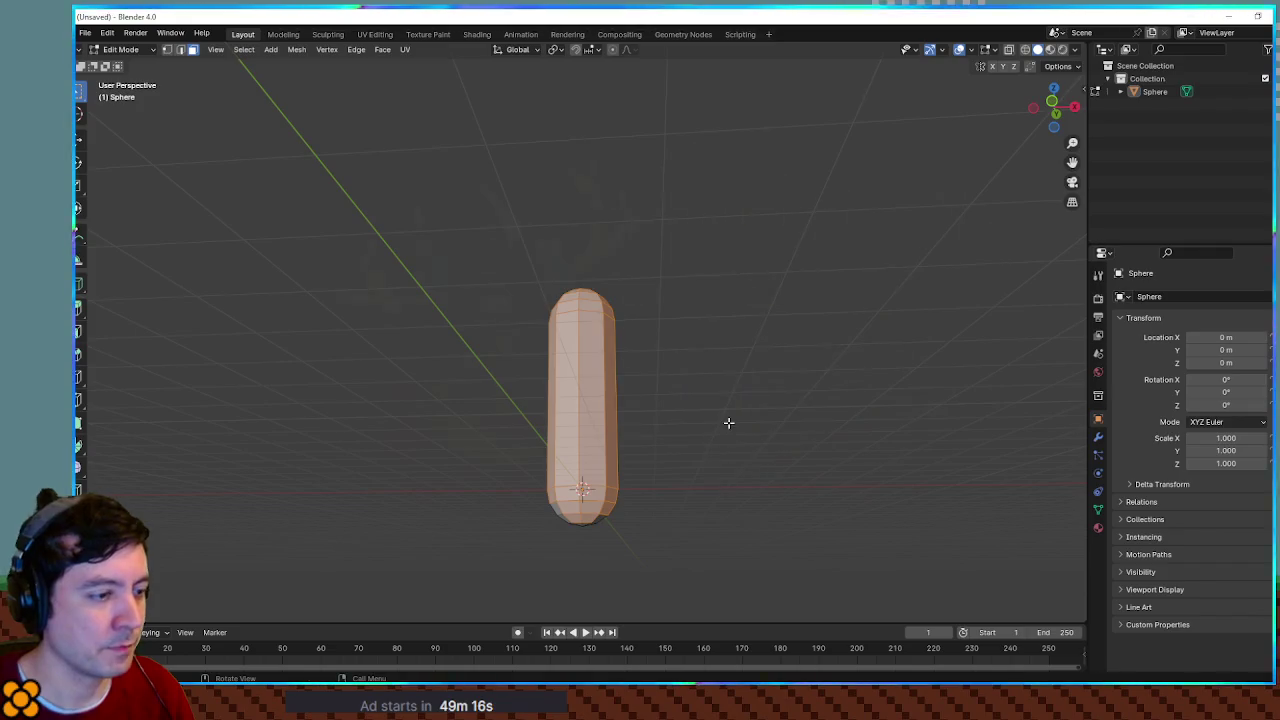
pyautogui.press('KP_1')
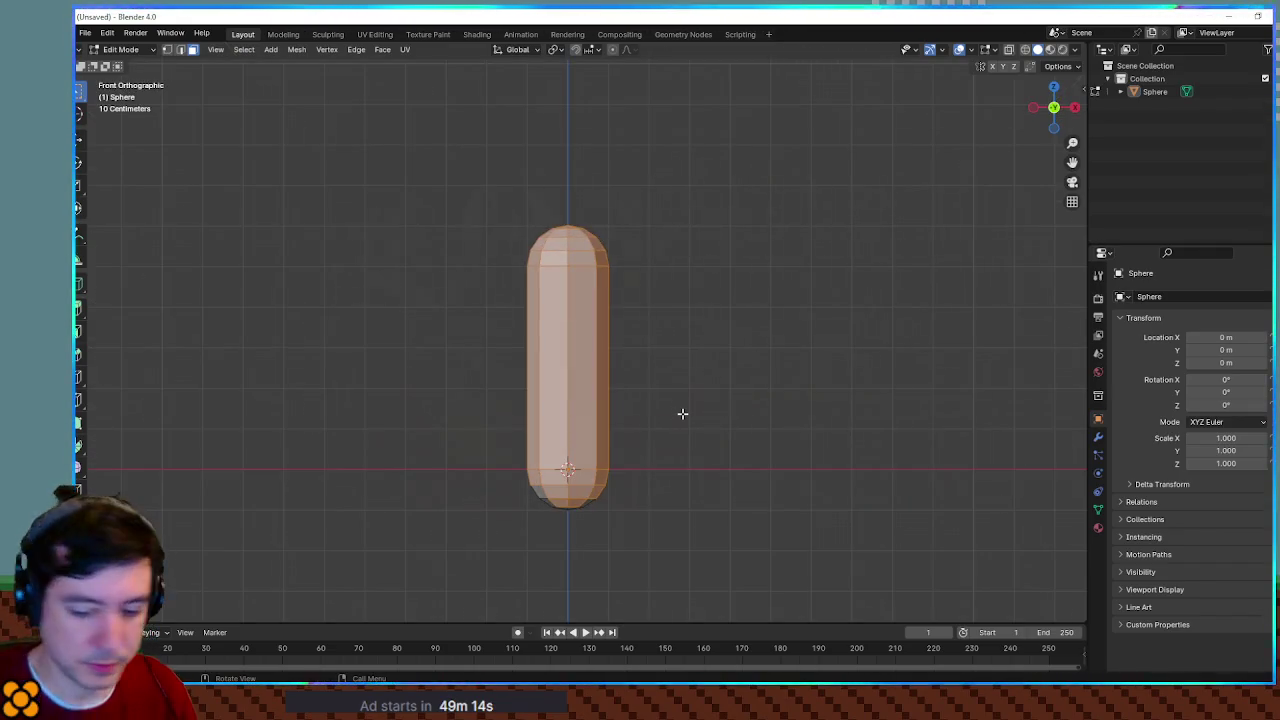
pyautogui.press('Escape')
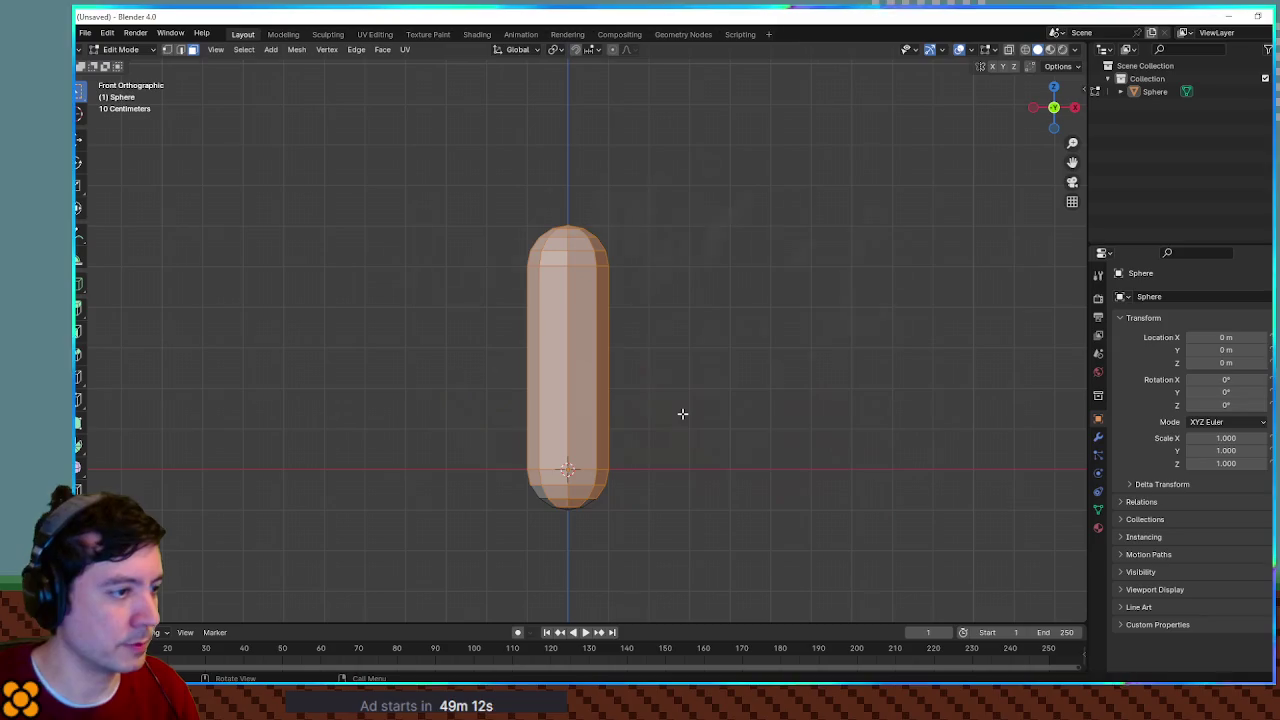
pyautogui.write('s.2')
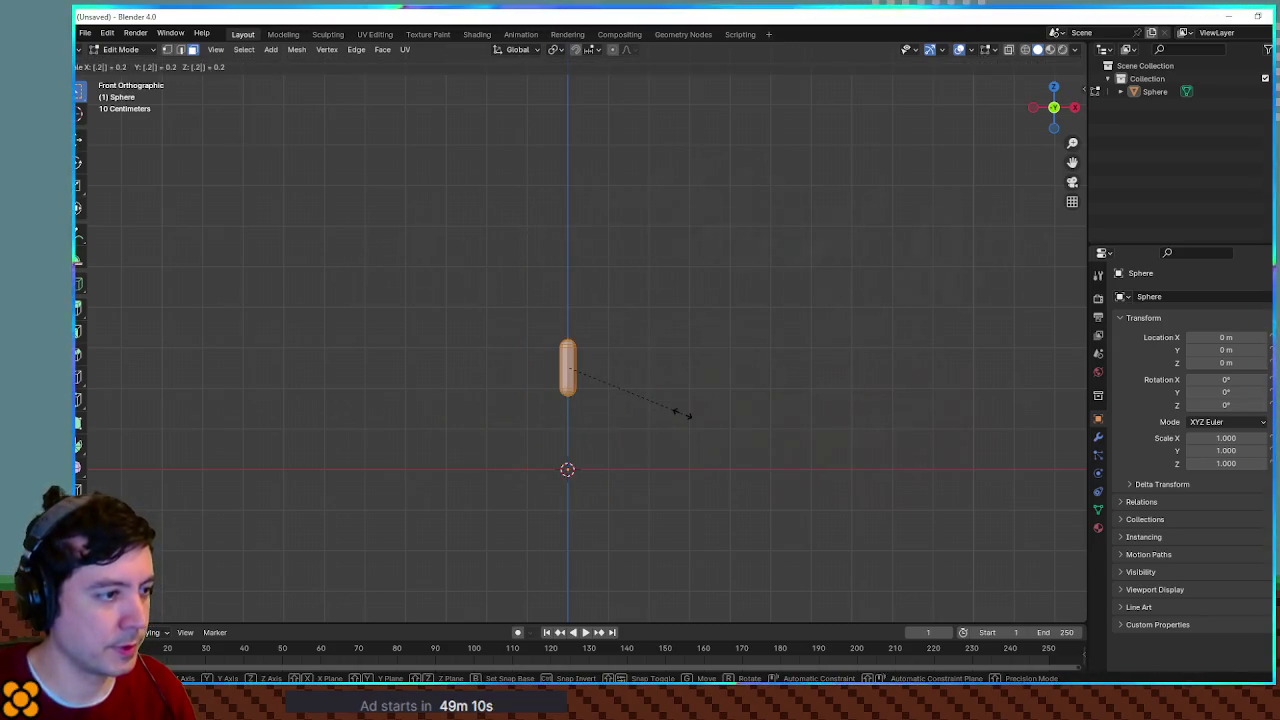
pyautogui.press('Return')
# Step: Pull the bottom cap down and the top cap up along Z into a long, thin rod
pyautogui.moveTo(544, 317)
pyautogui.mouseDown()
pyautogui.moveTo(600, 366)
pyautogui.moveTo(551, 323)
pyautogui.mouseUp()
pyautogui.moveTo(550, 374); pyautogui.dragTo(616, 421)
pyautogui.press('g')
pyautogui.press('z')
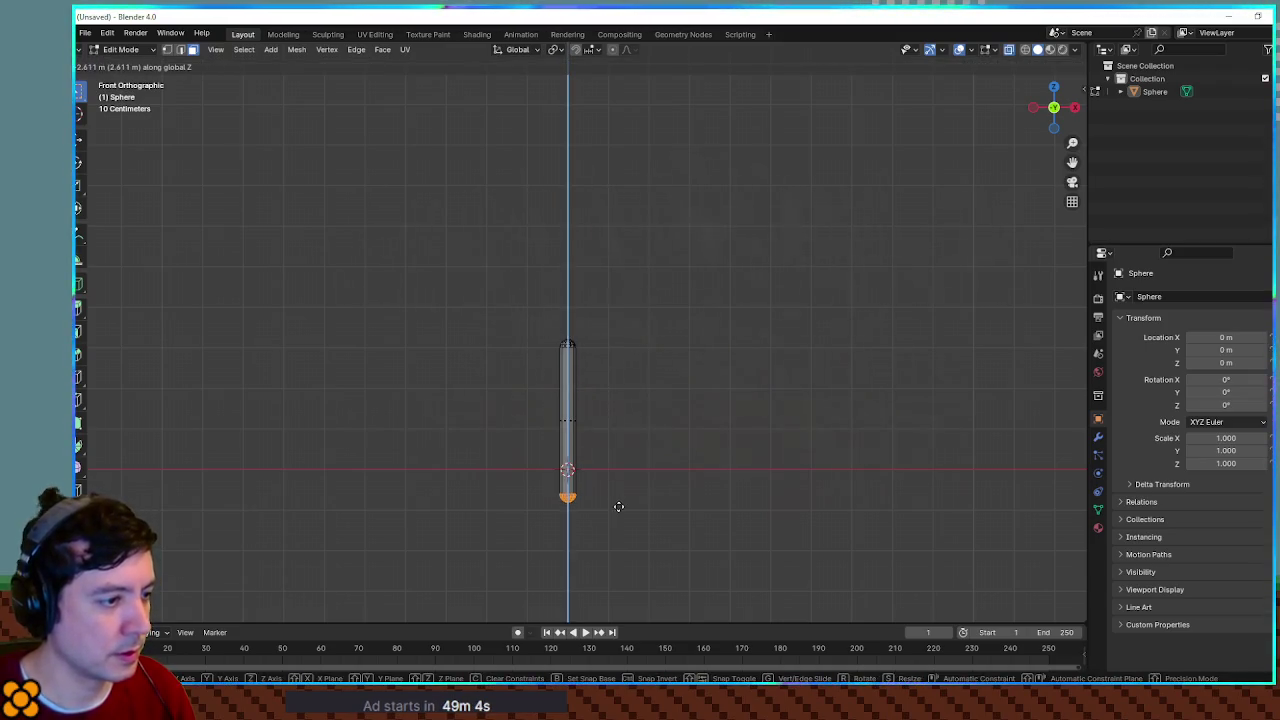
pyautogui.click(622, 523)
pyautogui.moveTo(543, 323); pyautogui.dragTo(629, 391)
pyautogui.press('g')
pyautogui.press('z')
pyautogui.click(629, 310)
pyautogui.click(728, 364)
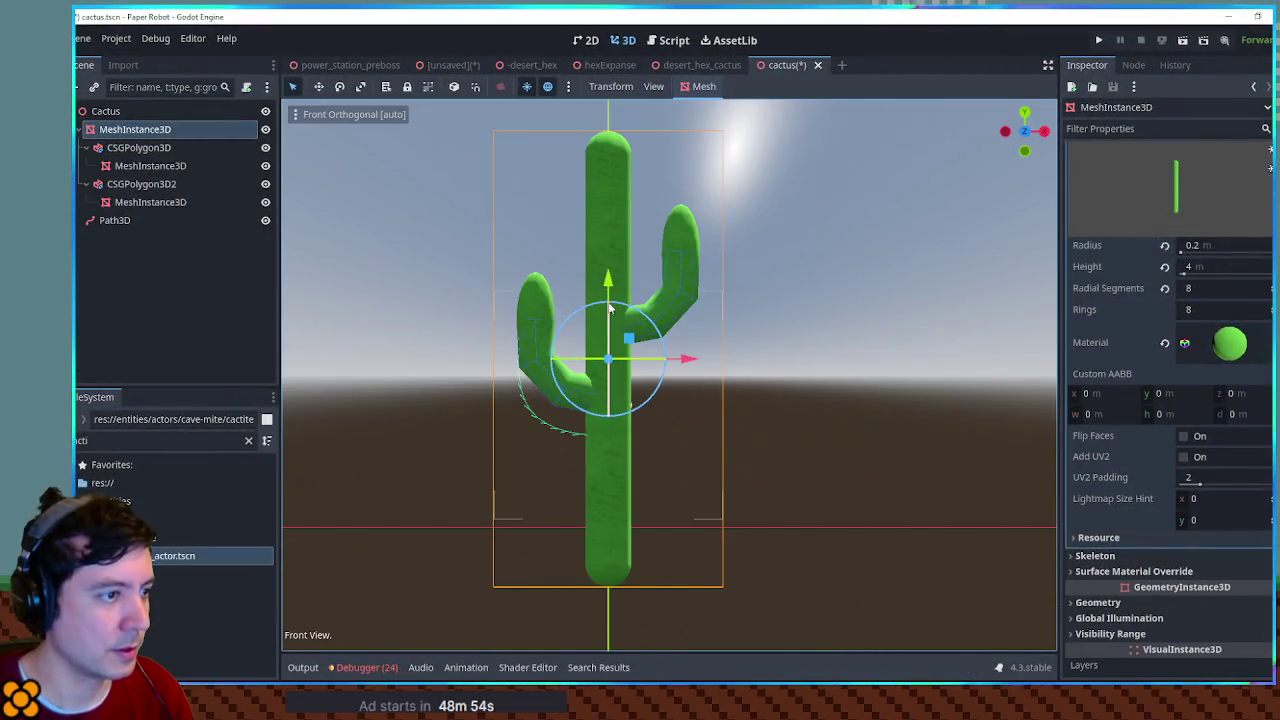
# Step: Raise the Godot Cactus node to gauge its height, then select the Blender rod's top vertices
pyautogui.click(108, 112)
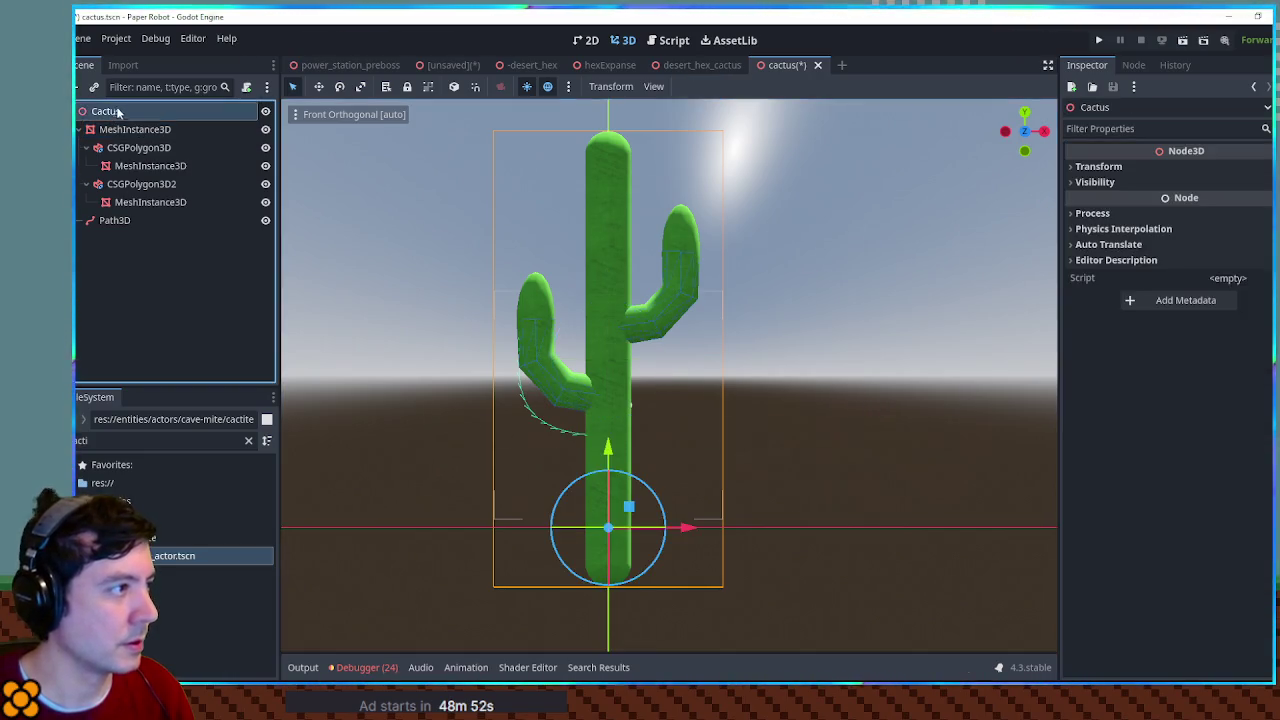
pyautogui.moveTo(609, 455)
pyautogui.mouseDown()
pyautogui.moveTo(616, 63)
pyautogui.moveTo(617, 447)
pyautogui.mouseUp()
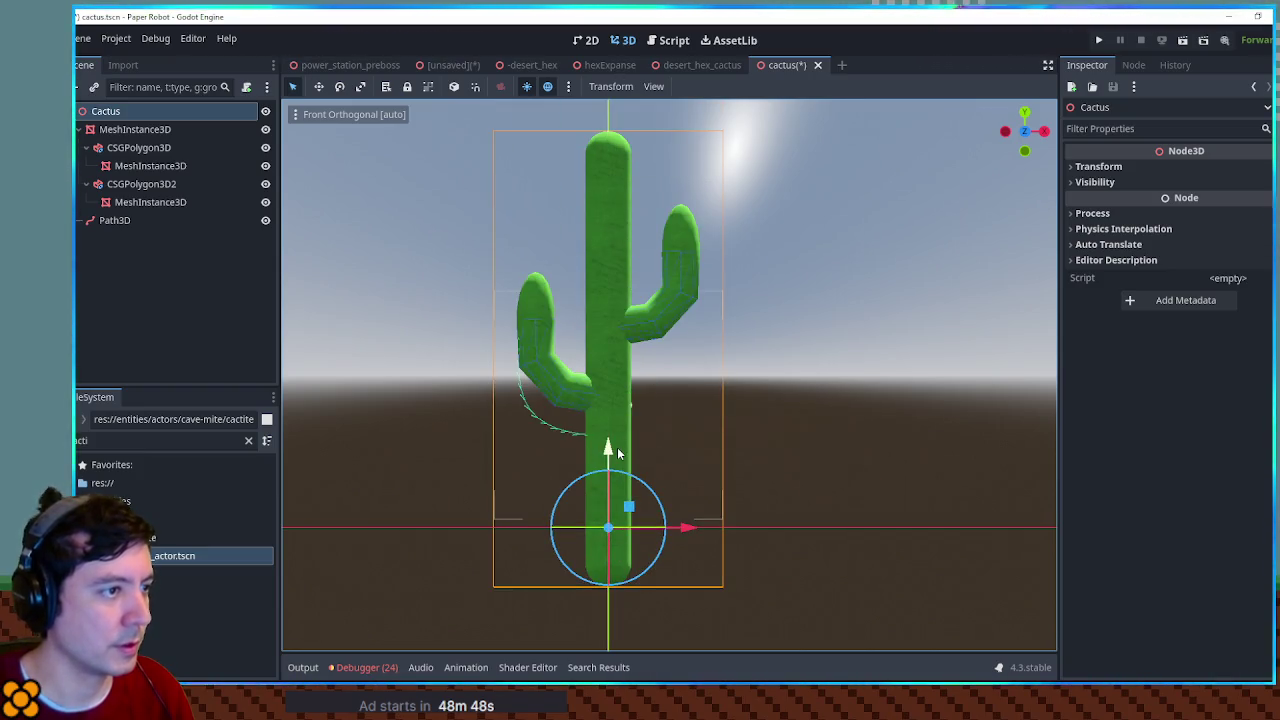
pyautogui.hotkey('alt', 'Tab')
pyautogui.moveTo(531, 219); pyautogui.dragTo(641, 294)
# Step: Shorten the rod by moving its top vertices down along Z
pyautogui.press('g')
pyautogui.press('z')
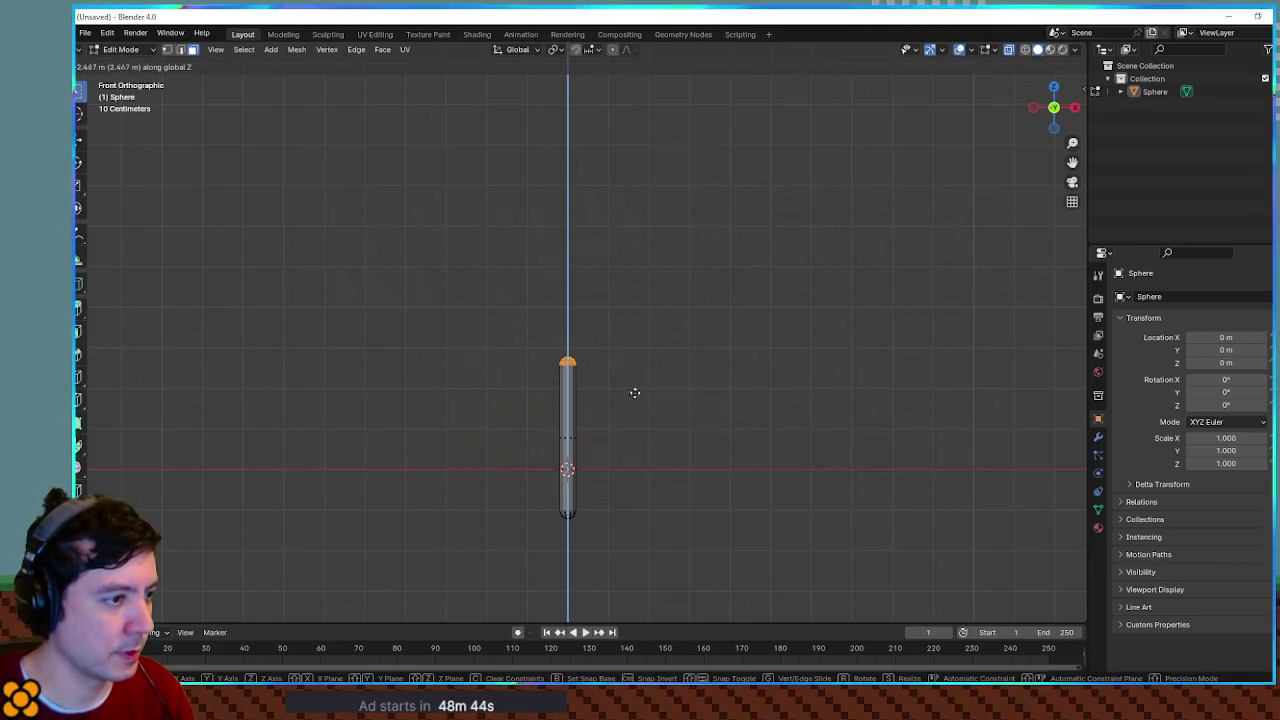
pyautogui.click(636, 358)
pyautogui.scroll(2, 617, 406)
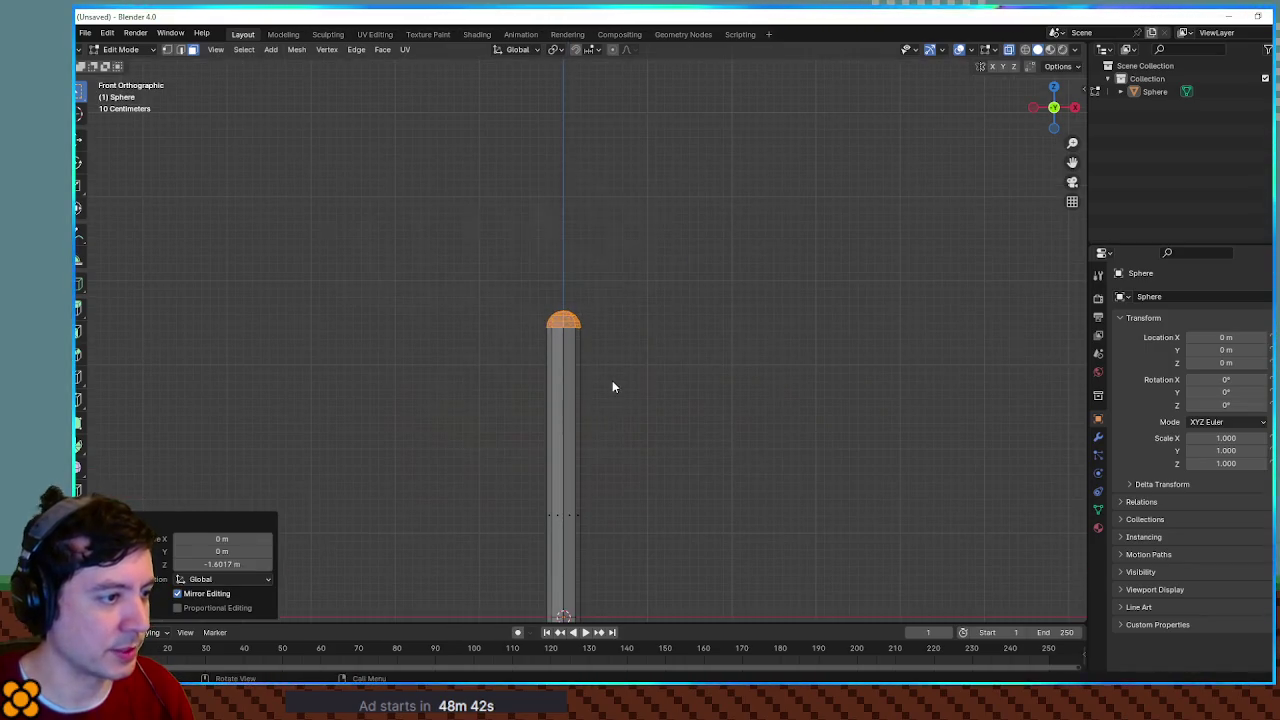
pyautogui.scroll(-1, 623, 395)
pyautogui.scroll(3, 622, 348)
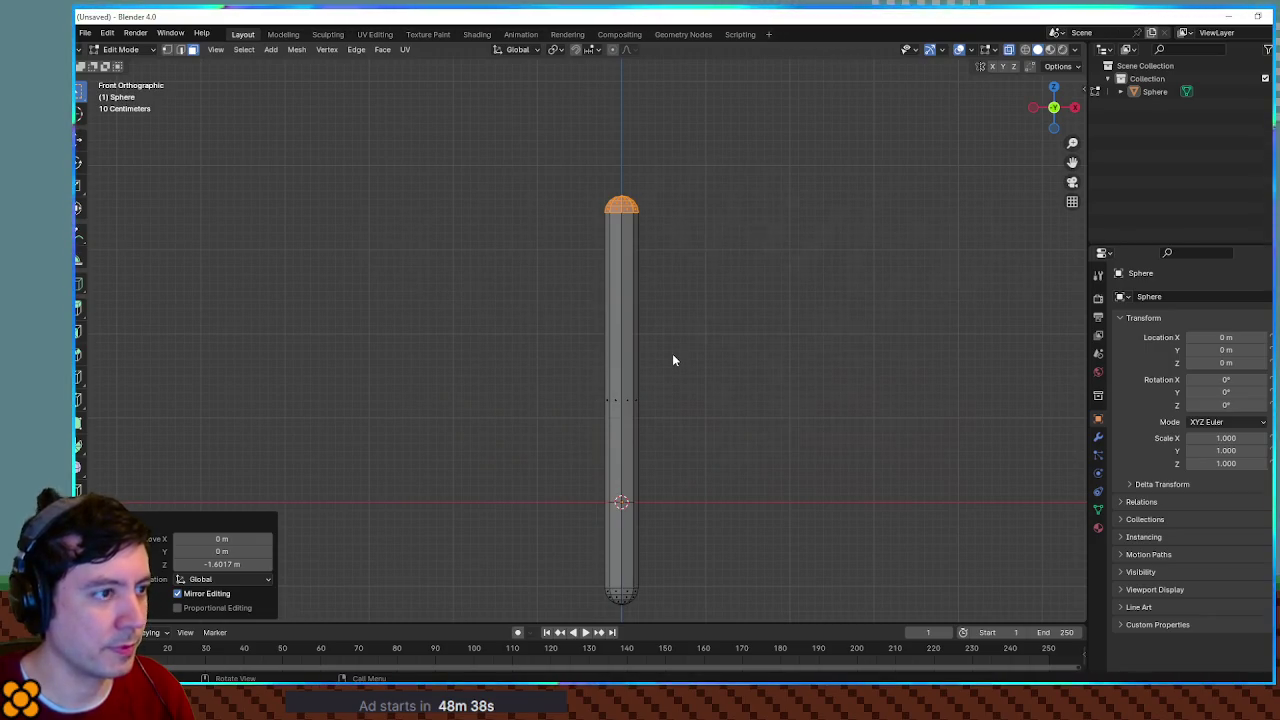
# Step: Duplicate the Sphere rod as Sphere.001, offset 1 m to the left along X
pyautogui.click(1155, 91)
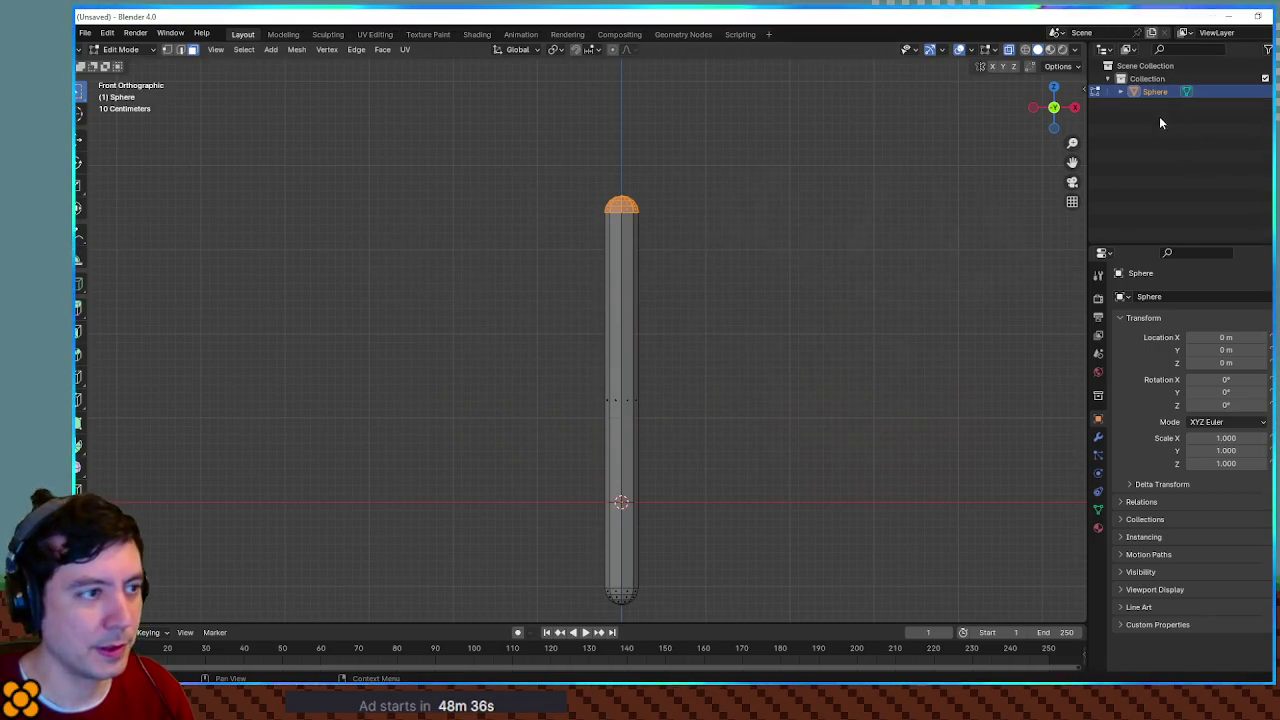
pyautogui.press('Tab')
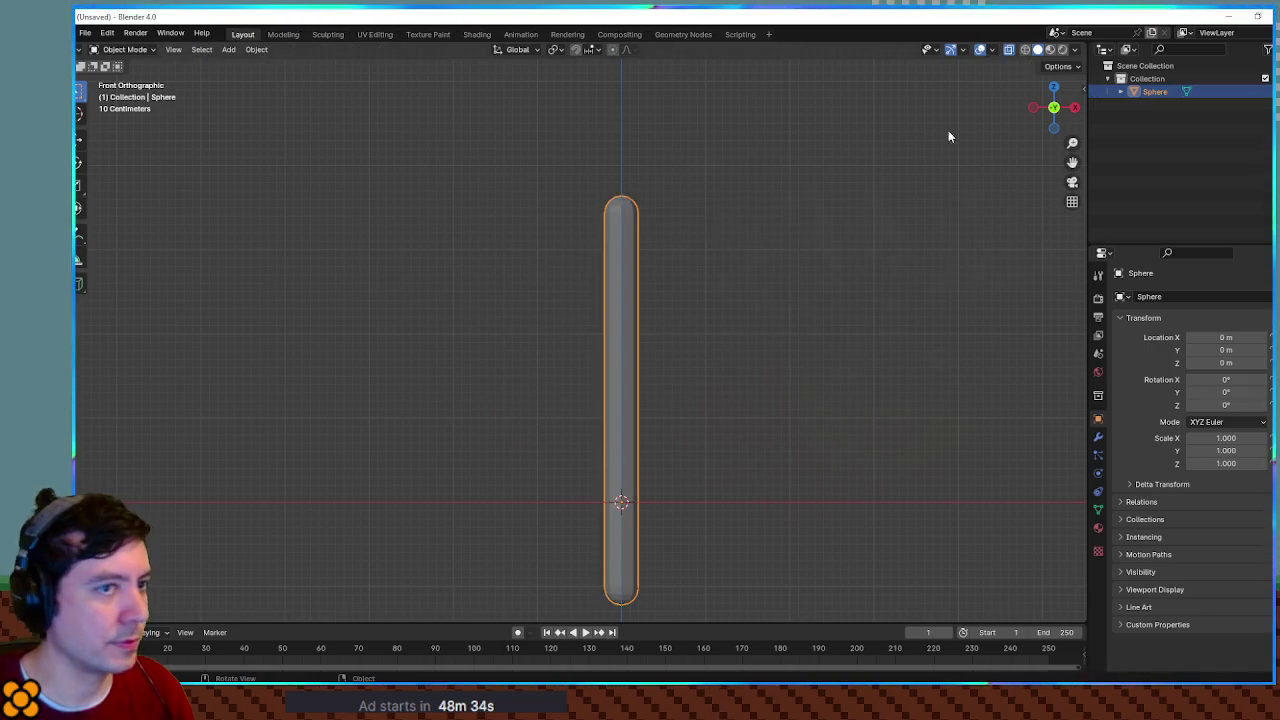
pyautogui.hotkey('shift', 'd')
pyautogui.press('x')
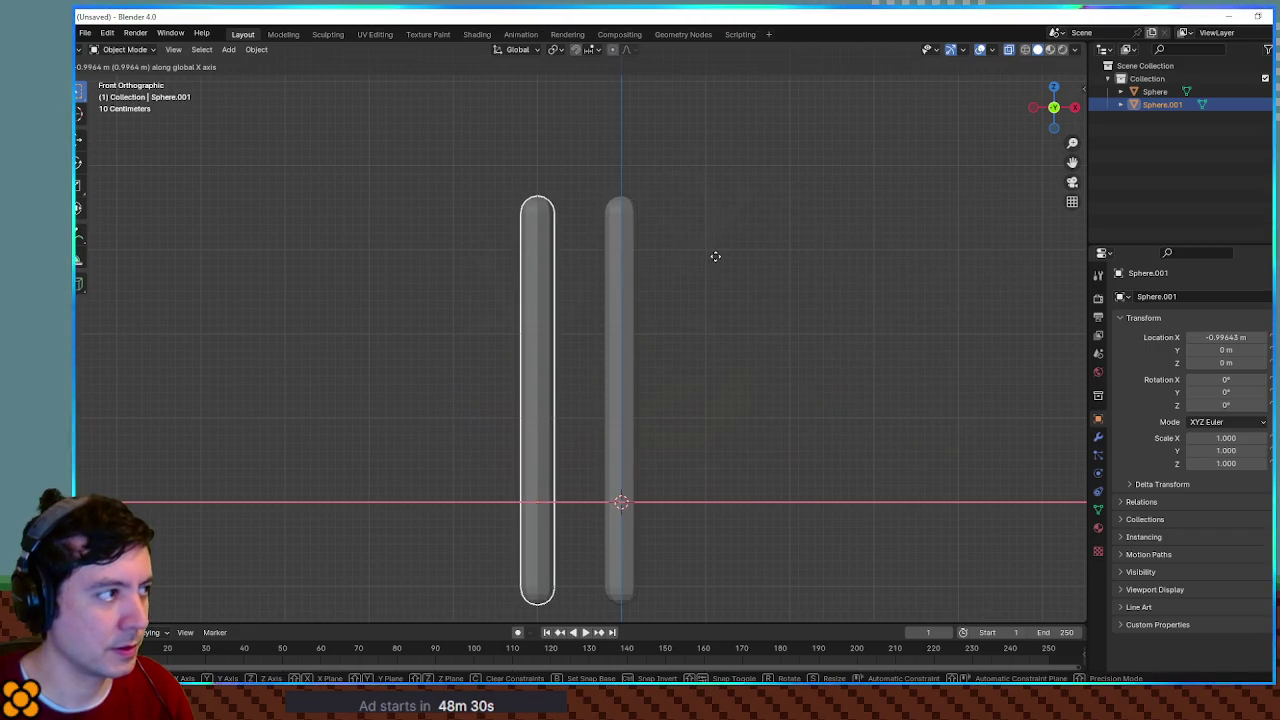
pyautogui.write('-1')
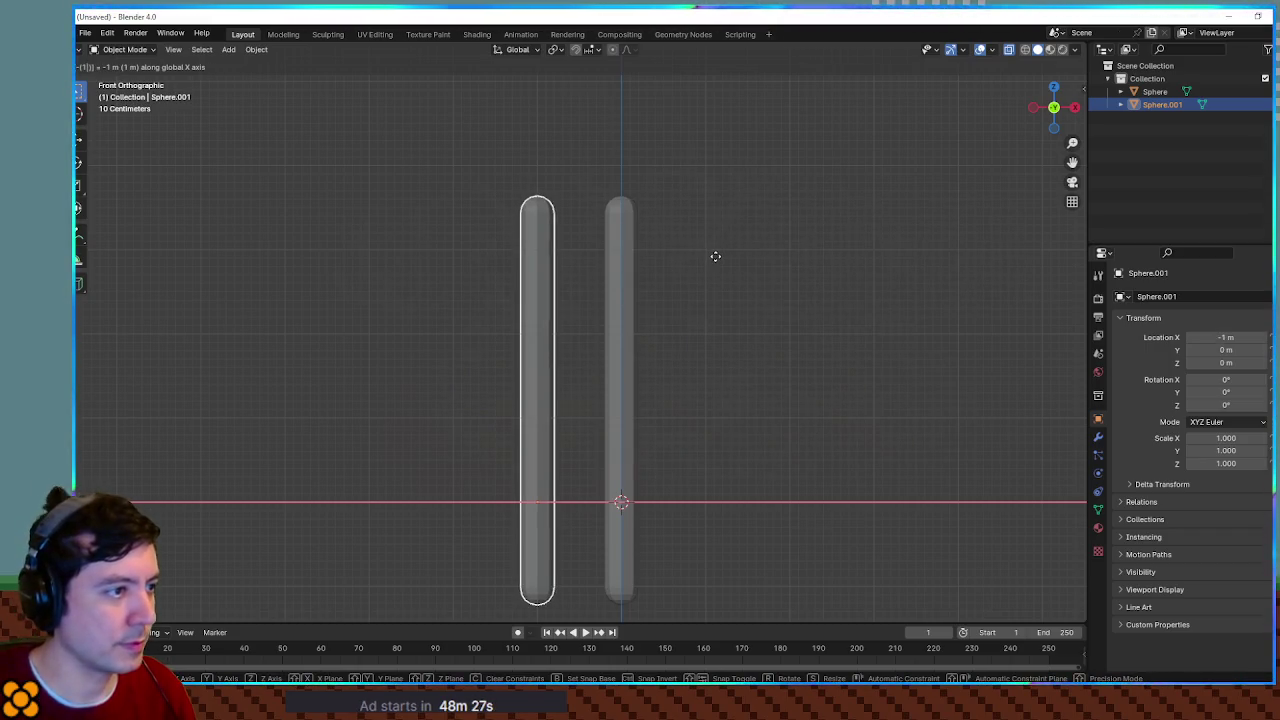
pyautogui.press('Return')
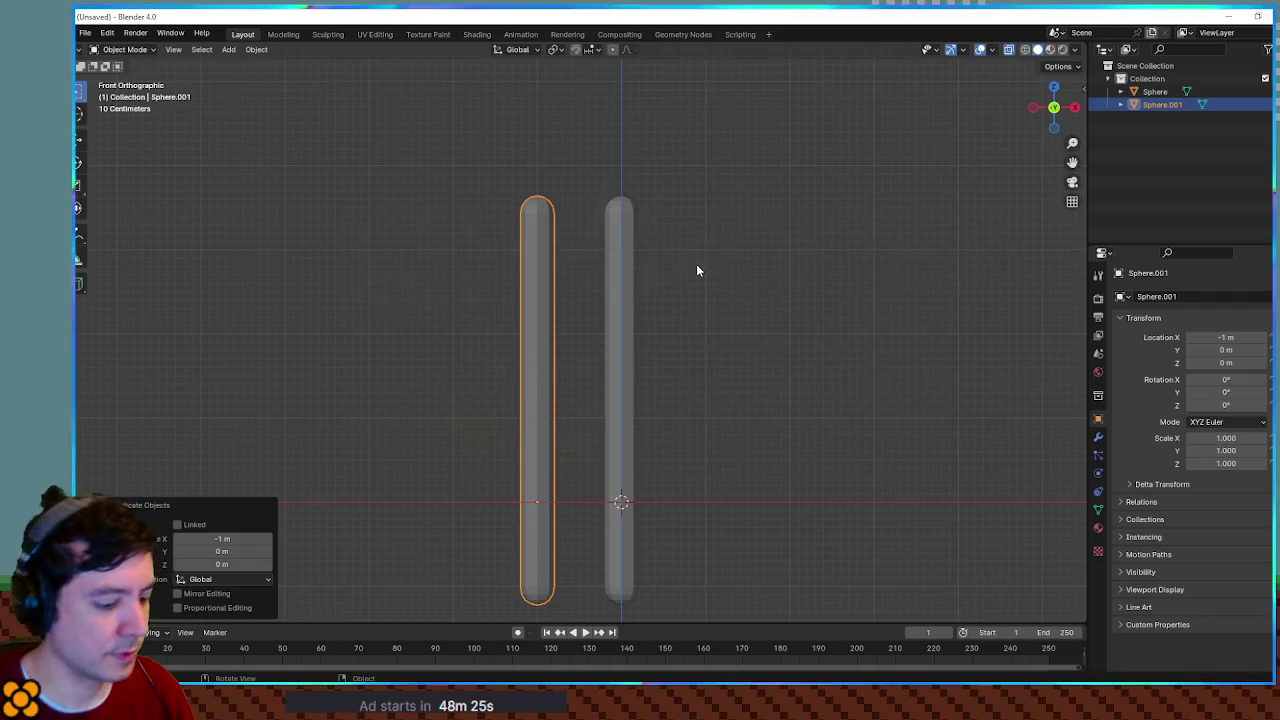
# Step: Lower the copy about 0.92 m along Z, to Z -0.919 m
pyautogui.press('g')
pyautogui.press('z')
pyautogui.click(674, 294)
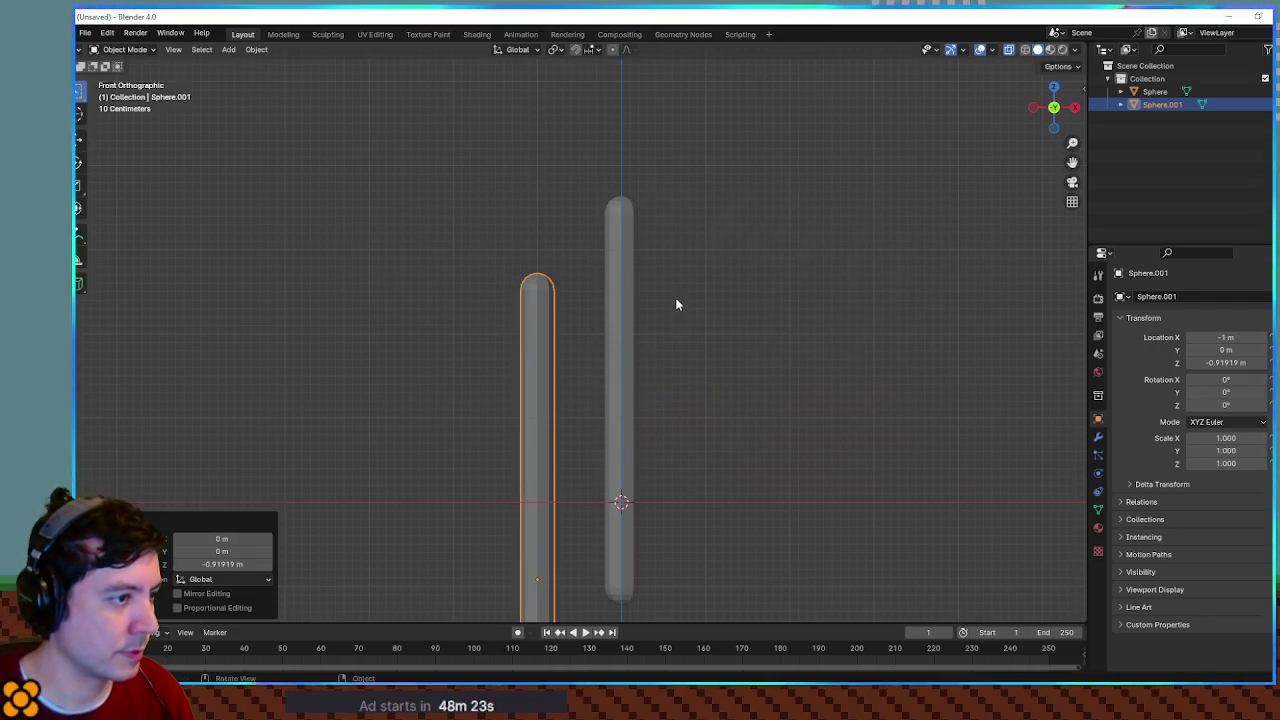
pyautogui.scroll(-5, 749, 343)
pyautogui.moveTo(492, 324)
pyautogui.mouseDown()
pyautogui.moveTo(526, 306)
pyautogui.moveTo(520, 297)
pyautogui.moveTo(511, 338)
pyautogui.moveTo(584, 374)
pyautogui.mouseUp()
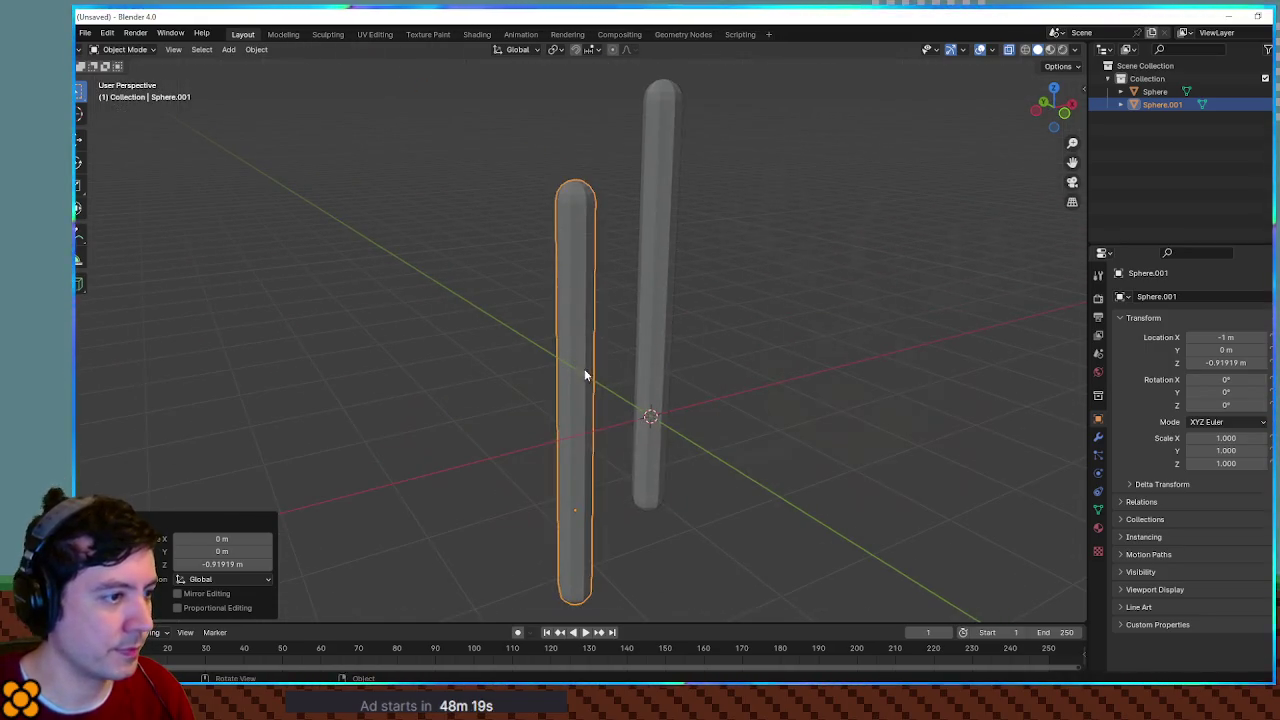
pyautogui.scroll(3, 584, 374)
pyautogui.moveTo(717, 374)
pyautogui.mouseDown()
pyautogui.moveTo(620, 397)
pyautogui.moveTo(666, 389)
pyautogui.mouseUp()
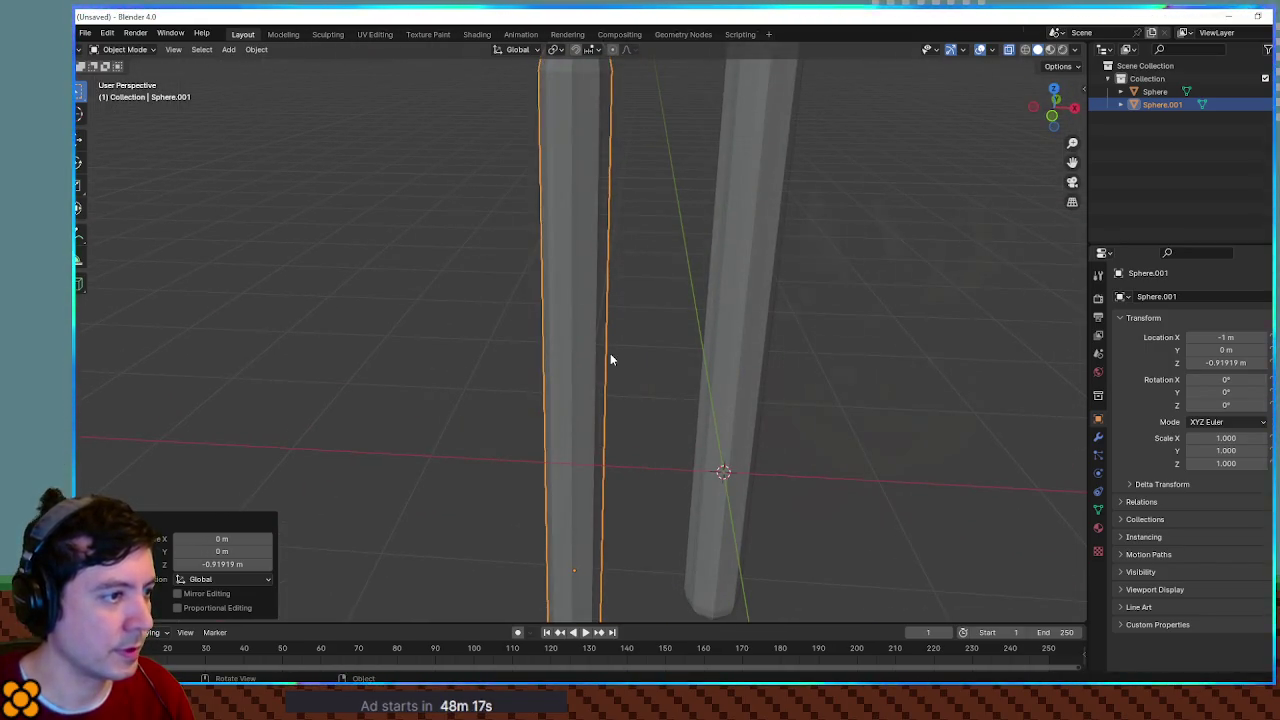
pyautogui.scroll(-4, 590, 375)
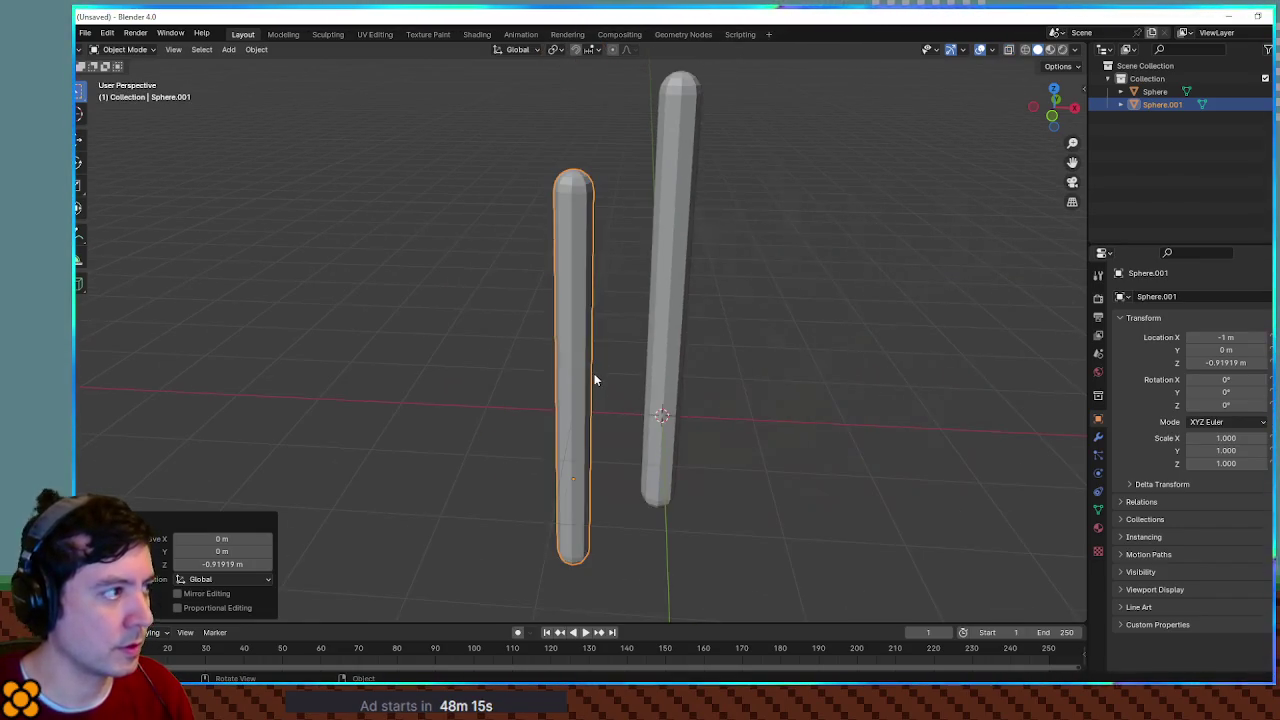
pyautogui.press('Tab')
# Step: In X-ray mode, add three loop cuts around the capsule
pyautogui.press('a')
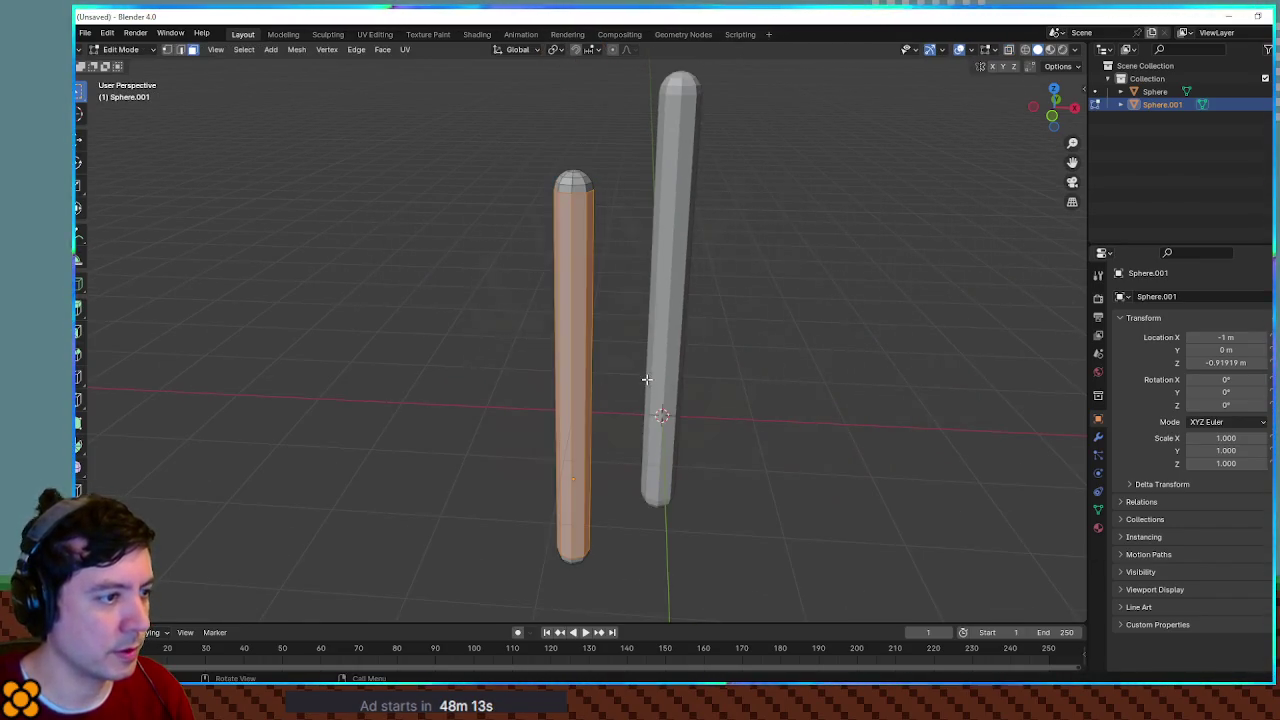
pyautogui.hotkey('alt', 'z')
pyautogui.moveTo(538, 322); pyautogui.dragTo(617, 387)
pyautogui.scroll(2, 628, 419)
pyautogui.scroll(-2, 634, 416)
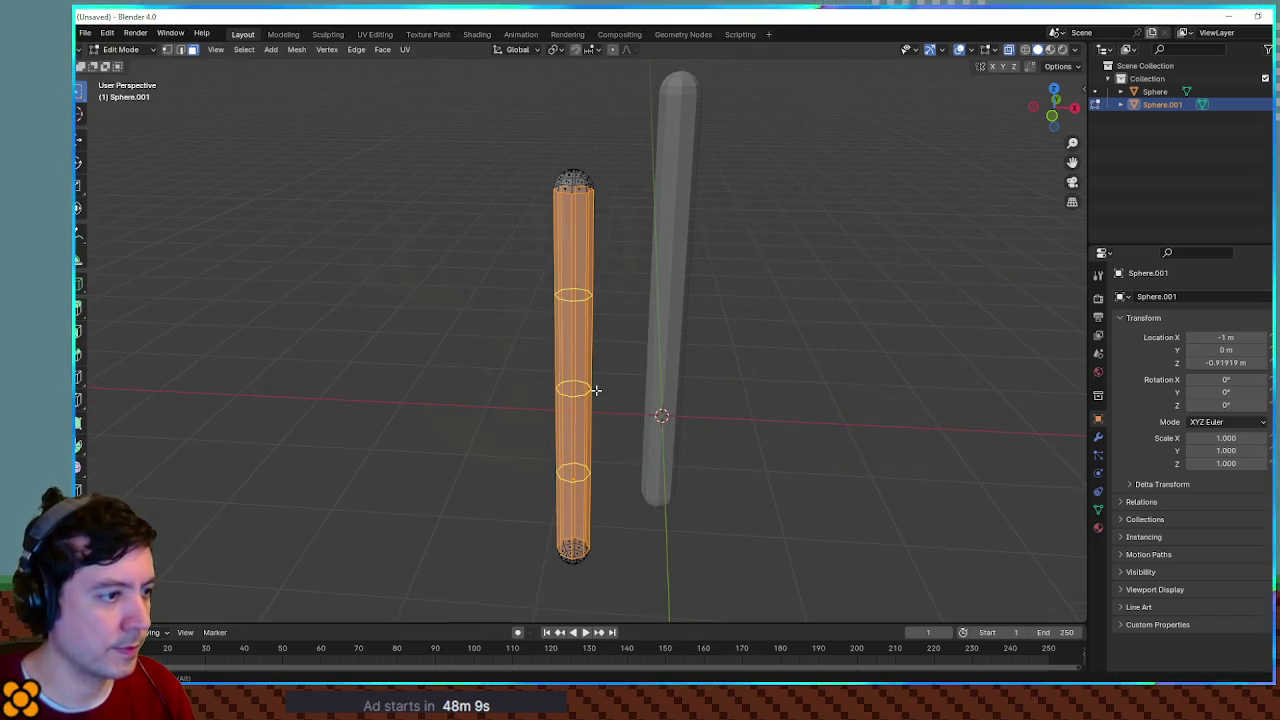
pyautogui.click(595, 390)
pyautogui.moveTo(614, 374); pyautogui.dragTo(643, 399)
# Step: In front view, select the capsule's lower body and raise it along Z
pyautogui.press('KP_1')
pyautogui.scroll(2, 631, 397)
pyautogui.scroll(-2, 631, 397)
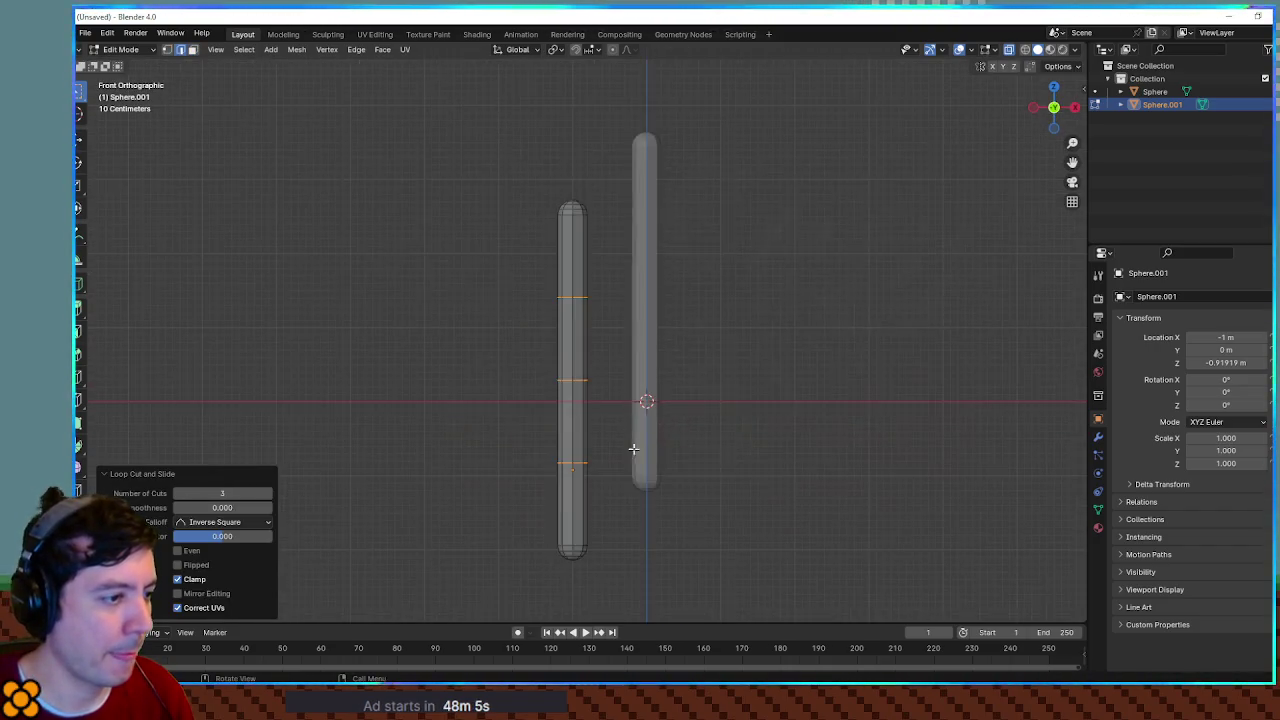
pyautogui.press('ctrl+KP_Add')
pyautogui.moveTo(513, 288); pyautogui.dragTo(604, 527)
pyautogui.moveTo(509, 222); pyautogui.dragTo(611, 523)
pyautogui.press('g')
pyautogui.press('z')
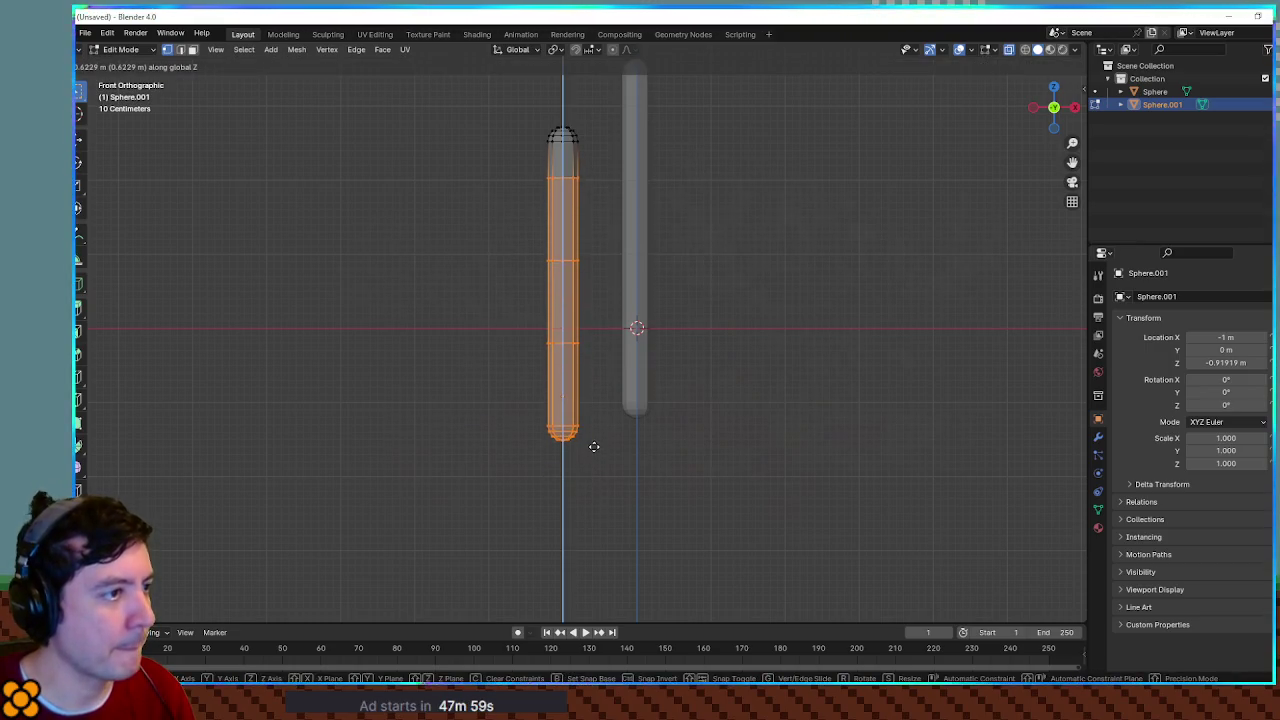
pyautogui.click(594, 447)
# Step: Raise the lower part, tilt it -42.2°, and reposition it
pyautogui.moveTo(494, 250); pyautogui.dragTo(608, 488)
pyautogui.press('g')
pyautogui.press('z')
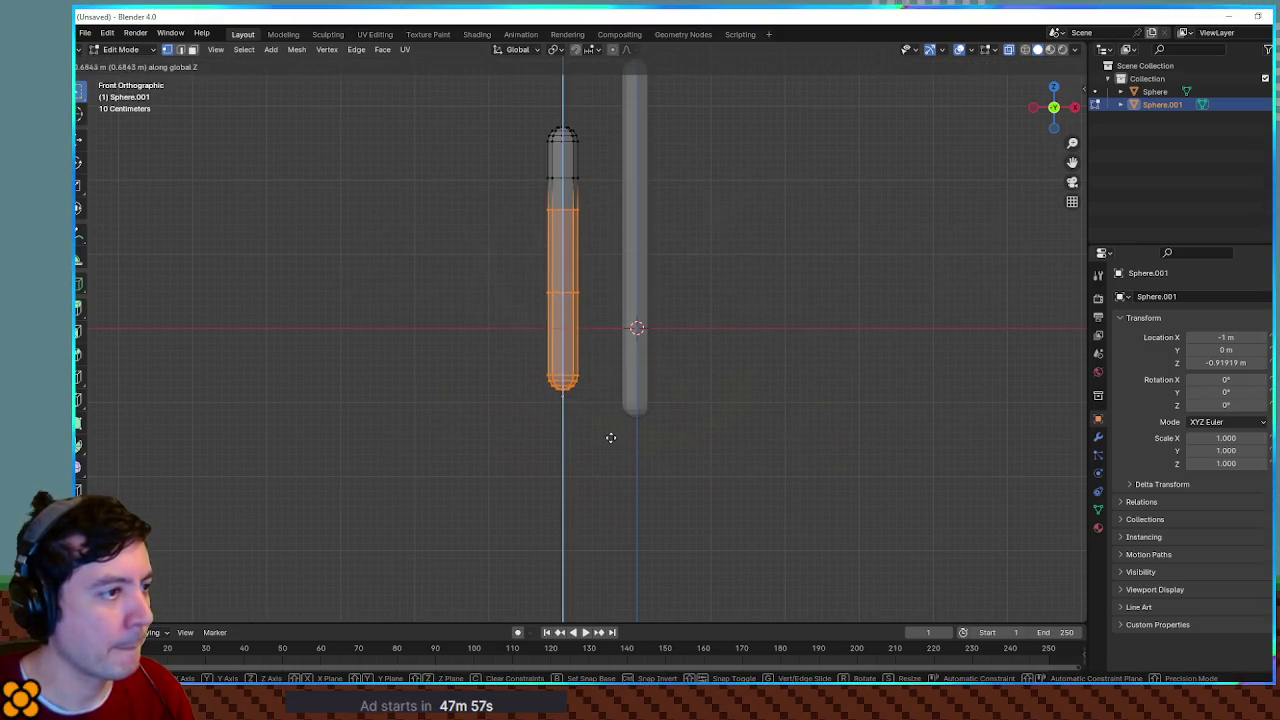
pyautogui.click(628, 422)
pyautogui.press('r')
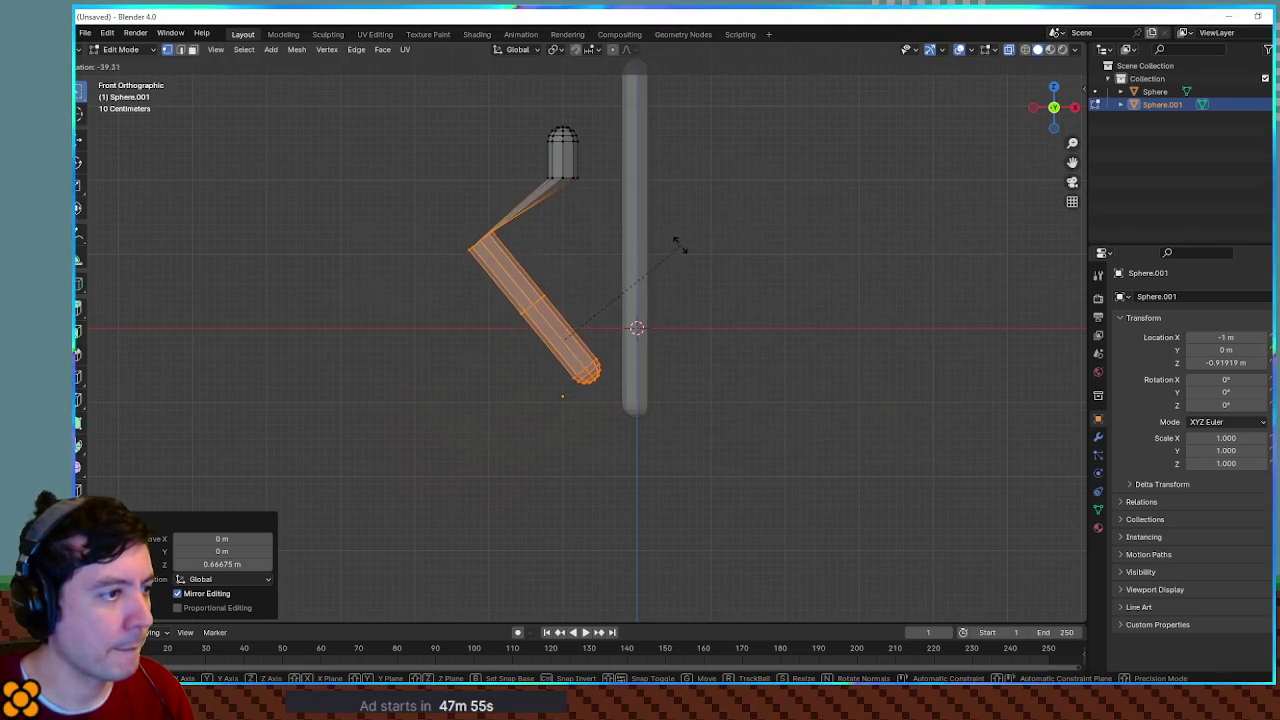
pyautogui.click(676, 240)
pyautogui.press('g')
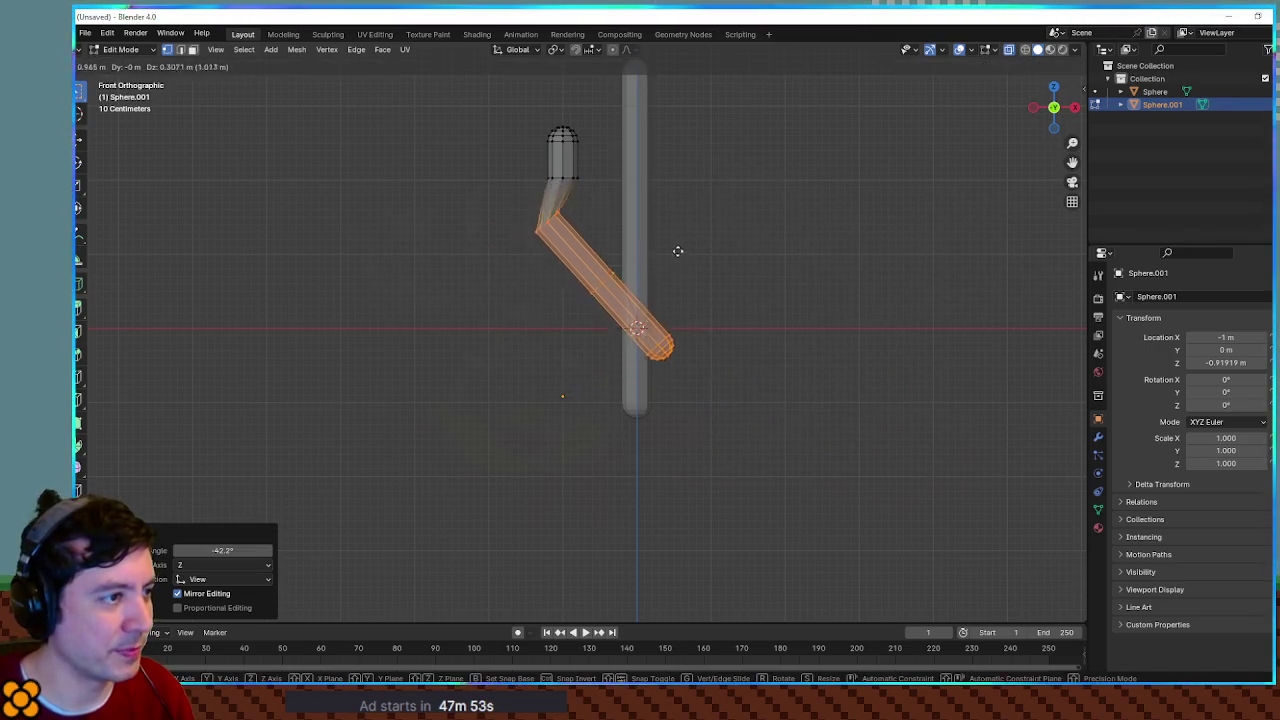
pyautogui.click(701, 245)
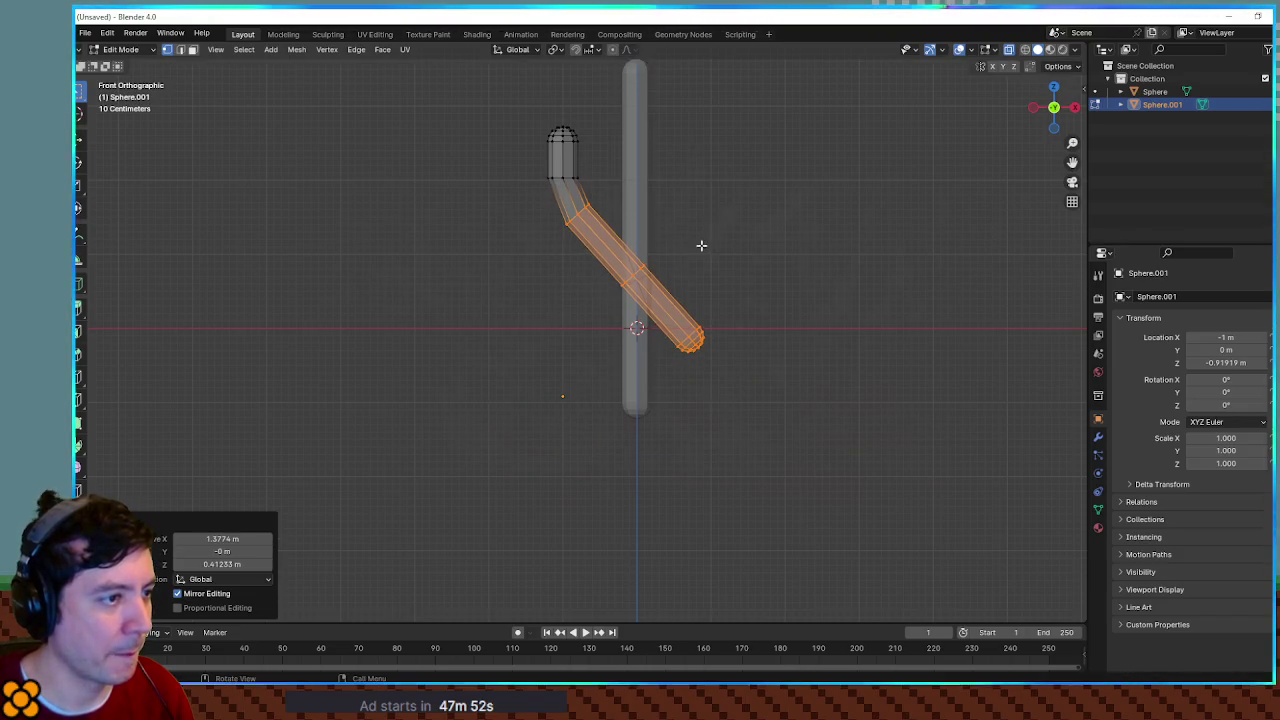
# Step: Rotate the tube's lower end -43° and move it up against the trunk
pyautogui.moveTo(596, 247); pyautogui.dragTo(762, 390)
pyautogui.press('r')
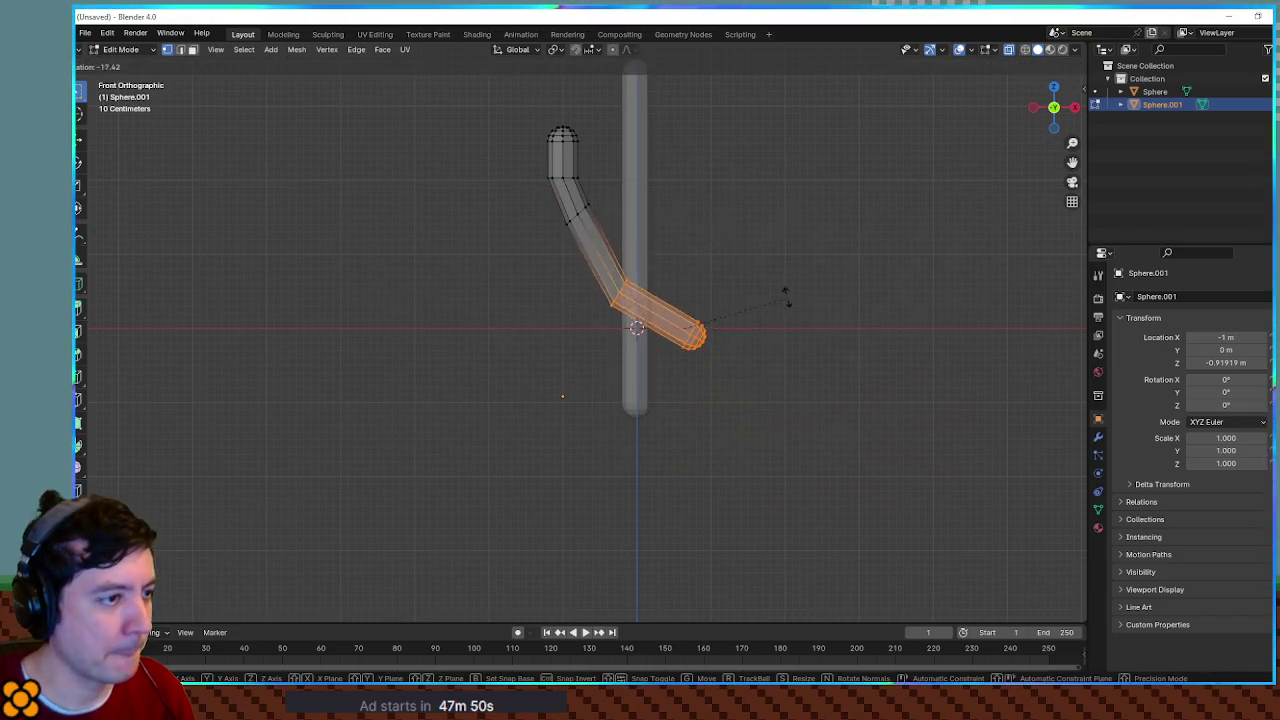
pyautogui.click(762, 252)
pyautogui.press('g')
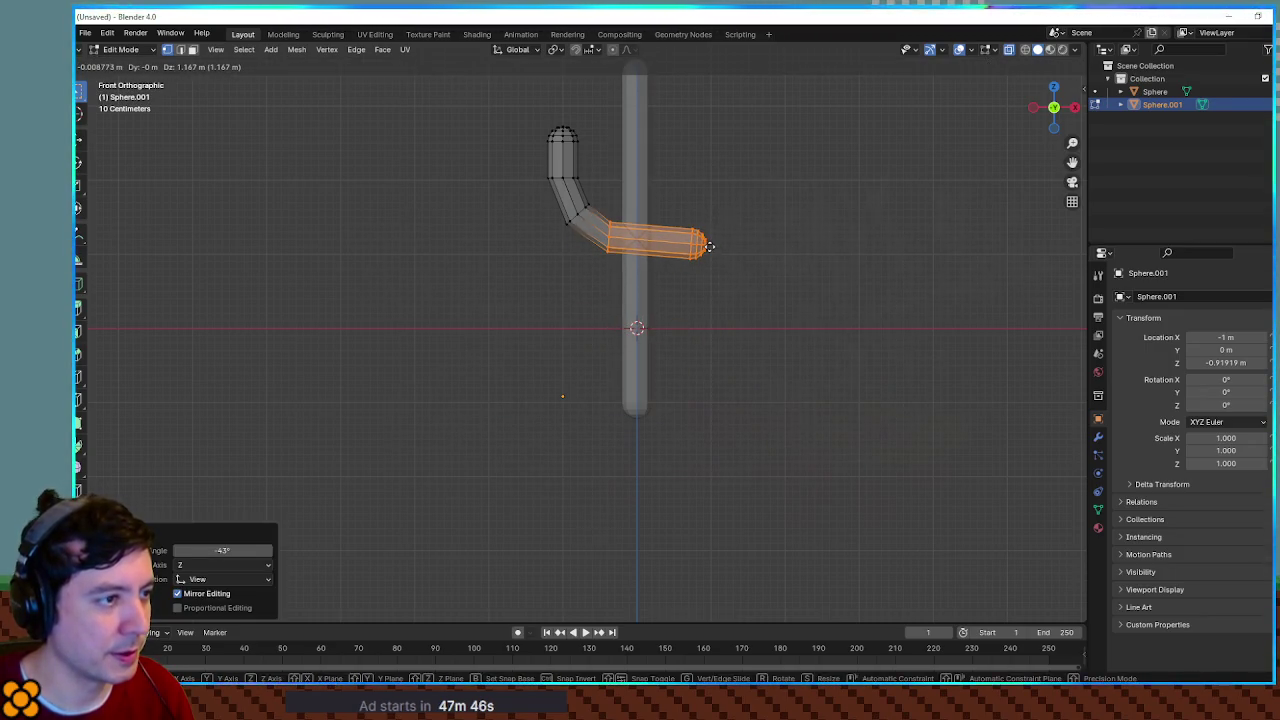
pyautogui.click(709, 246)
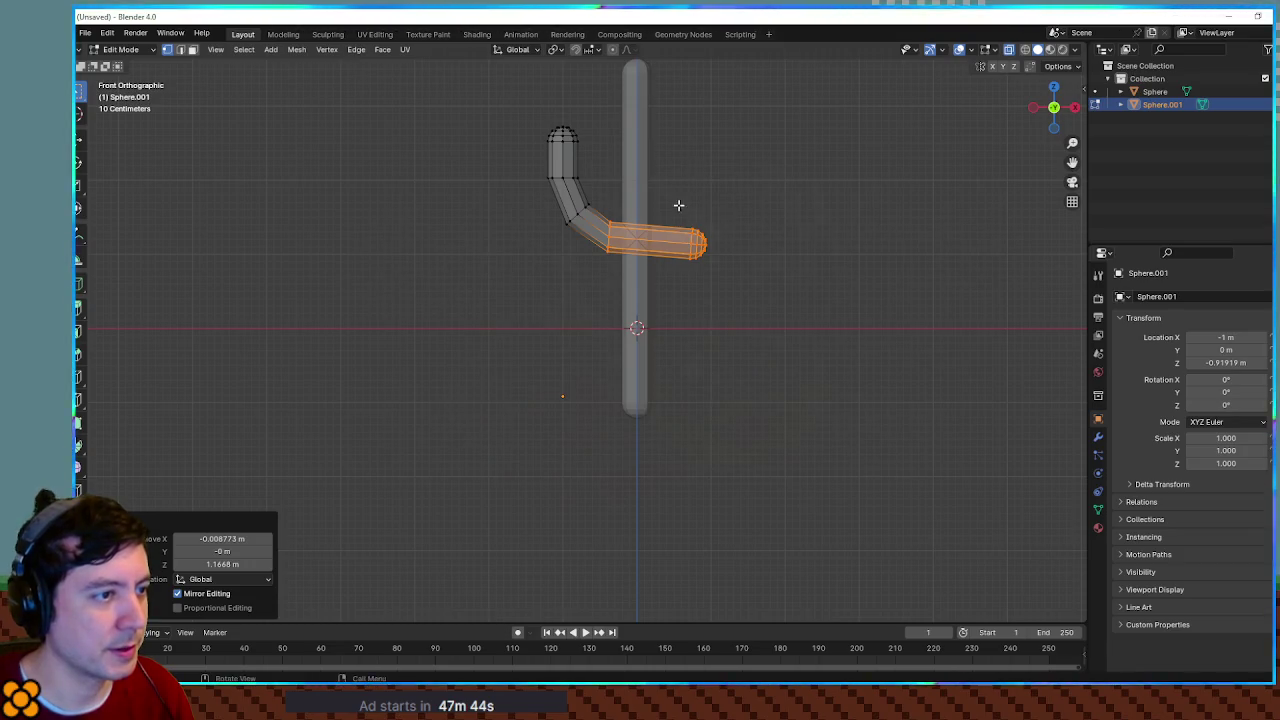
pyautogui.press('g')
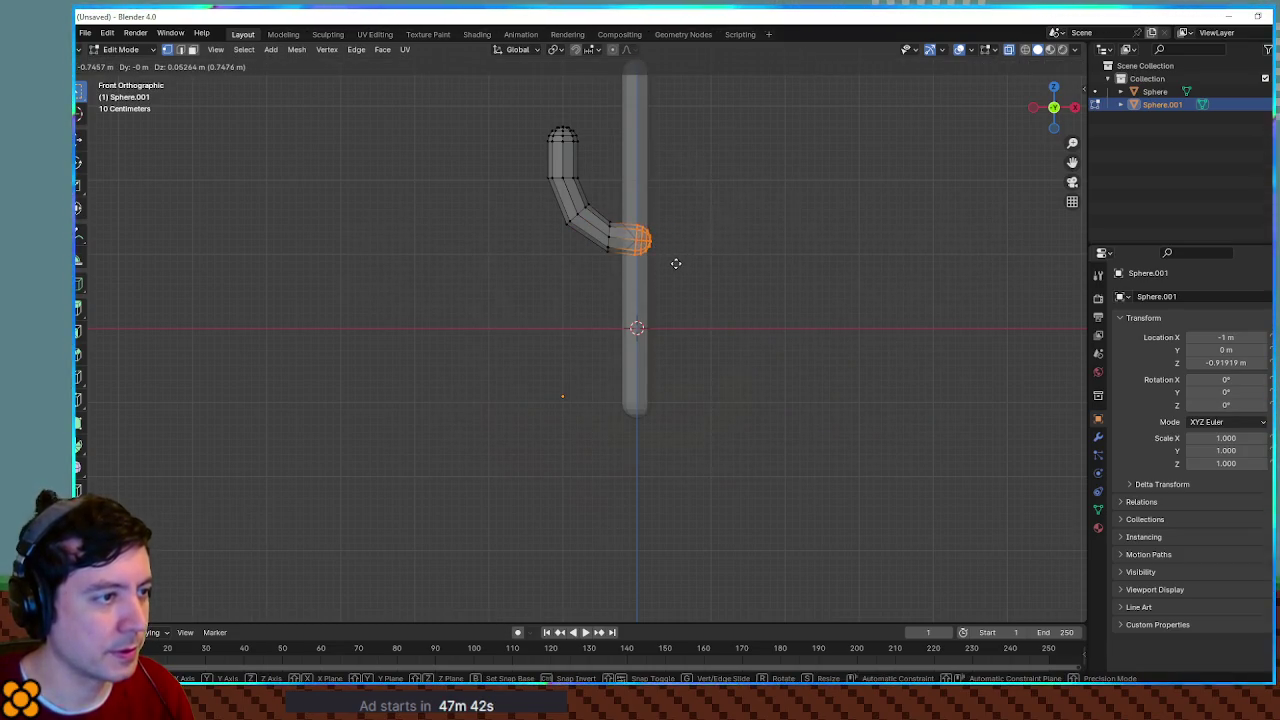
pyautogui.click(677, 264)
pyautogui.scroll(4, 660, 300)
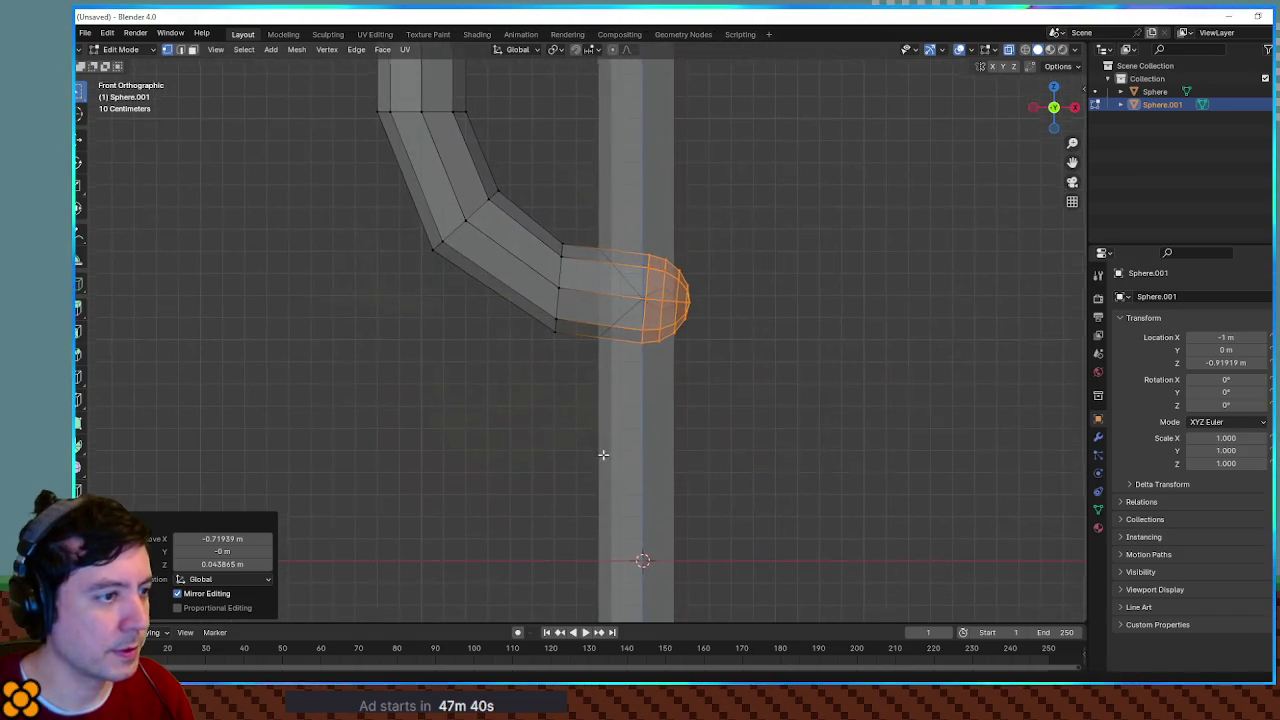
pyautogui.press('r')
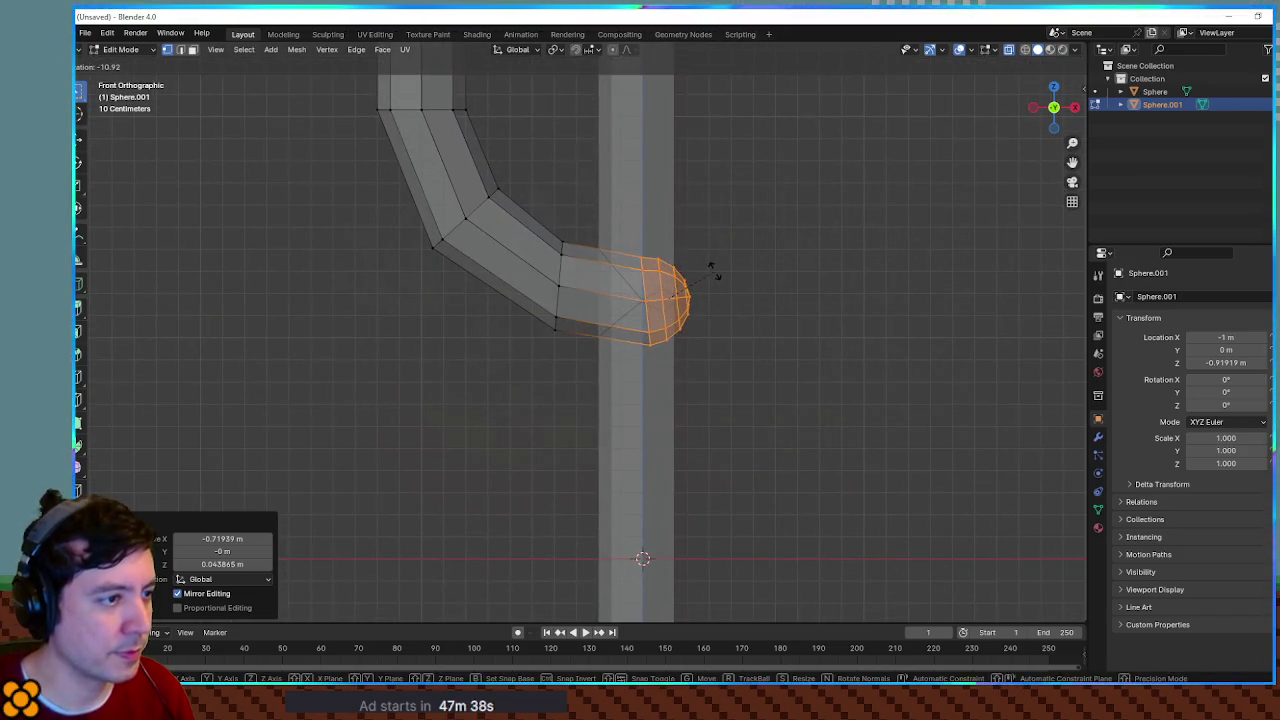
pyautogui.click(714, 274)
pyautogui.press('g')
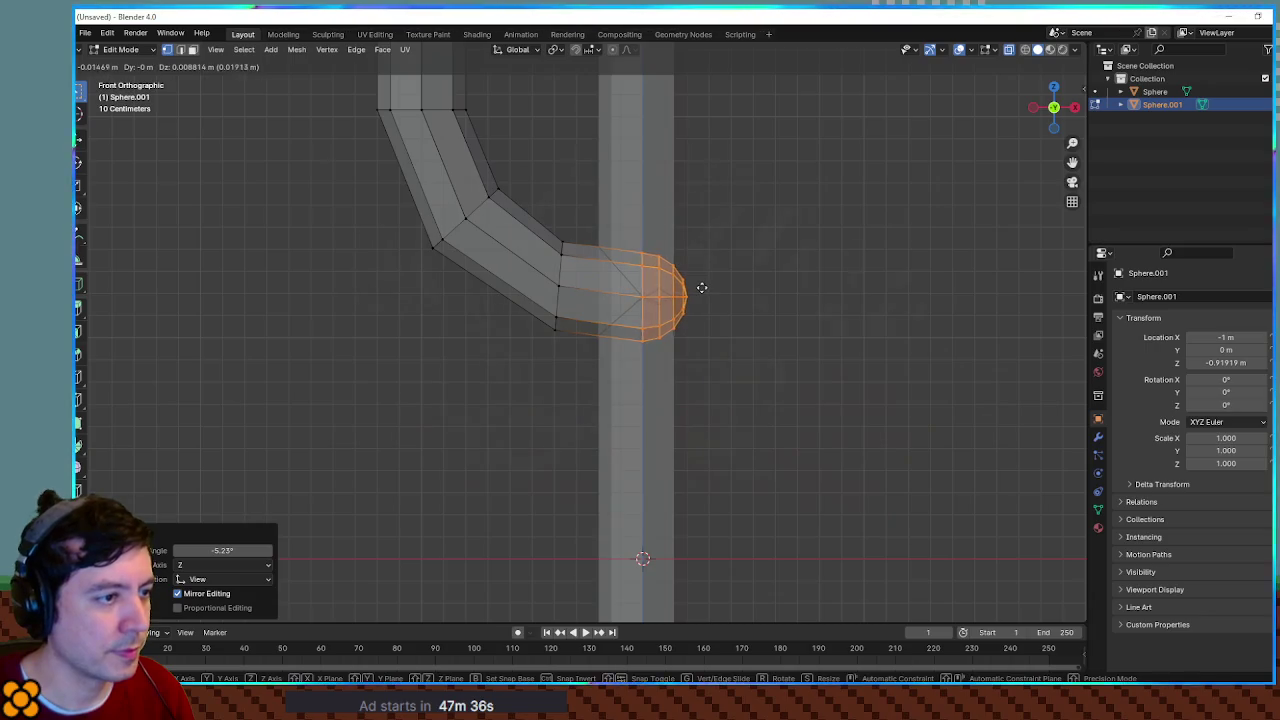
pyautogui.click(702, 284)
# Step: Delete the end cap vertices where the arm meets the trunk
pyautogui.moveTo(721, 237); pyautogui.dragTo(652, 396)
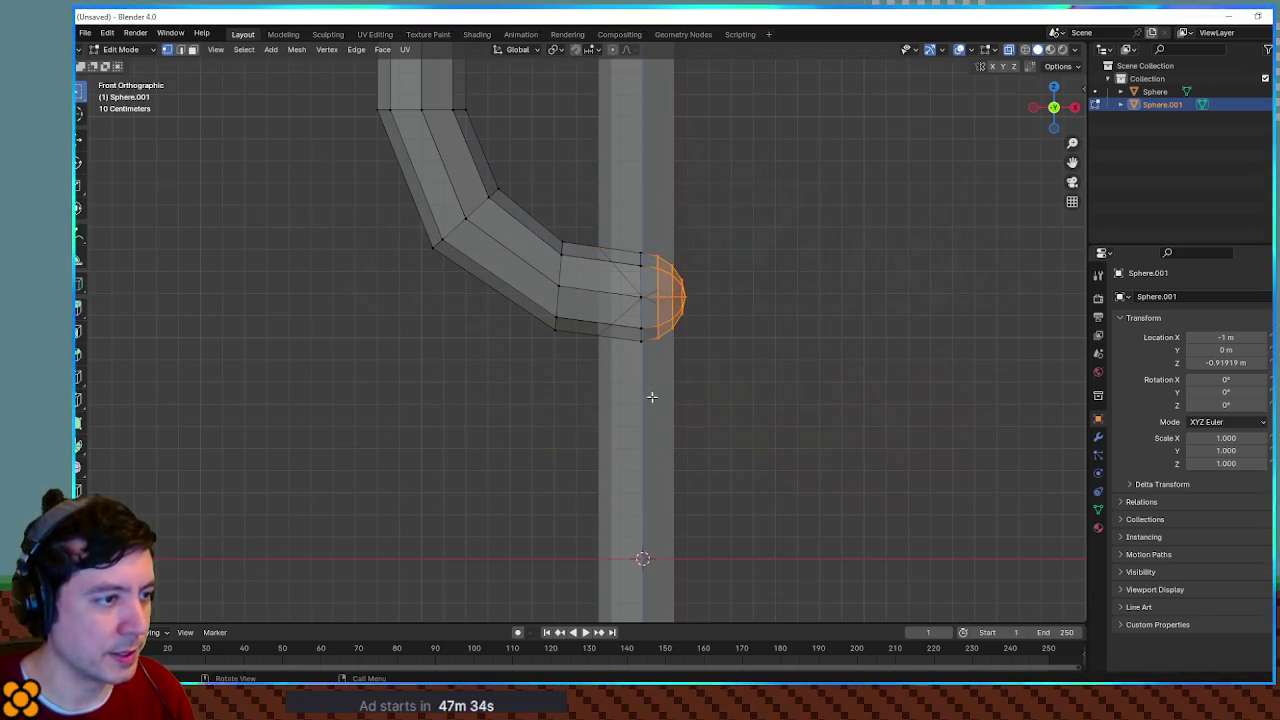
pyautogui.press('x')
pyautogui.click(653, 395)
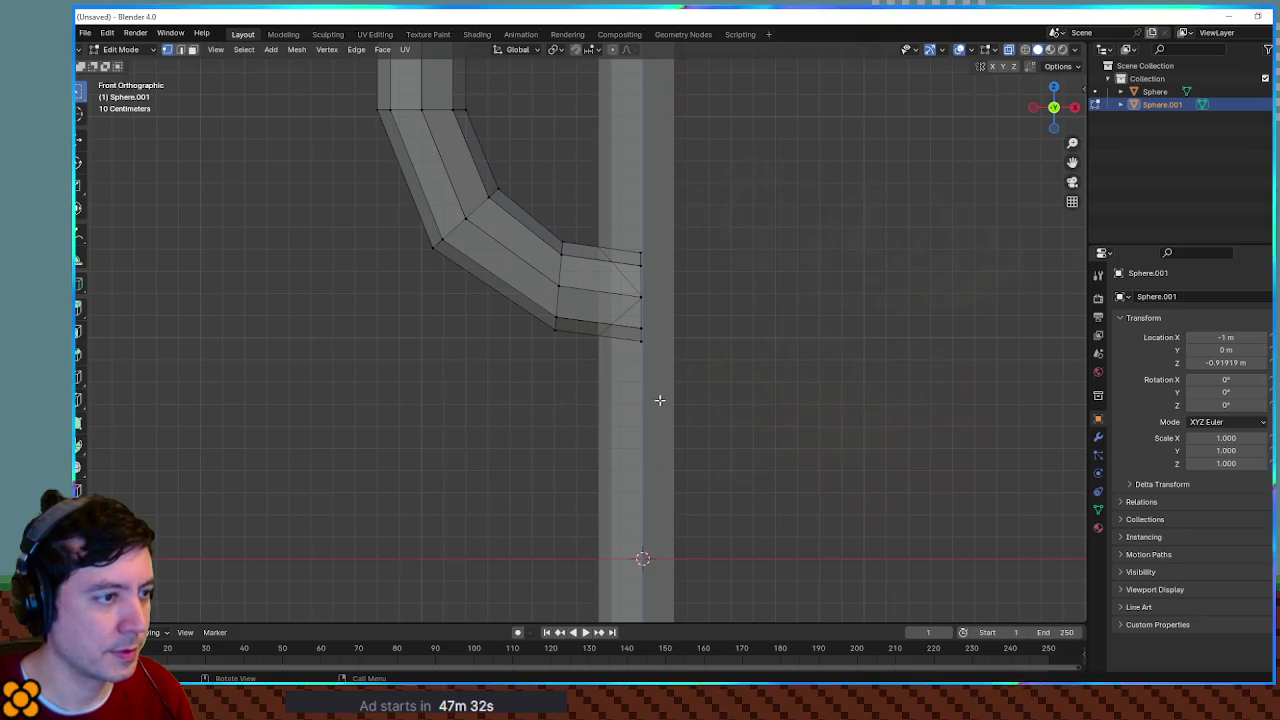
pyautogui.scroll(-3, 726, 309)
pyautogui.moveTo(726, 309)
pyautogui.mouseDown()
pyautogui.moveTo(802, 369)
pyautogui.moveTo(766, 357)
pyautogui.mouseUp()
pyautogui.scroll(4, 910, 390)
pyautogui.scroll(-4, 910, 390)
pyautogui.moveTo(910, 390)
pyautogui.mouseDown()
pyautogui.moveTo(774, 349)
pyautogui.moveTo(790, 330)
pyautogui.mouseUp()
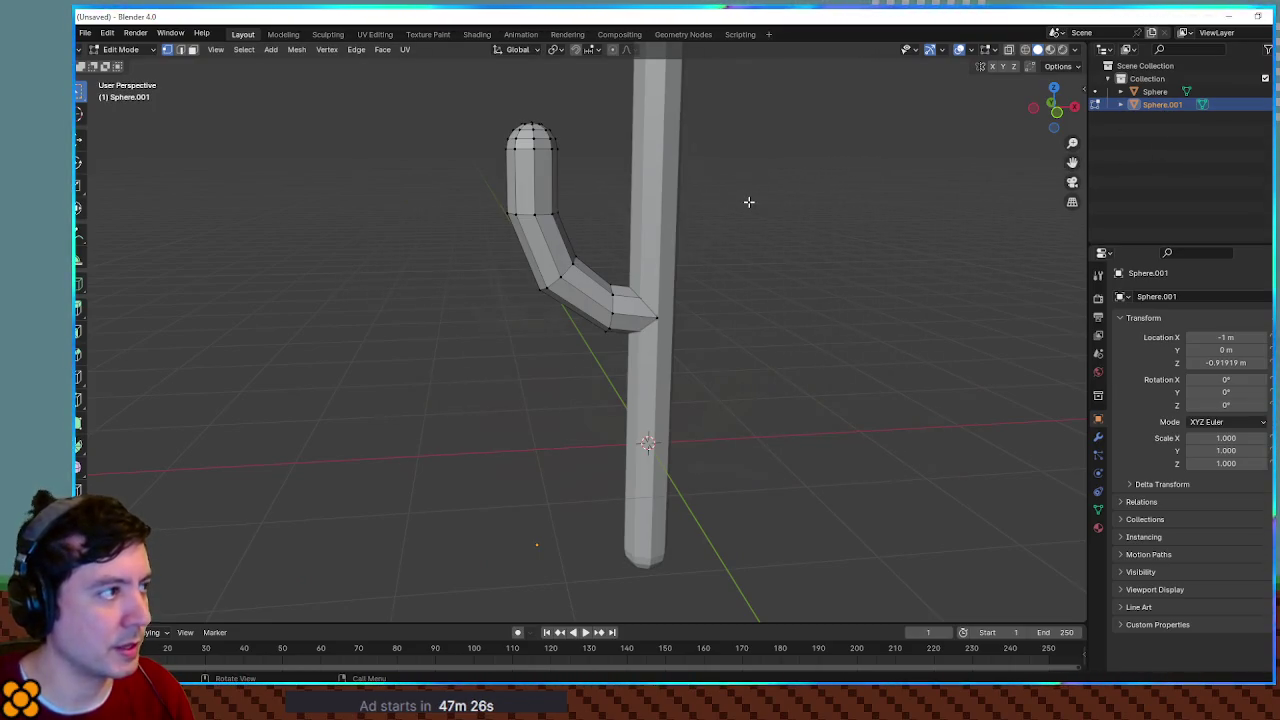
# Step: Scale the arm to about 0.848 and raise it against the trunk in front view
pyautogui.press('Tab')
pyautogui.press('s')
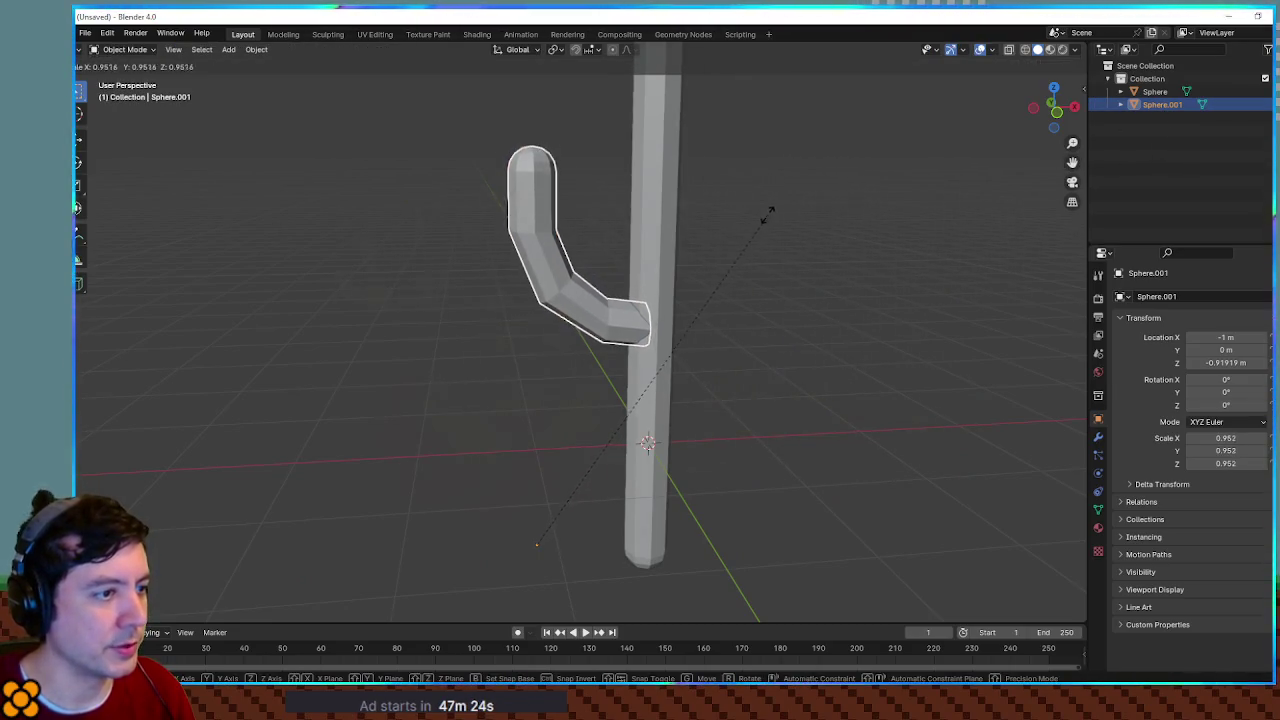
pyautogui.click(709, 229)
pyautogui.press('KP_1')
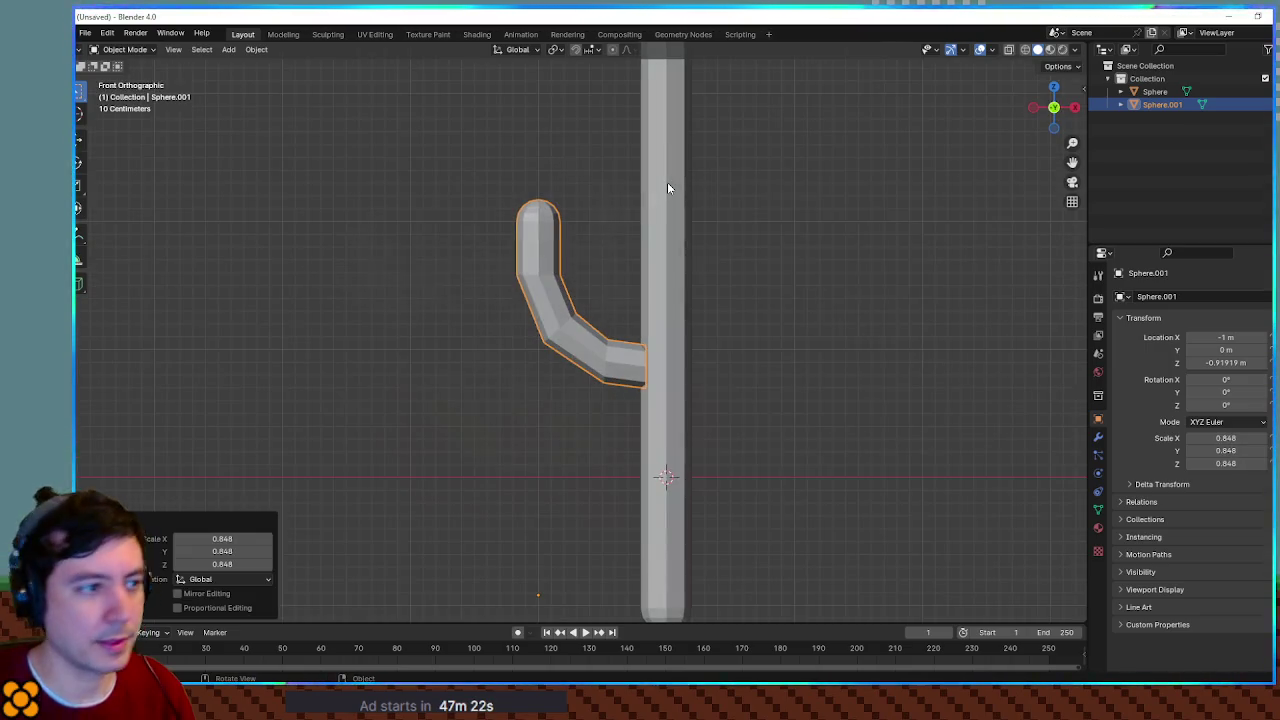
pyautogui.press('g')
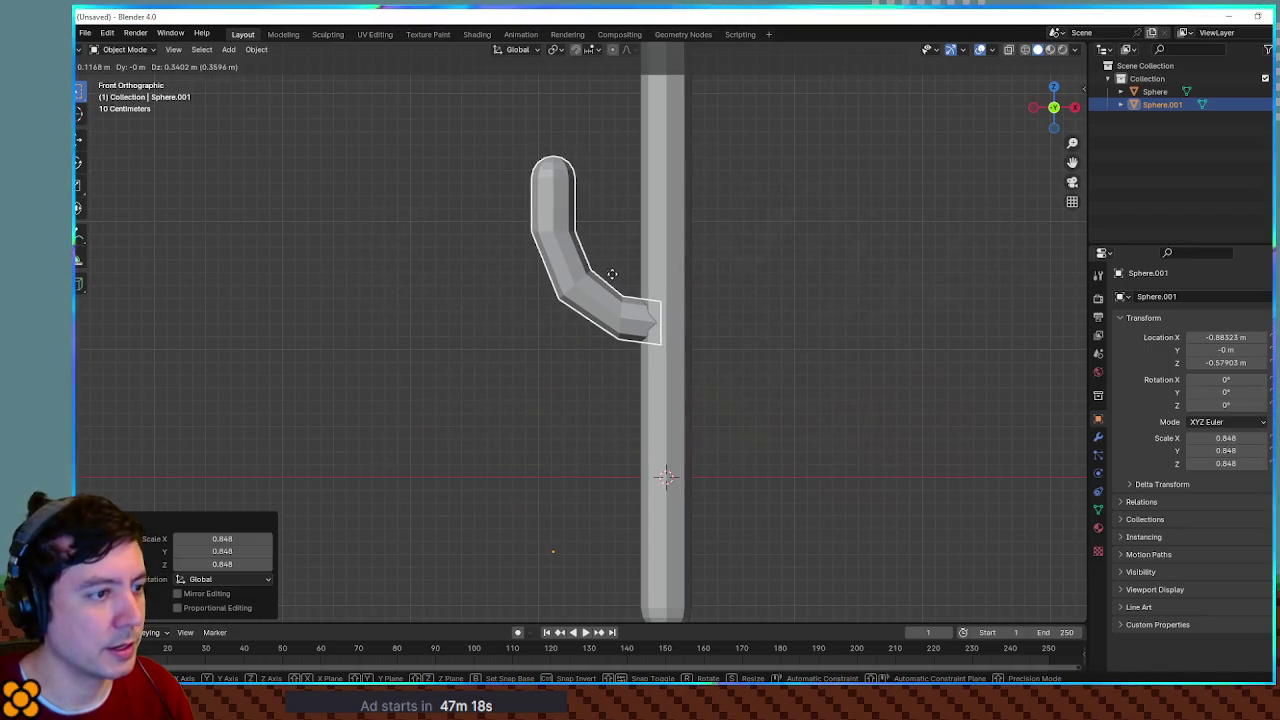
pyautogui.click(609, 212)
pyautogui.scroll(5, 609, 212)
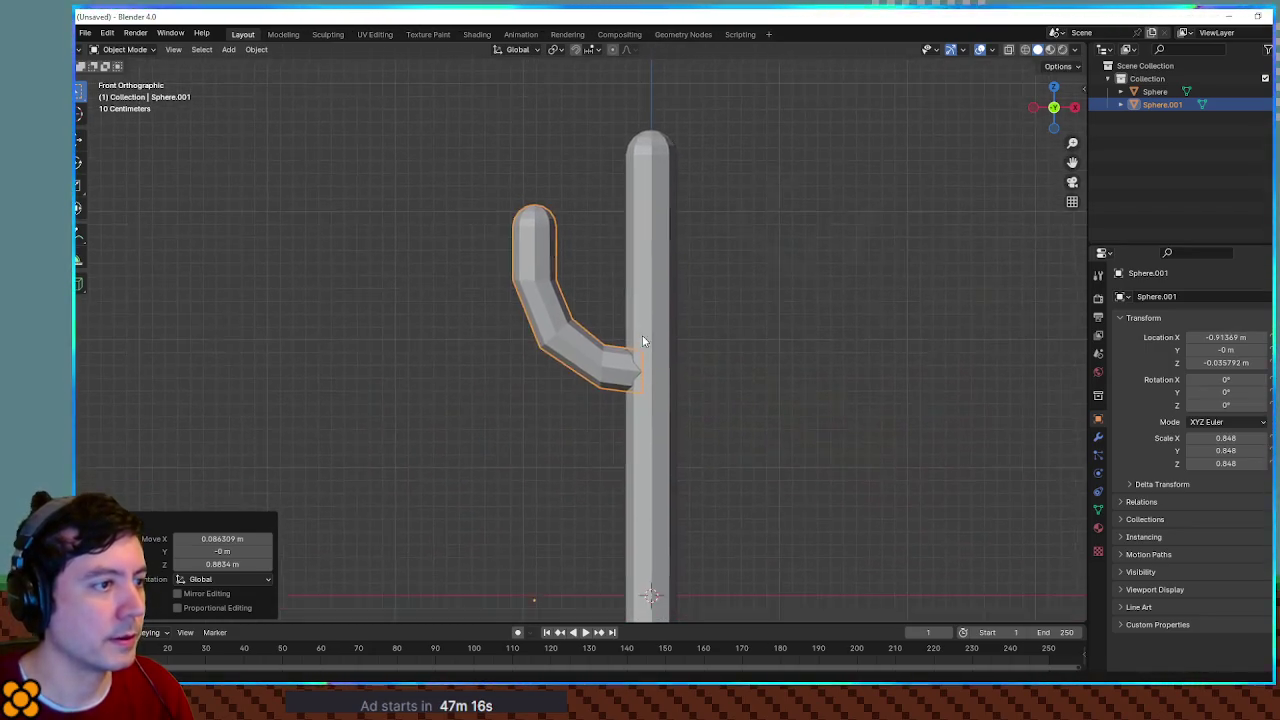
# Step: Duplicate Sphere.001 as Sphere.002, keeping the copy in its original place
pyautogui.click(1148, 112)
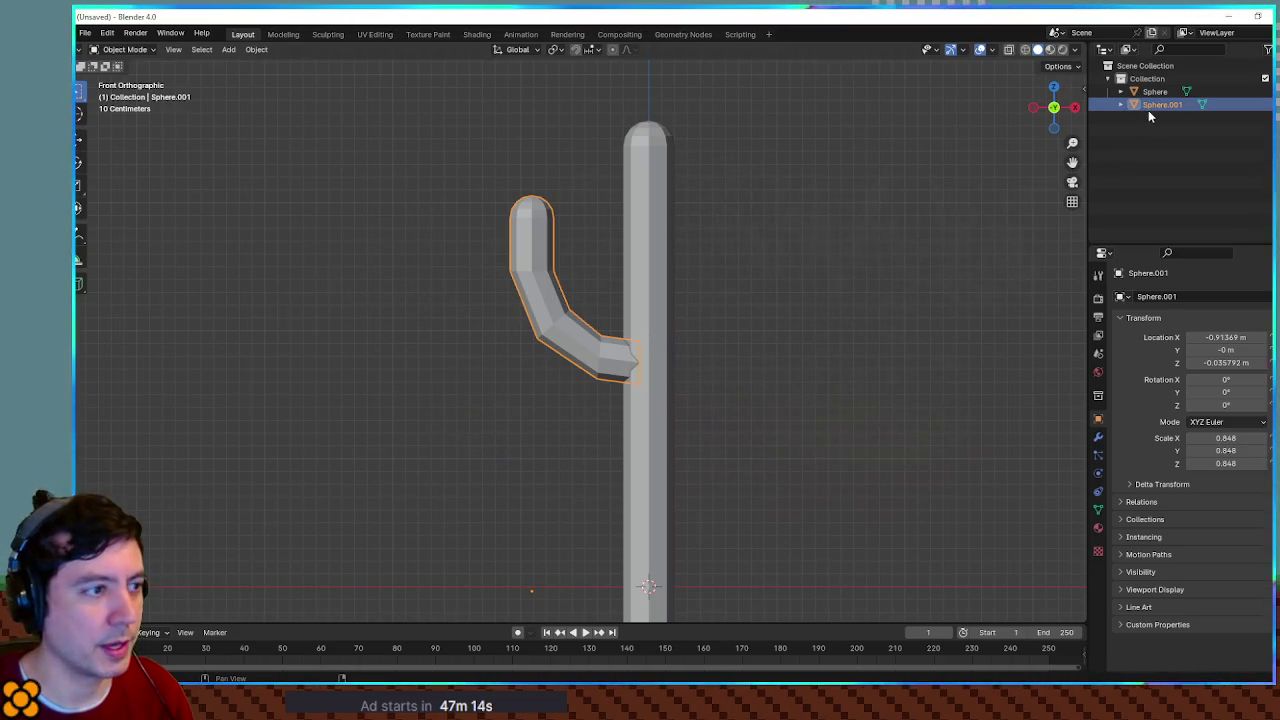
pyautogui.moveTo(568, 276); pyautogui.dragTo(582, 345)
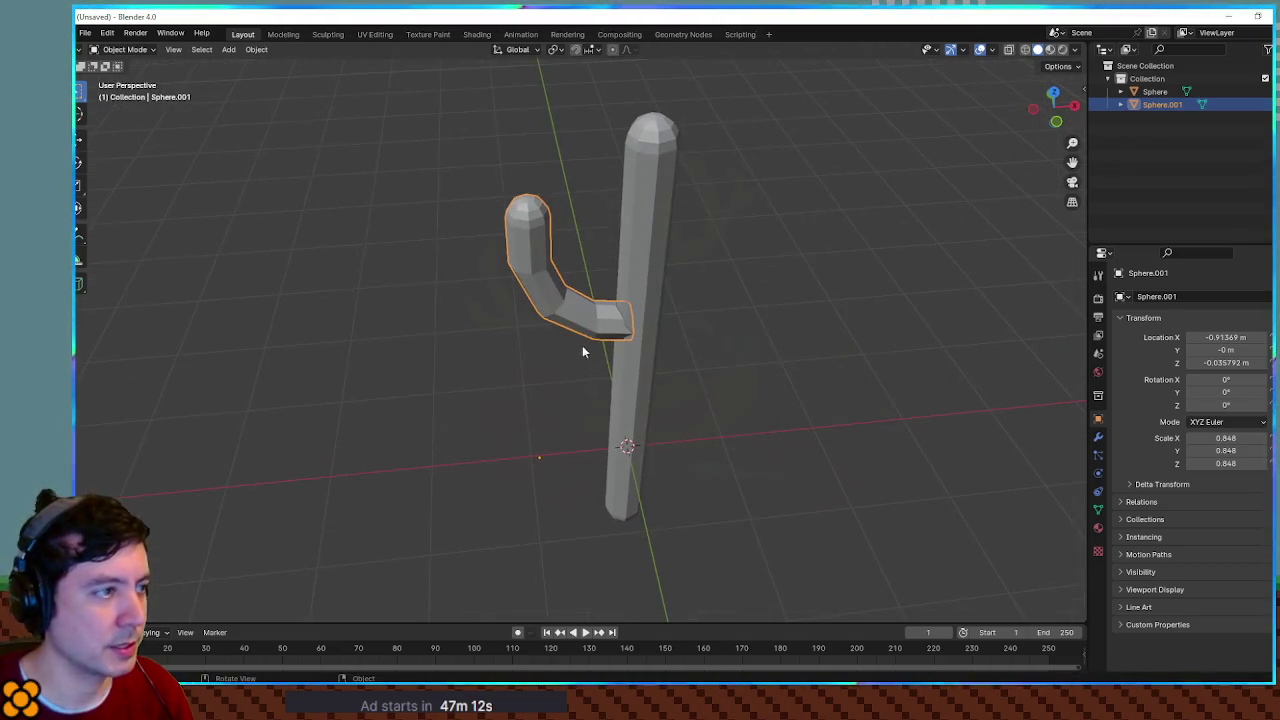
pyautogui.hotkey('shift', 'd')
pyautogui.rightClick(541, 314)
# Step: Rotate Sphere.002 180° in top view and move it to X 0.833 m, the trunk's right
pyautogui.press('KP_7')
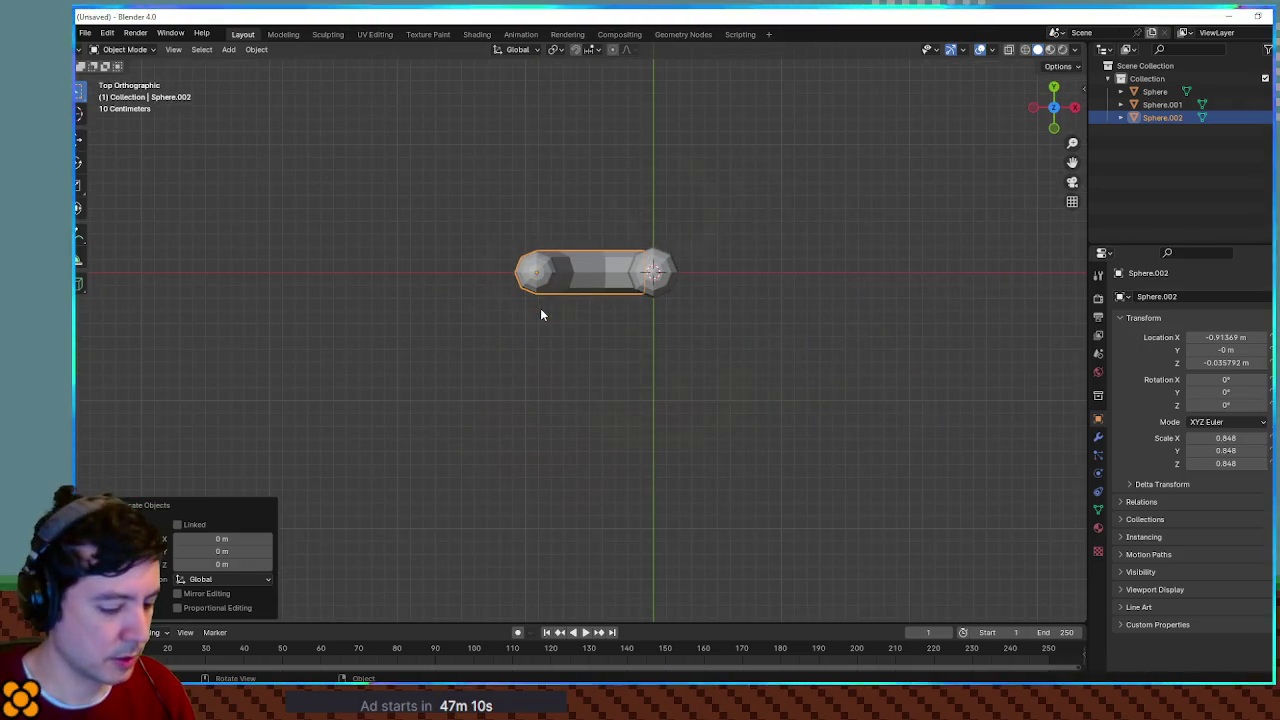
pyautogui.write('r180')
pyautogui.press('Return')
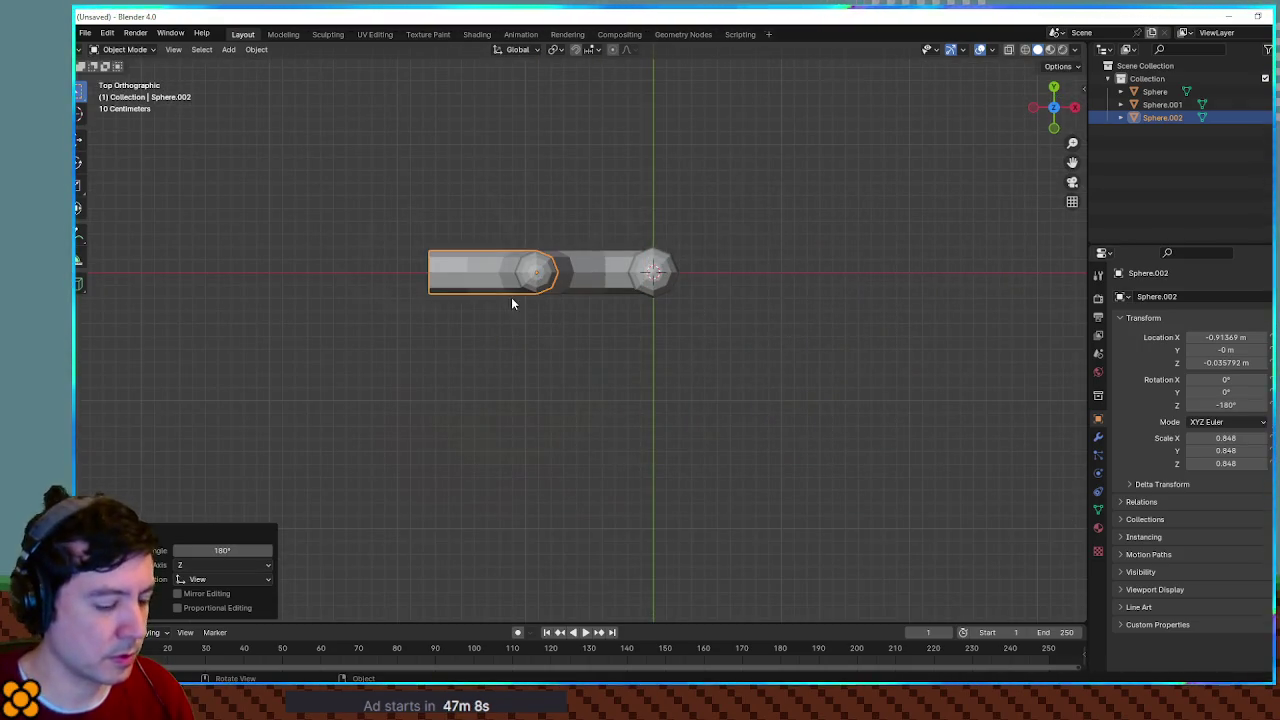
pyautogui.press('g')
pyautogui.press('x')
pyautogui.click(734, 307)
pyautogui.click(740, 431)
pyautogui.moveTo(740, 431)
pyautogui.mouseDown()
pyautogui.moveTo(734, 302)
pyautogui.moveTo(788, 346)
pyautogui.mouseUp()
# Step: Lower the right arm along Z to -0.550 m, below the left arm
pyautogui.click(788, 346)
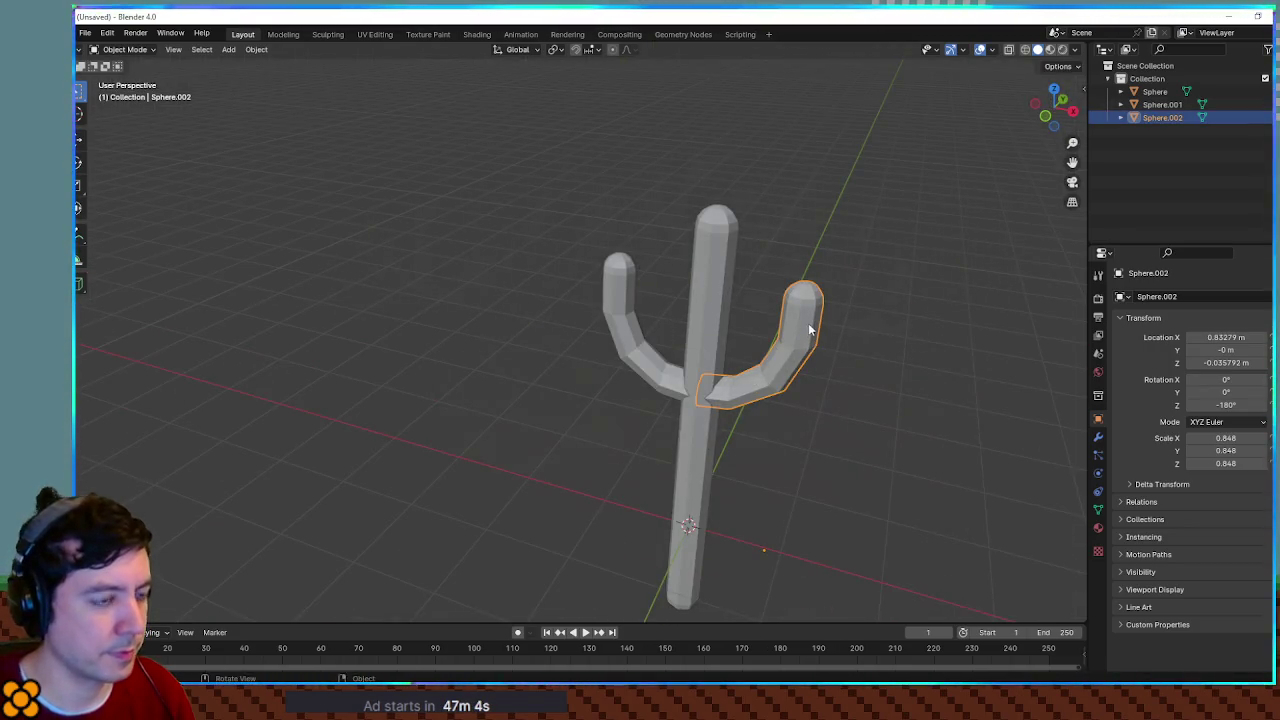
pyautogui.press('g')
pyautogui.press('z')
pyautogui.click(823, 409)
pyautogui.click(853, 467)
pyautogui.moveTo(851, 466)
pyautogui.mouseDown()
pyautogui.moveTo(878, 386)
pyautogui.moveTo(857, 323)
pyautogui.moveTo(786, 271)
pyautogui.moveTo(797, 323)
pyautogui.mouseUp()
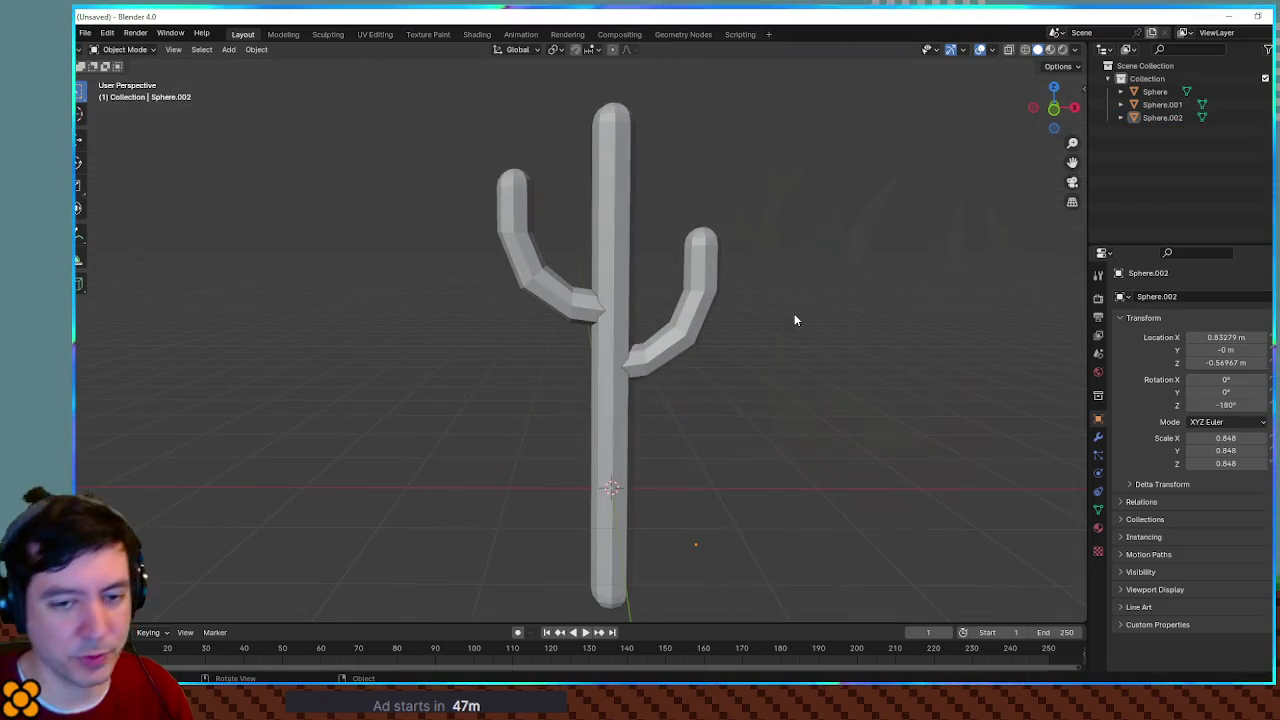
pyautogui.moveTo(936, 228)
pyautogui.mouseDown()
pyautogui.moveTo(694, 229)
pyautogui.moveTo(634, 289)
pyautogui.moveTo(634, 330)
pyautogui.mouseUp()
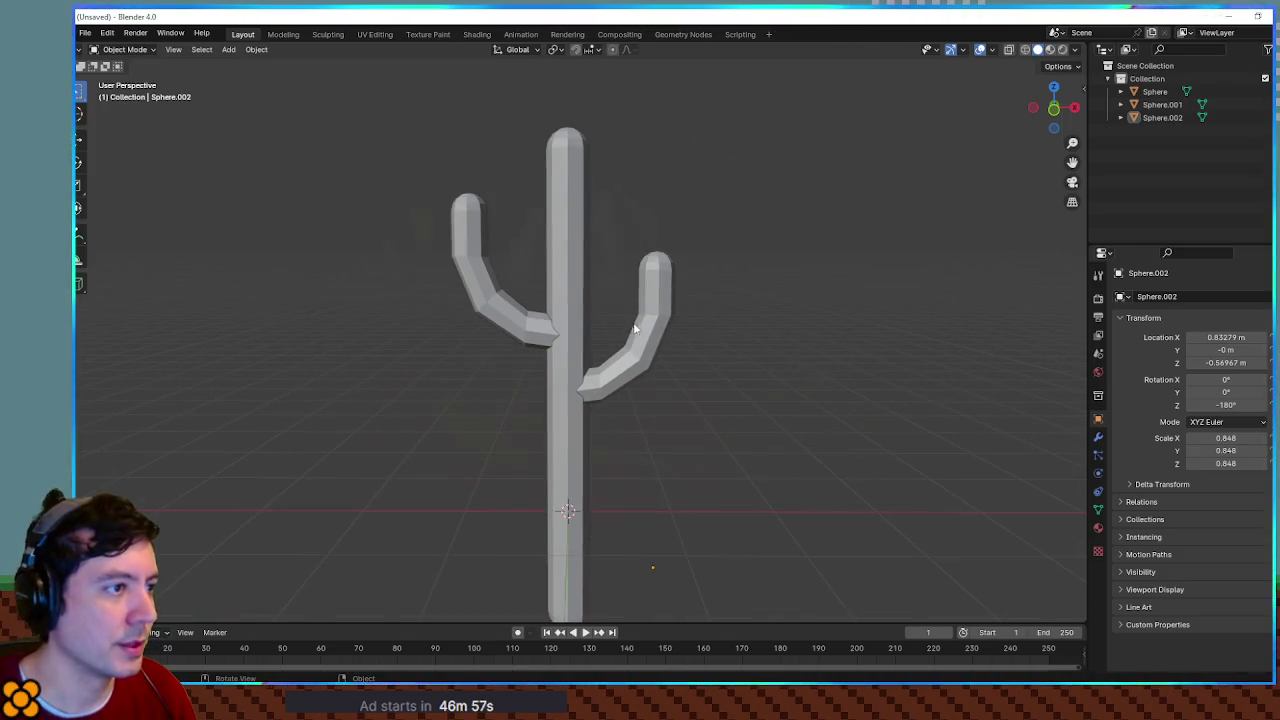
# Step: Enlarge the top vertices of the cactus trunk in Edit Mode
pyautogui.click(582, 241)
pyautogui.press('Tab')
pyautogui.moveTo(508, 102); pyautogui.dragTo(638, 184)
pyautogui.press('s')
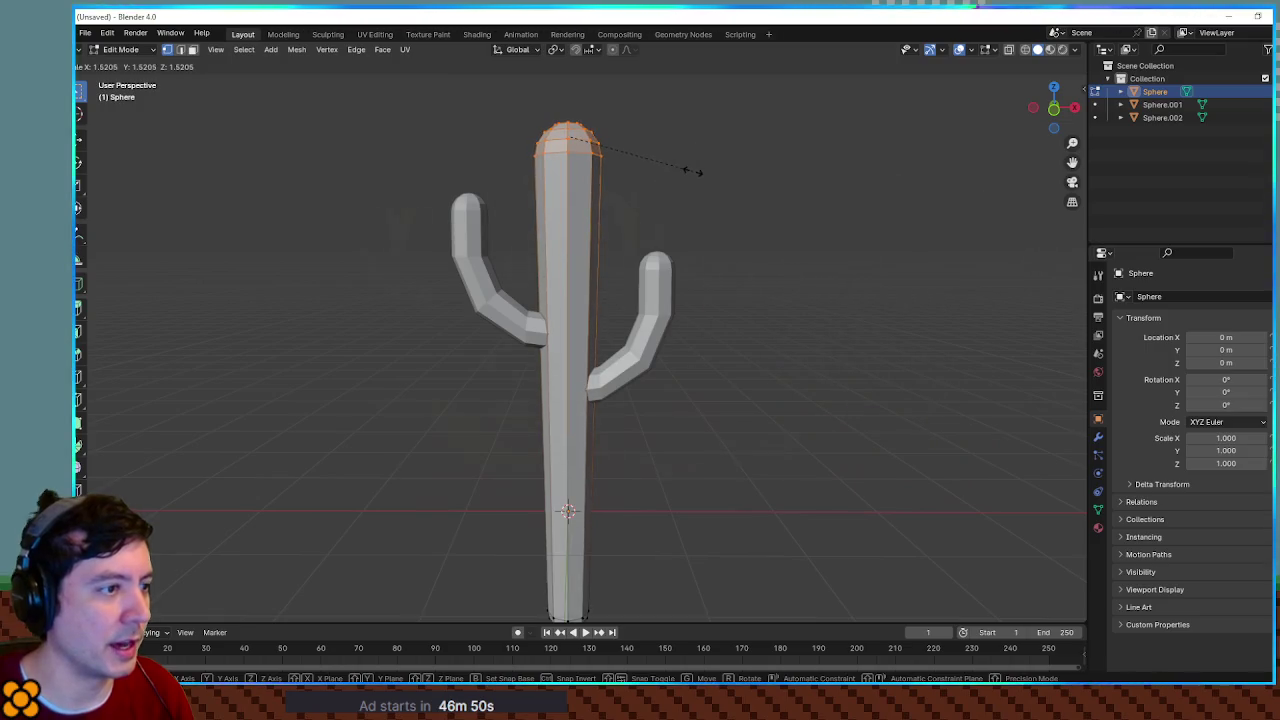
pyautogui.click(690, 171)
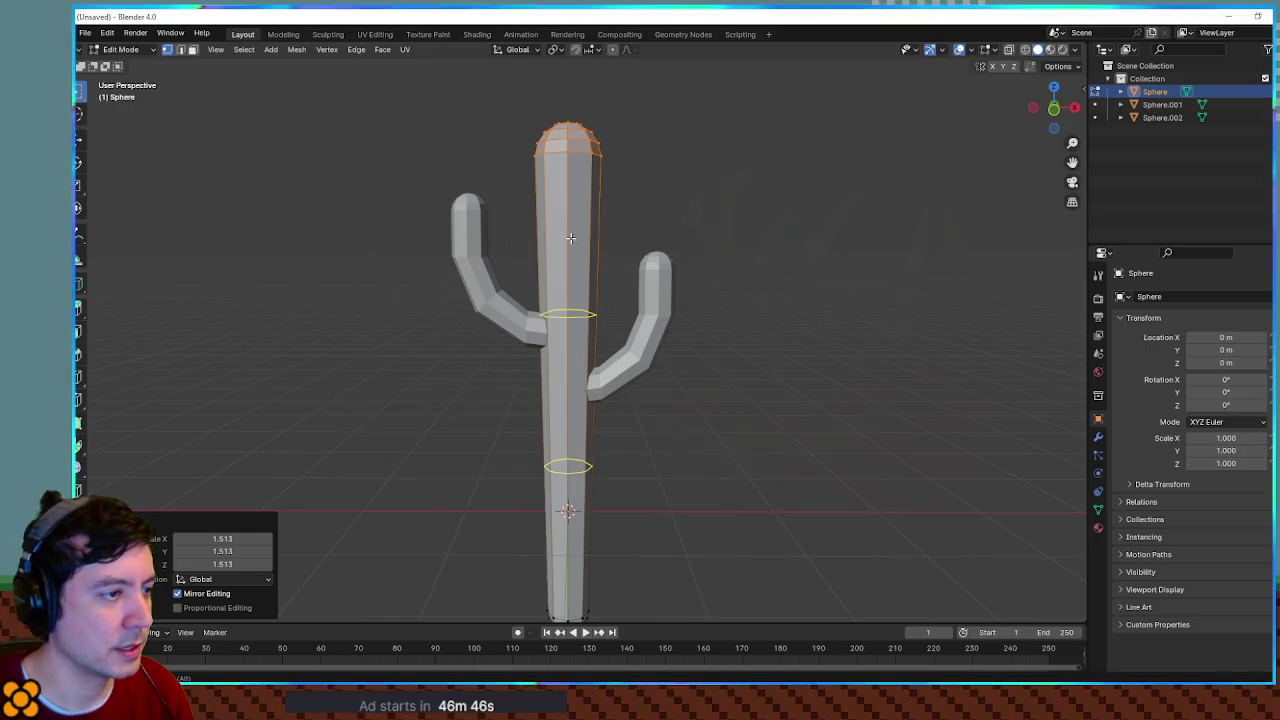
# Step: Cut a new edge loop into the trunk with Ctrl+R
pyautogui.hotkey('ctrl', 'r')
pyautogui.click(572, 288)
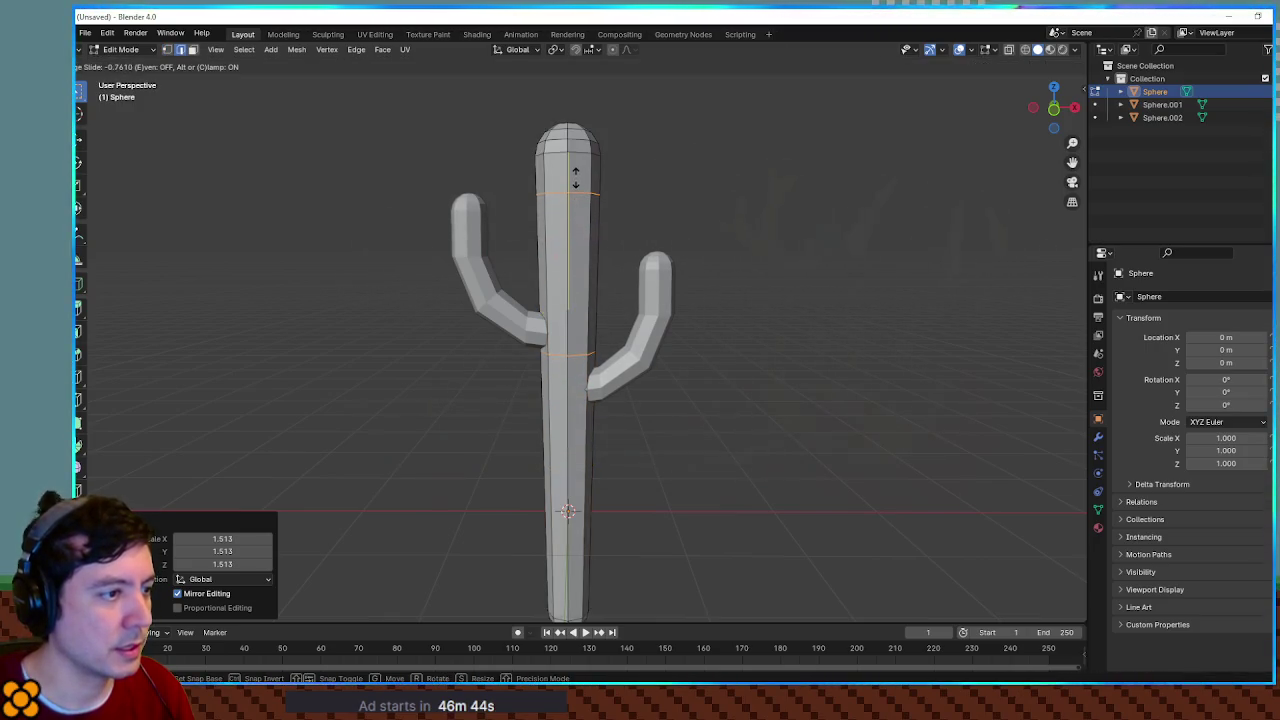
pyautogui.click(586, 191)
pyautogui.press('KP_1')
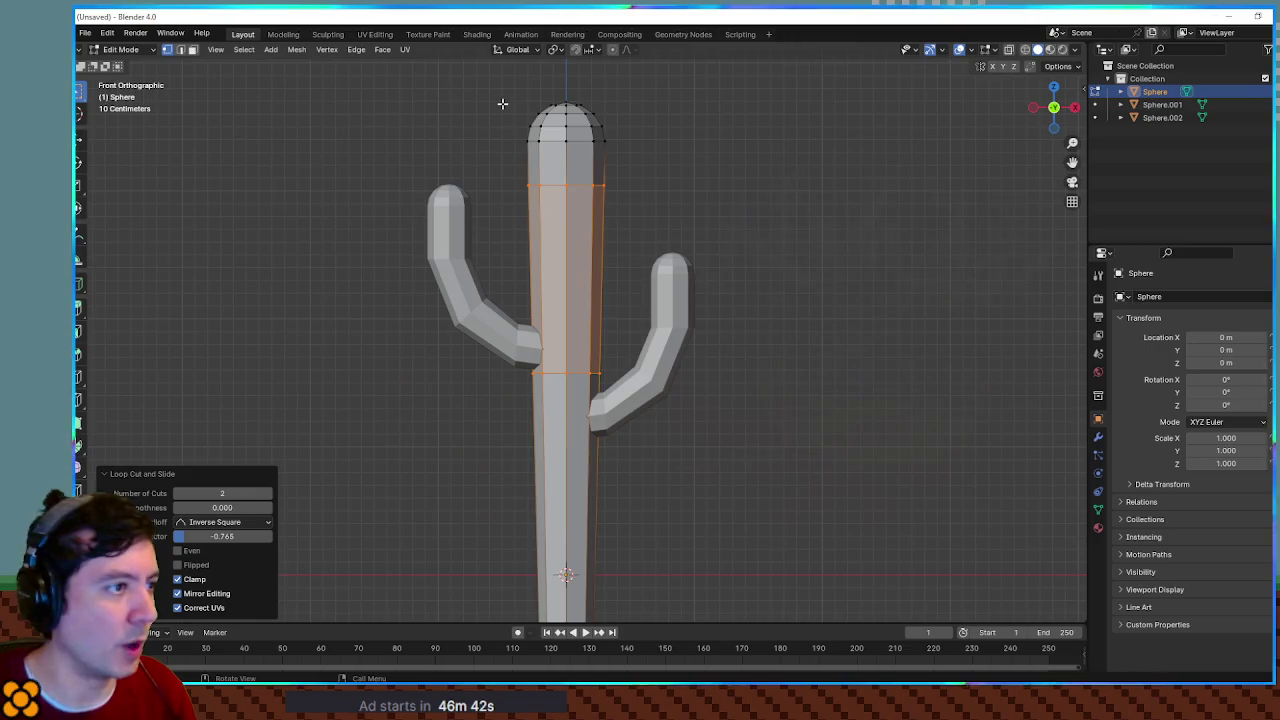
# Step: With X-ray on, tilt the whole cactus top about 11° and lower it slightly
pyautogui.moveTo(482, 87); pyautogui.dragTo(671, 209)
pyautogui.press('r')
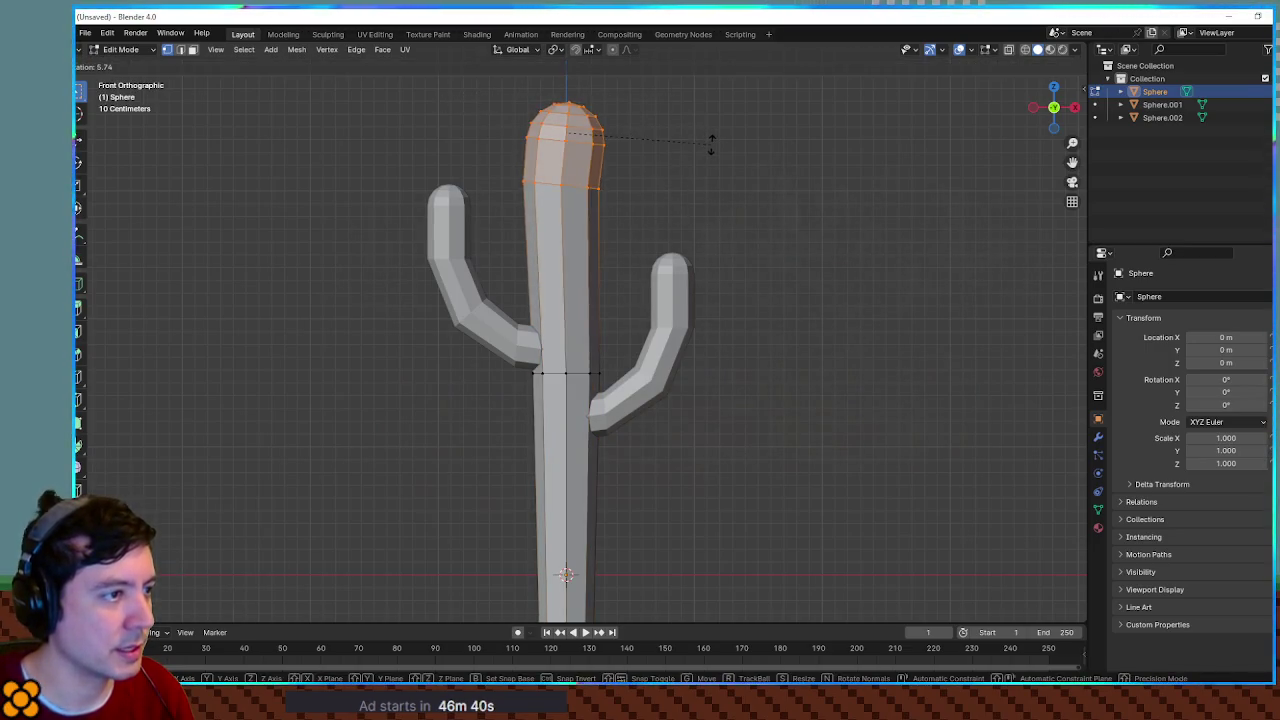
pyautogui.click(712, 145)
pyautogui.press('g')
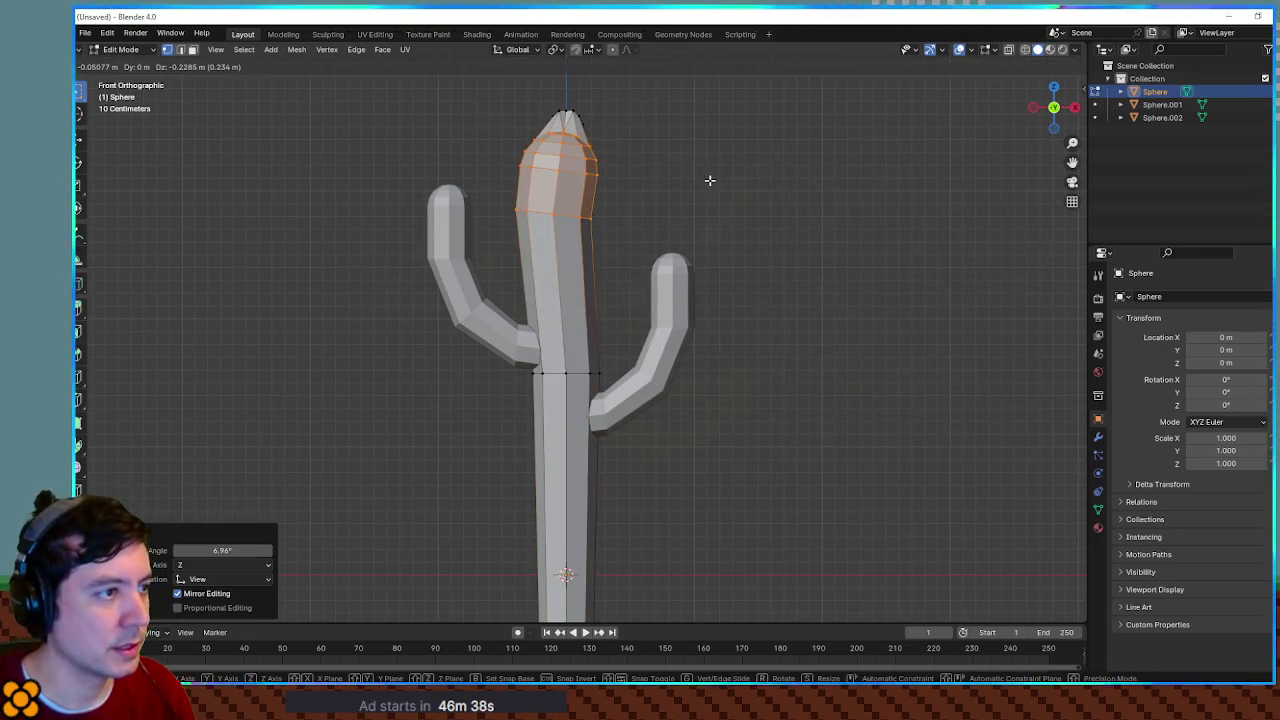
pyautogui.press('Escape')
pyautogui.hotkey('alt', 'z')
pyautogui.moveTo(500, 86)
pyautogui.mouseDown()
pyautogui.moveTo(634, 214)
pyautogui.moveTo(649, 207)
pyautogui.mouseUp()
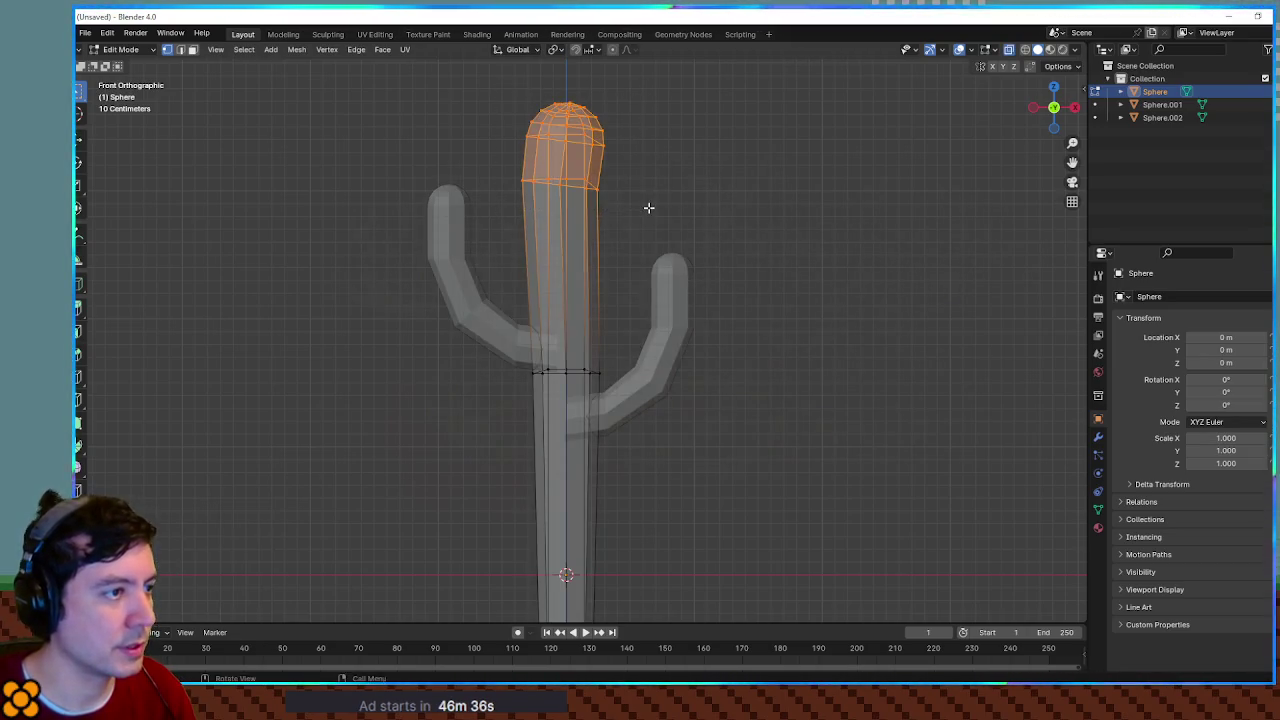
pyautogui.hotkey('ctrl', 'z')
pyautogui.moveTo(493, 83); pyautogui.dragTo(650, 215)
pyautogui.press('r')
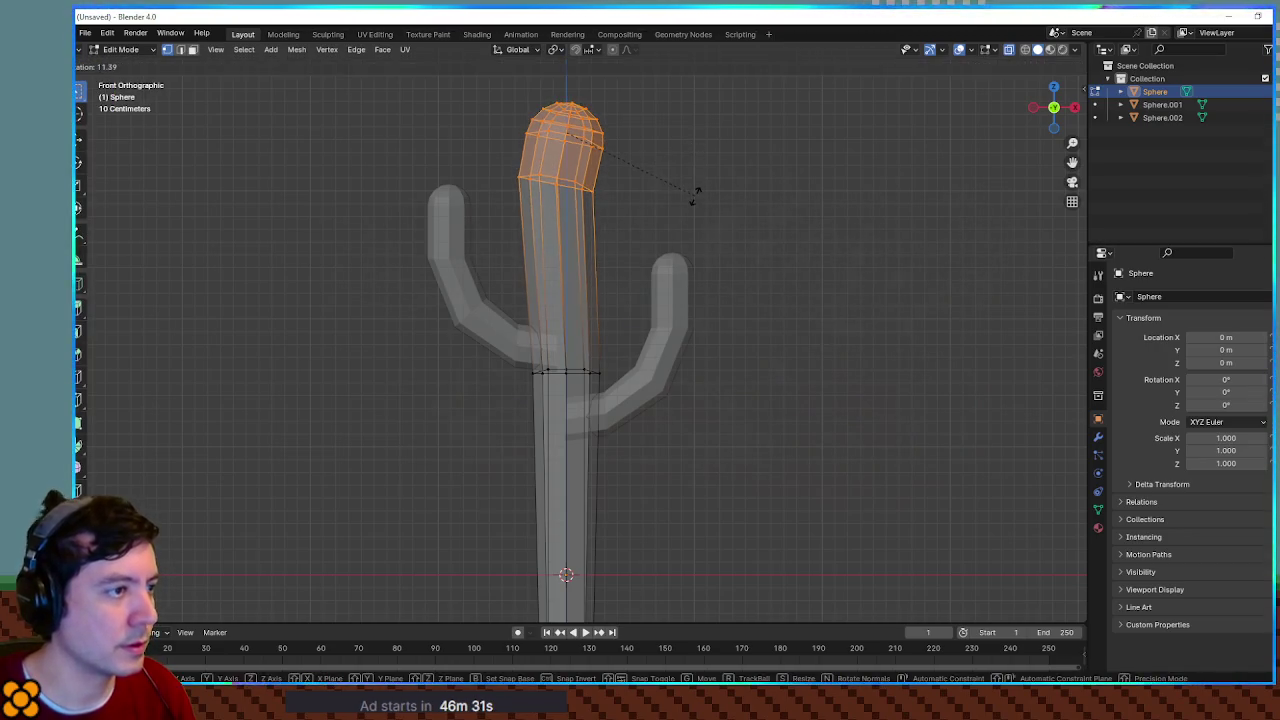
pyautogui.click(657, 183)
pyautogui.press('g')
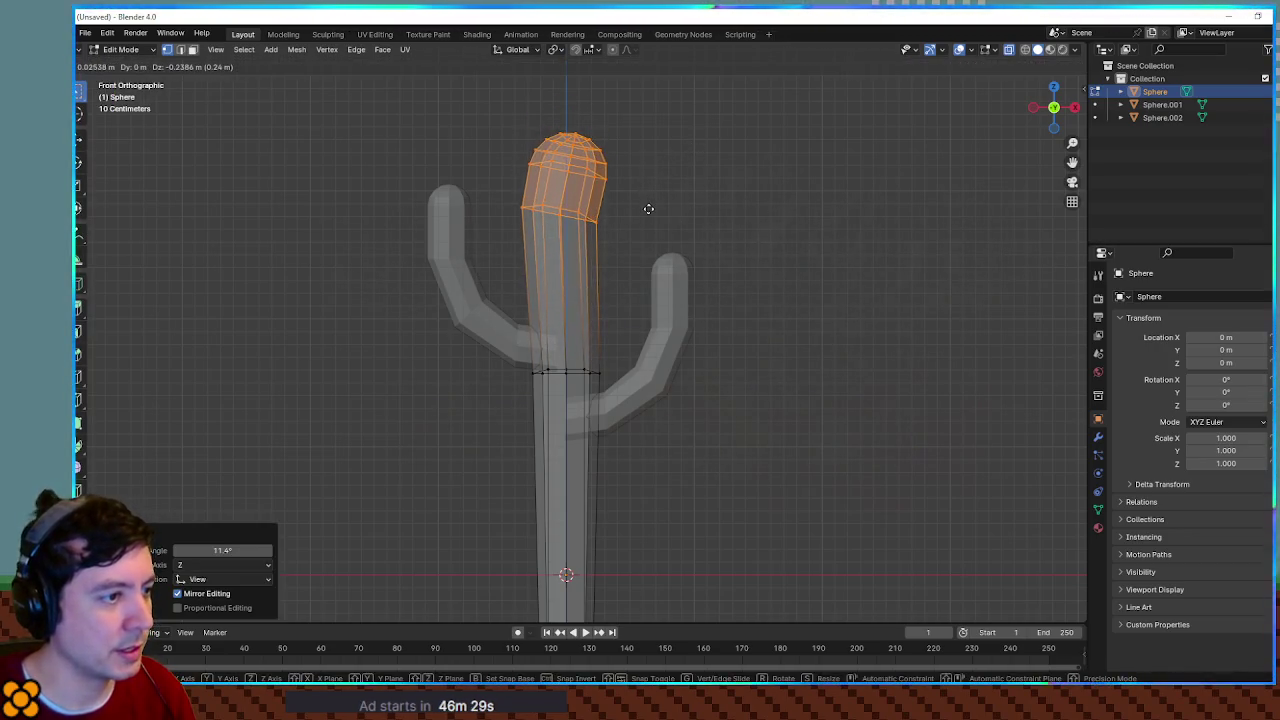
pyautogui.click(646, 206)
# Step: Tilt and reposition the trunk cap, then rotate the cap's lower ring
pyautogui.moveTo(510, 98); pyautogui.dragTo(660, 192)
pyautogui.press('r')
pyautogui.click(666, 183)
pyautogui.press('g')
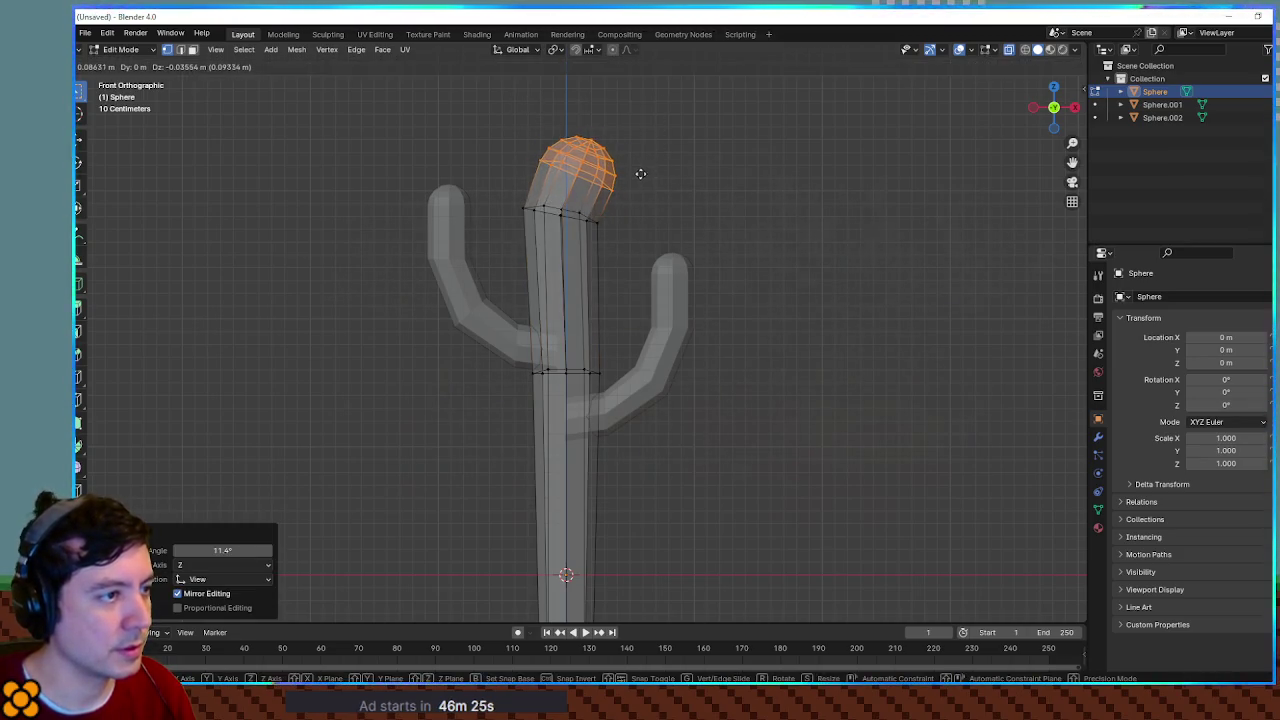
pyautogui.click(637, 173)
pyautogui.moveTo(513, 191); pyautogui.dragTo(603, 236)
pyautogui.press('r')
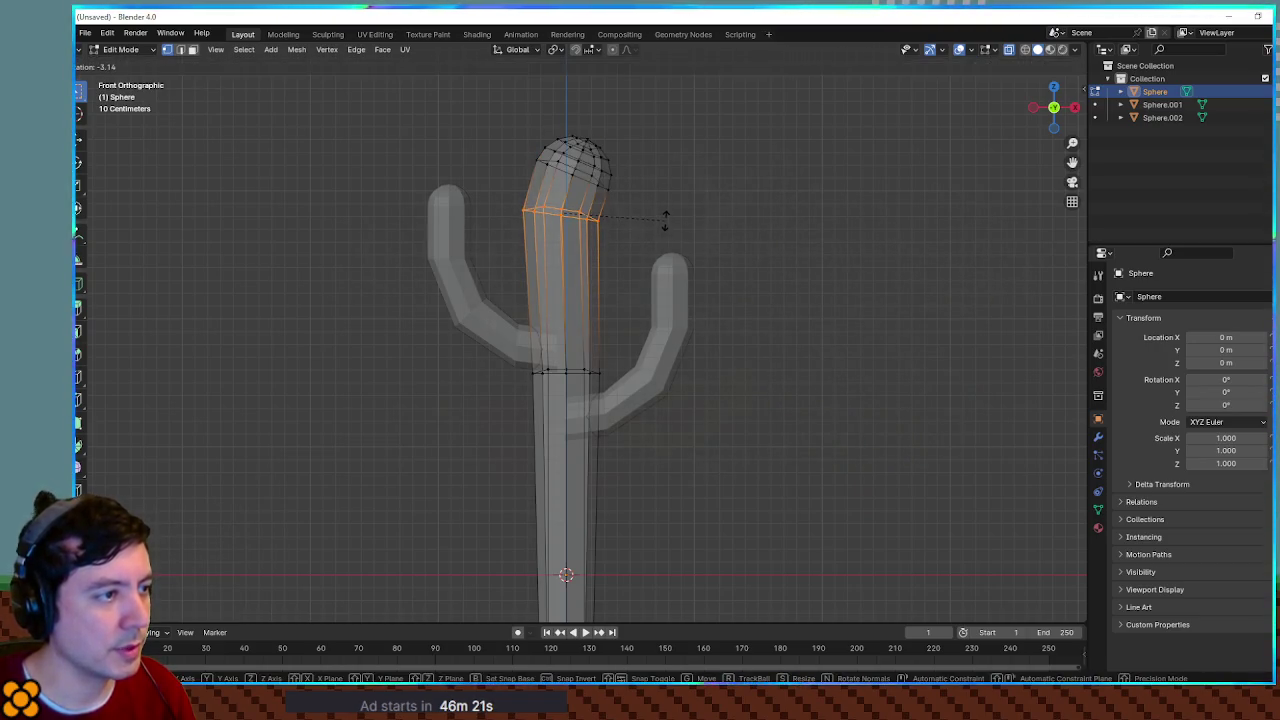
pyautogui.click(672, 204)
# Step: Undo the cap edits to restore the rounded dome
pyautogui.moveTo(672, 203)
pyautogui.mouseDown()
pyautogui.moveTo(740, 251)
pyautogui.moveTo(819, 245)
pyautogui.mouseUp()
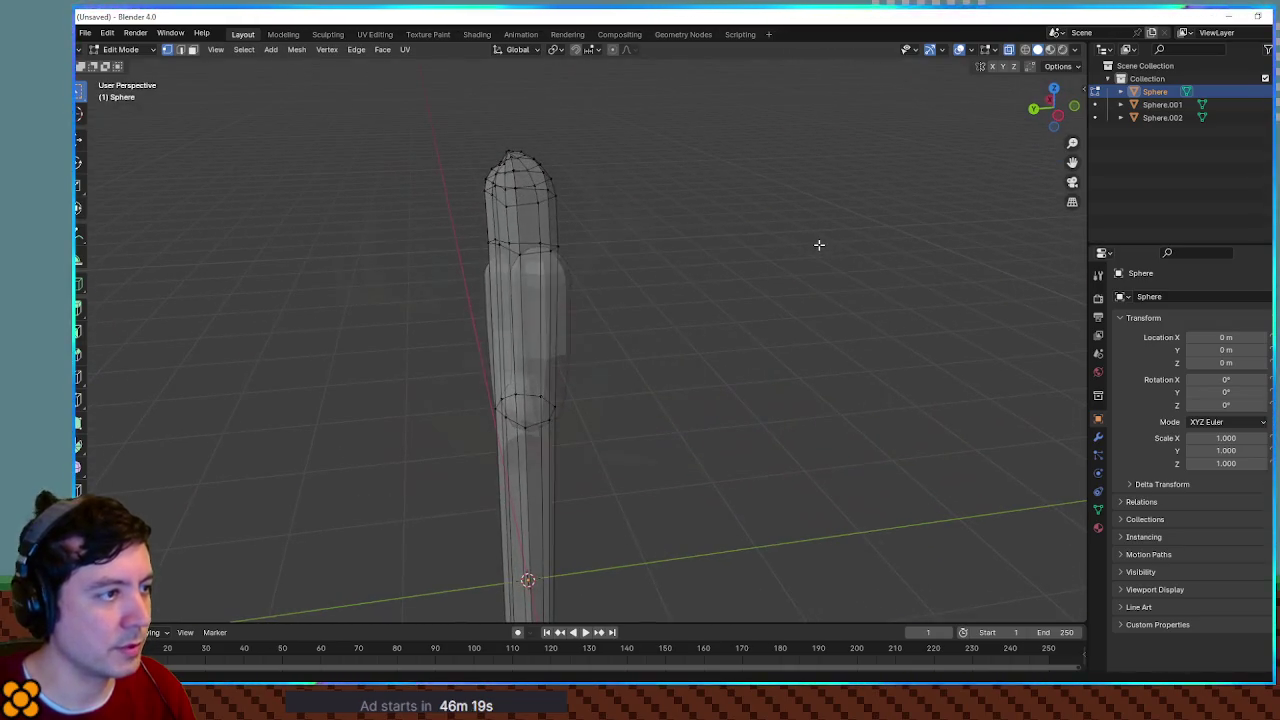
pyautogui.hotkey('ctrl', 'l')
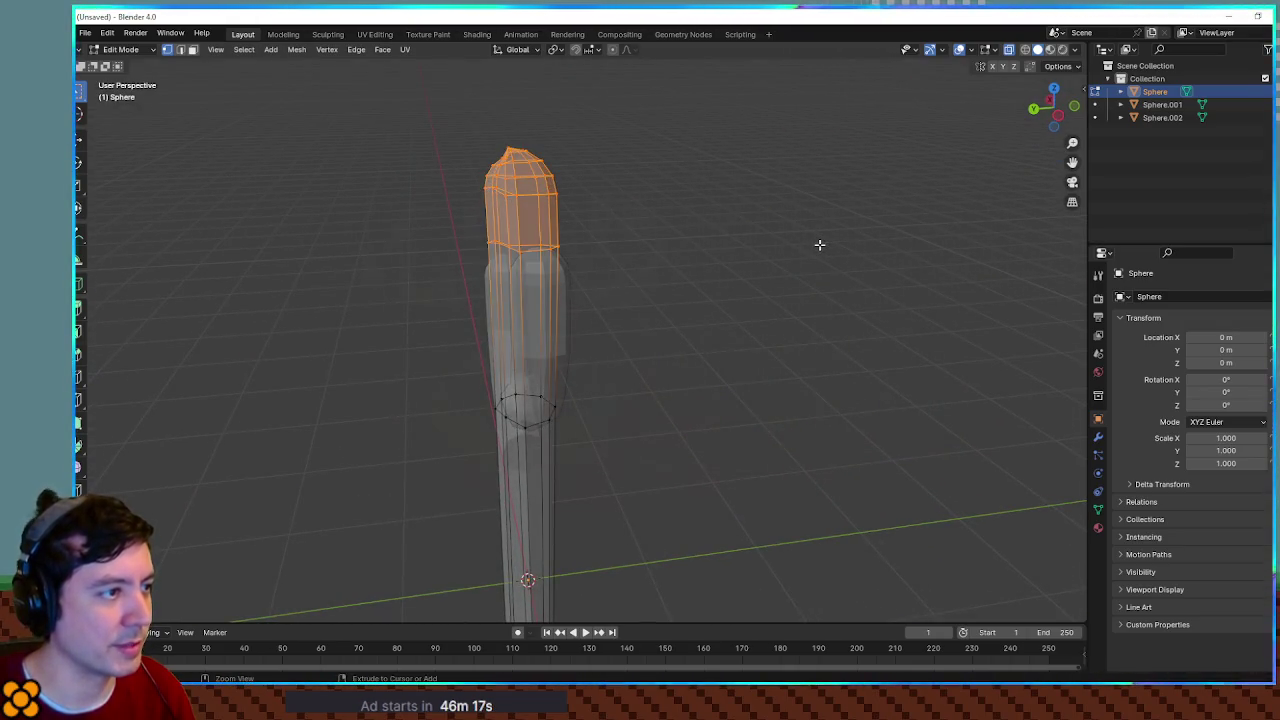
pyautogui.hotkey('ctrl', 'z')
pyautogui.hotkey('ctrl', 'z')
pyautogui.hotkey('ctrl', 'z')
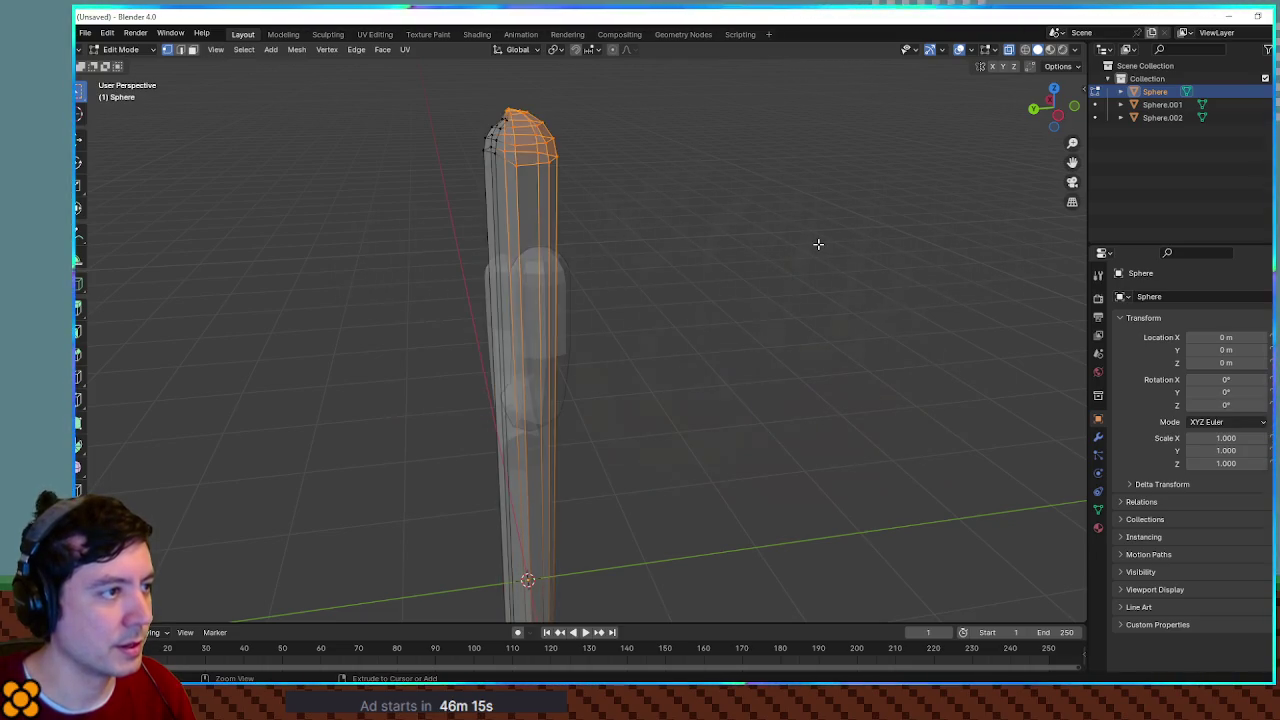
pyautogui.hotkey('ctrl', 'z')
# Step: Widen the selected trunk to 1.870 times in front view
pyautogui.moveTo(817, 243)
pyautogui.mouseDown()
pyautogui.moveTo(677, 220)
pyautogui.moveTo(742, 224)
pyautogui.mouseUp()
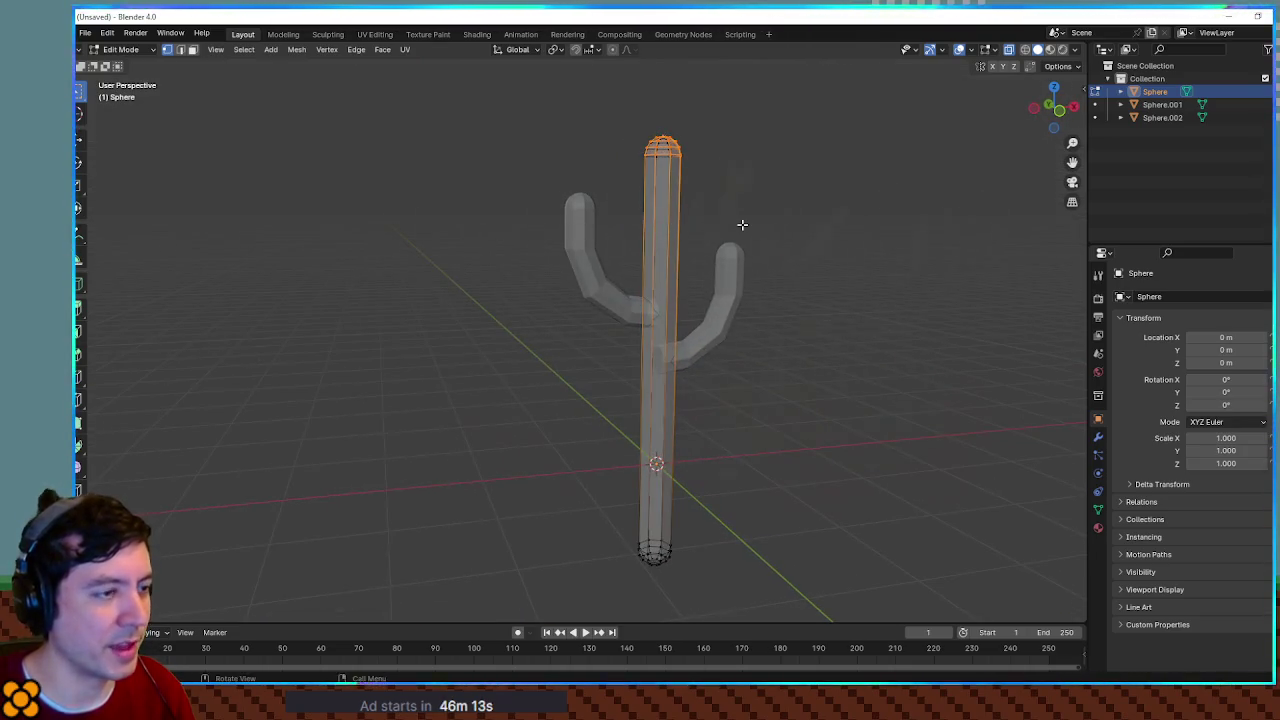
pyautogui.press('KP_1')
pyautogui.scroll(3, 750, 265)
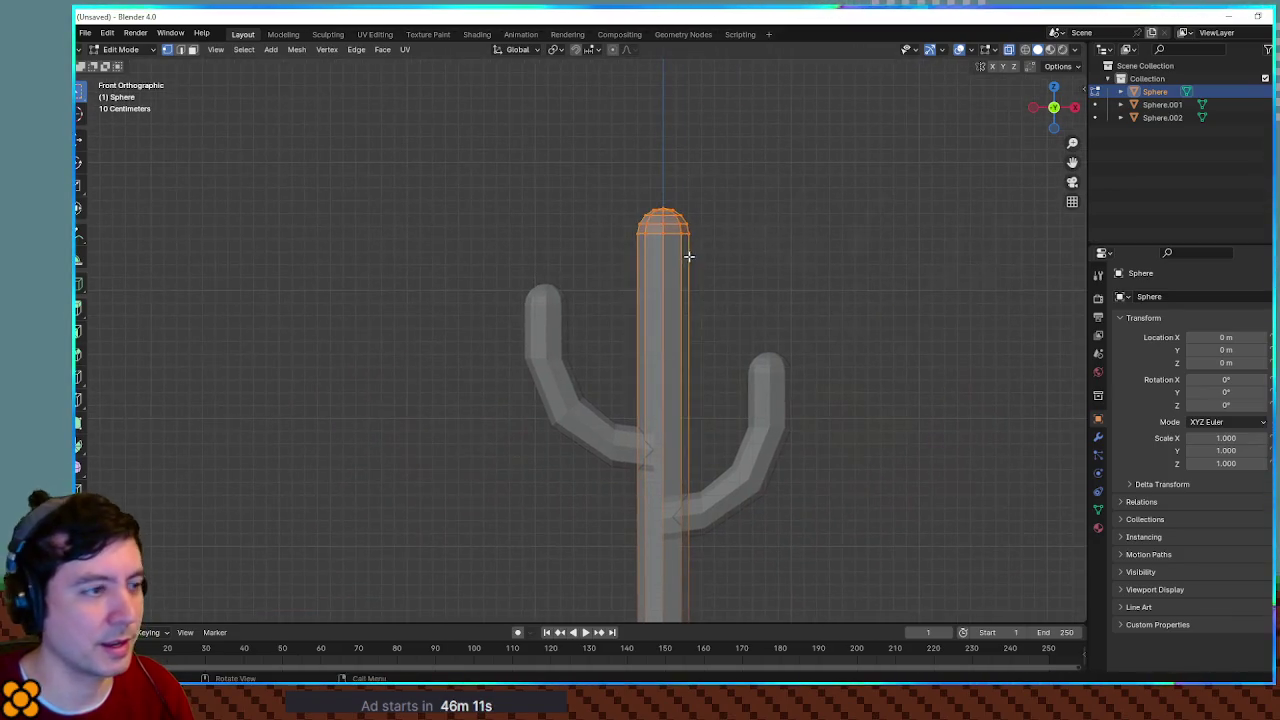
pyautogui.press('s')
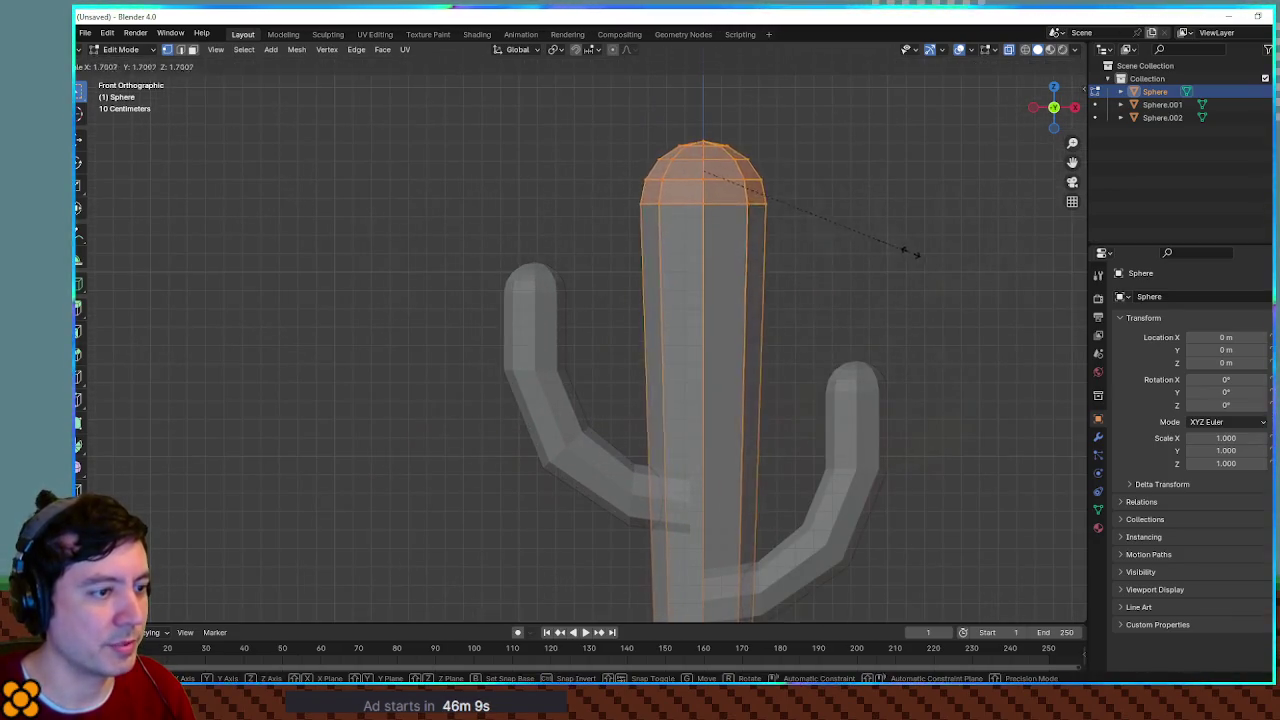
pyautogui.click(930, 256)
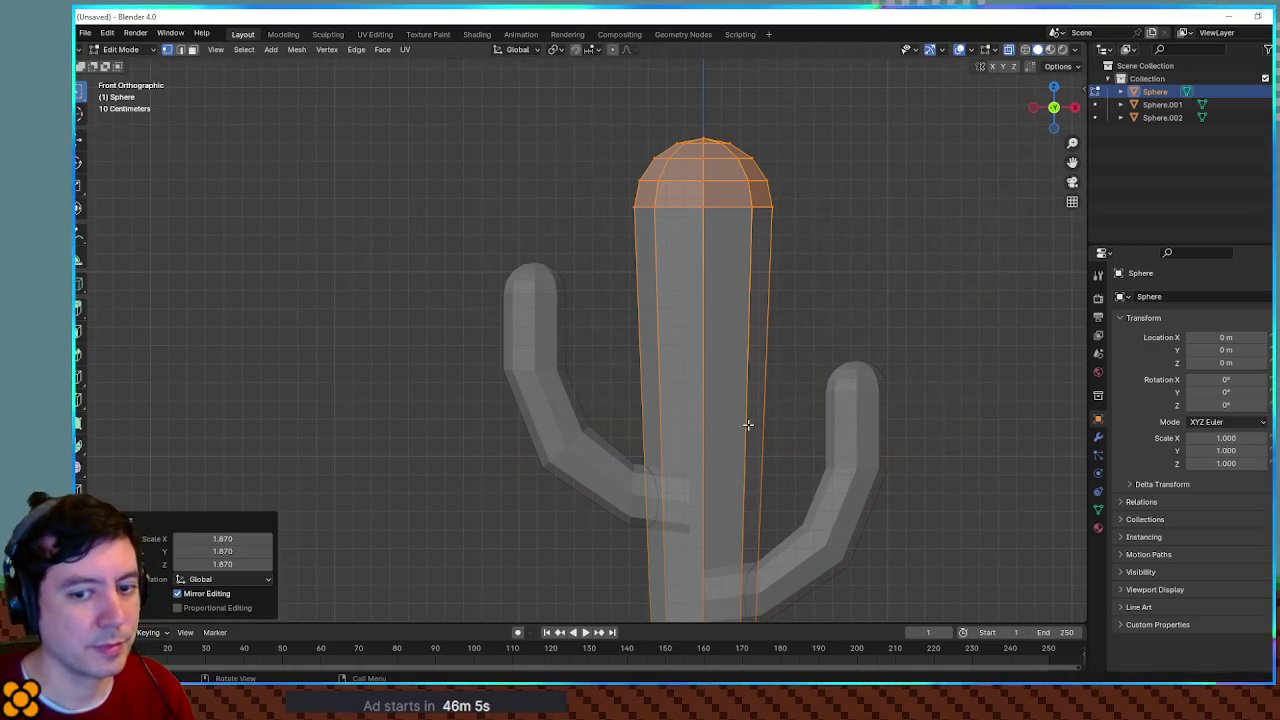
# Step: Add a new edge loop just below the cap
pyautogui.scroll(-3, 748, 425)
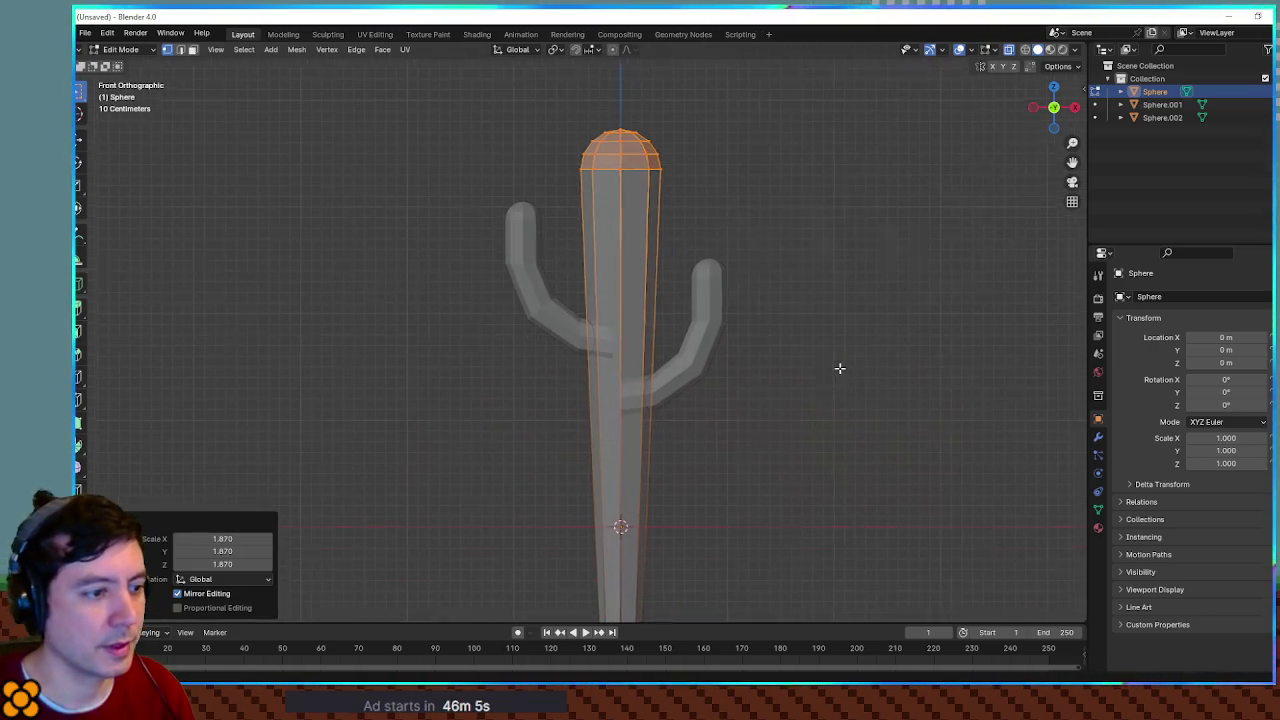
pyautogui.click(650, 408)
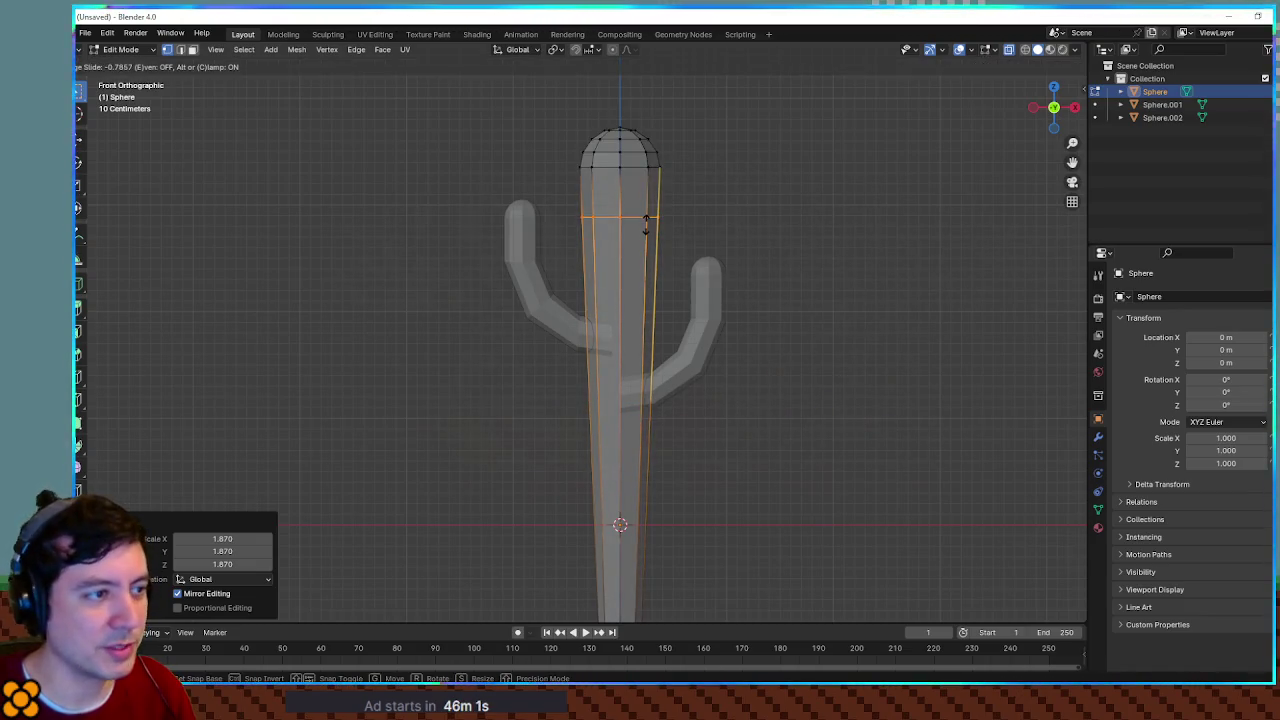
pyautogui.click(644, 190)
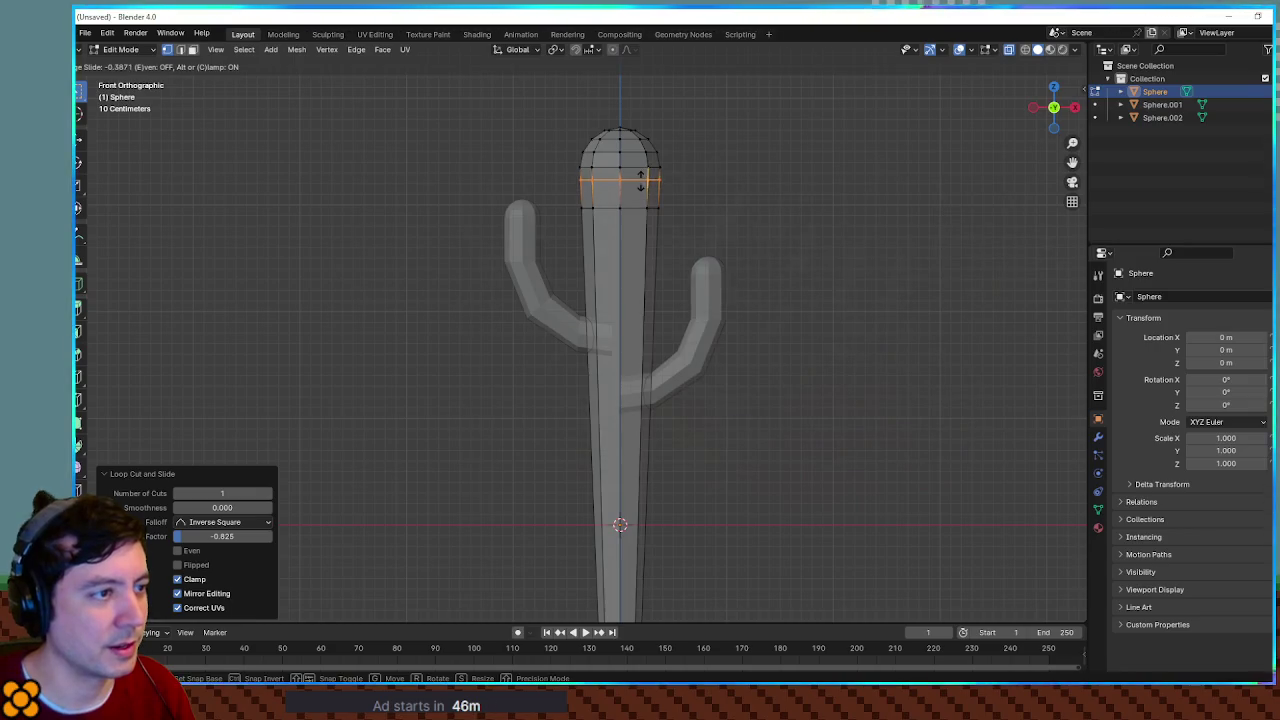
# Step: Tilt the cactus cap about 5° and shift it to a new position
pyautogui.scroll(4, 712, 177)
pyautogui.moveTo(510, 126); pyautogui.dragTo(813, 306)
pyautogui.press('r')
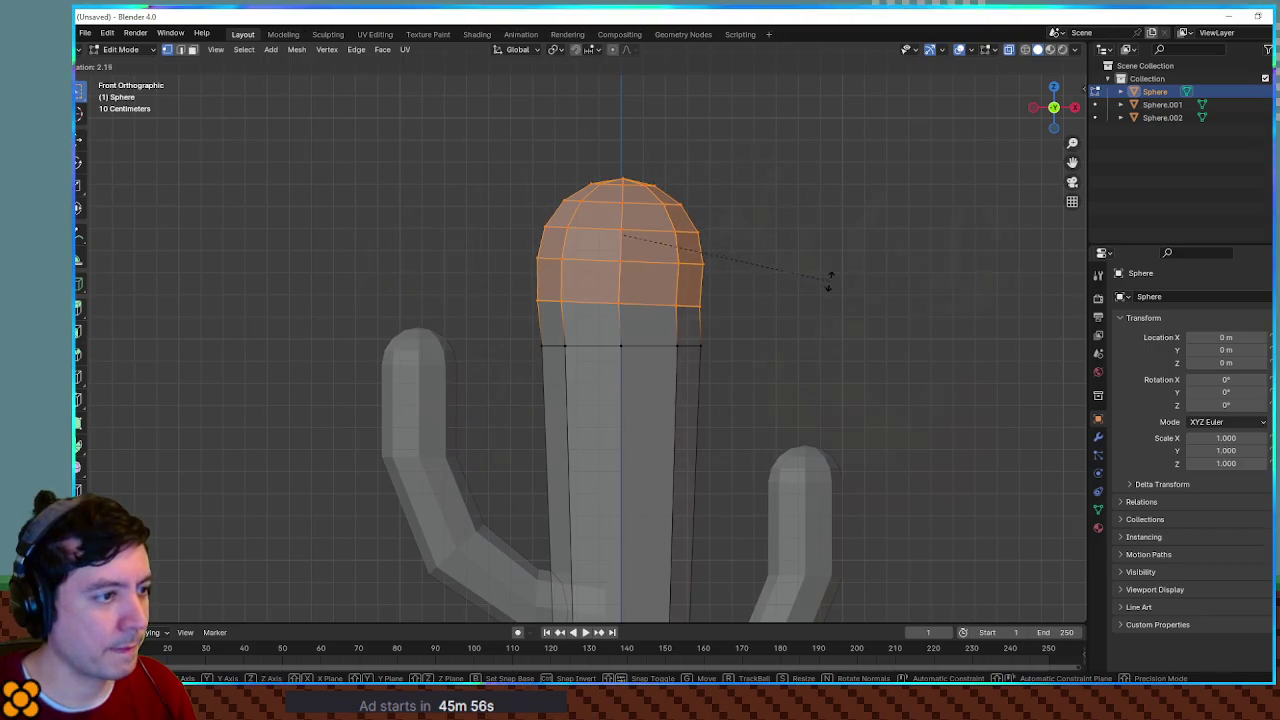
pyautogui.click(833, 290)
pyautogui.press('g')
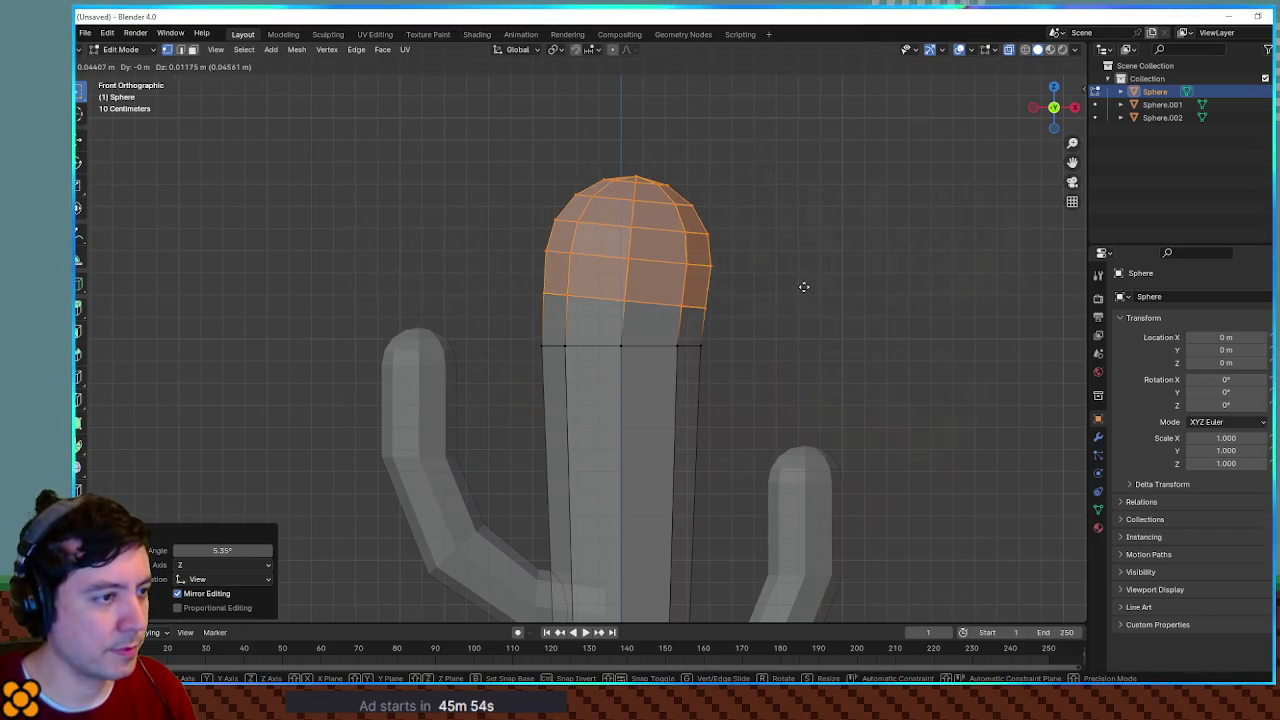
pyautogui.click(801, 287)
# Step: Rotate the cap's upper rows 2.29° and enlarge the cap slightly
pyautogui.moveTo(497, 114); pyautogui.dragTo(797, 280)
pyautogui.press('r')
pyautogui.rightClick(786, 257)
pyautogui.press('r')
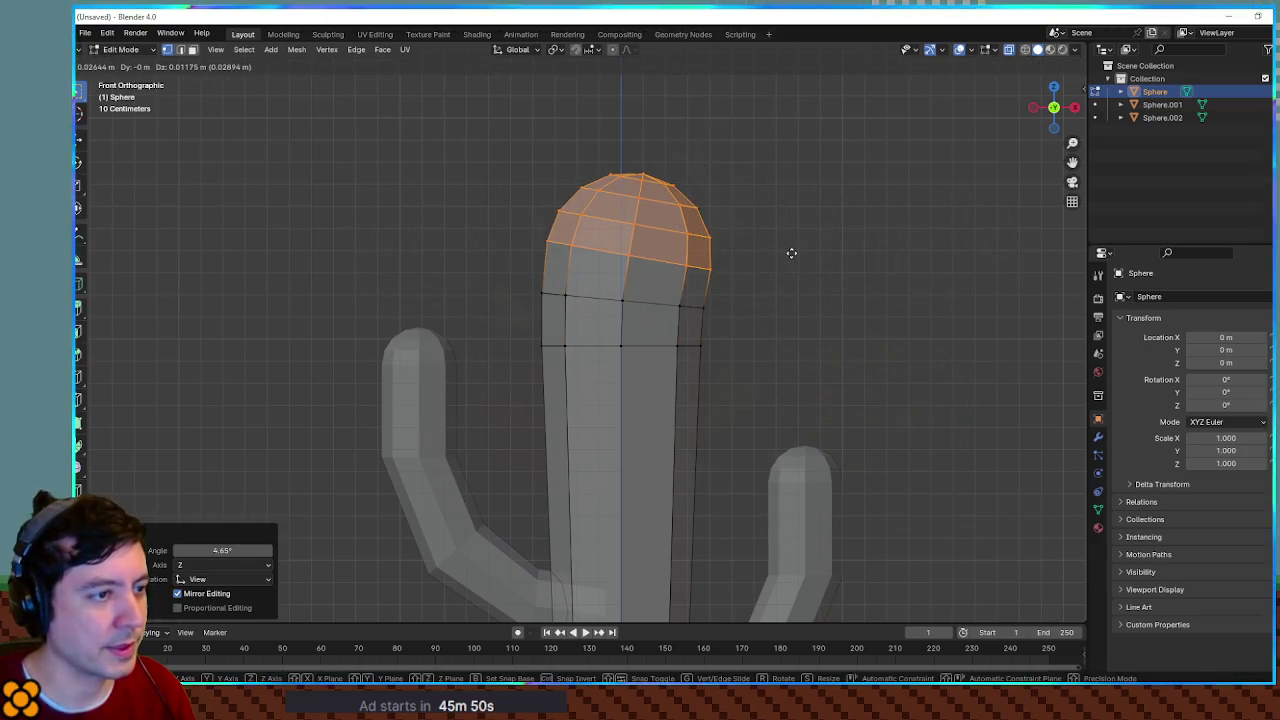
pyautogui.click(811, 240)
pyautogui.press('s')
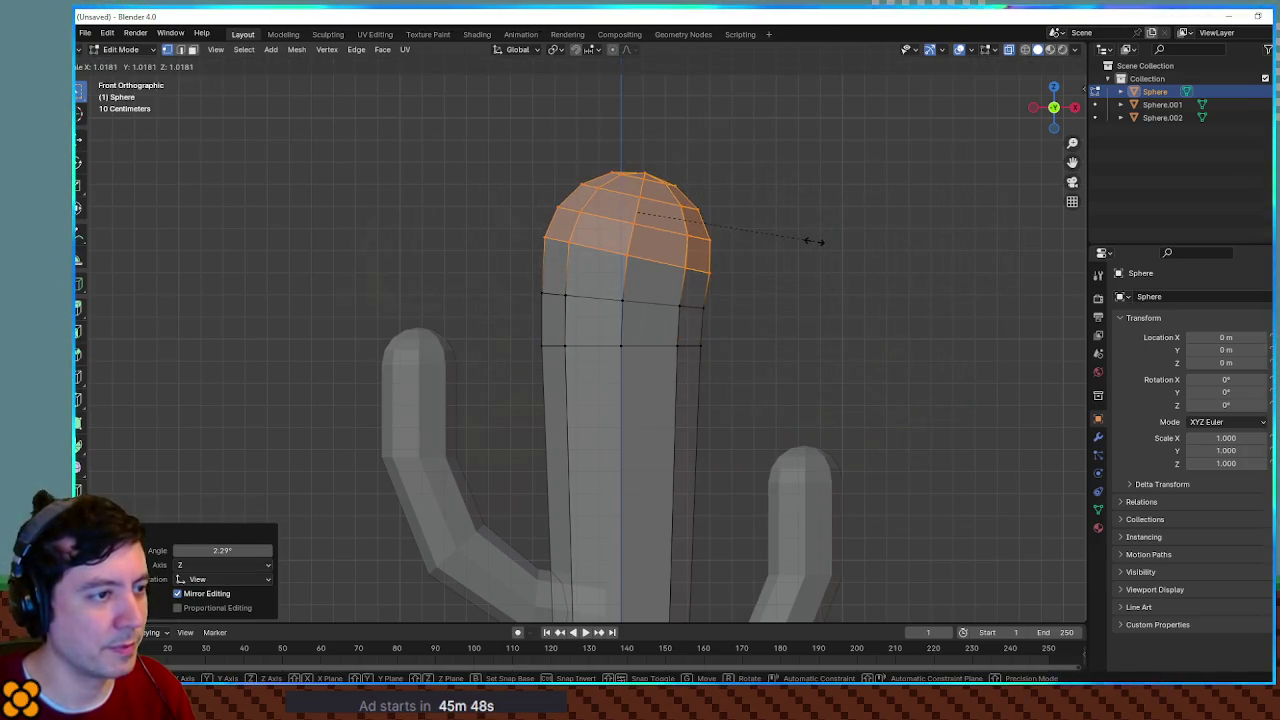
pyautogui.click(817, 241)
# Step: Widen the edge loop below the cap to about 1.035 and inspect the cactus
pyautogui.moveTo(520, 280); pyautogui.dragTo(722, 312)
pyautogui.press('s')
pyautogui.click(735, 317)
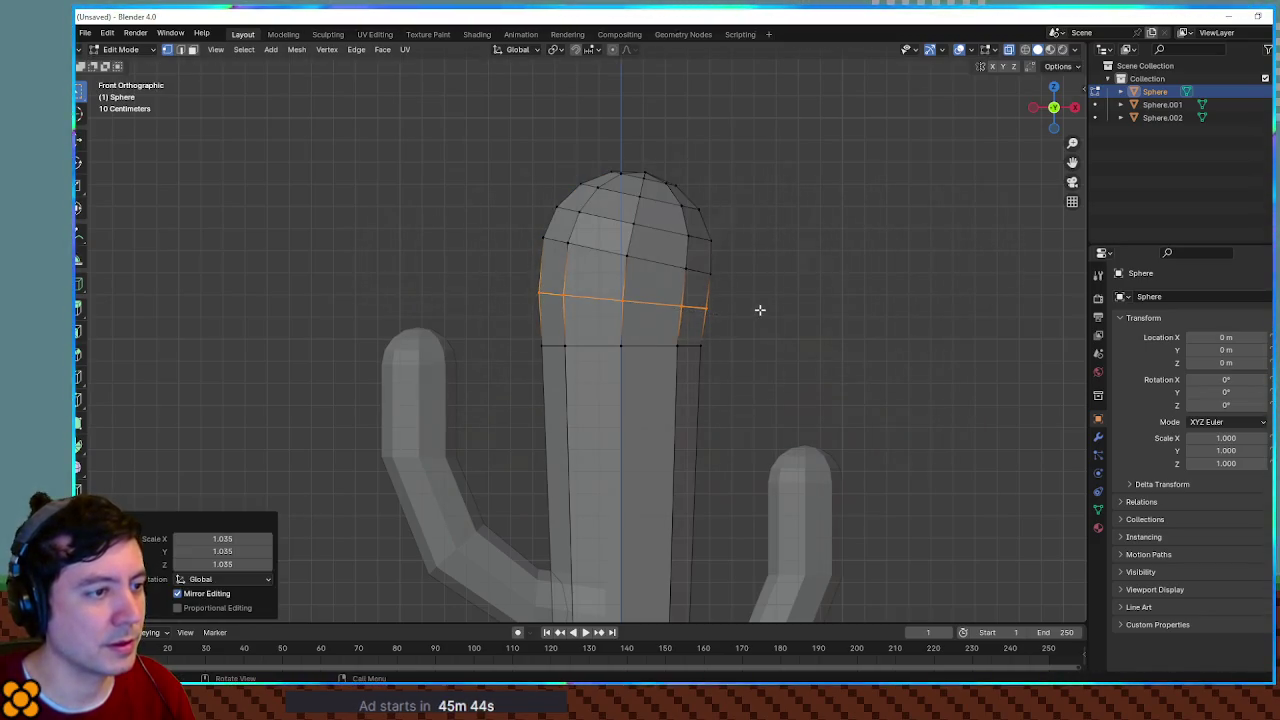
pyautogui.scroll(-4, 760, 310)
pyautogui.press('Tab')
pyautogui.moveTo(747, 344)
pyautogui.mouseDown()
pyautogui.moveTo(866, 340)
pyautogui.moveTo(714, 309)
pyautogui.moveTo(743, 389)
pyautogui.moveTo(660, 330)
pyautogui.mouseUp()
pyautogui.press('Tab')
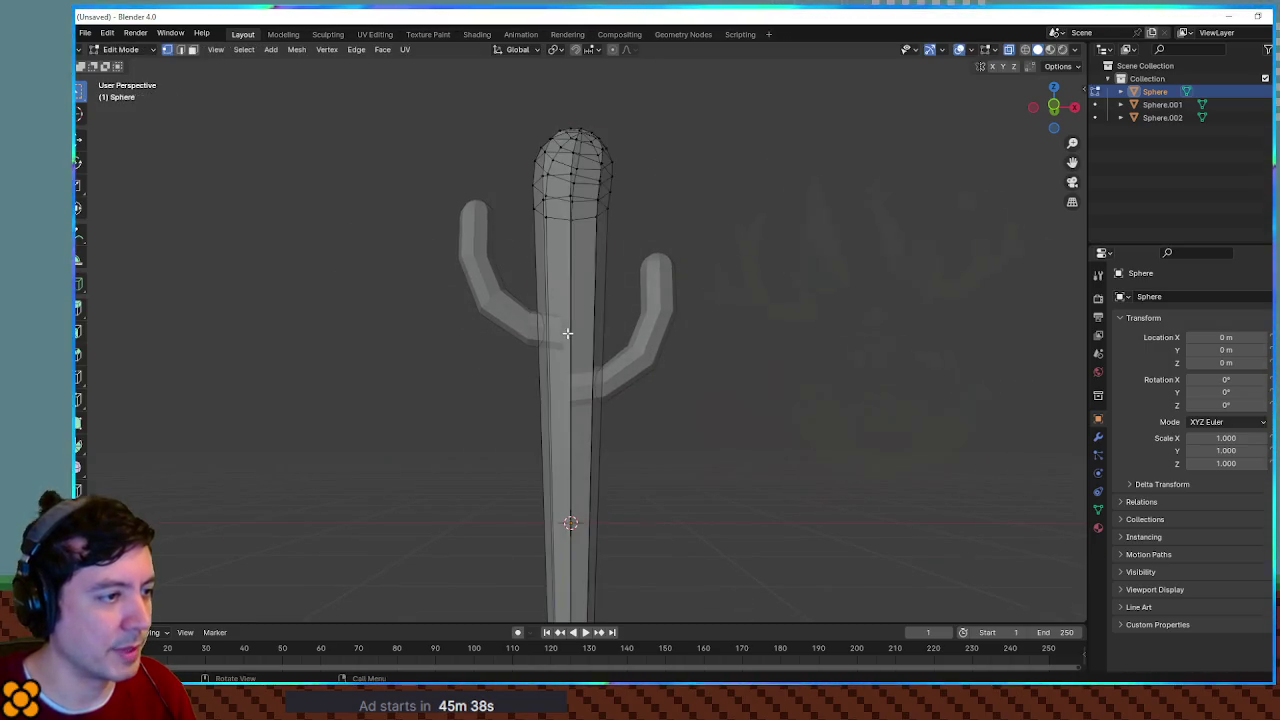
# Step: Add two more edge loops across the lower trunk
pyautogui.click(567, 333)
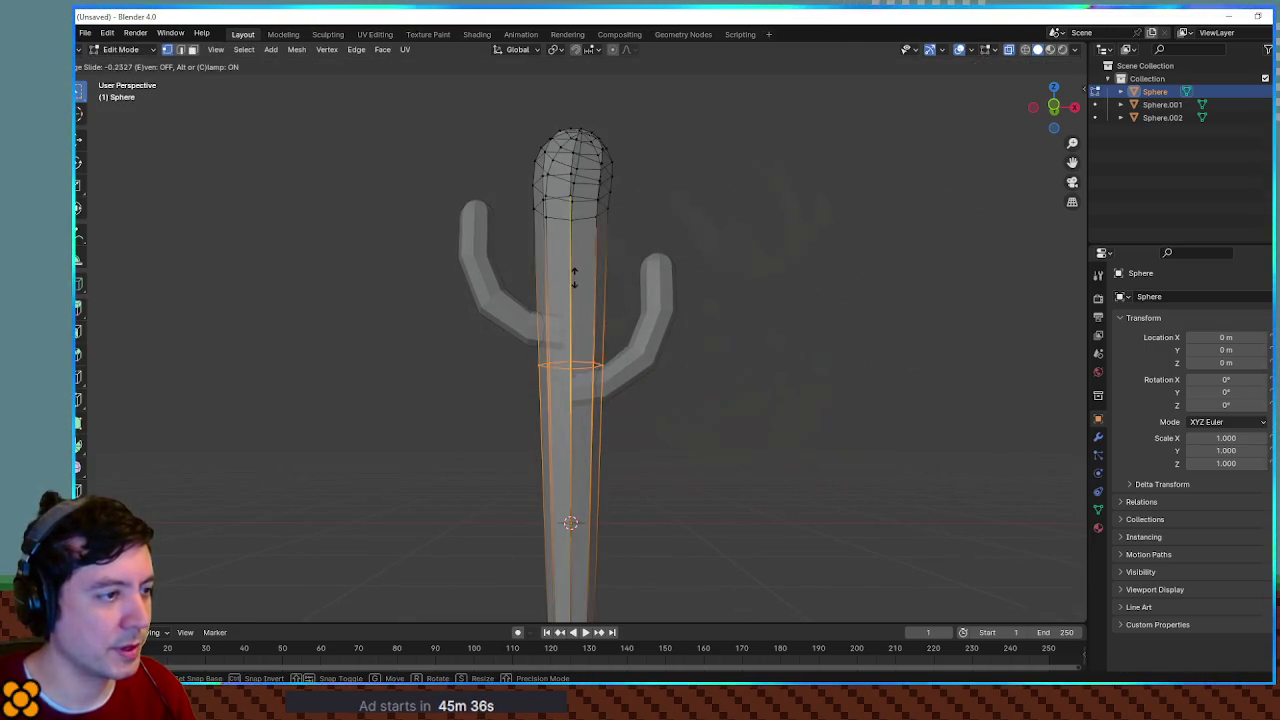
pyautogui.click(574, 246)
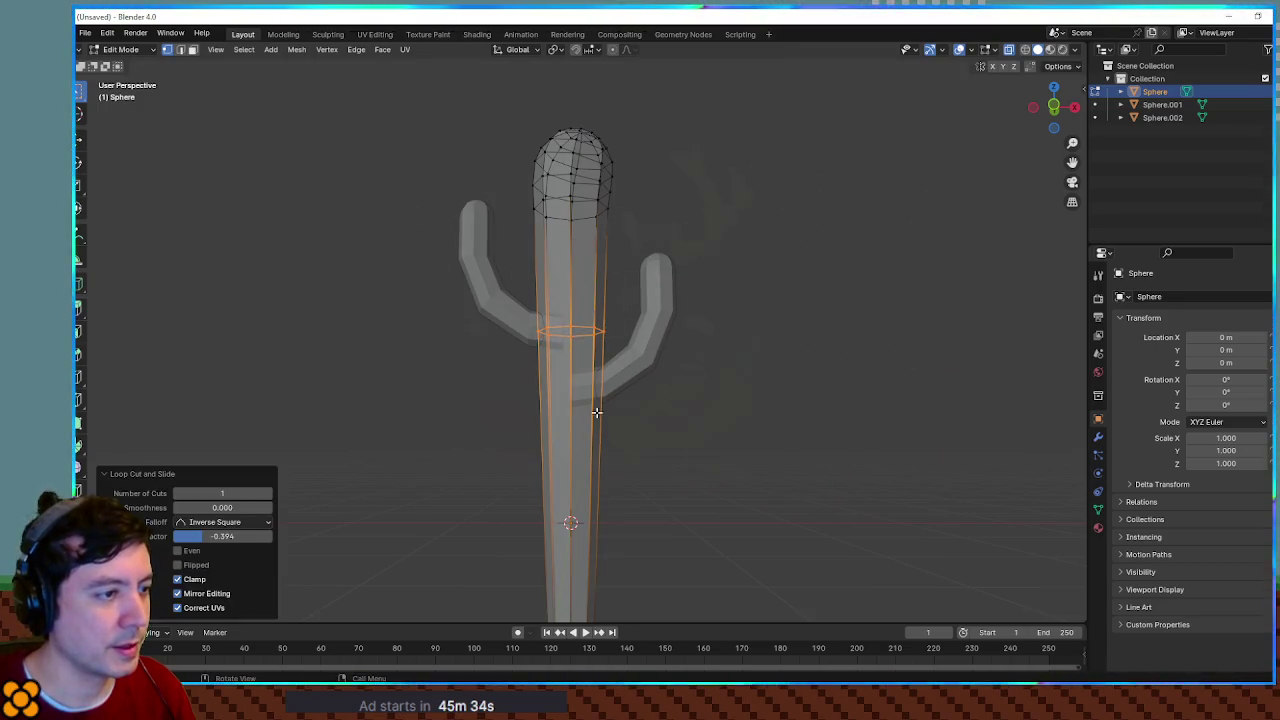
pyautogui.click(586, 423)
pyautogui.click(585, 401)
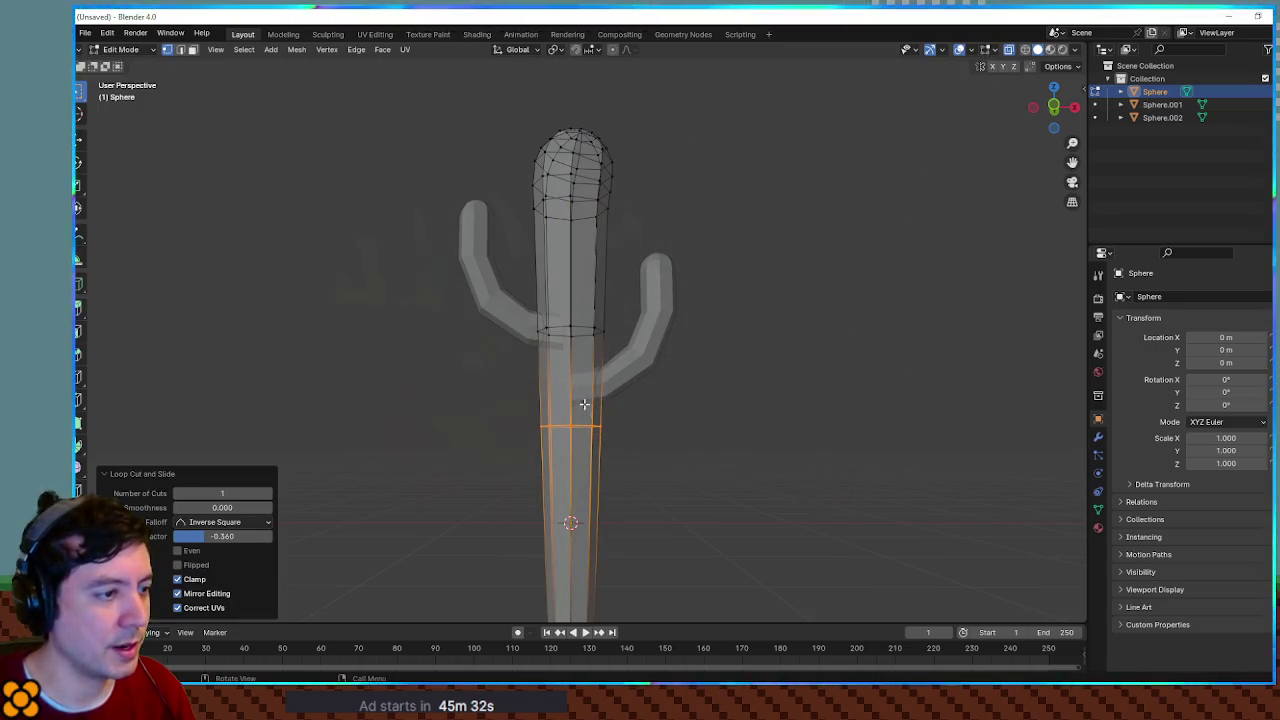
pyautogui.press('KP_1')
pyautogui.scroll(2, 608, 408)
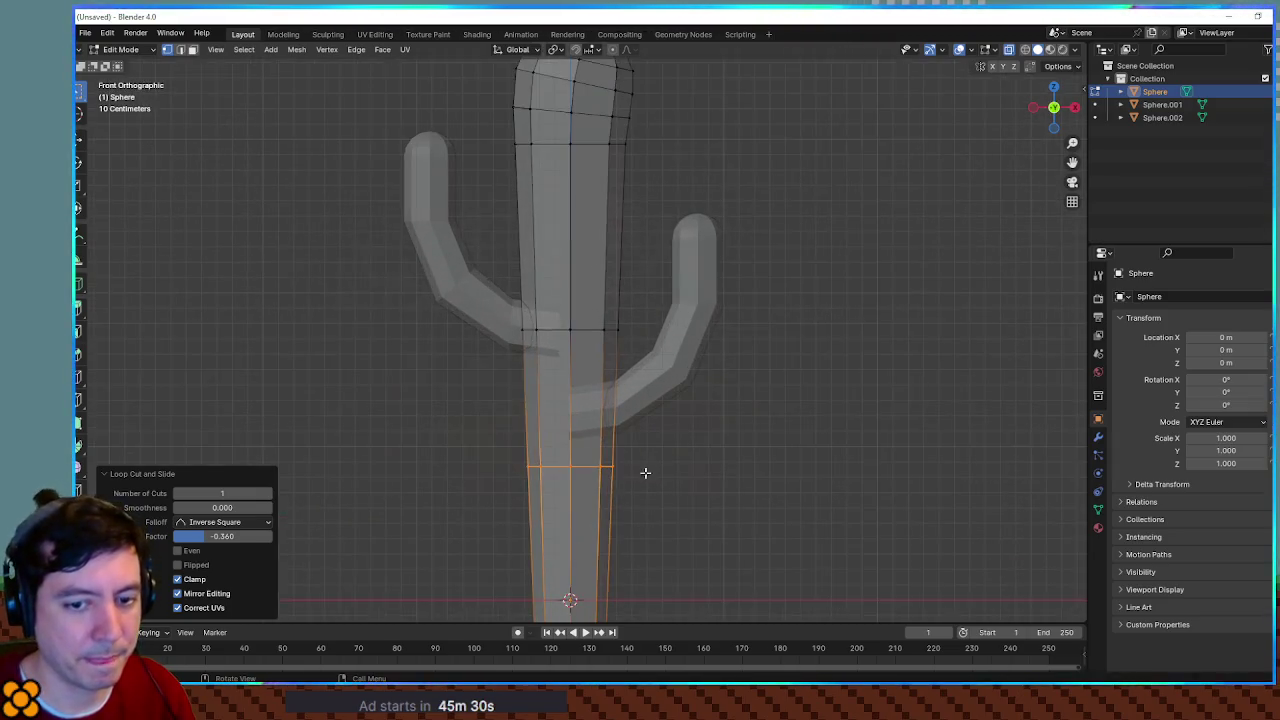
pyautogui.scroll(1, 650, 424)
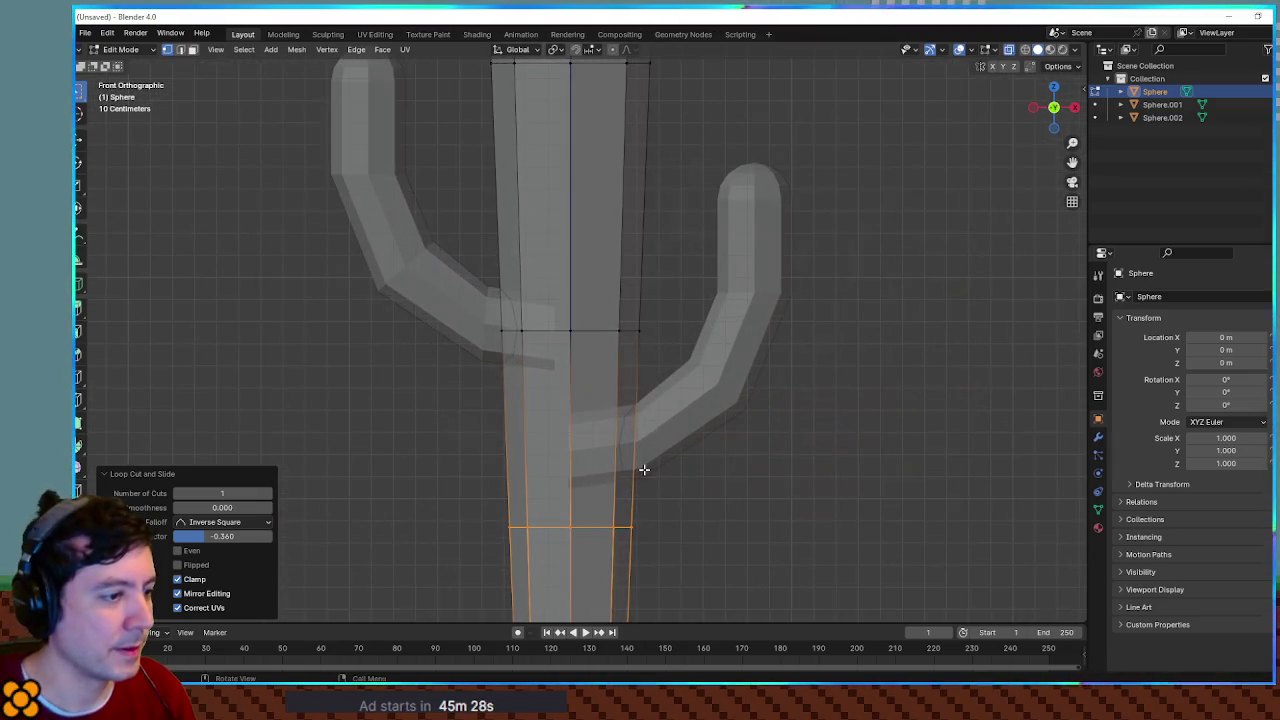
pyautogui.scroll(-2, 643, 466)
# Step: Move the loop where the arms join and shift the lower loop sideways to bend the trunk
pyautogui.moveTo(479, 305); pyautogui.dragTo(630, 355)
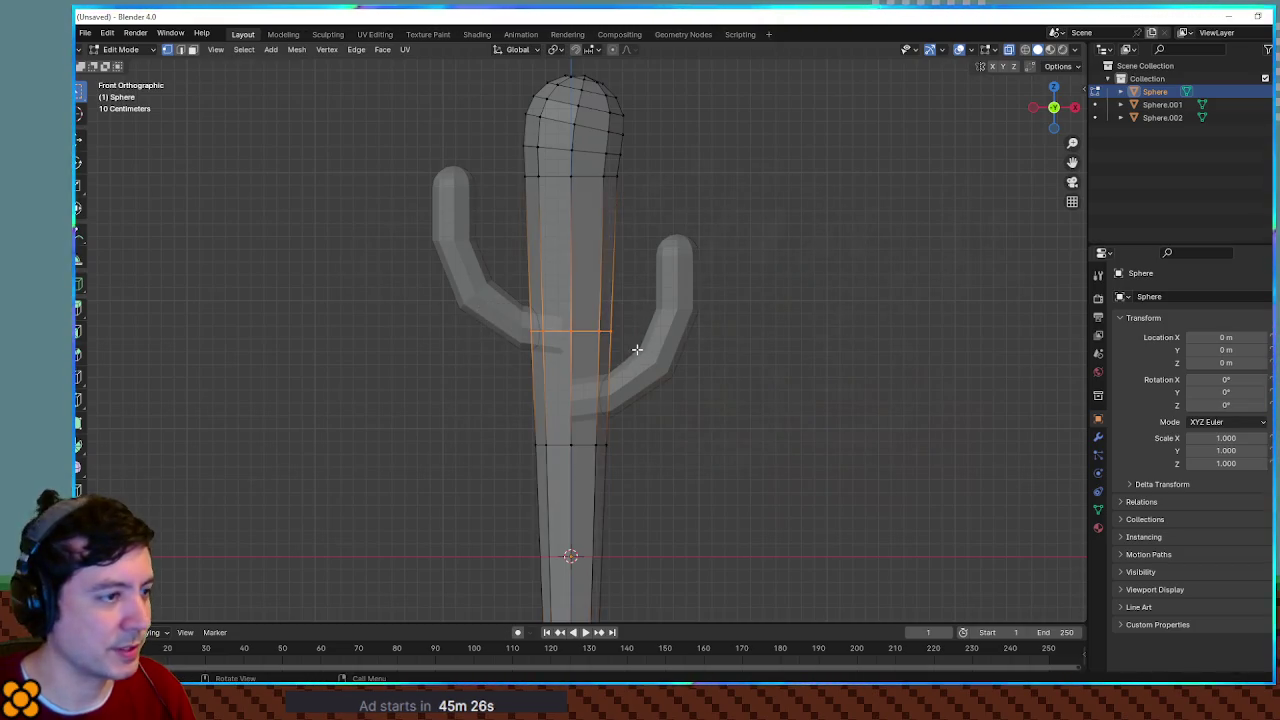
pyautogui.press('g')
pyautogui.click(646, 342)
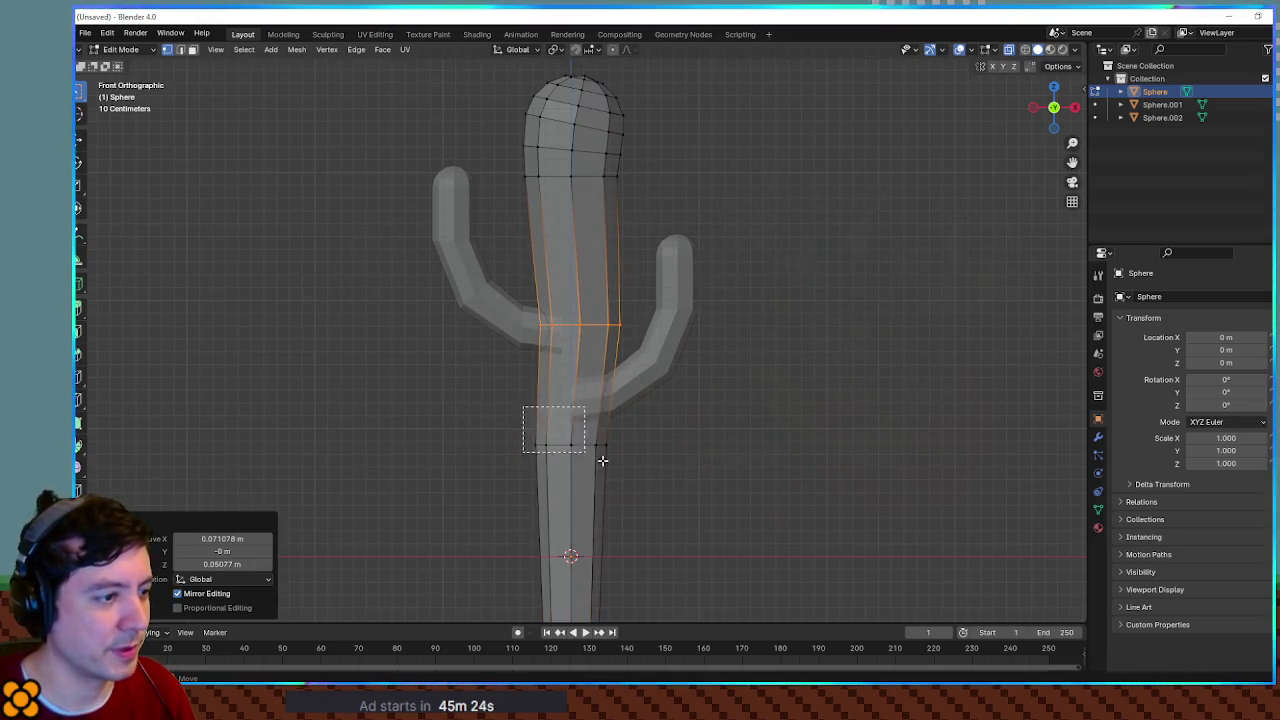
pyautogui.moveTo(595, 457); pyautogui.dragTo(634, 466)
pyautogui.press('g')
pyautogui.click(651, 466)
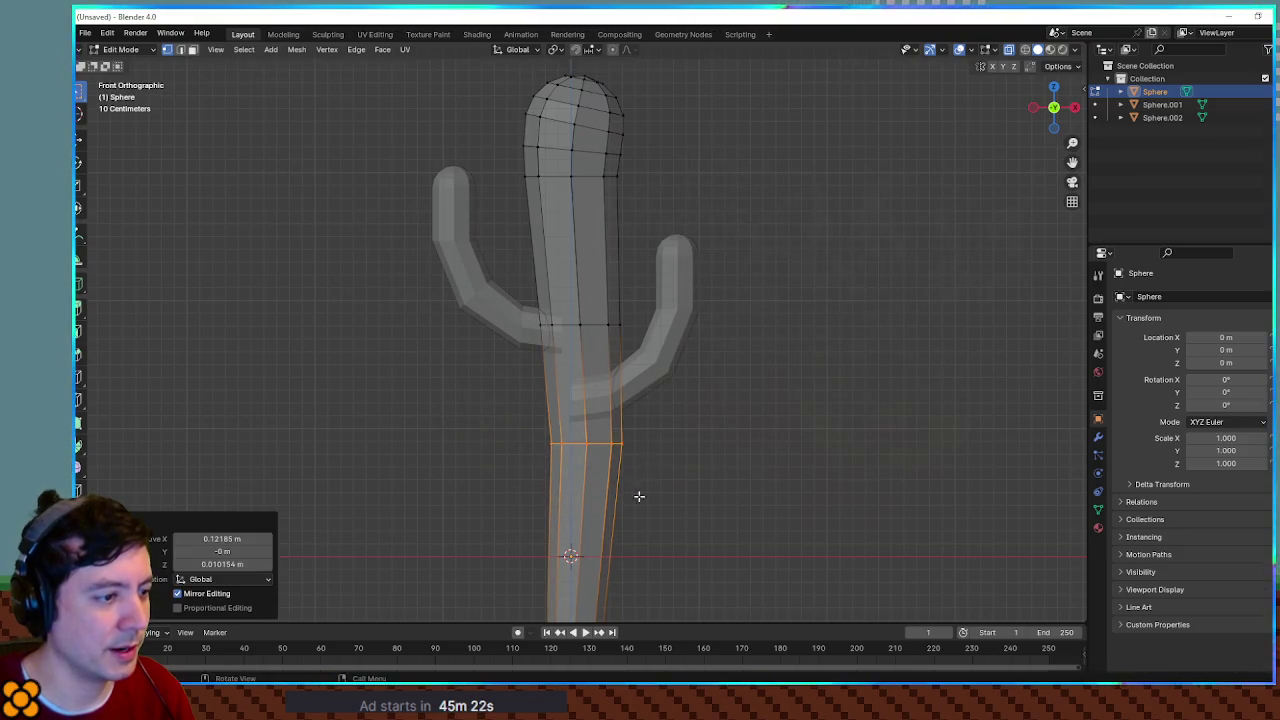
pyautogui.scroll(-2, 639, 491)
pyautogui.press('KP_Decimal')
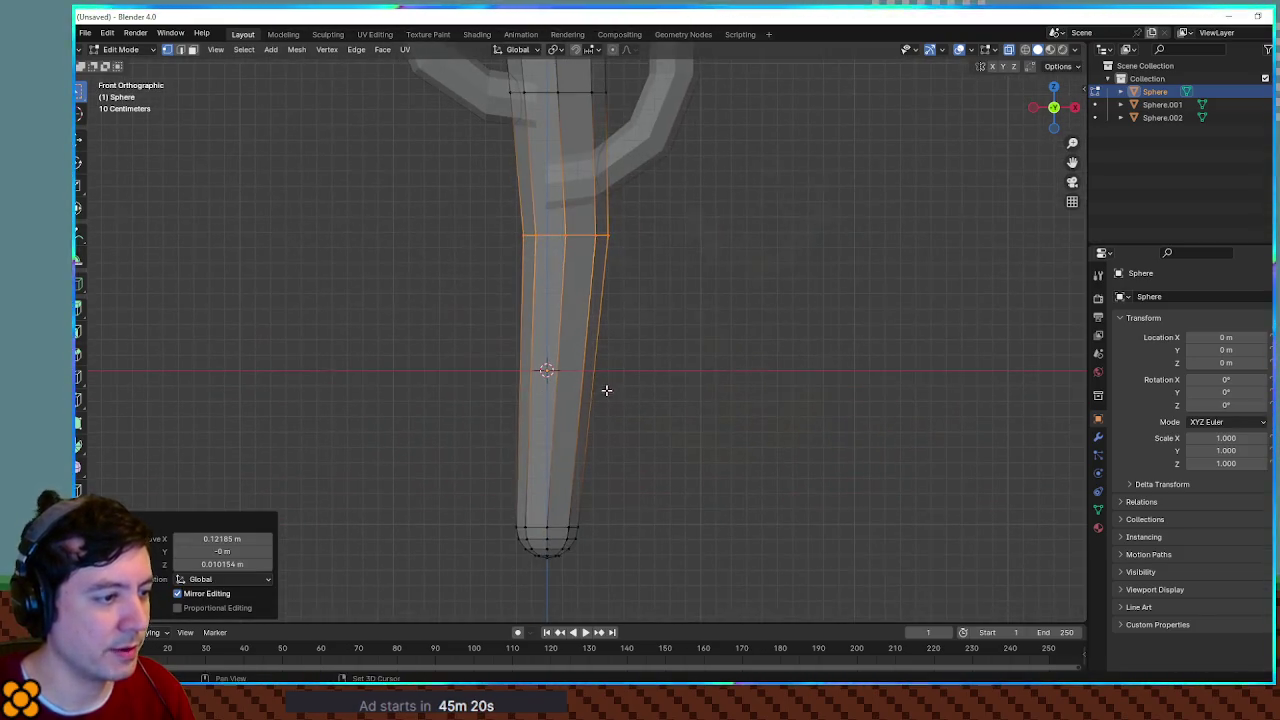
# Step: Delete the bottom cap's vertices, raise the new bottom loop, and exit Edit Mode
pyautogui.moveTo(510, 528); pyautogui.dragTo(603, 572)
pyautogui.press('x')
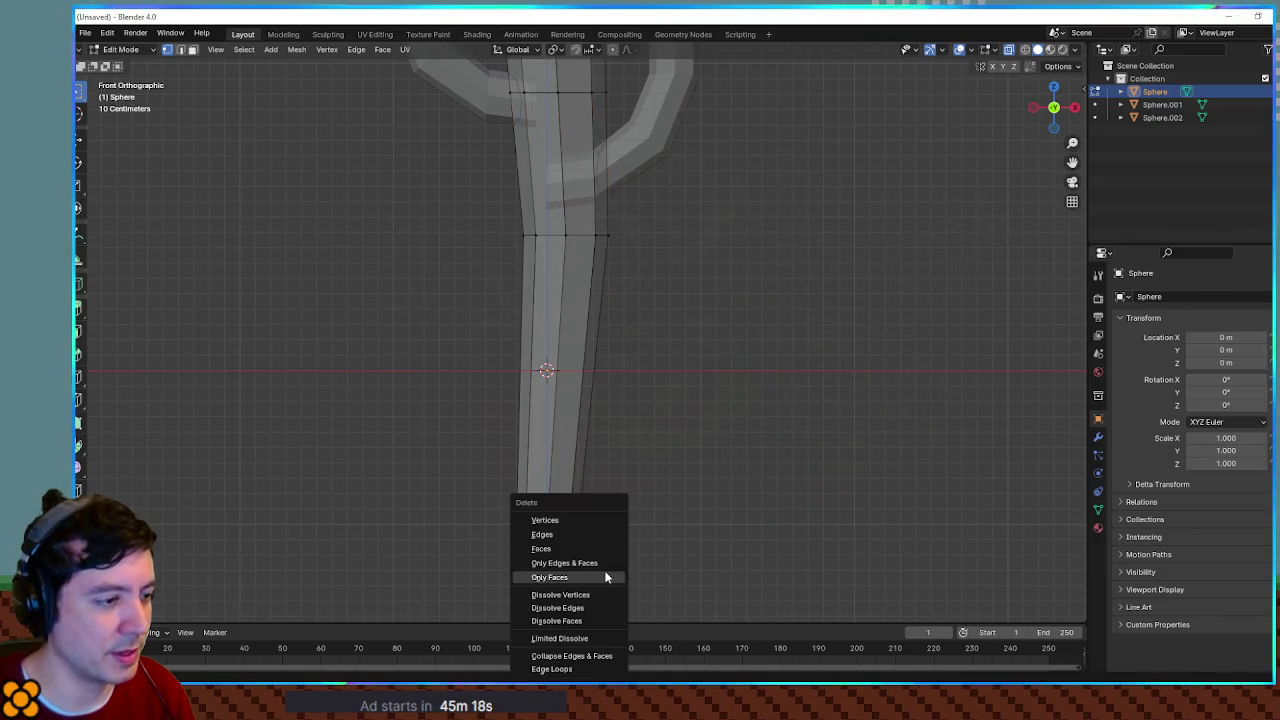
pyautogui.click(600, 520)
pyautogui.moveTo(452, 494); pyautogui.dragTo(645, 584)
pyautogui.press('g')
pyautogui.click(626, 429)
pyautogui.press('Tab')
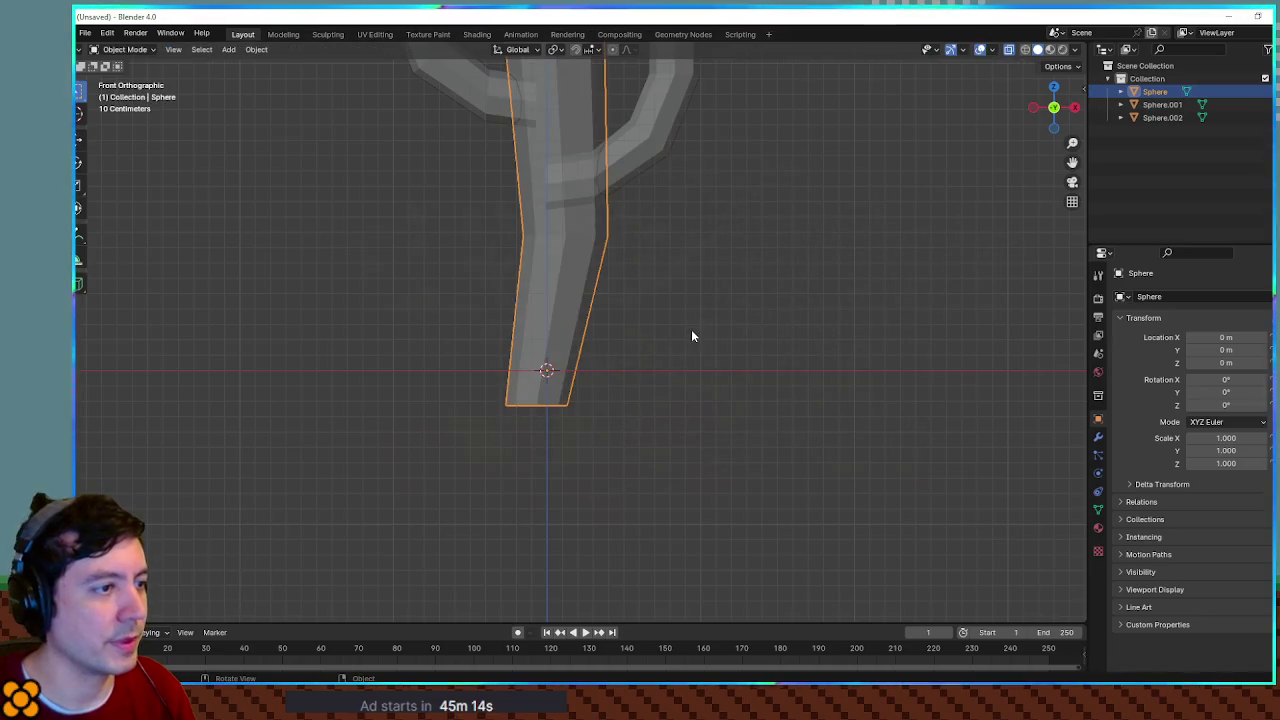
# Step: Turn X-ray off and bring the trunk back to Object Mode, deselected
pyautogui.press('KP_Decimal')
pyautogui.scroll(2, 687, 404)
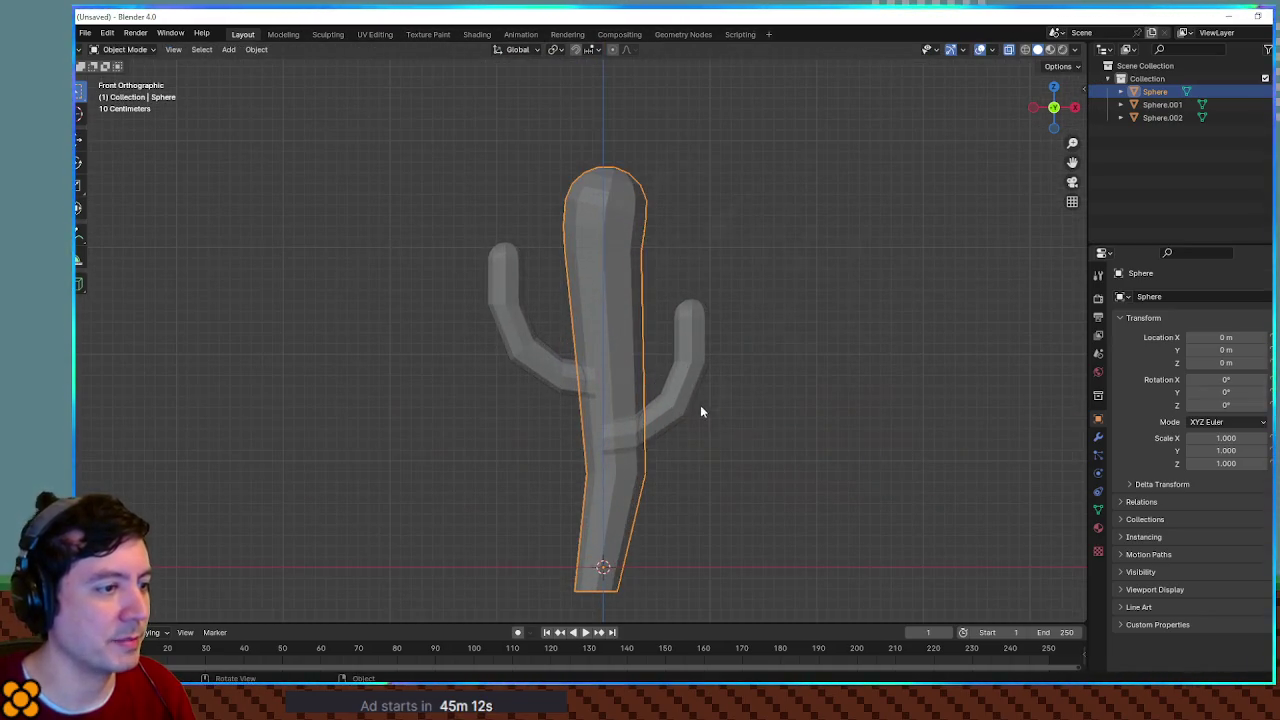
pyautogui.press('Tab')
pyautogui.moveTo(812, 401)
pyautogui.mouseDown()
pyautogui.moveTo(794, 363)
pyautogui.moveTo(760, 390)
pyautogui.moveTo(688, 401)
pyautogui.mouseUp()
pyautogui.scroll(3, 688, 401)
pyautogui.press('Tab')
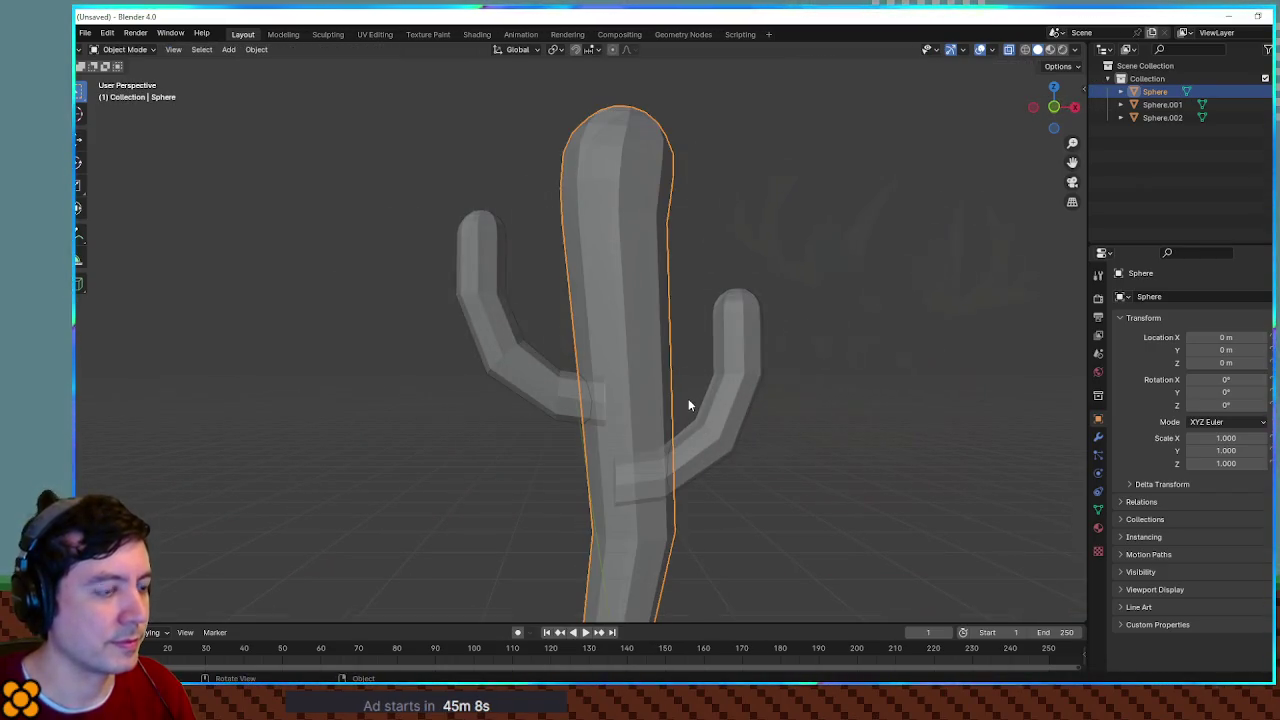
pyautogui.hotkey('alt', 'z')
pyautogui.click(960, 349)
pyautogui.moveTo(946, 354)
pyautogui.mouseDown()
pyautogui.moveTo(855, 356)
pyautogui.moveTo(880, 366)
pyautogui.mouseUp()
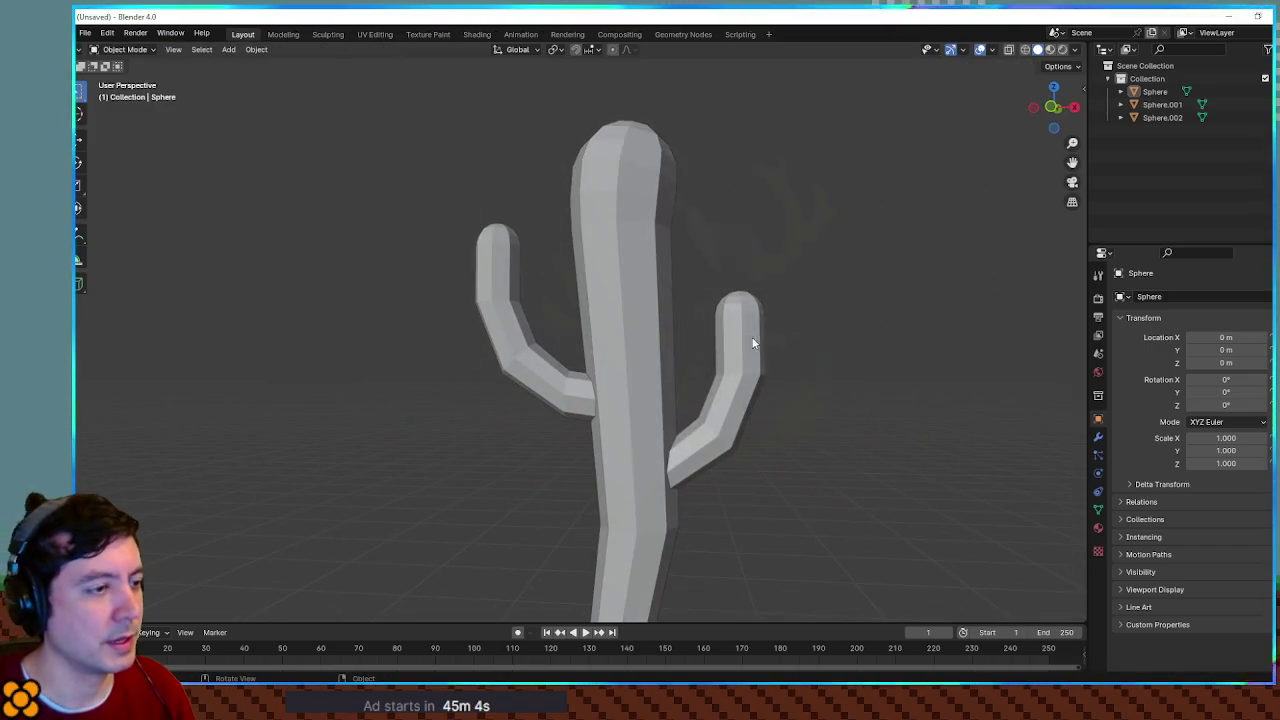
# Step: Apply Shade Smooth to the trunk and both arms, then enter Edit Mode on all three
pyautogui.press('a')
pyautogui.rightClick(840, 311)
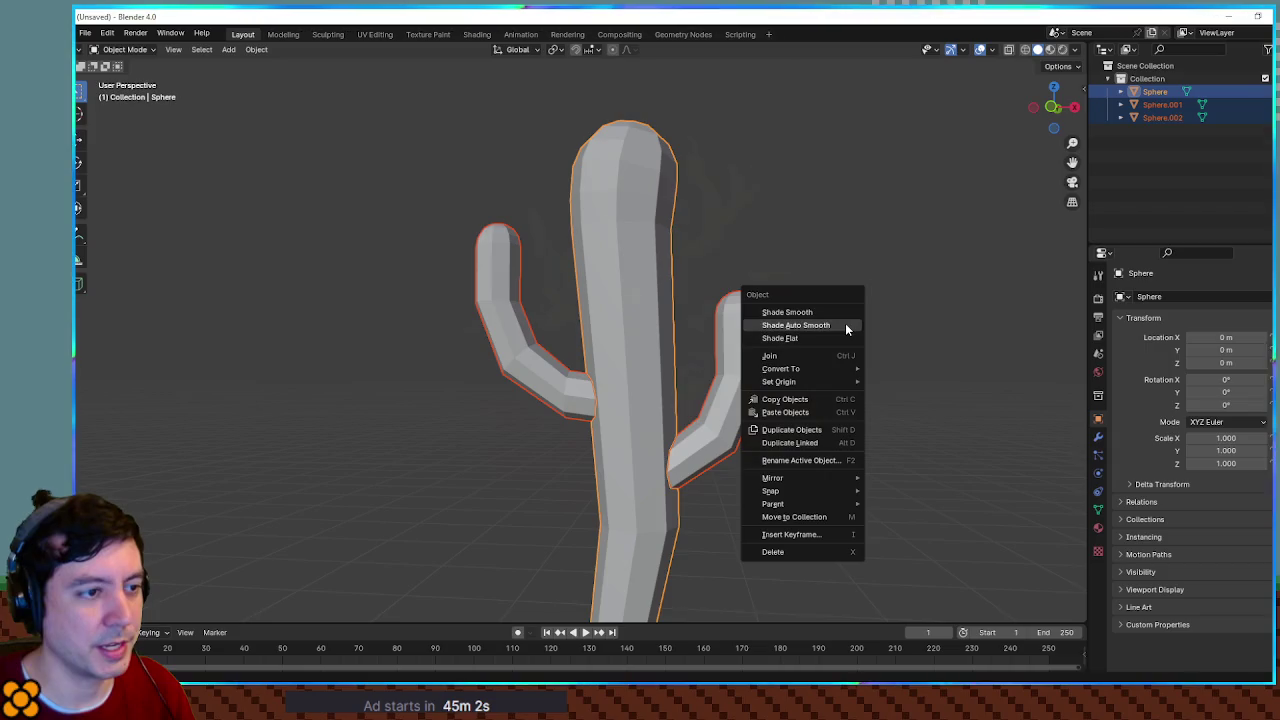
pyautogui.click(843, 310)
pyautogui.moveTo(837, 309)
pyautogui.mouseDown()
pyautogui.moveTo(837, 366)
pyautogui.moveTo(992, 394)
pyautogui.moveTo(794, 333)
pyautogui.moveTo(815, 368)
pyautogui.moveTo(815, 356)
pyautogui.mouseUp()
pyautogui.scroll(-3, 994, 380)
pyautogui.press('Tab')
# Step: Enlarge the left arm's tip and rescale an edge loop on that arm
pyautogui.hotkey('alt', 'a')
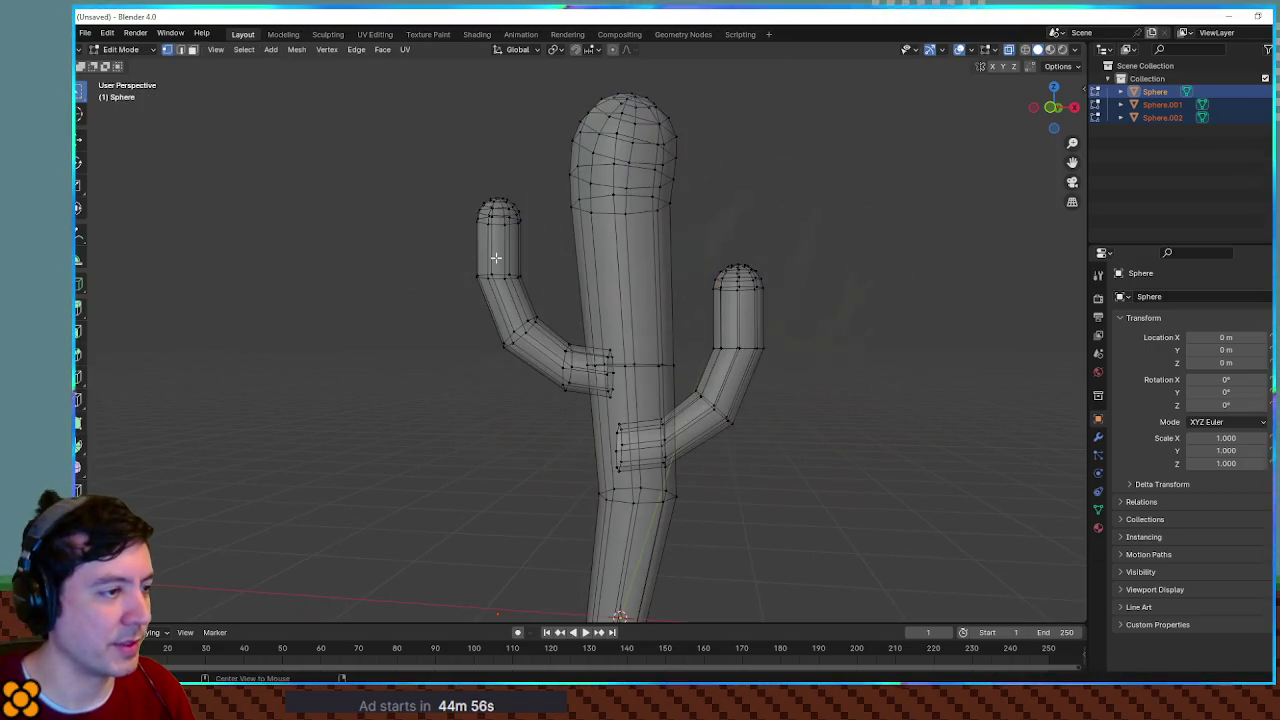
pyautogui.moveTo(437, 171)
pyautogui.mouseDown()
pyautogui.moveTo(540, 248)
pyautogui.moveTo(608, 277)
pyautogui.mouseUp()
pyautogui.scroll(2, 626, 258)
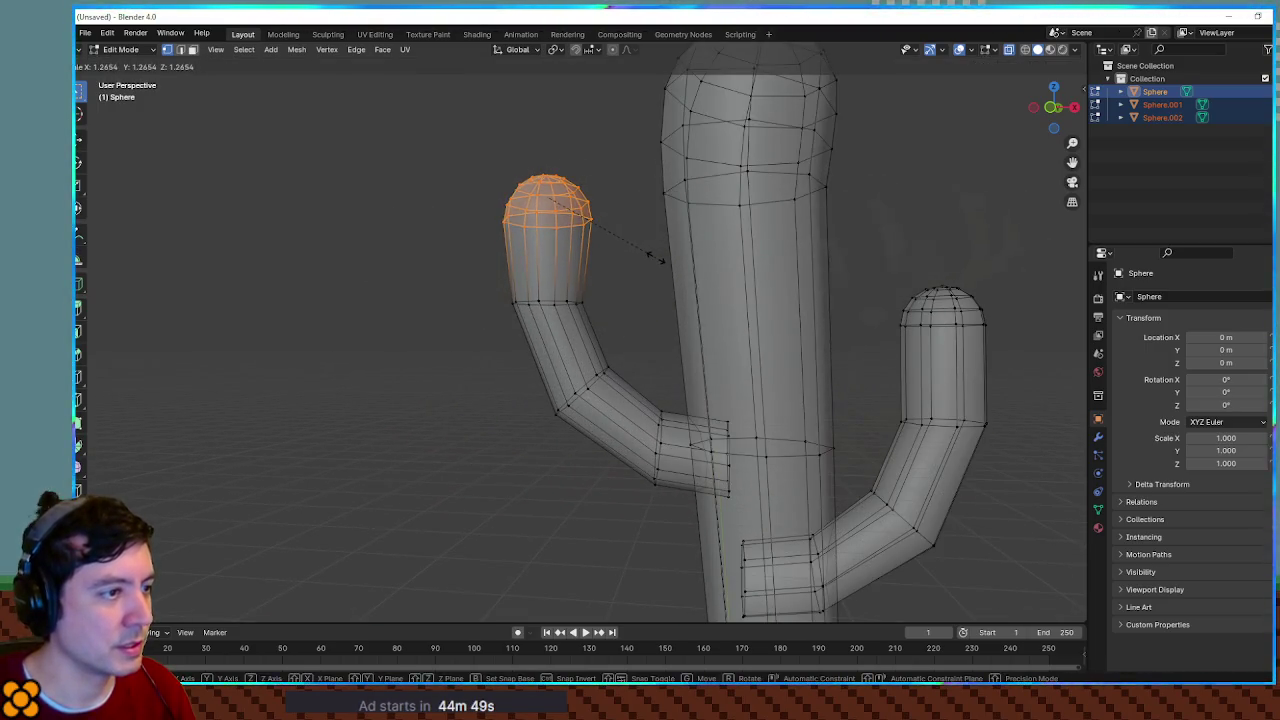
pyautogui.click(652, 254)
pyautogui.keyDown('alt'); pyautogui.click(491, 300); pyautogui.keyUp('alt')
pyautogui.press('s')
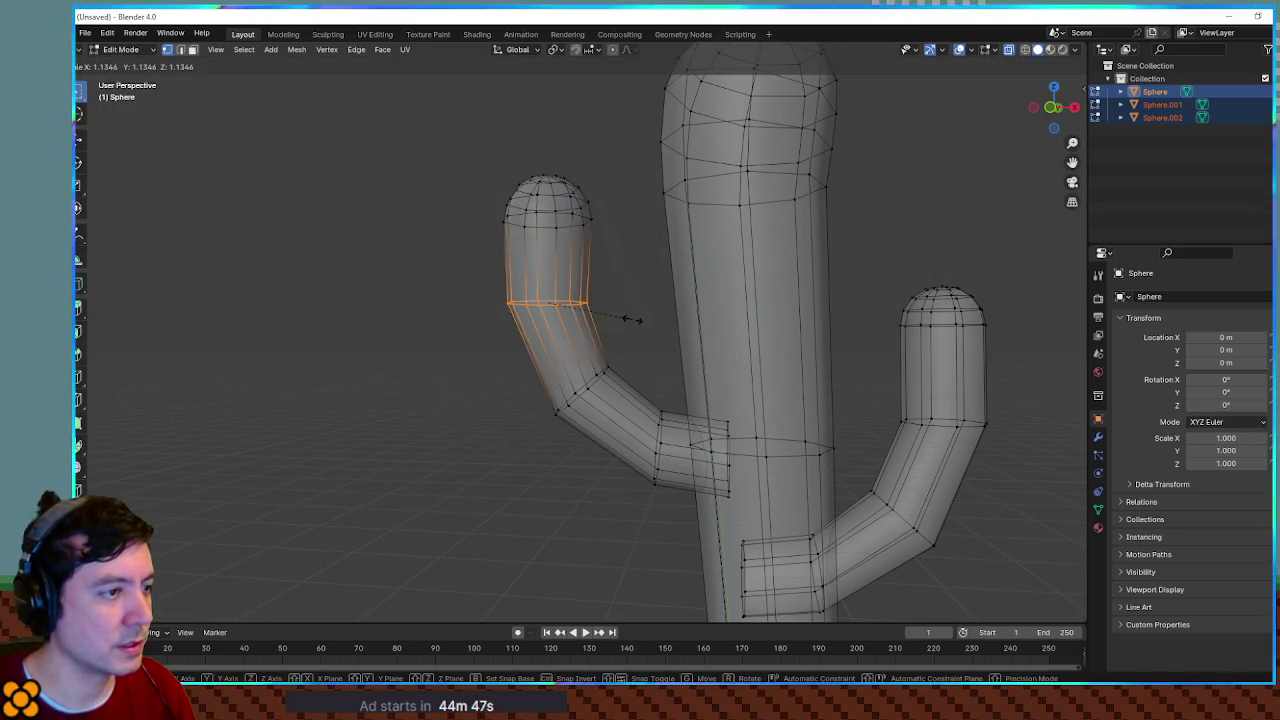
pyautogui.click(628, 319)
# Step: Enlarge the right arm's tip and rescale its upper loop
pyautogui.moveTo(871, 271); pyautogui.dragTo(1030, 355)
pyautogui.press('s')
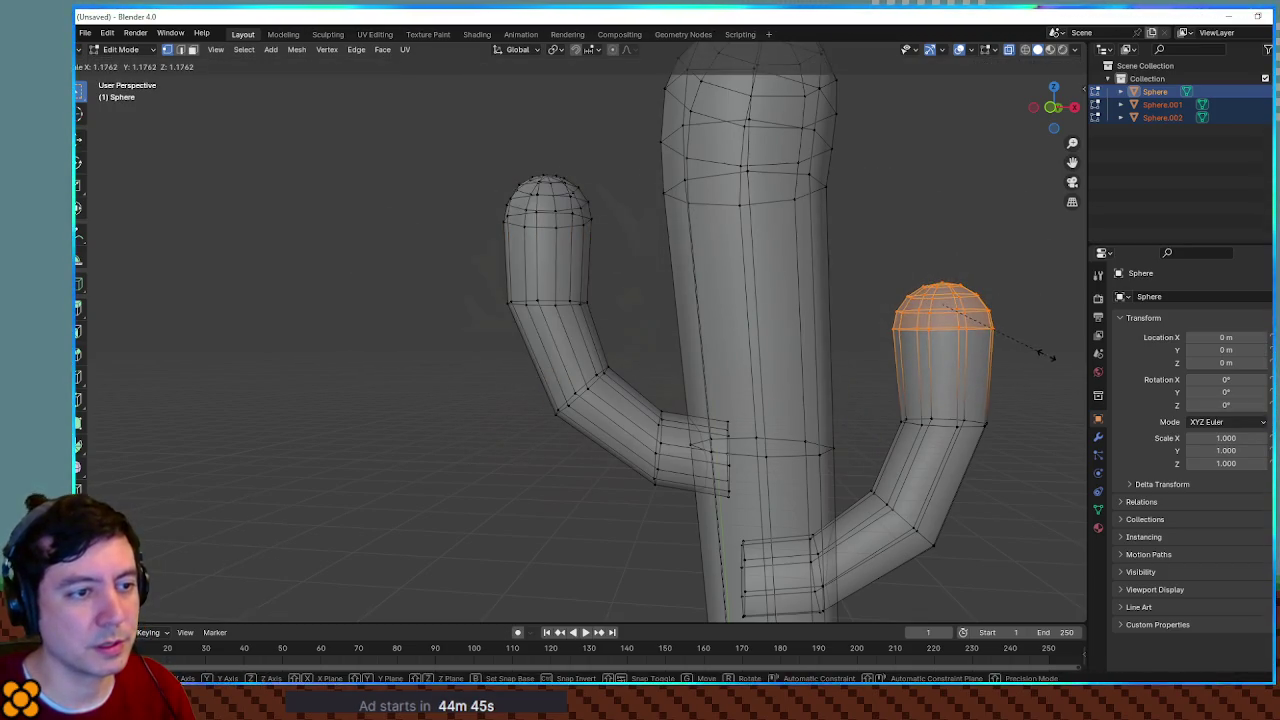
pyautogui.click(1043, 354)
pyautogui.moveTo(886, 398)
pyautogui.mouseDown()
pyautogui.moveTo(1030, 446)
pyautogui.moveTo(890, 398)
pyautogui.mouseUp()
pyautogui.press('s')
pyautogui.click(1036, 447)
# Step: Tilt and reposition the right arm's tip
pyautogui.moveTo(798, 210); pyautogui.dragTo(1002, 356)
pyautogui.press('r')
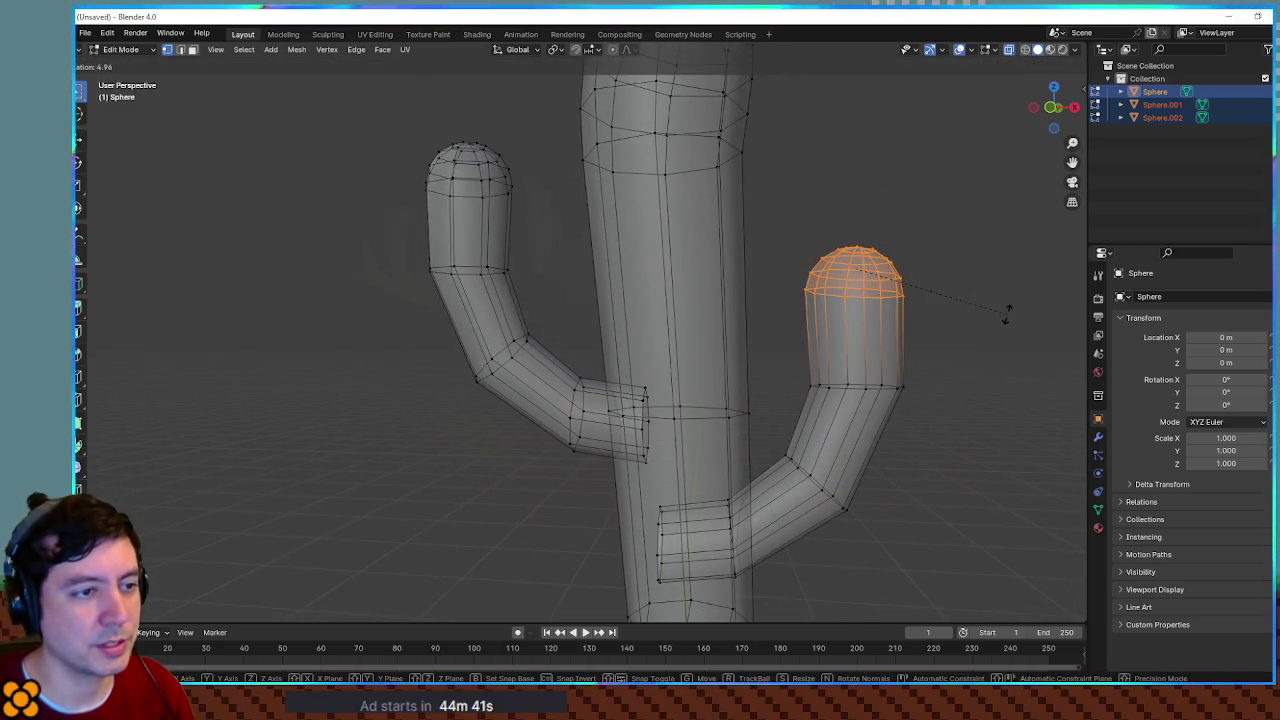
pyautogui.click(1011, 337)
pyautogui.press('g')
pyautogui.click(1010, 336)
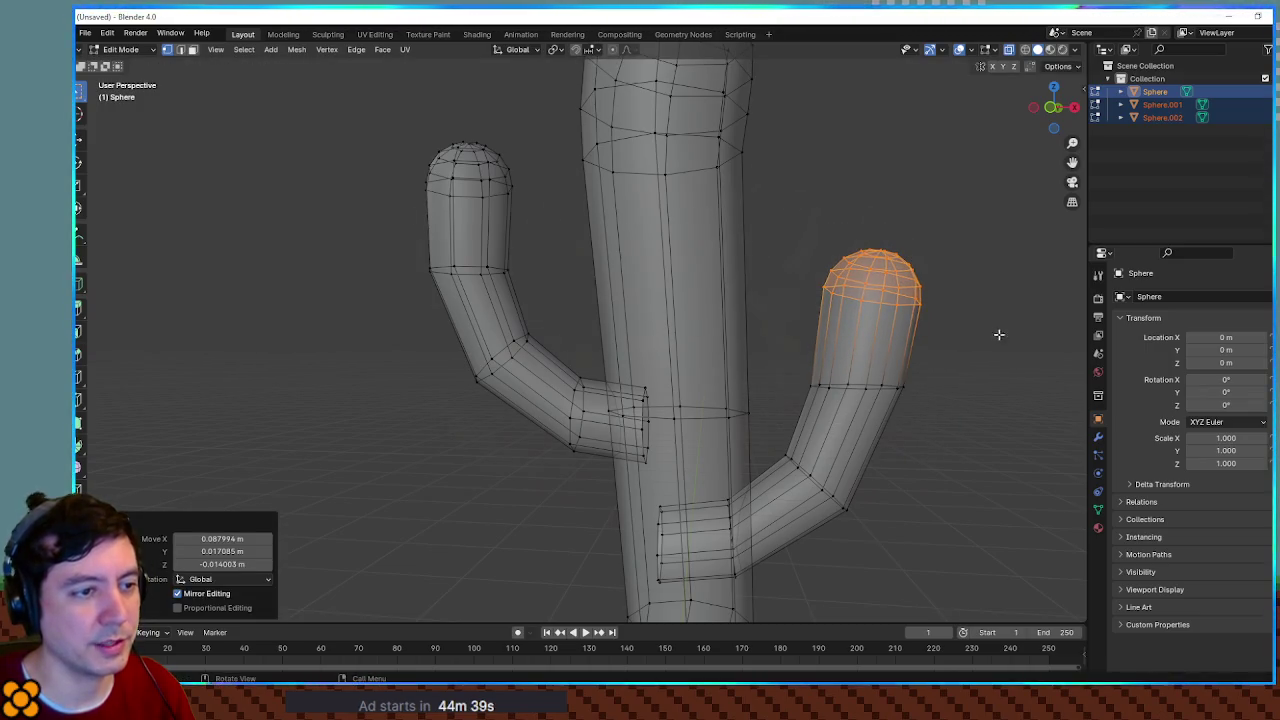
# Step: Move and tilt the left arm's tip
pyautogui.moveTo(378, 115); pyautogui.dragTo(540, 232)
pyautogui.press('g')
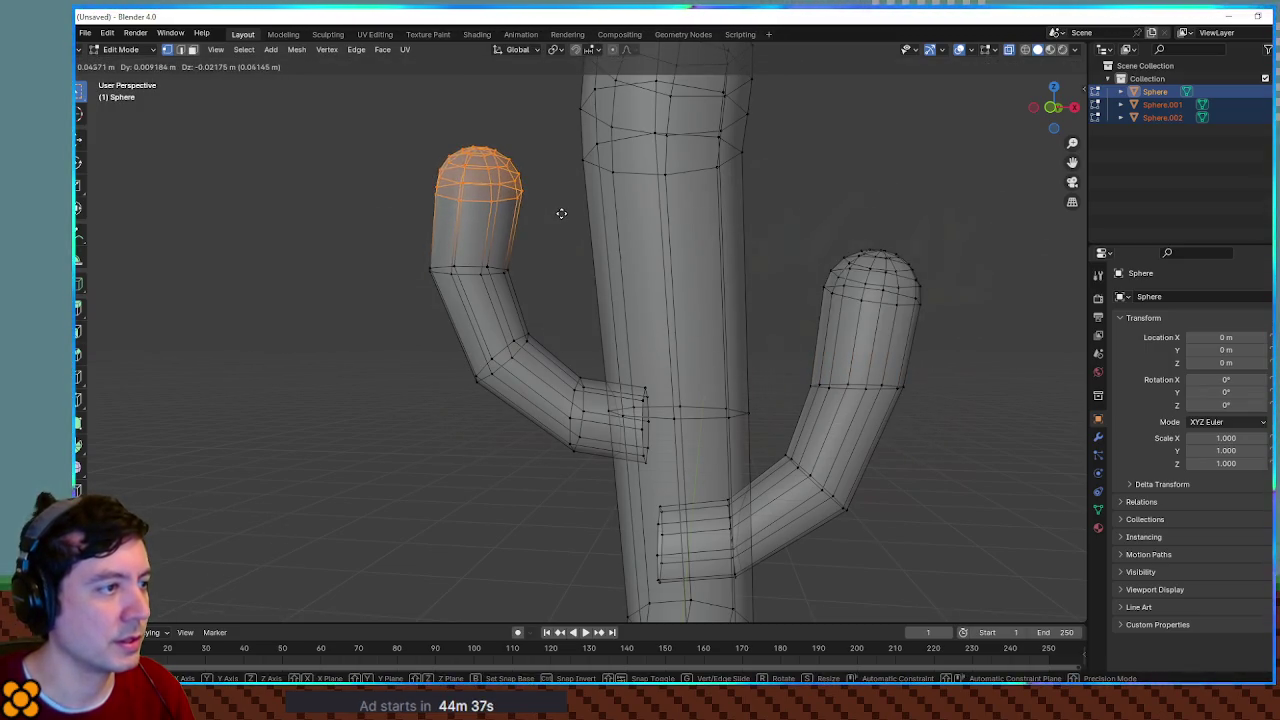
pyautogui.click(559, 211)
pyautogui.press('r')
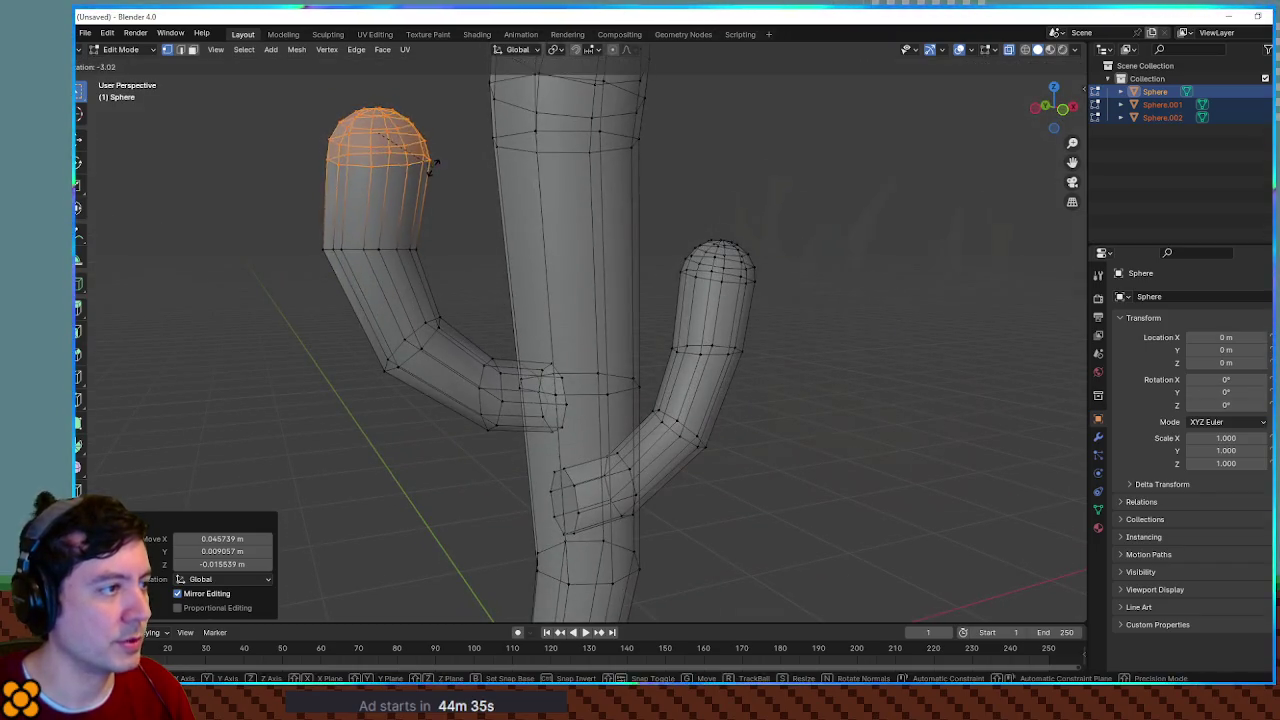
pyautogui.click(425, 176)
# Step: Tilt the rounded top of the trunk from a side view
pyautogui.moveTo(425, 176)
pyautogui.mouseDown()
pyautogui.moveTo(534, 203)
pyautogui.moveTo(702, 280)
pyautogui.moveTo(669, 194)
pyautogui.mouseUp()
pyautogui.moveTo(466, 84); pyautogui.dragTo(782, 242)
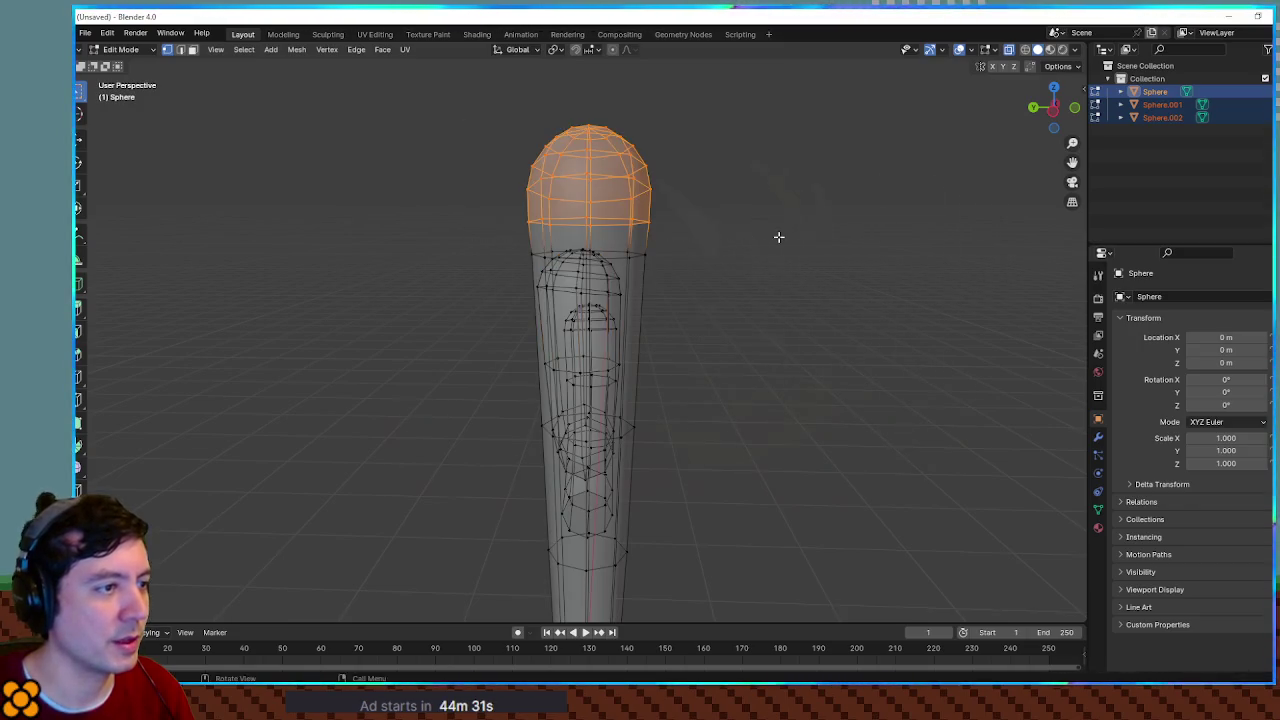
pyautogui.press('r')
pyautogui.click(777, 250)
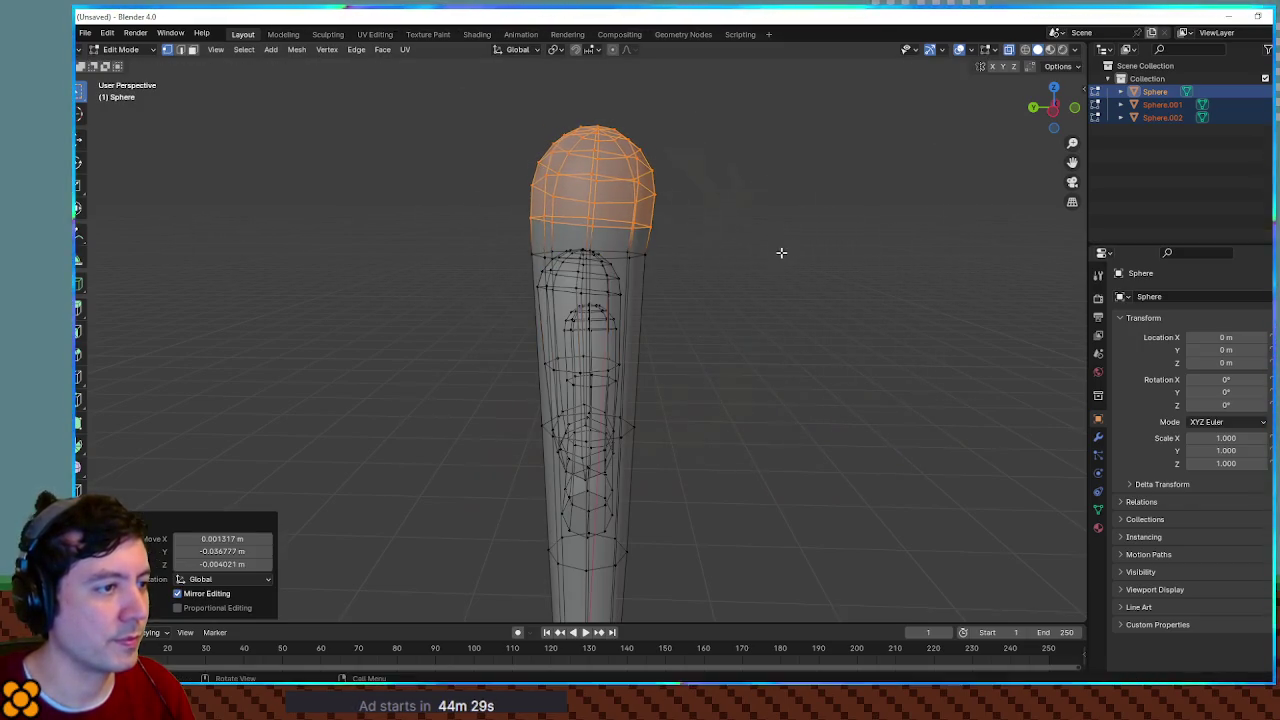
pyautogui.click(847, 296)
# Step: Shrink the loop at the left arm's bend
pyautogui.moveTo(847, 296)
pyautogui.mouseDown()
pyautogui.moveTo(680, 286)
pyautogui.moveTo(603, 234)
pyautogui.mouseUp()
pyautogui.scroll(4, 609, 240)
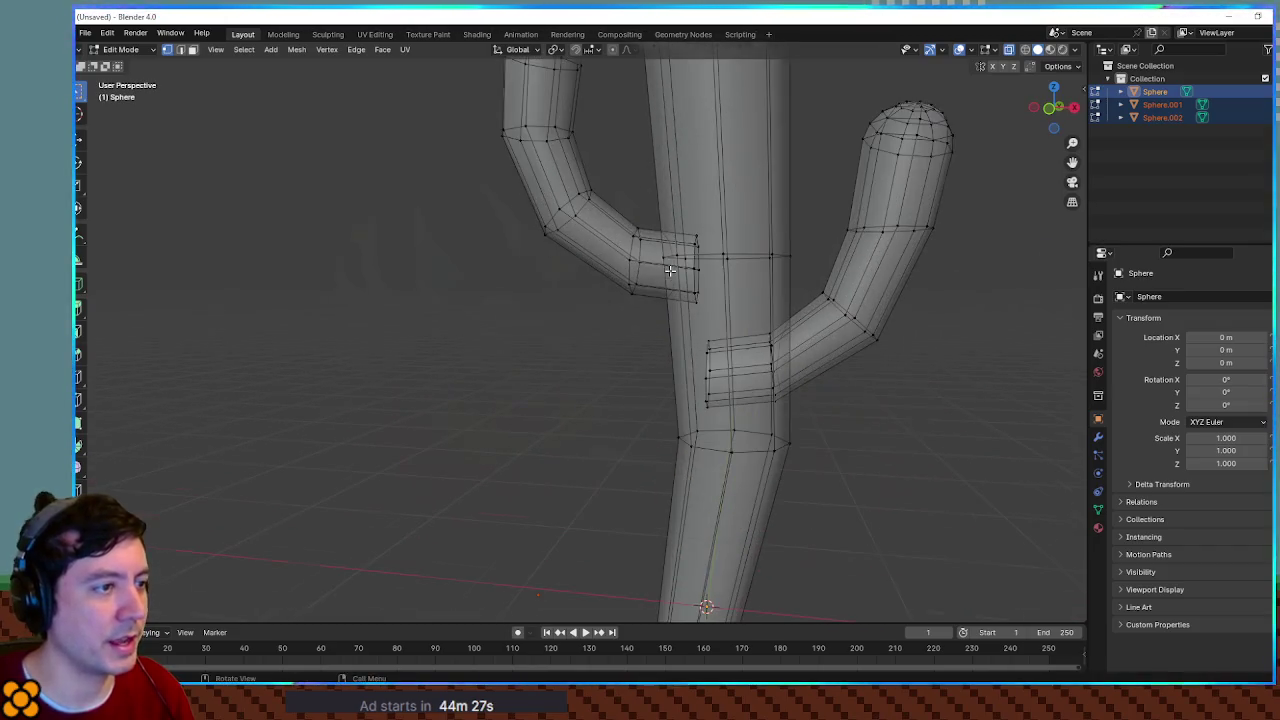
pyautogui.moveTo(529, 177)
pyautogui.mouseDown()
pyautogui.moveTo(612, 272)
pyautogui.moveTo(608, 248)
pyautogui.mouseUp()
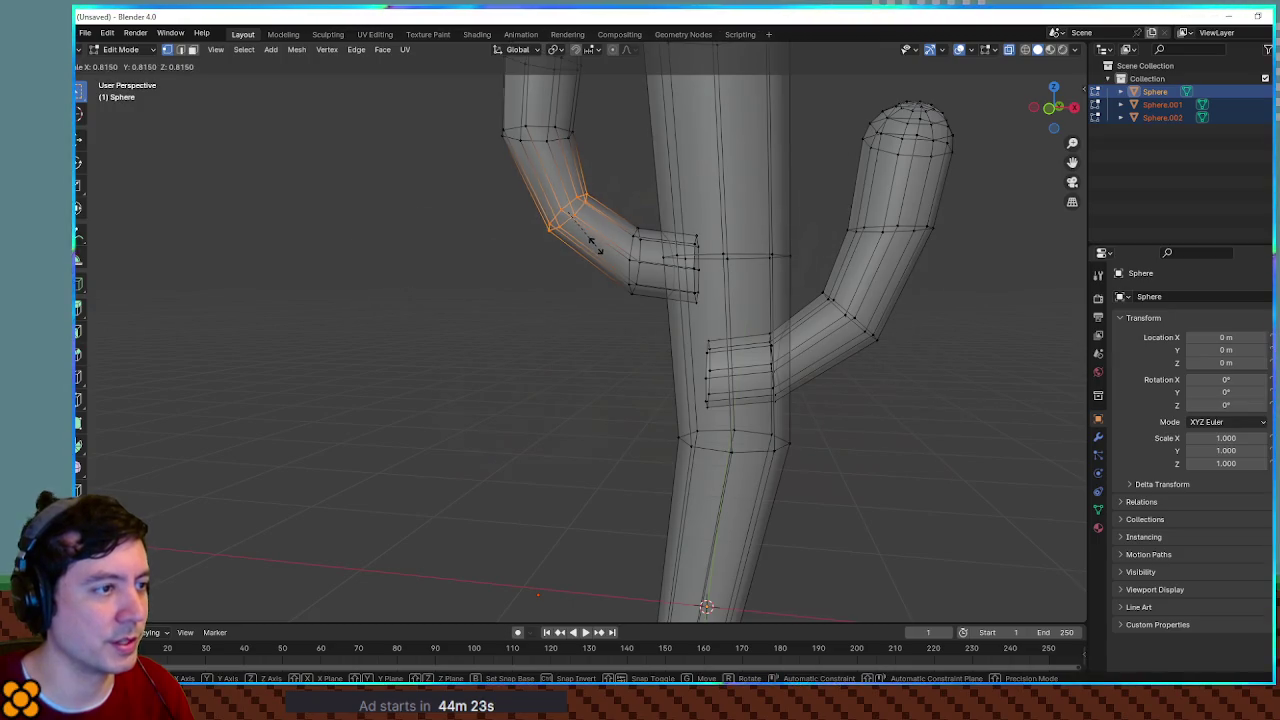
pyautogui.click(596, 246)
pyautogui.scroll(-6, 543, 314)
# Step: Leave Edit Mode, look over the finished cactus, and switch to the green cactus in Godot
pyautogui.press('Tab')
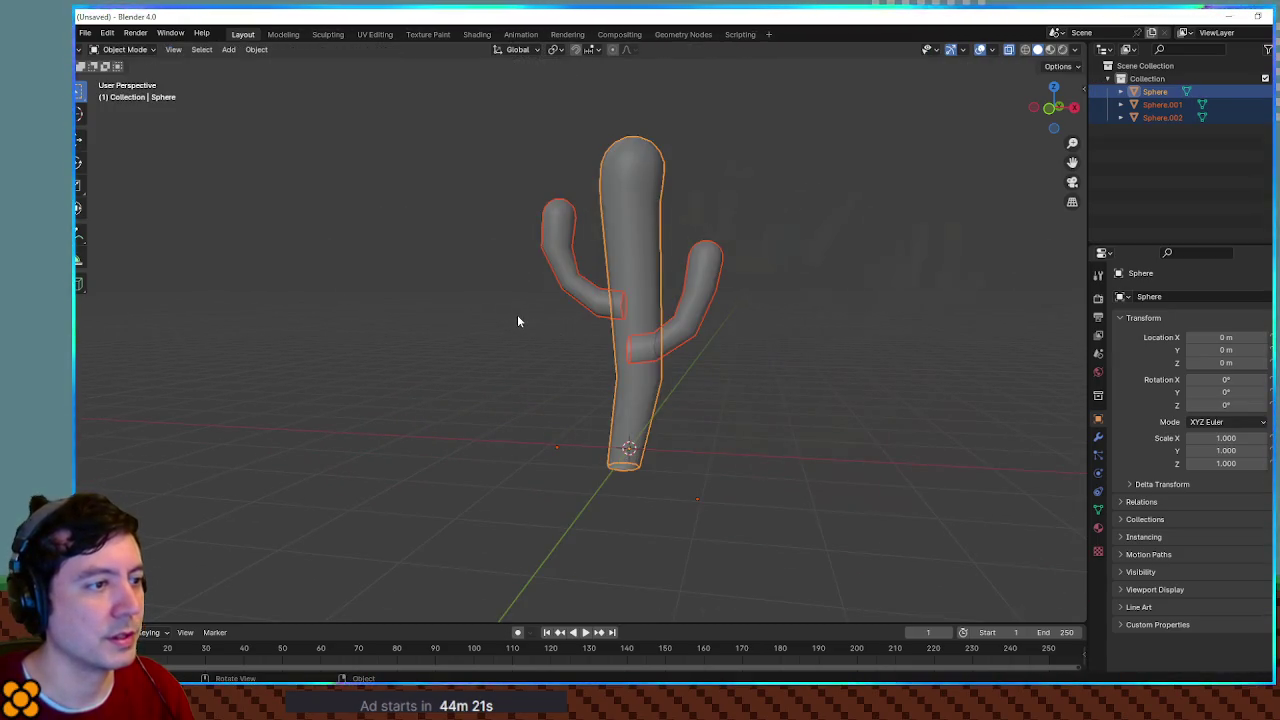
pyautogui.press('Tab')
pyautogui.press('Tab')
pyautogui.moveTo(805, 347)
pyautogui.mouseDown()
pyautogui.moveTo(818, 352)
pyautogui.moveTo(770, 336)
pyautogui.moveTo(788, 352)
pyautogui.moveTo(774, 361)
pyautogui.moveTo(811, 383)
pyautogui.moveTo(794, 369)
pyautogui.mouseUp()
pyautogui.click(818, 352)
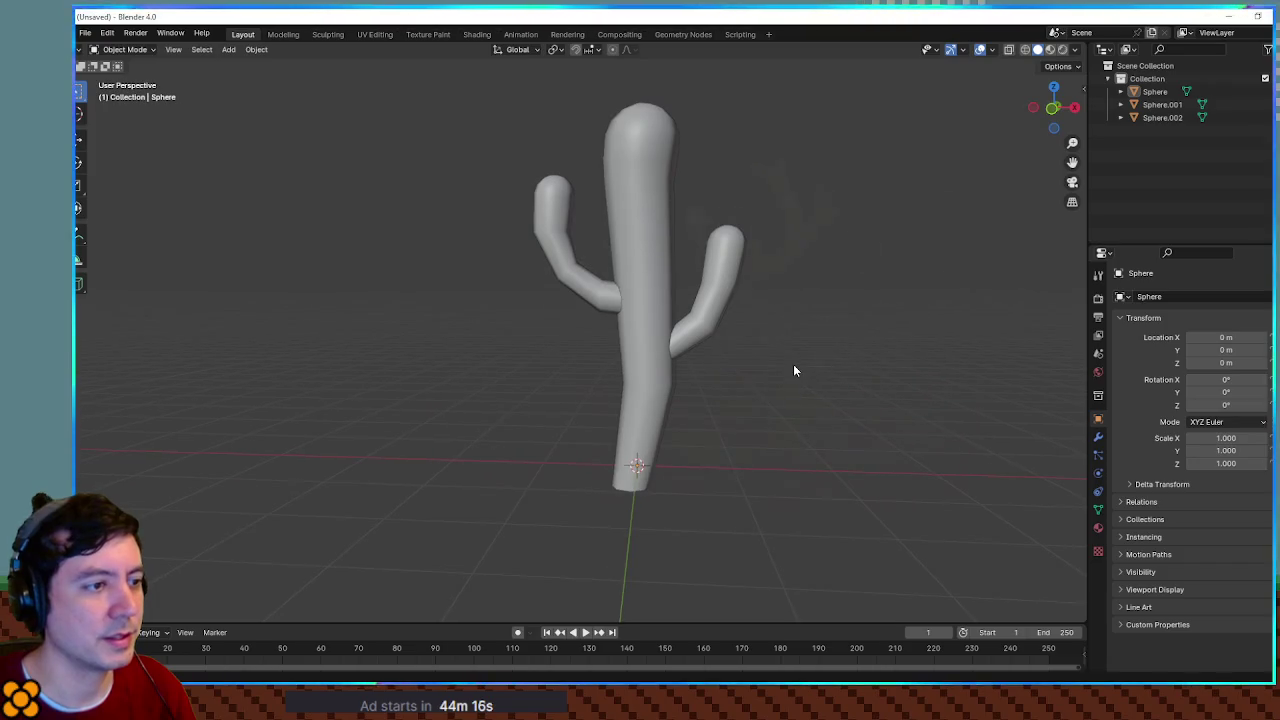
pyautogui.hotkey('alt', 'Tab')
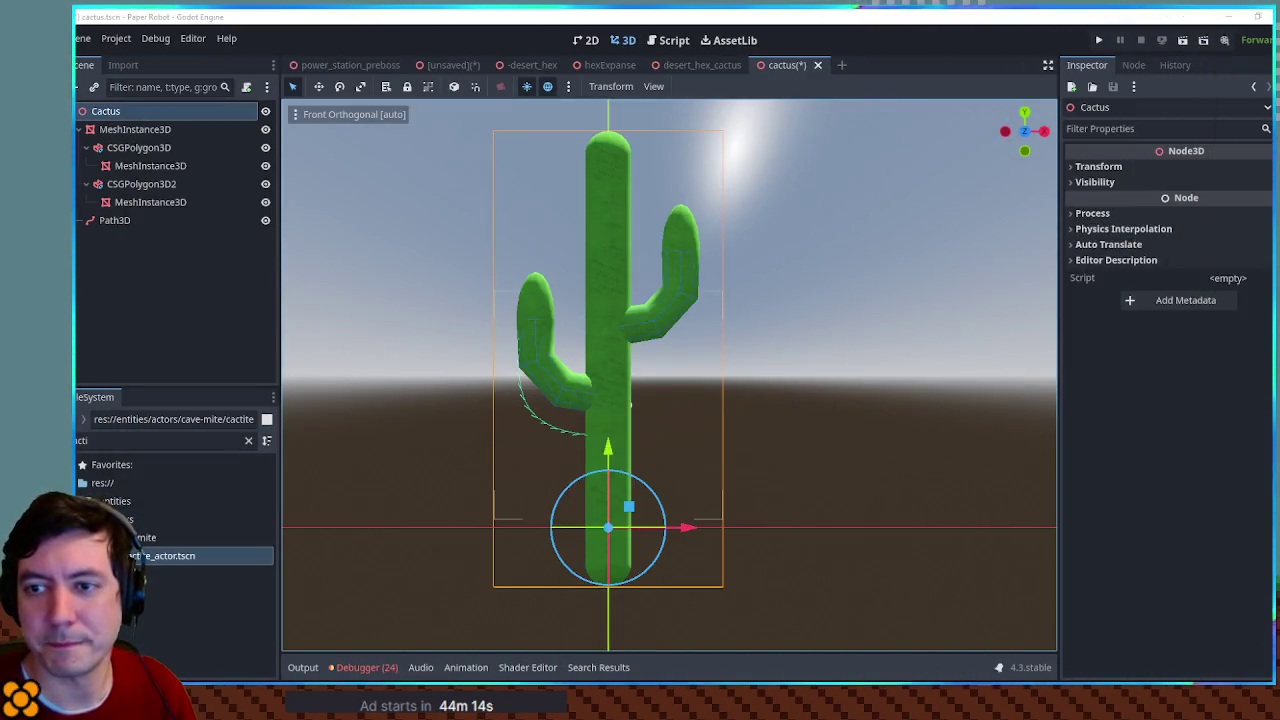